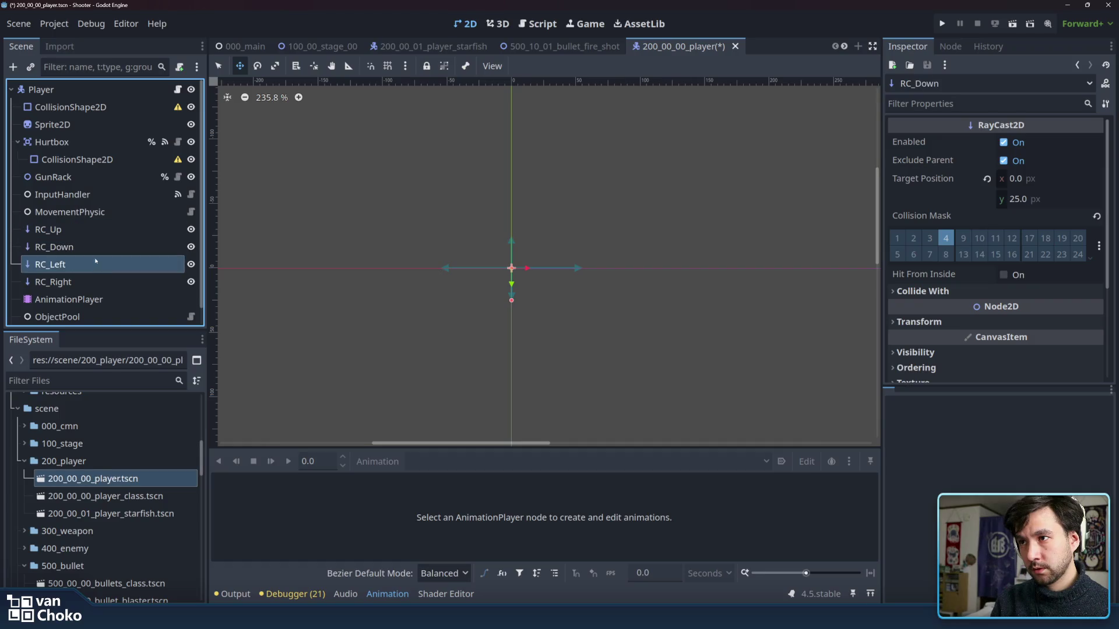
Look over the AnimationPlayer, ObjectPool and GunTimer node settings
click(96, 299)
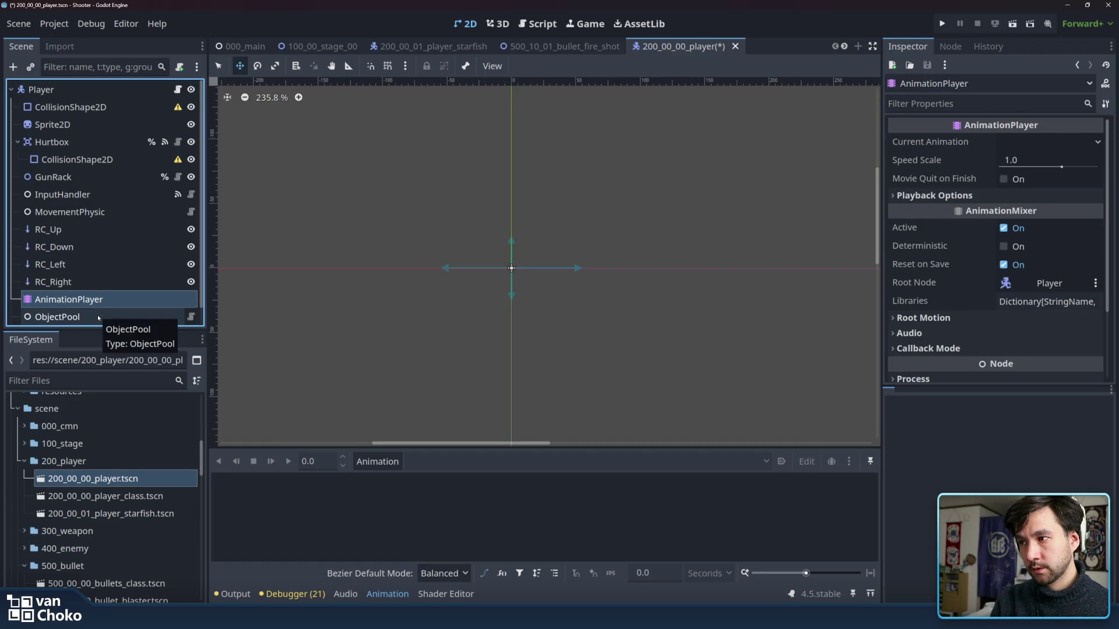
click(98, 317)
scroll(96, 312, down, 1)
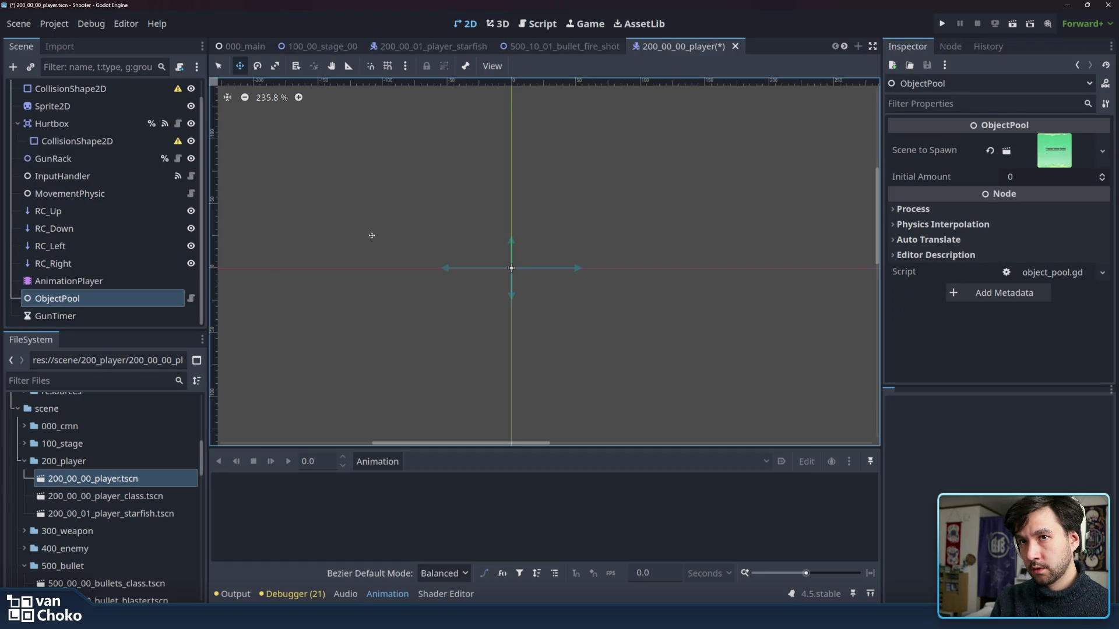
click(123, 317)
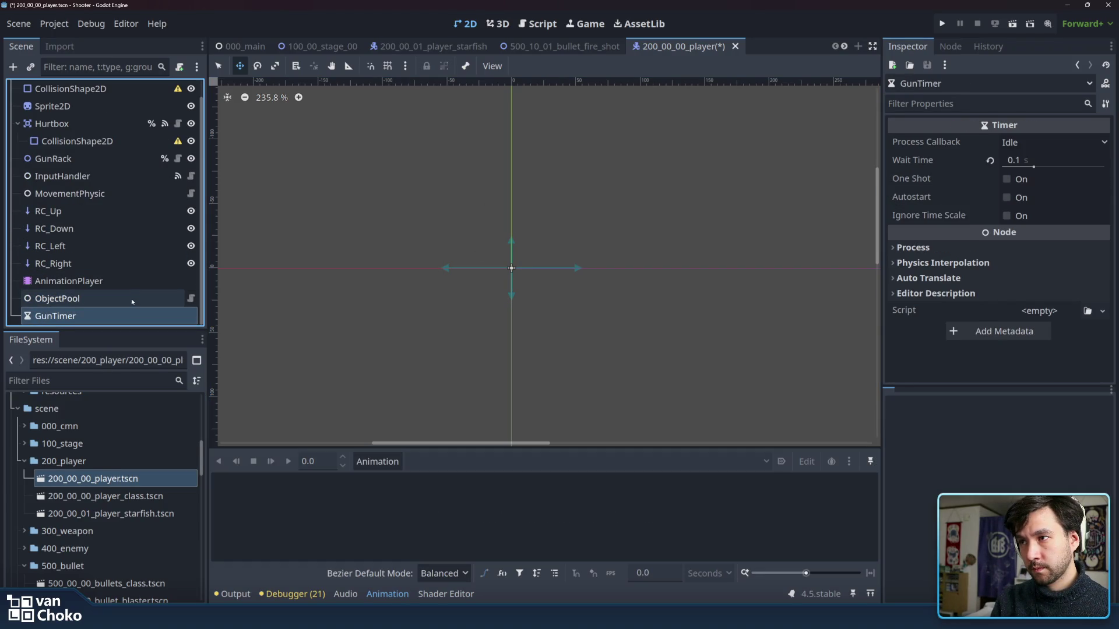
click(134, 299)
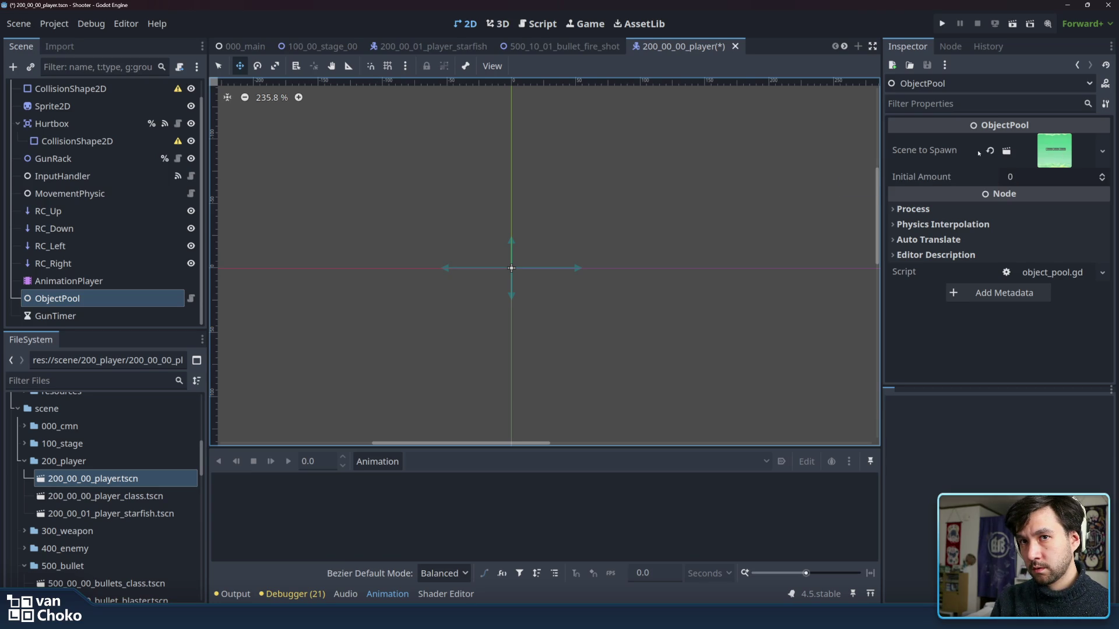
Clear the ObjectPool's Scene to Spawn so it is empty
click(1102, 151)
click(1066, 227)
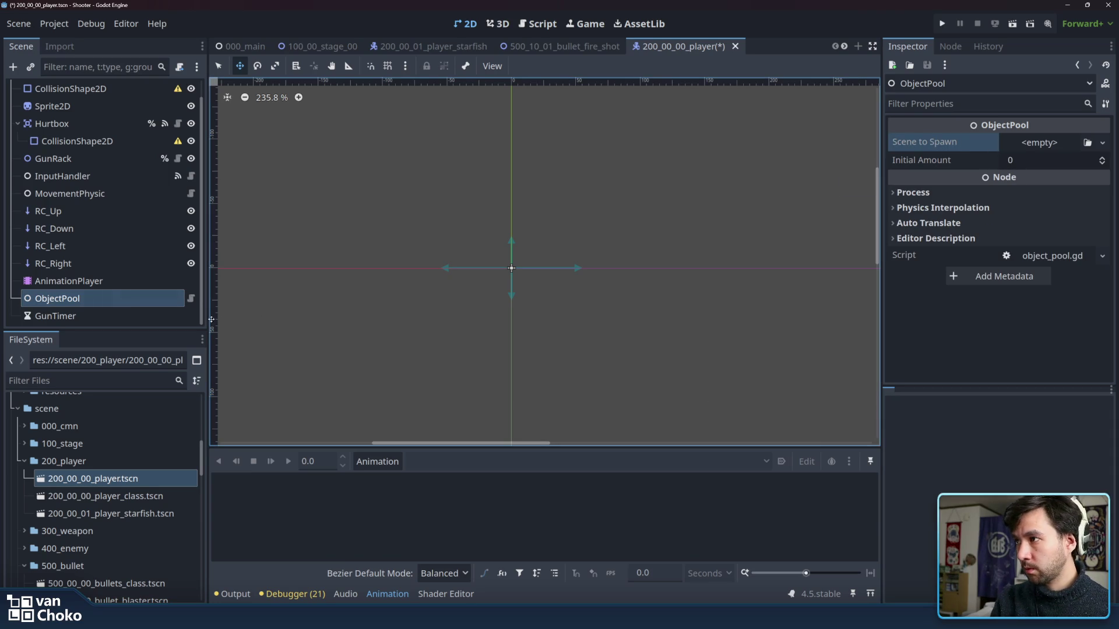
scroll(99, 282, up, 1)
click(96, 146)
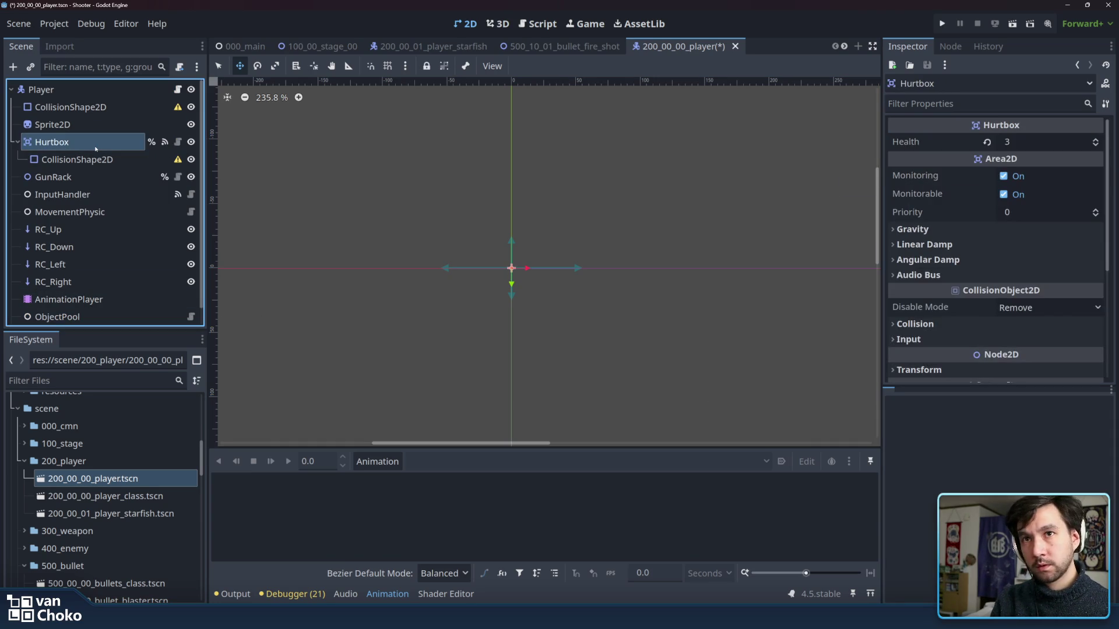
Inspect the Sprite2D and CollisionShape2D node properties
click(98, 130)
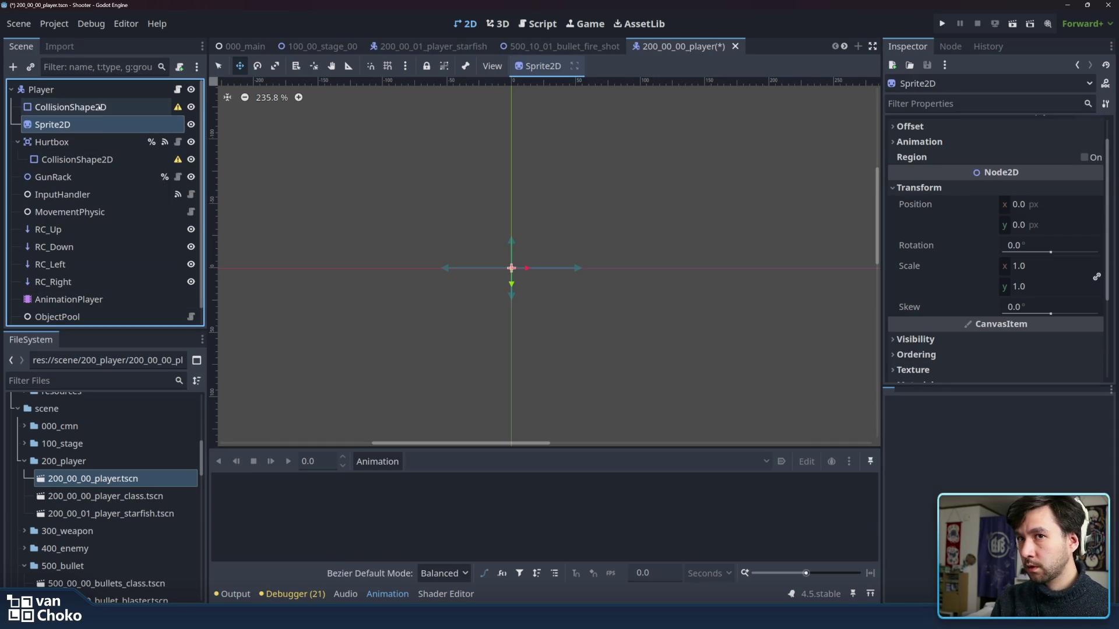
click(70, 107)
click(53, 124)
scroll(904, 222, up, 1)
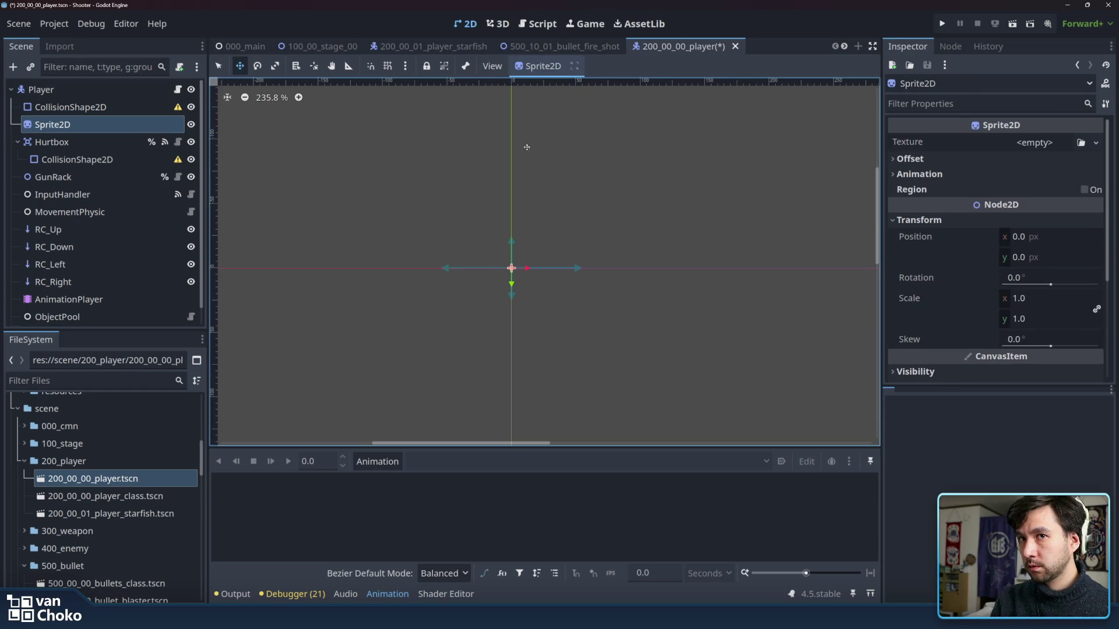
Switch the Hurtbox's collision mask from layer 1 to layer 2
click(53, 142)
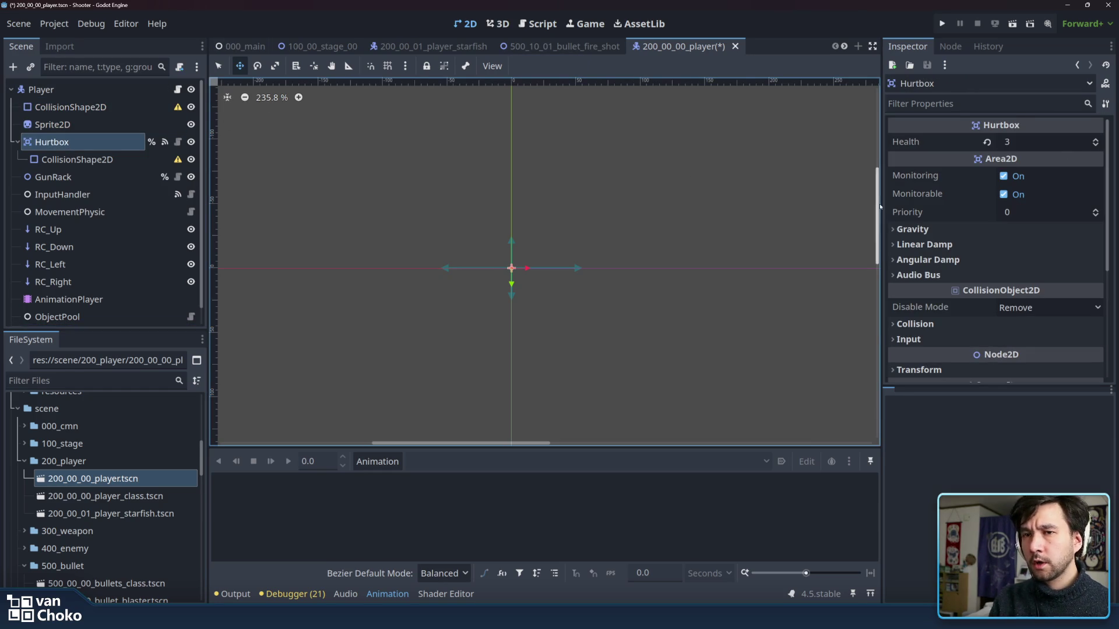
click(915, 324)
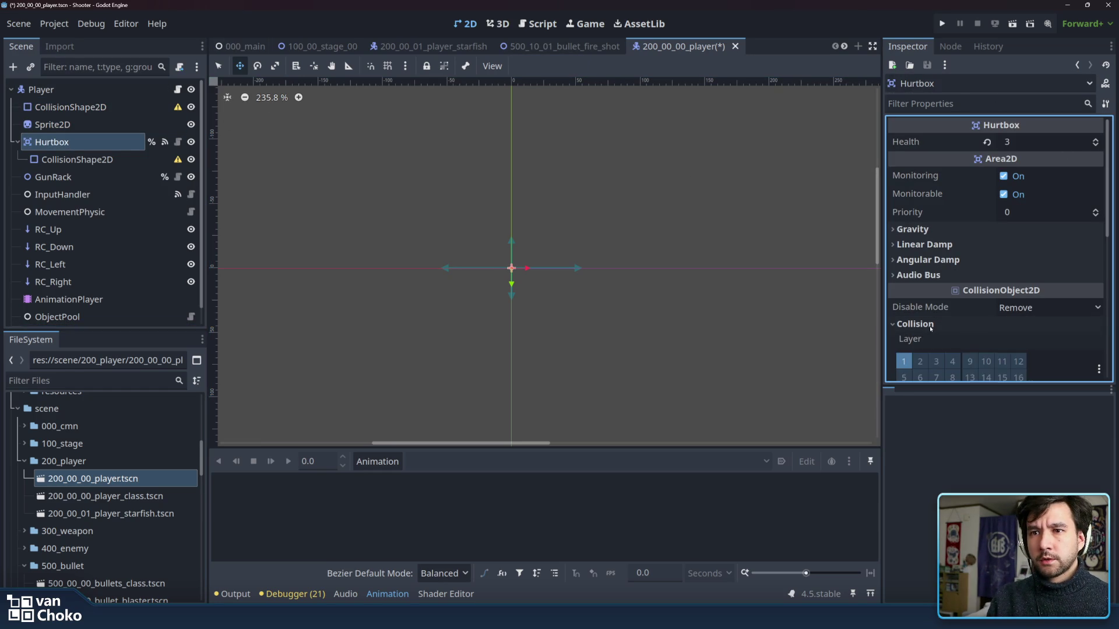
scroll(1016, 279, down, 2)
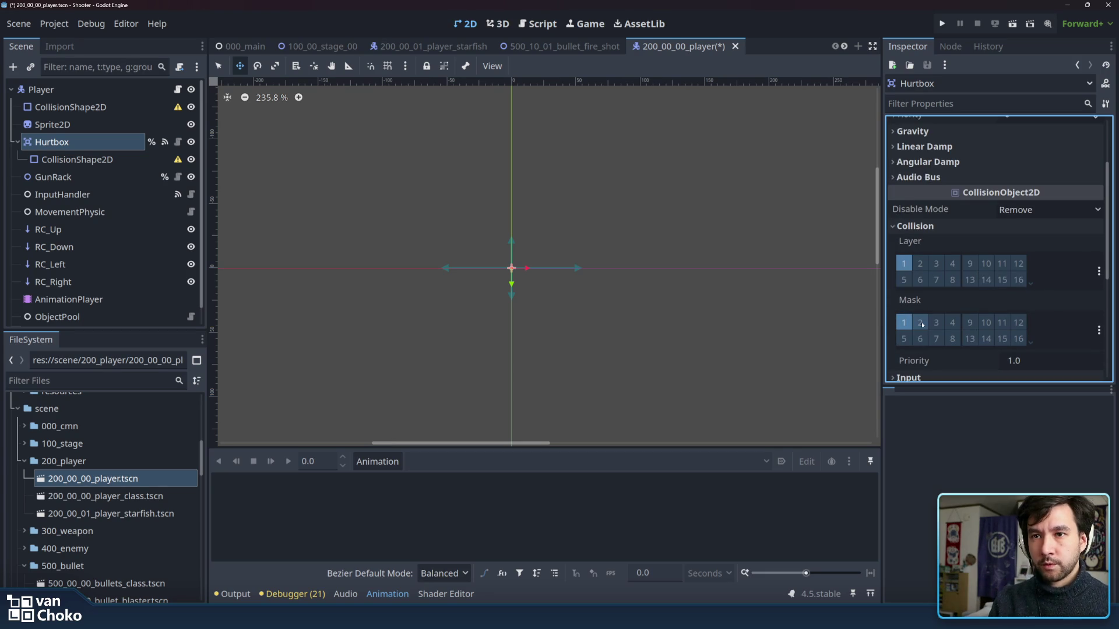
click(904, 324)
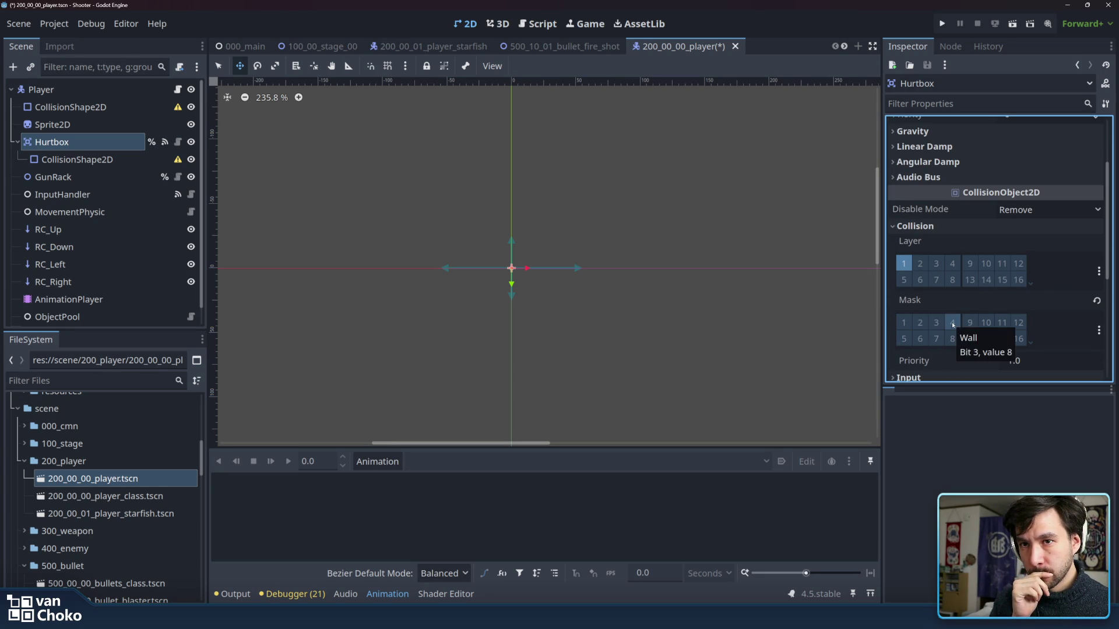
click(920, 322)
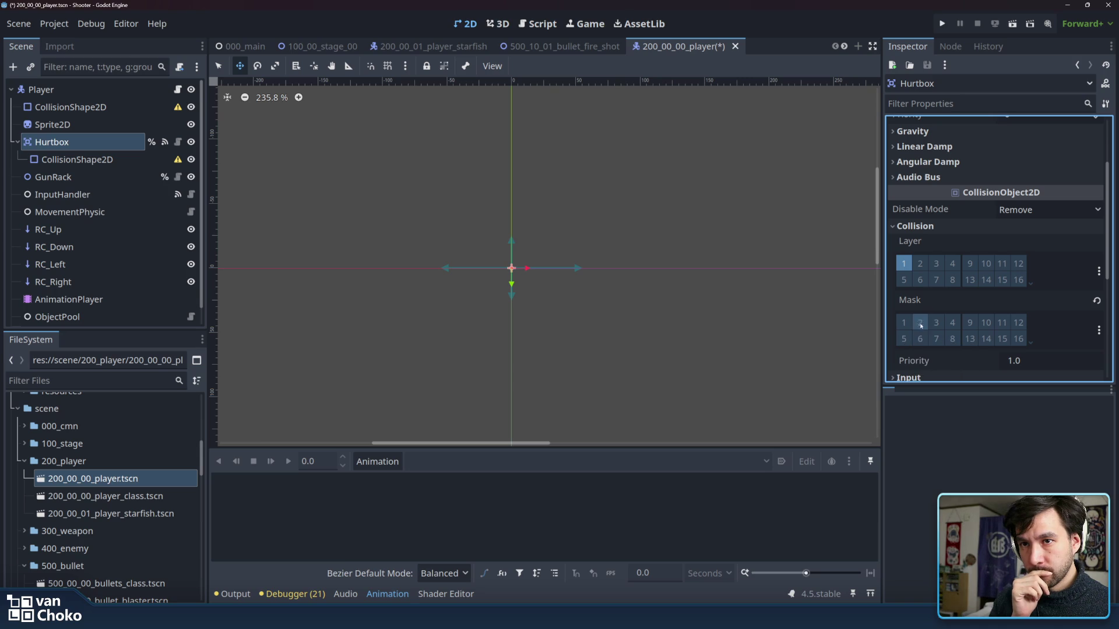
Enable collision mask layer 4 (Wall) on the Player root node
click(95, 94)
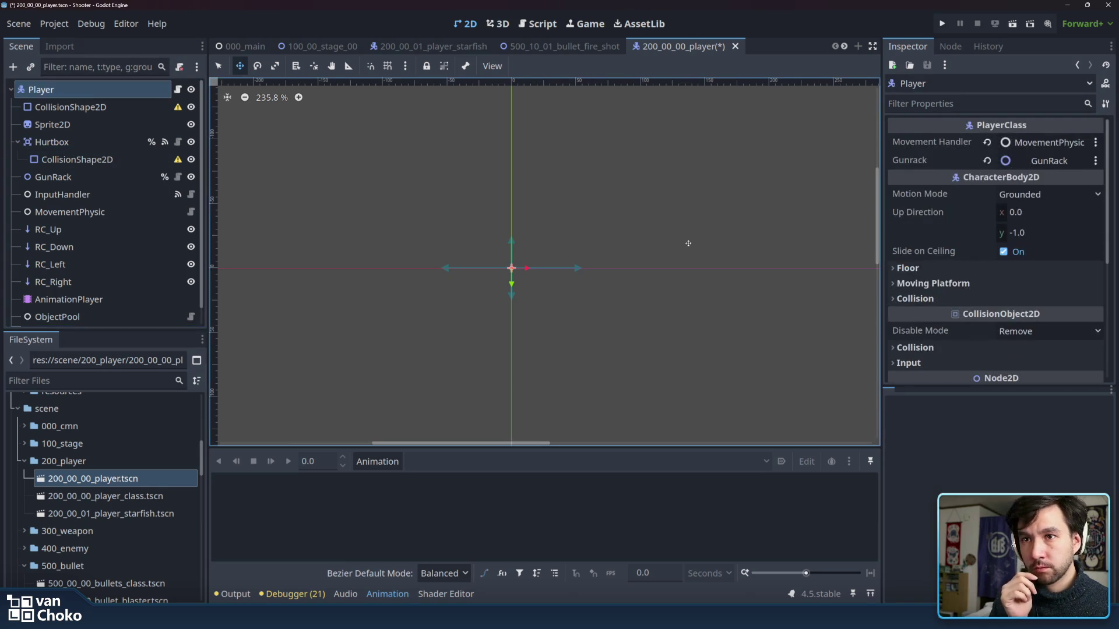
scroll(931, 298, down, 3)
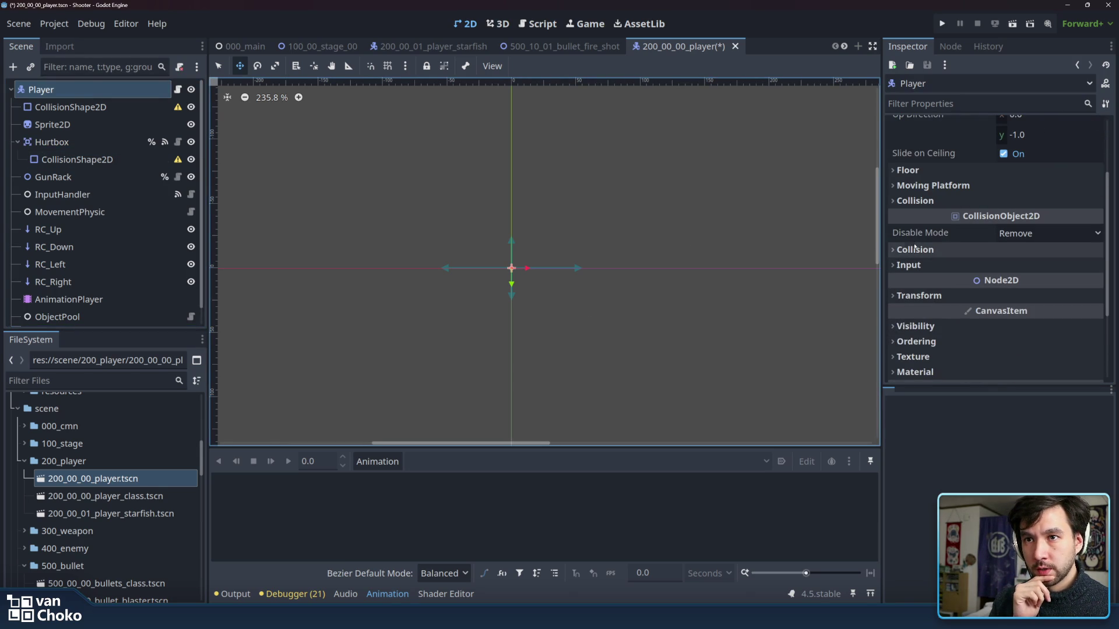
click(926, 250)
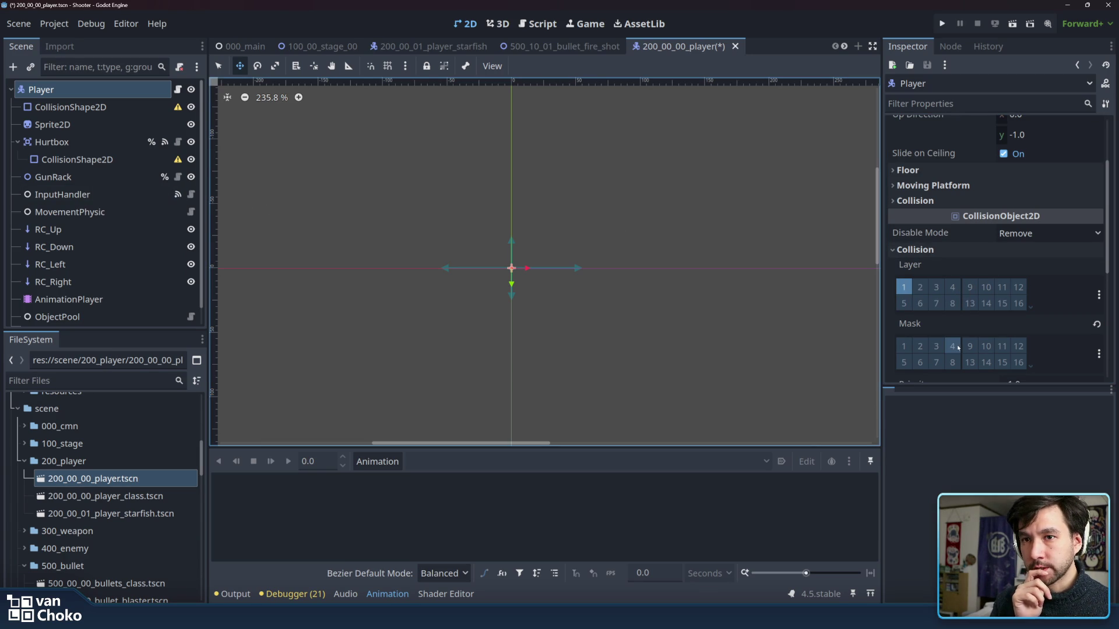
click(953, 346)
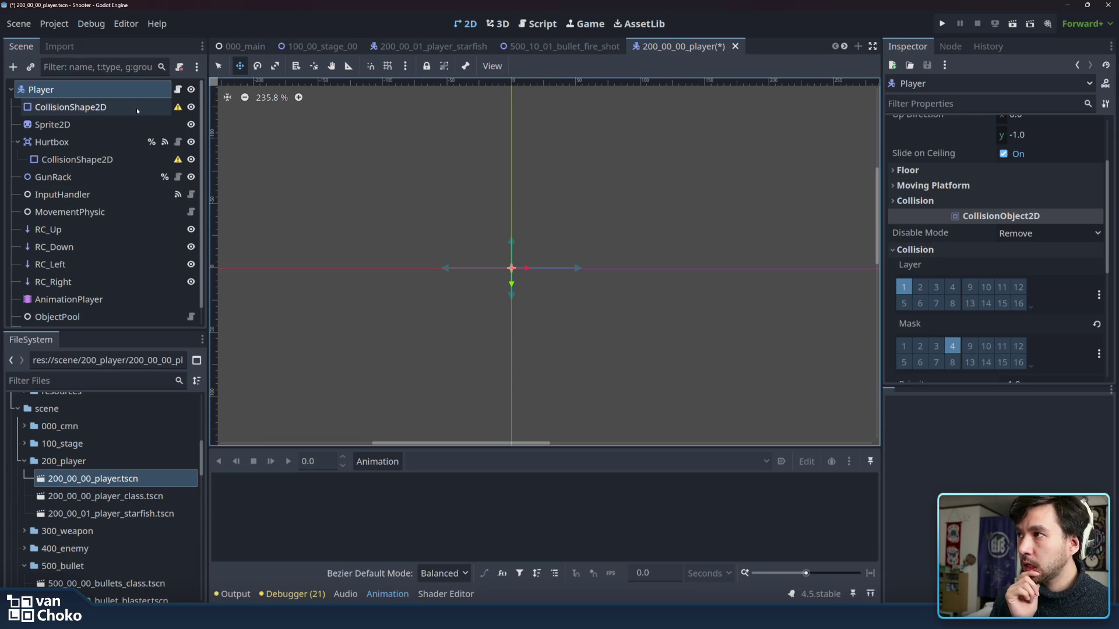
Recheck the Hurtbox and GunTimer, then save the player scene
click(99, 142)
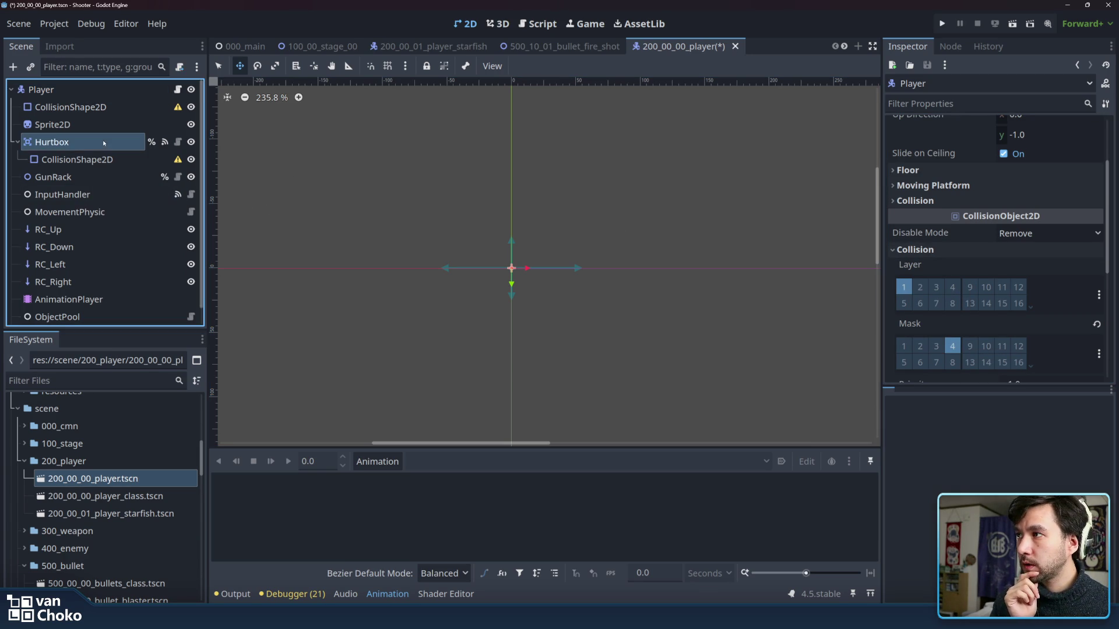
click(18, 143)
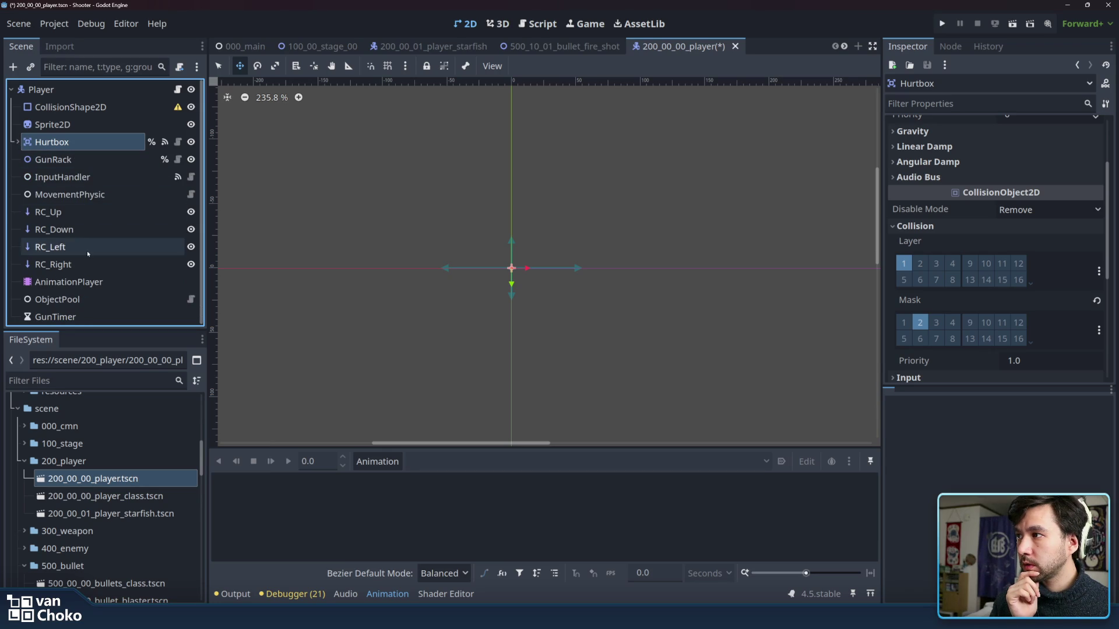
click(93, 316)
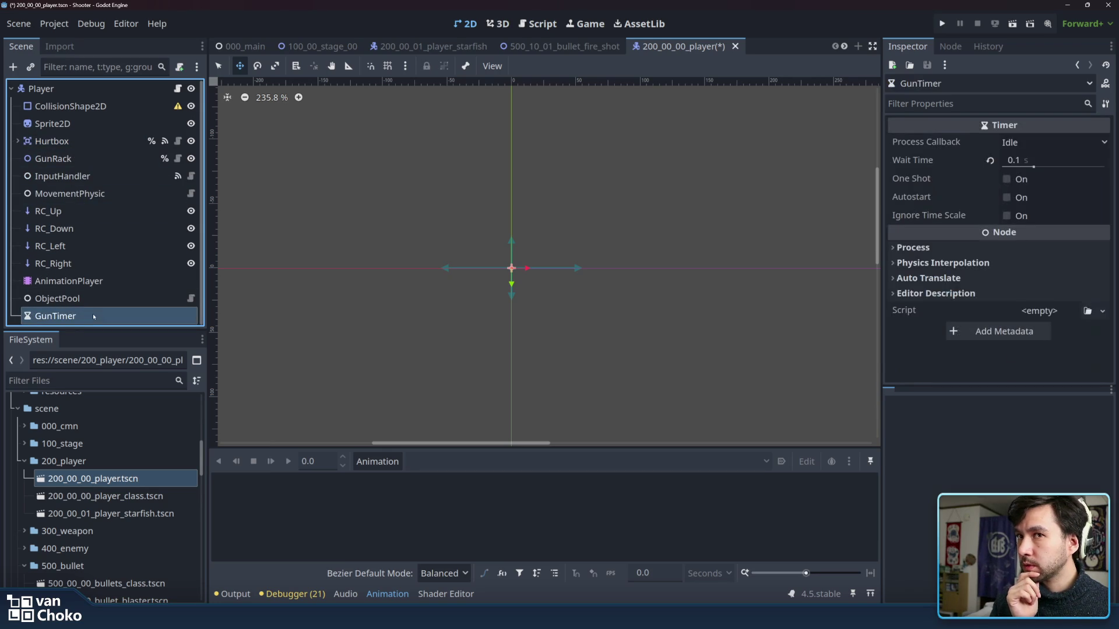
click(104, 89)
click(111, 107)
click(115, 86)
scroll(650, 198, left, 3)
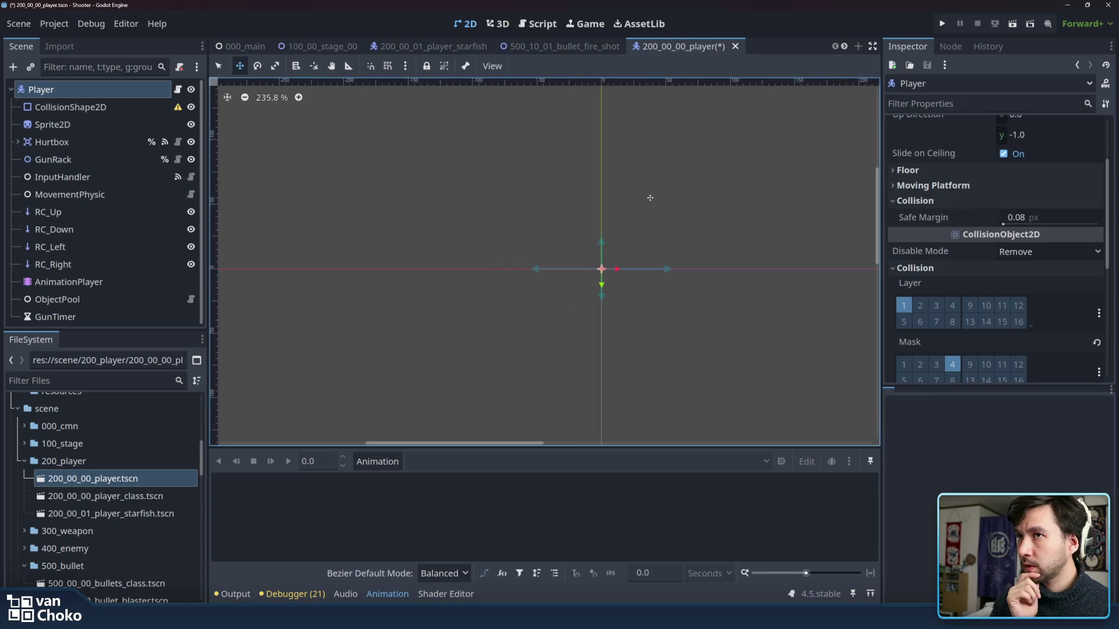
key(ctrl+s)
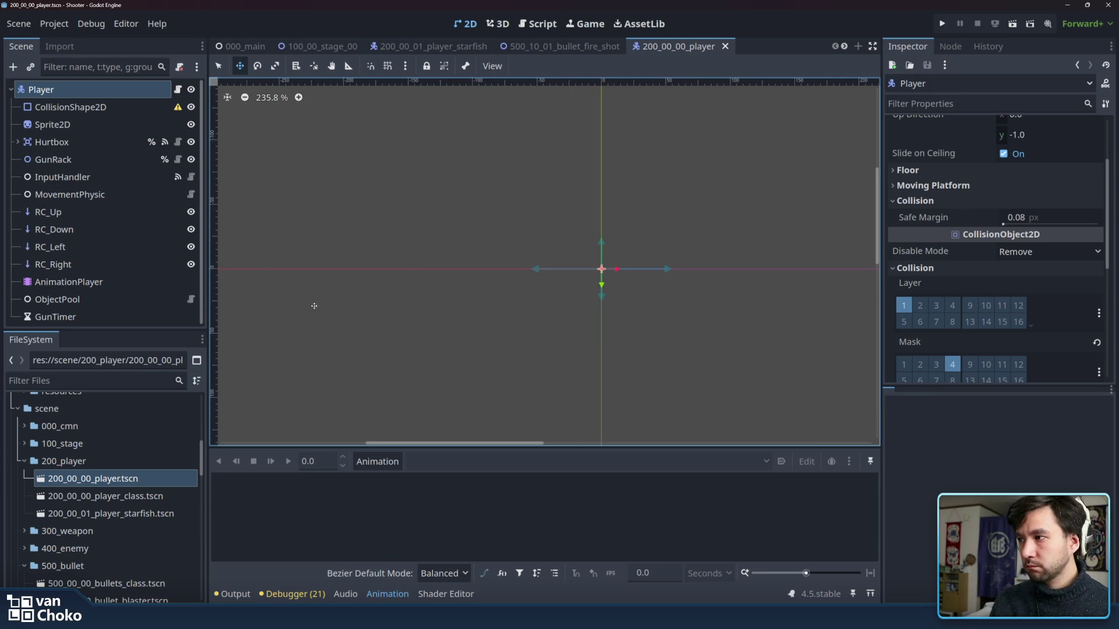
Switch to the select tool and open the 200_00_01_player_starfish scene
key(q)
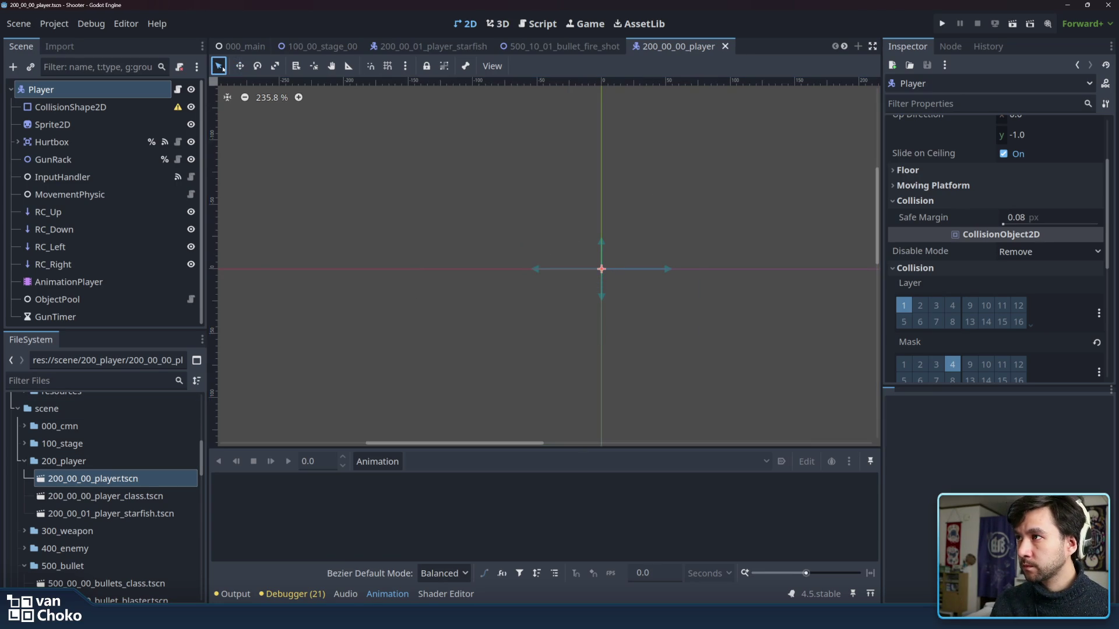
drag(454, 182, 440, 190)
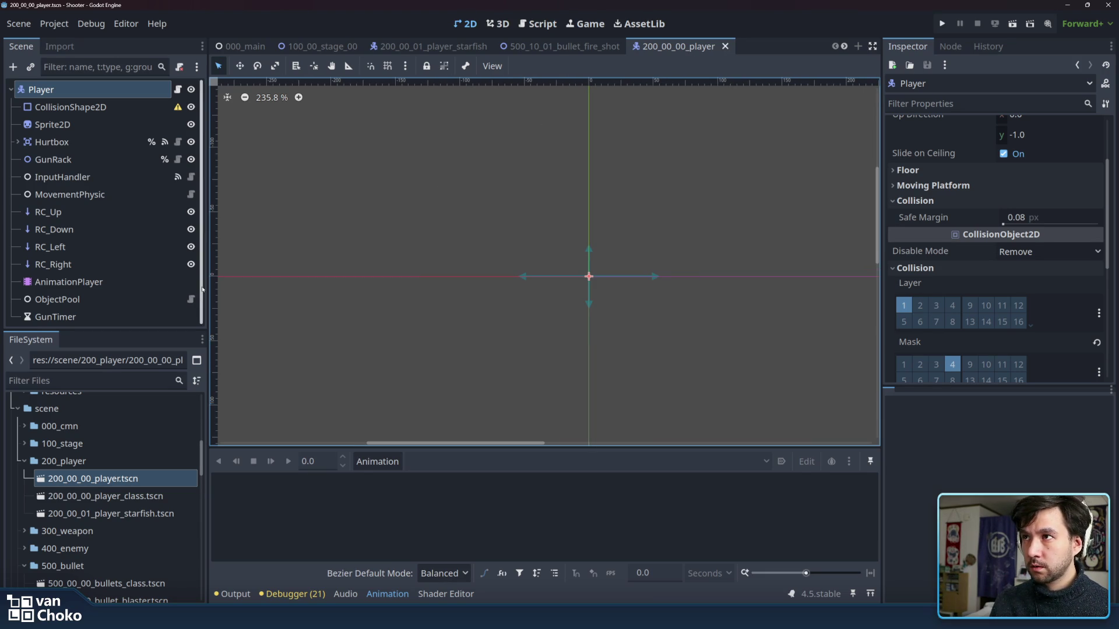
click(419, 47)
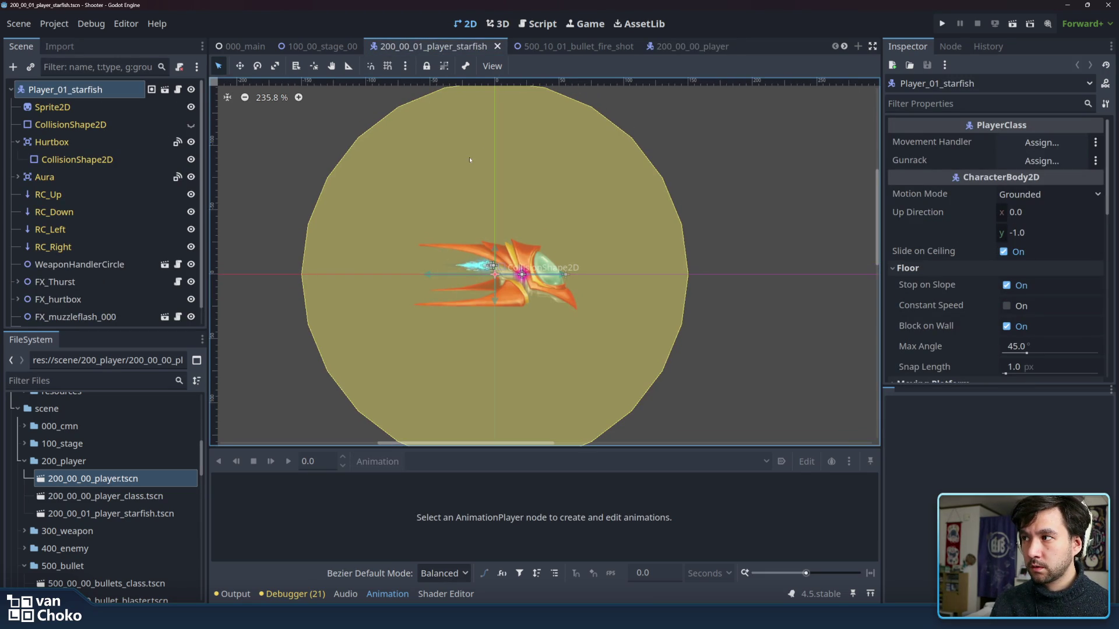
click(686, 51)
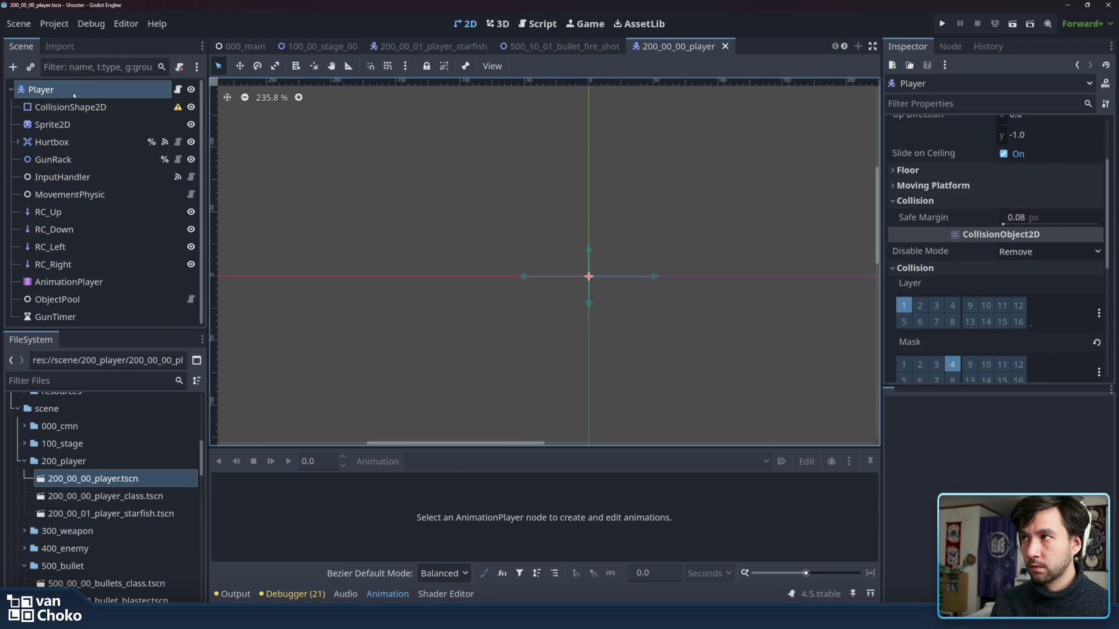
click(417, 46)
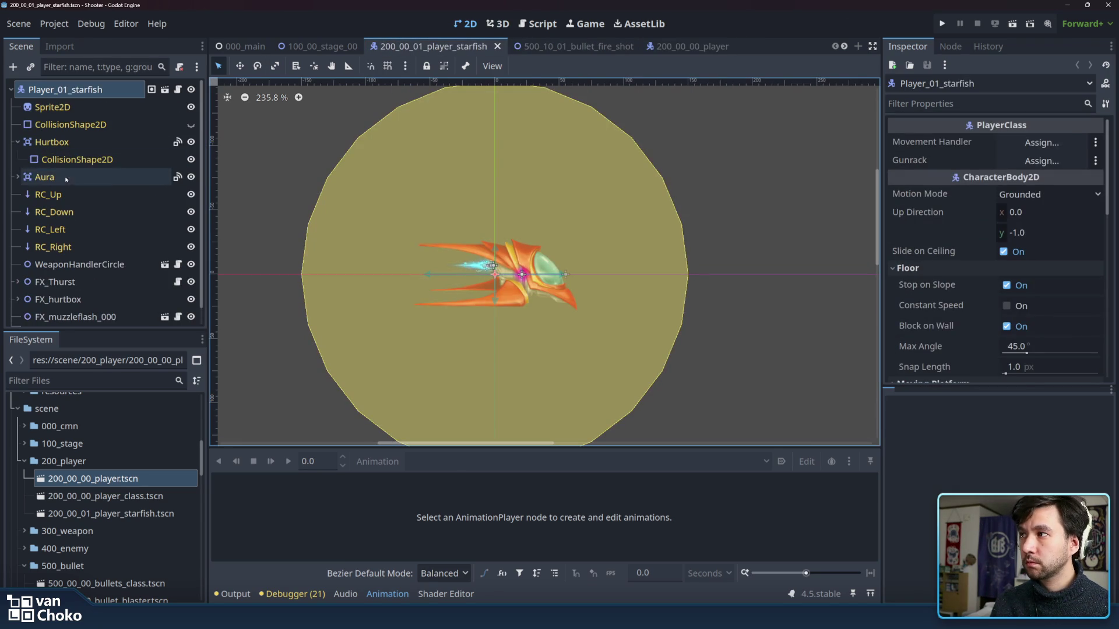
Copy the starfish scene's Aura node and paste it under the Player root
click(32, 179)
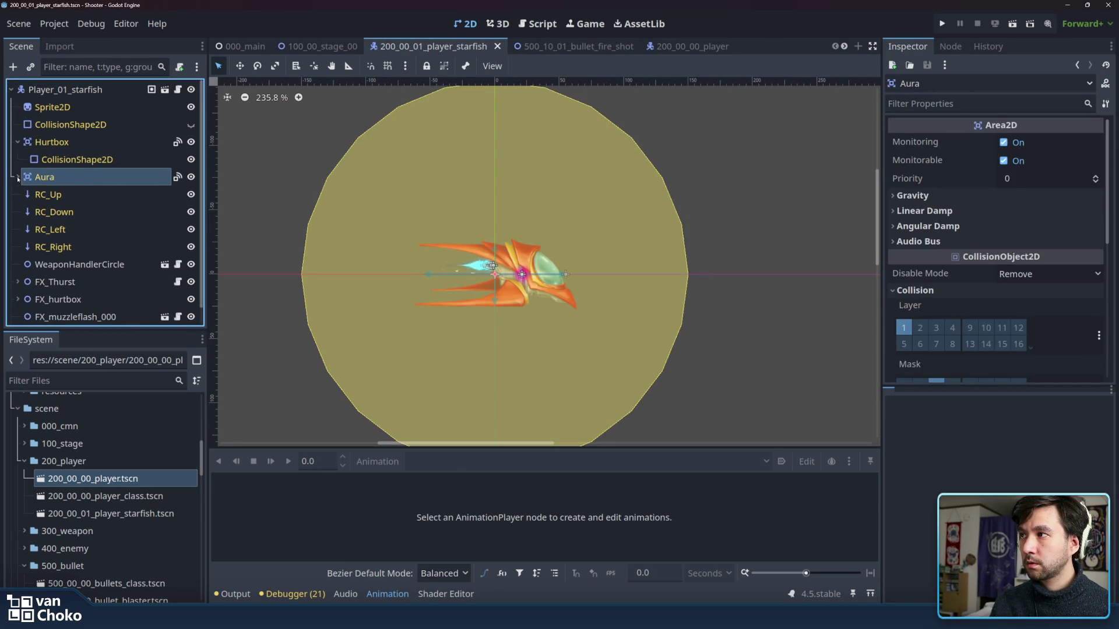
right_click(80, 176)
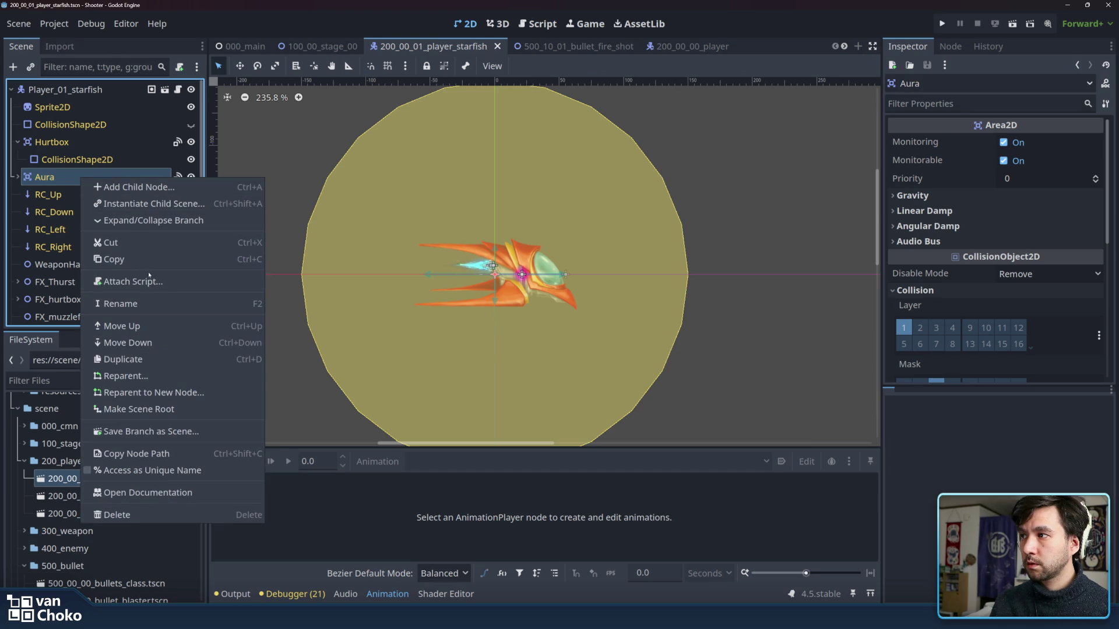
click(99, 259)
click(688, 46)
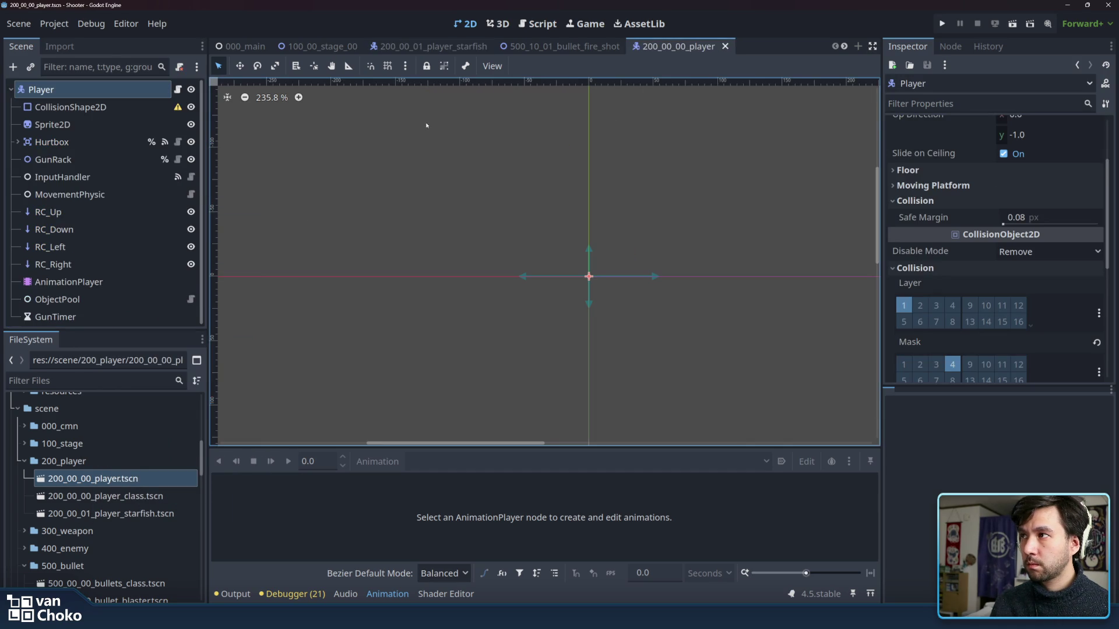
right_click(133, 90)
click(174, 211)
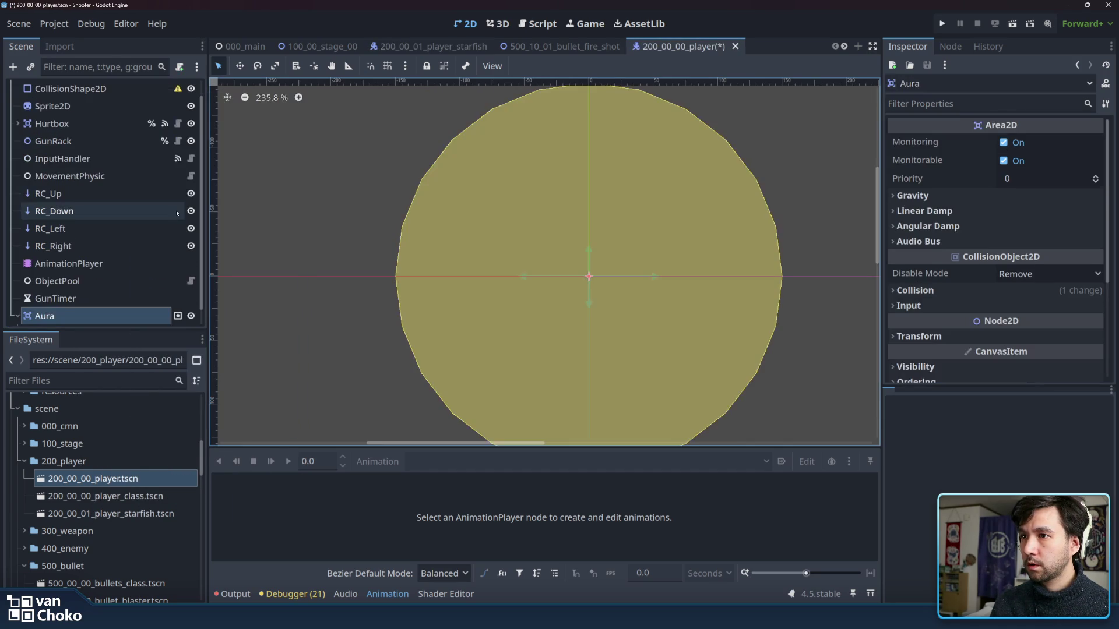
Move the pasted Aura node just below Hurtbox, keep its name, and save
click(79, 298)
click(79, 317)
drag(79, 318, 88, 136)
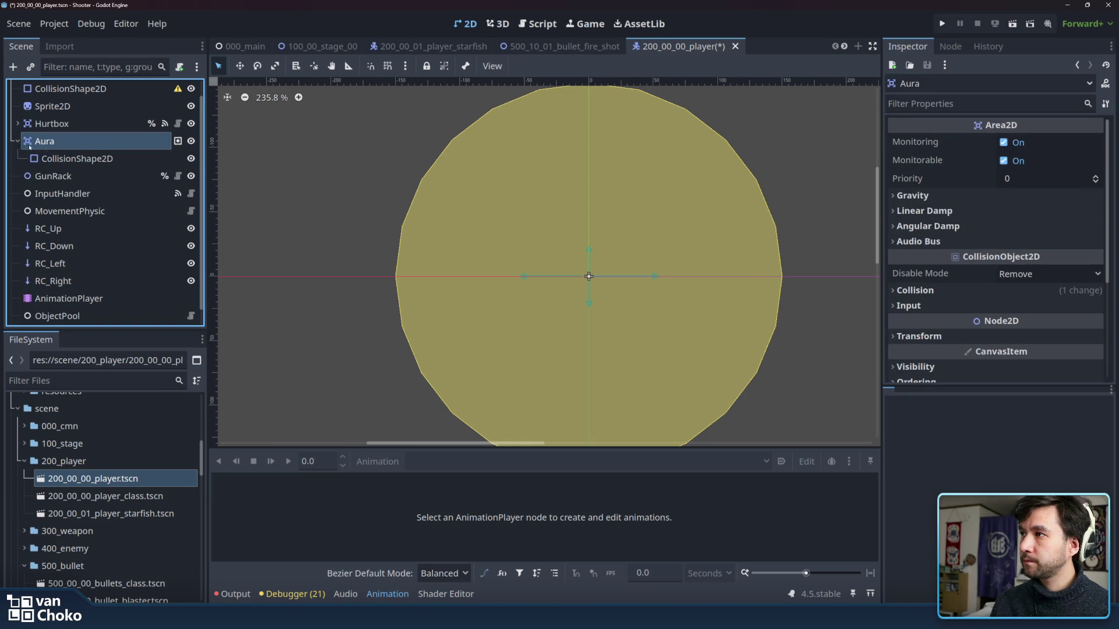
mouse_move(178, 142)
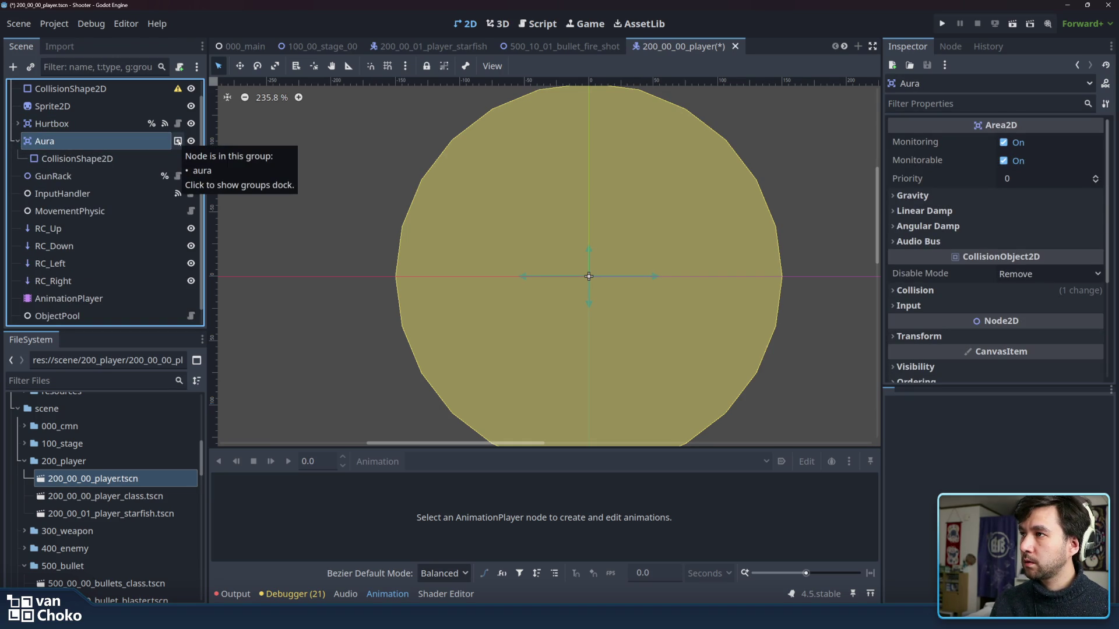
key(F2)
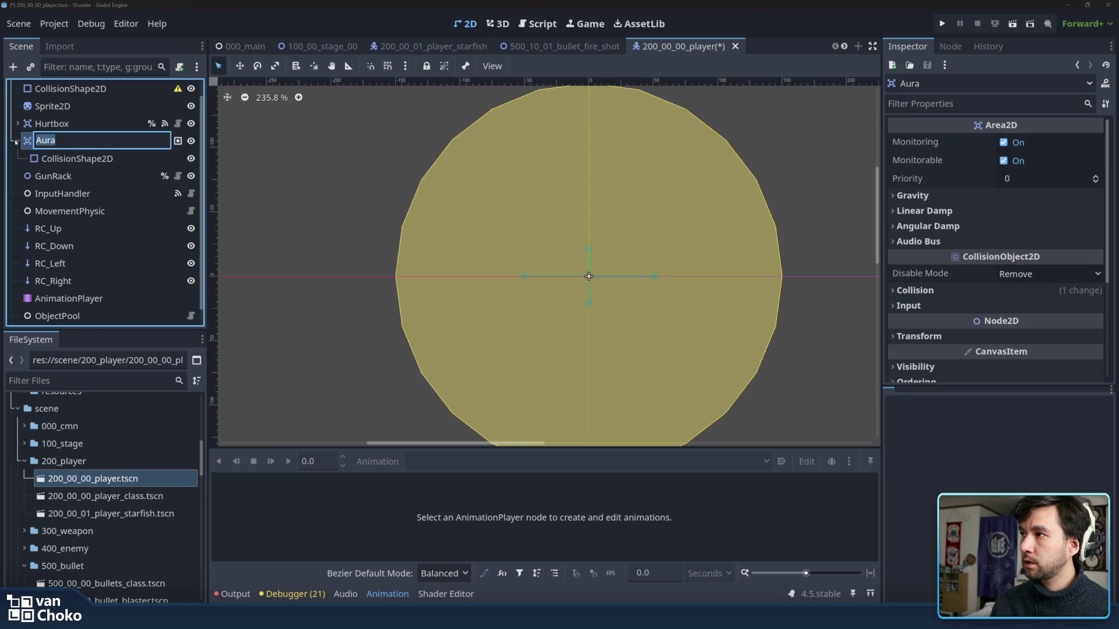
click(16, 141)
click(371, 185)
key(ctrl+s)
Turn off Monitoring on the Aura area
scroll(291, 175, down, 1)
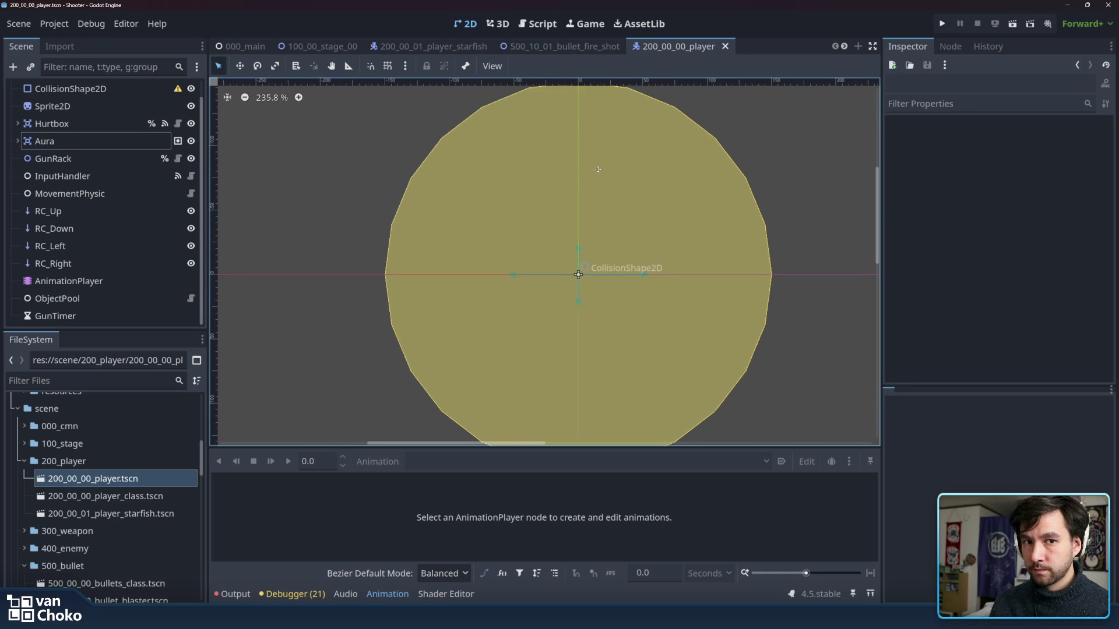
click(88, 141)
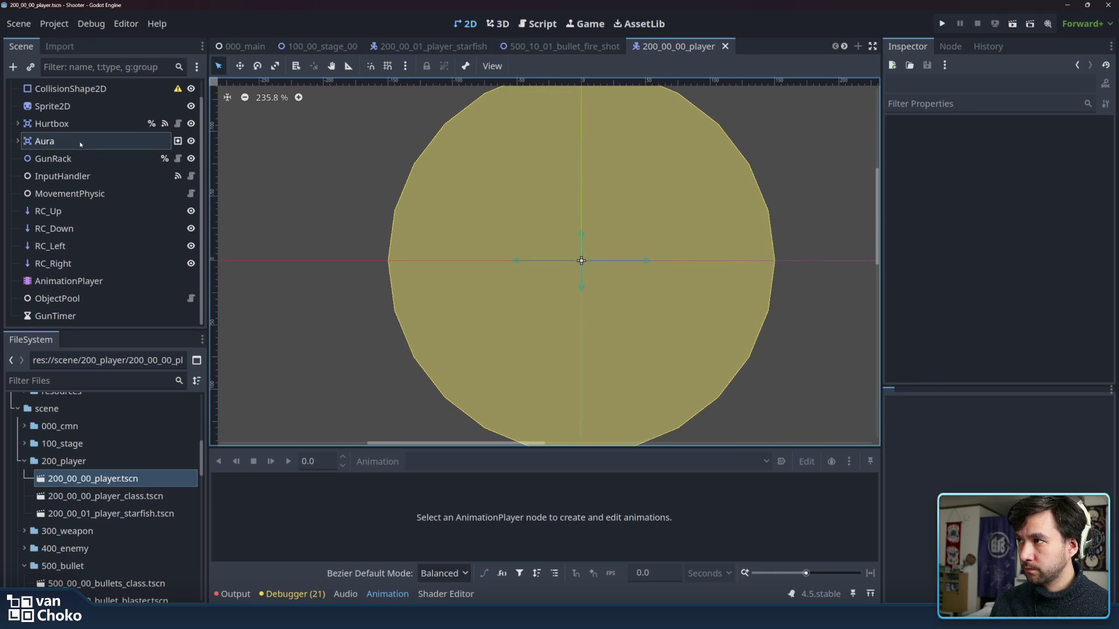
scroll(580, 190, right, 1)
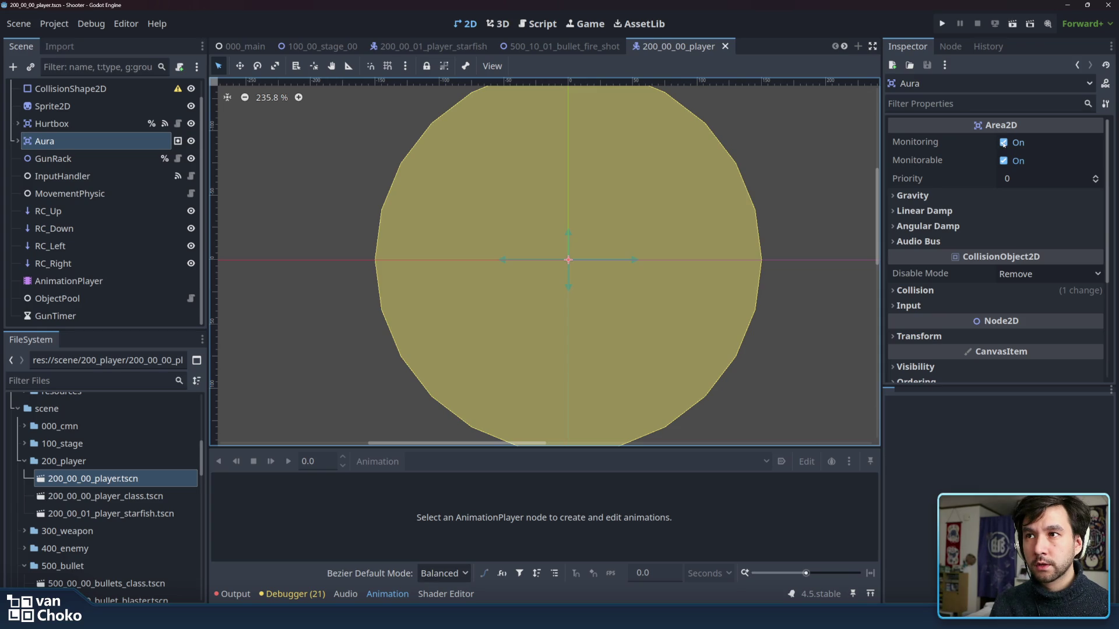
click(1004, 143)
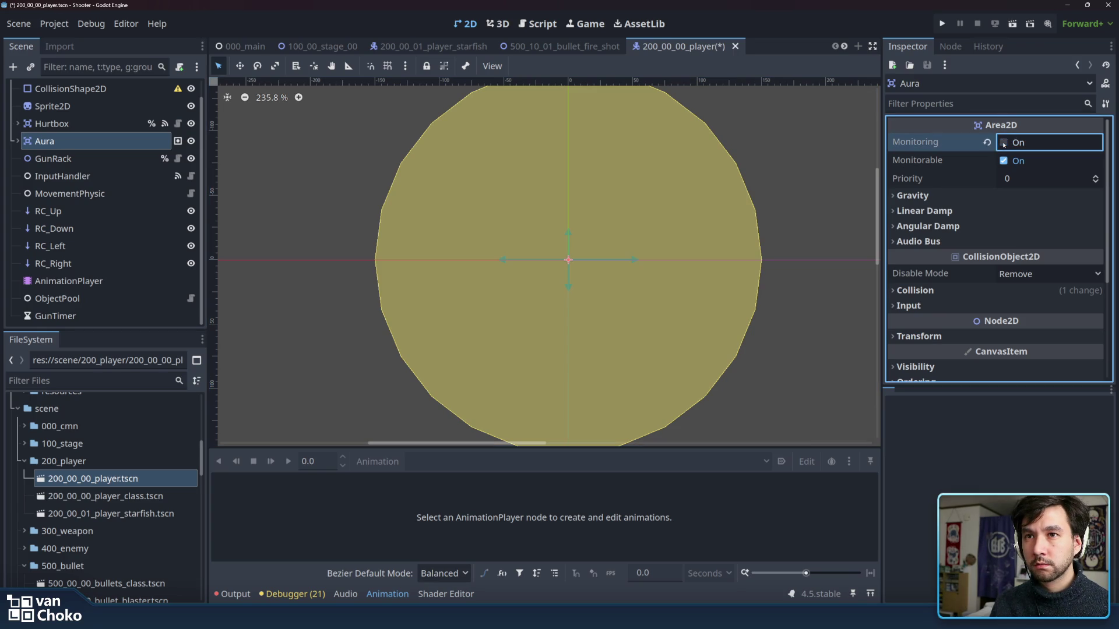
Browse Aura's Gravity, Linear Damp, Angular Damp, Audio Bus and Collision sections
mouse_move(955, 144)
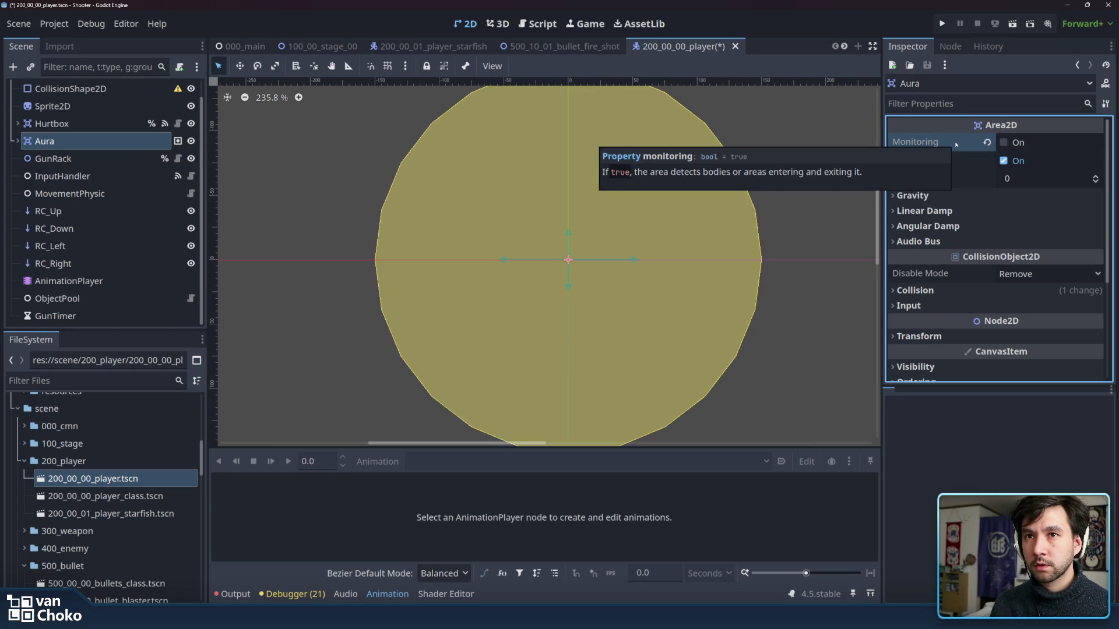
click(927, 195)
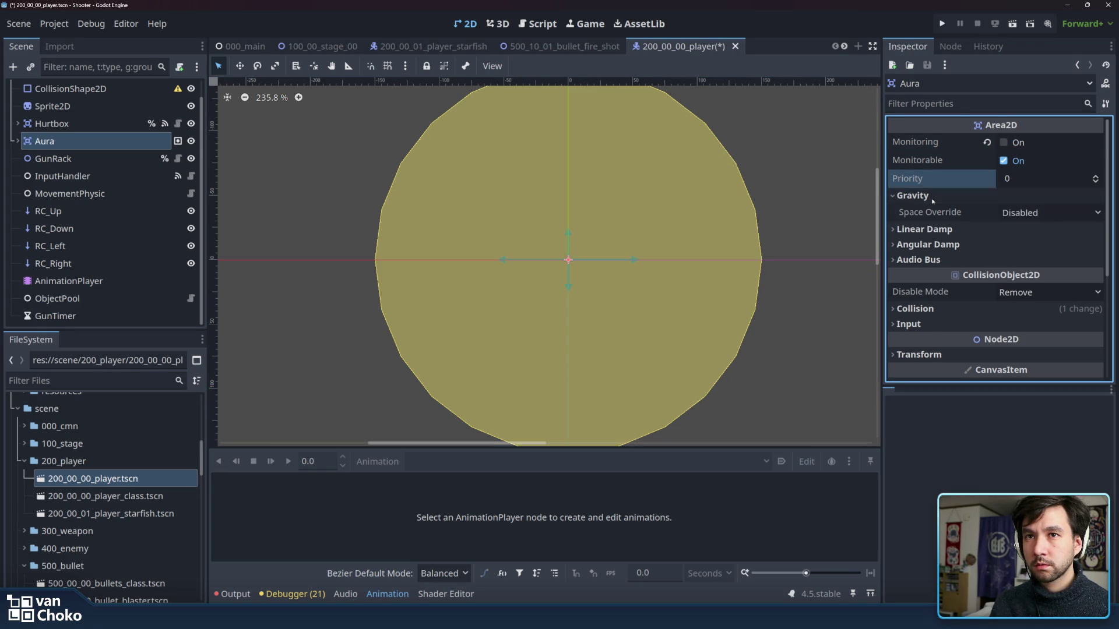
click(932, 197)
click(931, 211)
click(932, 211)
click(932, 226)
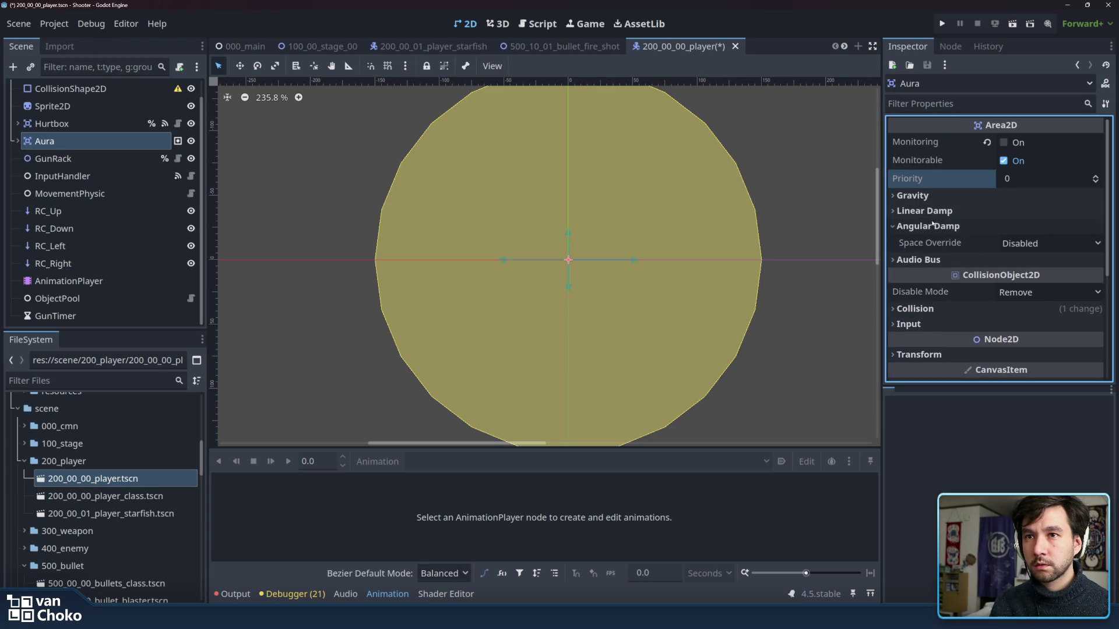
click(932, 226)
click(932, 241)
click(932, 241)
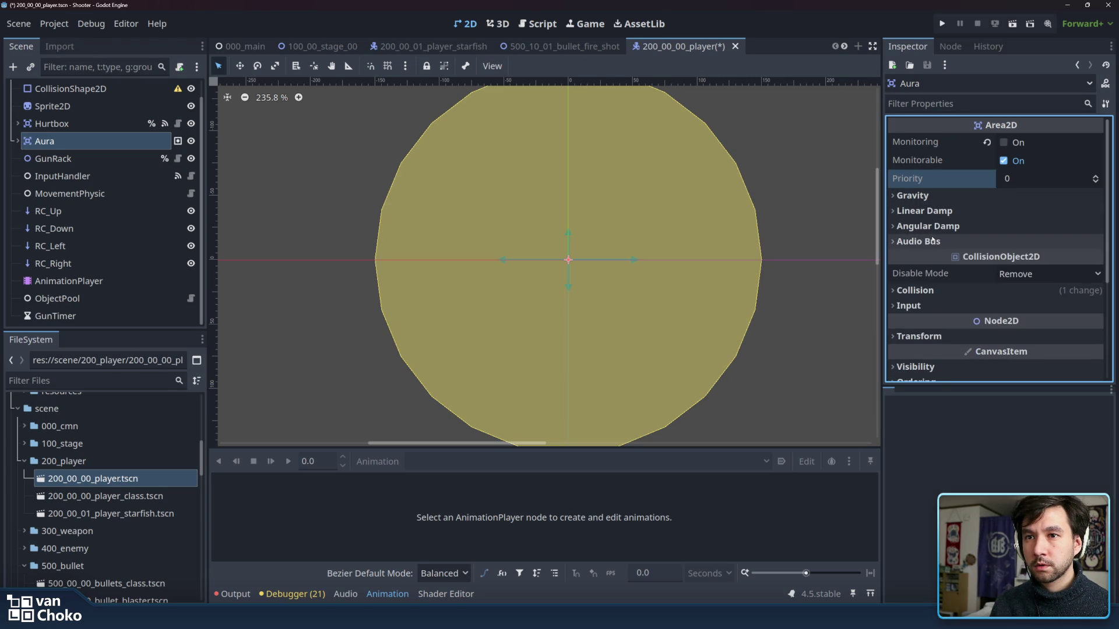
click(927, 290)
scroll(926, 293, down, 3)
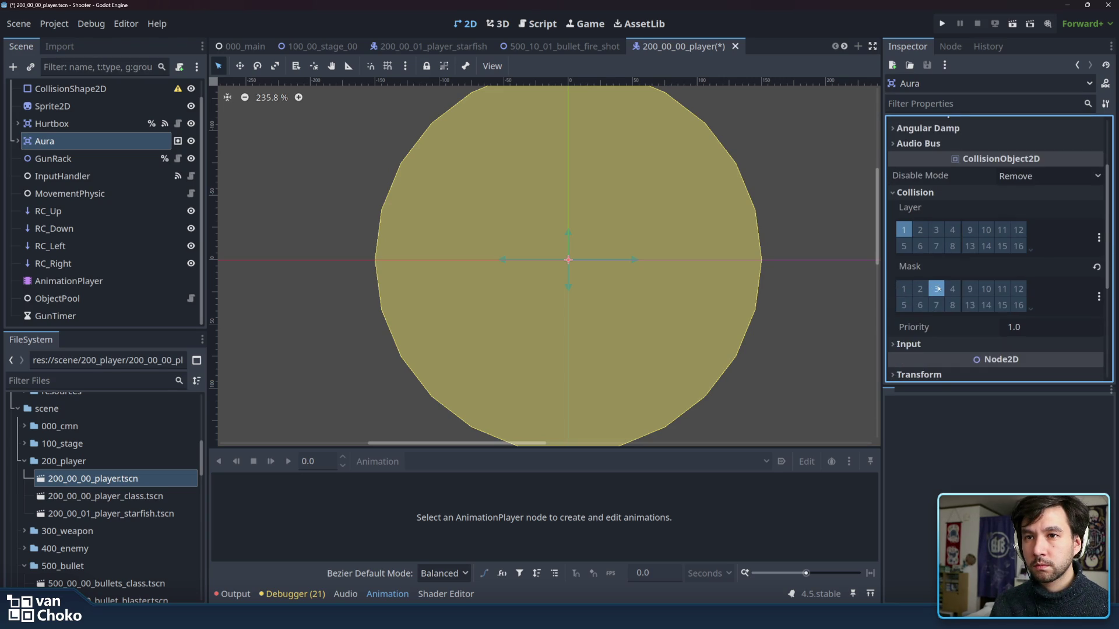
scroll(938, 289, up, 3)
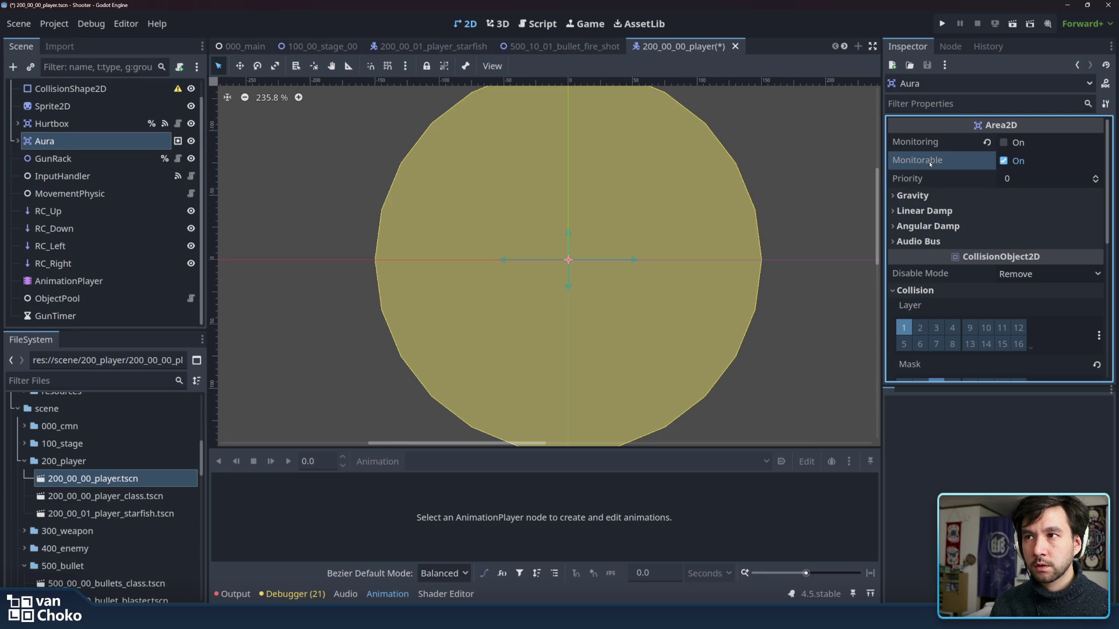
Recheck the Hurtbox, CollisionShape2D and Player nodes and save the player scene
click(787, 135)
drag(787, 135, 765, 140)
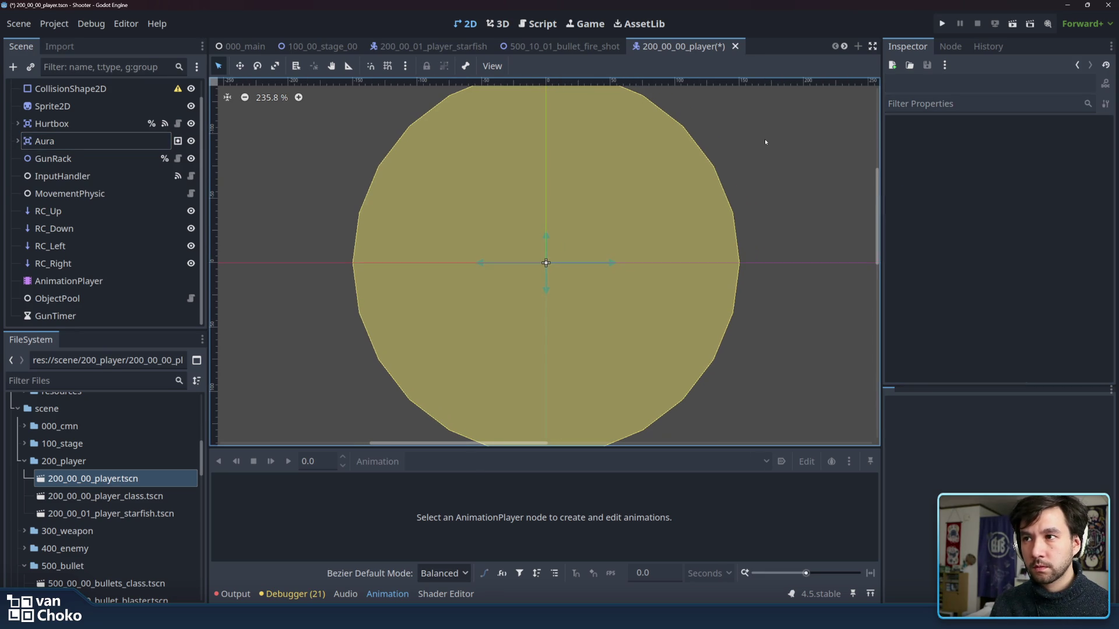
key(ctrl+s)
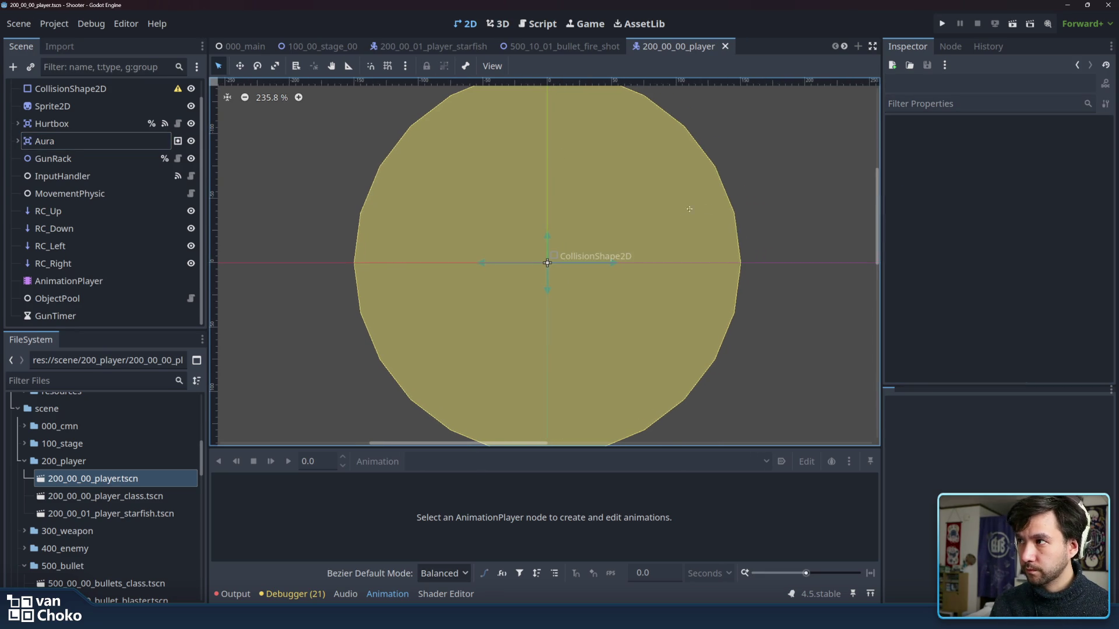
click(52, 123)
click(106, 89)
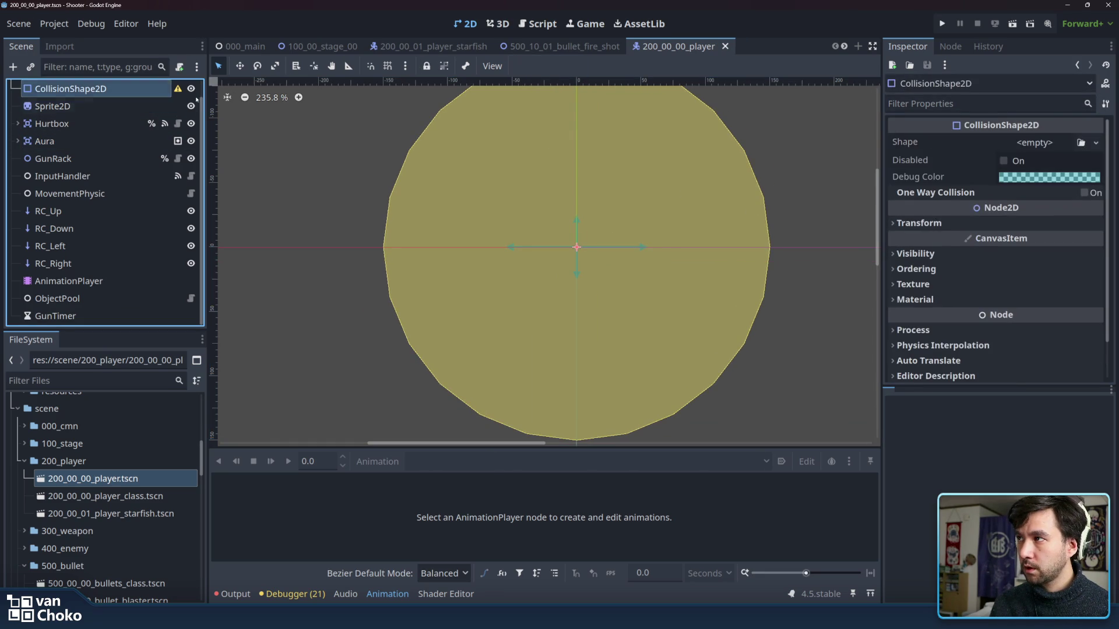
scroll(87, 140, up, 2)
click(40, 89)
drag(333, 150, 324, 157)
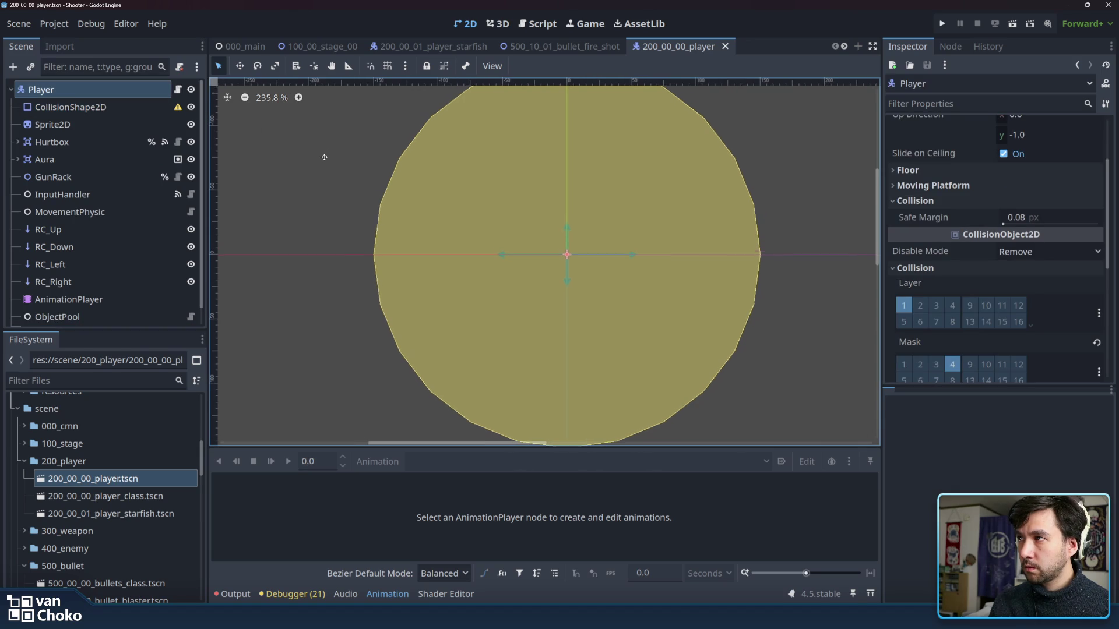
key(ctrl+s)
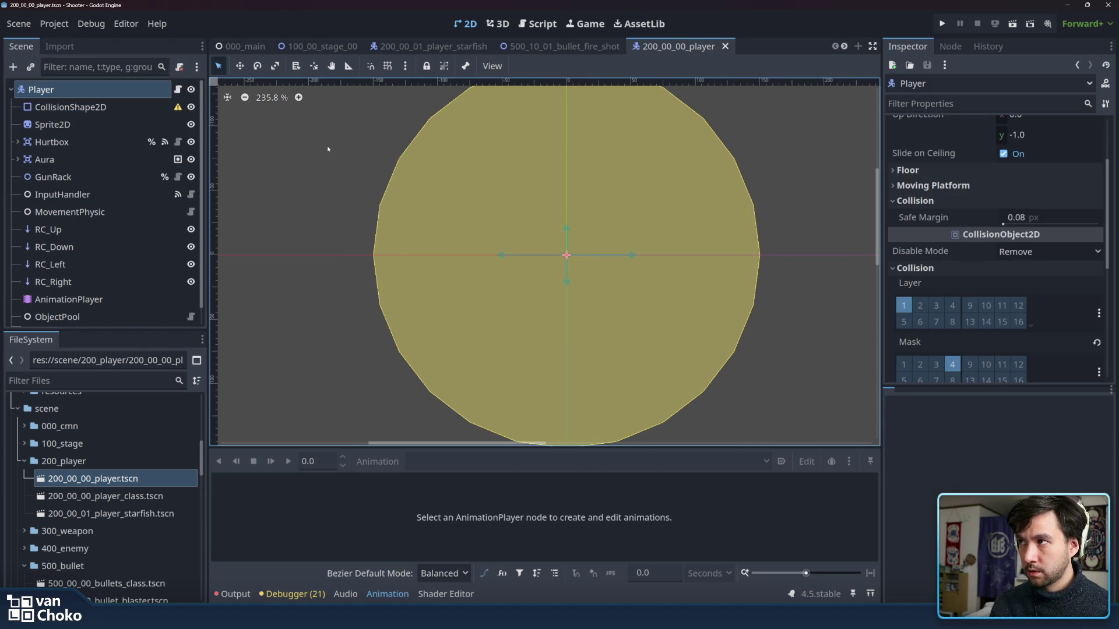
drag(408, 46, 720, 48)
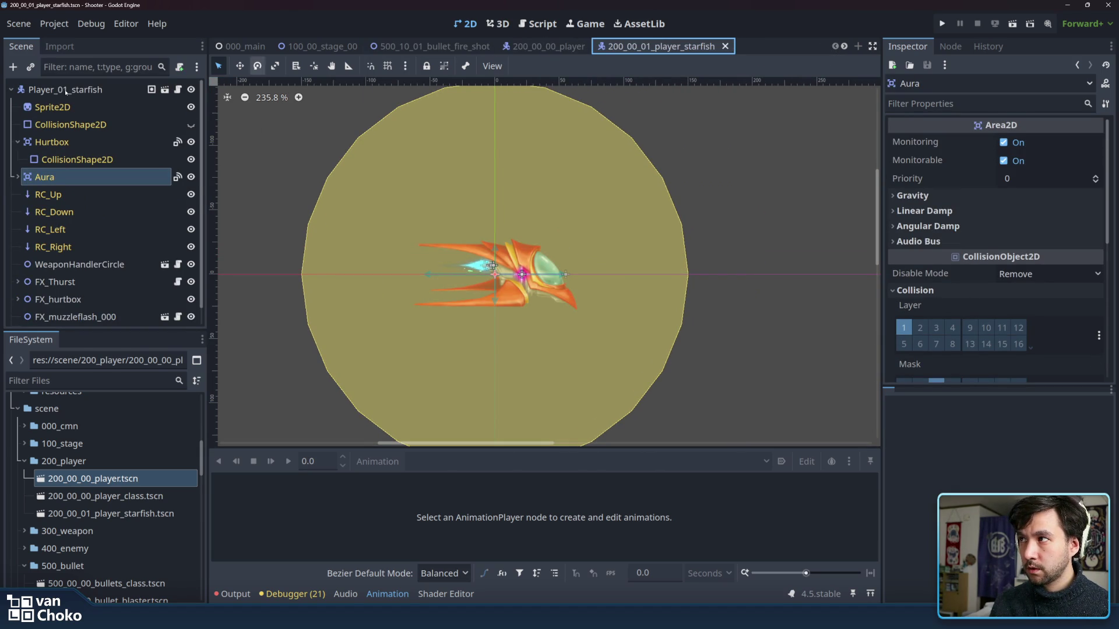
Collapse the starfish scene tree and step through the 200_player files in FileSystem
click(13, 90)
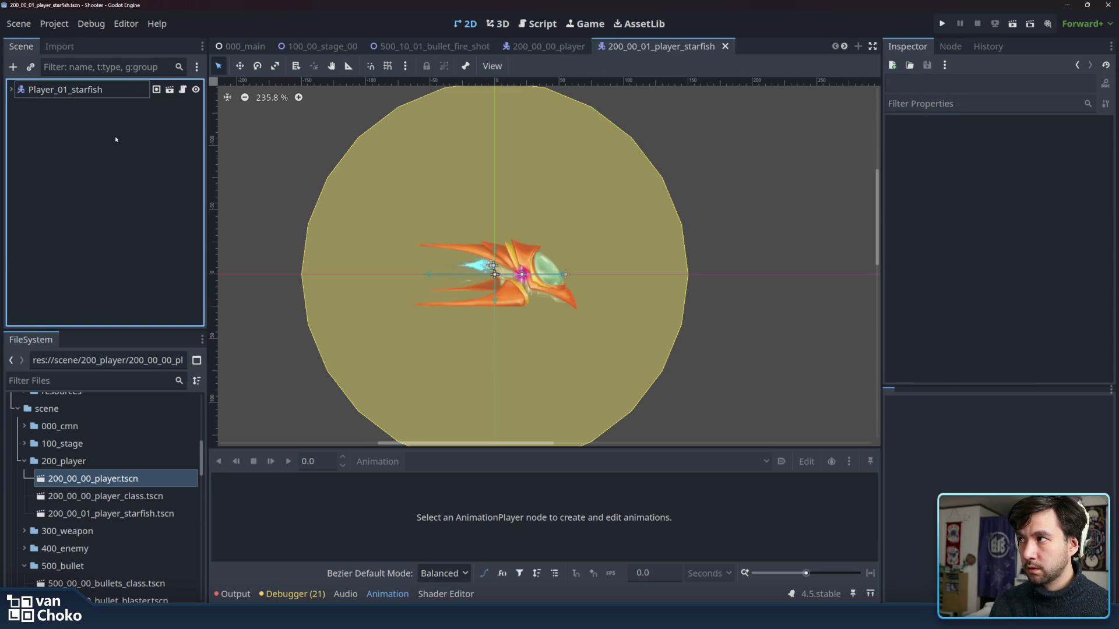
click(126, 497)
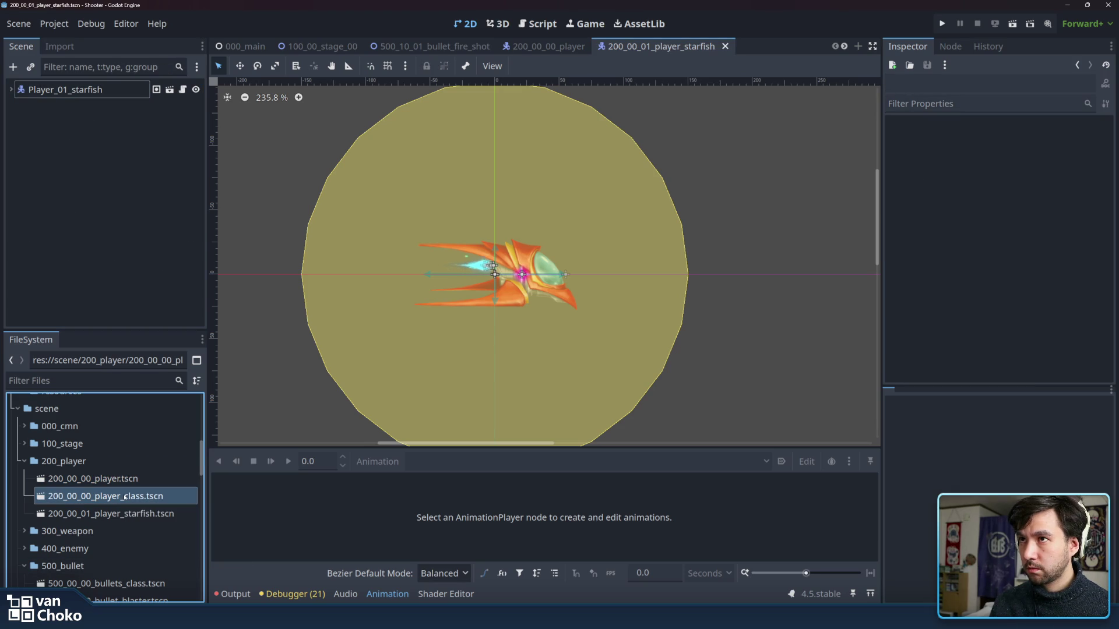
key(Up)
key(Up)
key(Down)
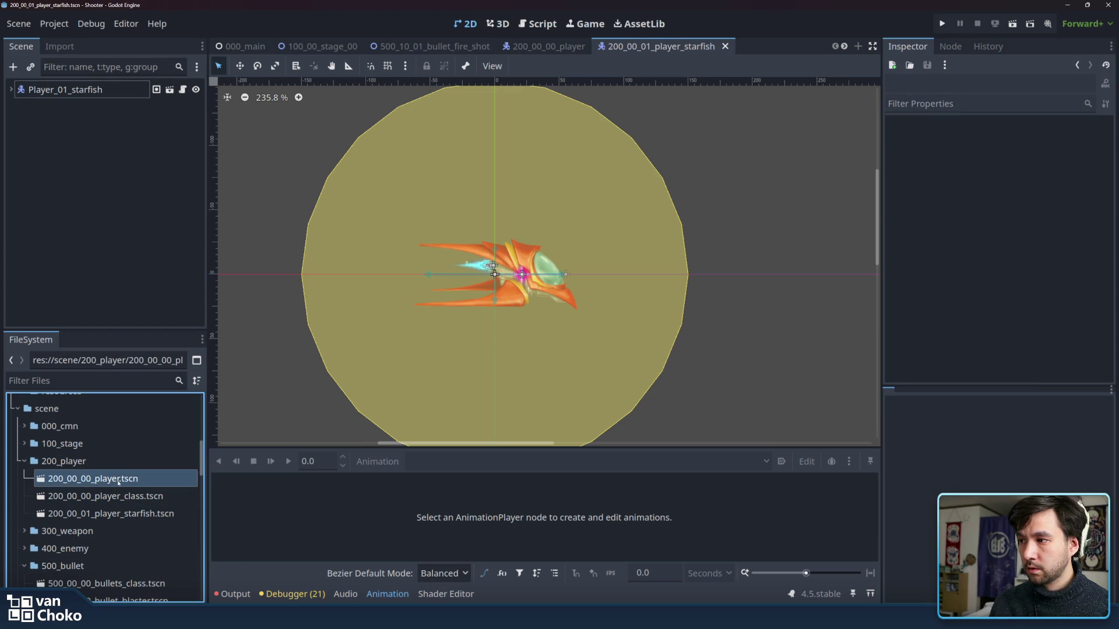
scroll(122, 477, down, 10)
scroll(124, 469, down, 10)
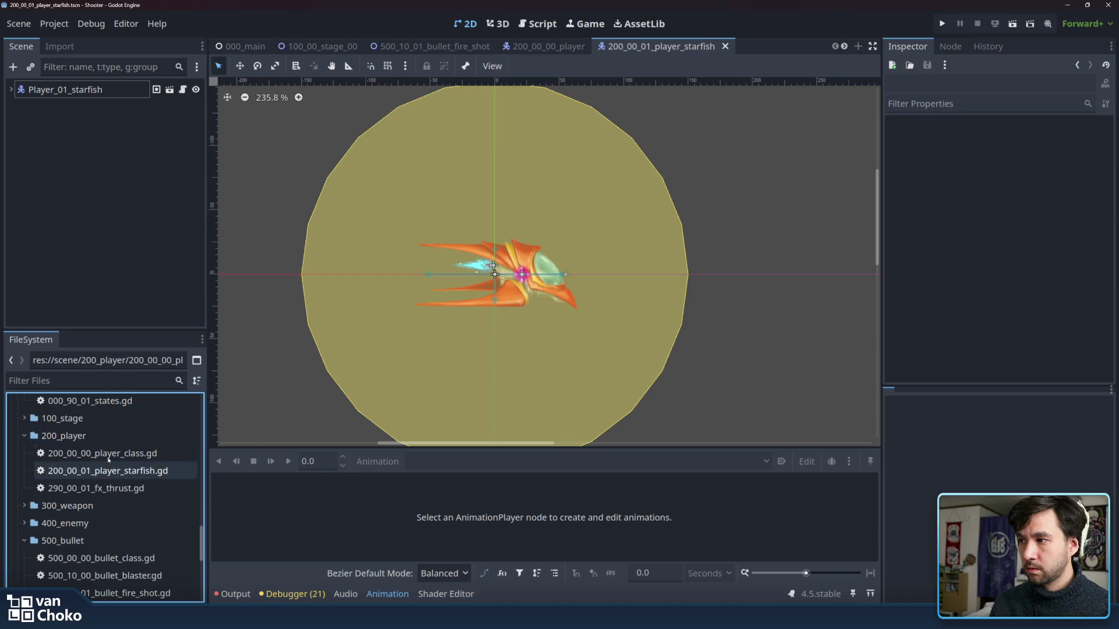
Locate 200_00_00_player_class.tscn in FileSystem and bring up its actions
click(111, 470)
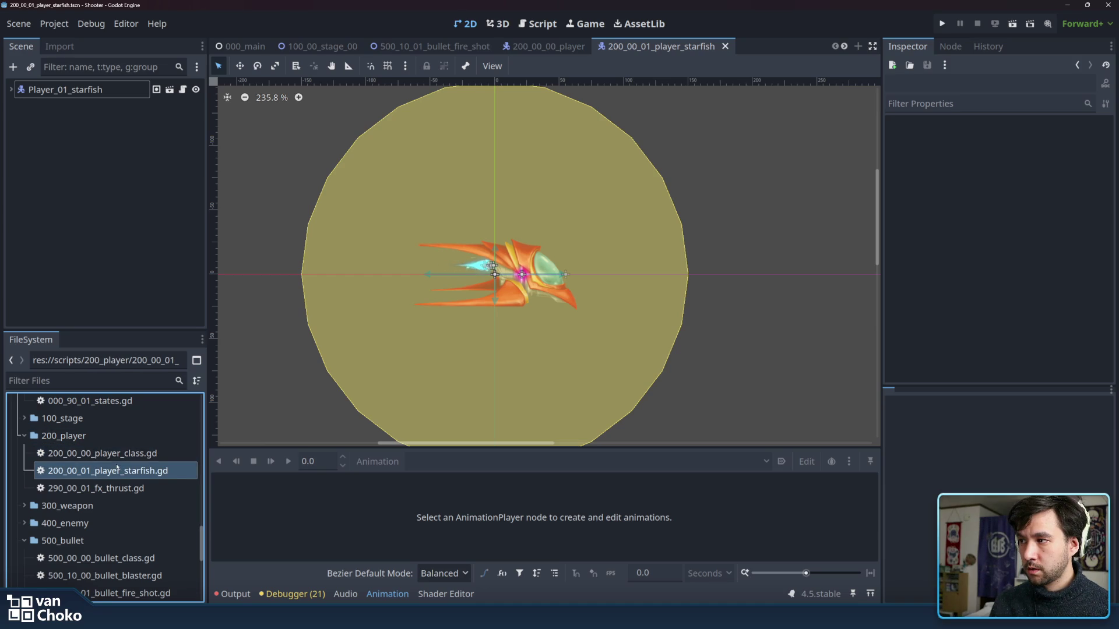
scroll(119, 460, down, 8)
scroll(110, 513, up, 15)
scroll(109, 515, up, 5)
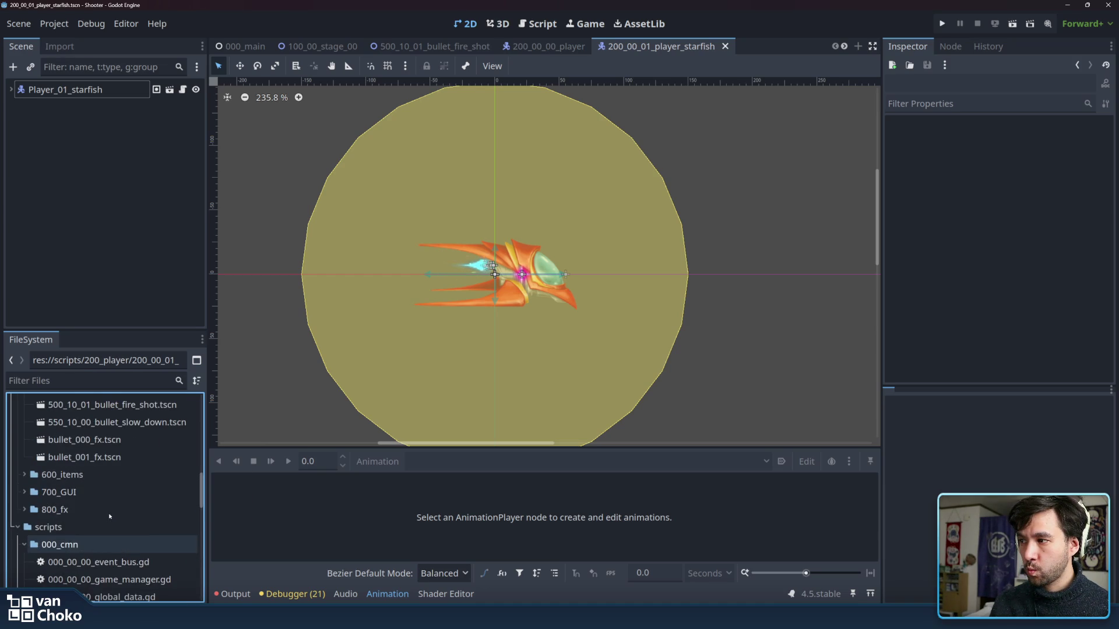
scroll(94, 548, up, 5)
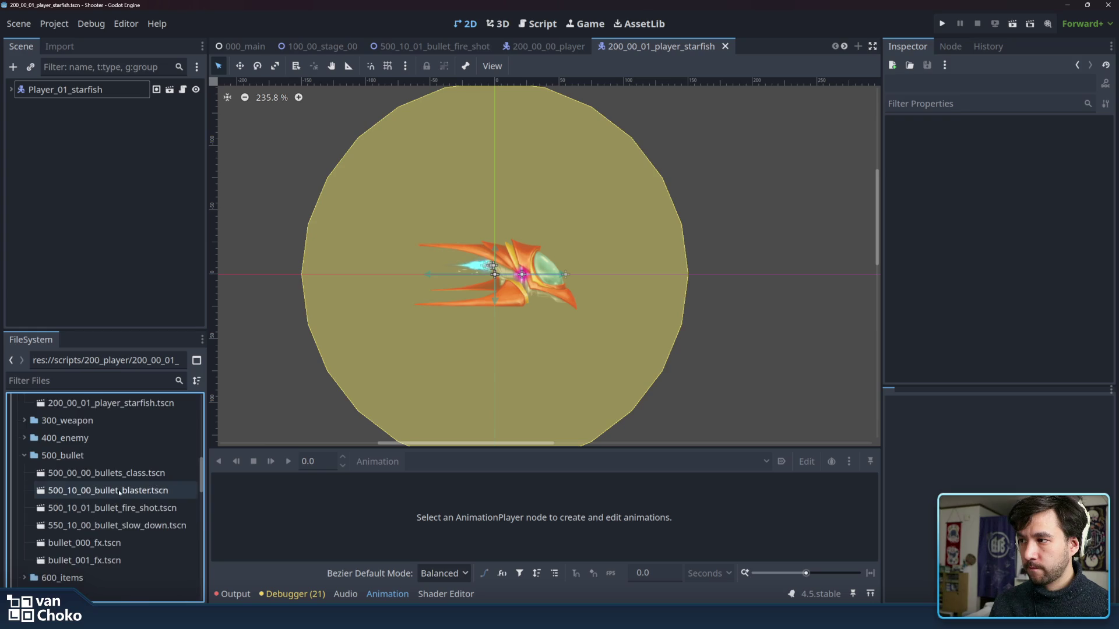
click(104, 488)
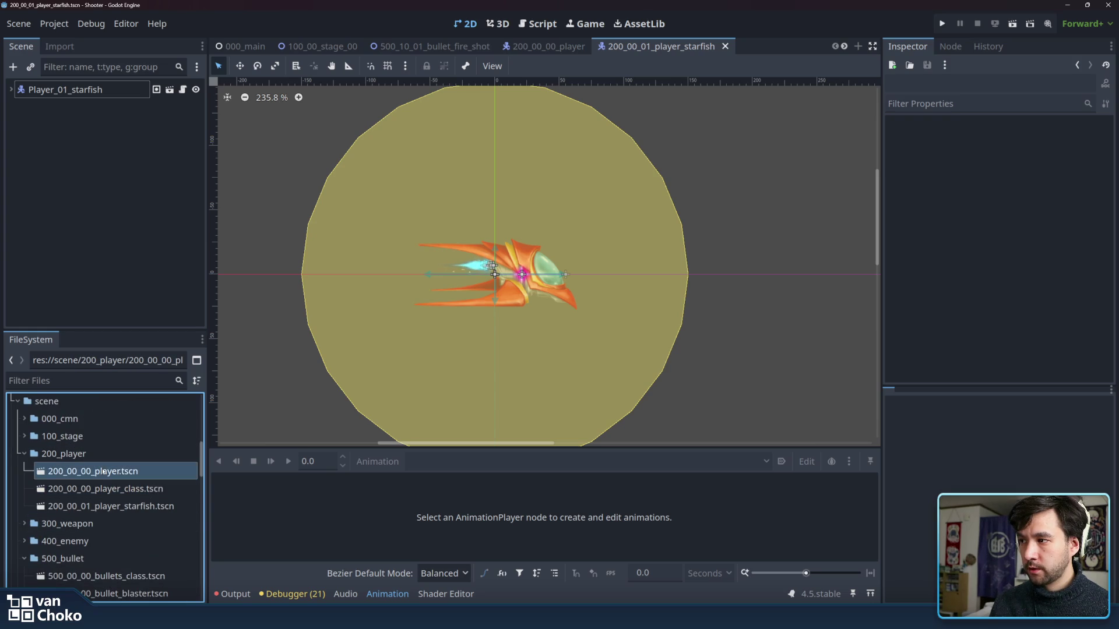
right_click(114, 488)
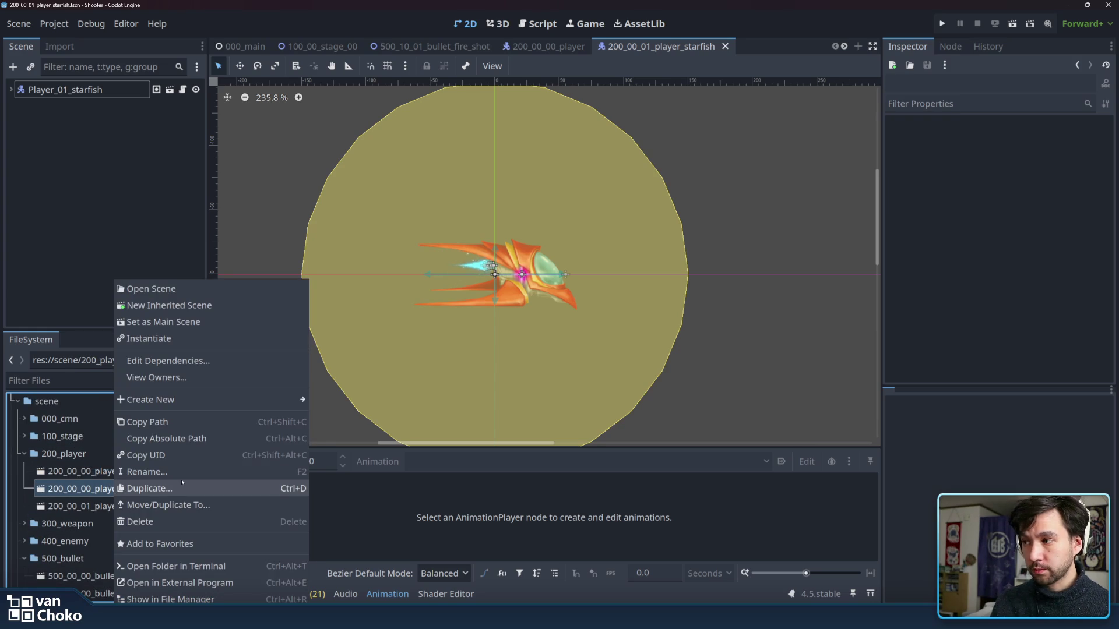
Cancel deleting the player class file, then create a scene inherited from 200_00_00_player.tscn
click(180, 523)
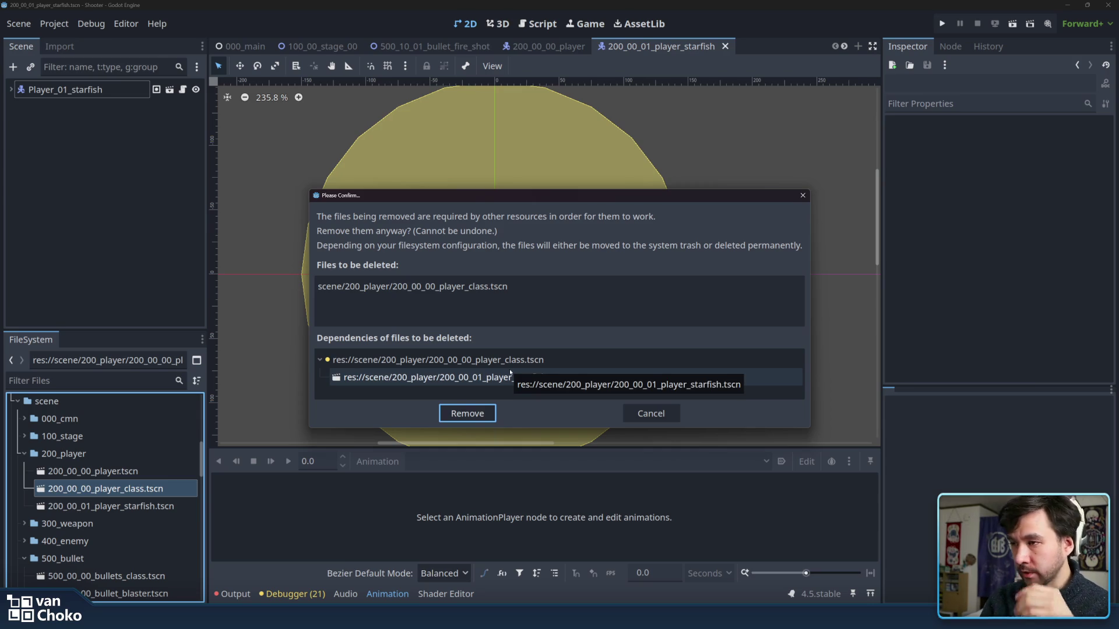
click(650, 414)
click(134, 471)
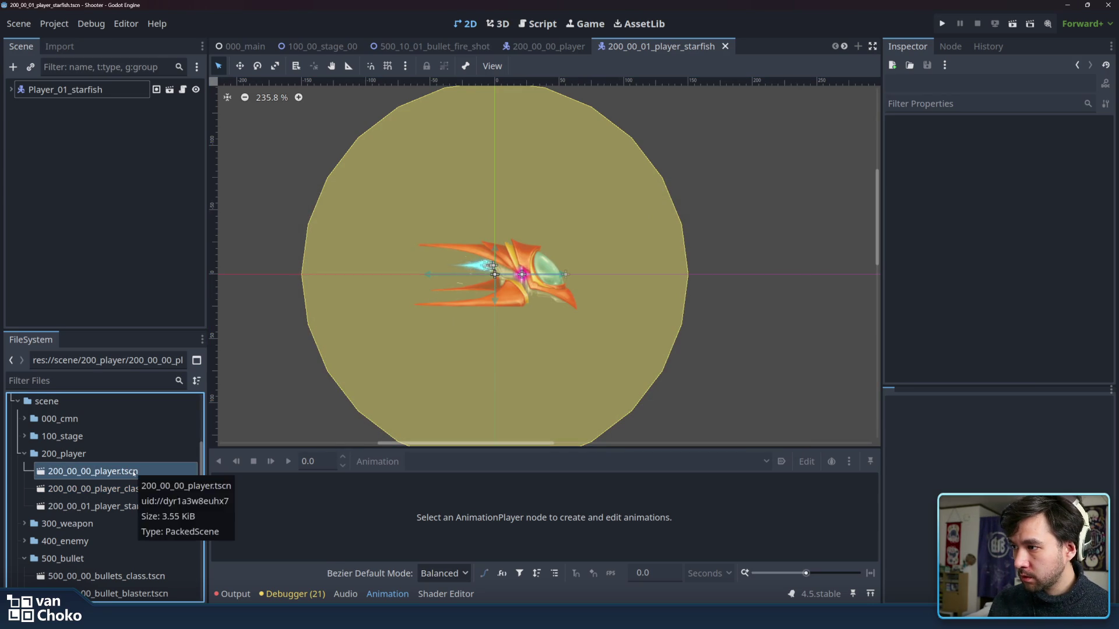
right_click(135, 471)
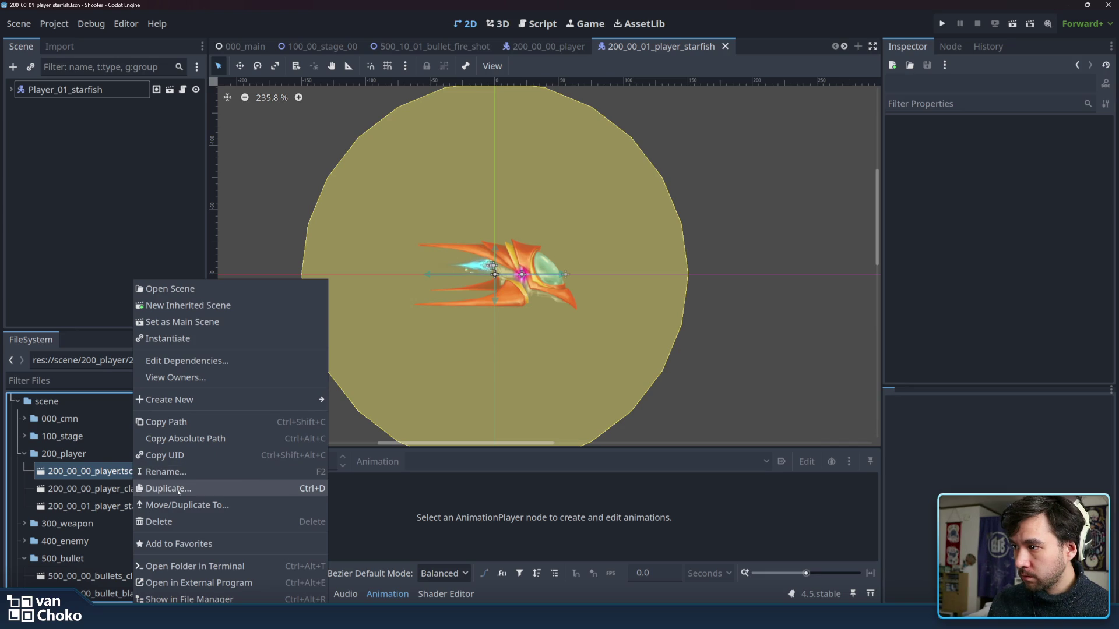
click(209, 307)
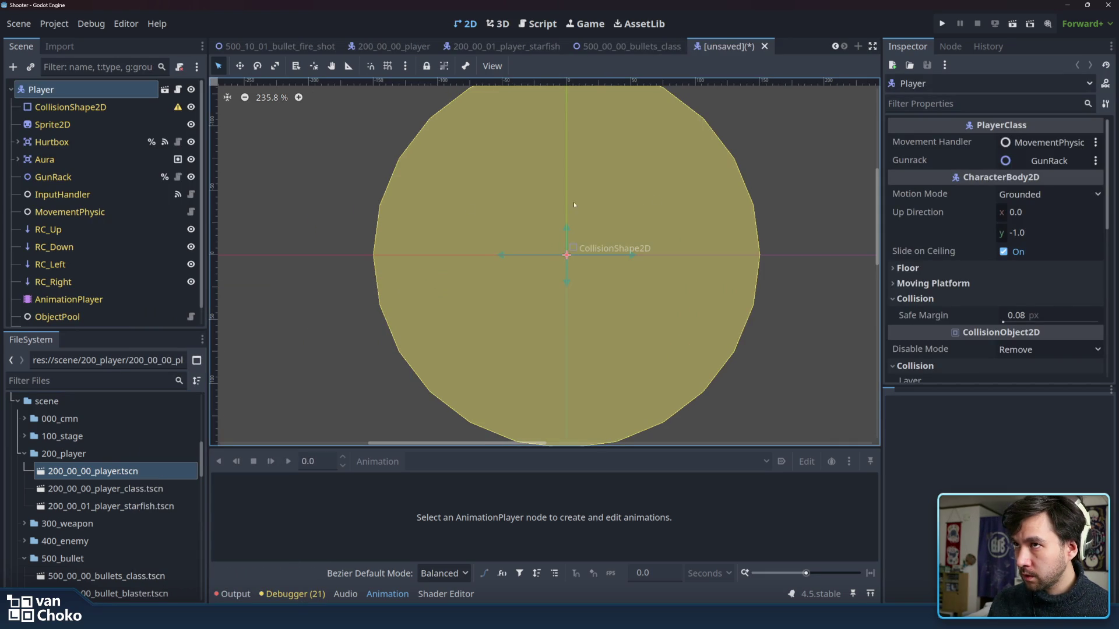
Rename the inherited root node to Player_01_starfish and review its CollisionShape2D and Sprite2D
double_click(74, 89)
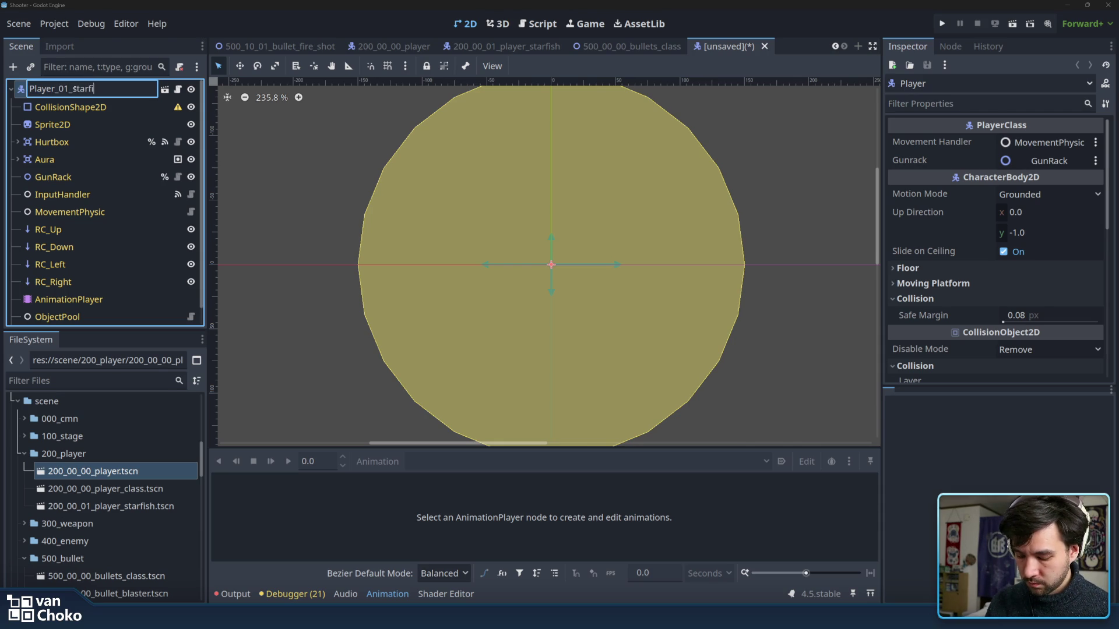
key(Return)
click(69, 107)
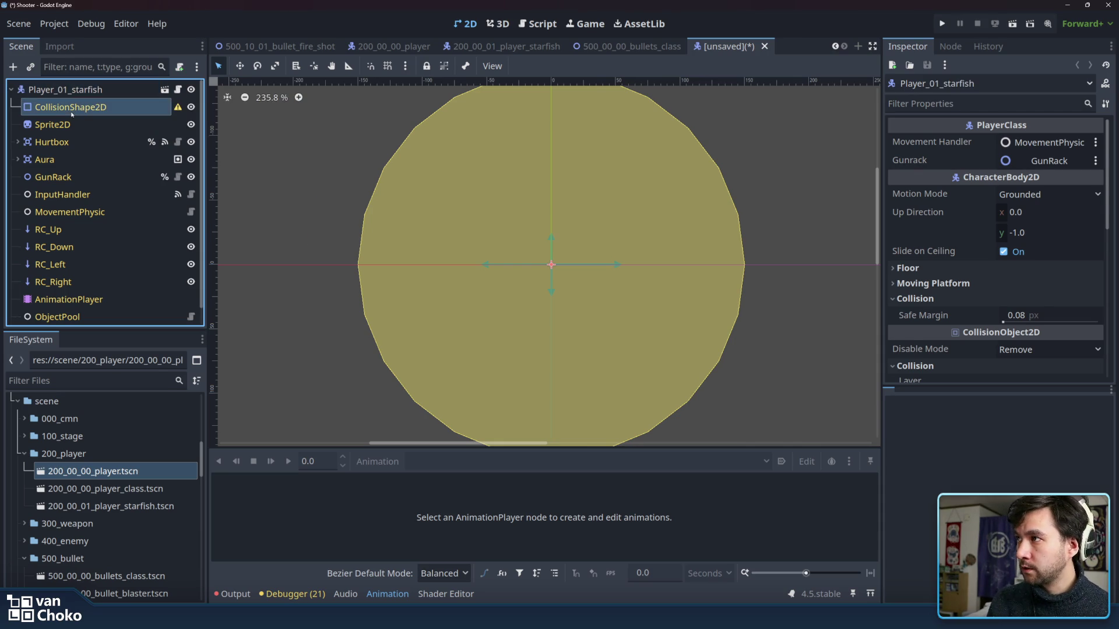
click(70, 128)
scroll(109, 123, down, 1)
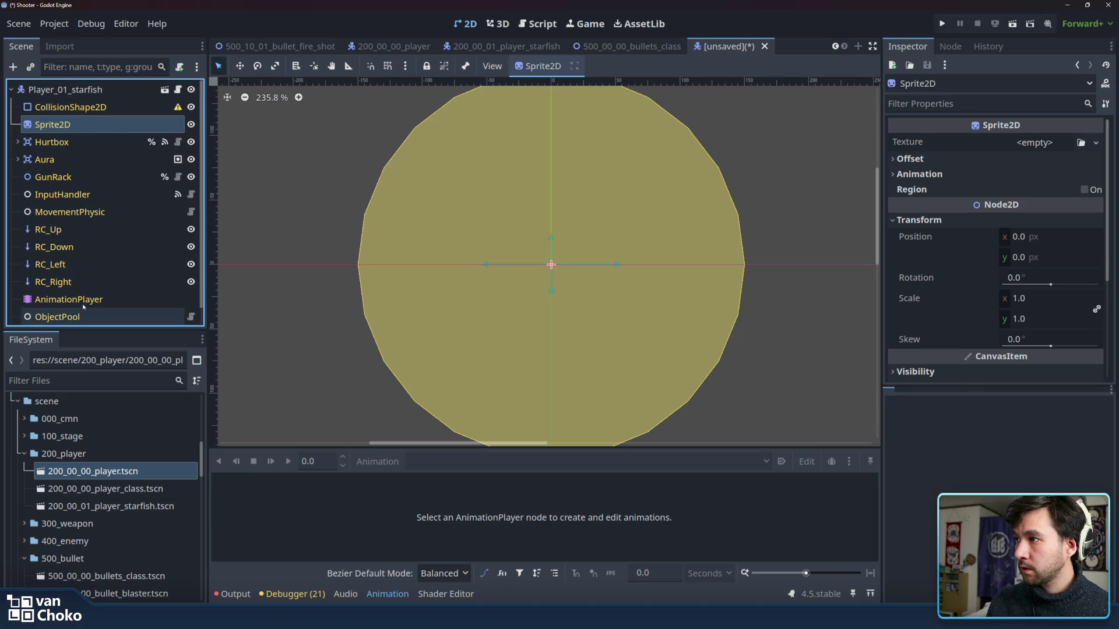
scroll(109, 124, up, 1)
click(108, 107)
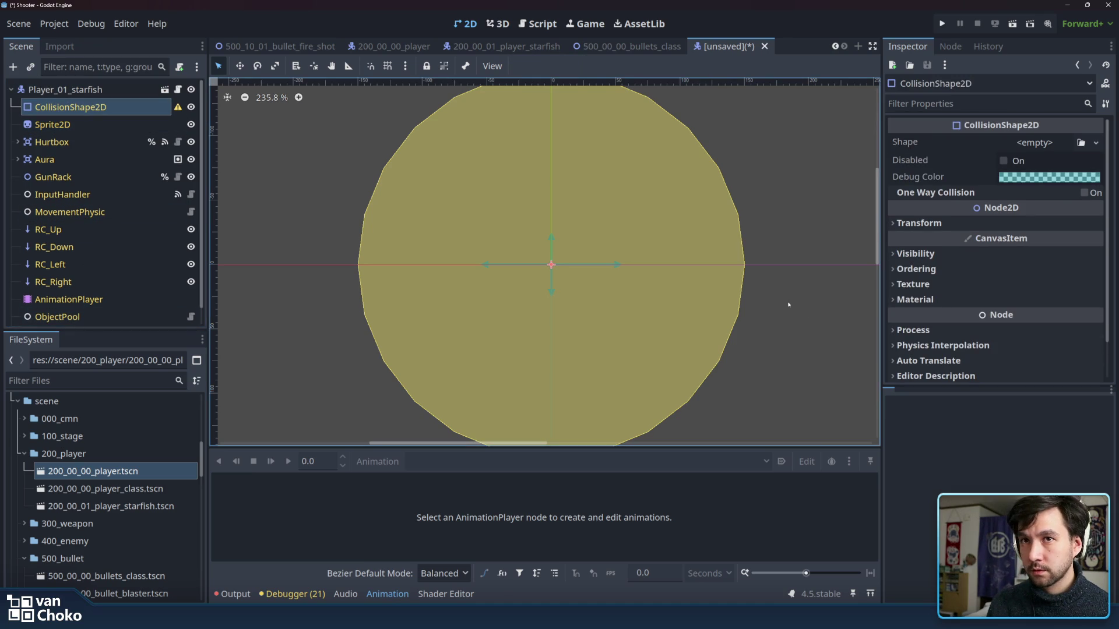
click(93, 129)
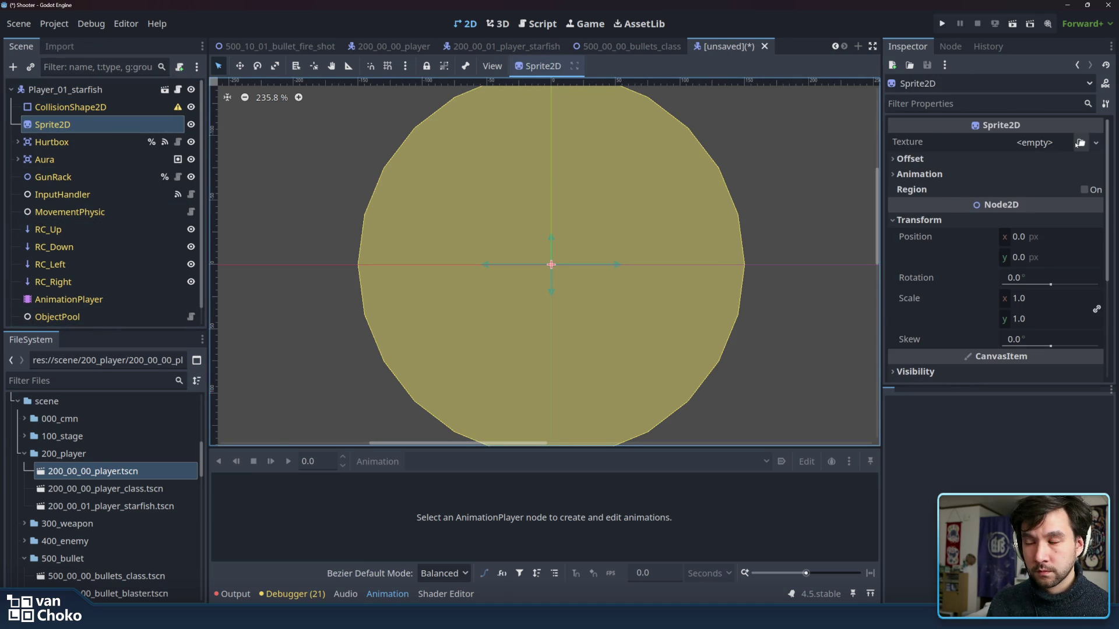
Expand 200_player > player_01 and drag 200_00_01_starfish_00.png toward the Sprite2D Texture
scroll(75, 480, up, 2)
scroll(59, 471, up, 5)
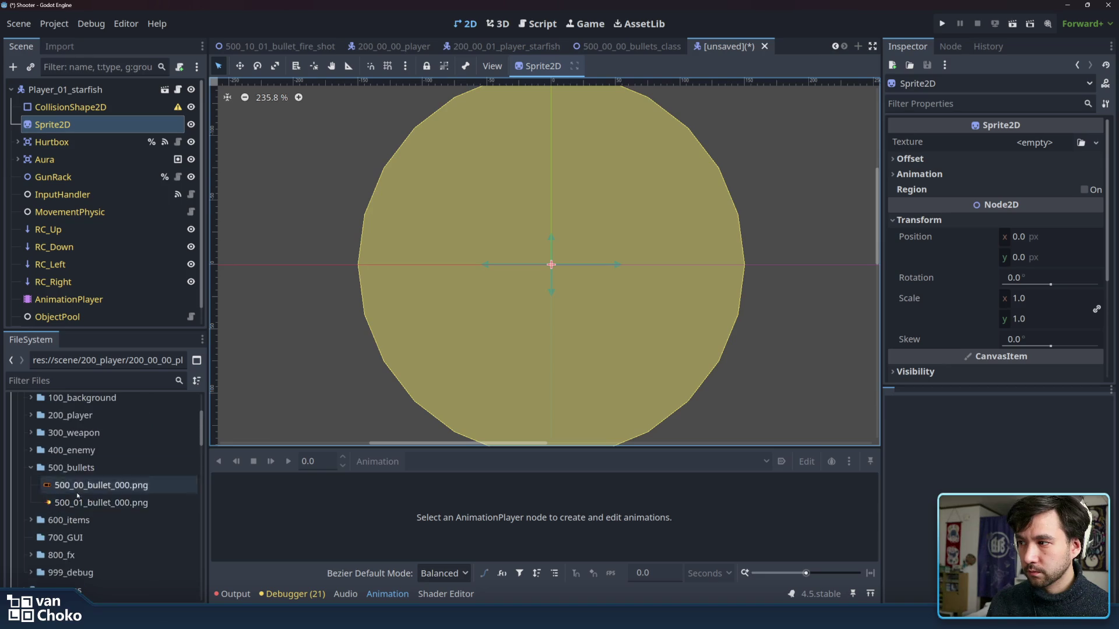
scroll(34, 467, down, 3)
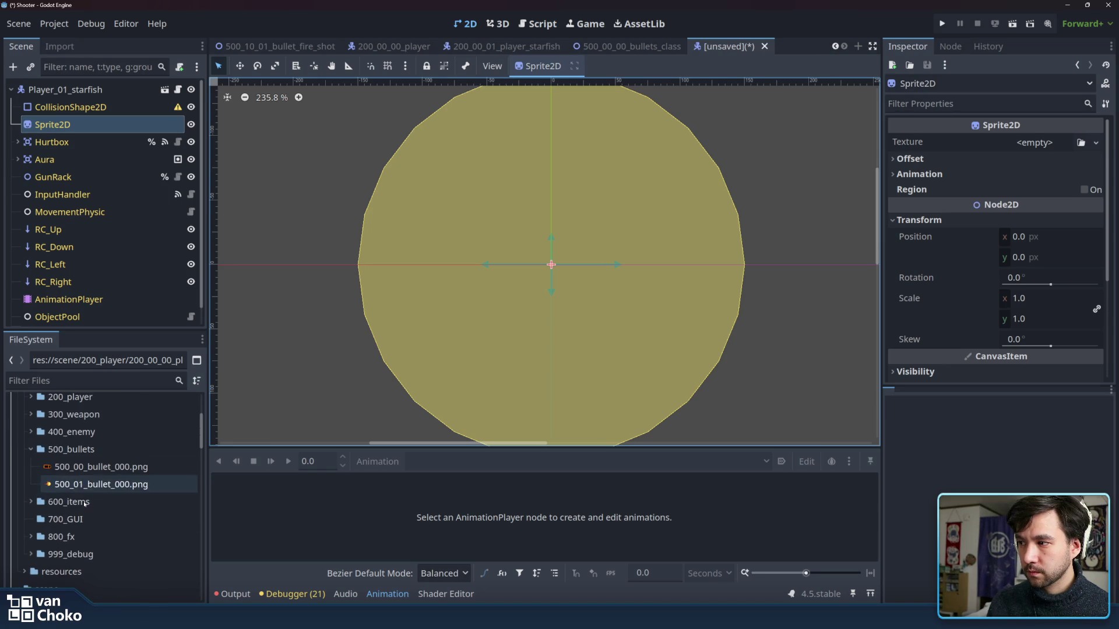
click(31, 449)
click(47, 402)
click(32, 398)
double_click(70, 414)
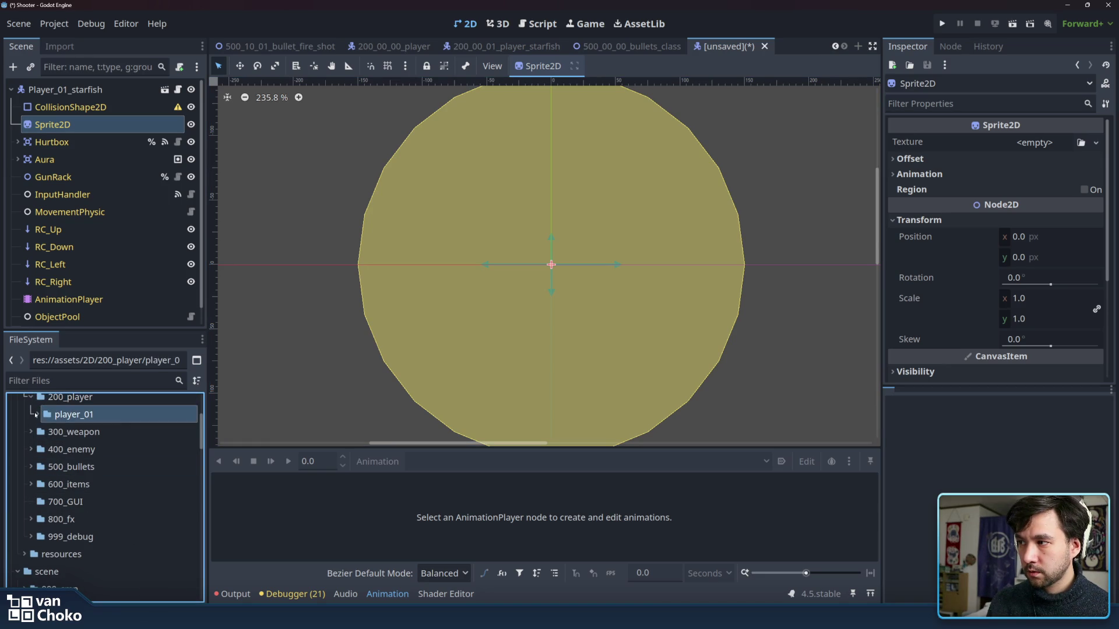
click(109, 433)
mouse_move(110, 434)
mouse_down()
mouse_move(524, 262)
mouse_move(932, 159)
mouse_move(1065, 146)
mouse_up()
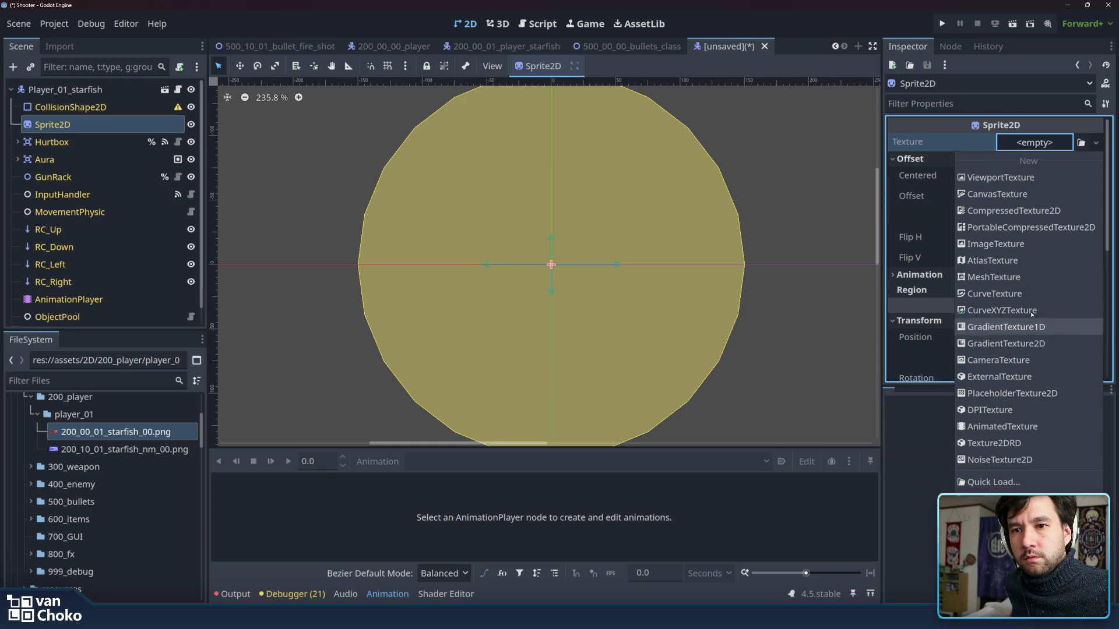
Give the Sprite2D a new CanvasTexture with 200_00_01_starfish_00.png as its Diffuse texture
click(997, 195)
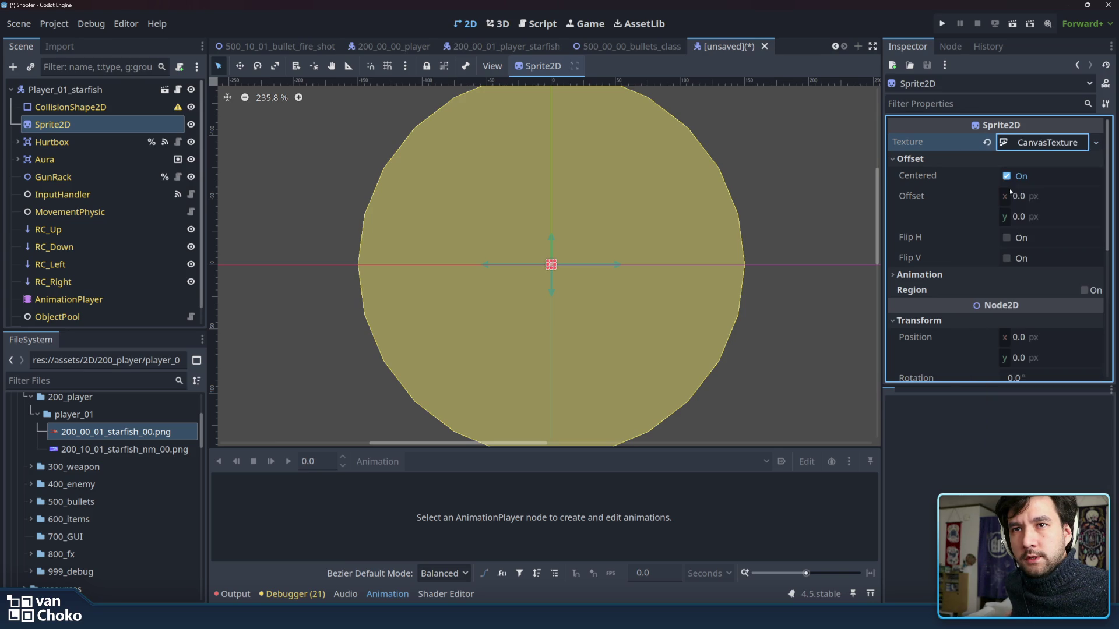
click(1043, 142)
click(918, 162)
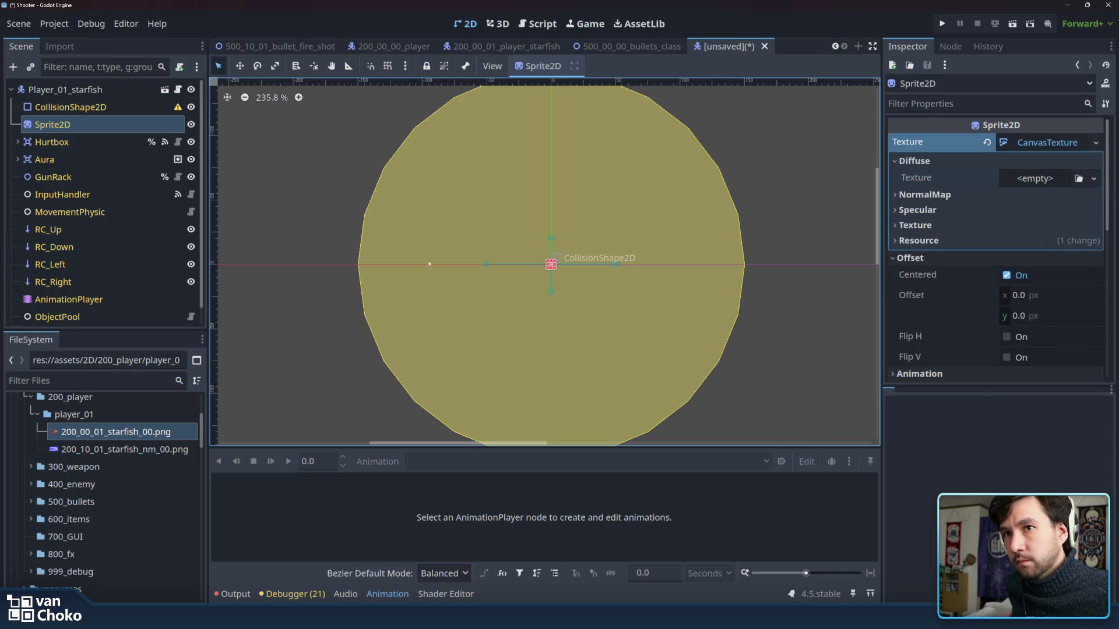
mouse_move(101, 434)
mouse_down()
mouse_move(221, 434)
mouse_move(862, 257)
mouse_move(1044, 179)
mouse_move(954, 155)
mouse_move(952, 169)
mouse_up()
click(920, 229)
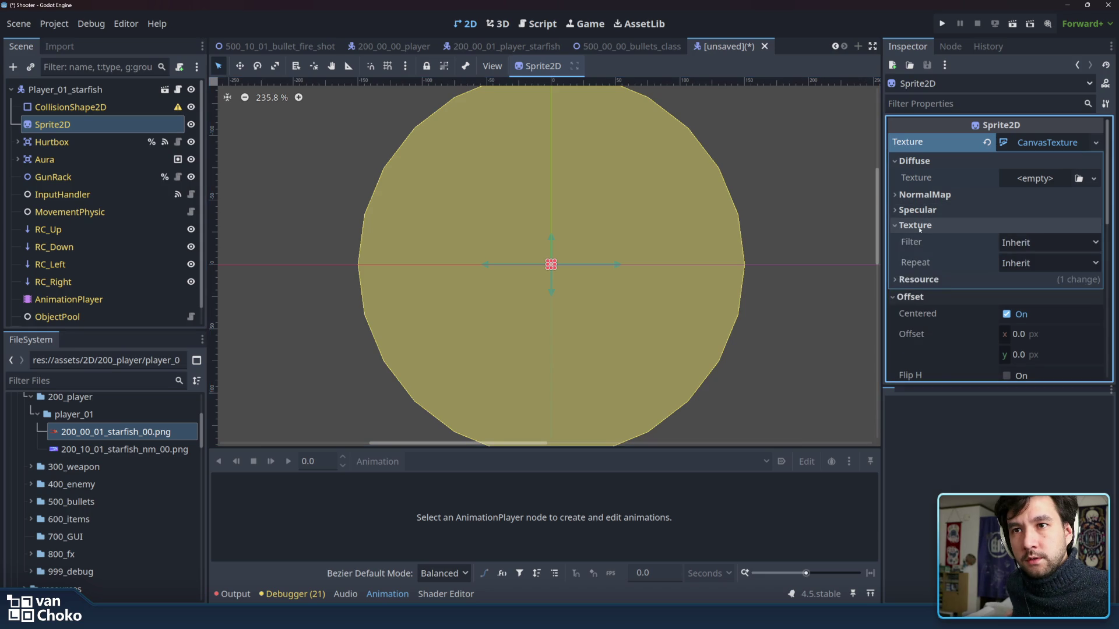
click(921, 226)
click(927, 210)
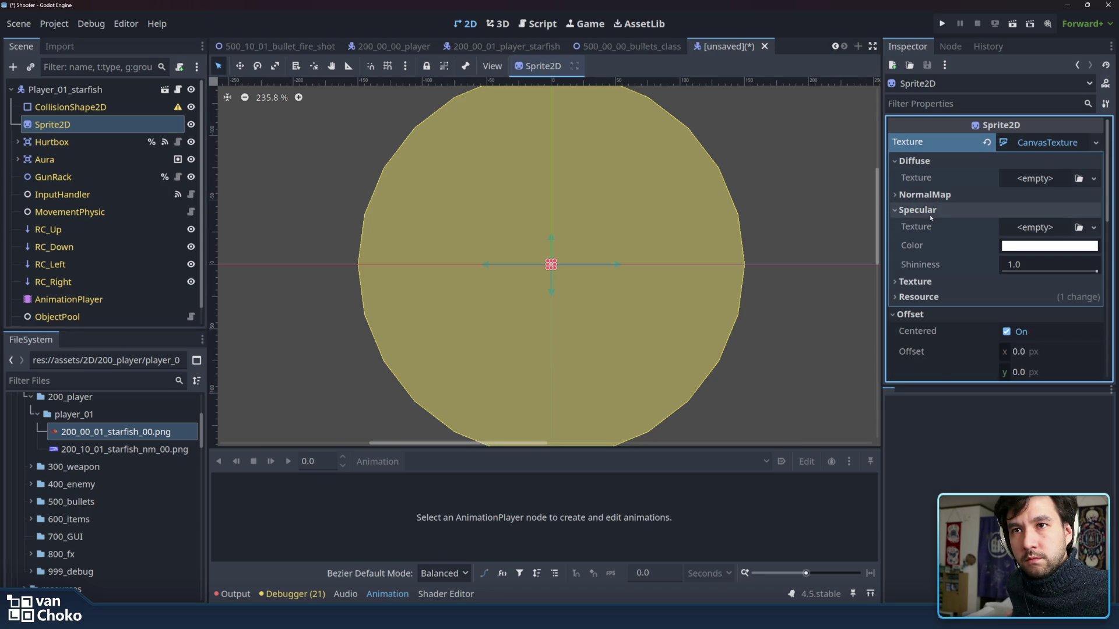
click(927, 210)
mouse_move(116, 431)
mouse_down()
mouse_move(228, 454)
mouse_move(805, 145)
mouse_move(1035, 179)
mouse_up()
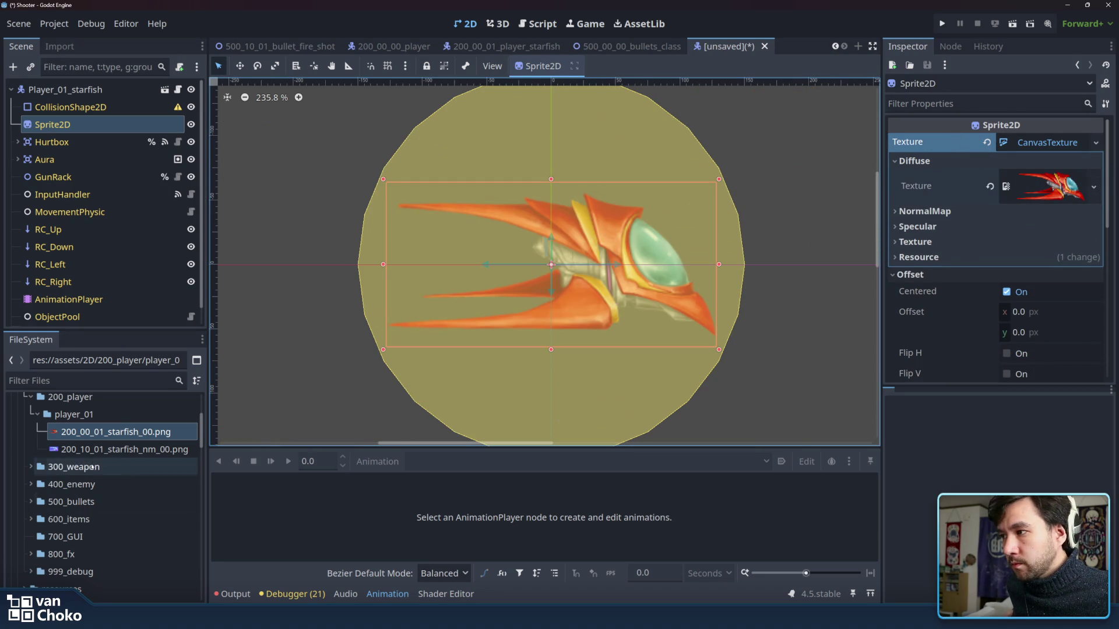
Set 200_10_01_starfish_nm_00.png as the CanvasTexture's NormalMap texture
click(105, 450)
mouse_move(105, 450)
mouse_down()
mouse_move(650, 150)
mouse_move(932, 213)
mouse_move(896, 213)
mouse_move(736, 309)
mouse_up()
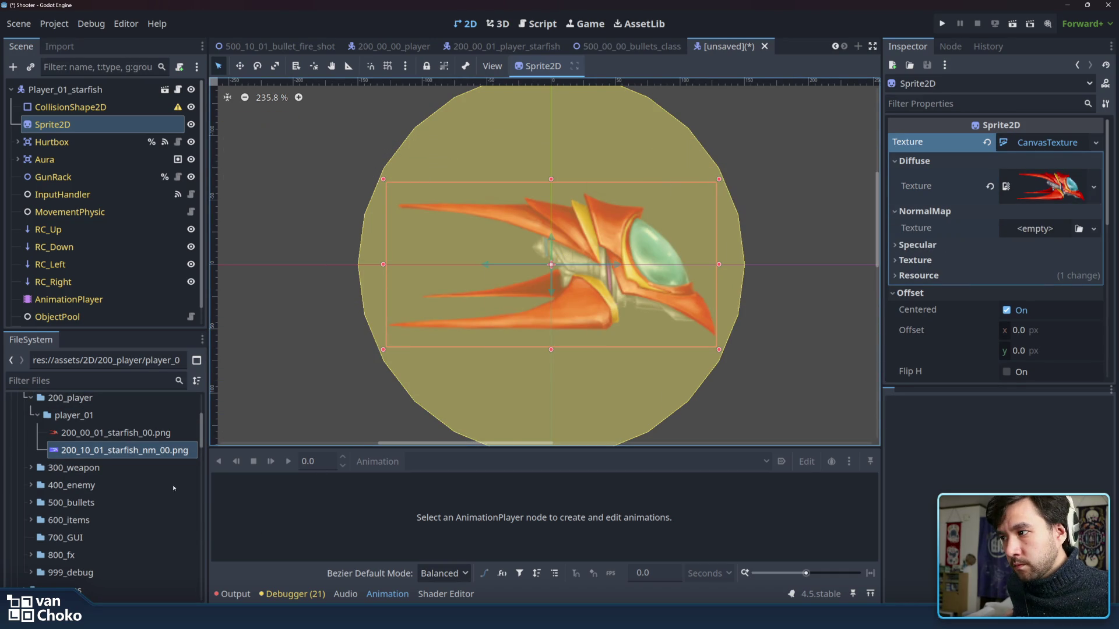
drag(123, 452, 1044, 232)
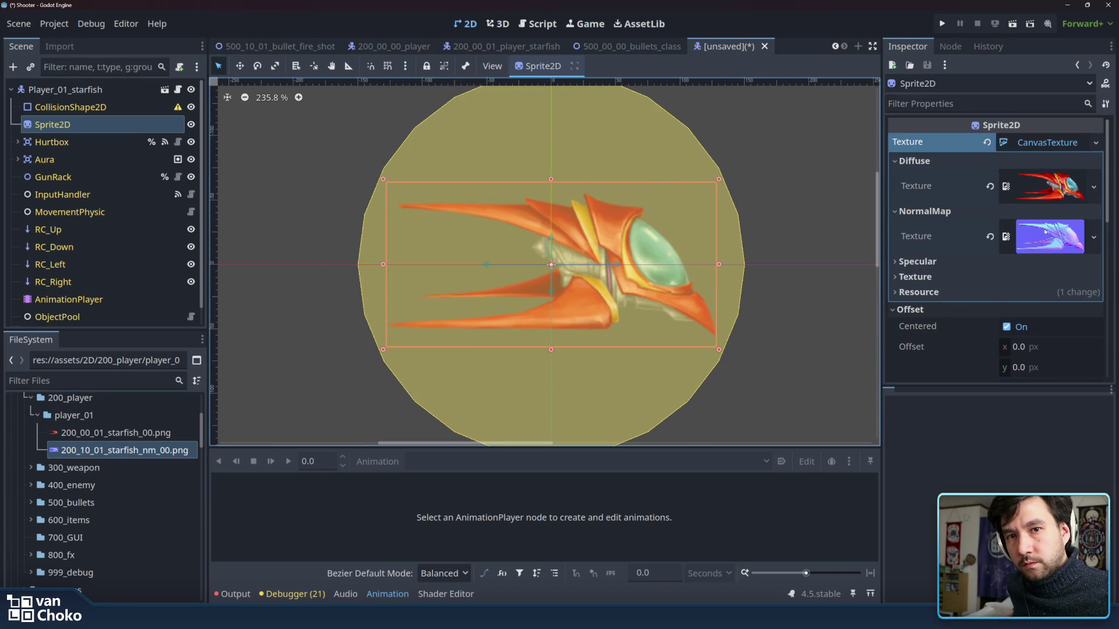
click(919, 276)
click(925, 211)
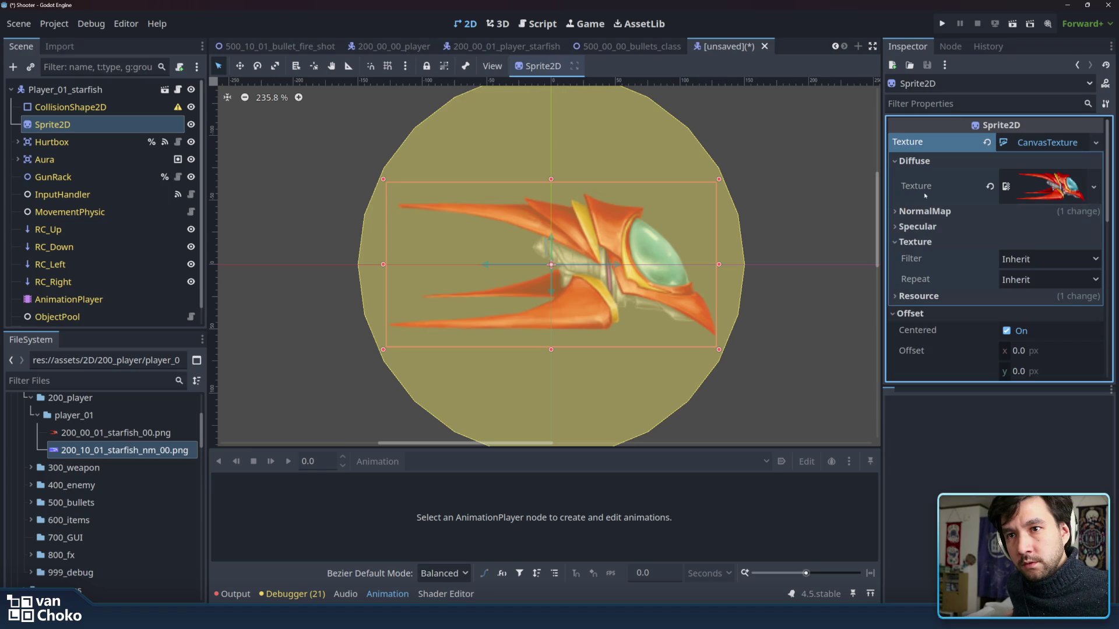
click(915, 161)
Keep the CanvasTexture filter and repeat at Inherit and fold its sections away
click(1043, 224)
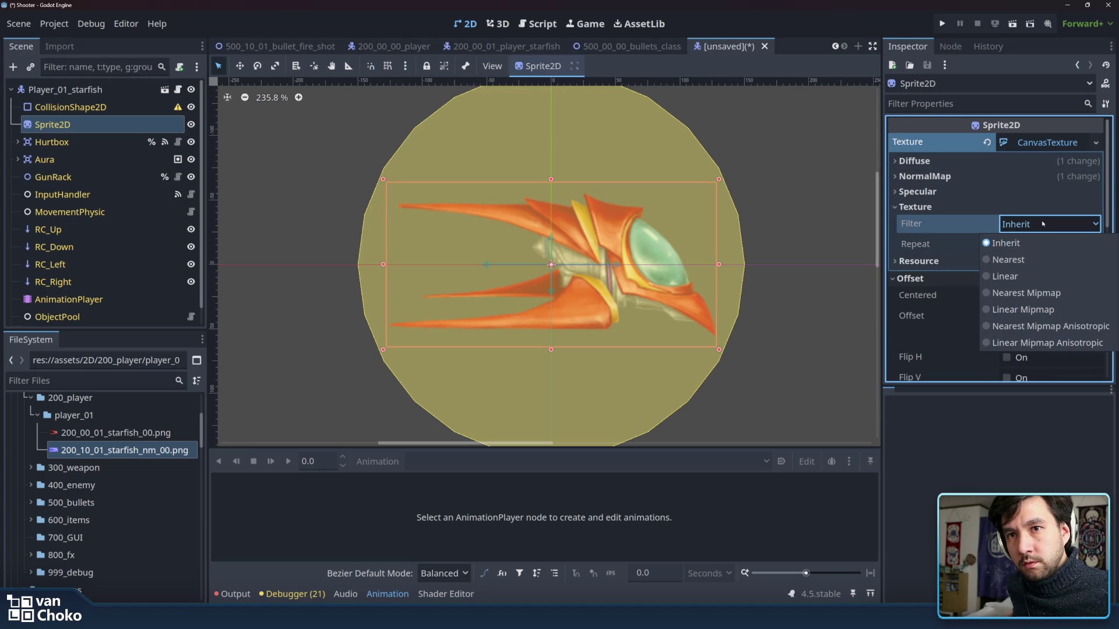
click(957, 243)
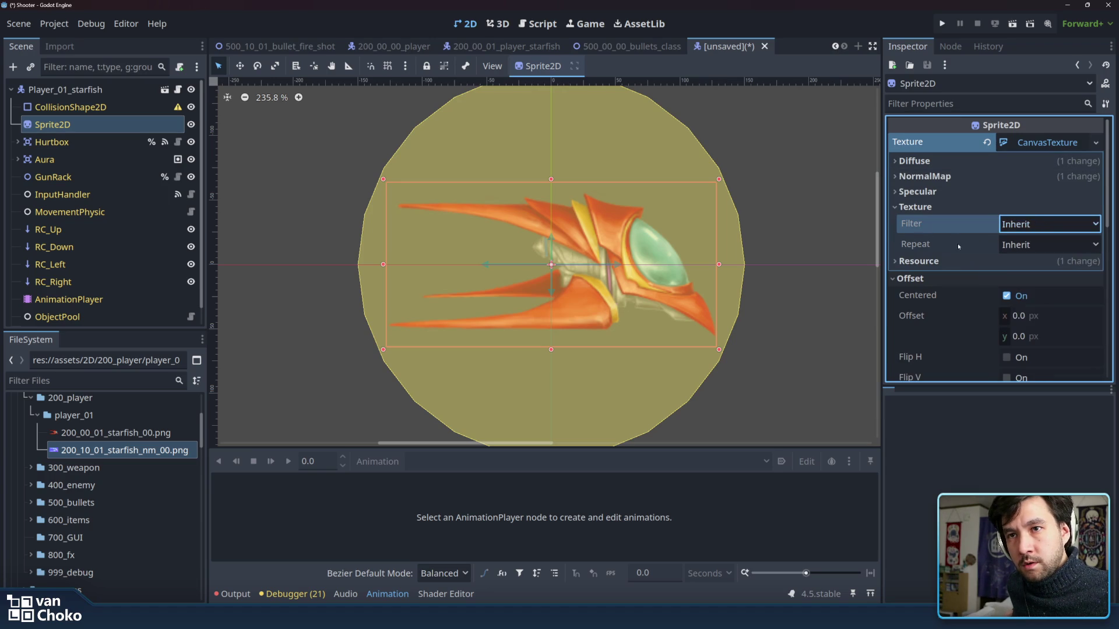
click(1043, 244)
click(915, 249)
click(963, 260)
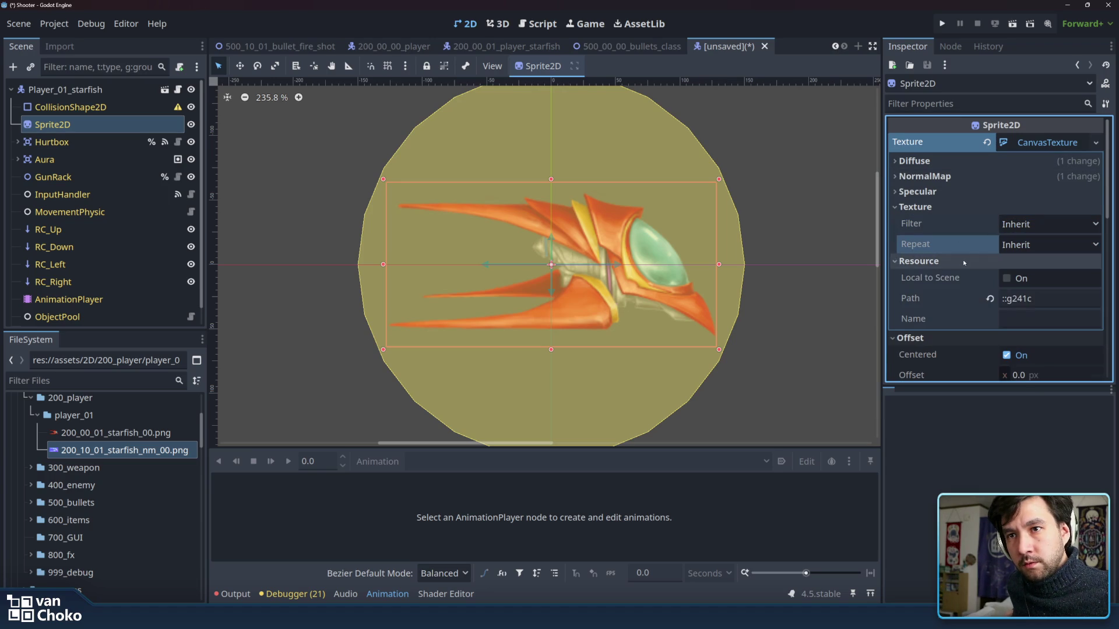
click(945, 260)
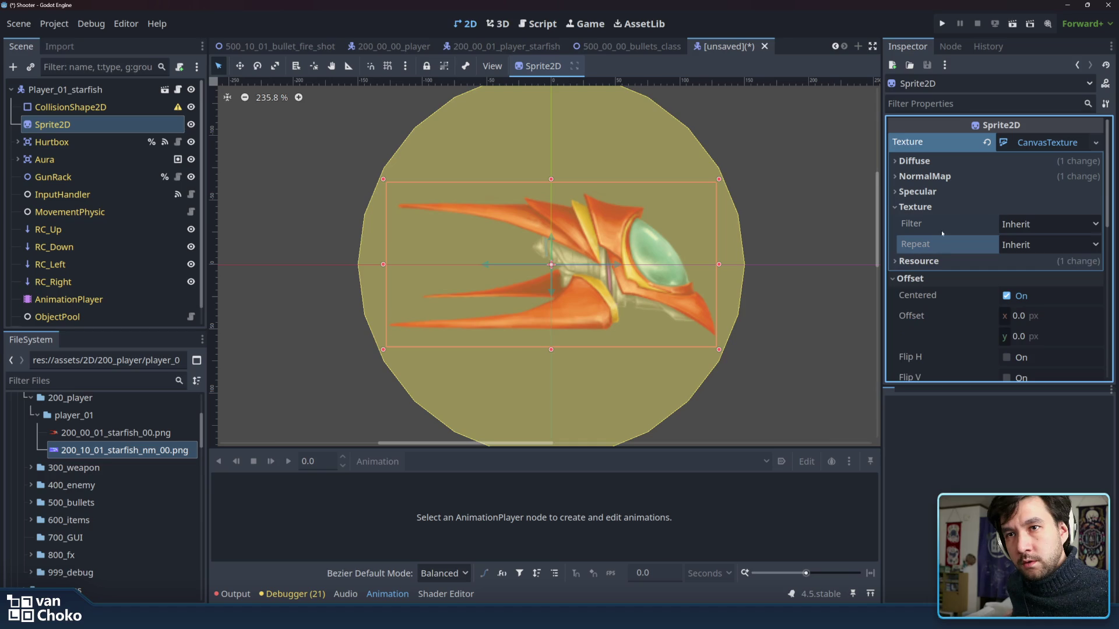
click(947, 261)
click(947, 261)
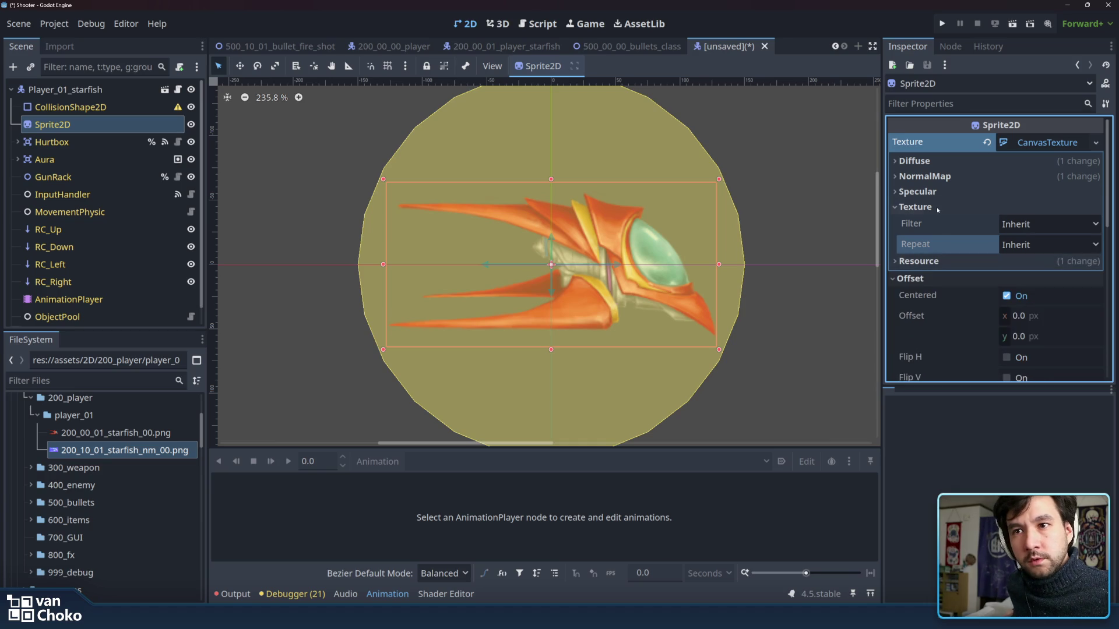
click(941, 208)
click(956, 161)
click(955, 161)
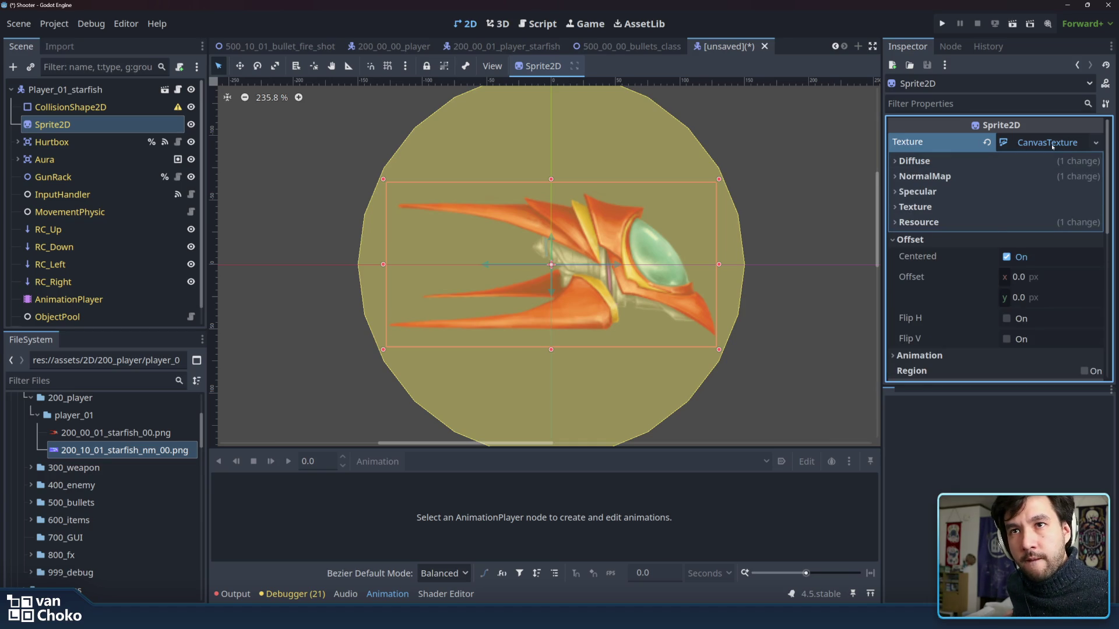
click(1056, 144)
click(963, 175)
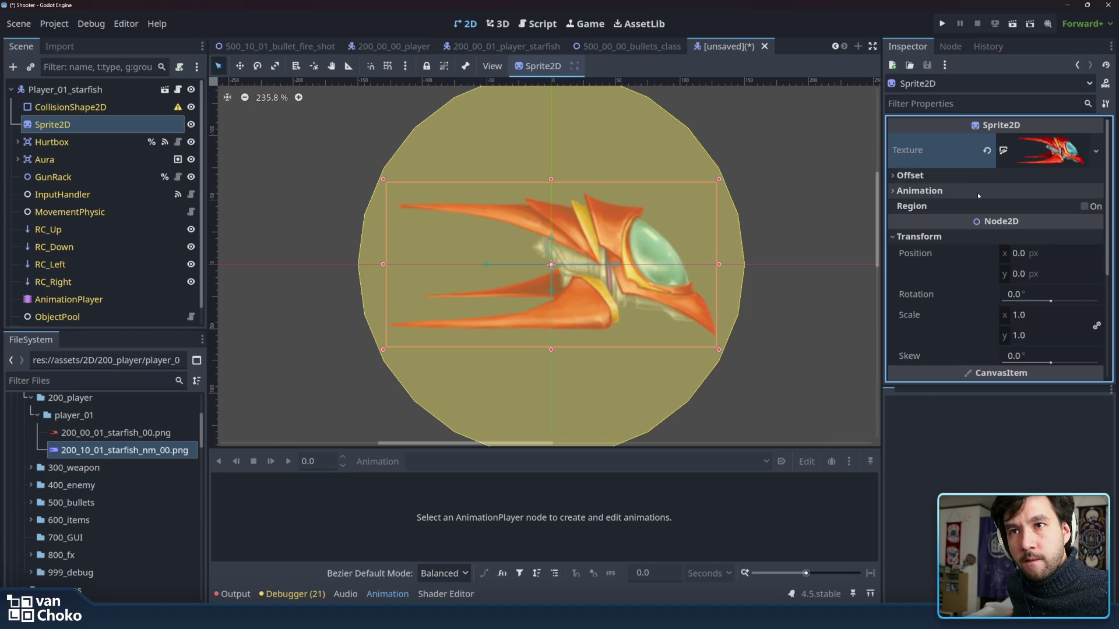
Expand and collapse the sprite's Animation and Offset sections in the Inspector
click(979, 194)
click(979, 194)
click(974, 178)
click(975, 180)
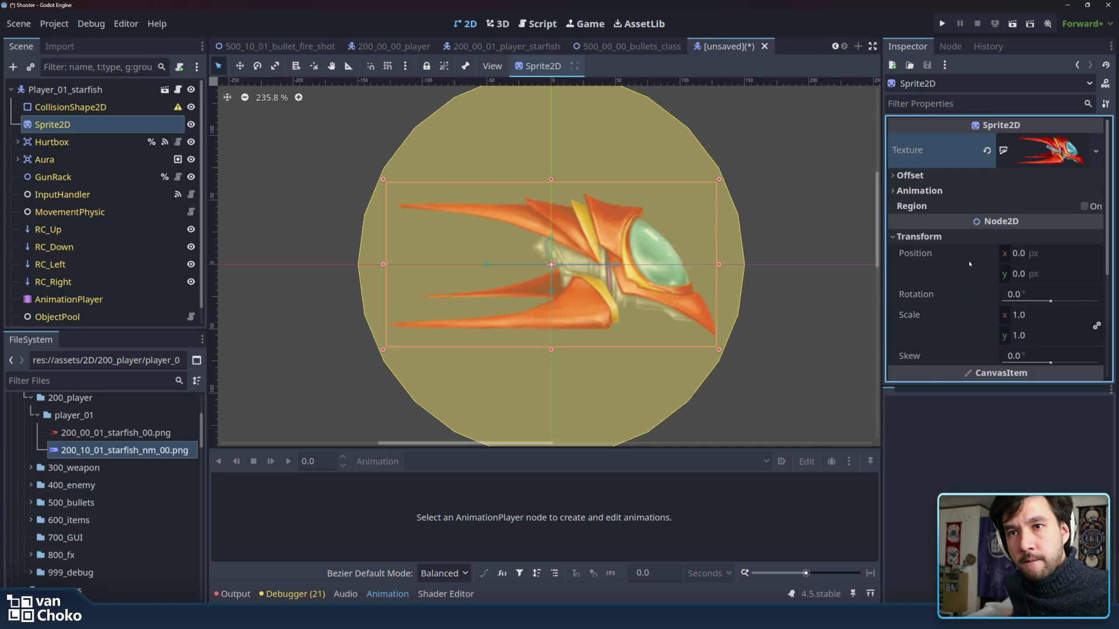
Set the starfish Sprite2D's Transform Scale to 0.5 on both axes
scroll(970, 262, down, 1)
click(1040, 285)
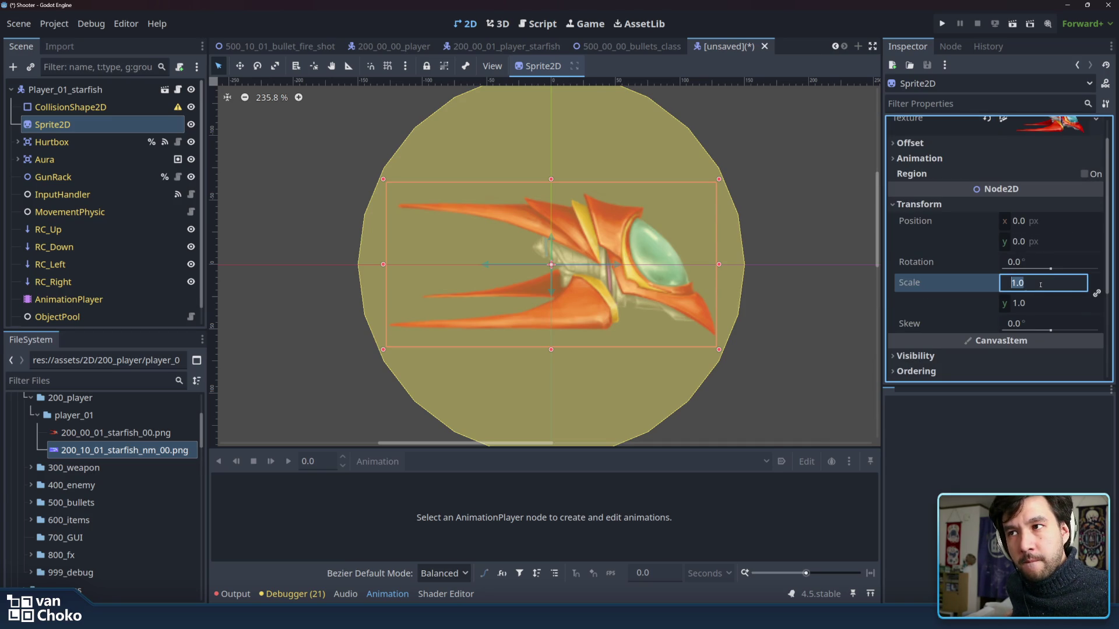
key(Return)
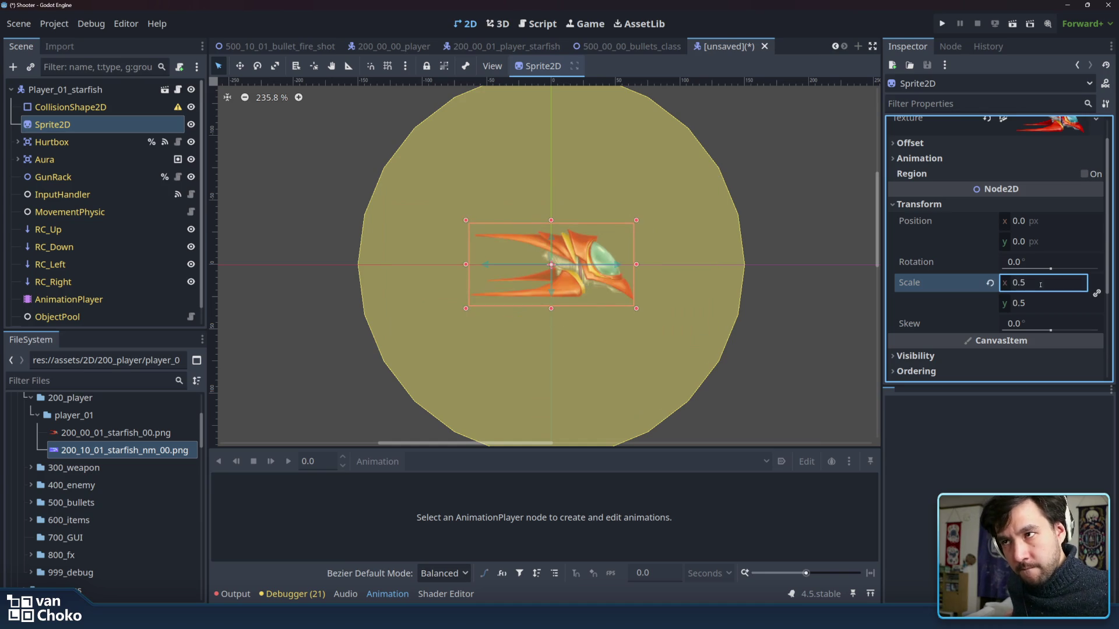
click(930, 205)
scroll(969, 237, up, 2)
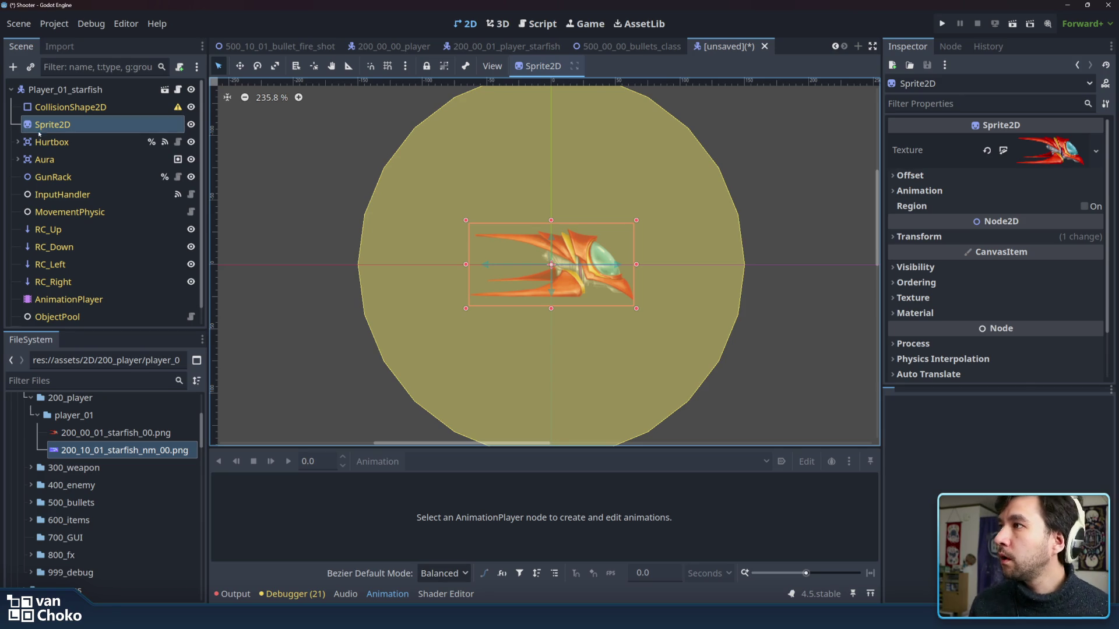
Give the player's main CollisionShape2D a new RectangleShape2D
click(64, 145)
click(17, 142)
click(76, 159)
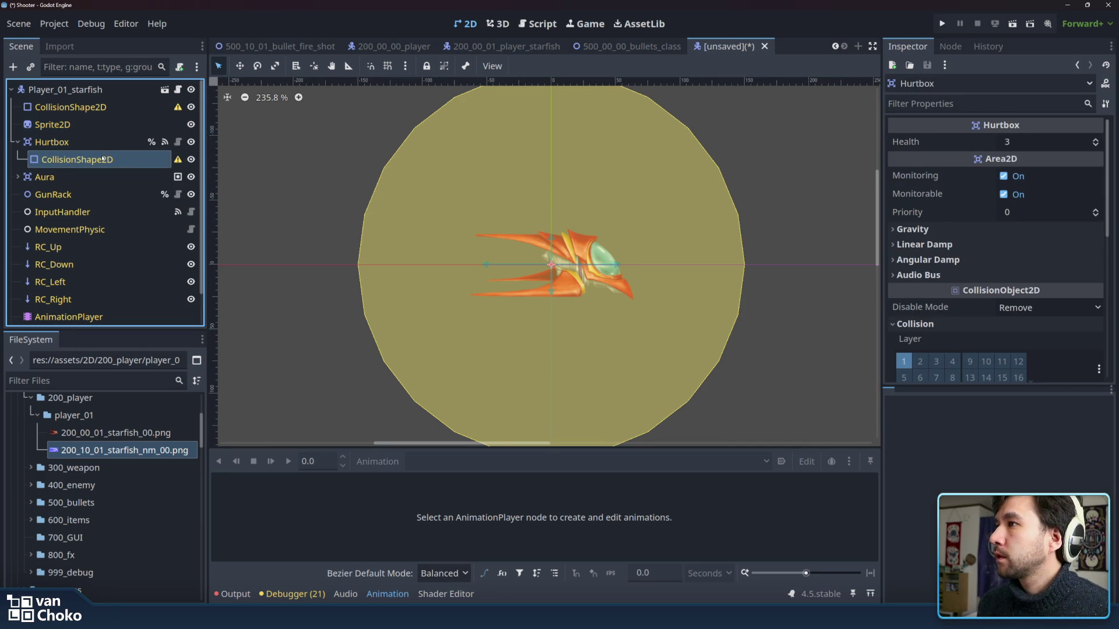
click(70, 107)
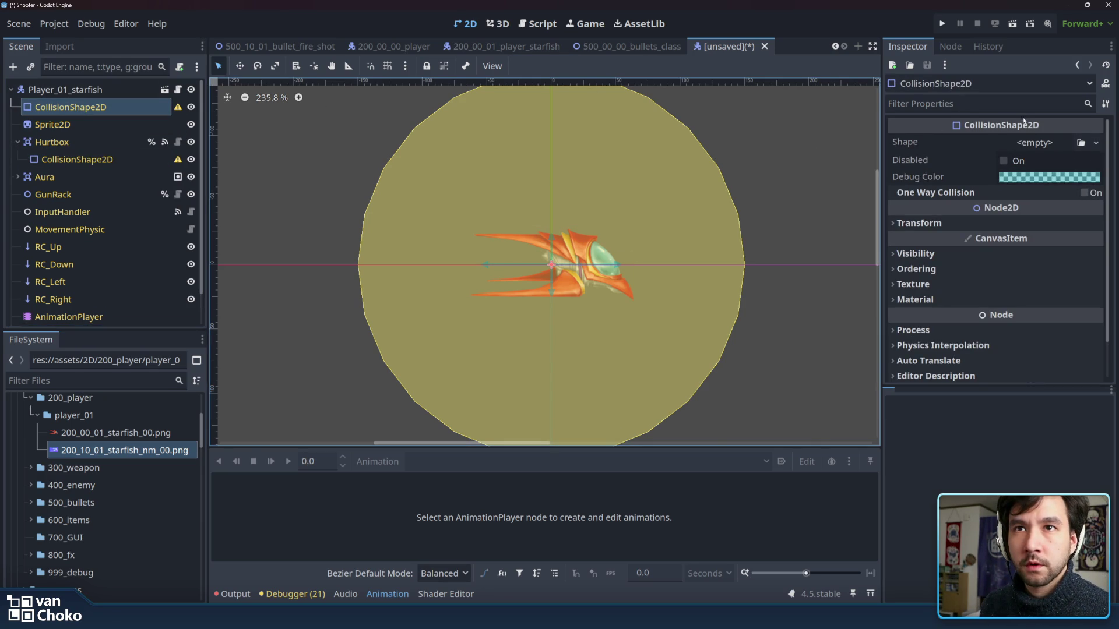
click(1035, 143)
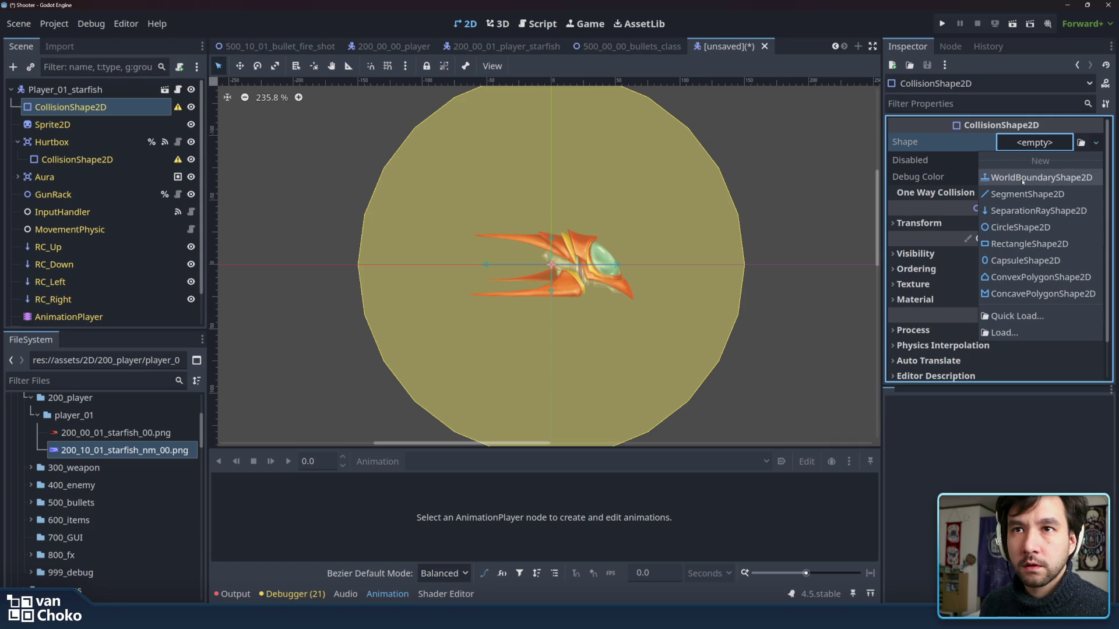
click(1017, 244)
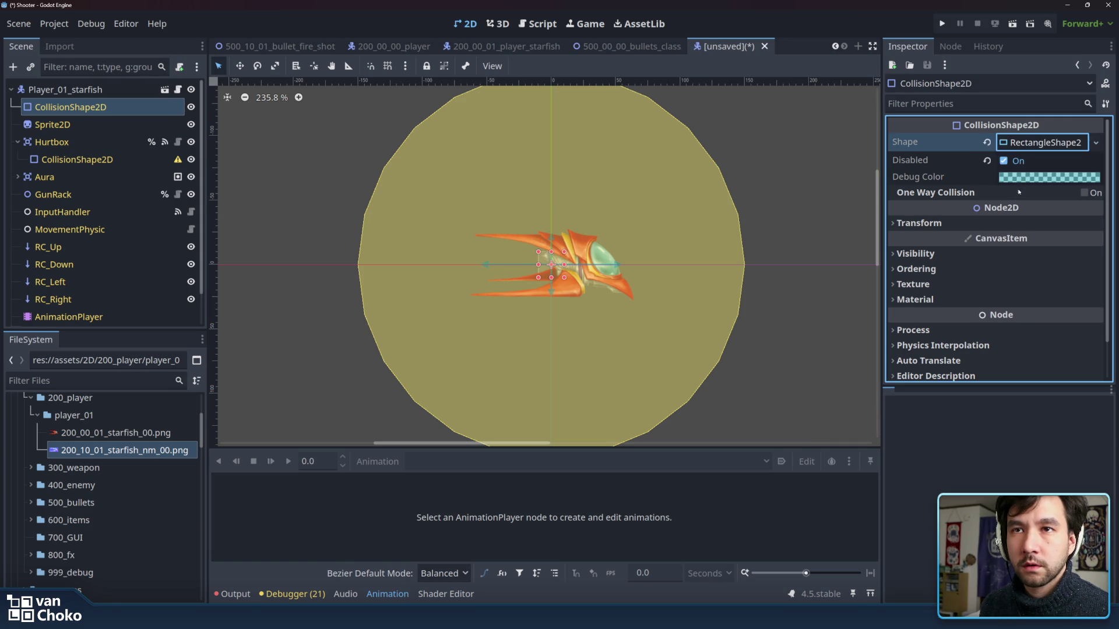
click(1029, 143)
Drag the rectangle's edges to about 108 px wide and taller, covering the ship body and lower fins
drag(565, 266, 619, 268)
drag(536, 266, 484, 268)
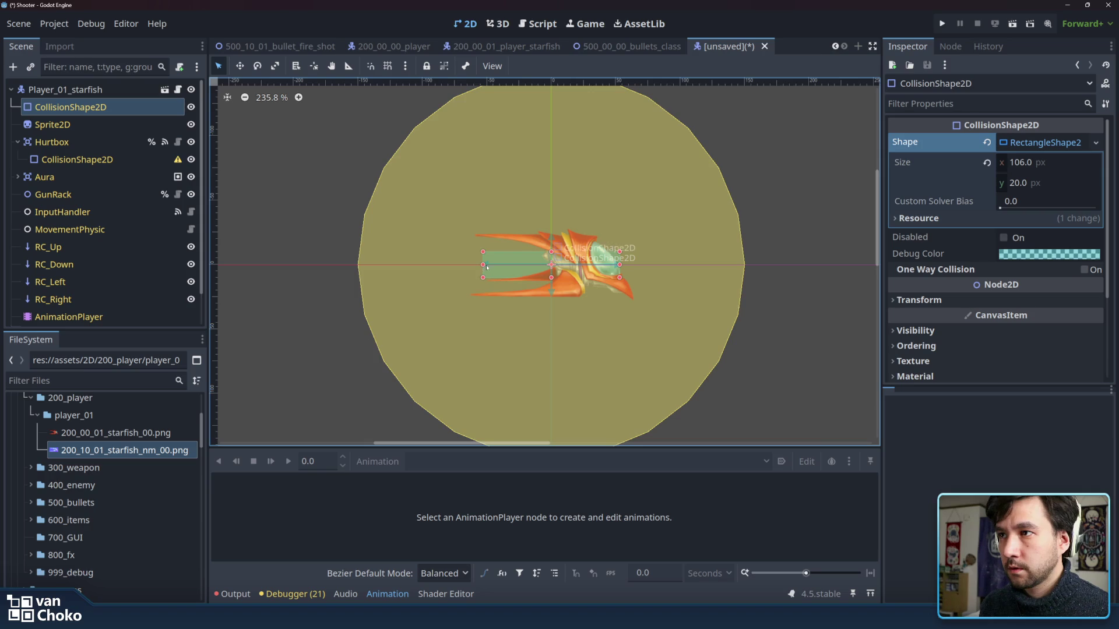
scroll(485, 267, up, 6)
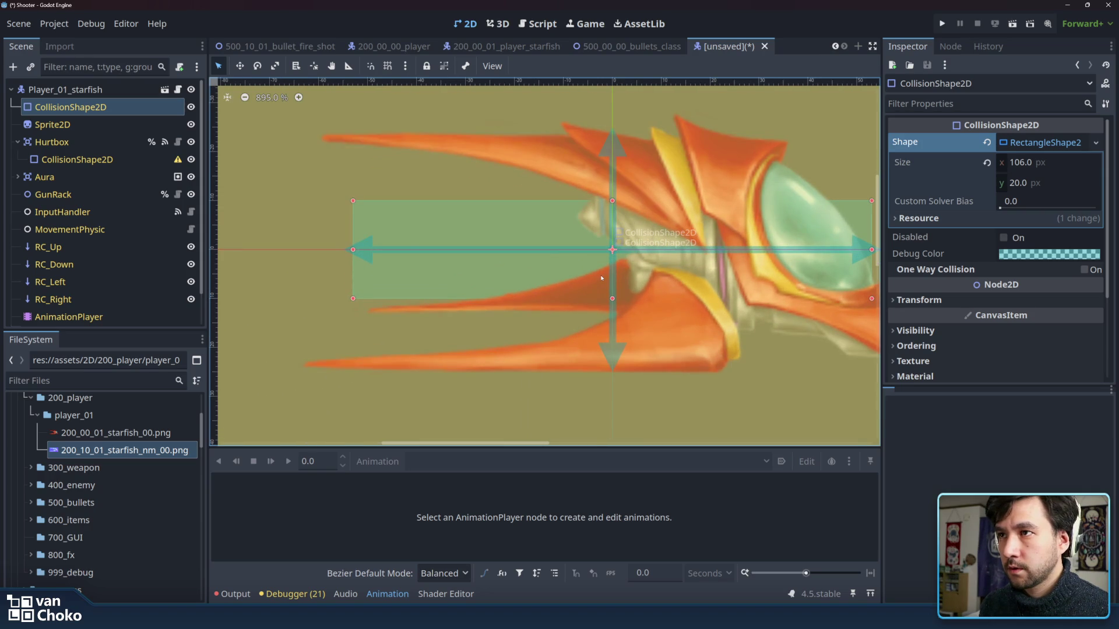
drag(354, 251, 348, 251)
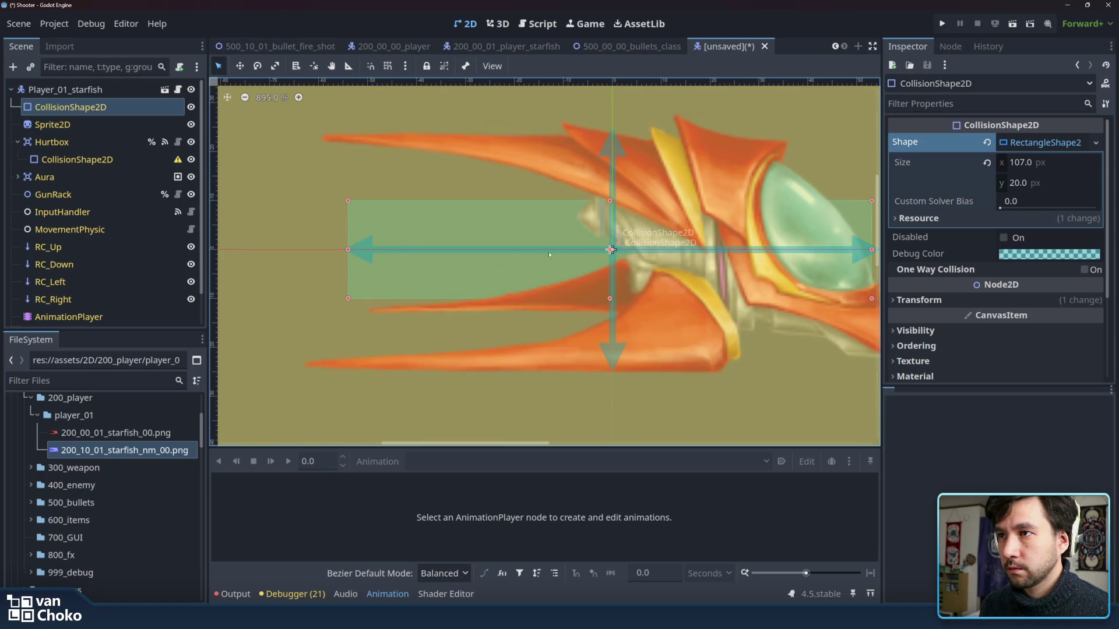
scroll(592, 251, right, 2)
drag(837, 253, 843, 252)
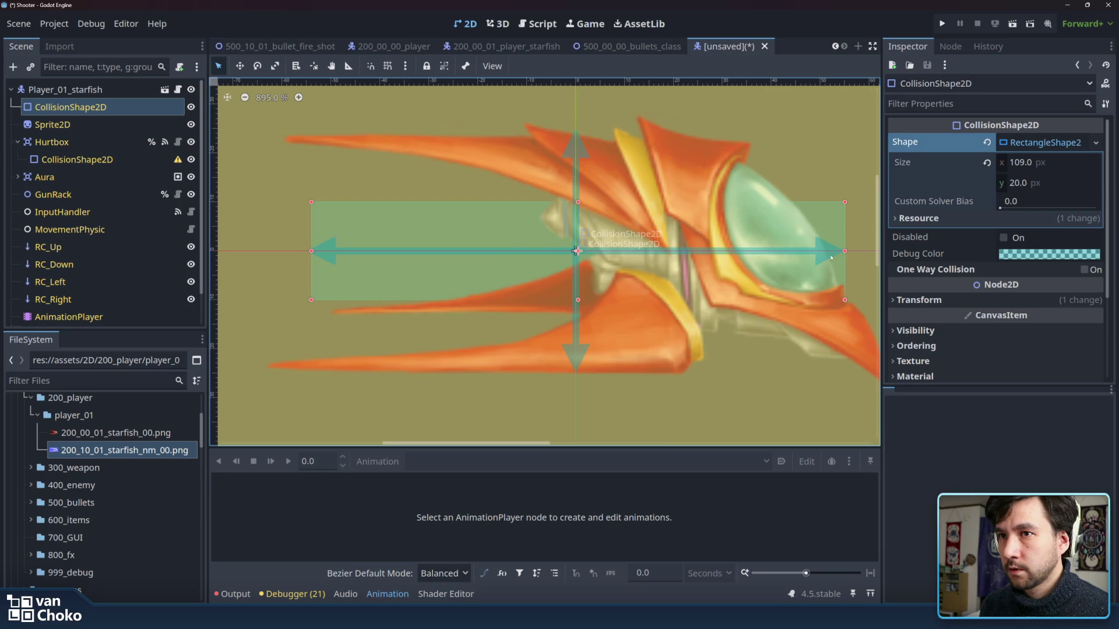
drag(843, 255, 842, 255)
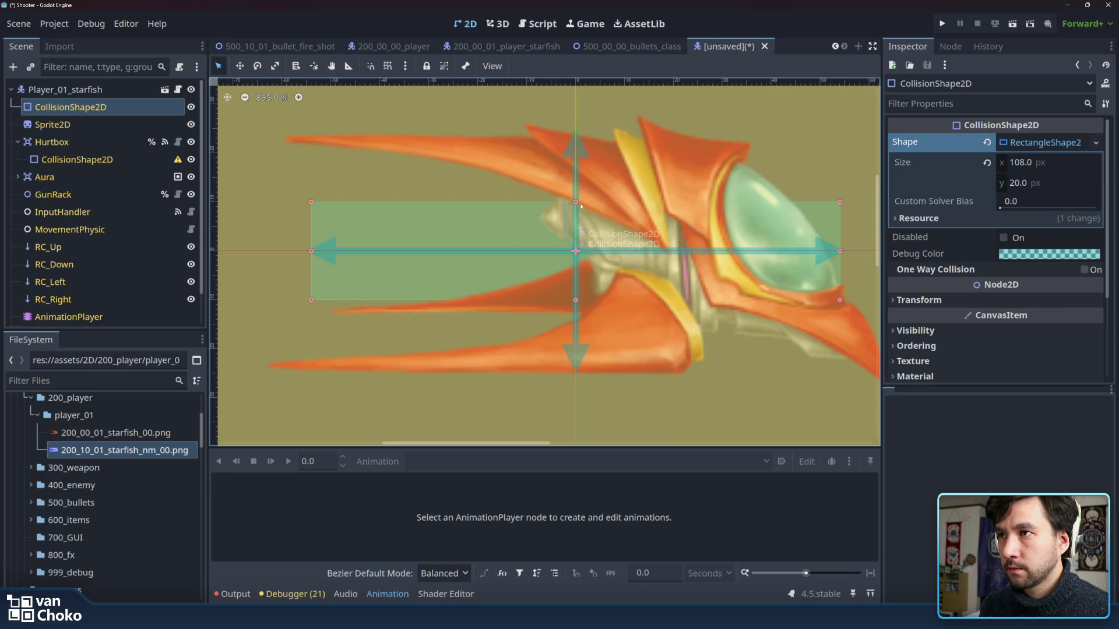
drag(575, 202, 575, 134)
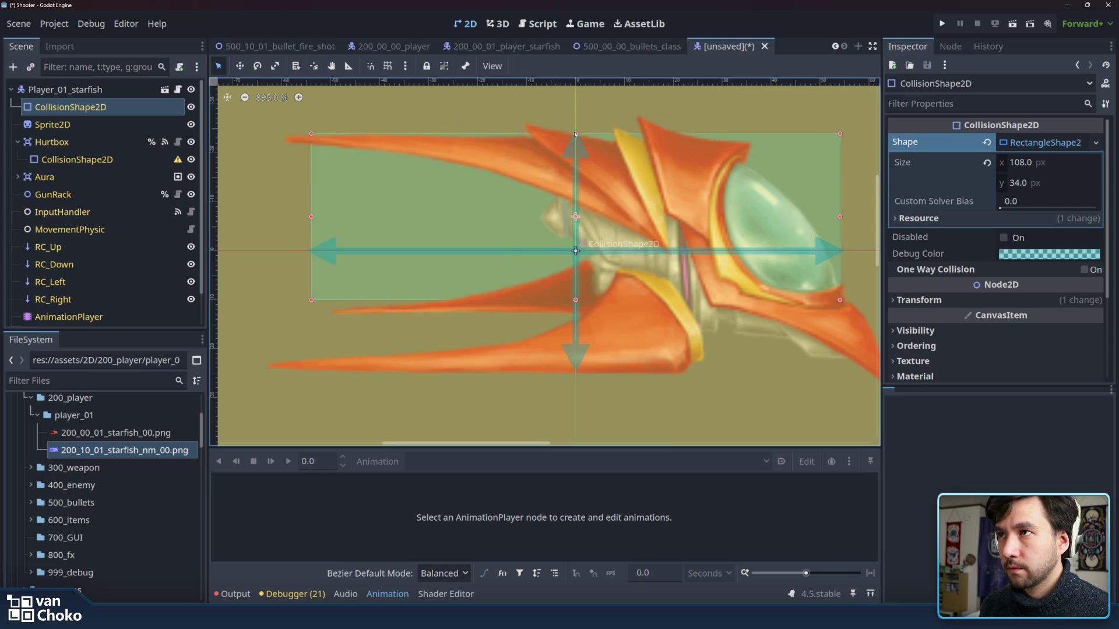
drag(575, 301, 581, 371)
Select the Aura's collision shape and bring the whole aura circle into view
click(644, 402)
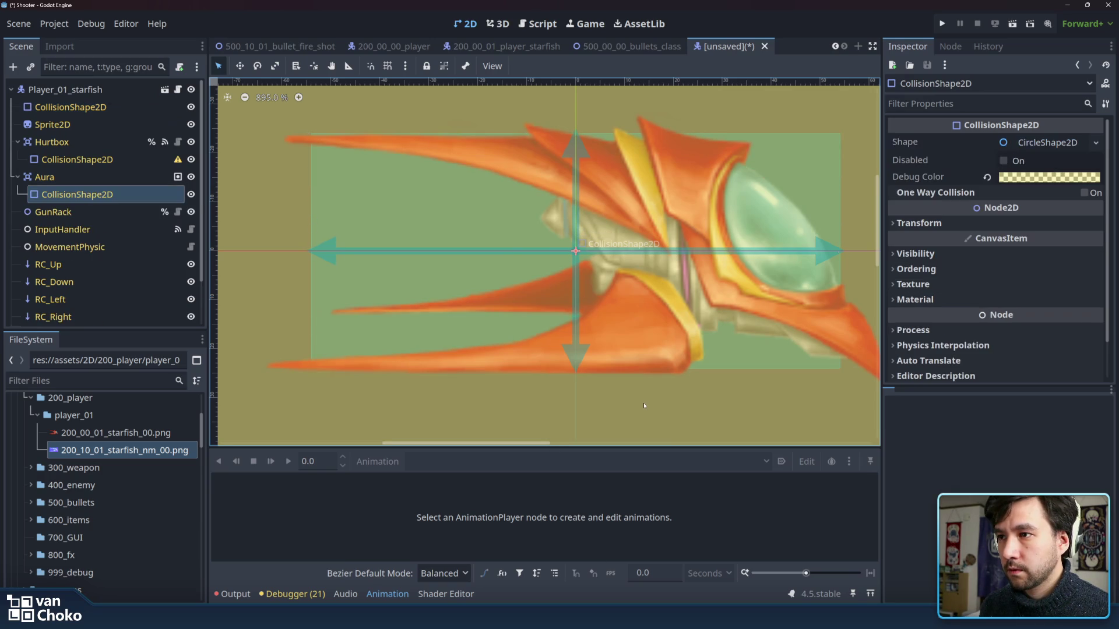
scroll(643, 367, down, 10)
drag(708, 280, 673, 195)
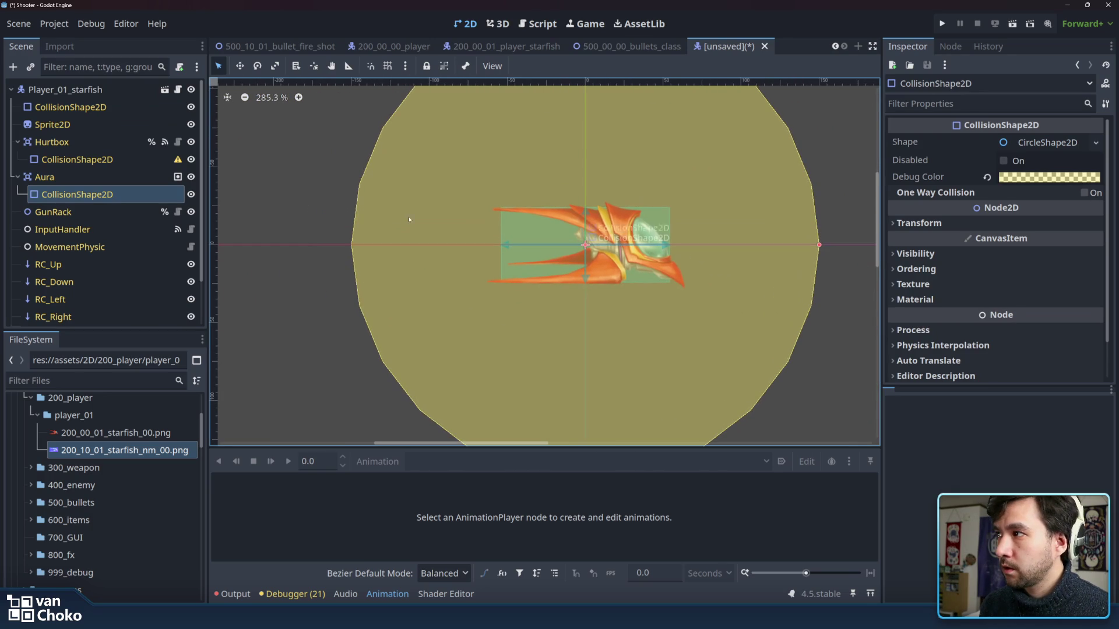
Check the Aura's collision shape, then select the Hurtbox's CollisionShape2D
click(108, 177)
click(115, 195)
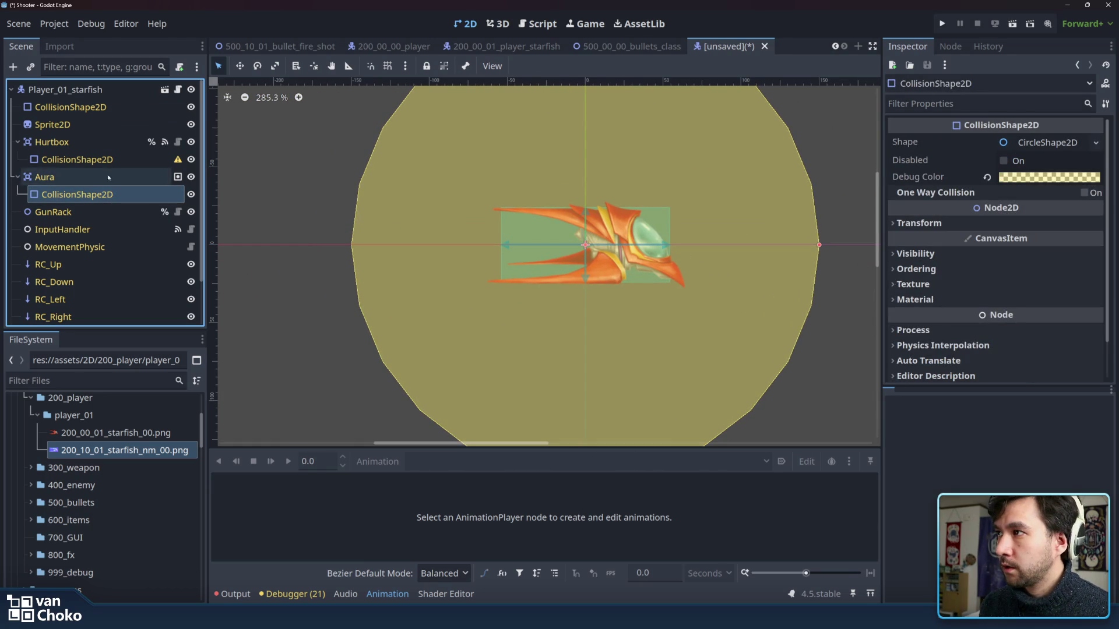
click(102, 176)
click(76, 159)
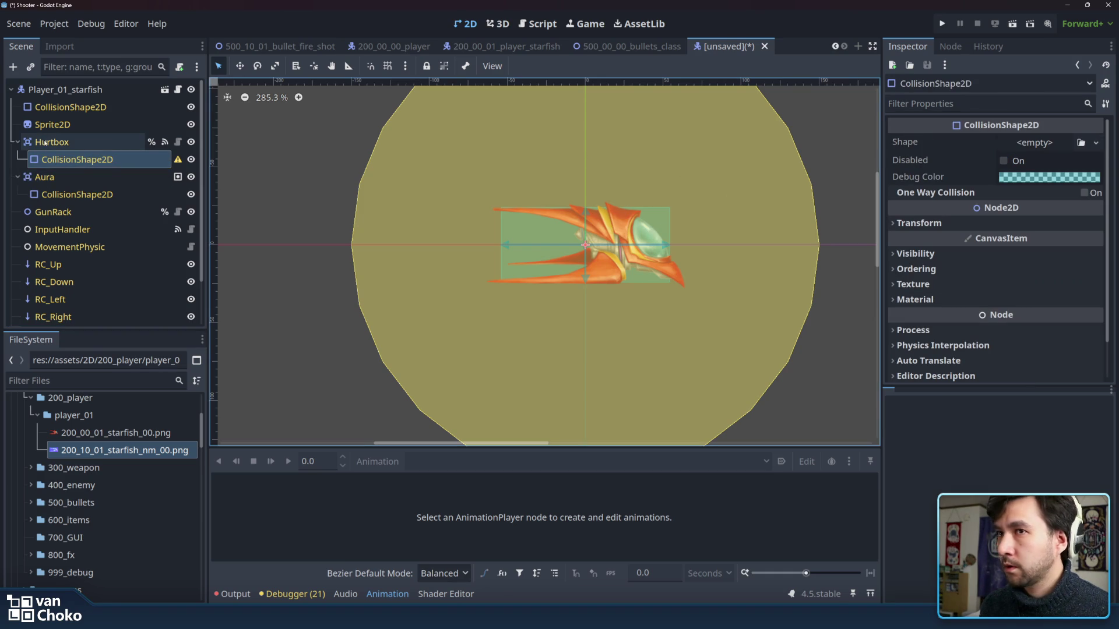
Set the Hurtbox collision shape's Debug Color to a pinkish red (f4001b6b)
click(1033, 178)
click(1066, 313)
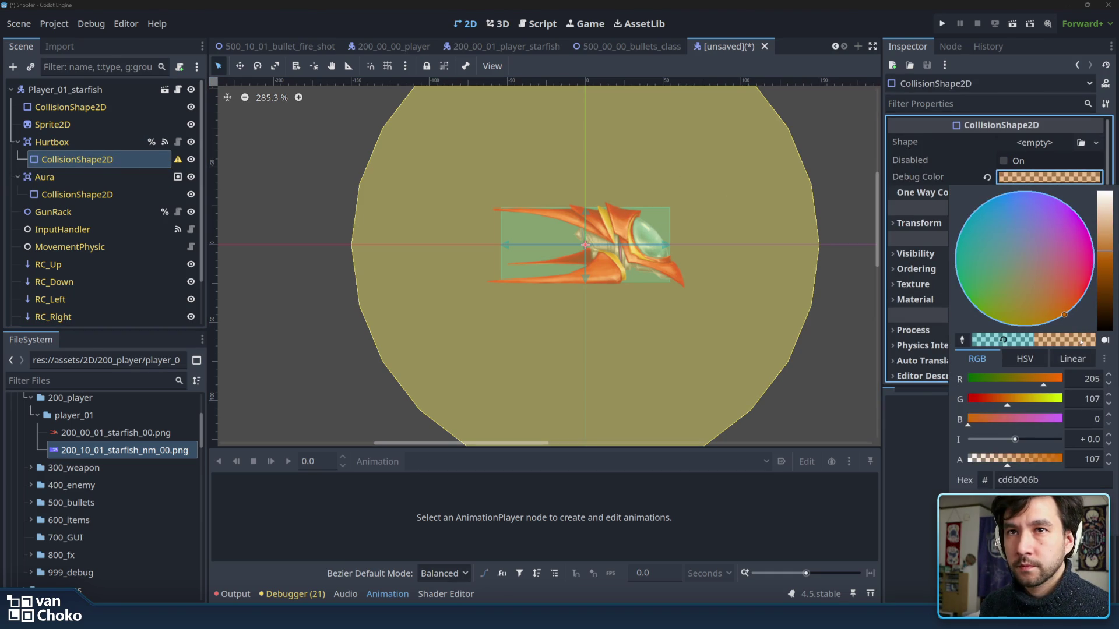
click(1058, 143)
click(1048, 178)
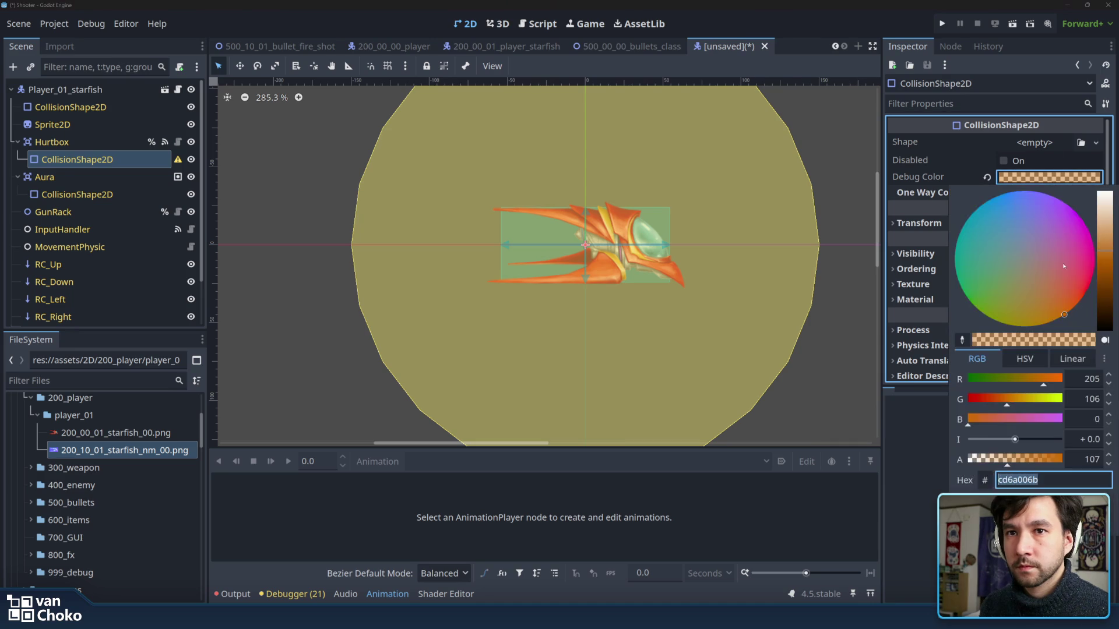
drag(1063, 263, 1095, 294)
click(1106, 263)
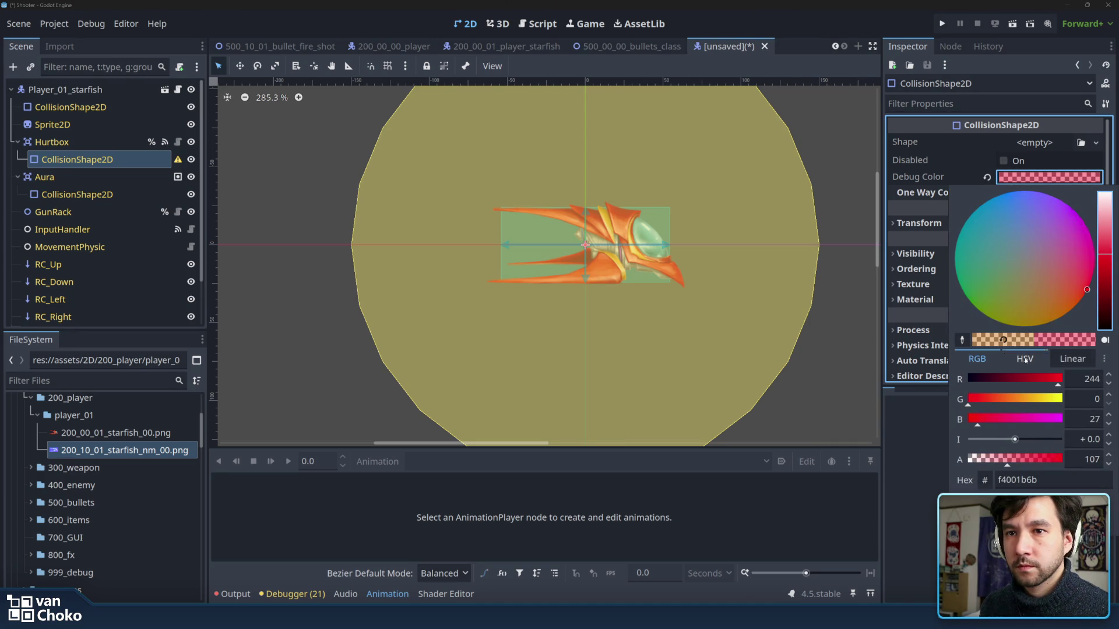
click(968, 153)
click(1030, 143)
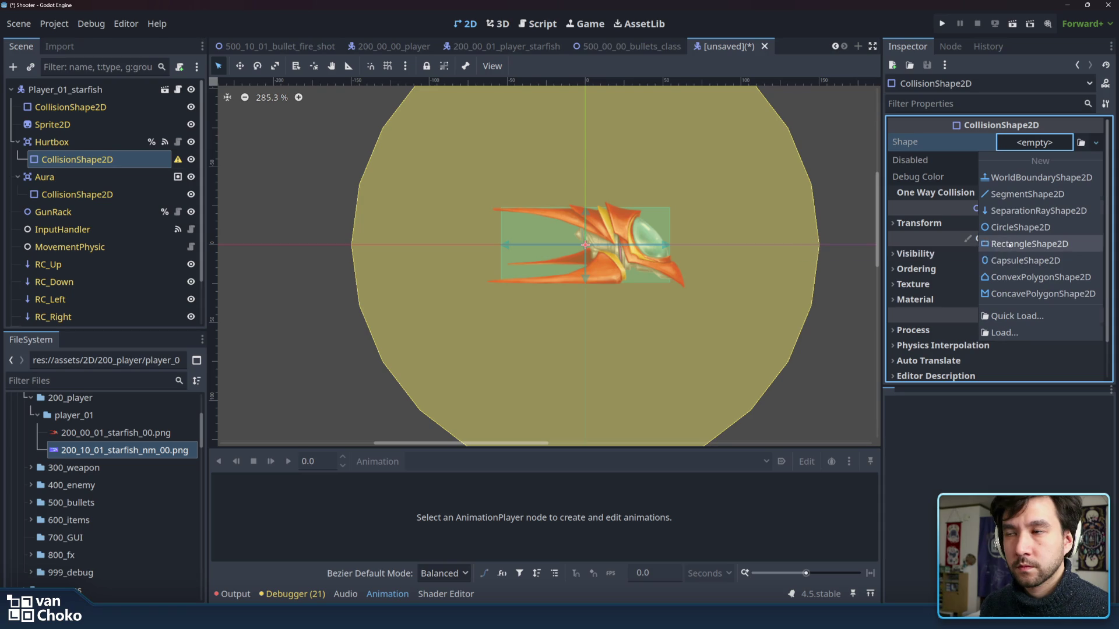
Give the Hurtbox a new RectangleShape2D sized 4 × 4 px, then select the Hurtbox node
click(1008, 246)
scroll(632, 257, up, 5)
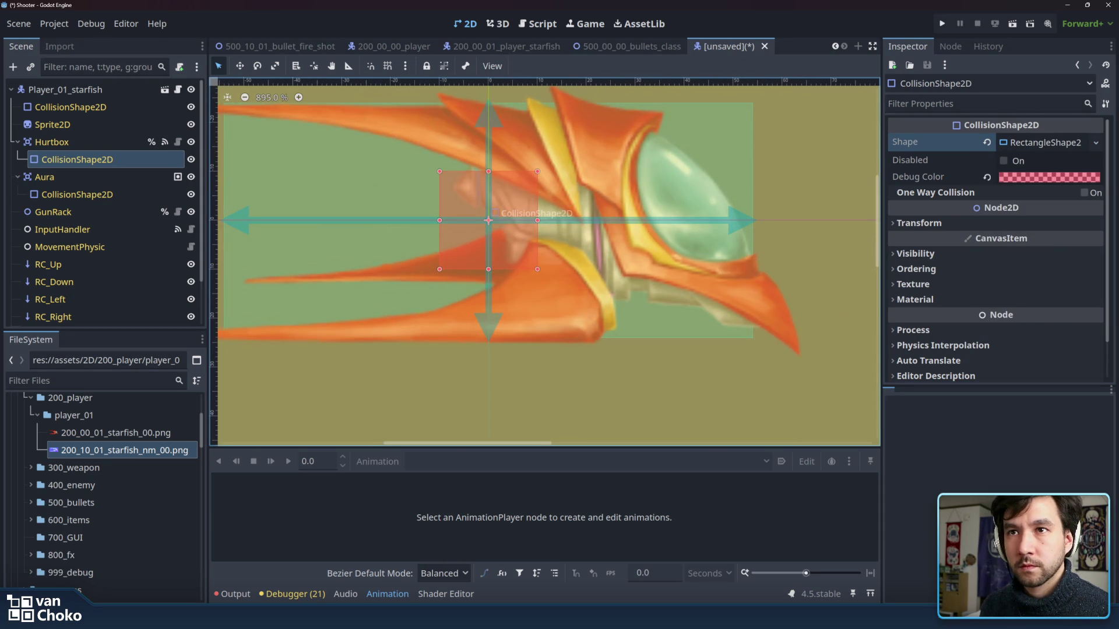
click(1041, 145)
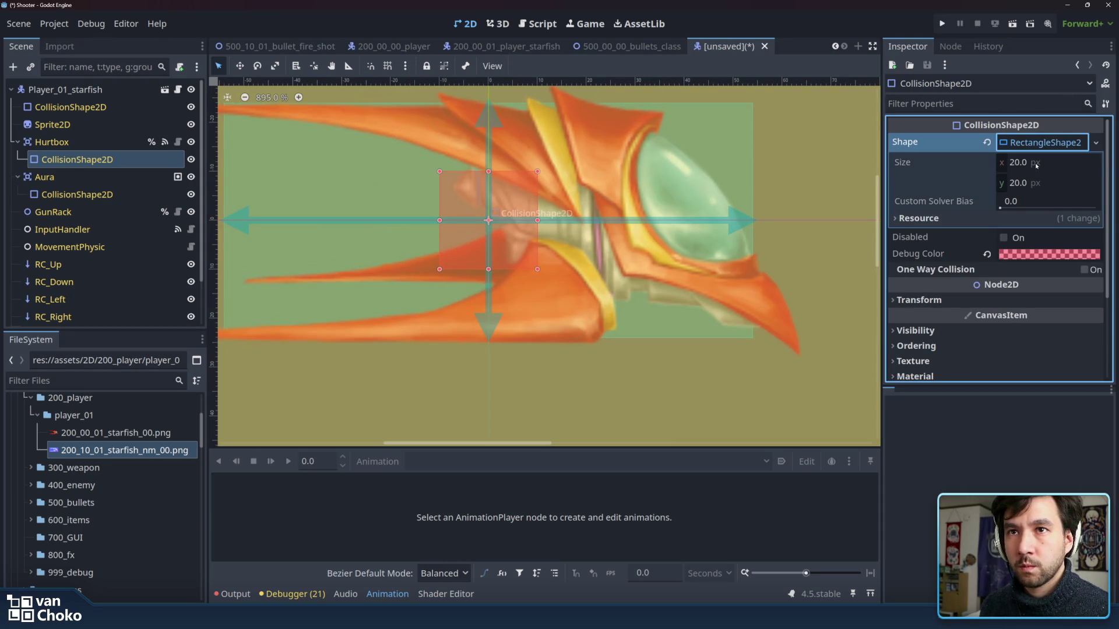
click(1036, 164)
text(6)
click(1032, 183)
text(6)
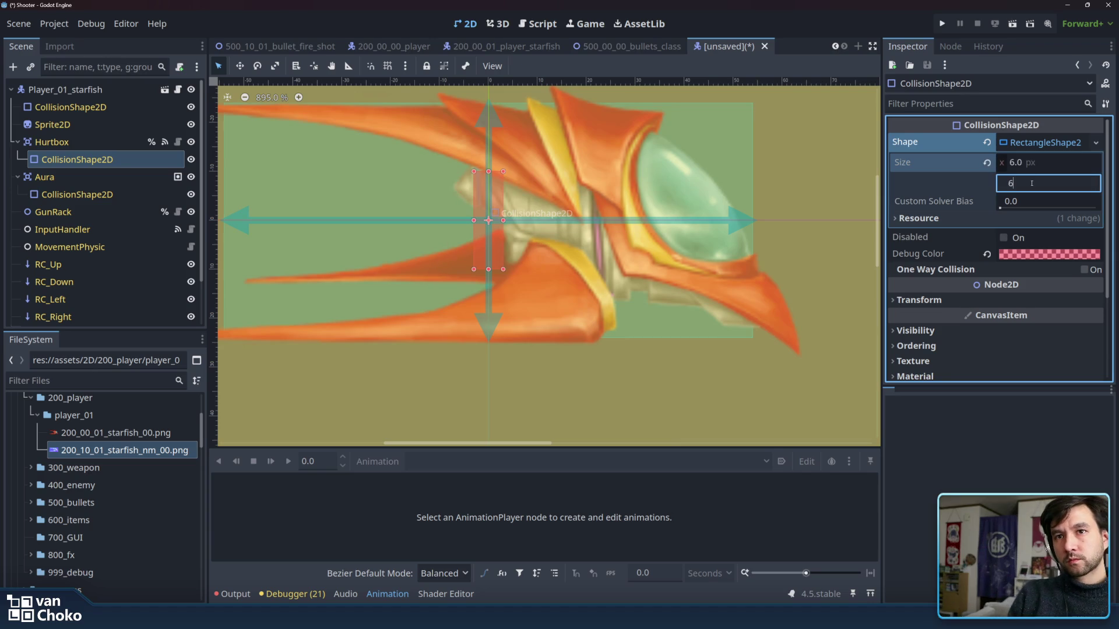
click(1034, 166)
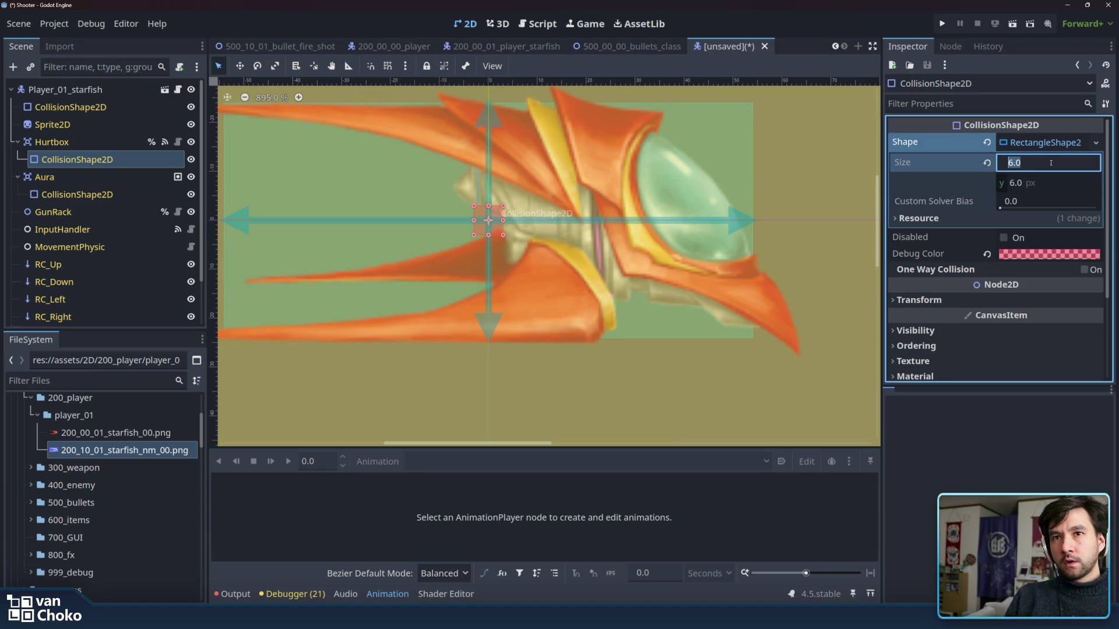
click(1041, 182)
text(4)
key(Return)
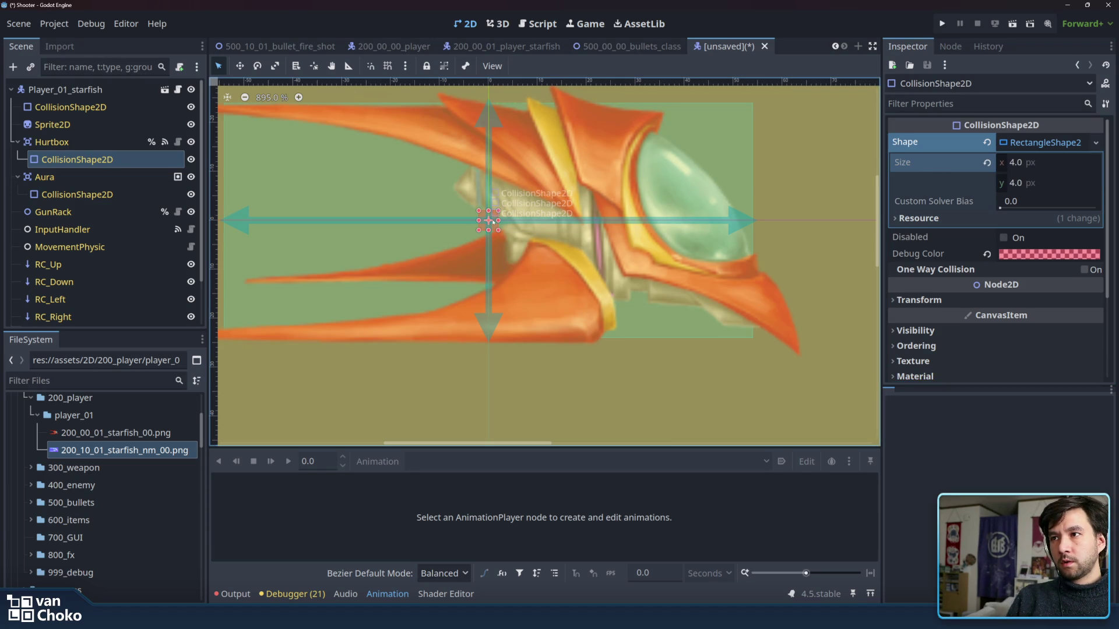
click(89, 144)
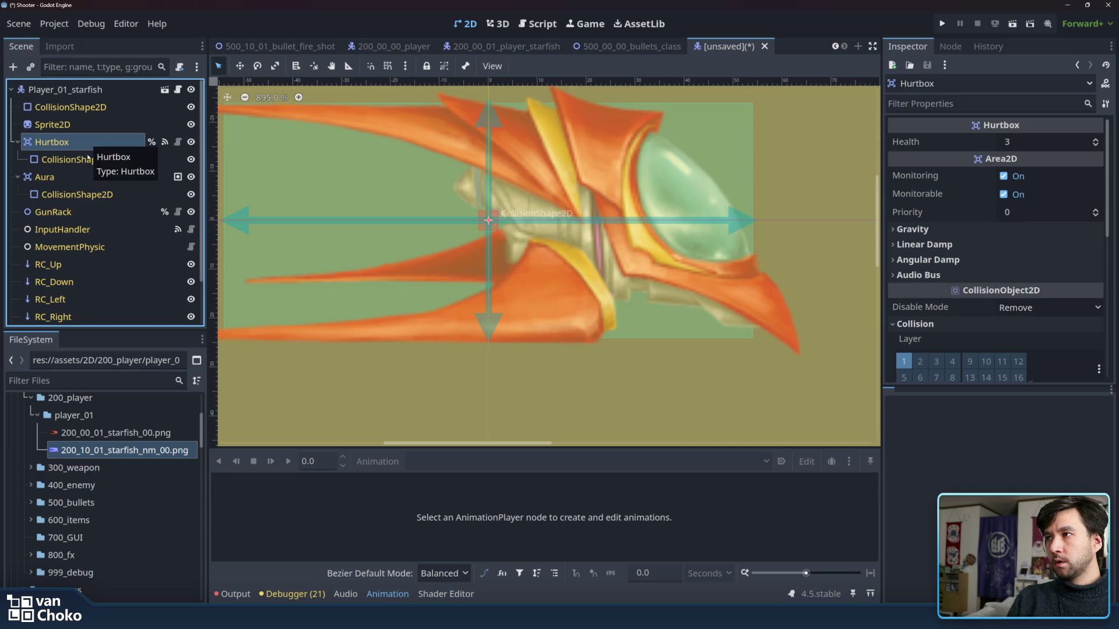
Move the Hurtbox about 22 px right toward the cockpit and collapse it in the tree
click(239, 66)
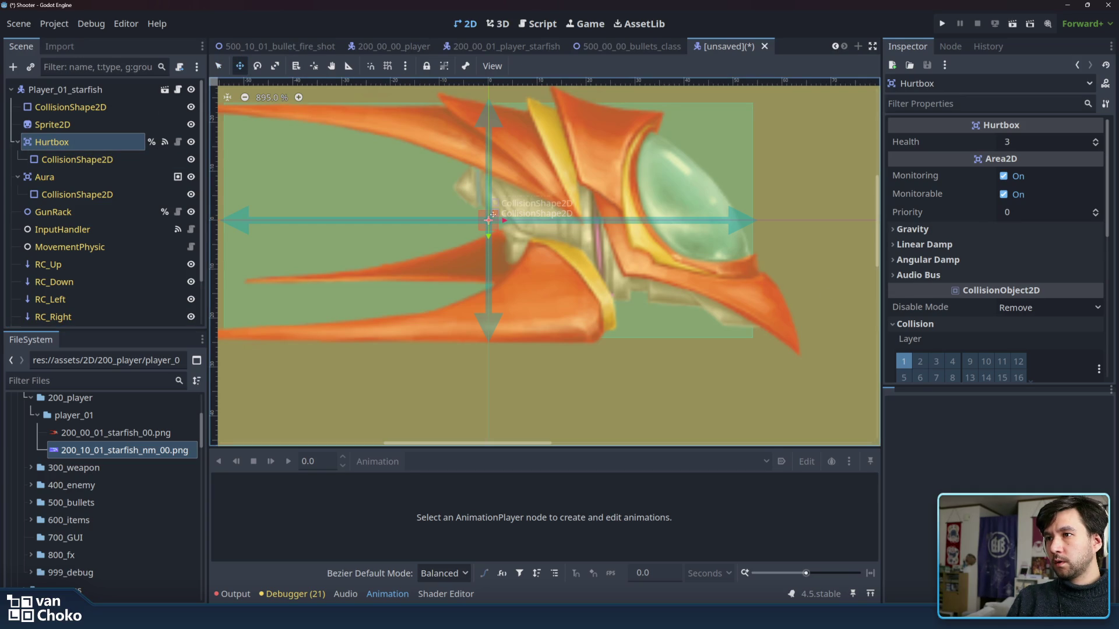
drag(505, 222, 621, 234)
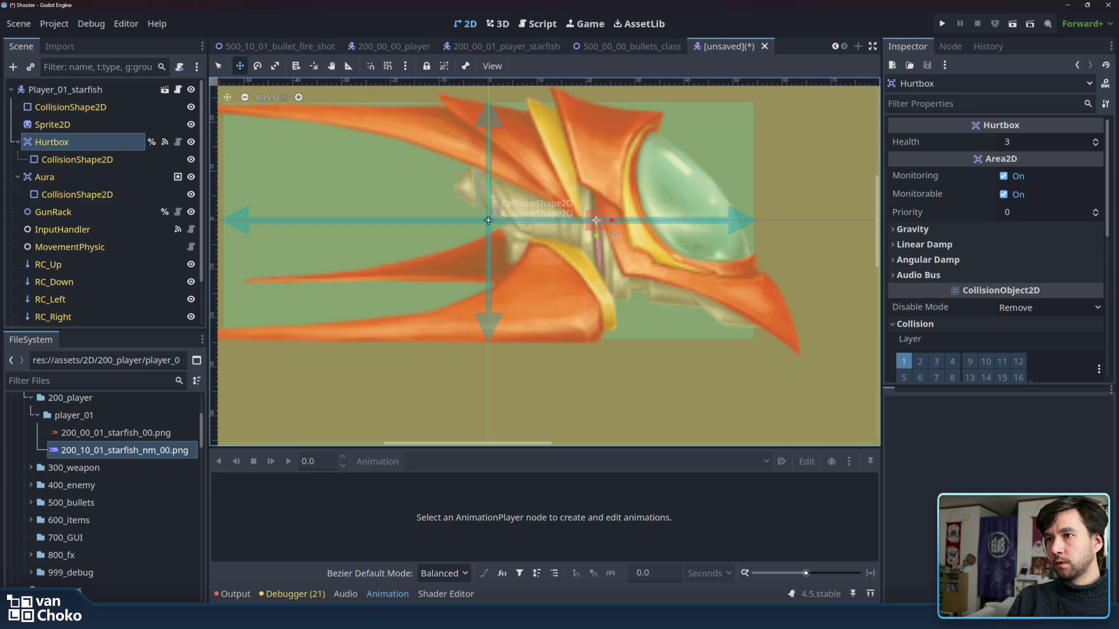
drag(610, 222, 606, 221)
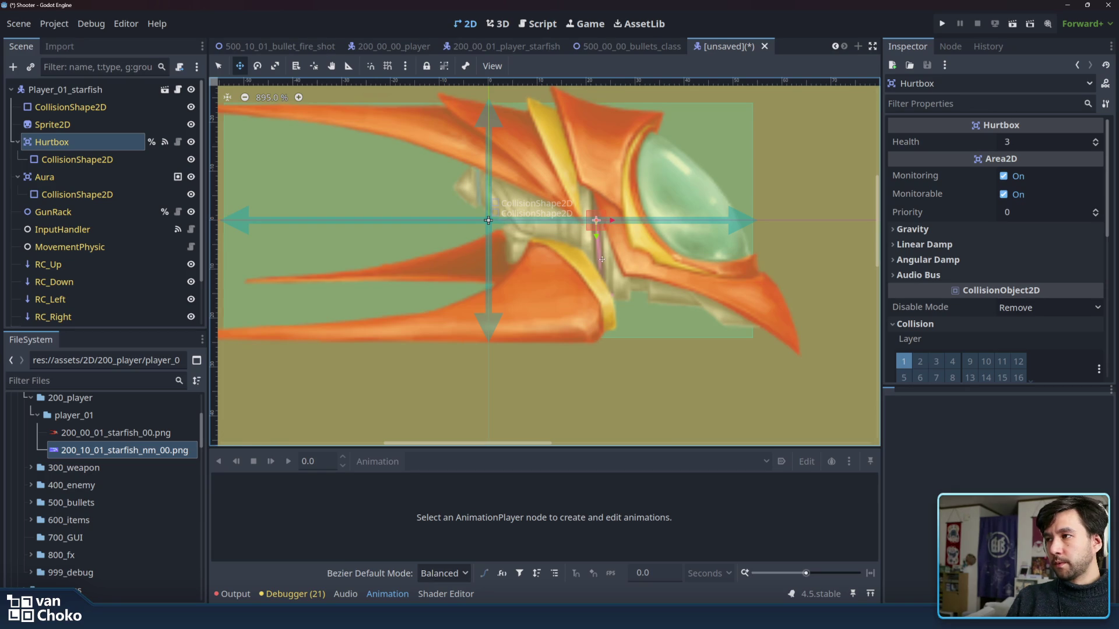
click(17, 142)
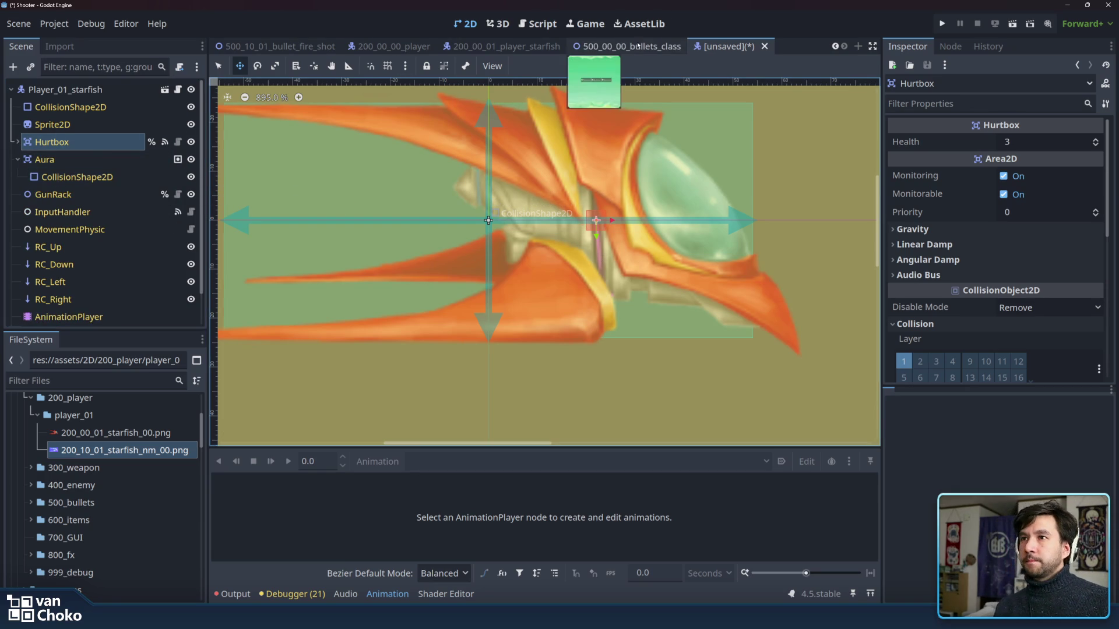
Switch to the 200_00_01_player_starfish scene, expand its root and select FX_muzzleflash_000
click(650, 46)
click(478, 46)
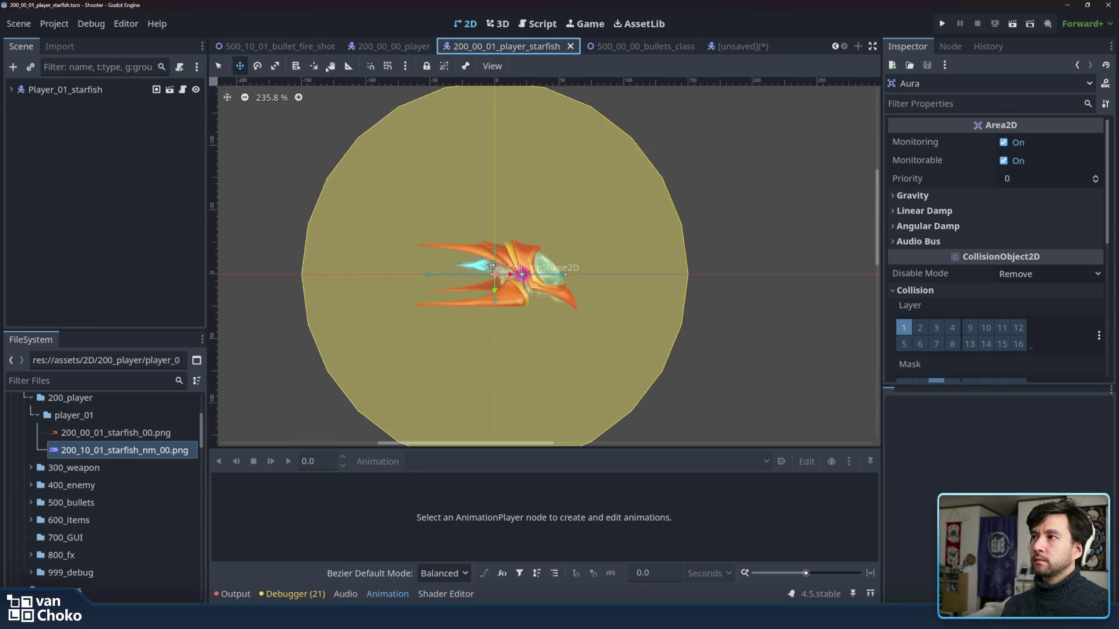
click(11, 90)
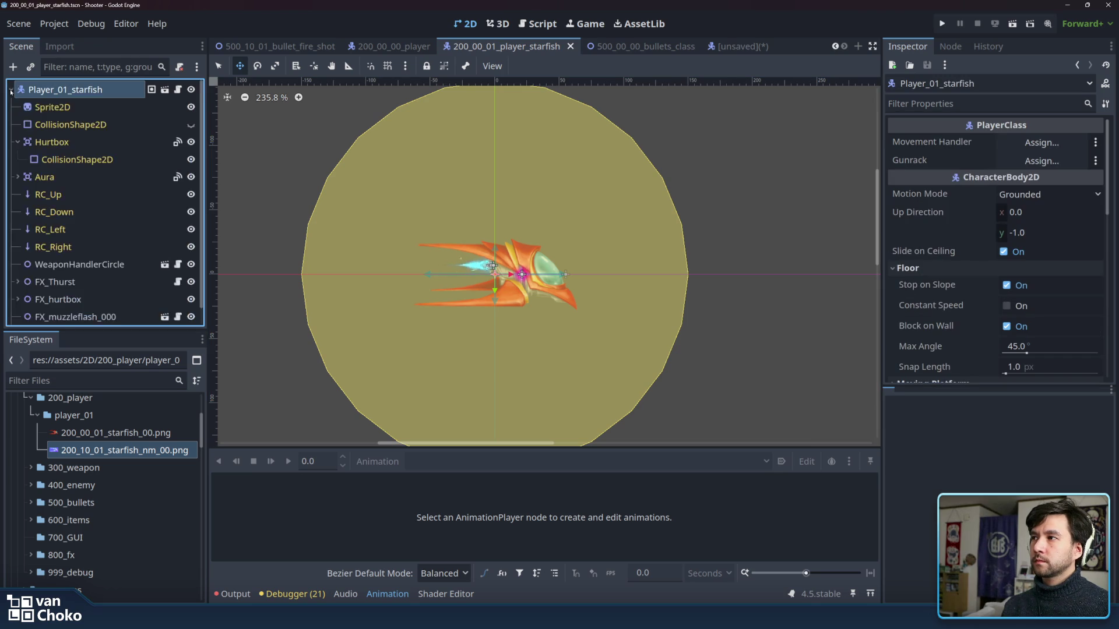
scroll(88, 233, down, 1)
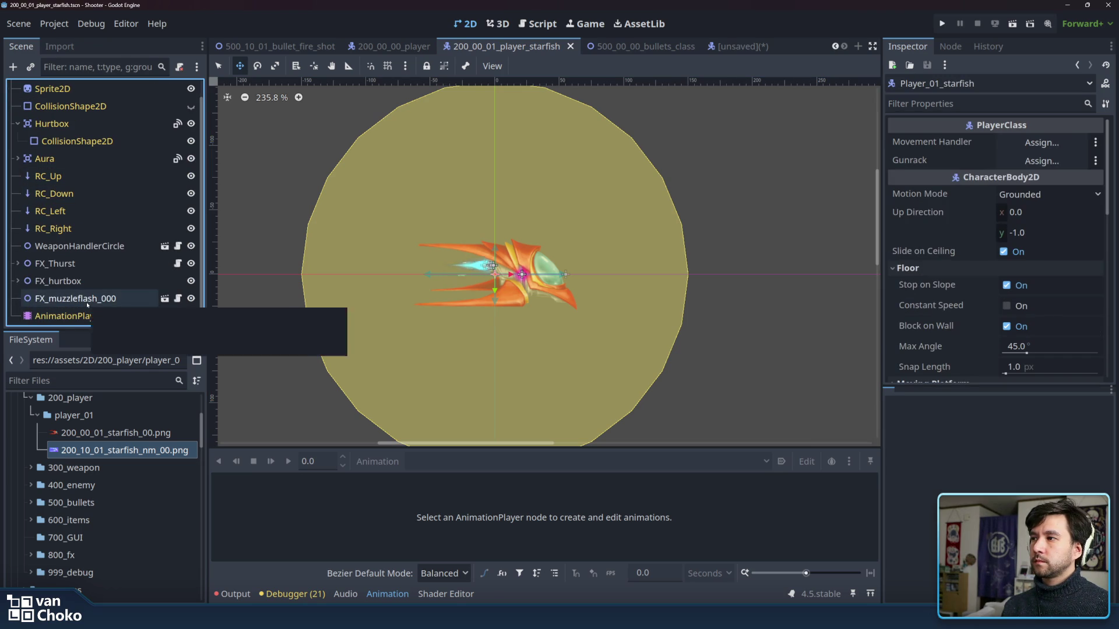
click(86, 301)
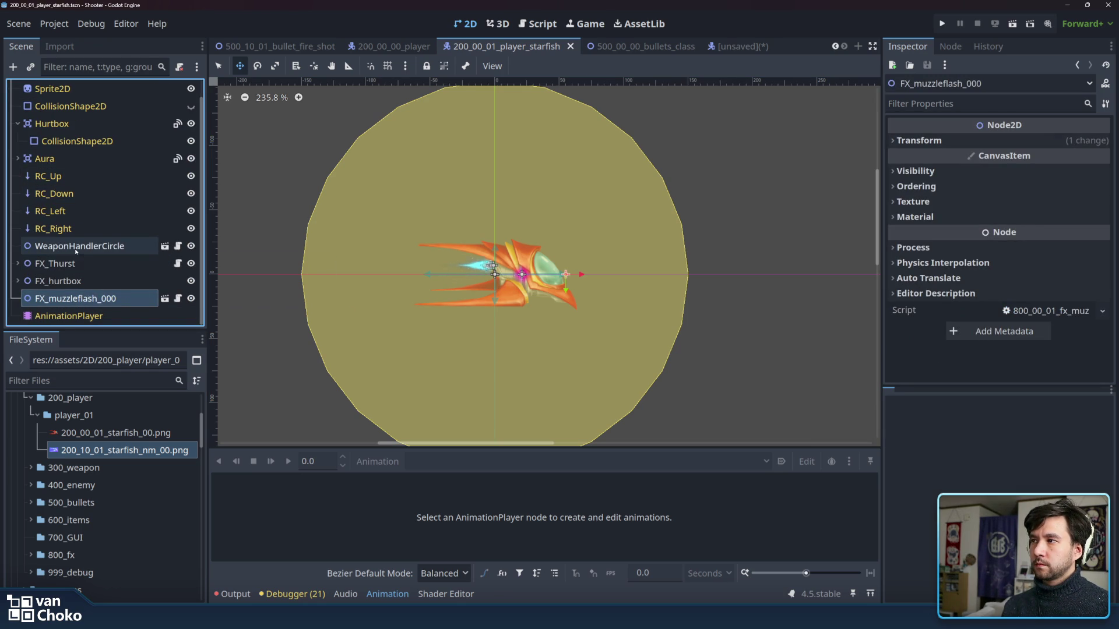
Select FX_Thurst through FX_muzzleflash_000, then go to the unsaved player scene tab
click(76, 264)
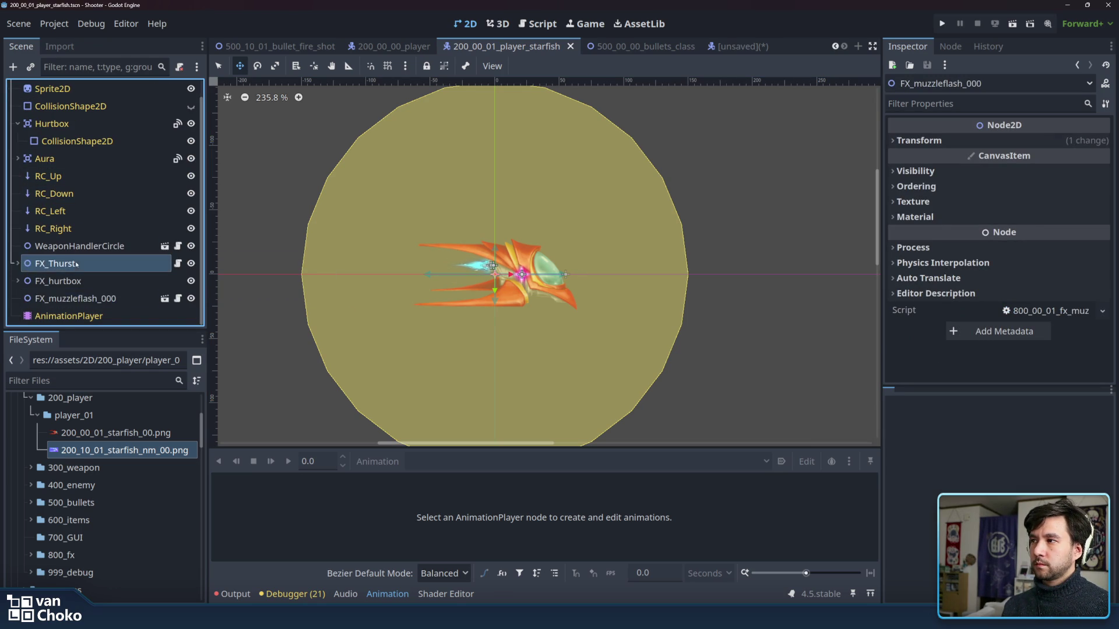
shift+click(78, 300)
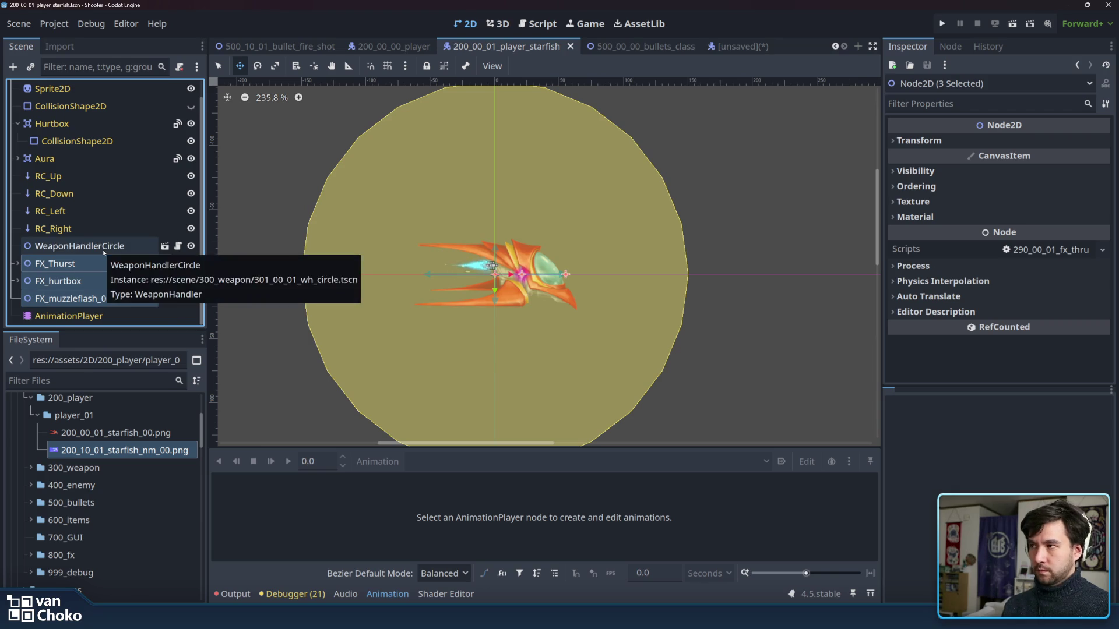
scroll(133, 213, up, 1)
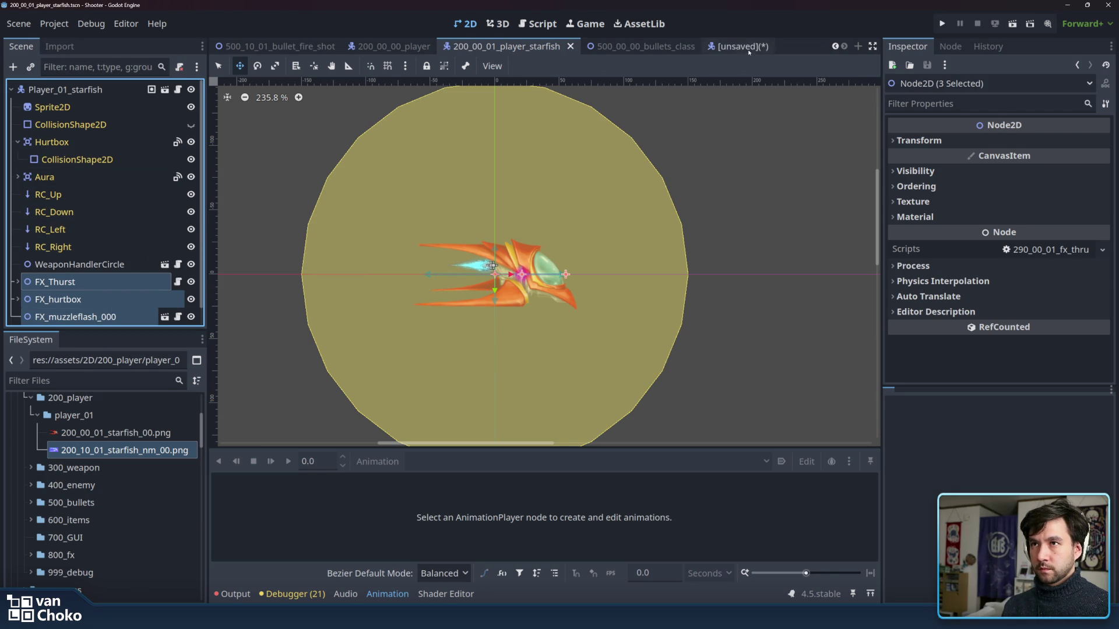
click(737, 47)
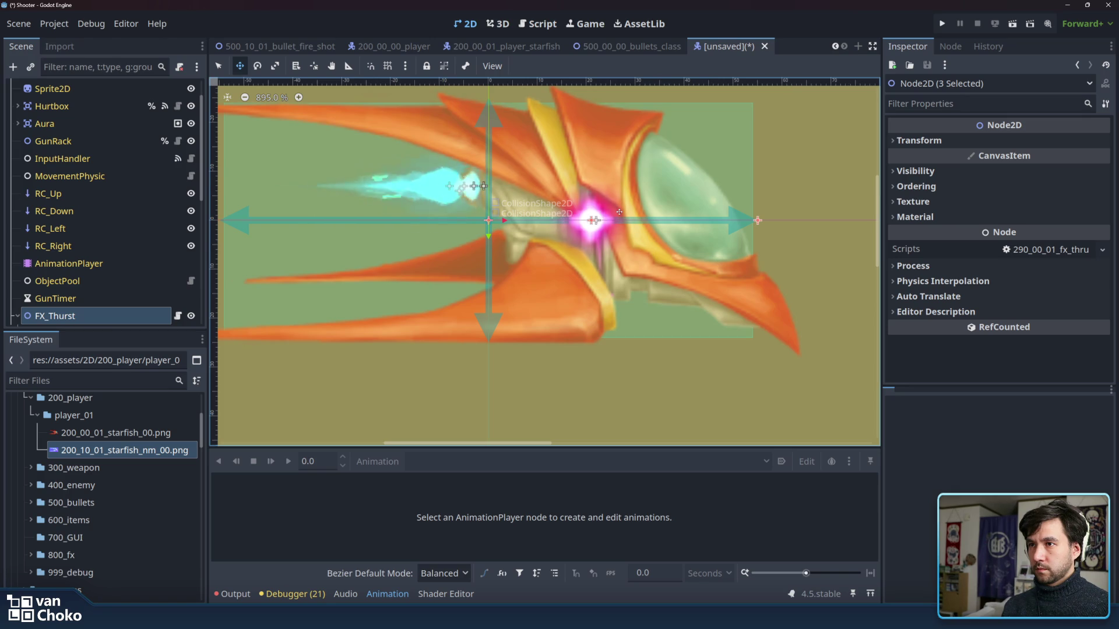
Inspect the GunTimer and FX_Thurst nodes in the unsaved player scene
scroll(612, 216, up, 8)
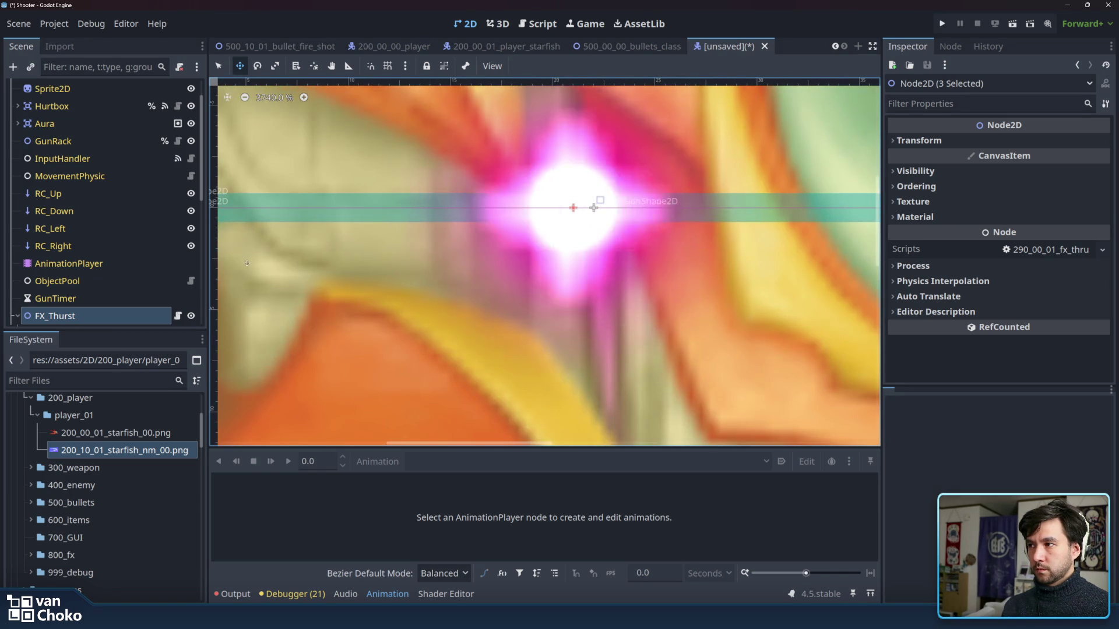
click(99, 299)
click(100, 316)
scroll(132, 275, down, 4)
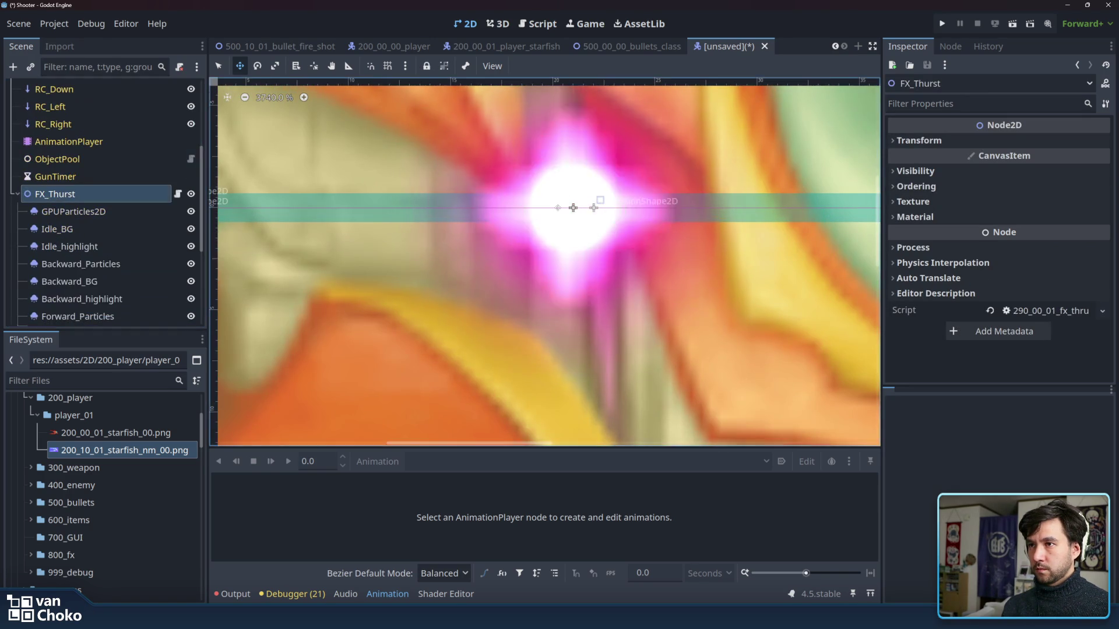
scroll(558, 208, down, 4)
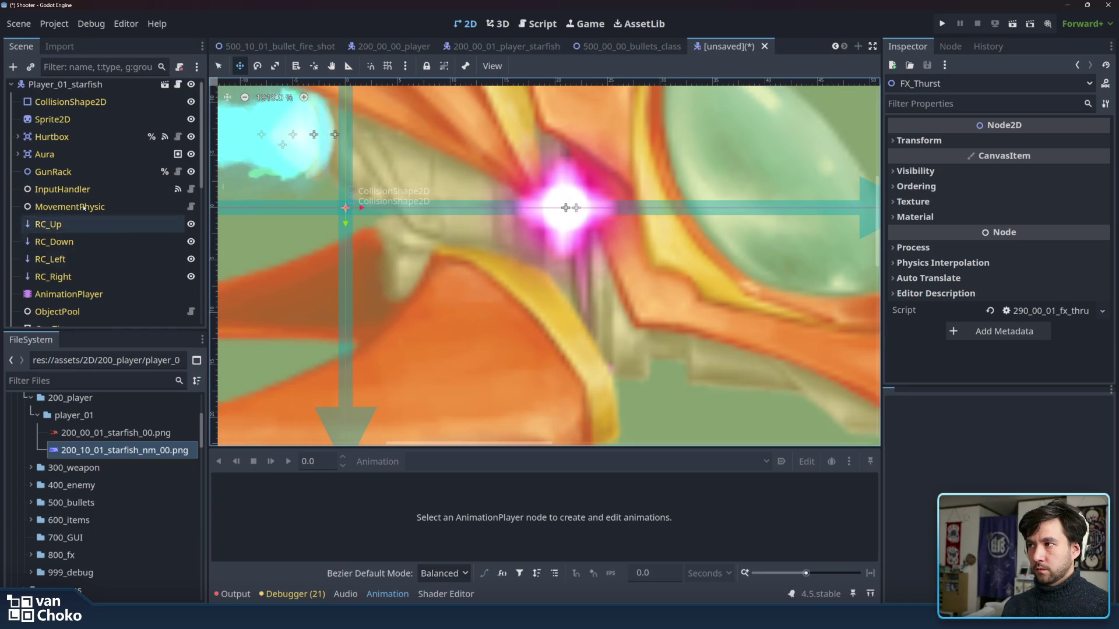
Select the Hurtbox's CollisionShape2D and drag its handle until the rectangle is 2 × 2 px
click(42, 138)
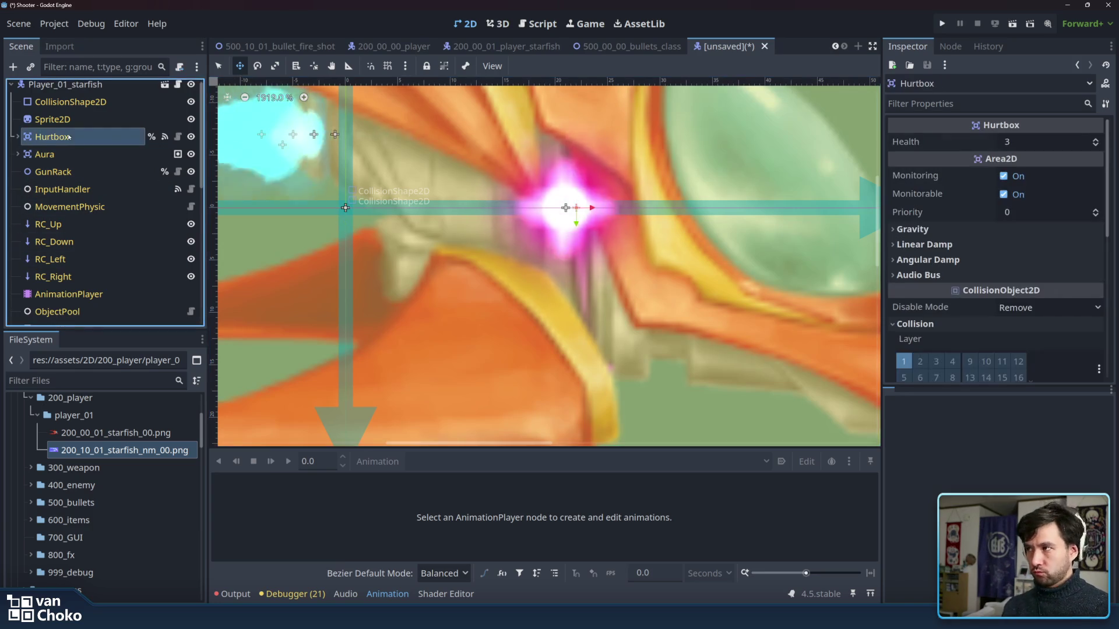
click(16, 137)
click(70, 154)
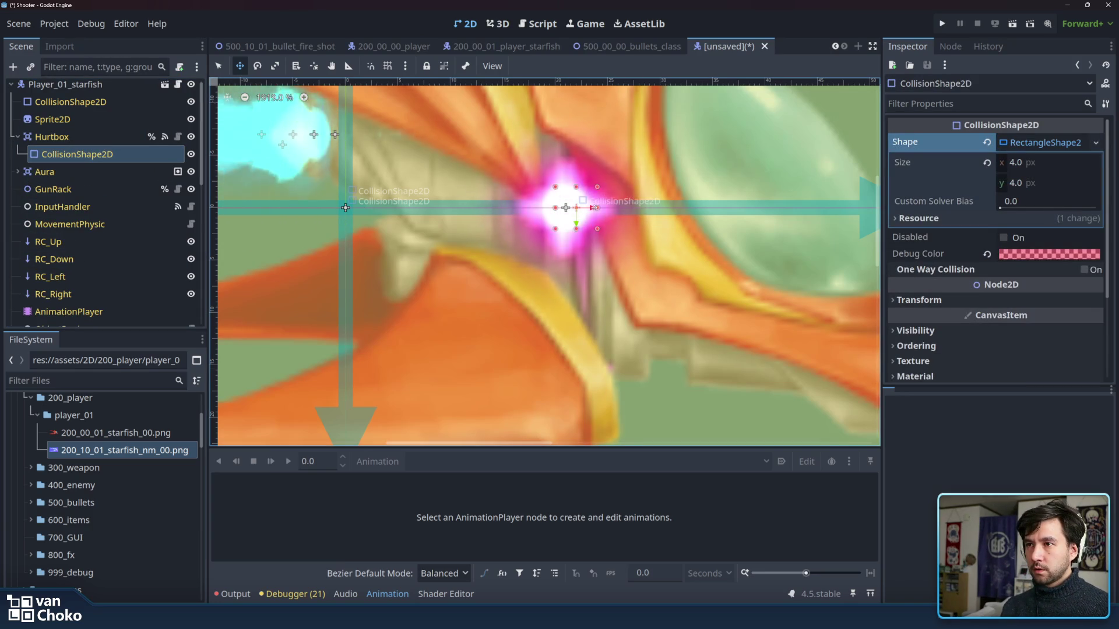
click(219, 66)
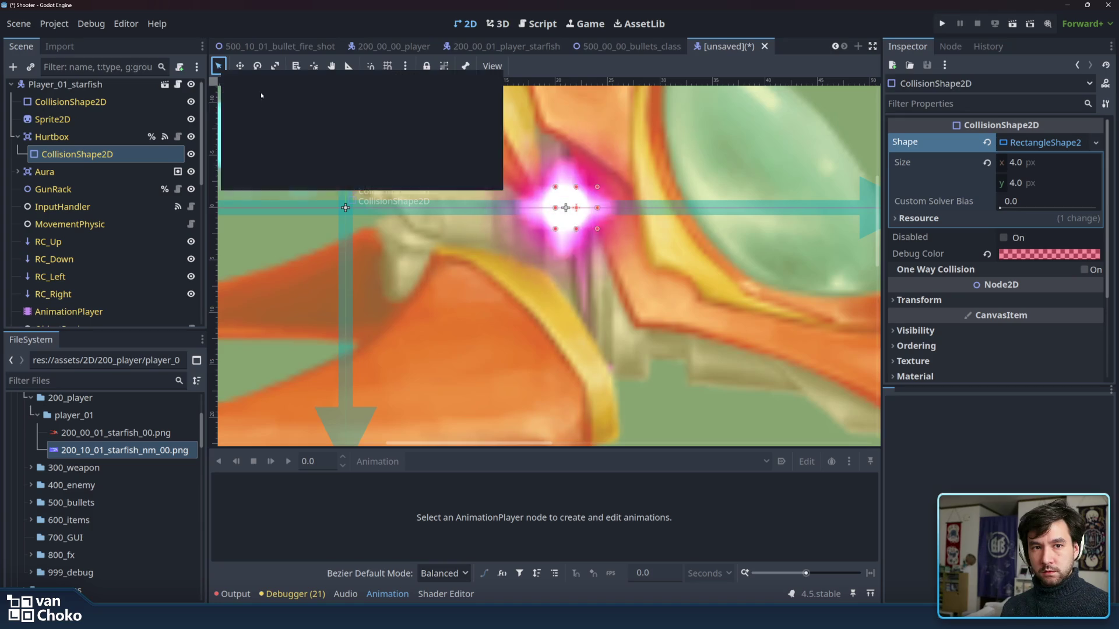
drag(598, 208, 587, 210)
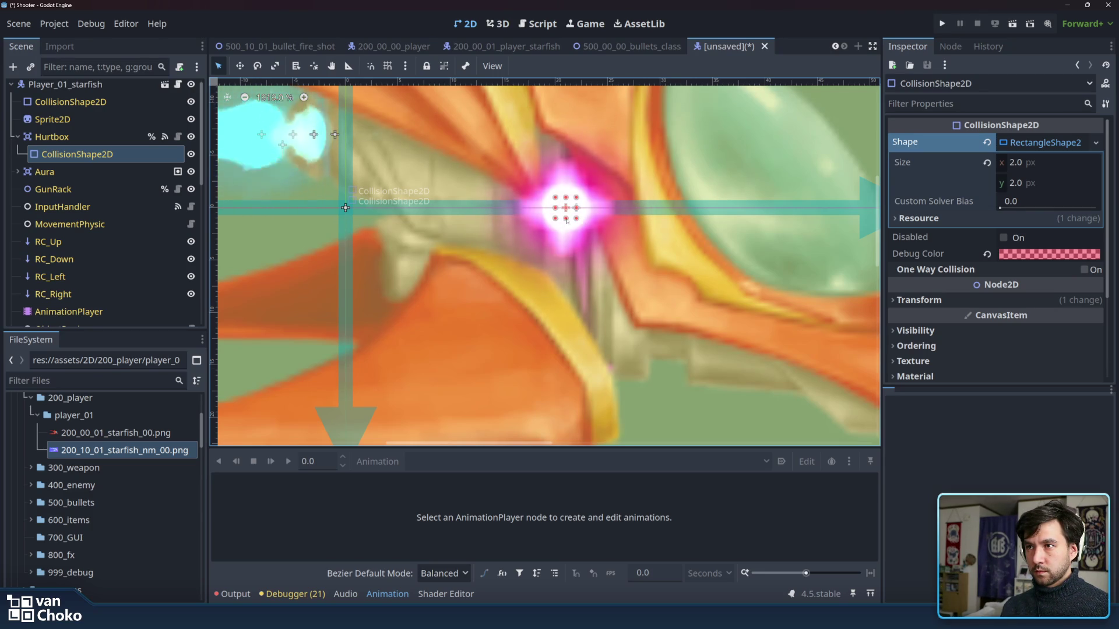
scroll(664, 225, down, 5)
click(744, 356)
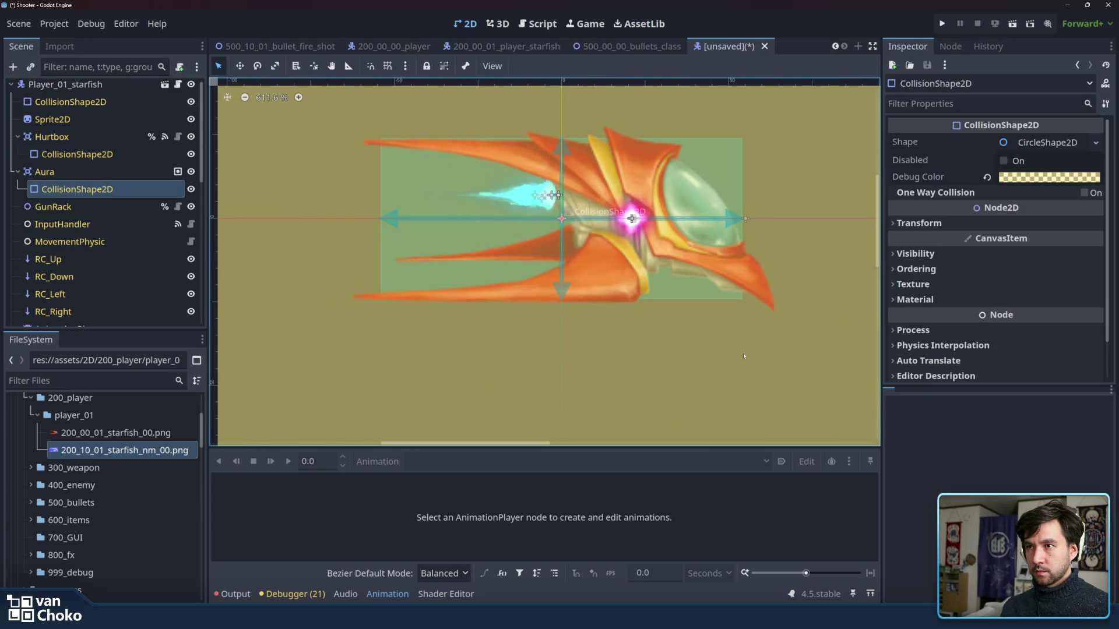
click(25, 172)
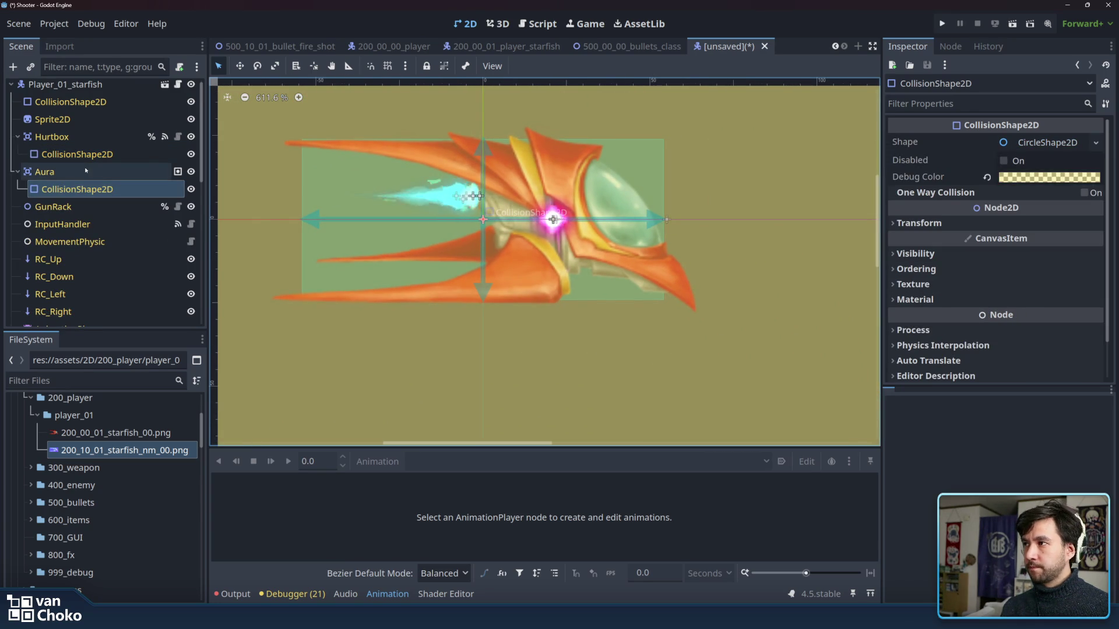
click(18, 171)
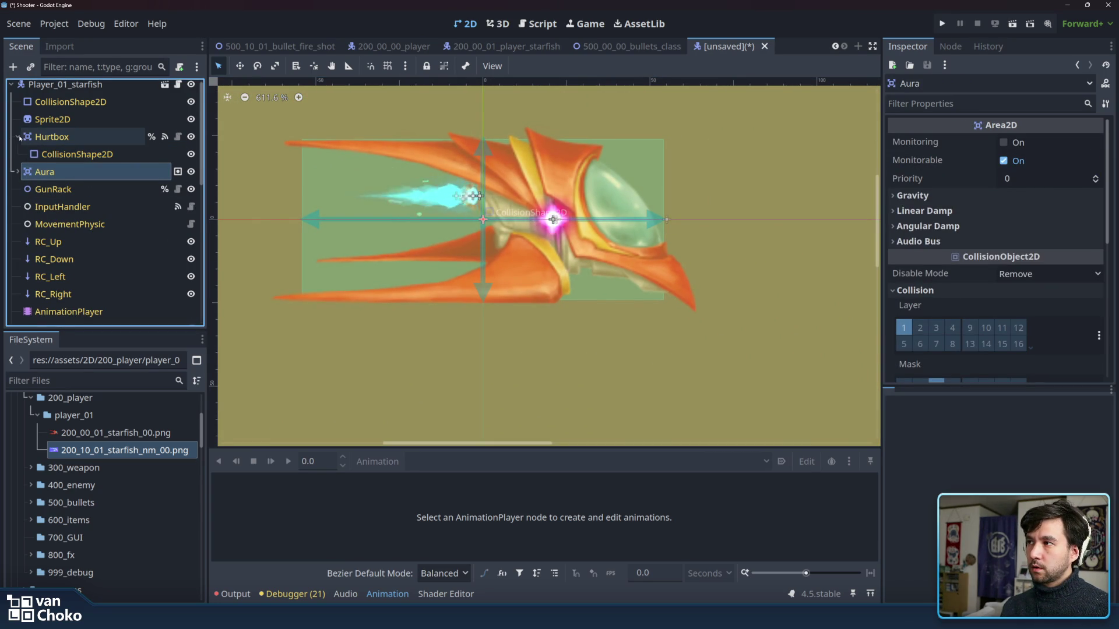
click(17, 137)
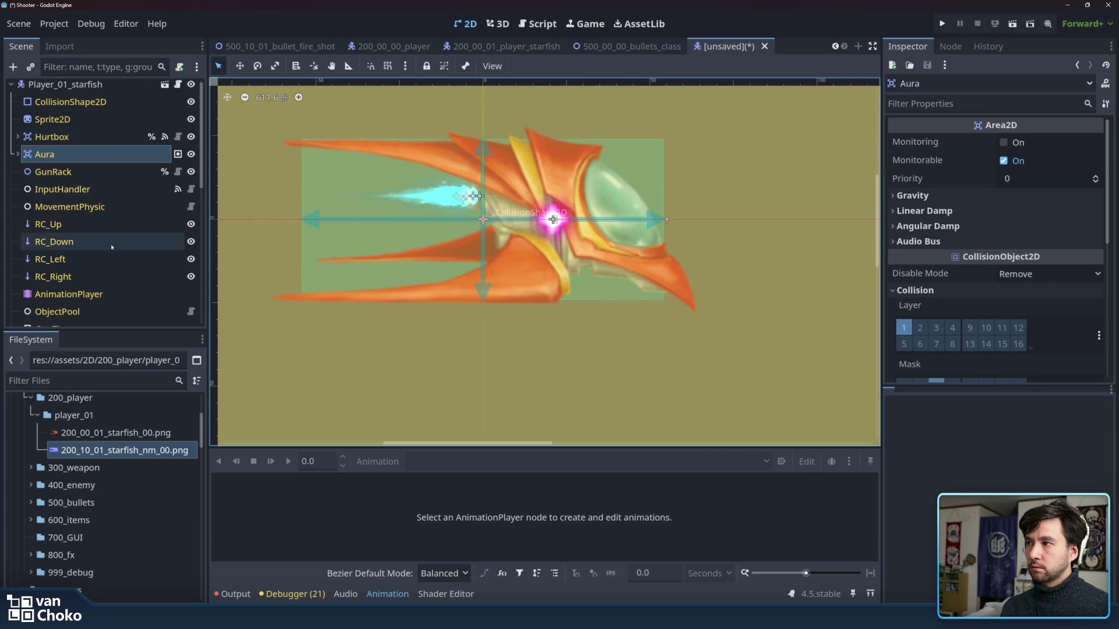
click(85, 282)
click(86, 224)
click(88, 206)
scroll(89, 213, down, 5)
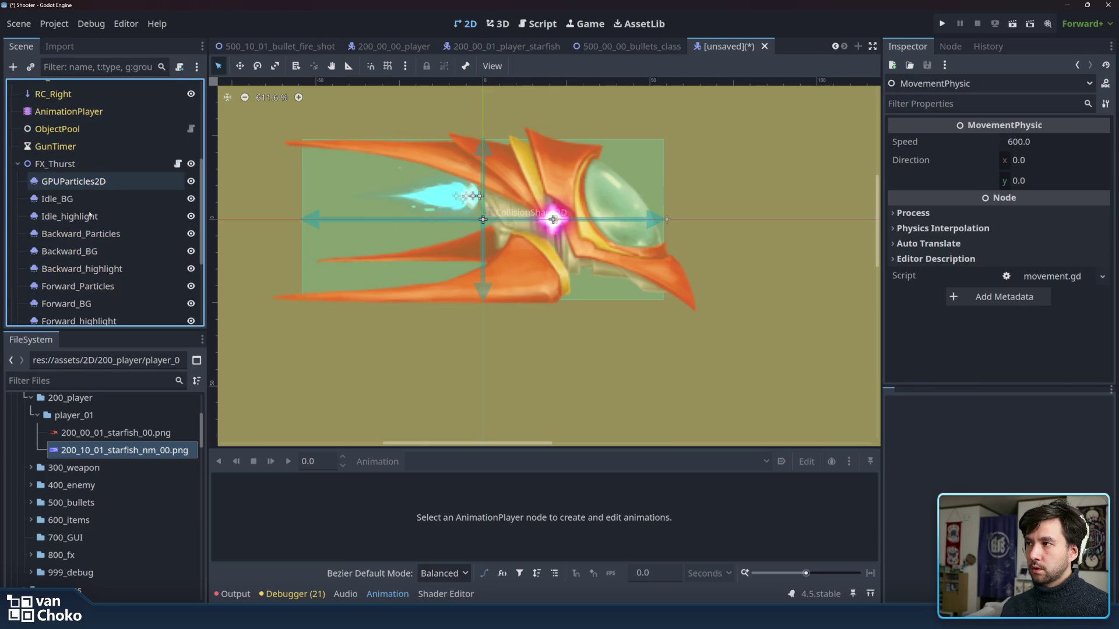
scroll(89, 213, up, 3)
click(17, 172)
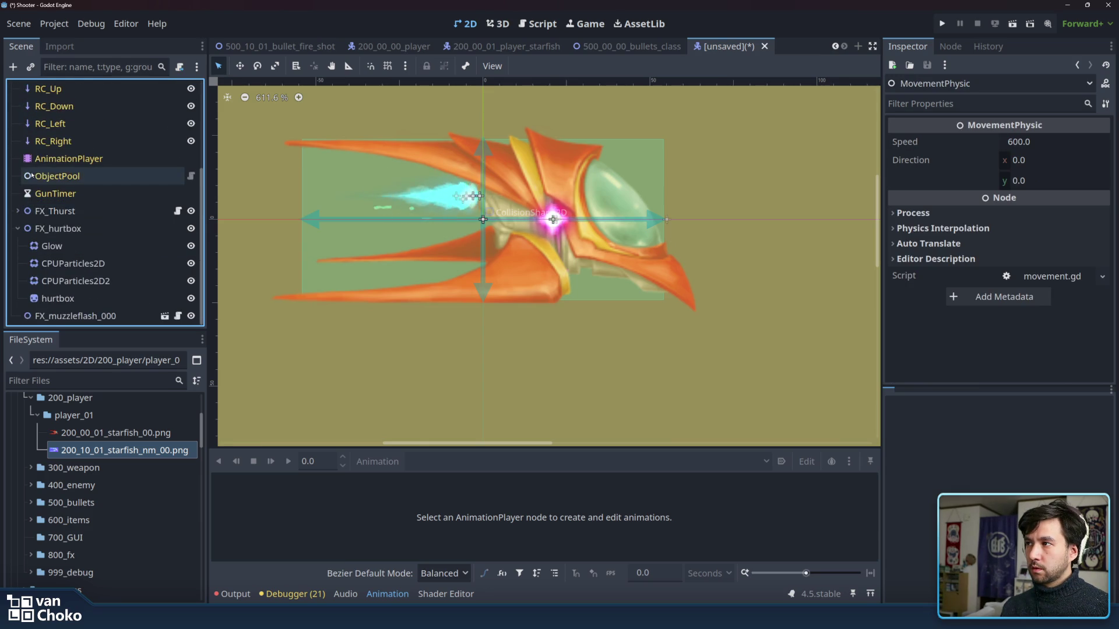
click(18, 229)
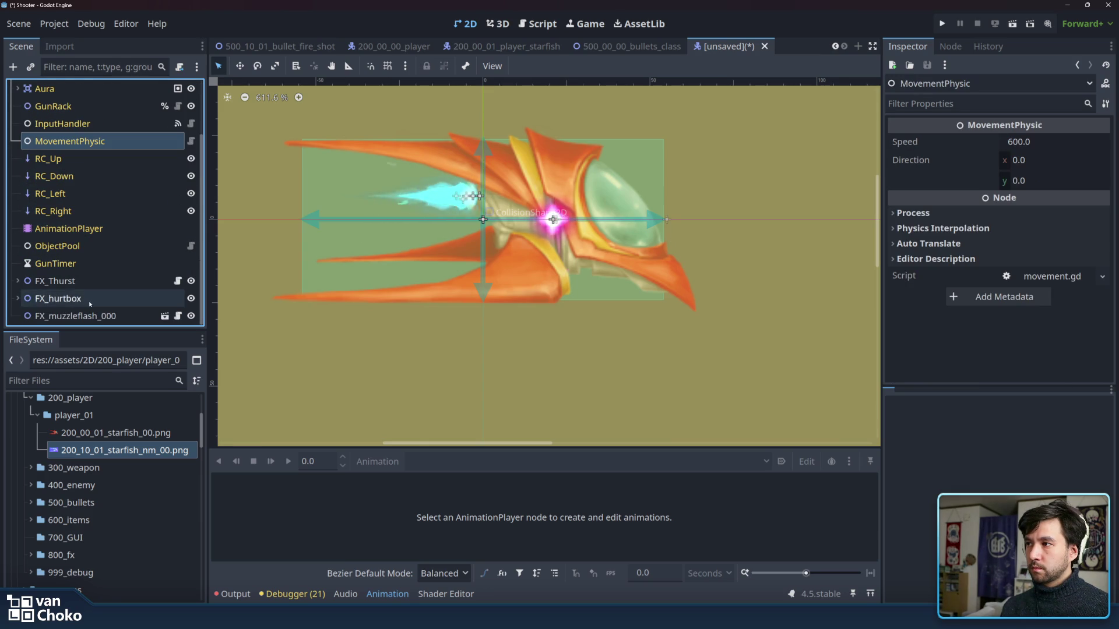
click(99, 316)
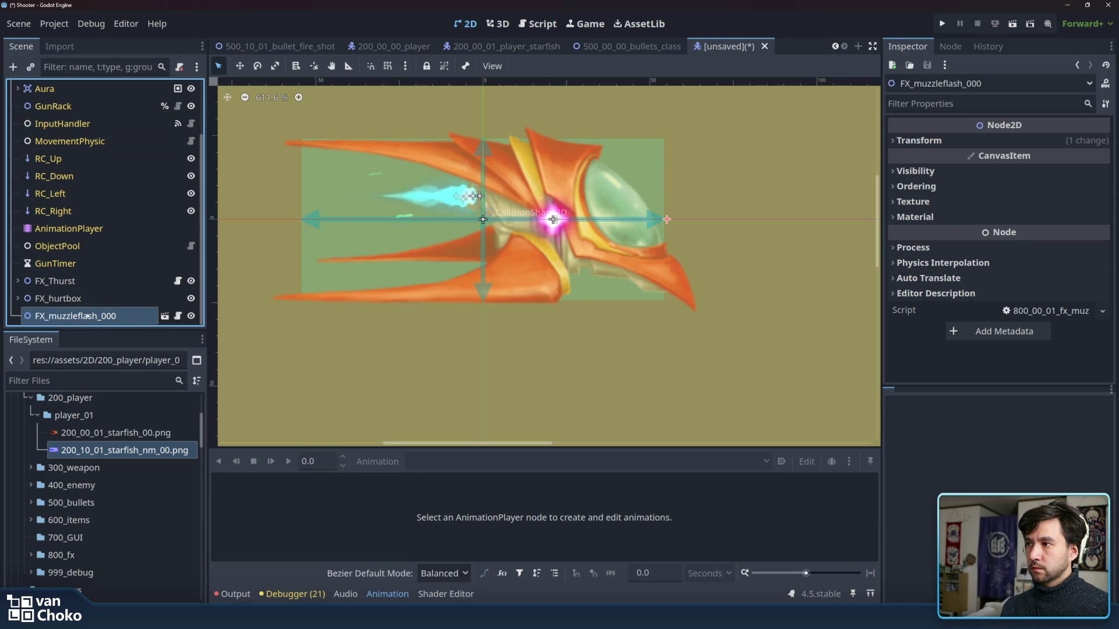
click(191, 315)
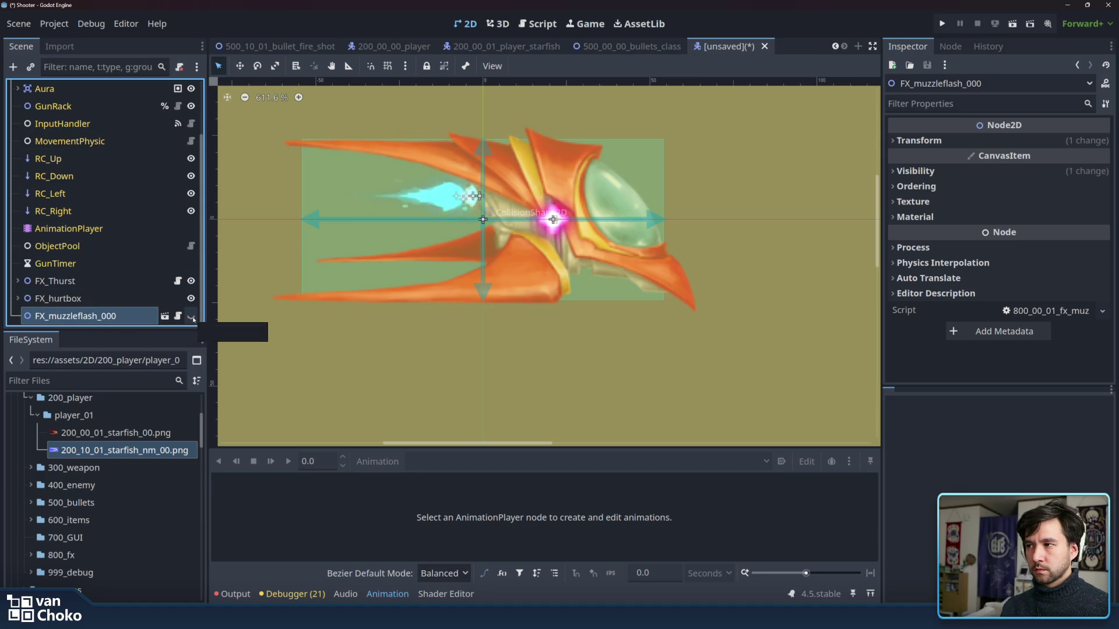
click(191, 316)
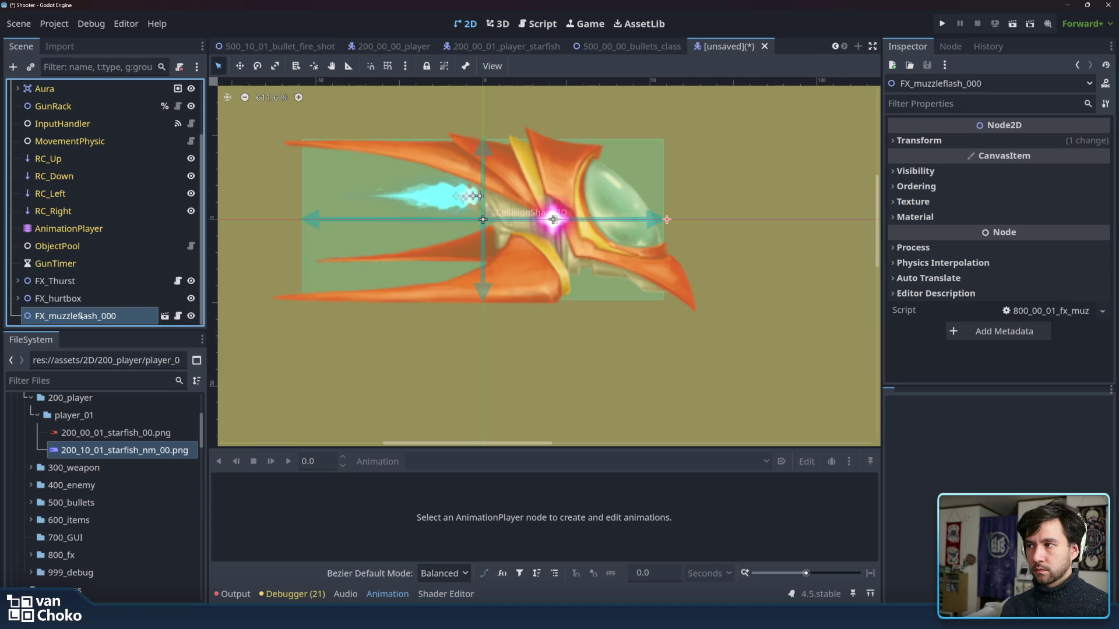
key(Up)
key(Up)
key(Down)
key(Down)
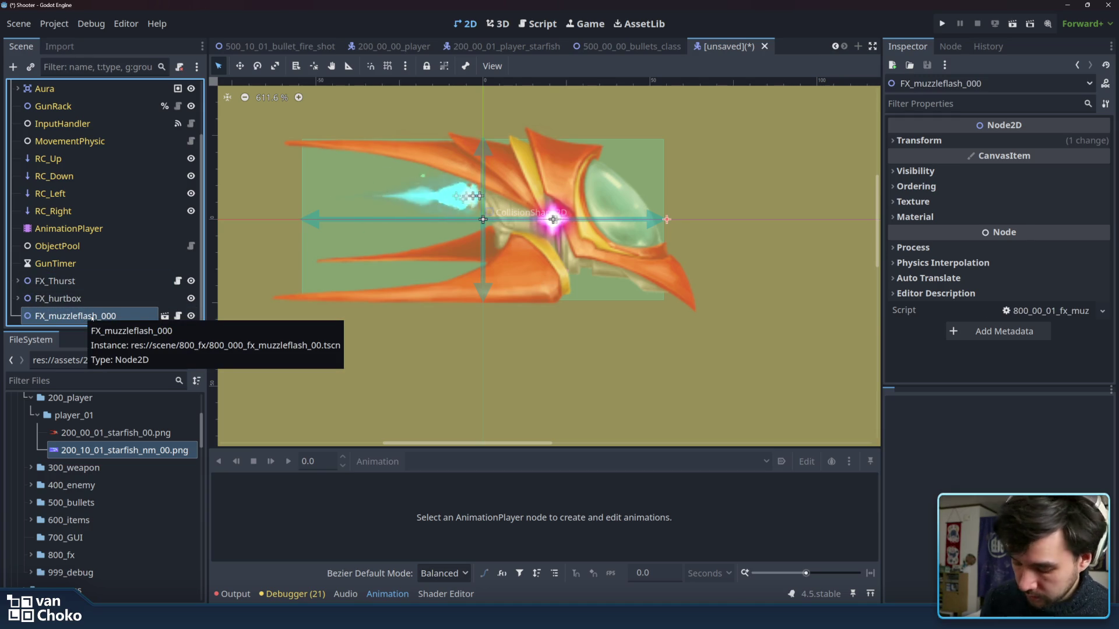
click(165, 316)
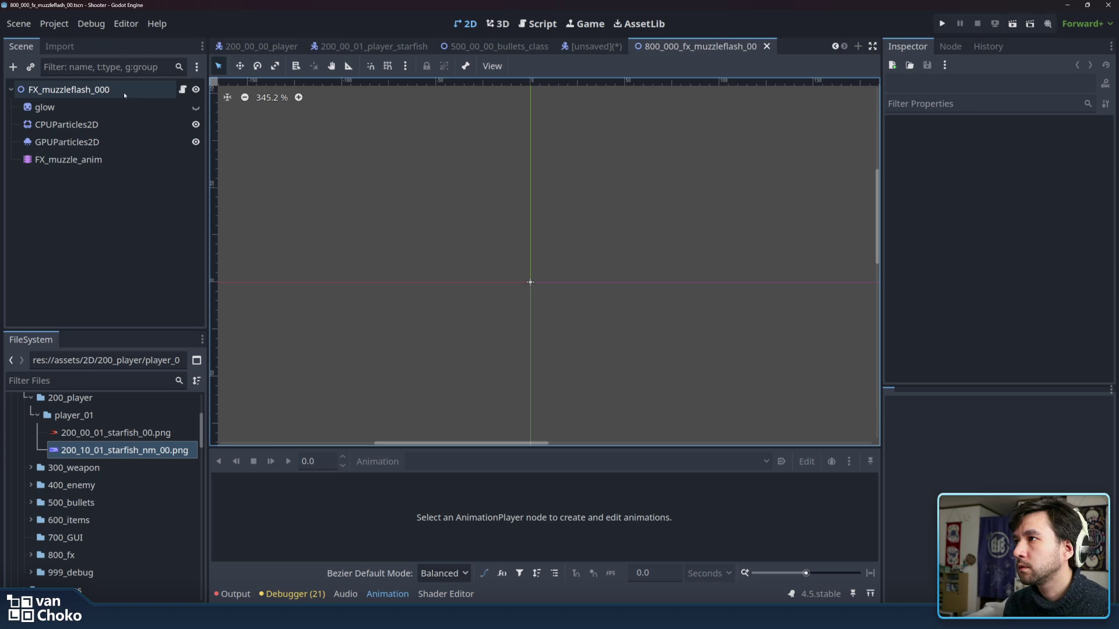
Close the muzzle-flash scene tab and delete FX_muzzleflash_000 from the player scene
click(767, 46)
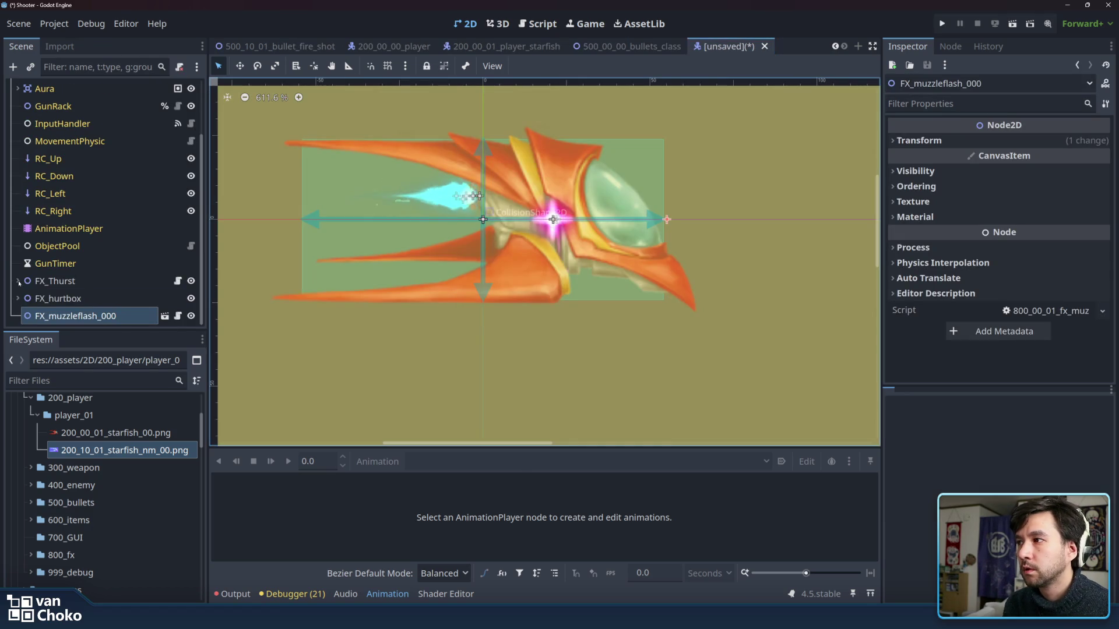
right_click(117, 316)
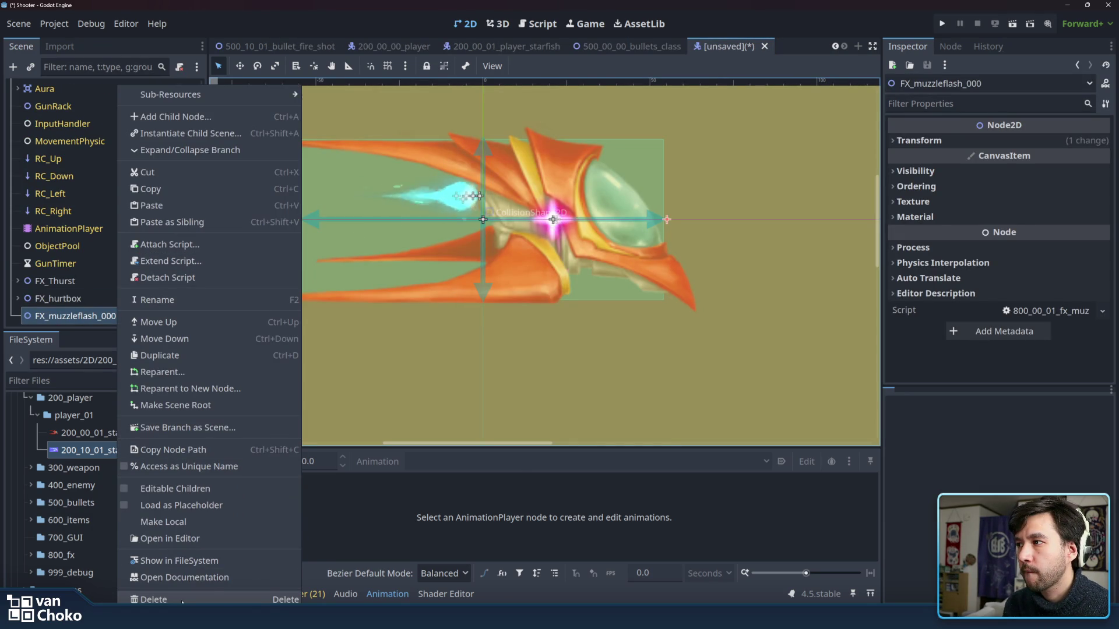
click(183, 601)
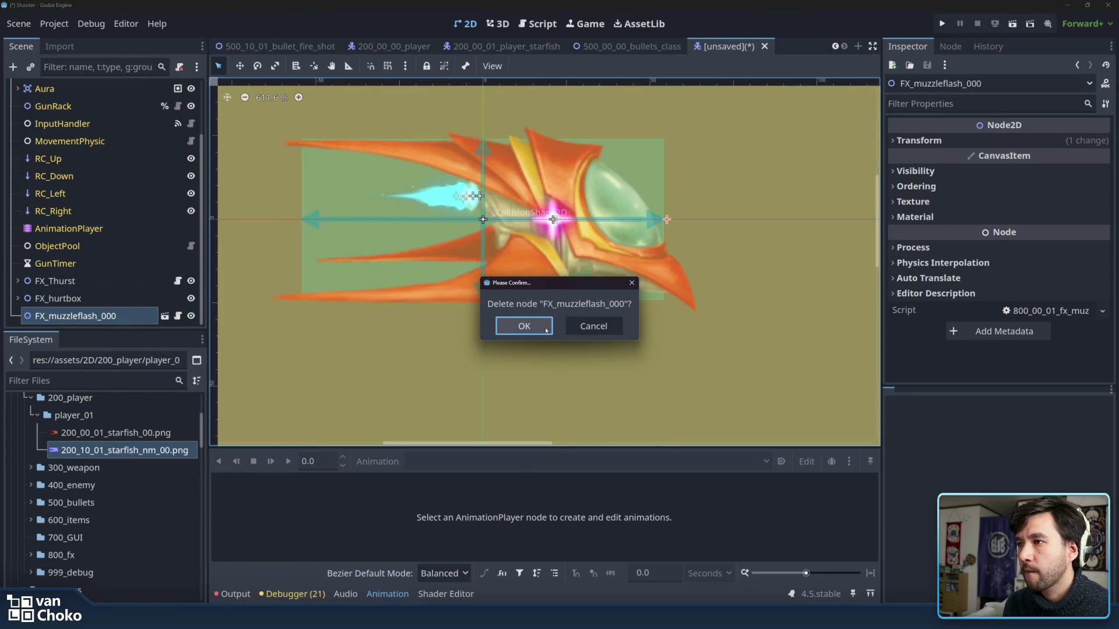
click(524, 326)
click(58, 211)
scroll(114, 457, up, 3)
scroll(75, 449, down, 5)
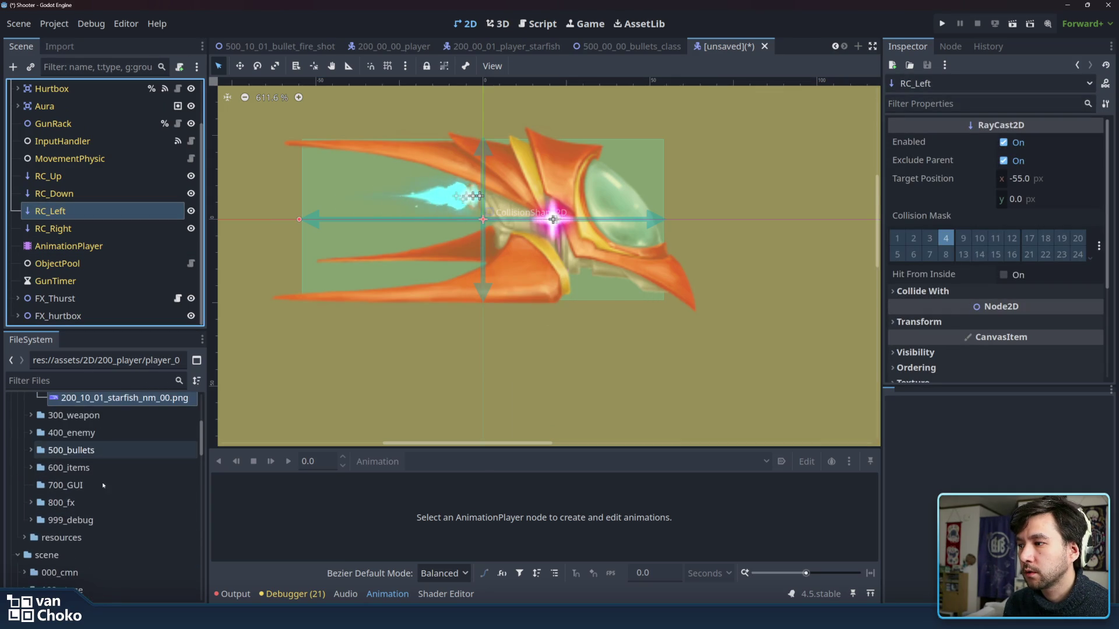
Browse the 300_weapon, 400_enemy and 500_bullets folders in the FileSystem dock
click(78, 434)
click(65, 420)
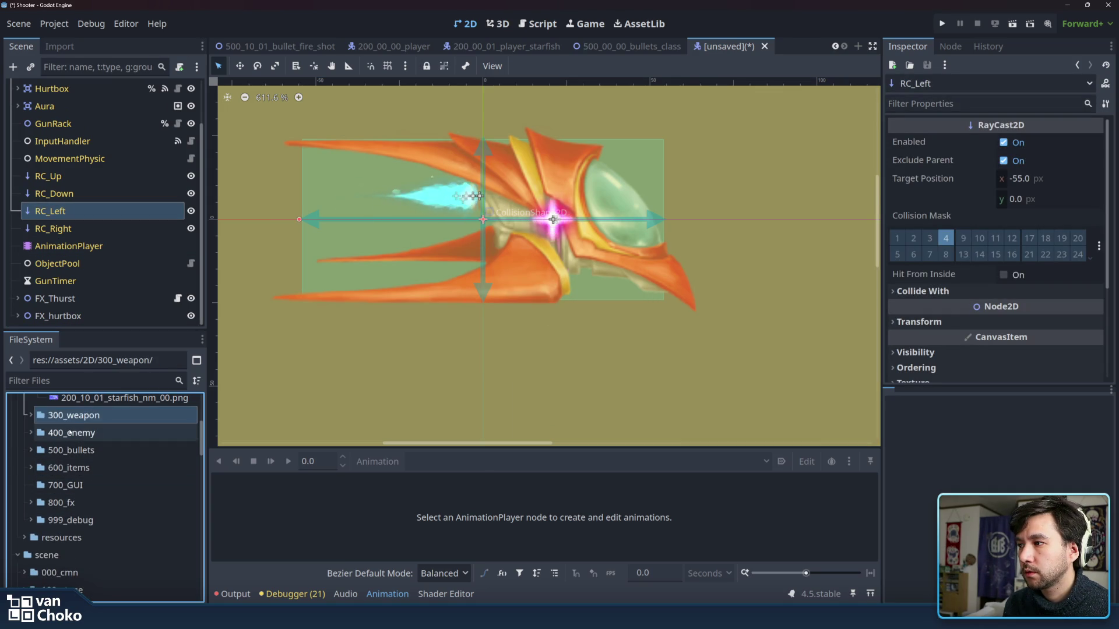
click(53, 434)
click(36, 450)
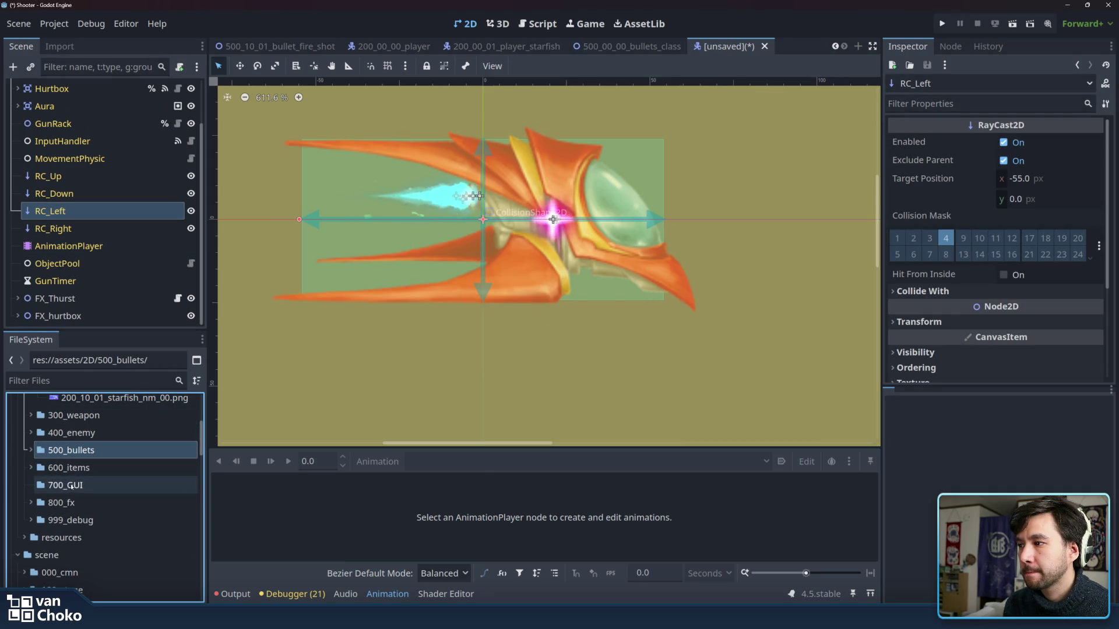
scroll(75, 479, down, 3)
scroll(88, 501, down, 8)
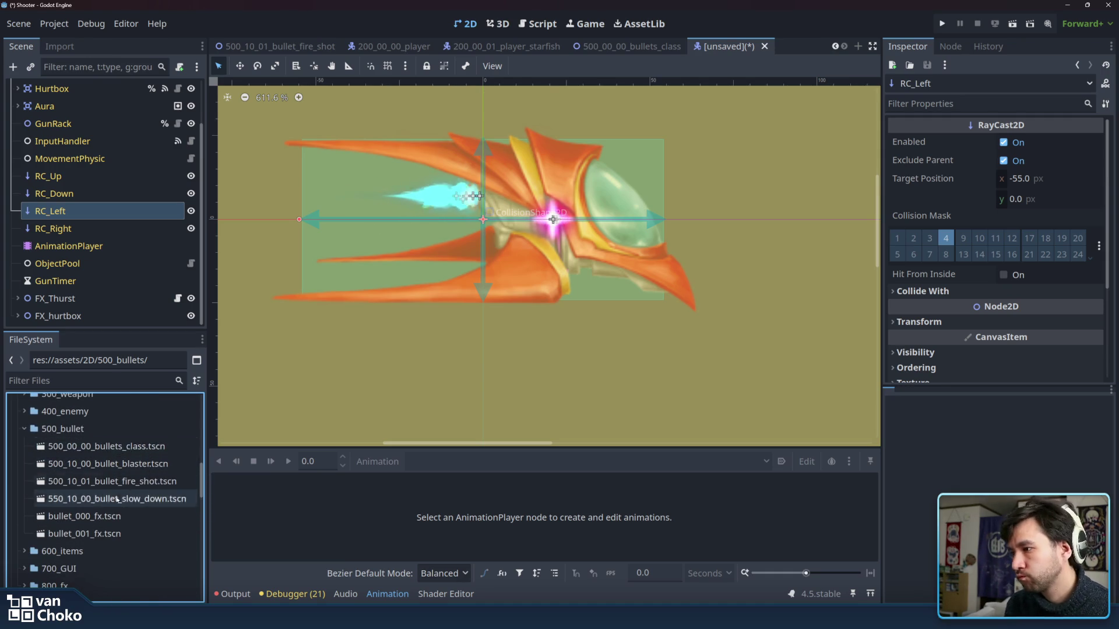
scroll(64, 491, down, 4)
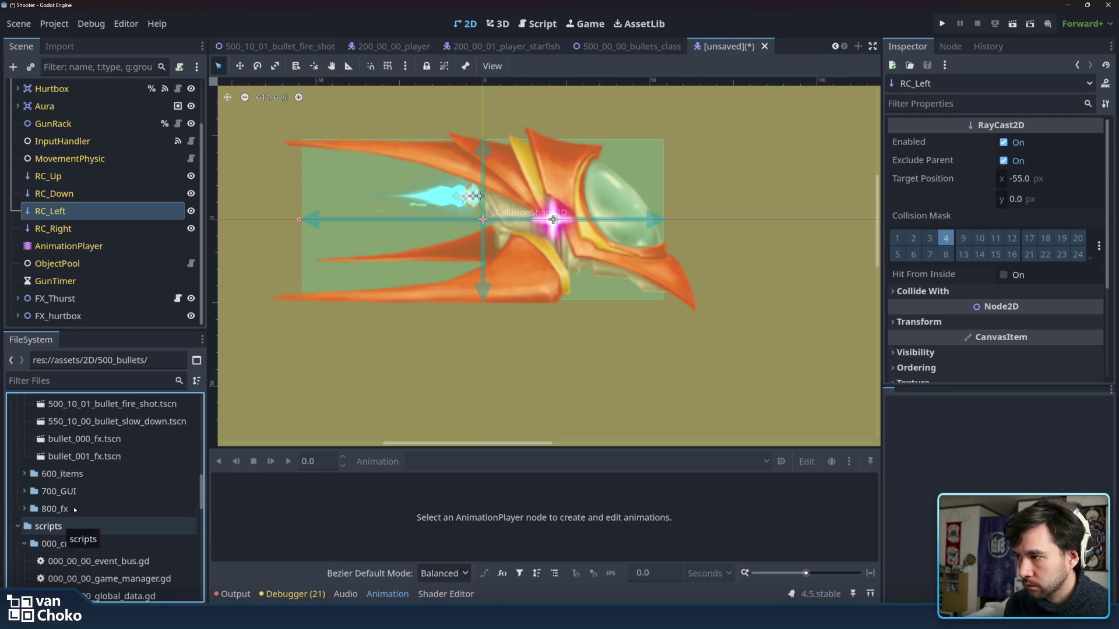
scroll(114, 485, up, 5)
scroll(114, 485, down, 1)
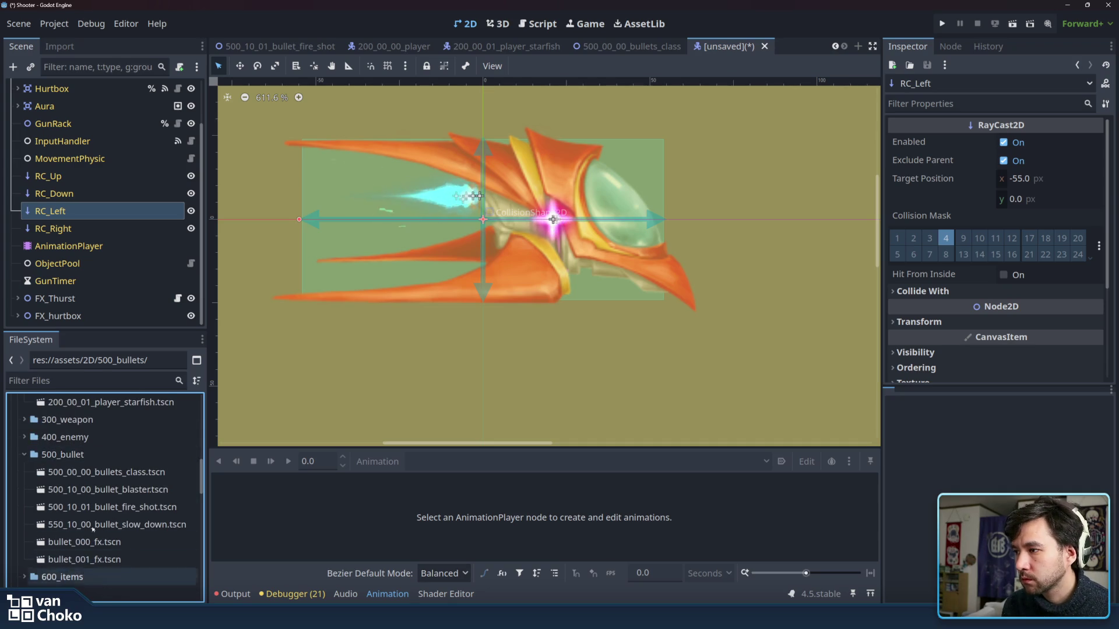
Check the bullets class and blaster scenes, then open 500_10_01_bullet_fire_shot.tscn
click(103, 474)
click(105, 489)
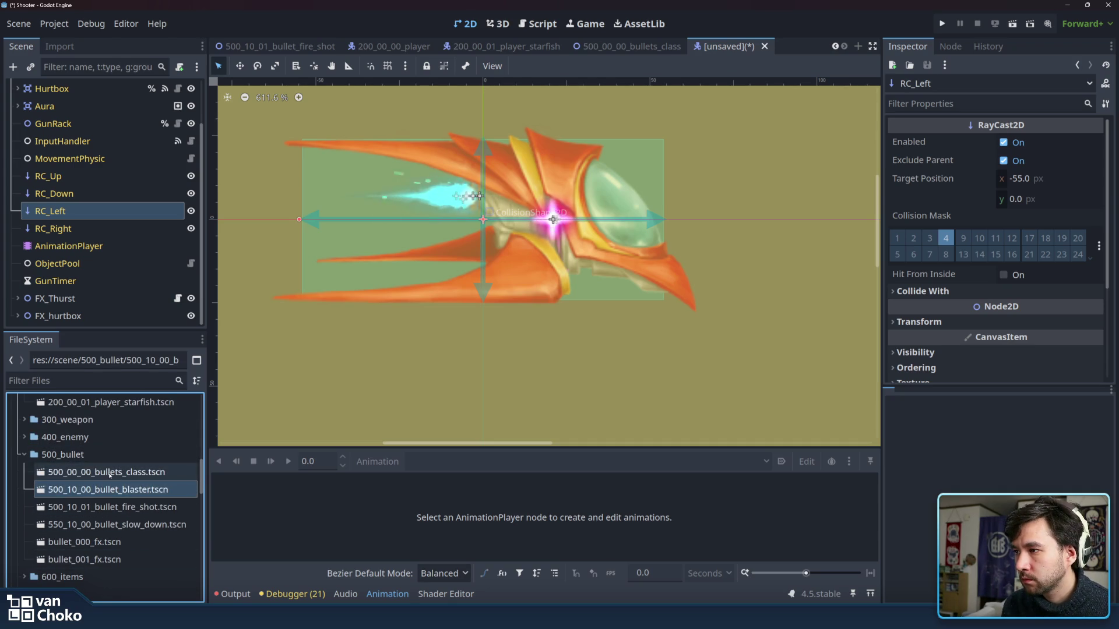
click(107, 508)
double_click(106, 508)
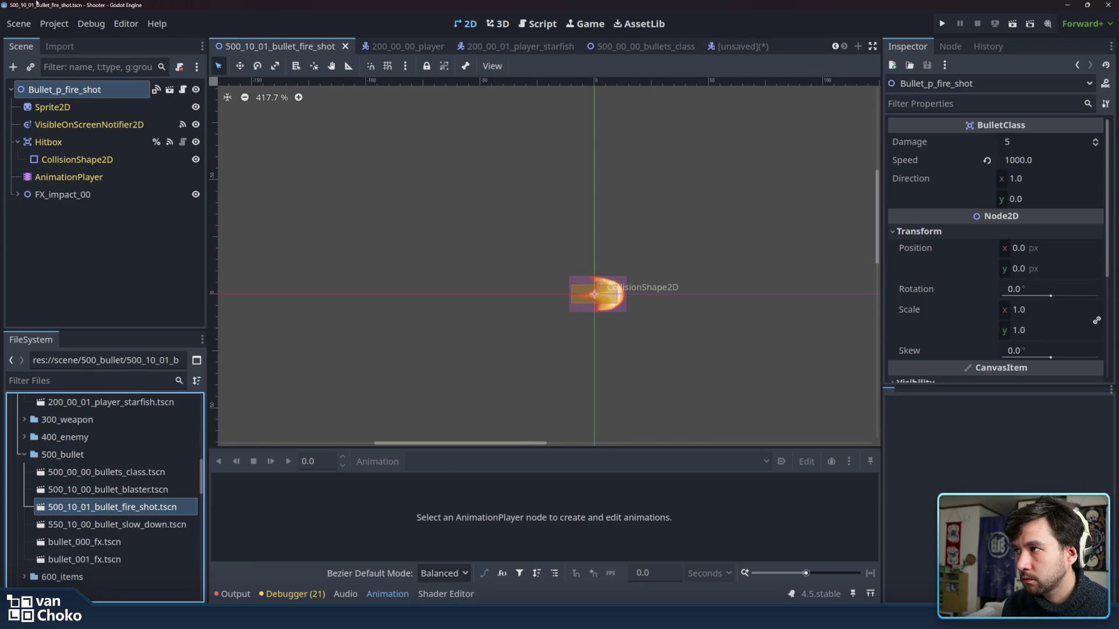
Check FX_impact_00 and the root, collapse Hitbox, and open 500_10_01_bullet_fire_shot.gd
click(88, 194)
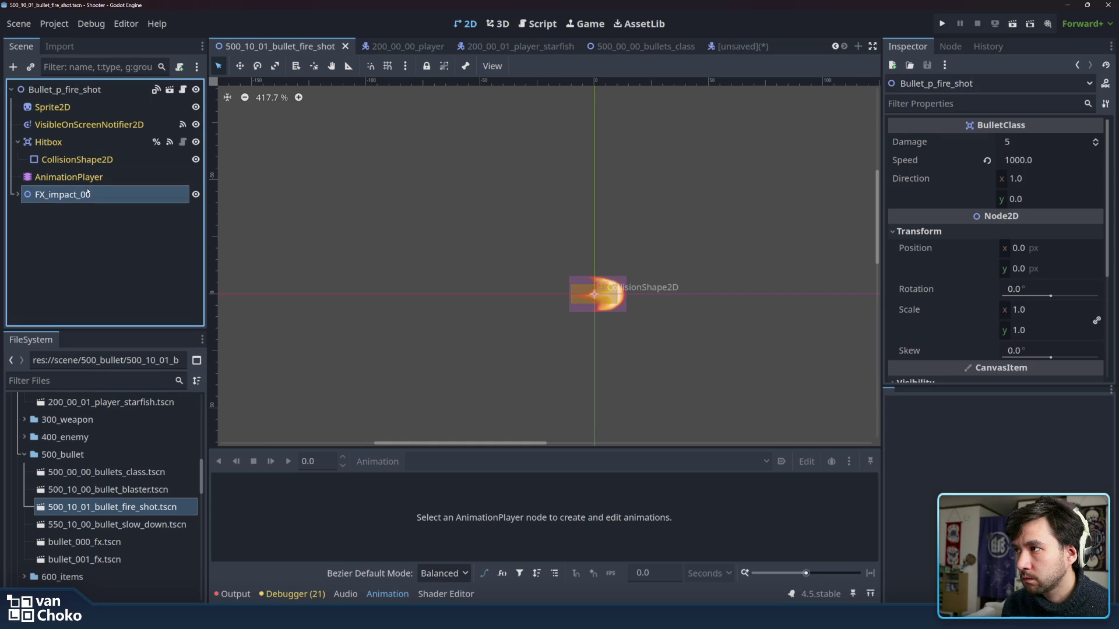
click(93, 92)
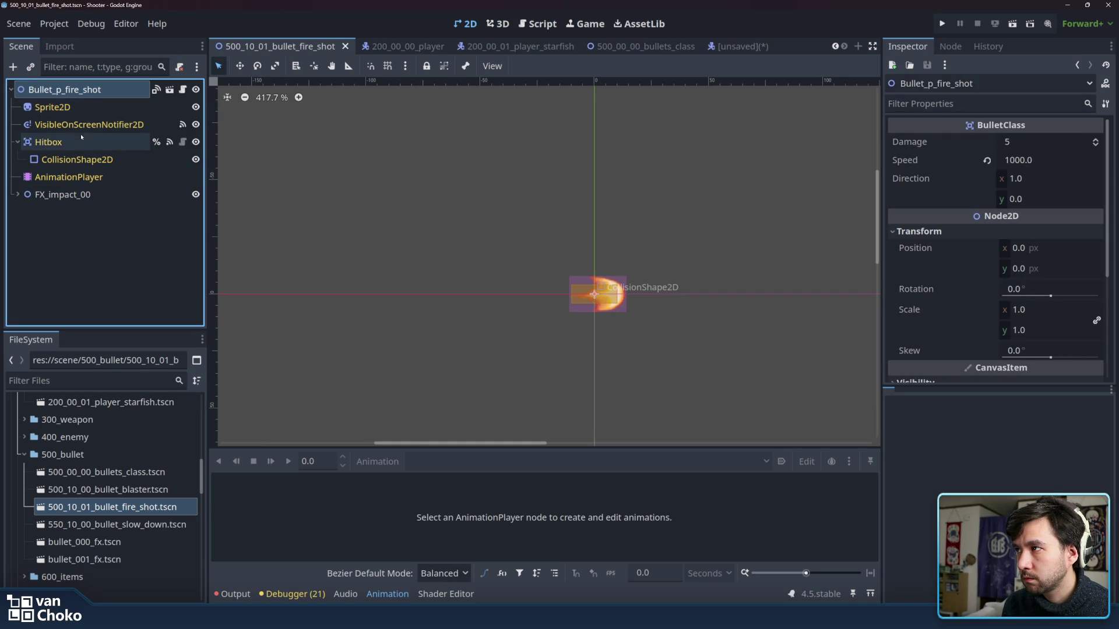
click(17, 142)
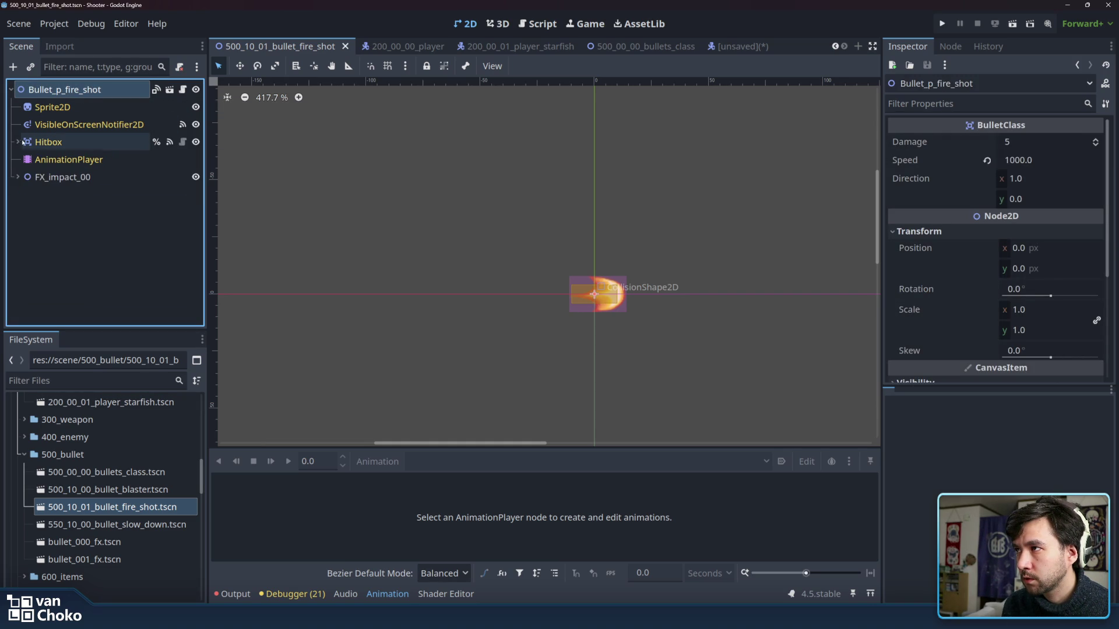
click(183, 89)
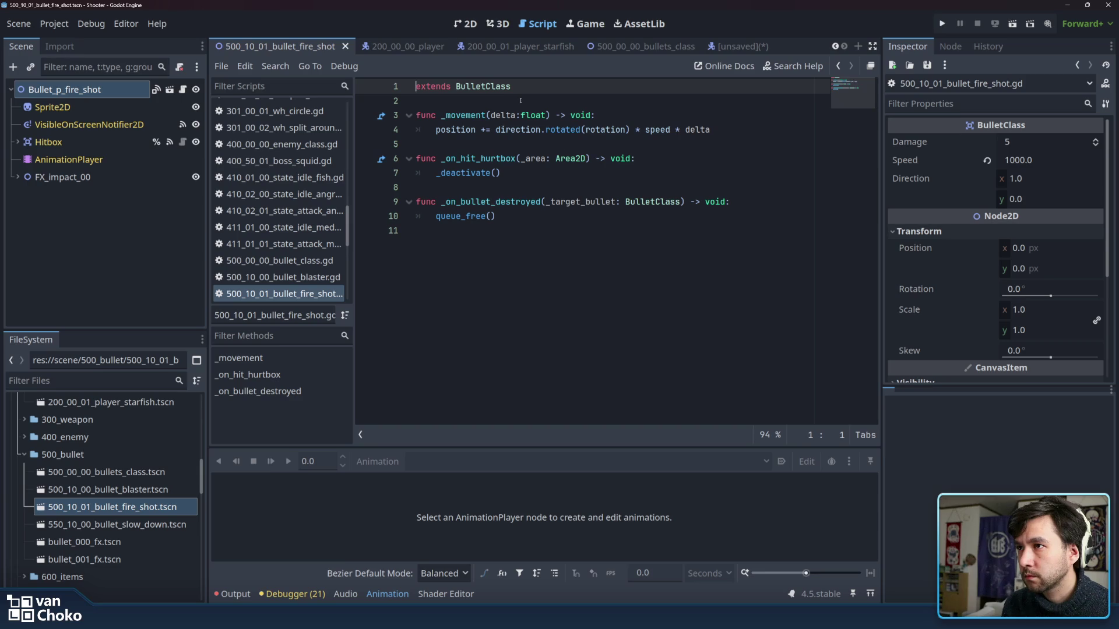
Open the base bullets class scene and its bullet script
key(Down)
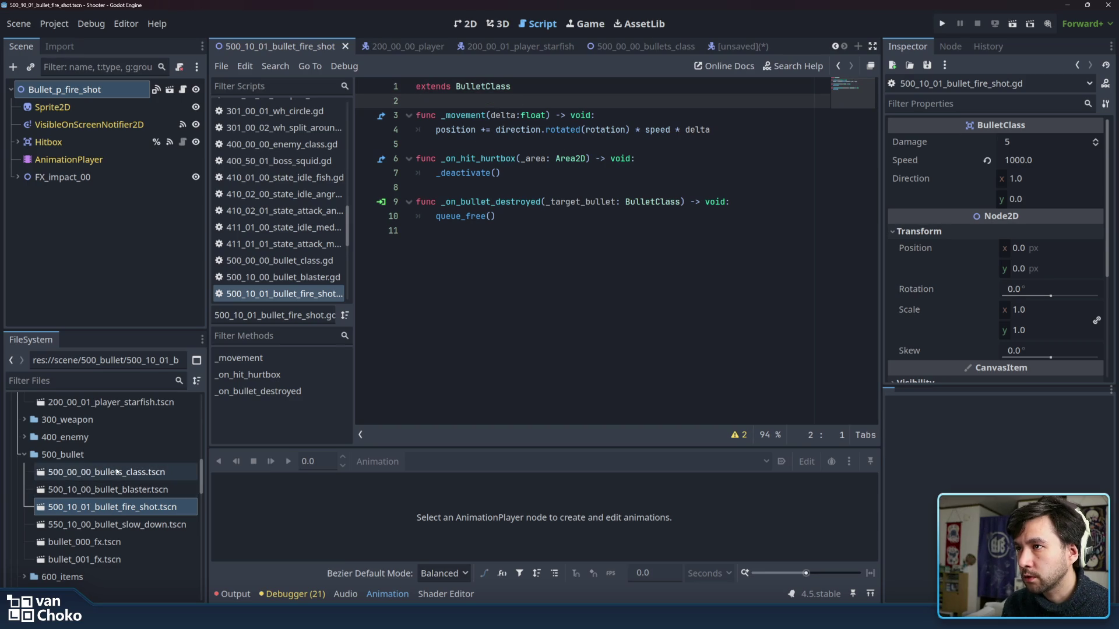
click(119, 473)
double_click(121, 473)
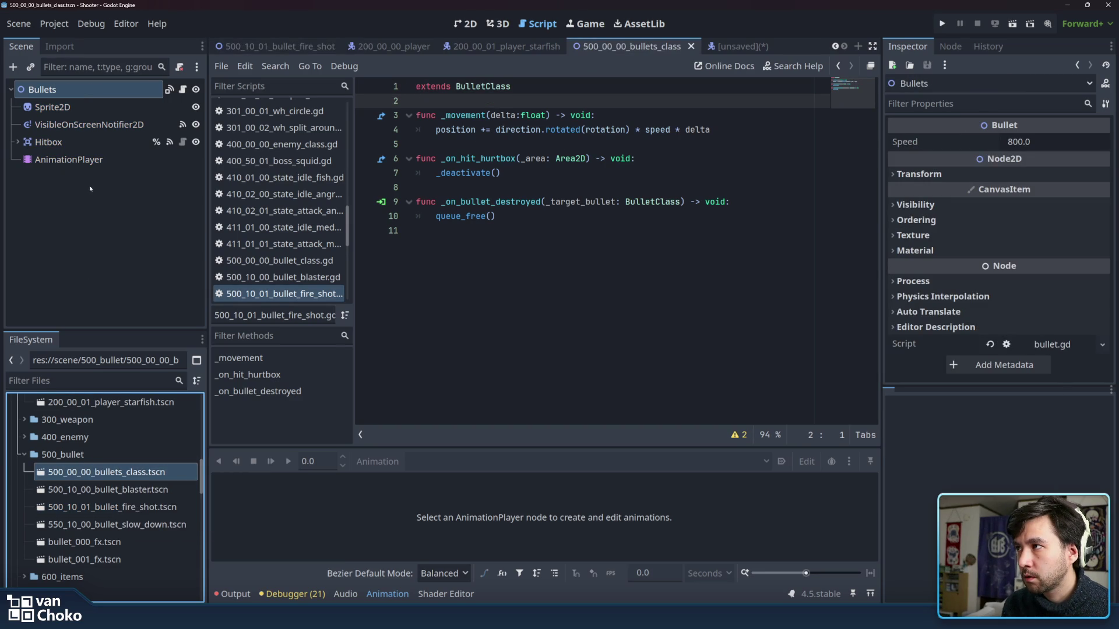
click(181, 90)
scroll(502, 204, up, 4)
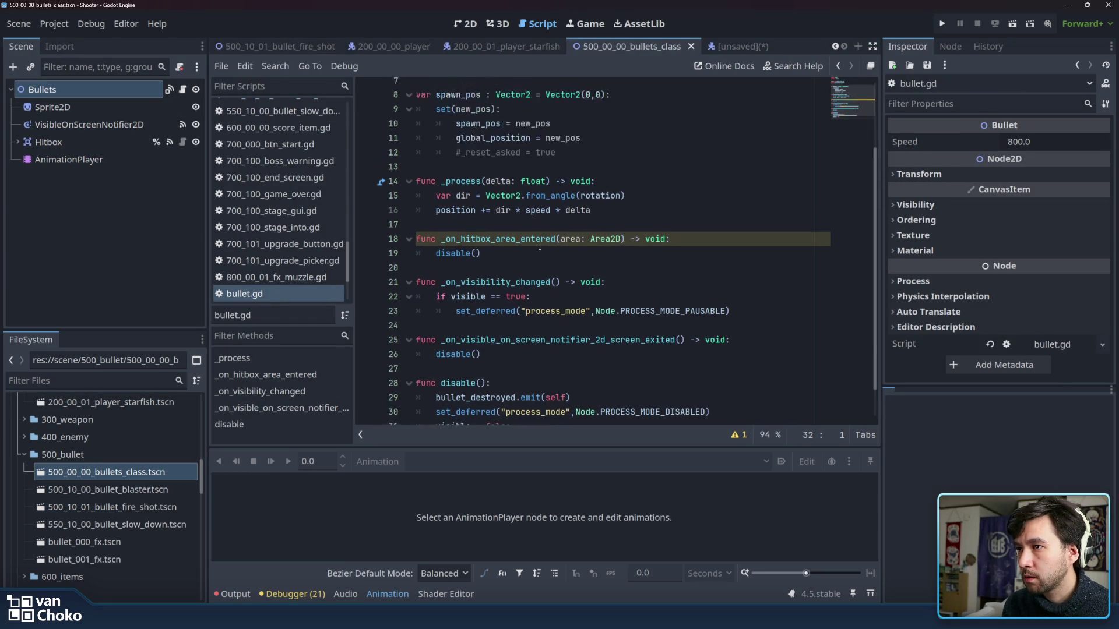
Copy the class name Bullet from line 2, then reopen the fire-shot bullet scene
click(499, 101)
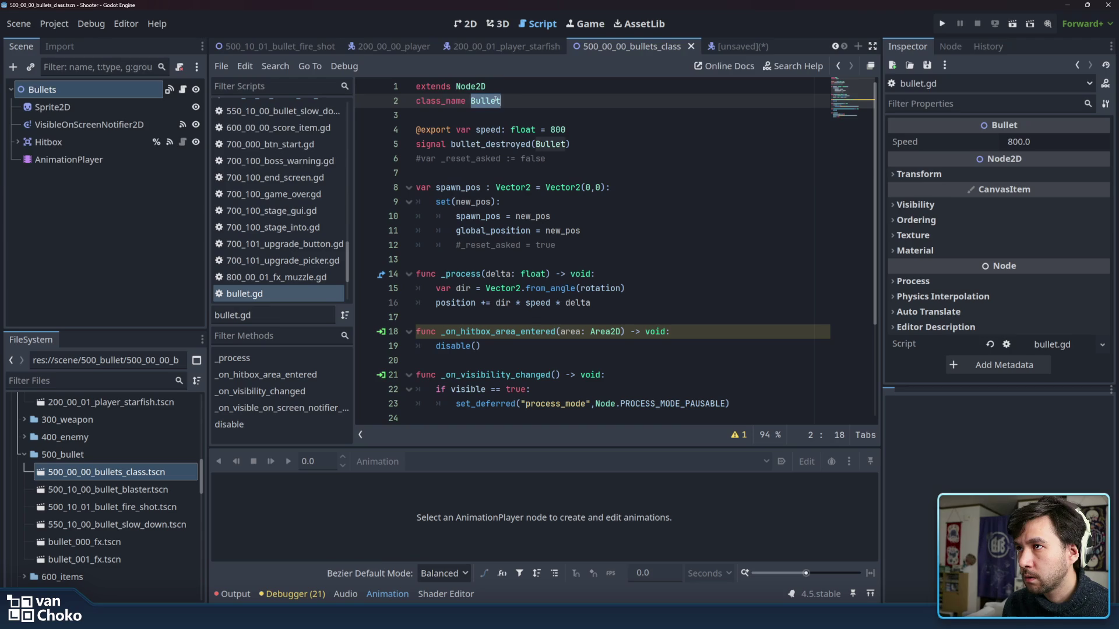
click(523, 97)
double_click(487, 101)
right_click(492, 101)
click(513, 191)
click(626, 143)
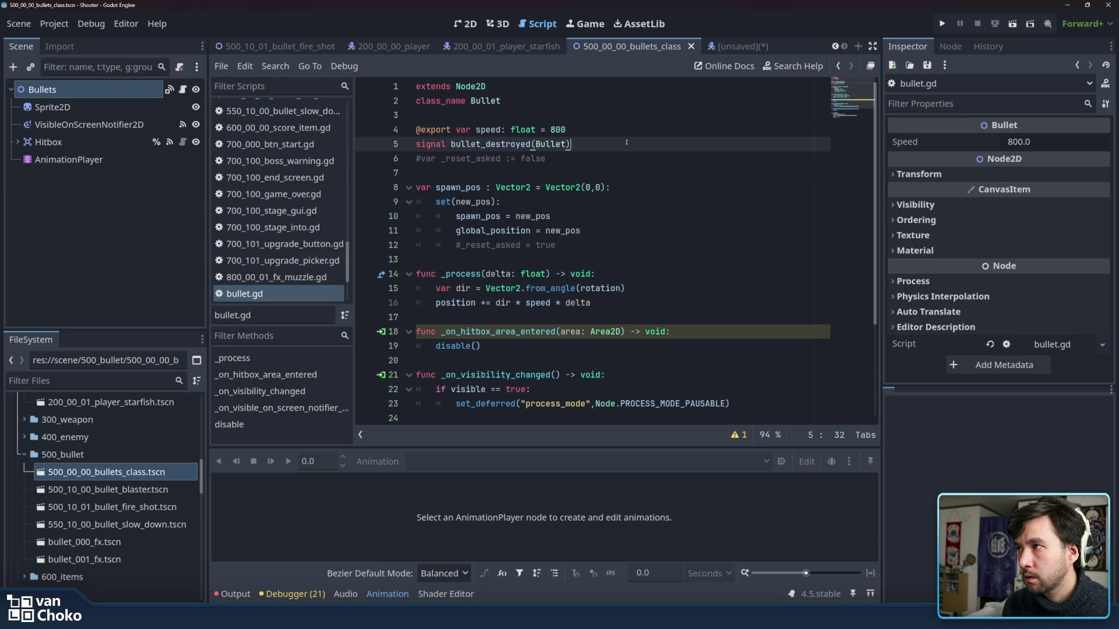
click(71, 244)
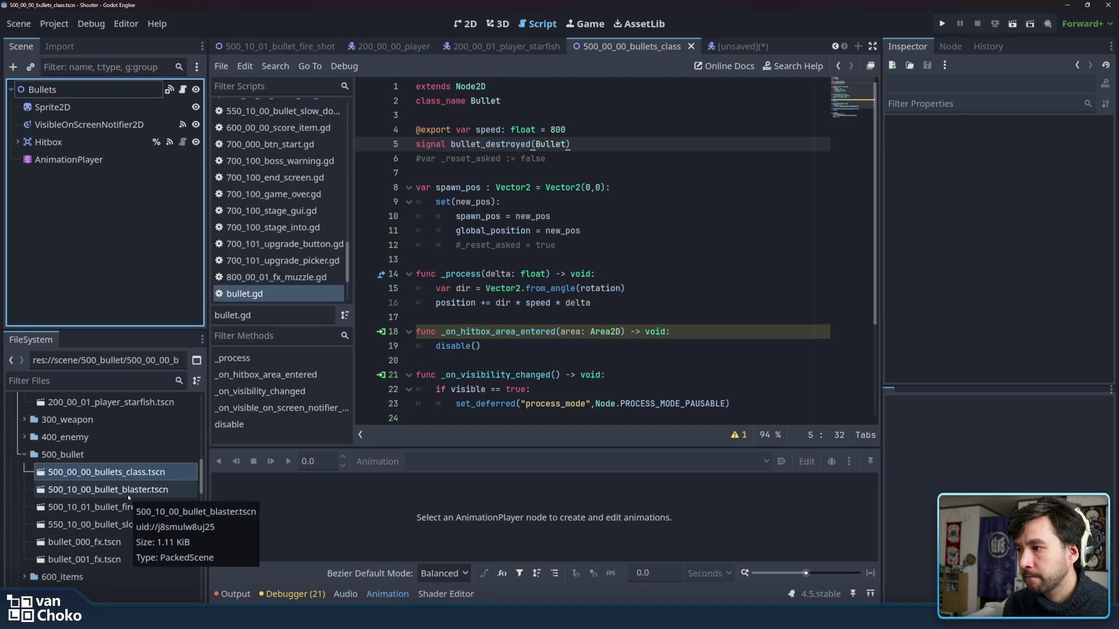
click(108, 542)
double_click(133, 507)
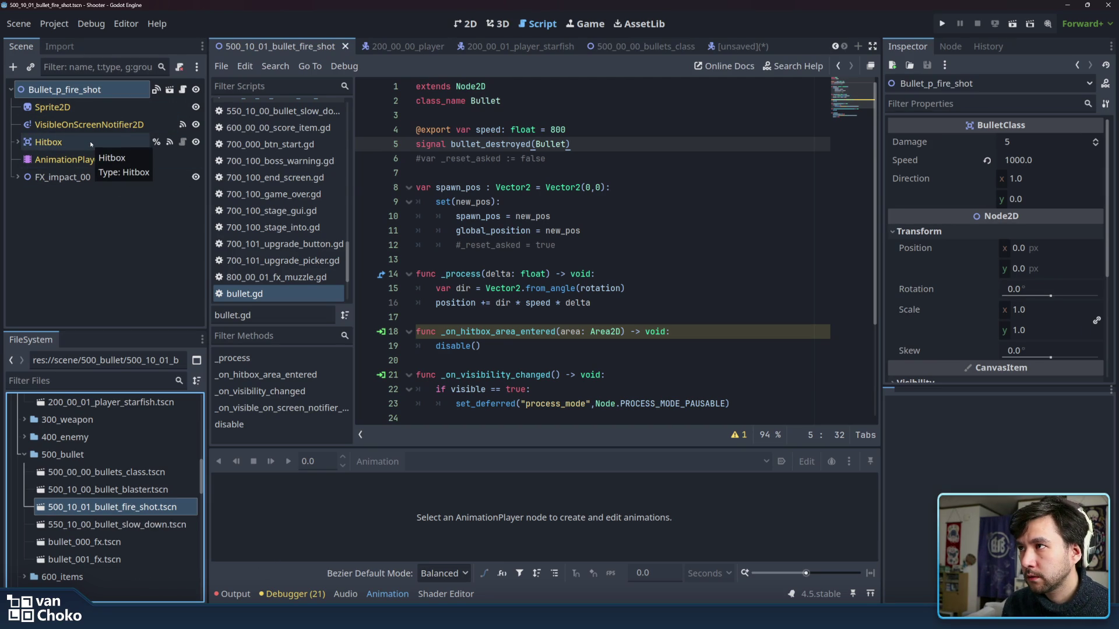
Change the fire-shot bullet script's parent class from BulletClass to Bullet
click(182, 90)
double_click(512, 86)
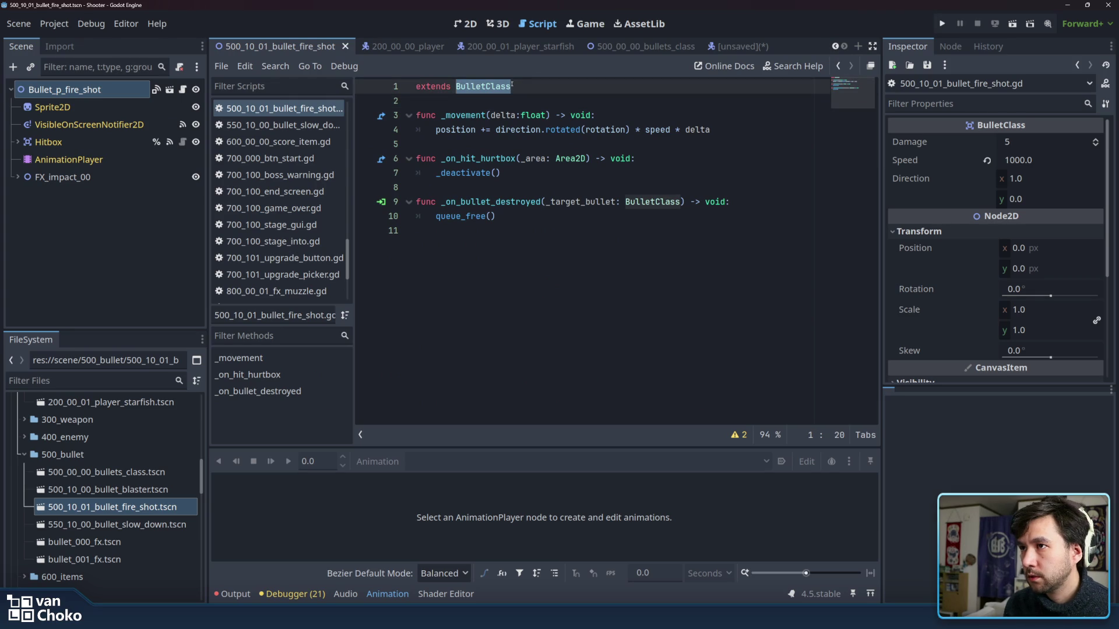
text(Bullet)
Delete every function below the extends line, leaving only 'extends Bullet'
click(552, 187)
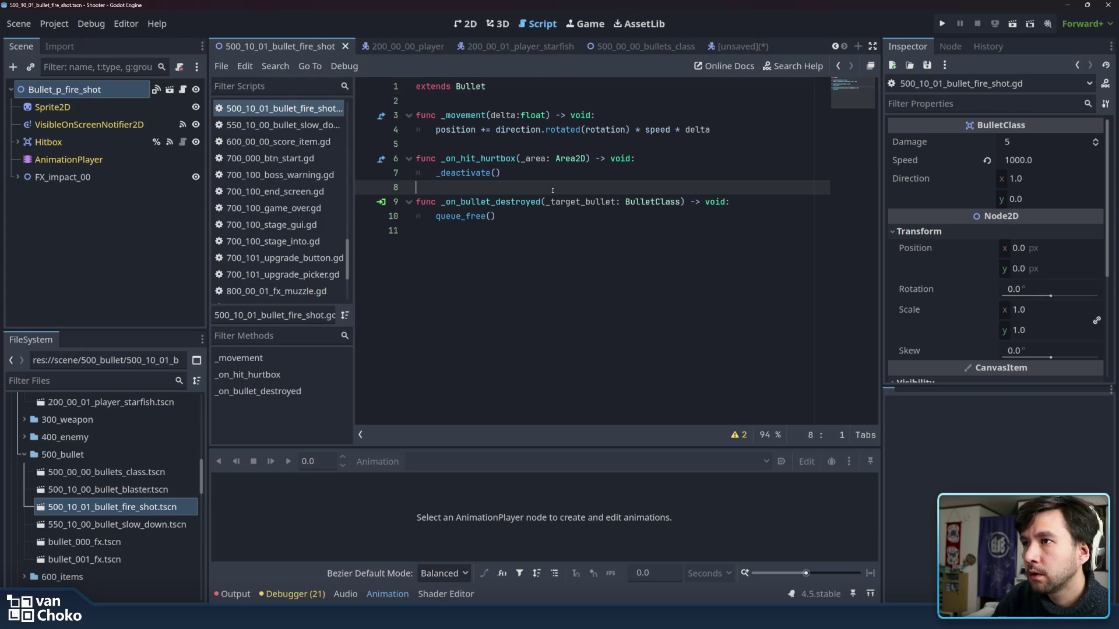
click(554, 246)
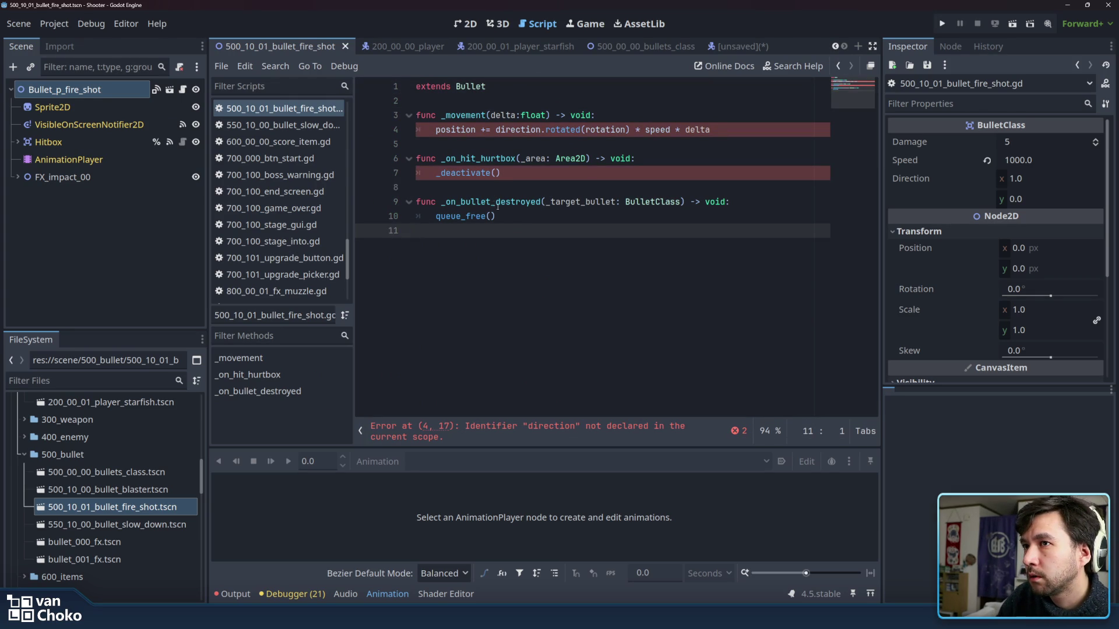
mouse_move(517, 240)
mouse_down()
mouse_move(417, 156)
mouse_move(410, 116)
mouse_up()
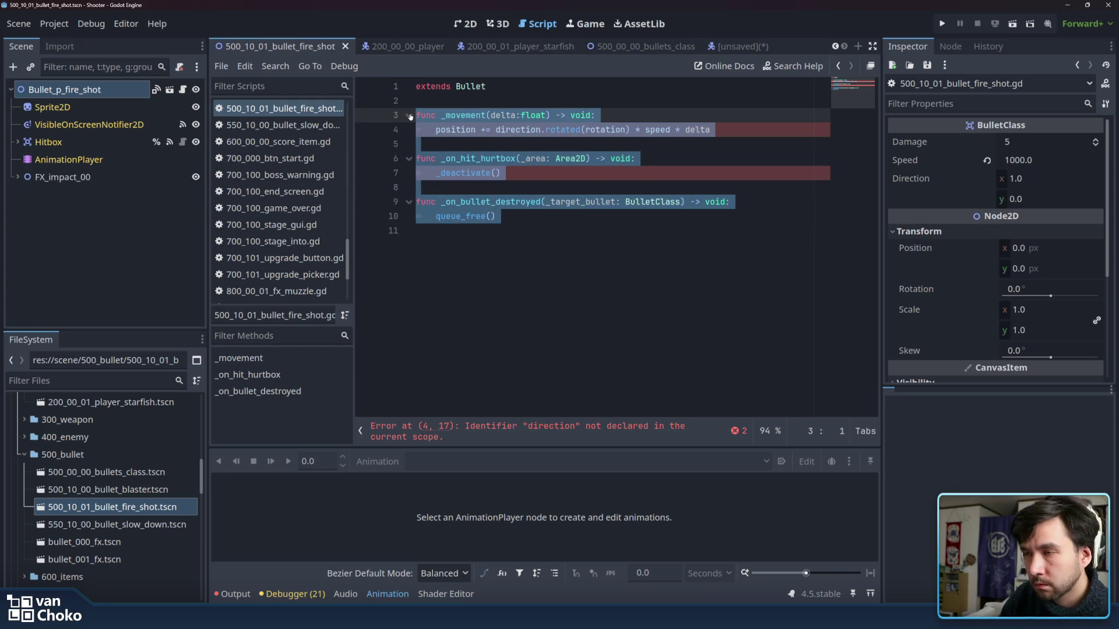
key(BackSpace)
key(BackSpace)
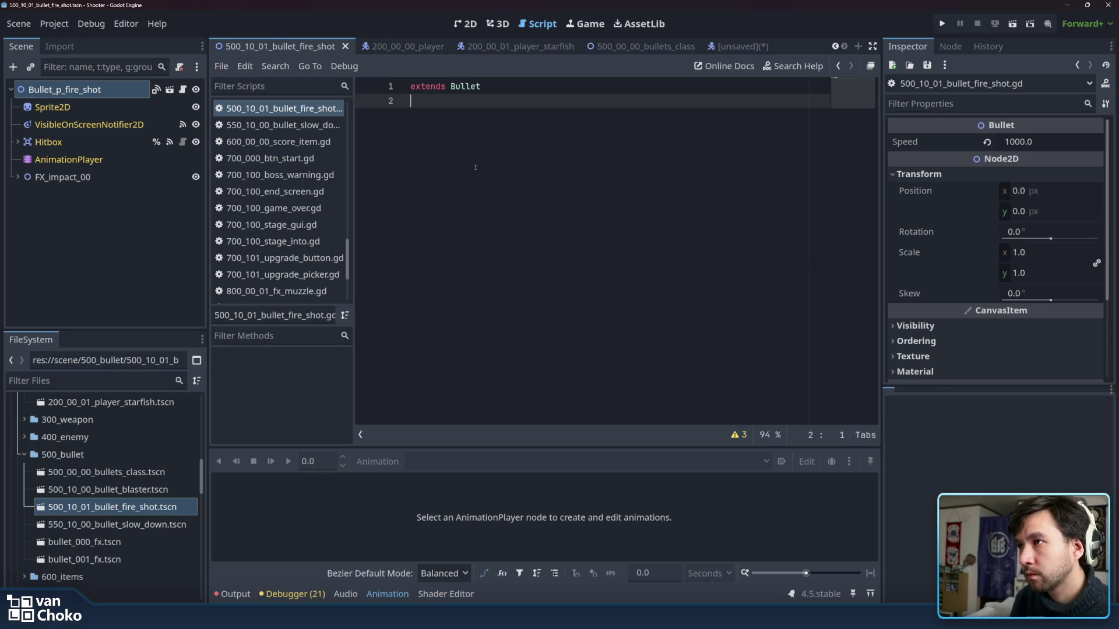
click(180, 198)
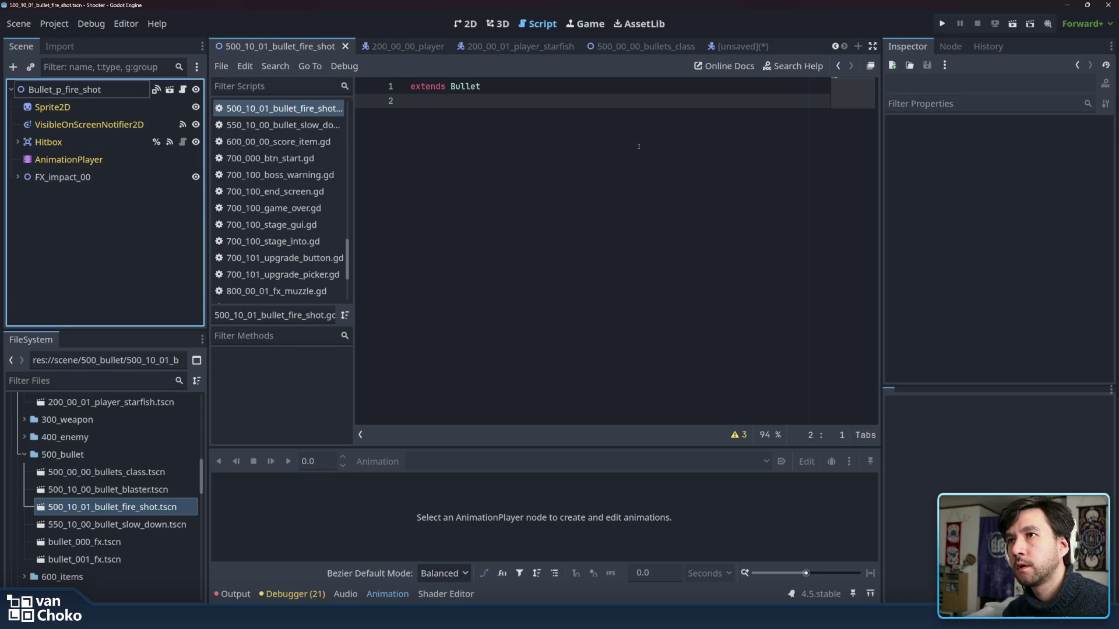
click(465, 24)
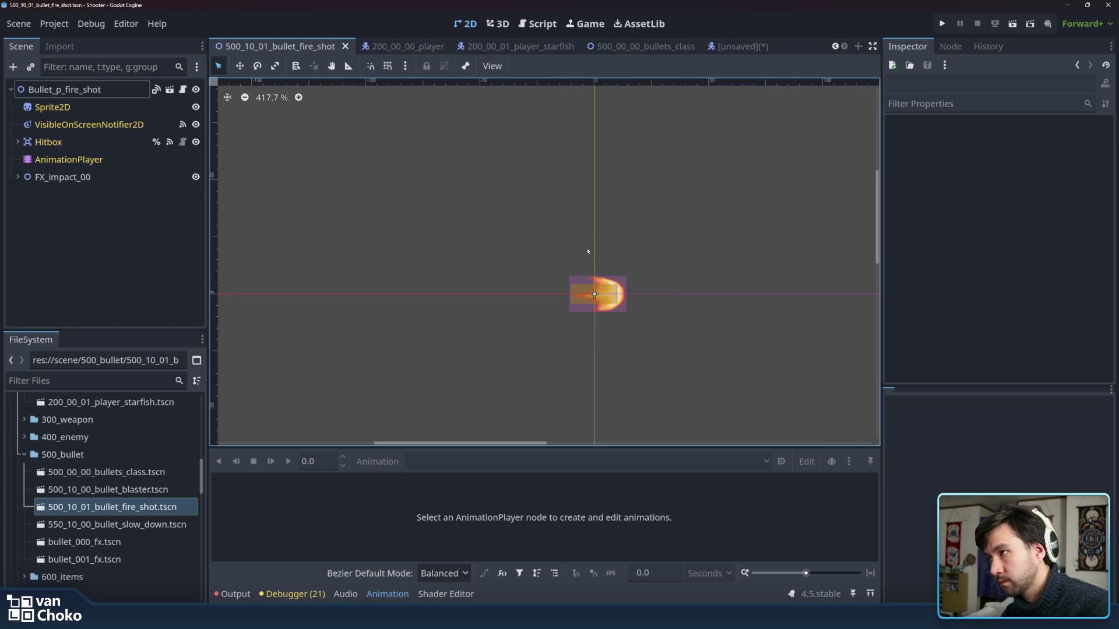
Open the base bullets class scene, then reopen the fire-shot bullet scene for comparison
click(140, 489)
click(151, 477)
double_click(152, 477)
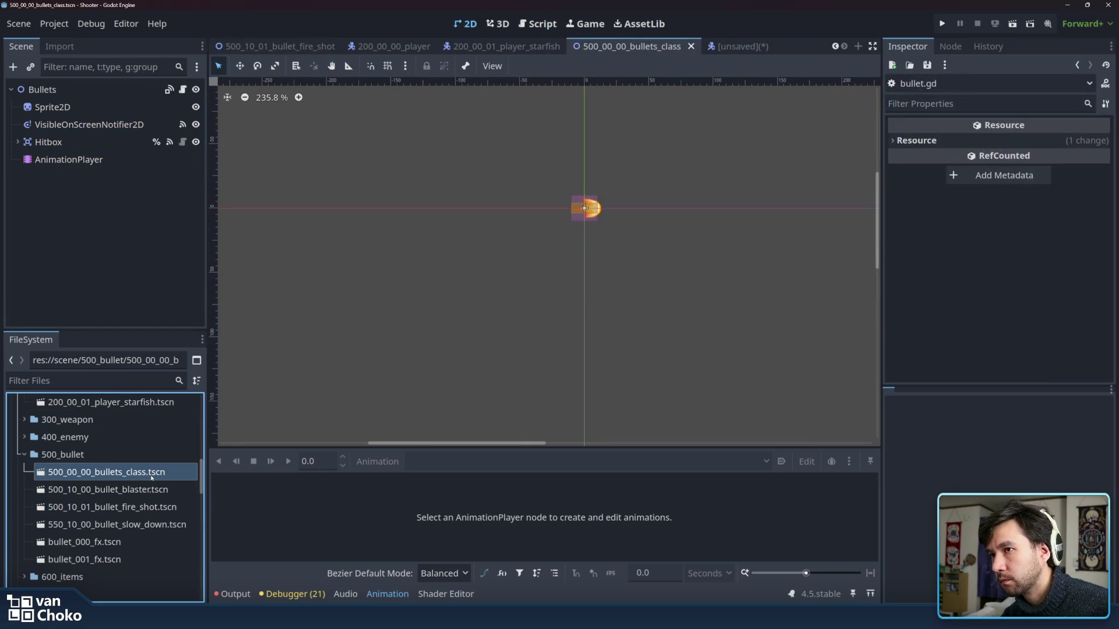
double_click(152, 508)
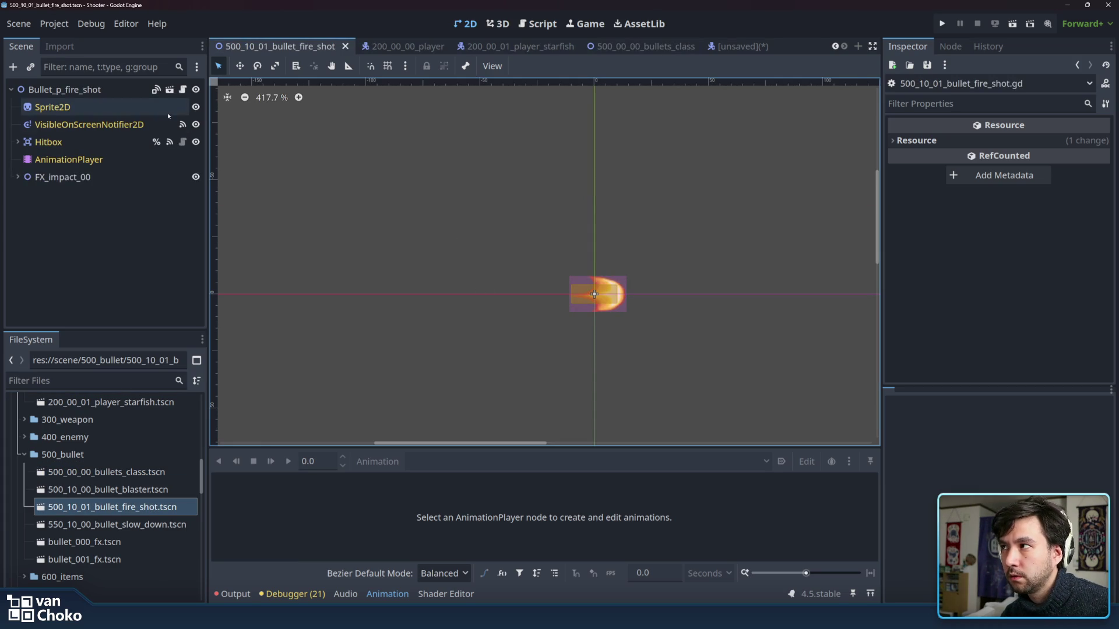
Inspect the Hitbox, CollisionShape2D, AnimationPlayer and FX_impact_00 nodes, then open the root's script
click(70, 125)
click(48, 142)
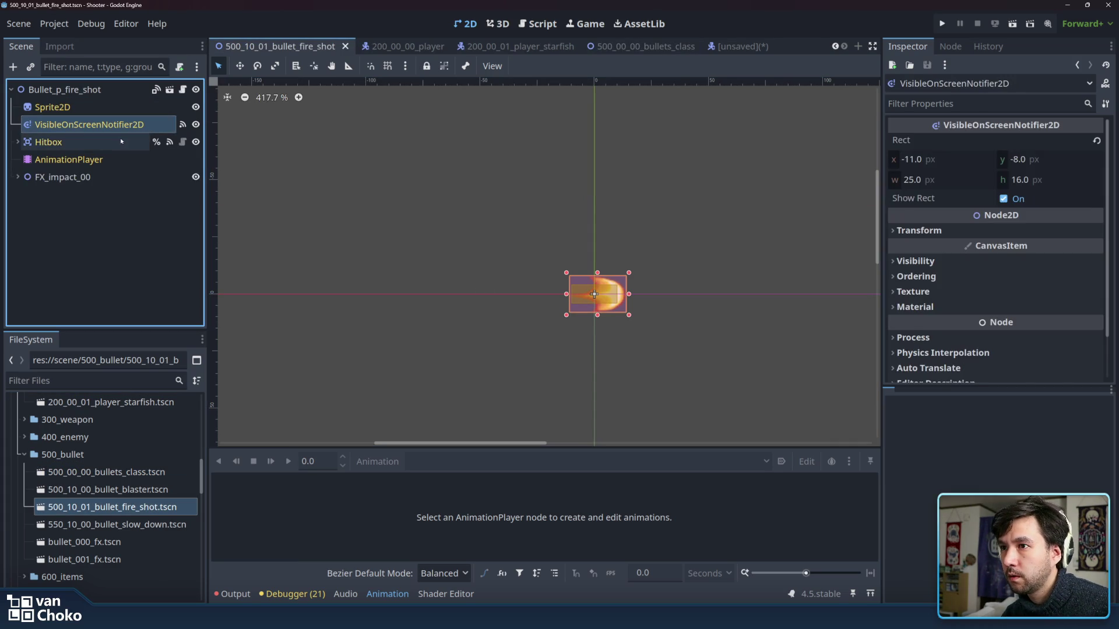
click(18, 142)
click(99, 160)
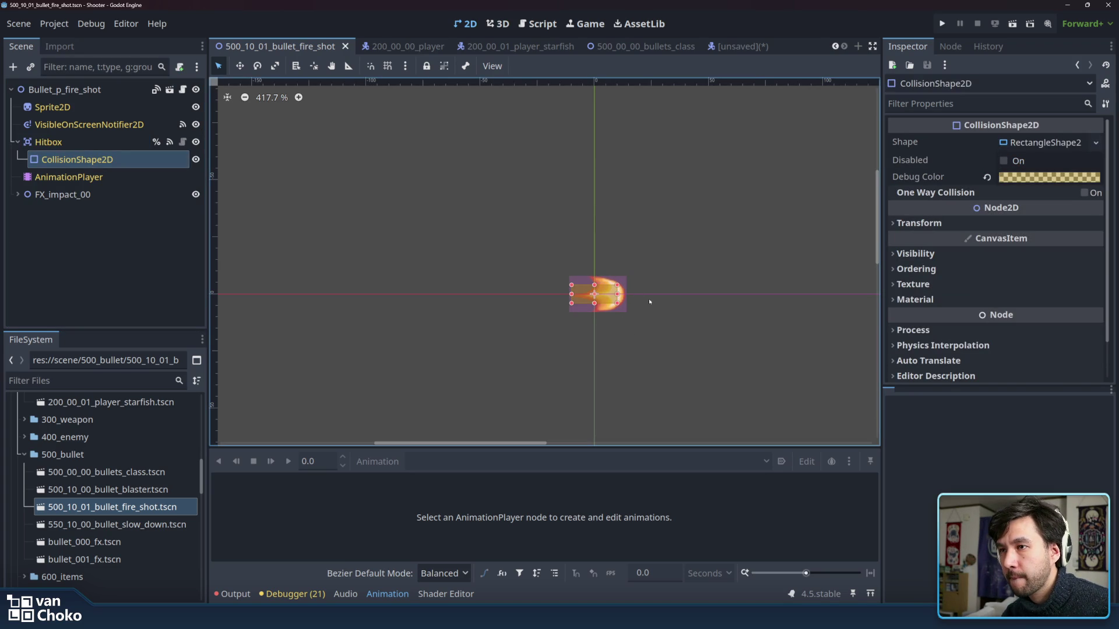
click(139, 177)
click(117, 195)
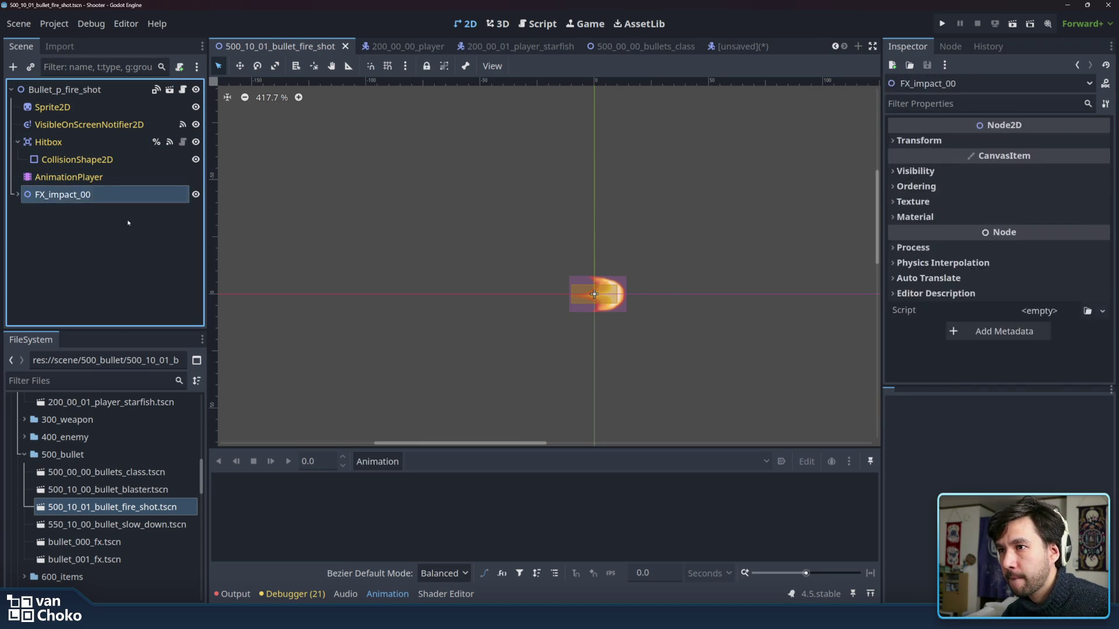
ctrl+click(117, 194)
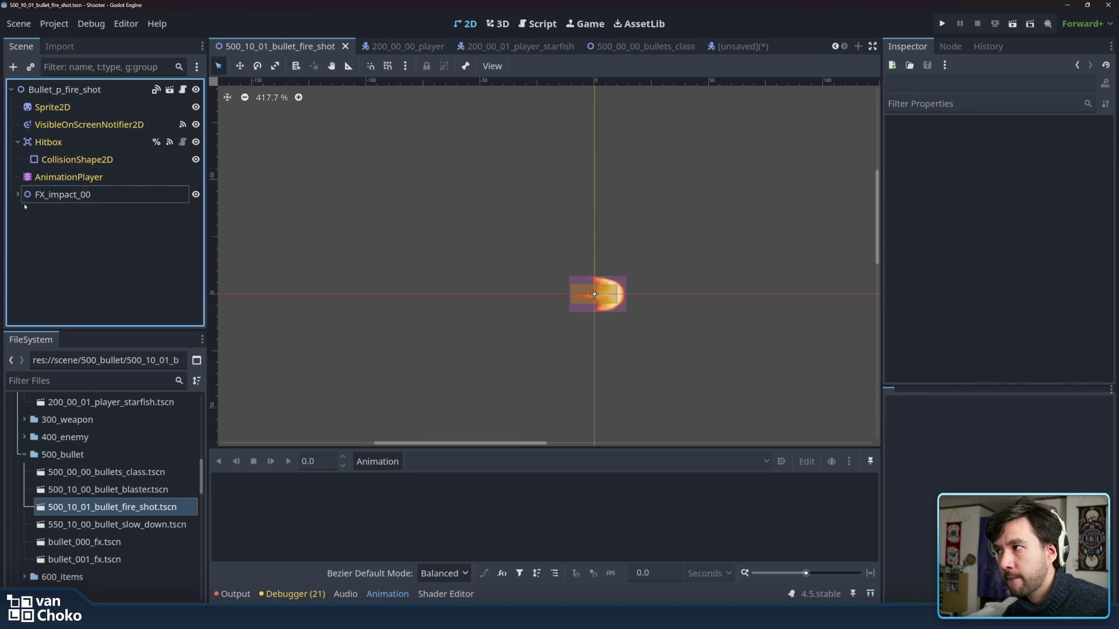
click(81, 90)
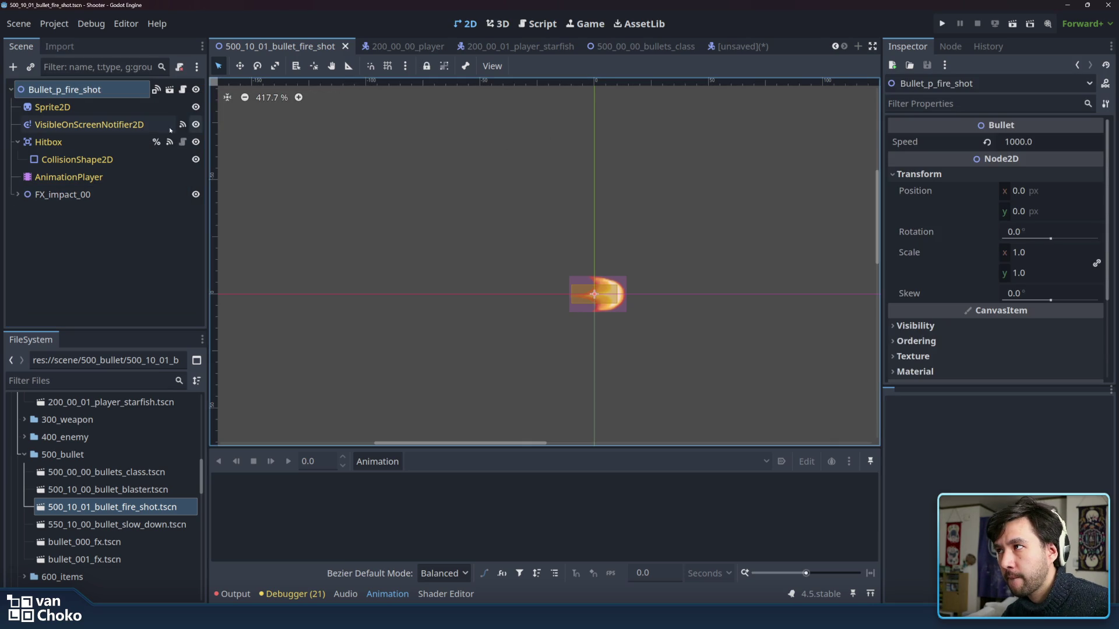
click(182, 89)
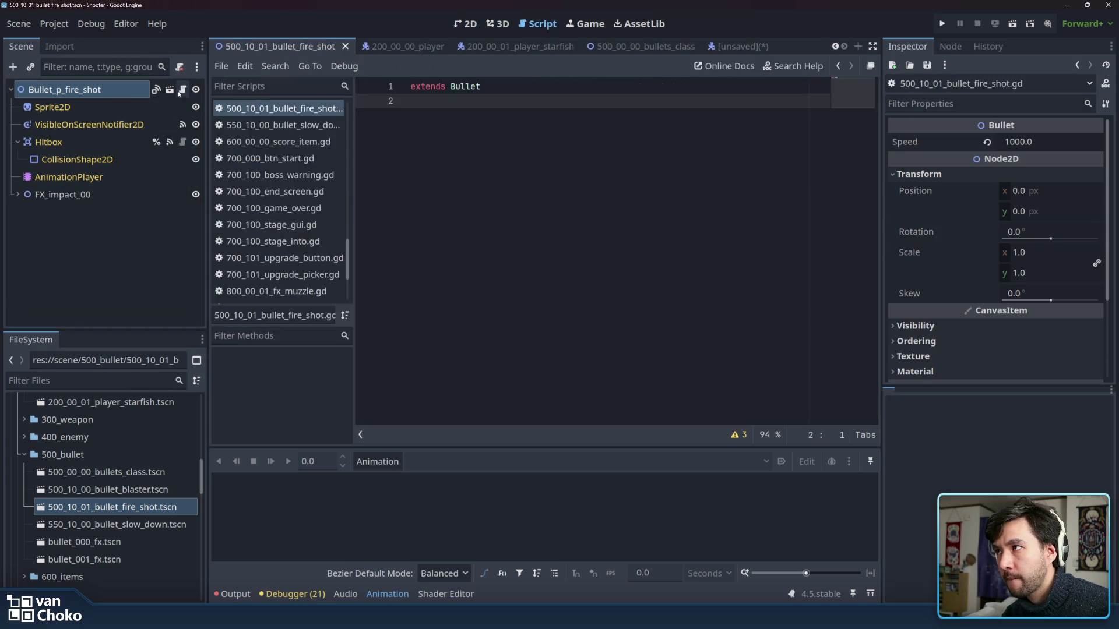
Read through the 500_00_00_bullet_class.gd and bullet.gd scripts
scroll(295, 175, up, 3)
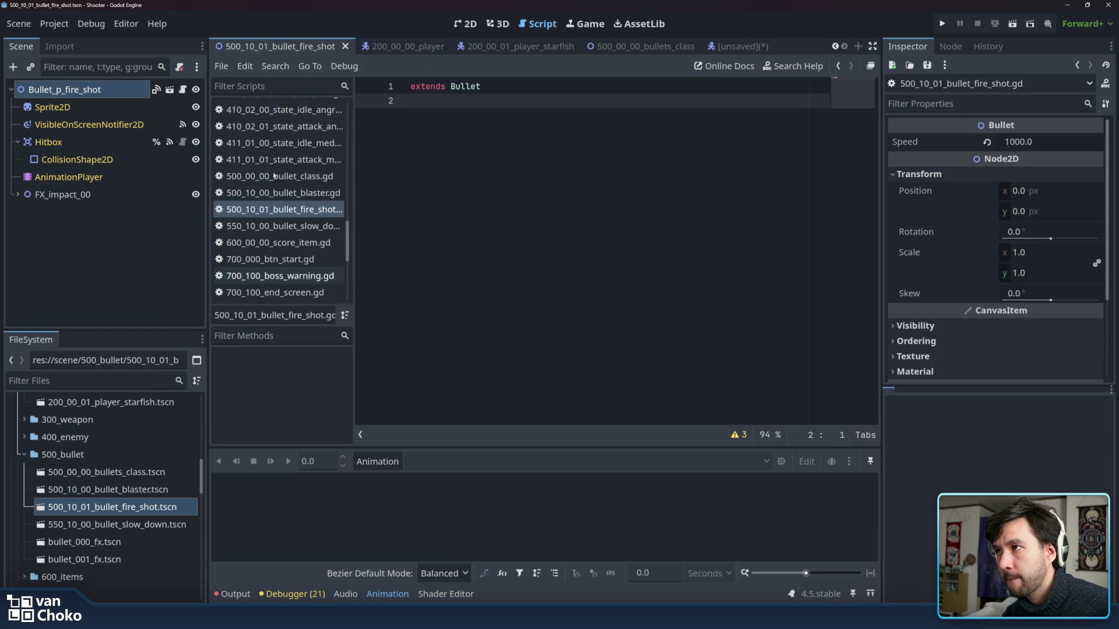
click(280, 177)
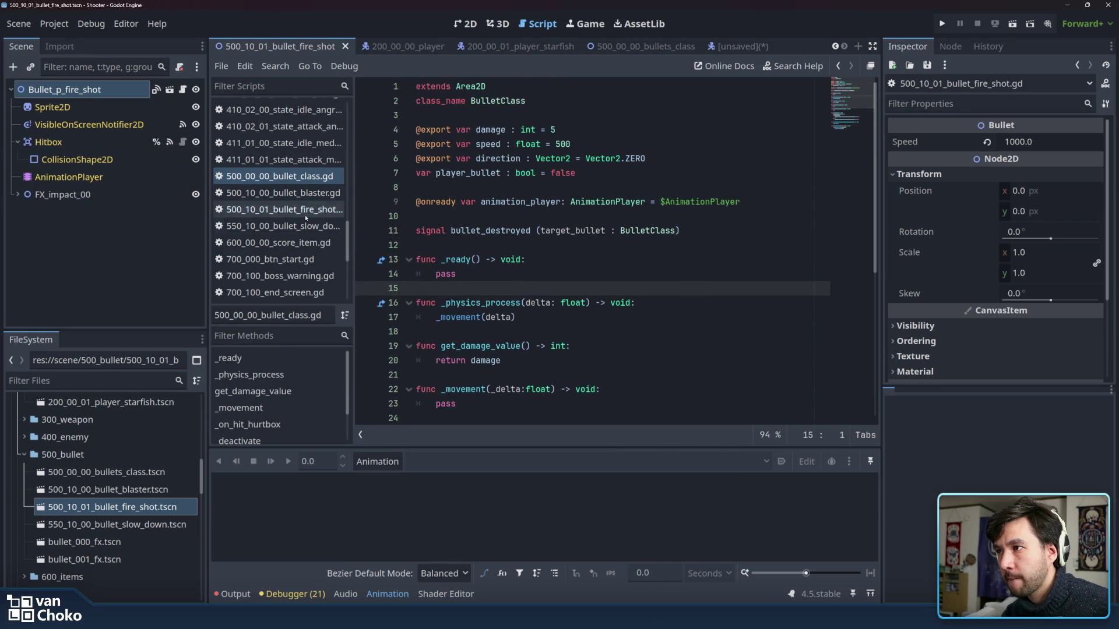
scroll(297, 263, down, 3)
scroll(298, 263, down, 5)
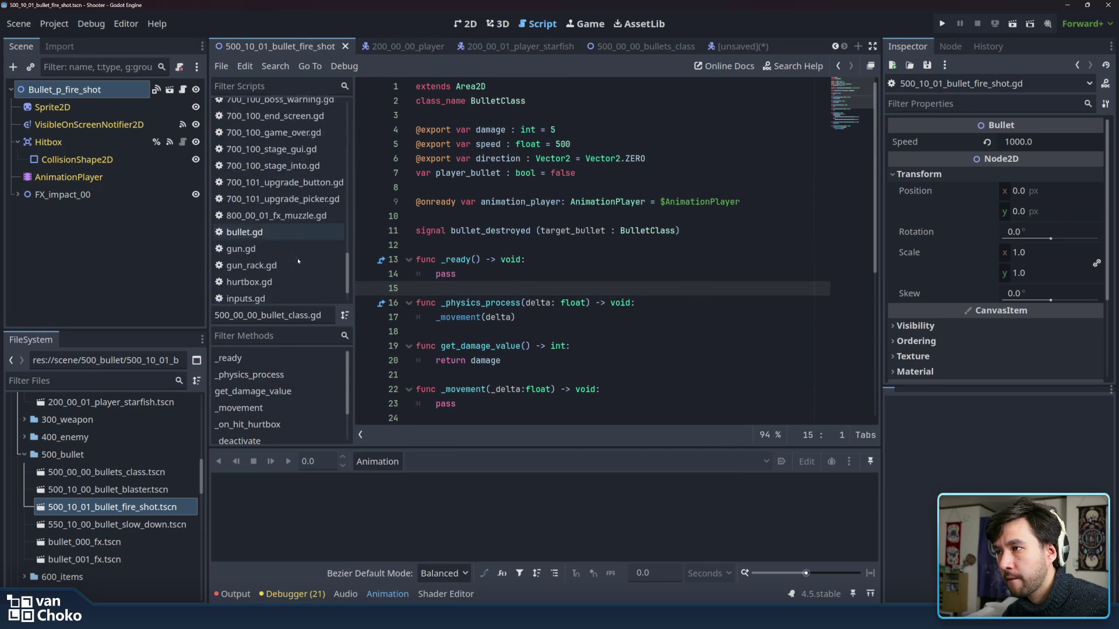
click(286, 195)
key(Up)
key(Up)
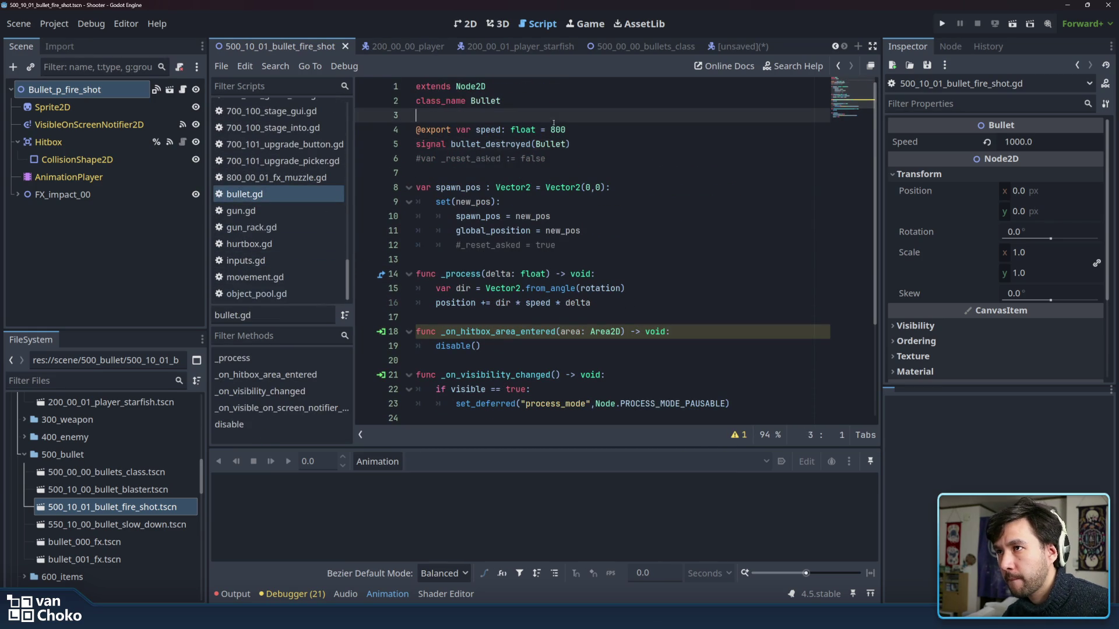
key(Down)
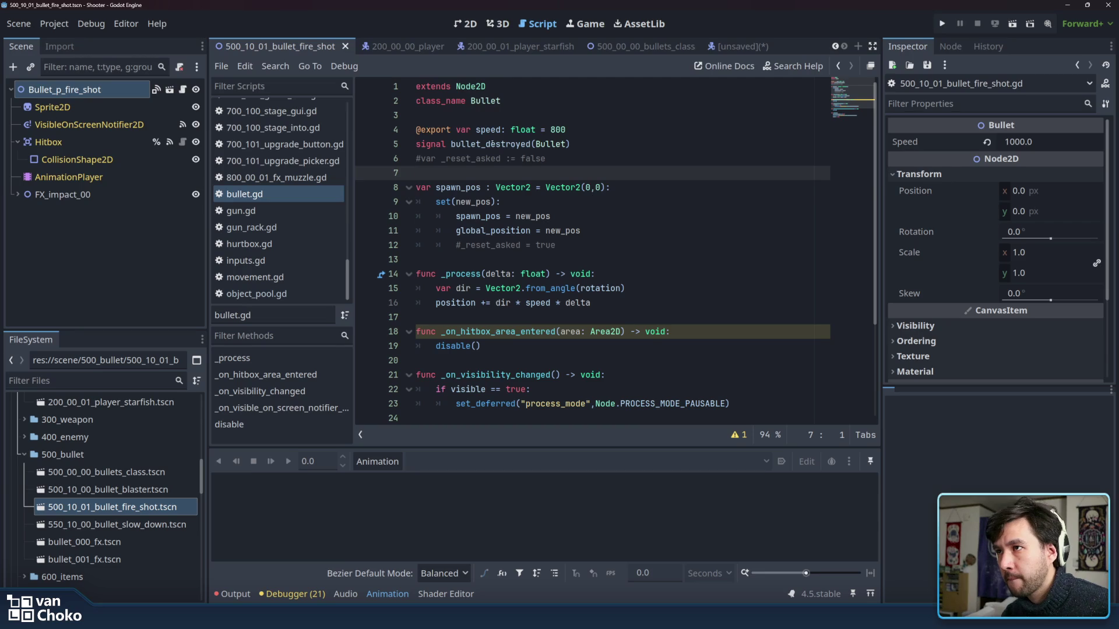
scroll(563, 245, down, 1)
scroll(562, 246, down, 2)
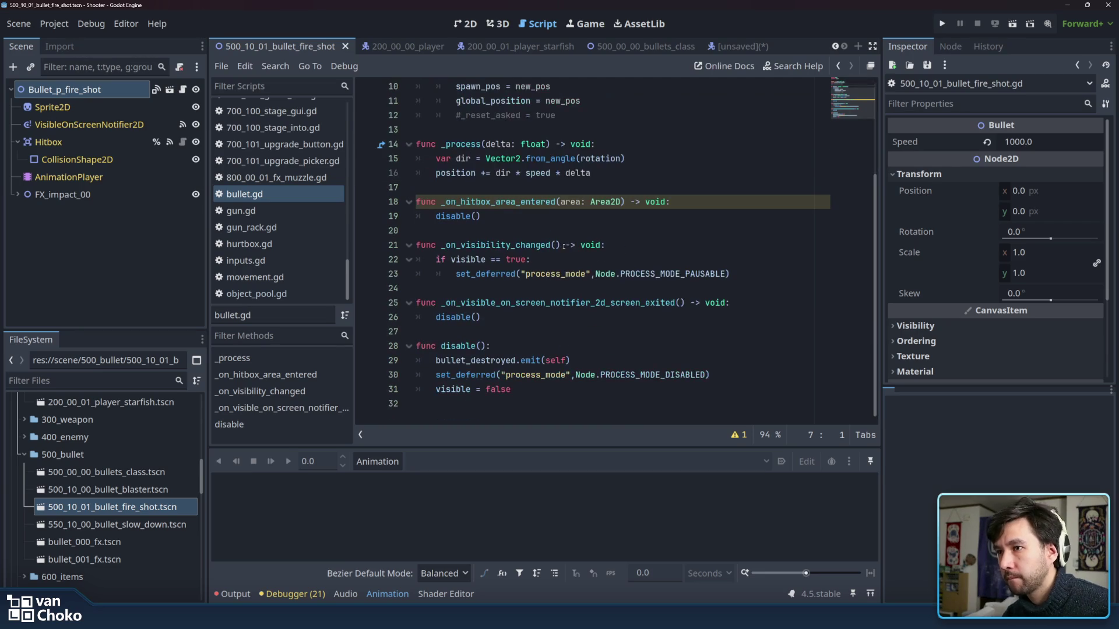
Return to the 500_10_01_bullet_fire_shot scene in the 2D view and save it
click(651, 46)
click(735, 47)
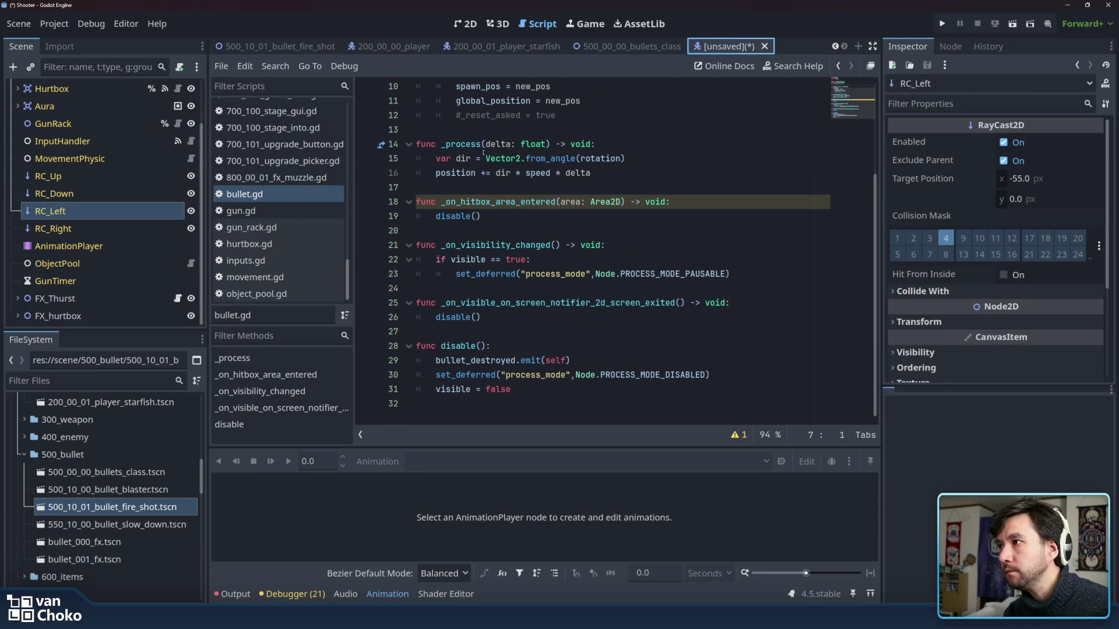
click(274, 46)
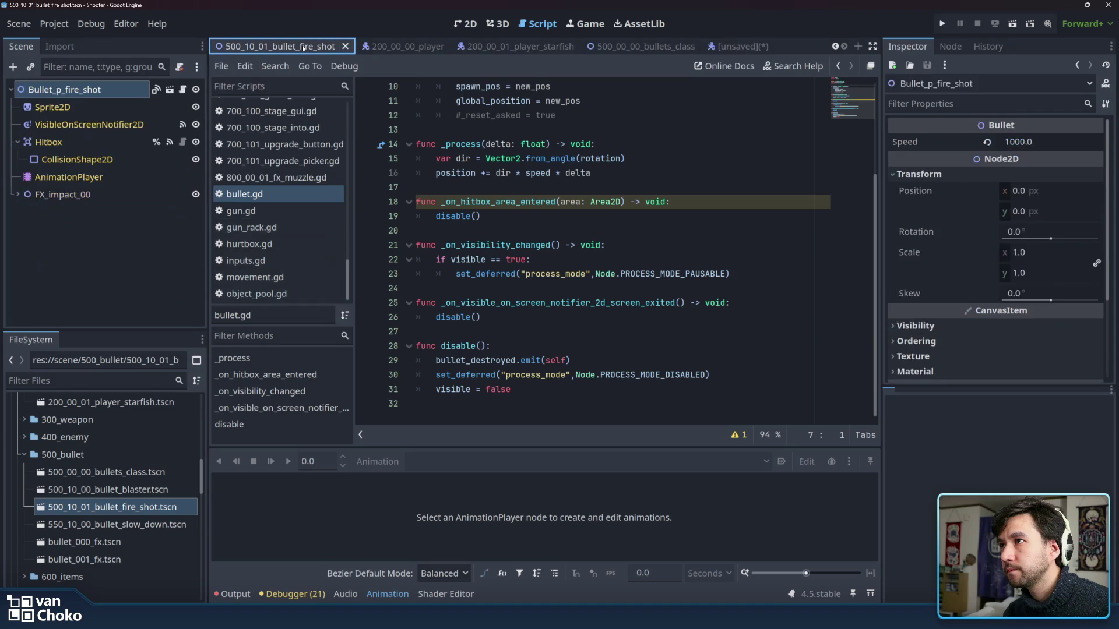
click(465, 24)
click(110, 259)
key(ctrl+s)
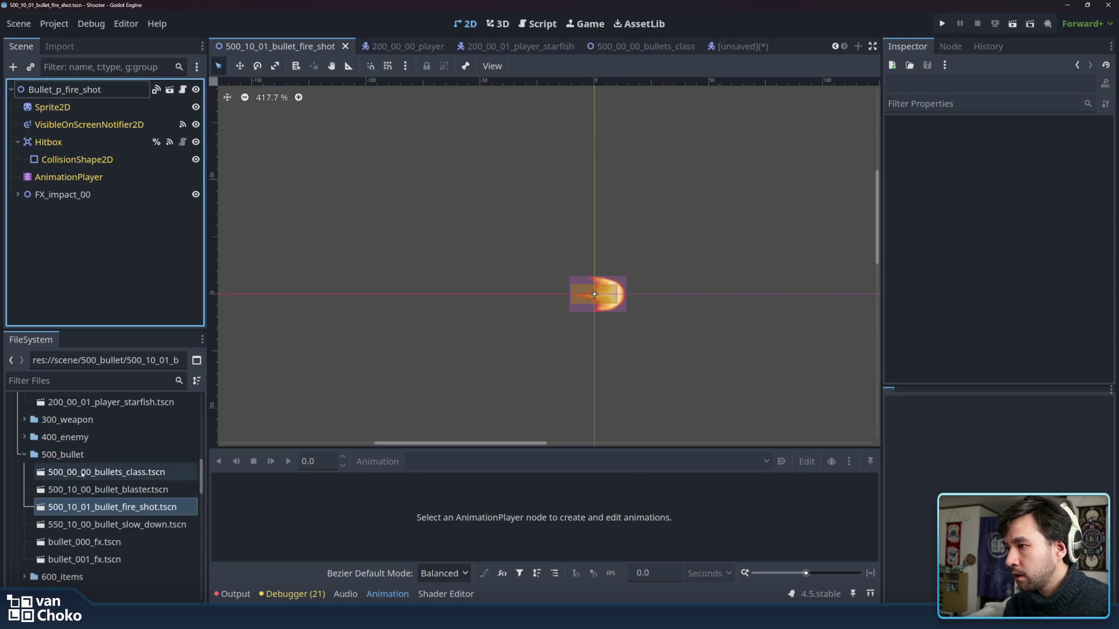
click(120, 543)
Add the 800_000_fx_muzzleflash_00 scene as FX_muzzleflash_000 under Bullet_p_fire_shot
click(112, 507)
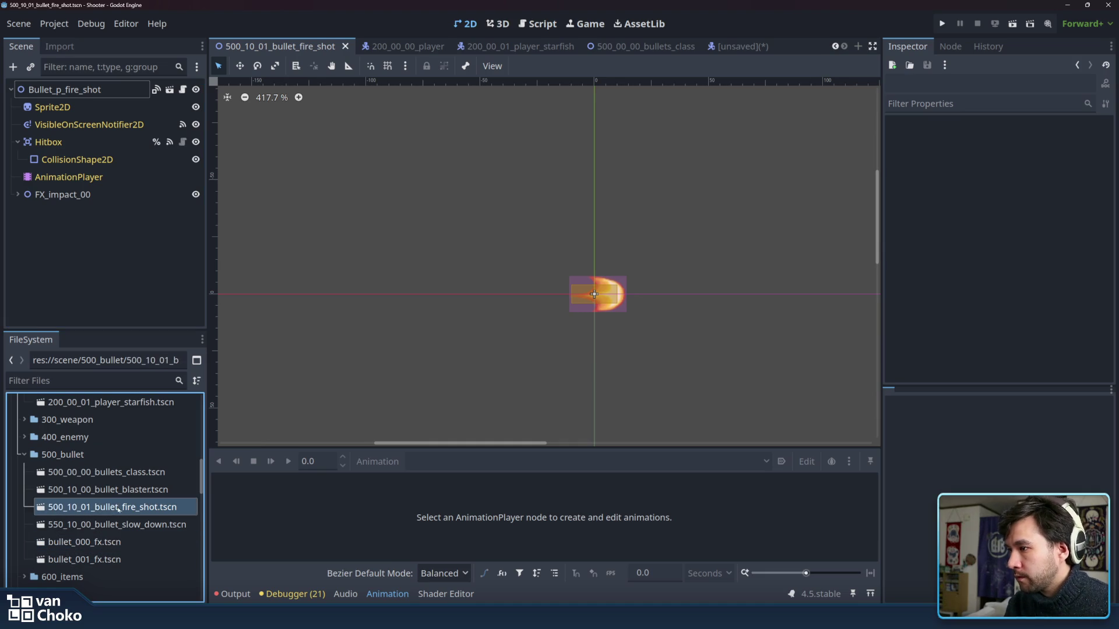
scroll(115, 502, down, 5)
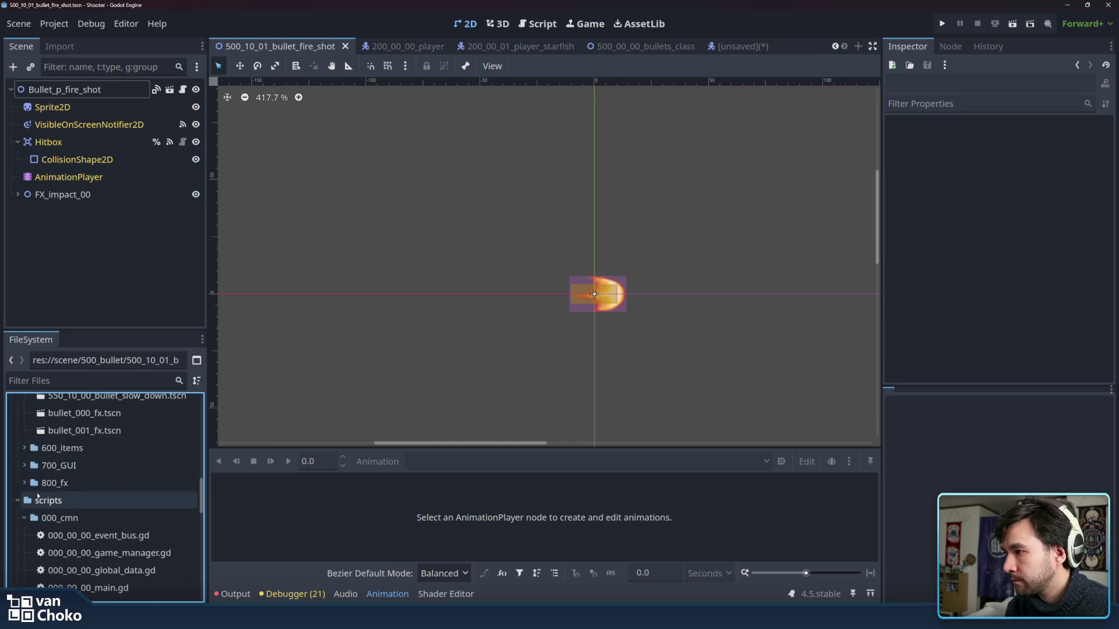
click(55, 483)
click(25, 482)
scroll(117, 477, down, 1)
mouse_move(116, 477)
mouse_down()
mouse_move(131, 475)
mouse_move(86, 94)
mouse_up()
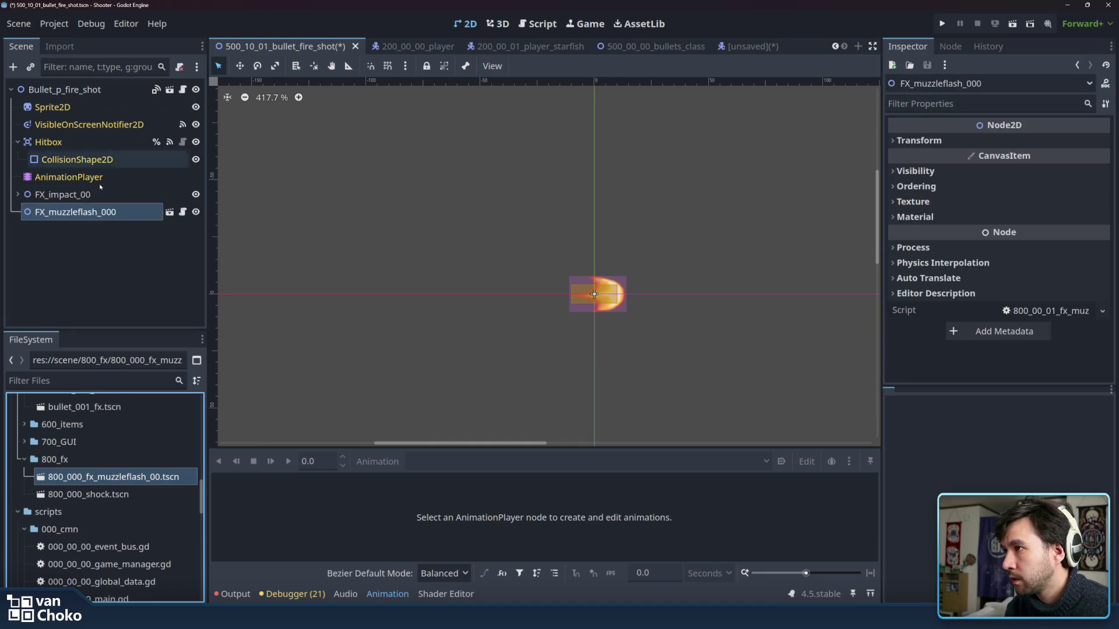
click(939, 142)
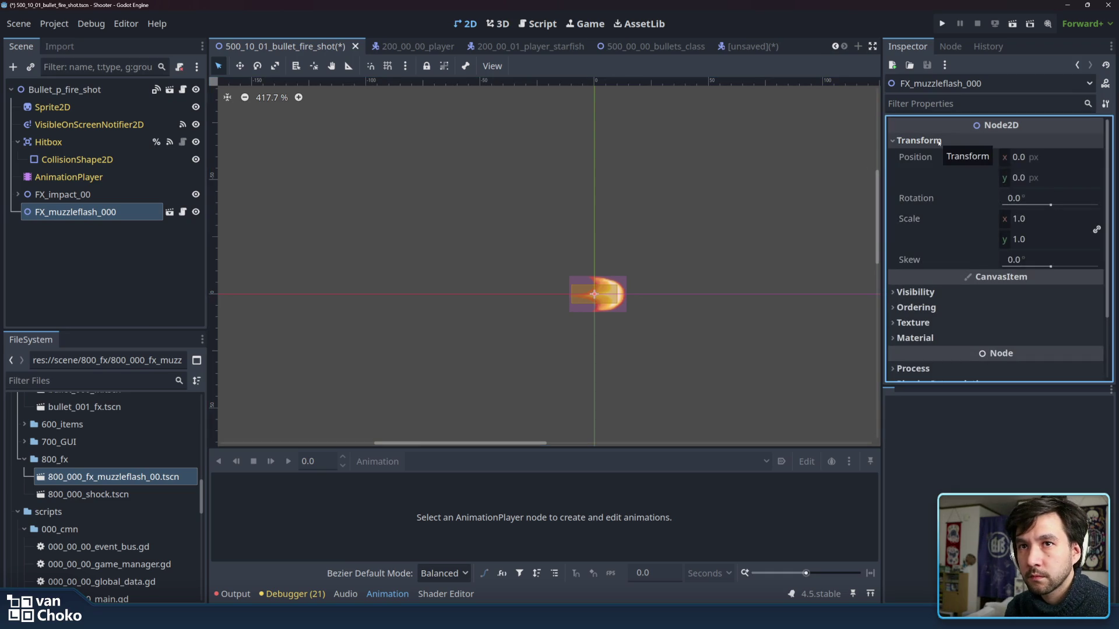
click(939, 141)
click(137, 211)
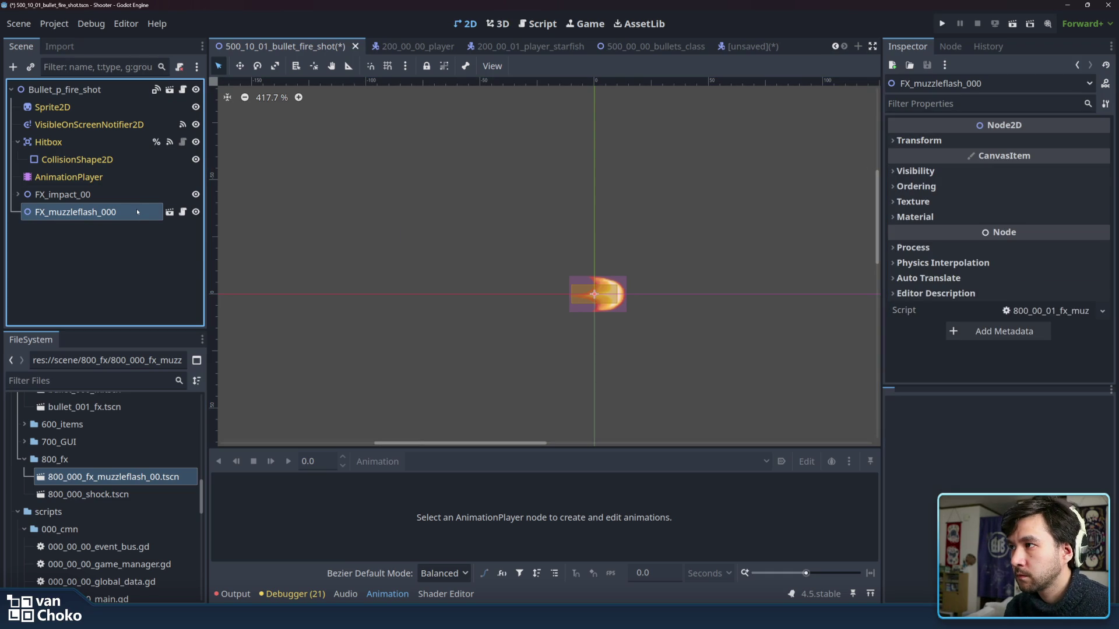
Correct the misspelled function name to 'shot_fx' in the muzzle-flash script
click(183, 212)
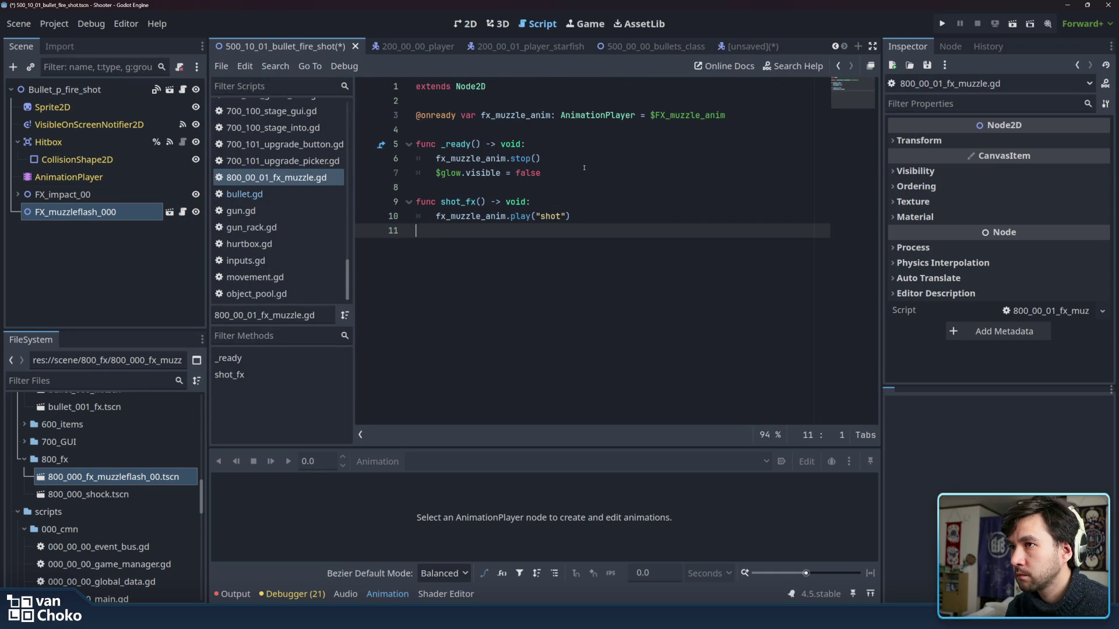
double_click(451, 202)
text(shot_fx)
click(611, 219)
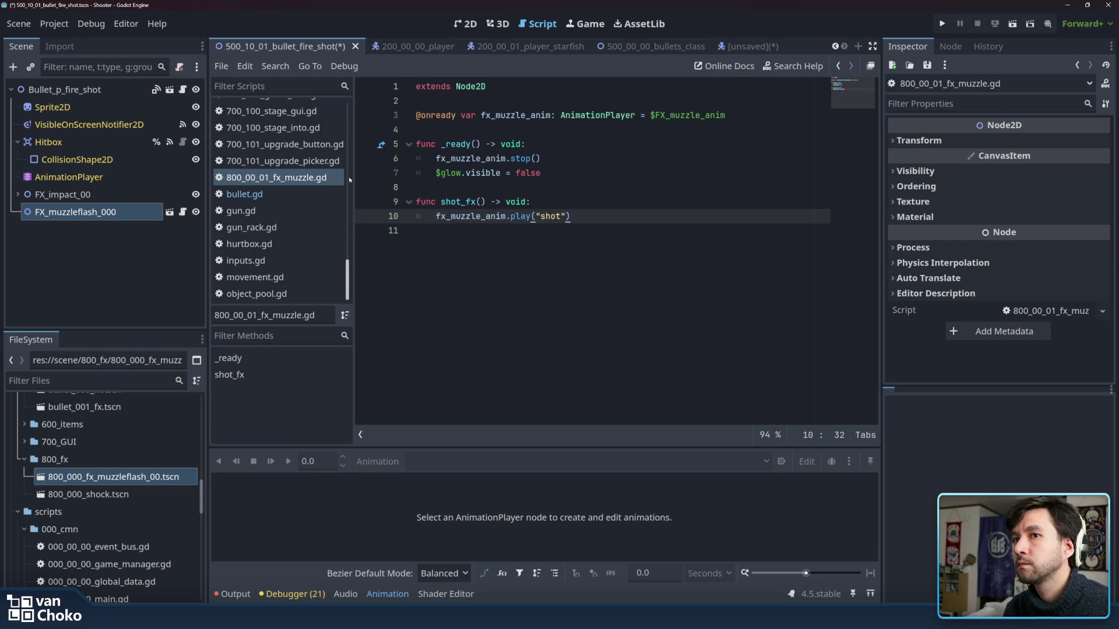
click(126, 177)
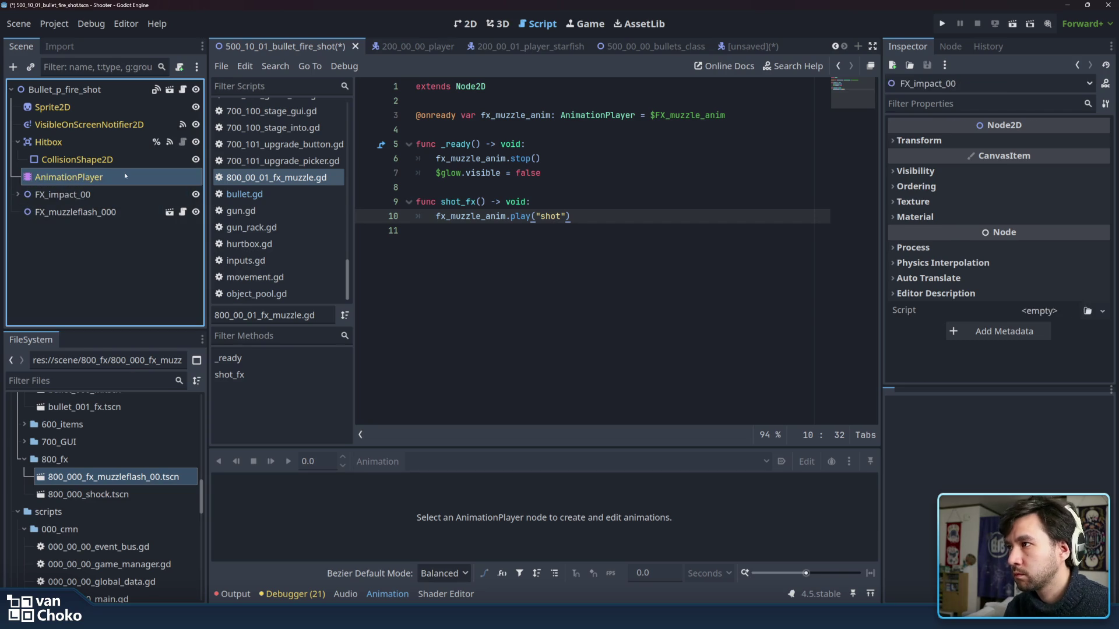
click(401, 461)
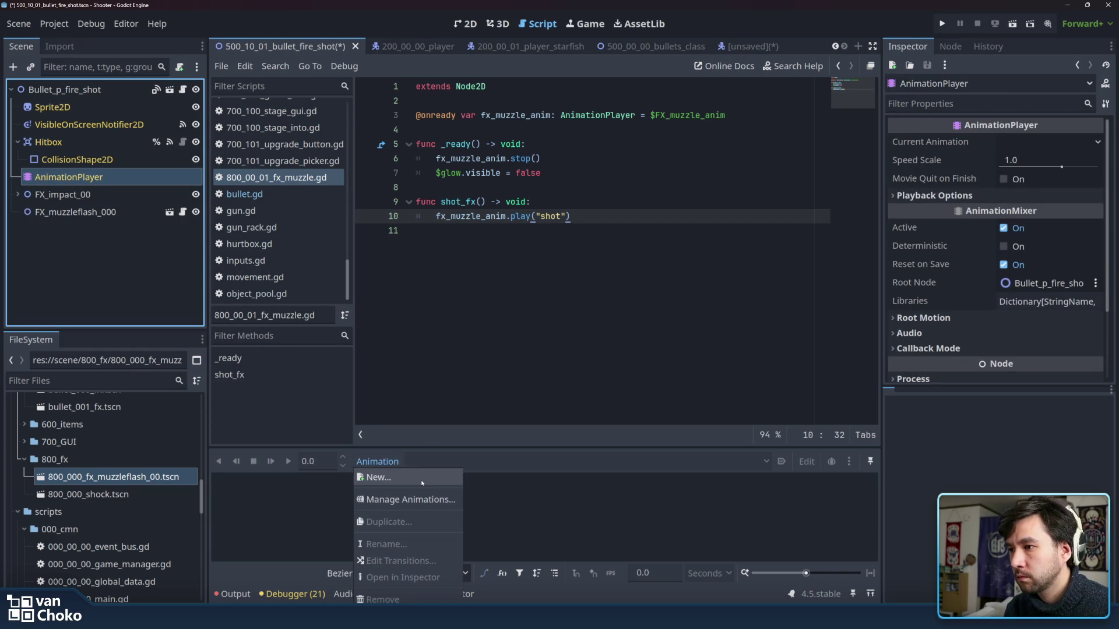
Add a new empty animation called 'in_shot' to the AnimationPlayer
click(422, 480)
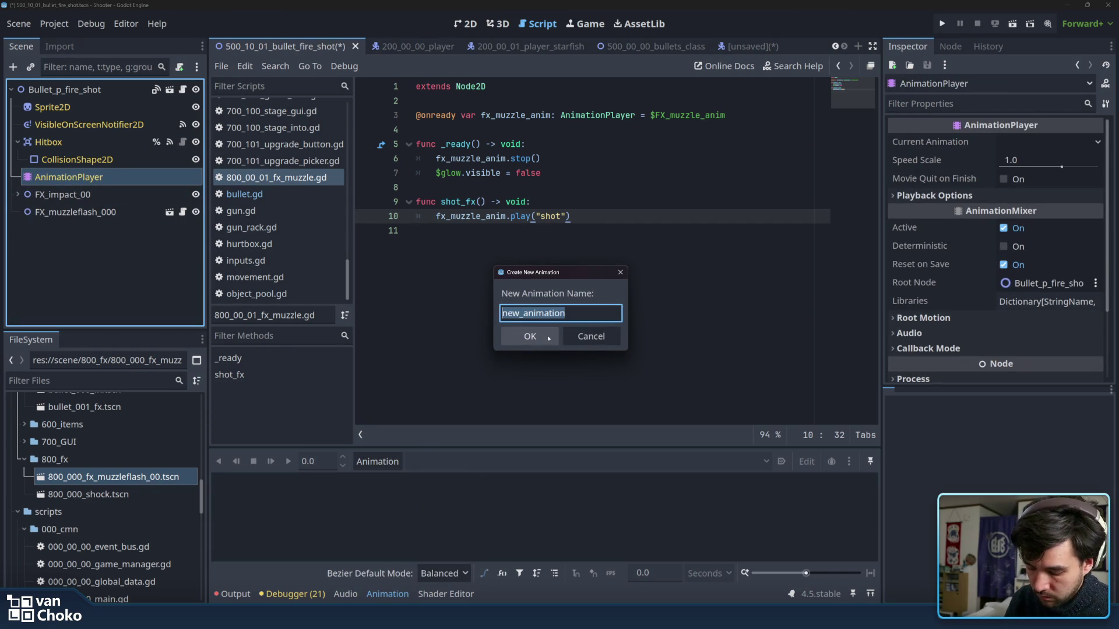
text(shot)
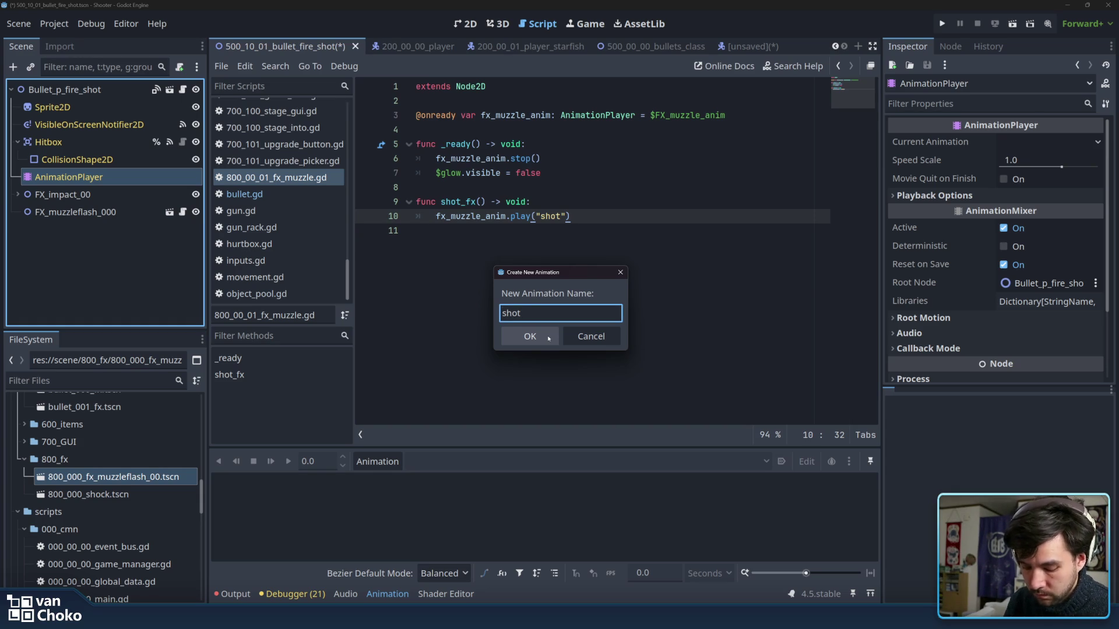
text(in_)
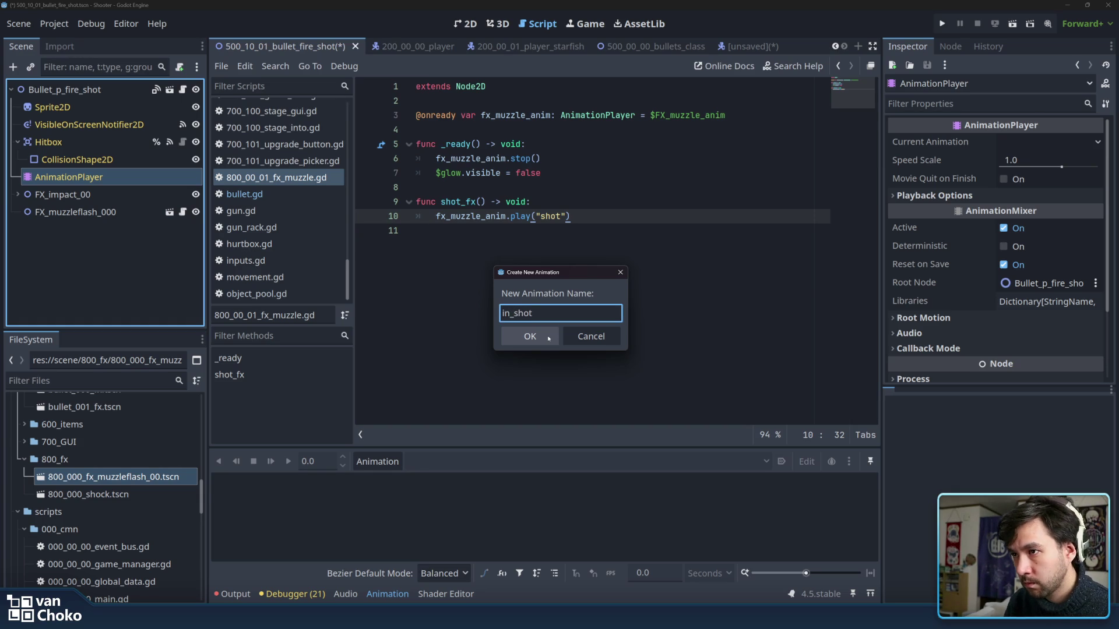
click(548, 338)
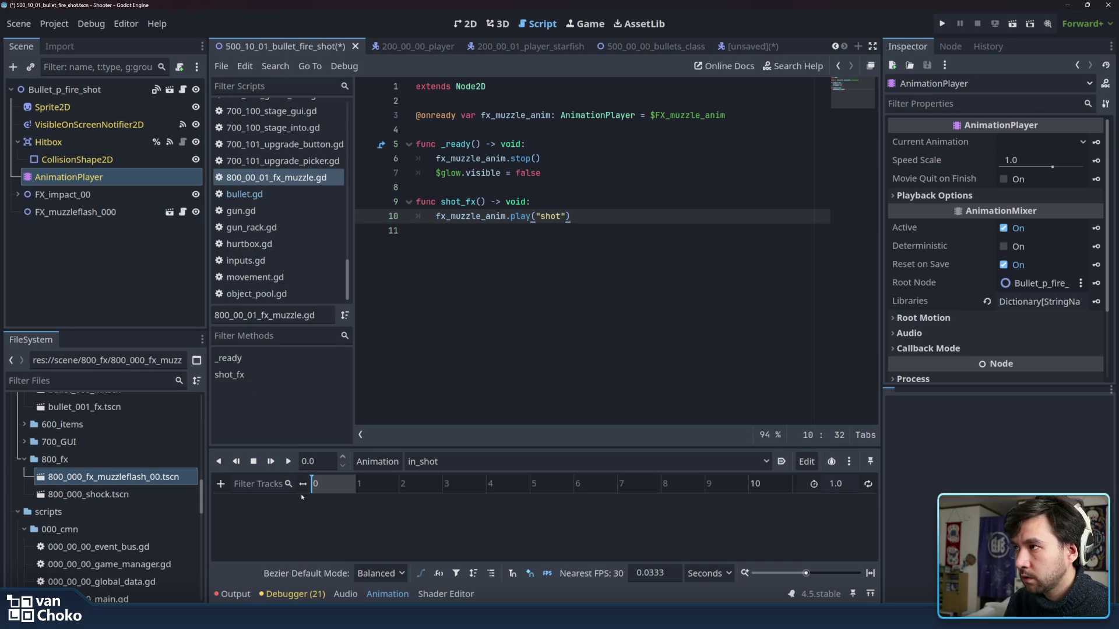
Add a Call Method Track targeting FX_muzzleflash_000 to the in_shot animation
click(96, 213)
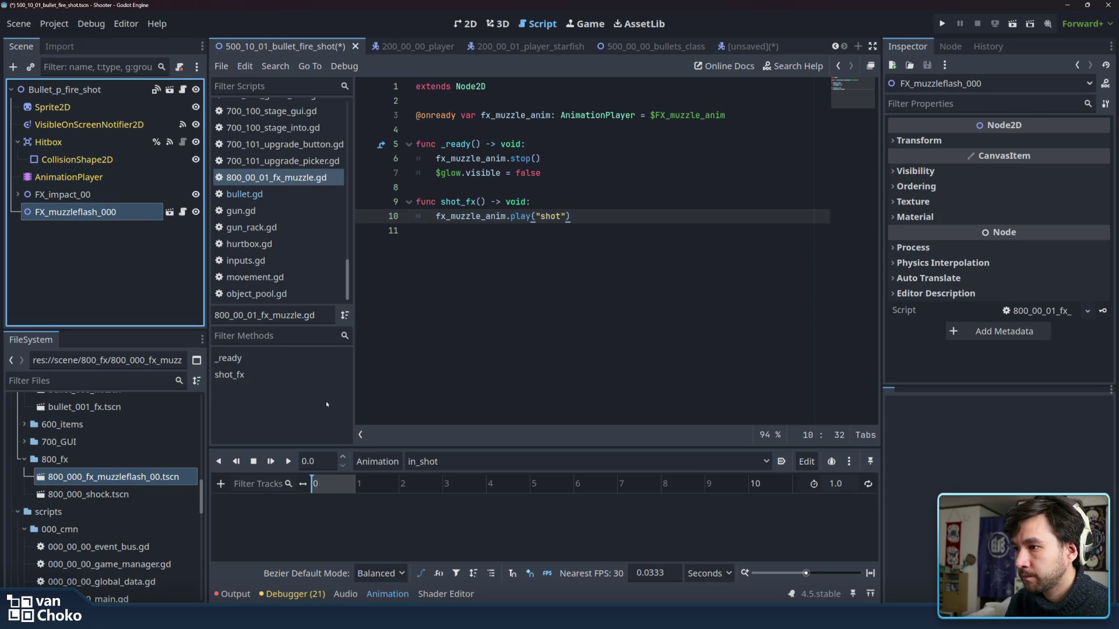
click(221, 484)
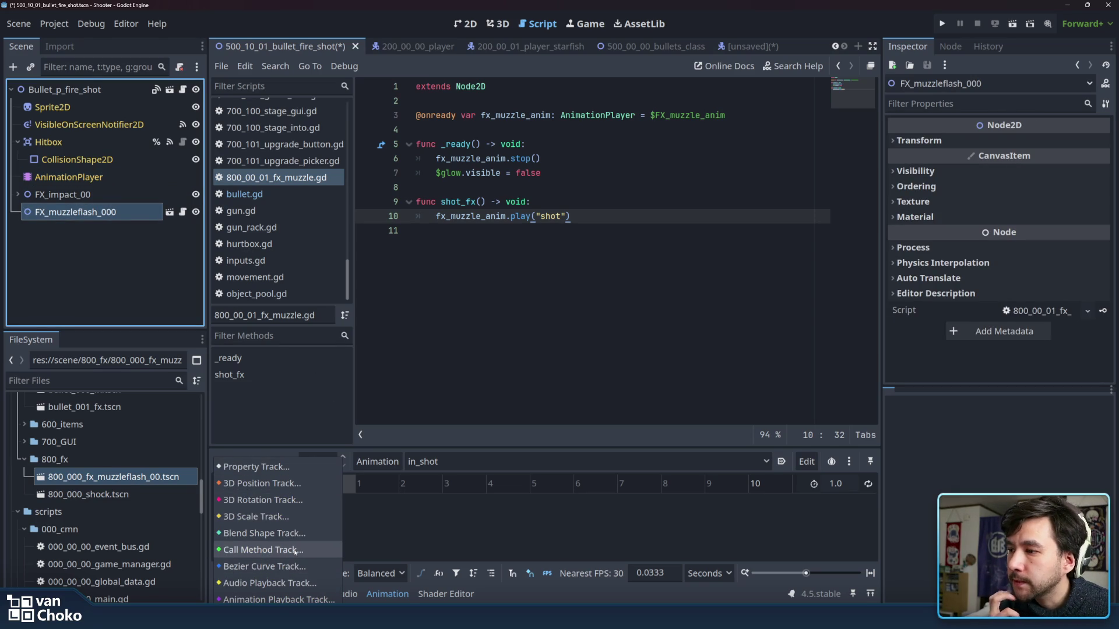
click(295, 551)
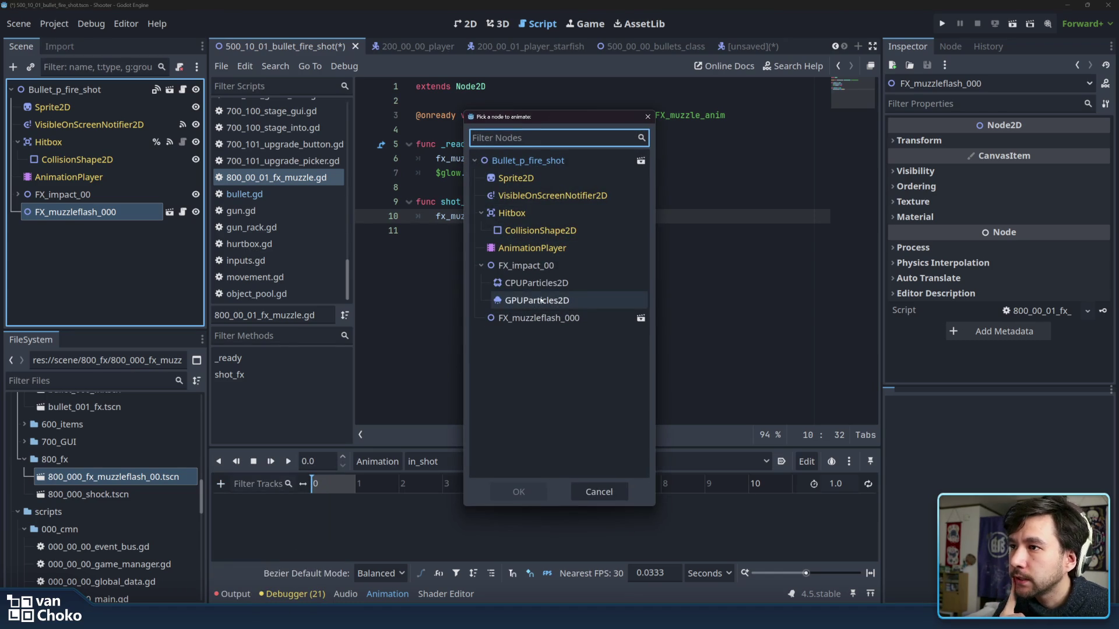
click(544, 318)
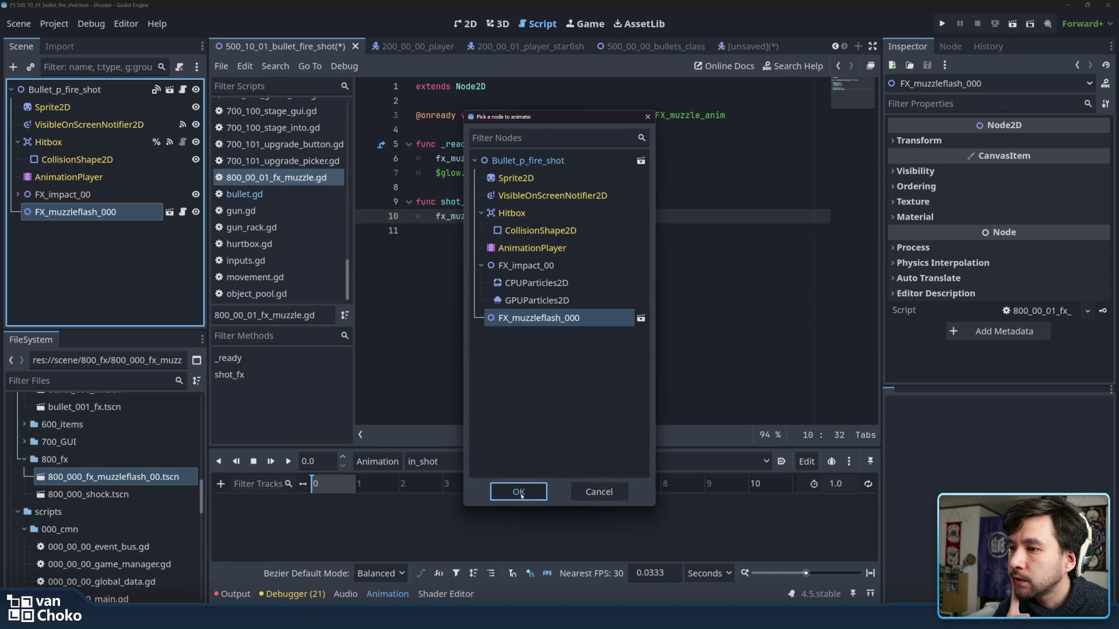
click(515, 492)
Bring up the Insert Key method list on the new Functions track
click(268, 522)
double_click(268, 521)
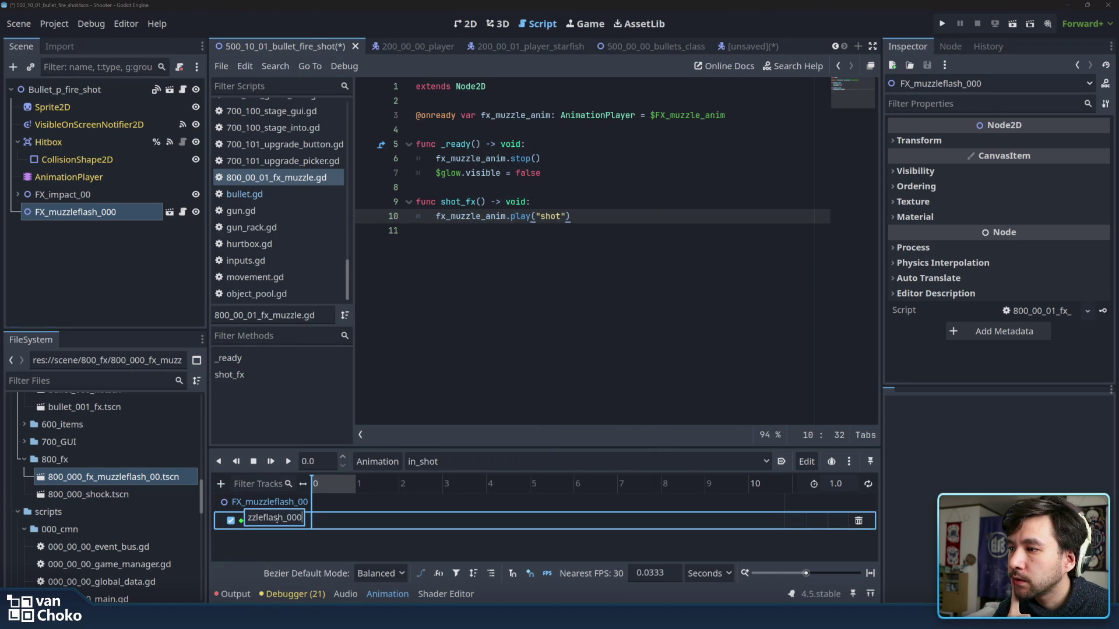
click(315, 521)
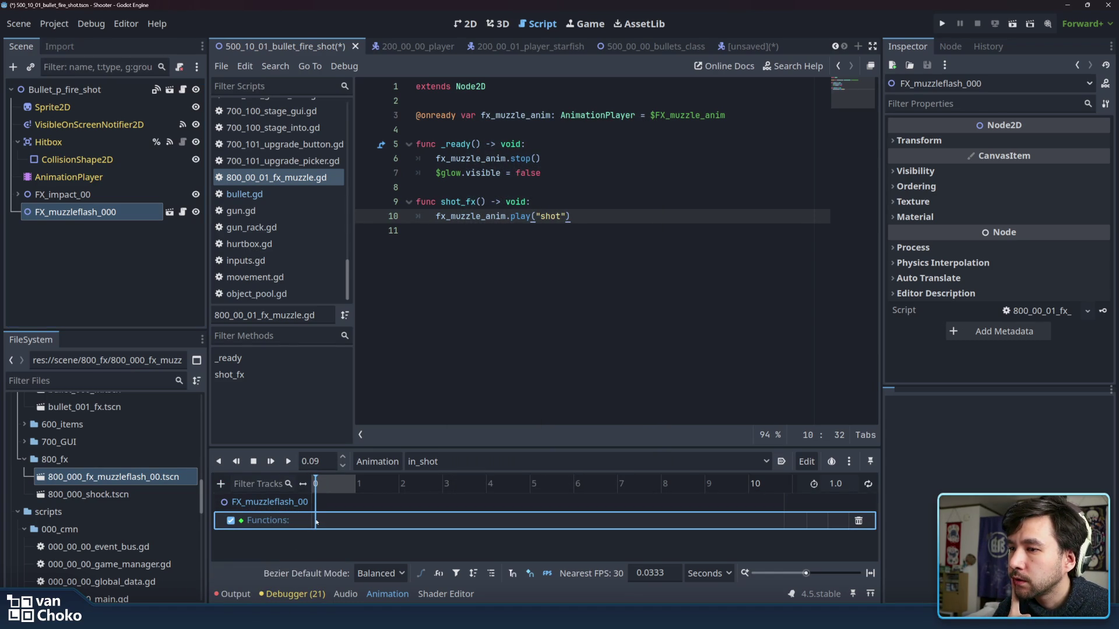
click(313, 520)
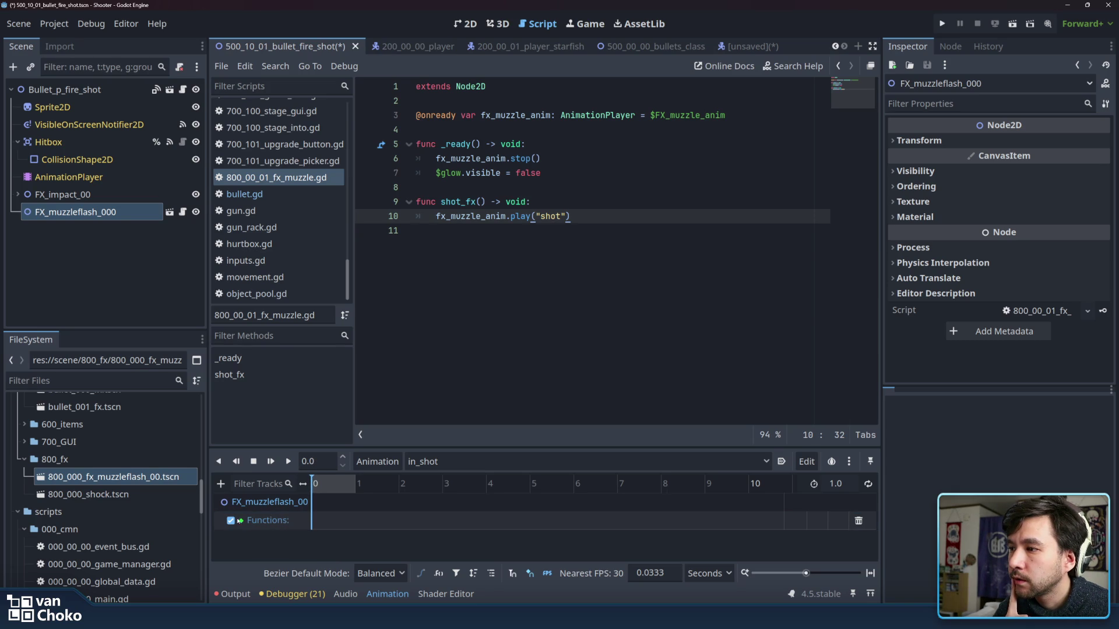
double_click(276, 522)
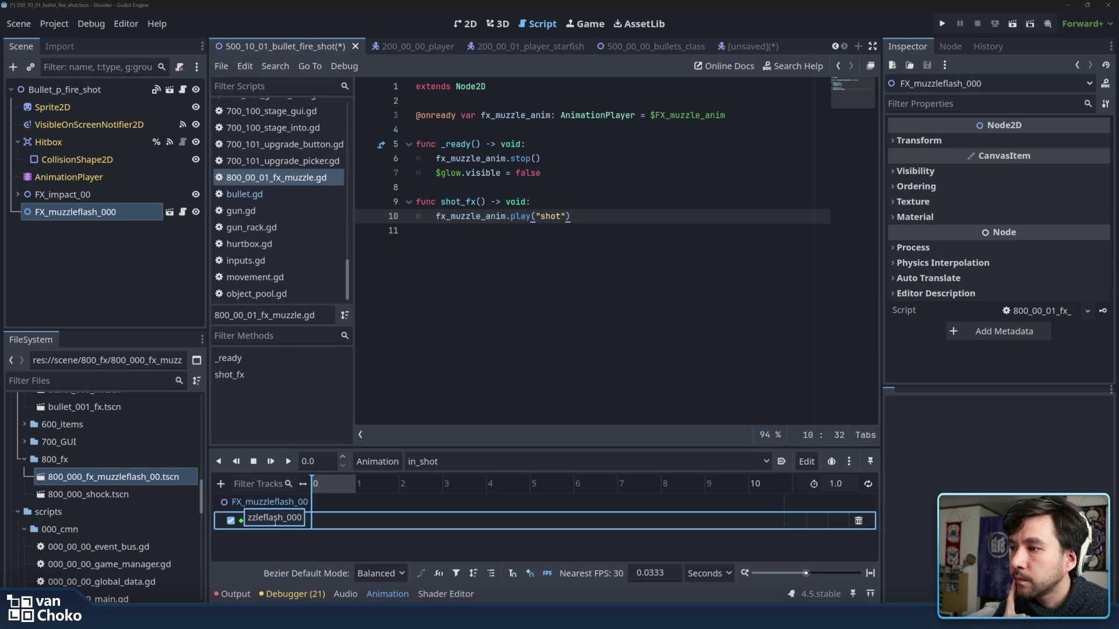
key(Escape)
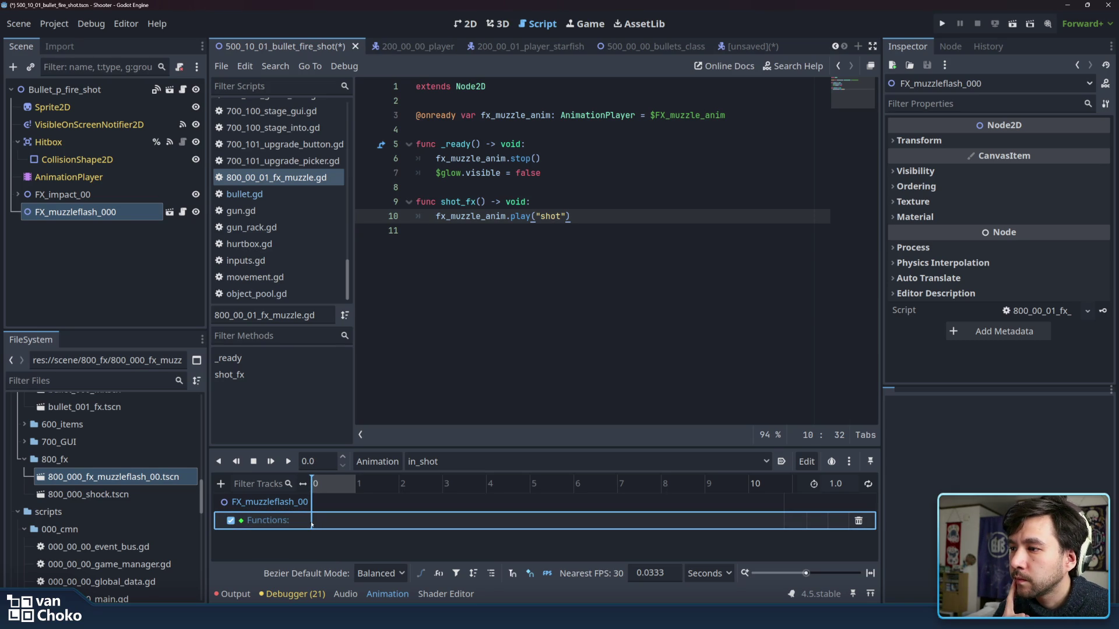
right_click(312, 523)
click(326, 531)
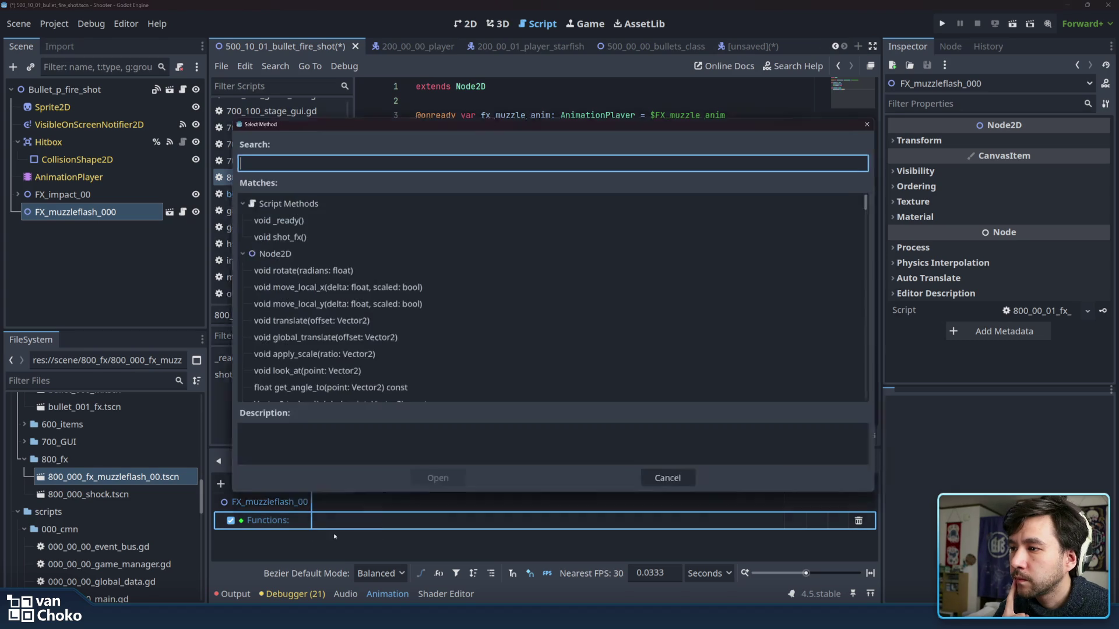
Key the shot_fx() method at the start of the Functions track
click(346, 239)
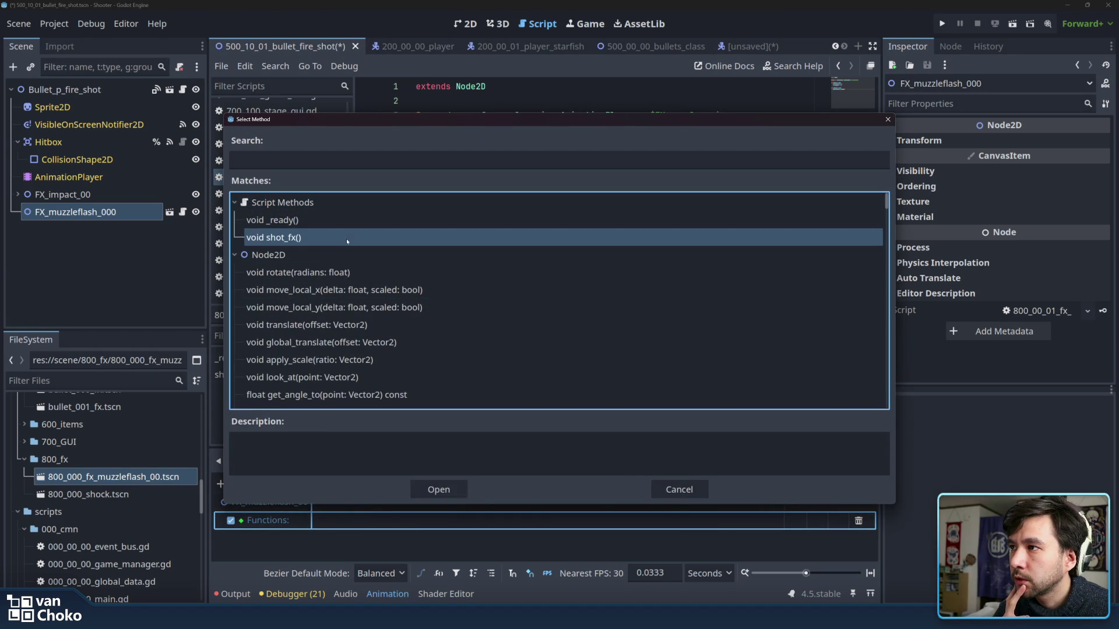
click(445, 492)
click(331, 484)
Preview the in_shot animation in the 2D view
click(465, 23)
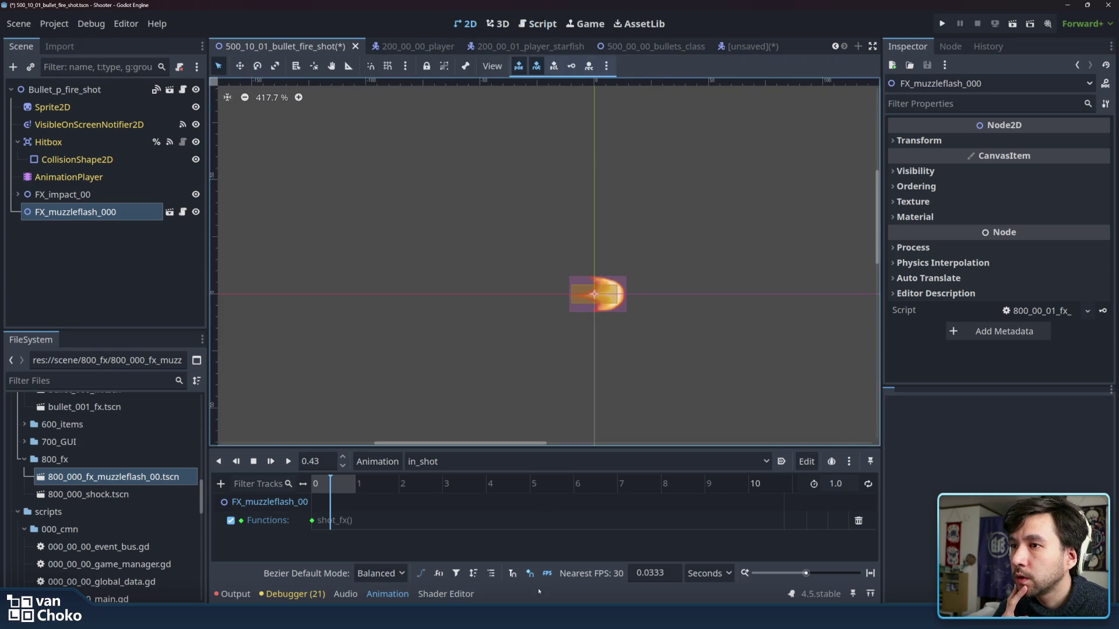
click(288, 461)
click(287, 461)
click(287, 501)
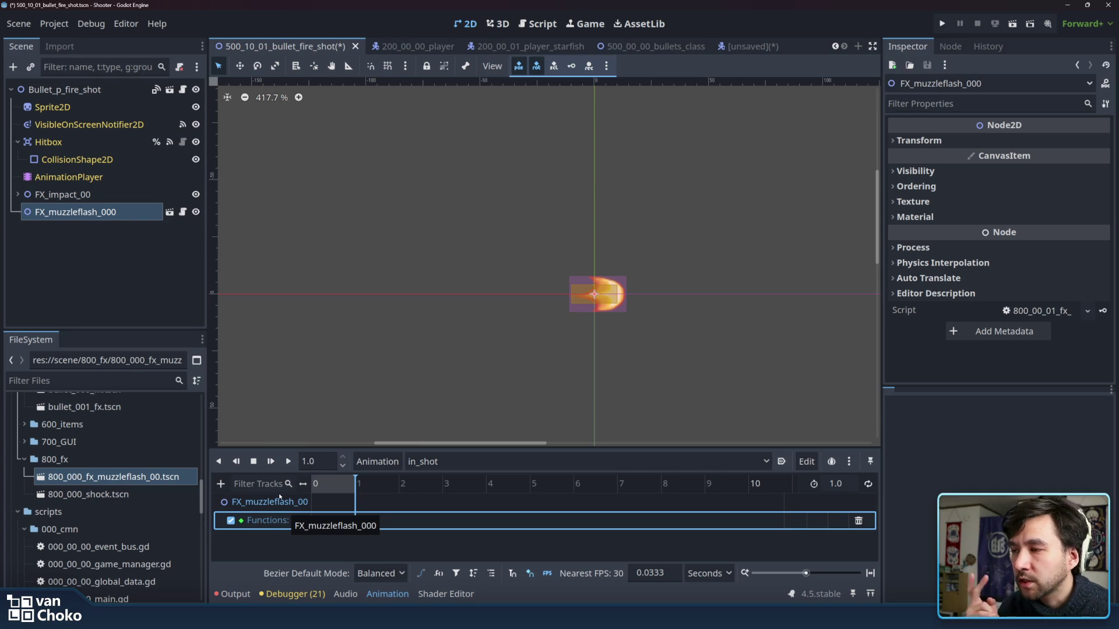
right_click(112, 213)
click(103, 214)
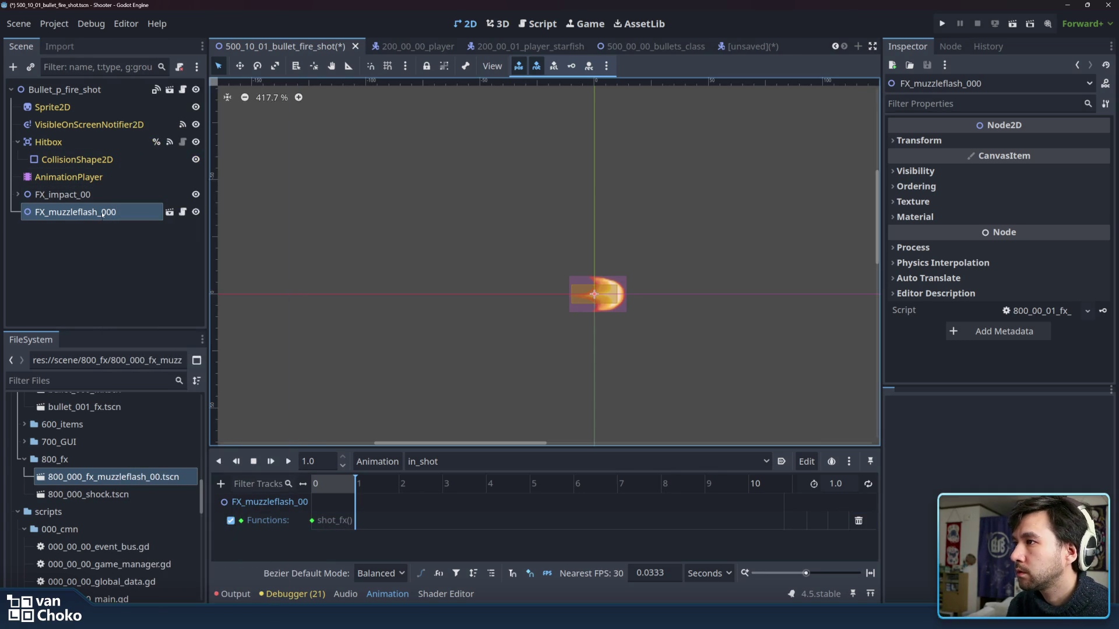
Delete the FX_muzzleflash_000 node along with its animation tracks
right_click(103, 214)
click(202, 600)
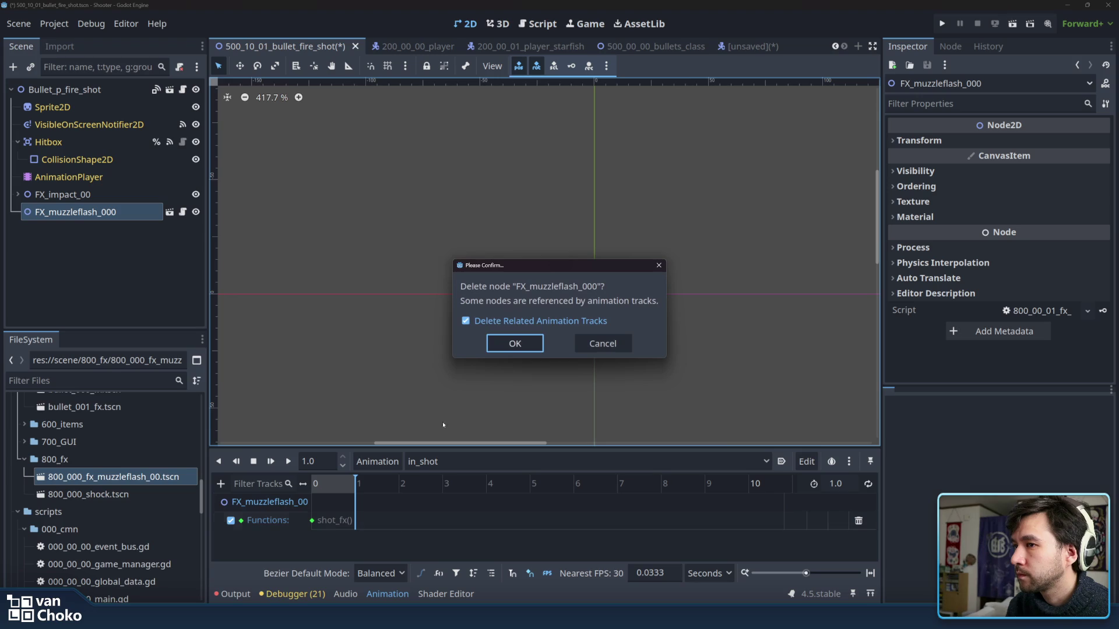
key(Return)
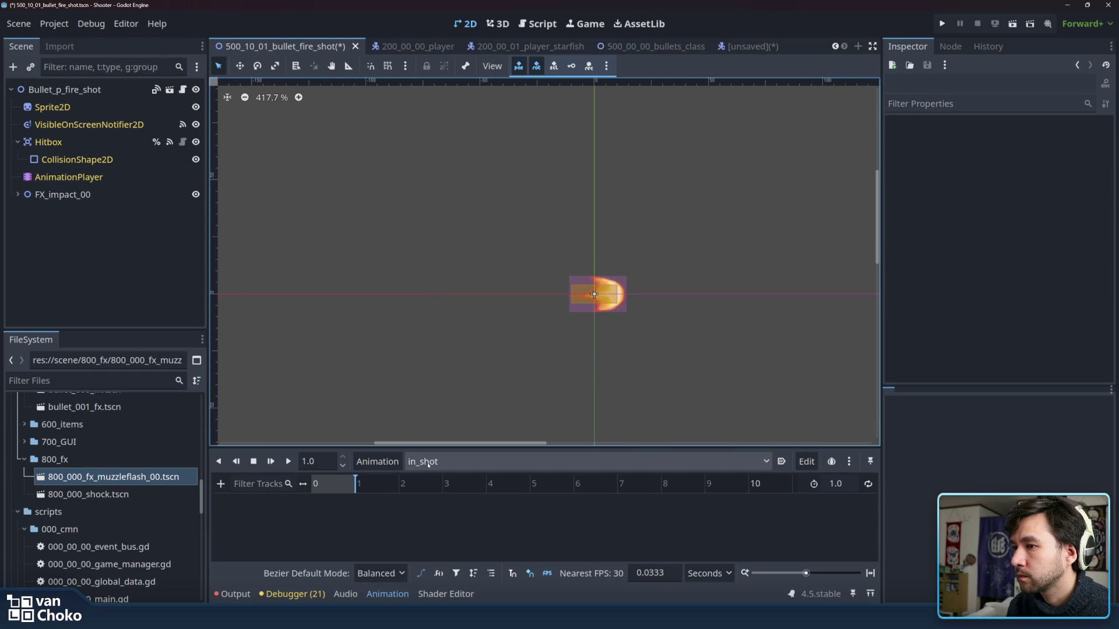
Remove the in_shot animation from the AnimationPlayer
click(767, 462)
click(377, 461)
click(377, 461)
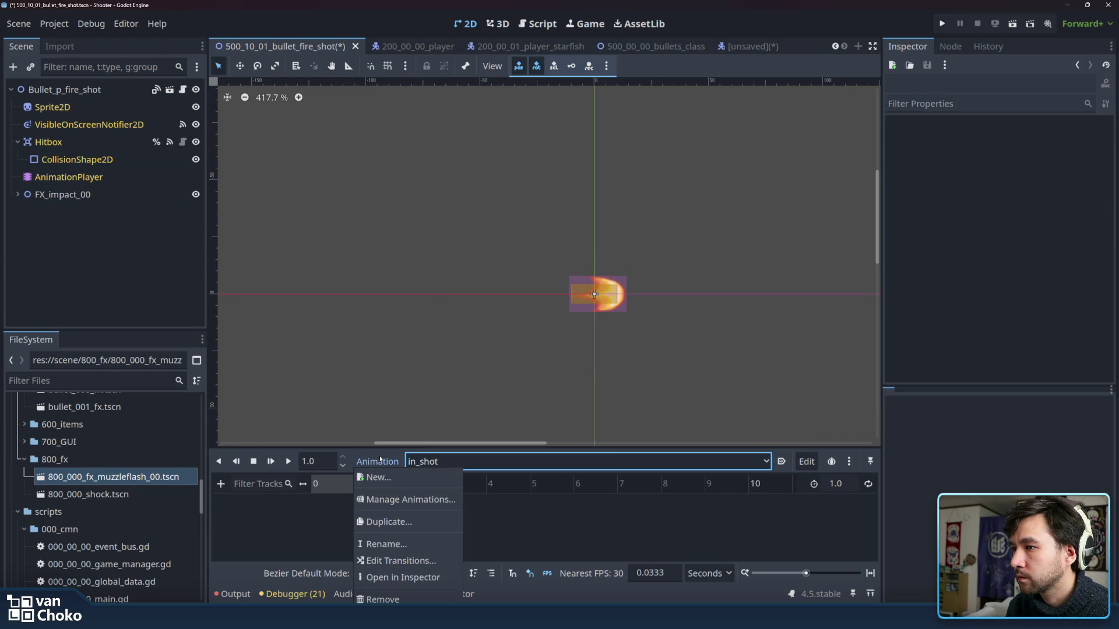
click(384, 599)
click(531, 326)
drag(472, 222, 449, 234)
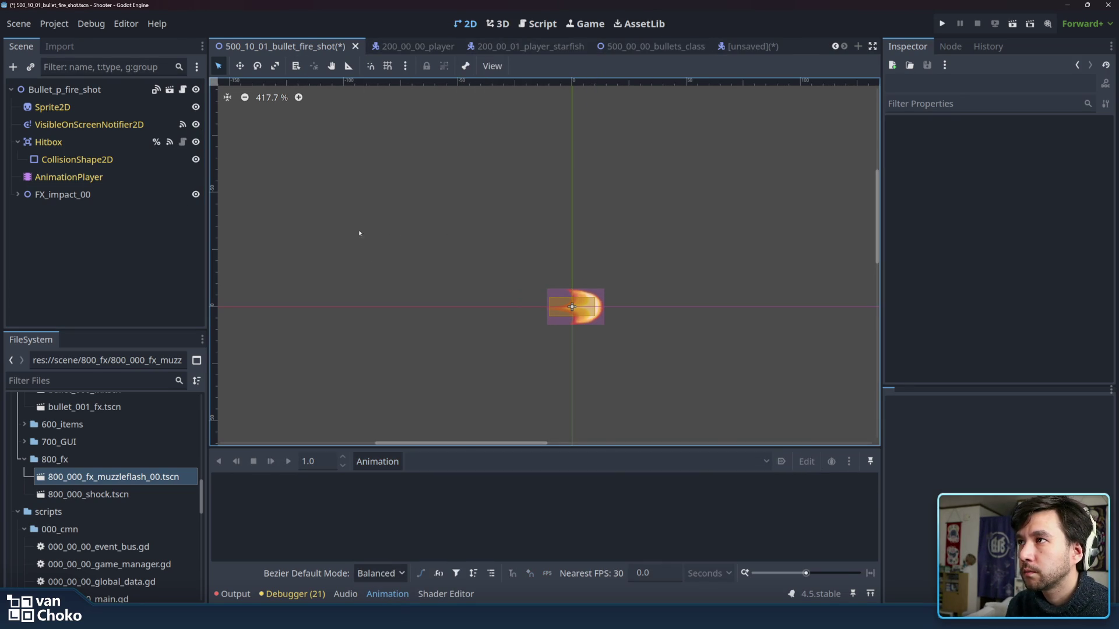
Save the bullet scene, then open 300_00_00_weapon_class.tscn and 300_10_01_weapon_blaster.tscn
key(ctrl+s)
scroll(128, 454, up, 3)
scroll(104, 466, up, 5)
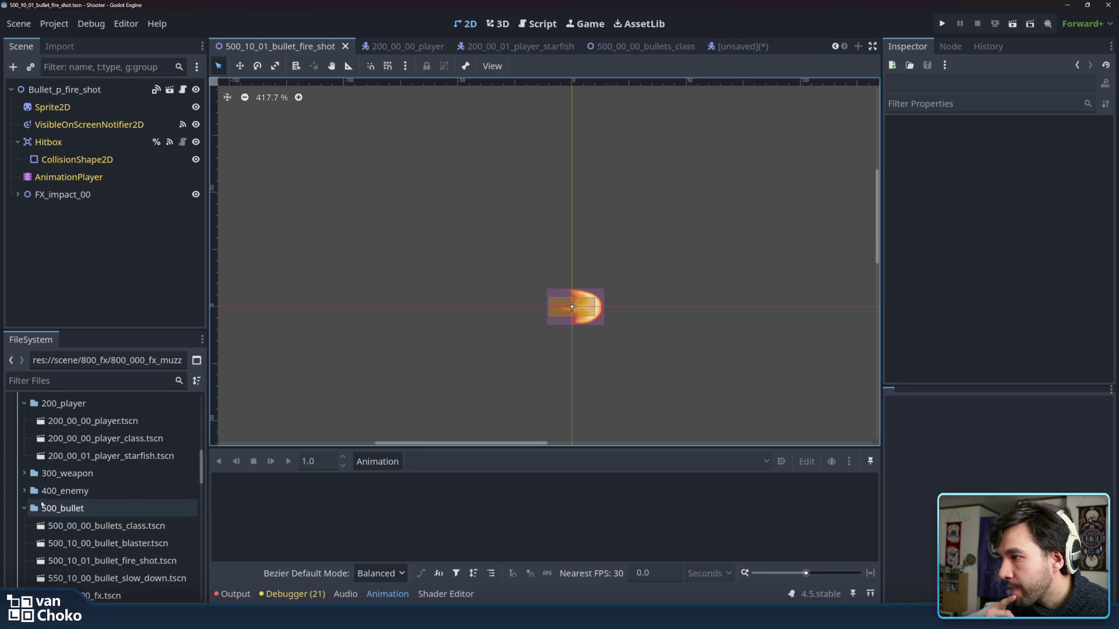
click(24, 473)
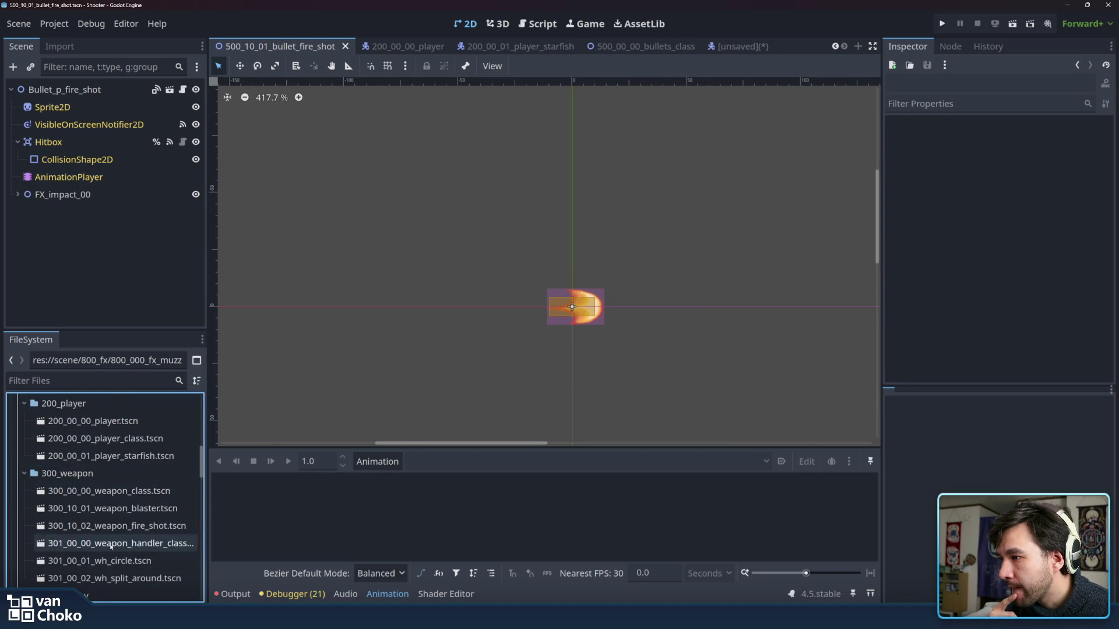
scroll(111, 561, down, 1)
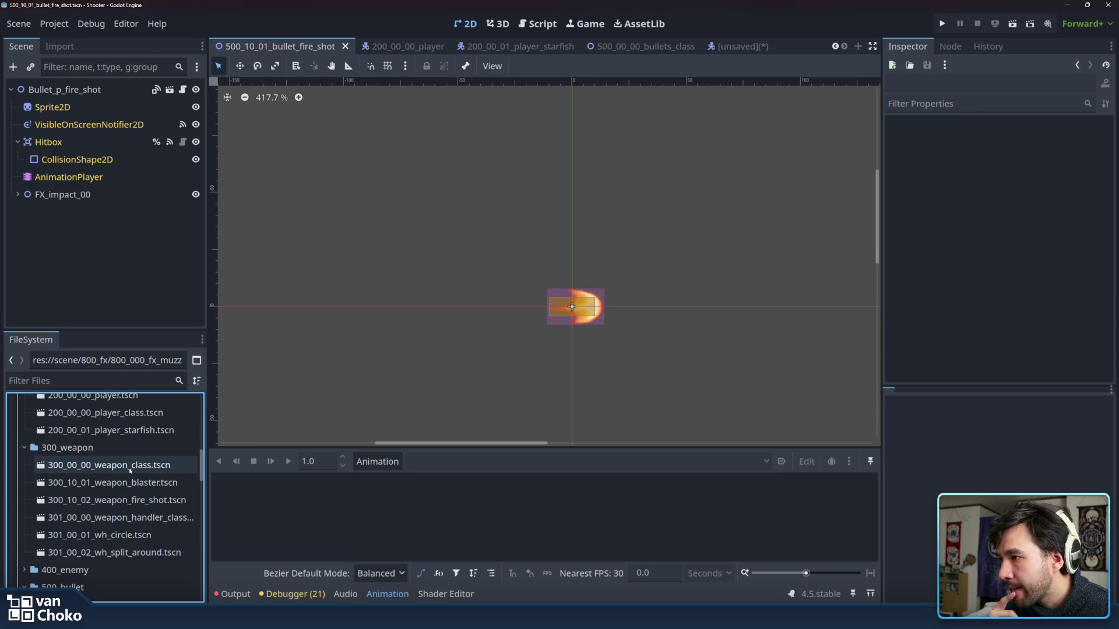
scroll(130, 471, down, 5)
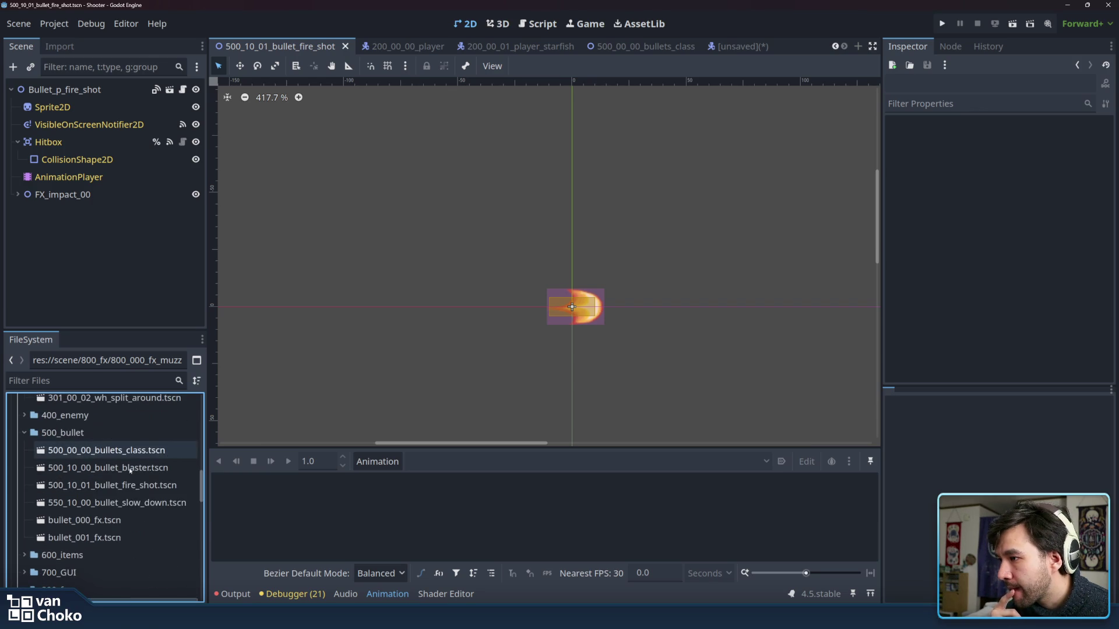
scroll(130, 471, up, 5)
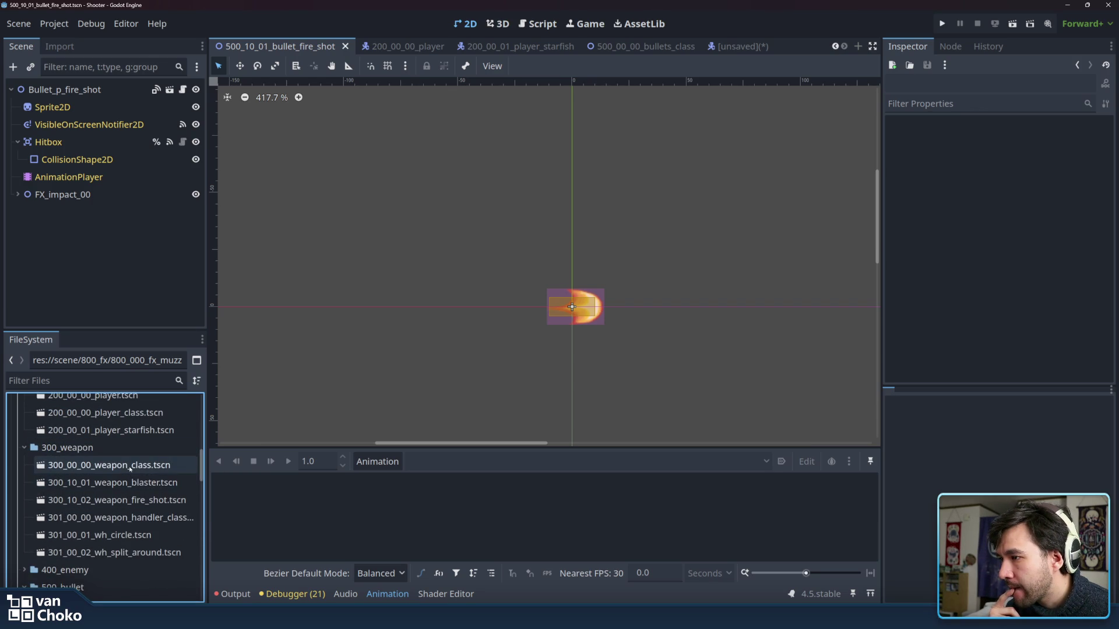
double_click(130, 466)
double_click(132, 483)
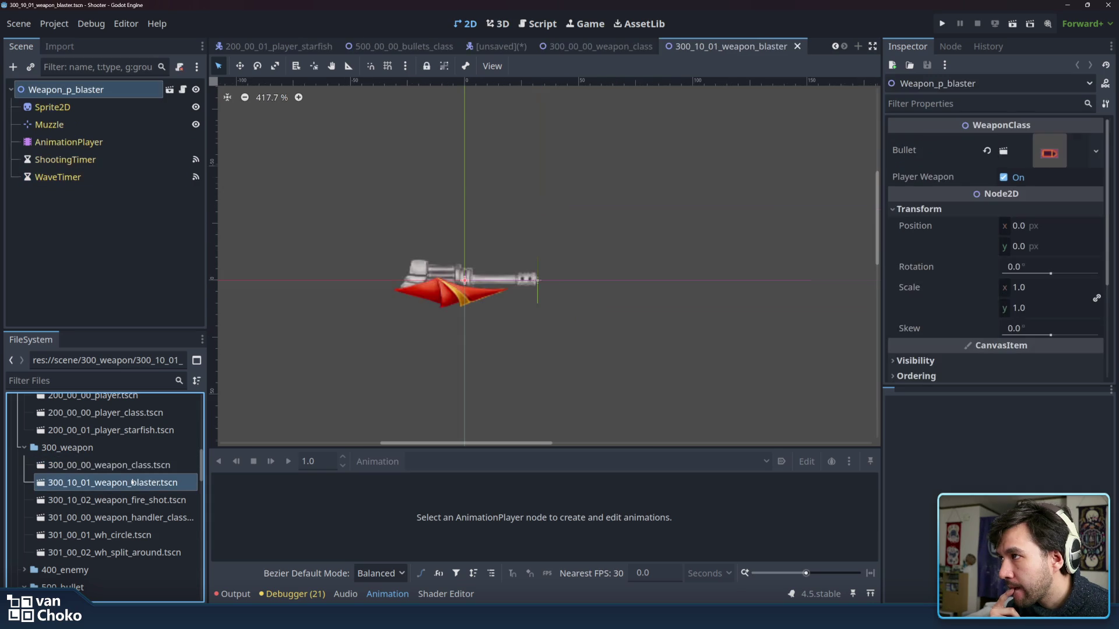
click(111, 194)
Open 300_10_02_weapon_fire_shot.tscn, review the Weapon_p_Fire_shot root's WeaponClass properties, then view fx_muzzle.gd's script
double_click(116, 500)
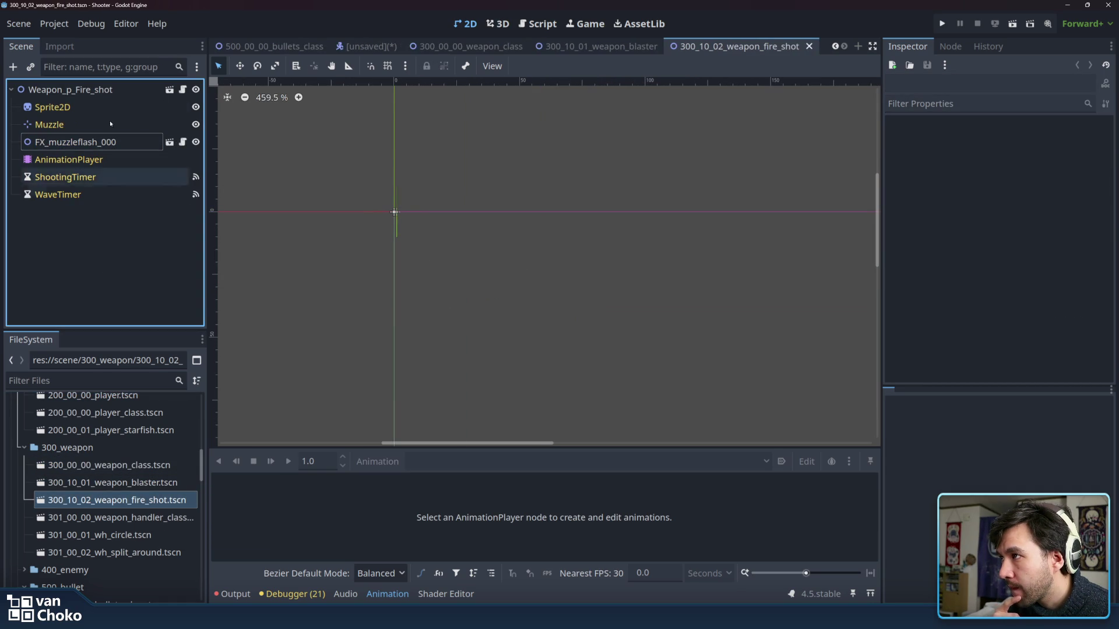
click(87, 90)
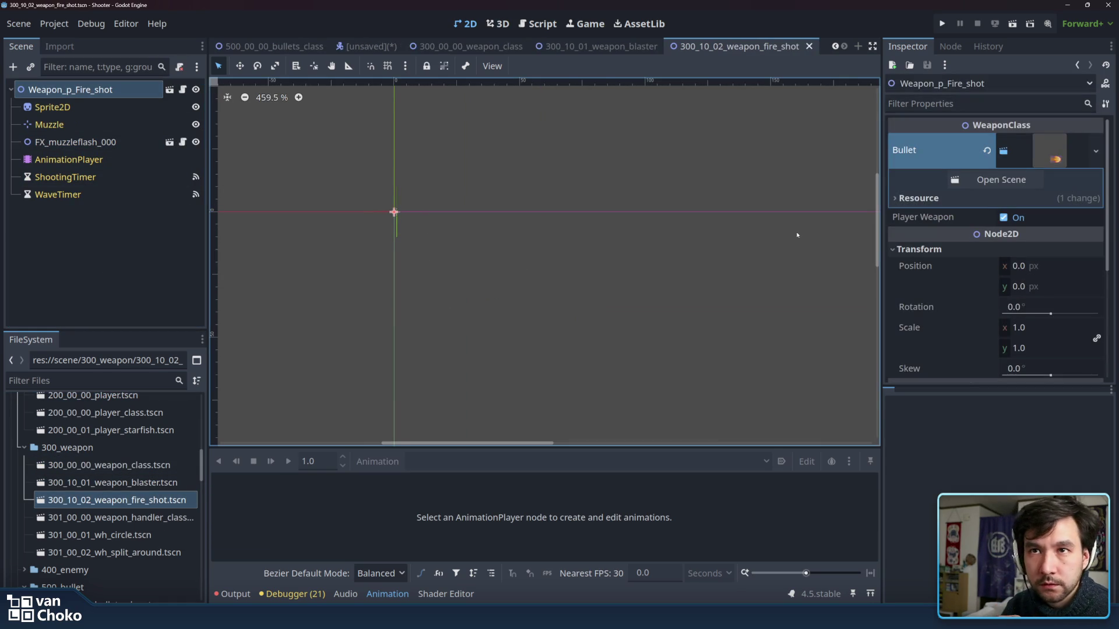
scroll(996, 306, down, 5)
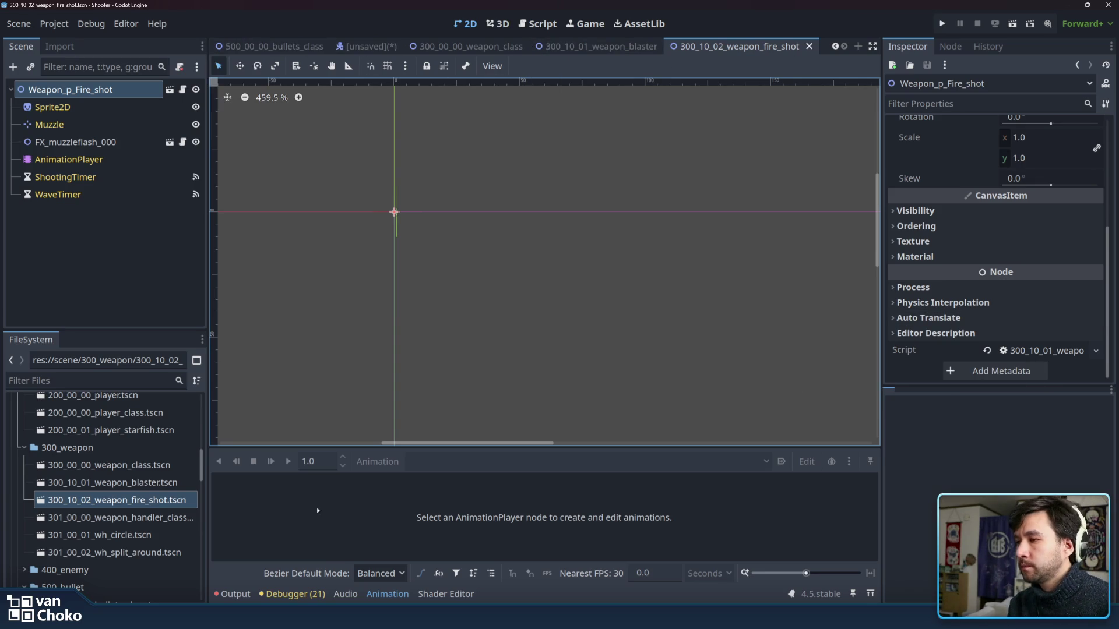
scroll(106, 503, down, 5)
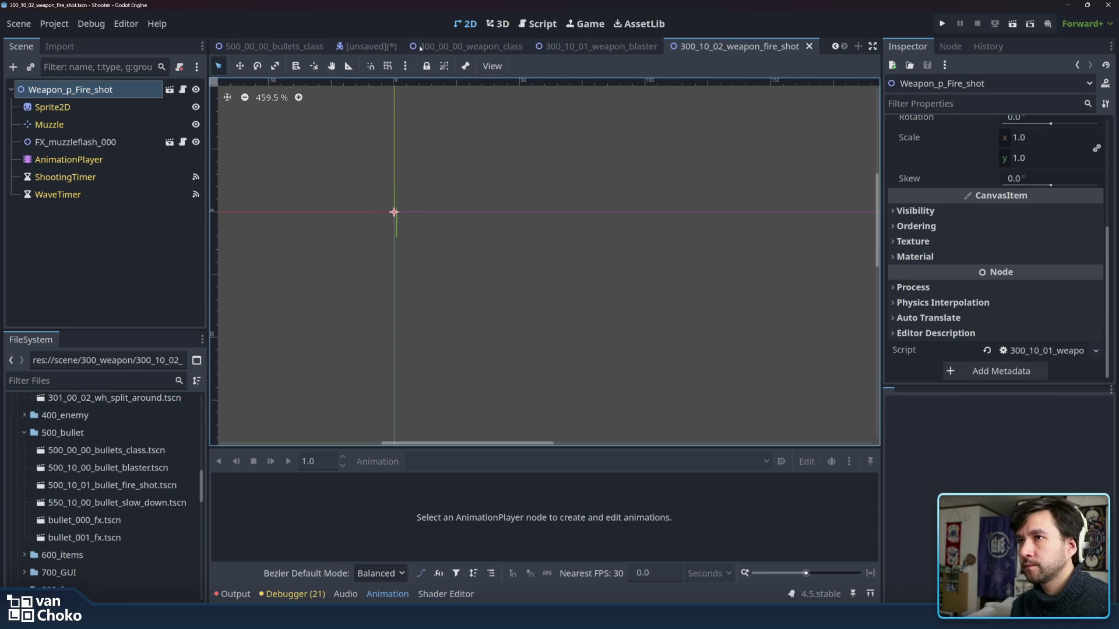
click(537, 23)
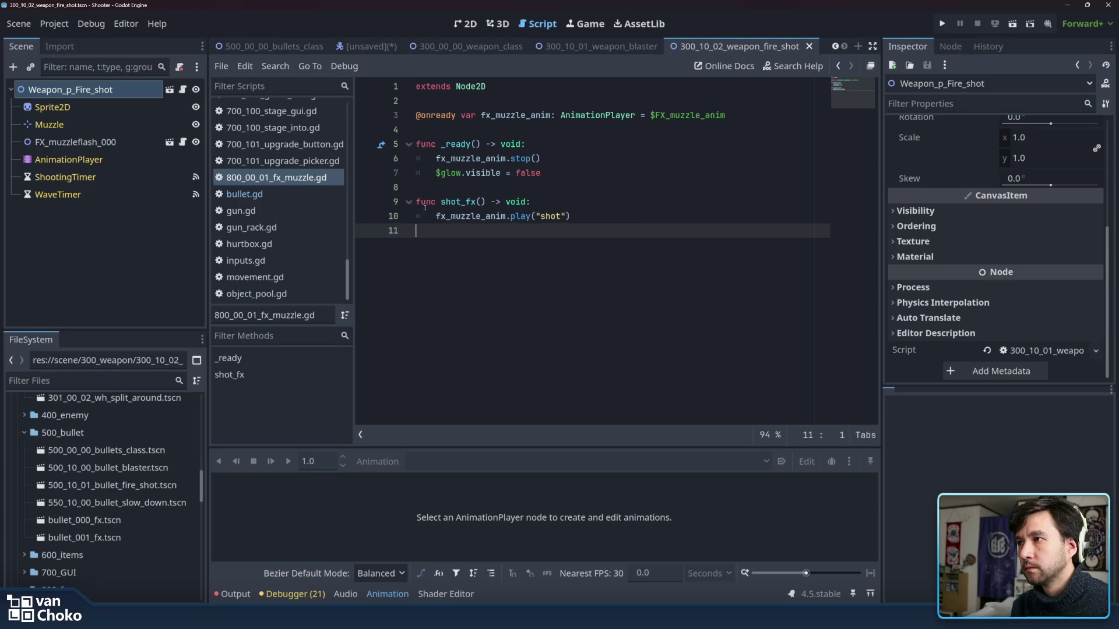
Open gun.gd and highlight the body of its shoot() function
click(274, 194)
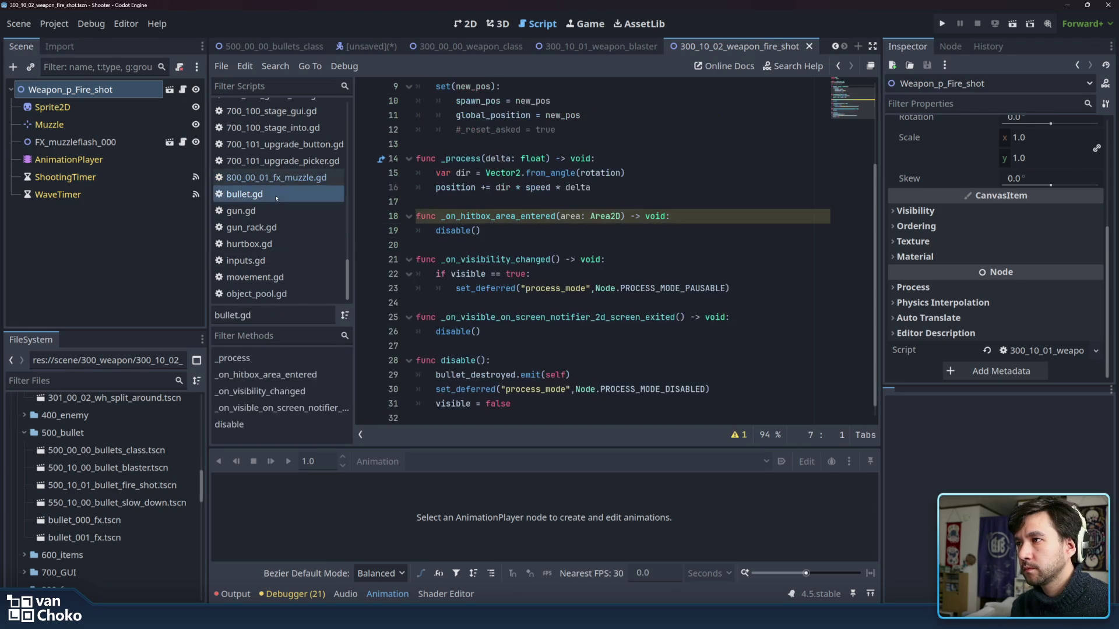
click(278, 214)
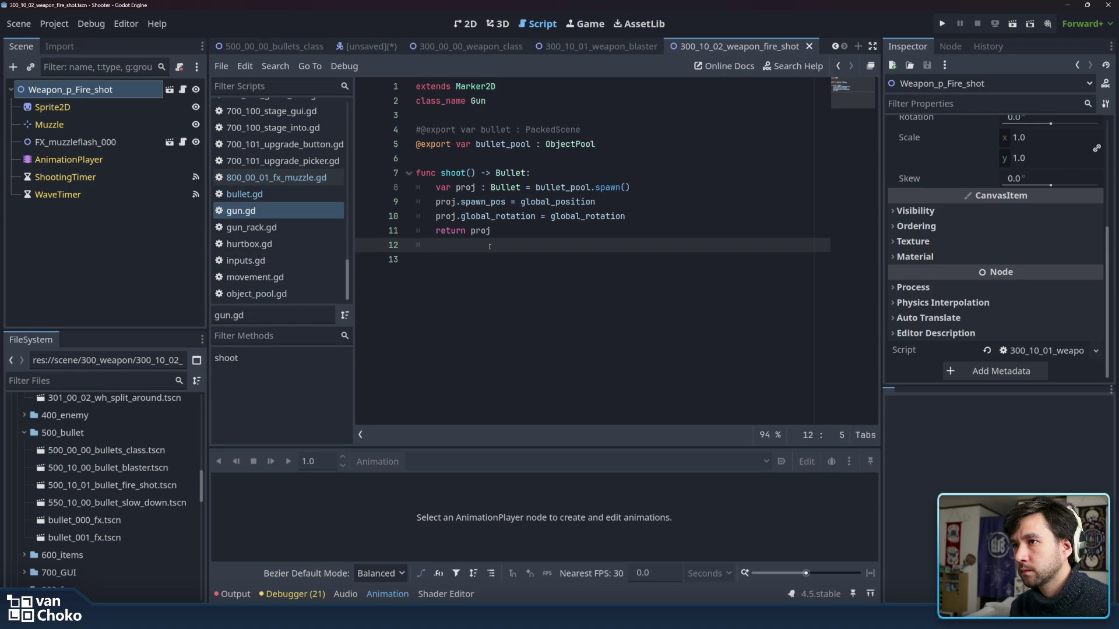
mouse_move(489, 247)
mouse_down()
mouse_move(460, 231)
mouse_move(437, 187)
mouse_move(437, 245)
mouse_move(437, 173)
mouse_up()
click(437, 187)
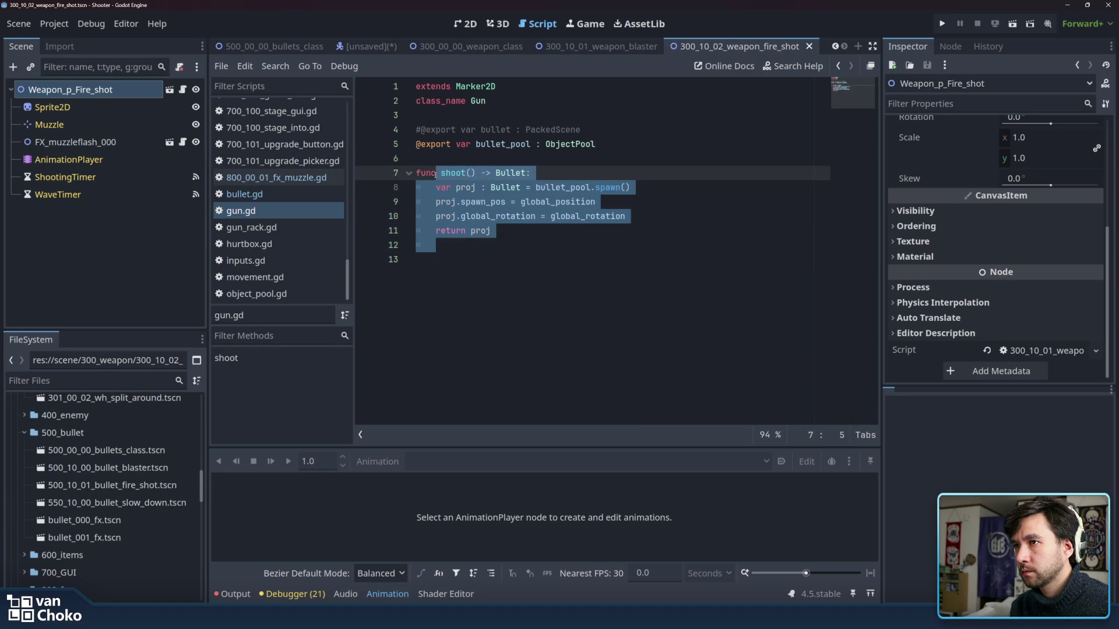
Step through gun.gd lines 5, 6, 12 and 13 to review the bullet_pool export and shoot()
click(465, 162)
click(437, 245)
click(432, 157)
click(641, 146)
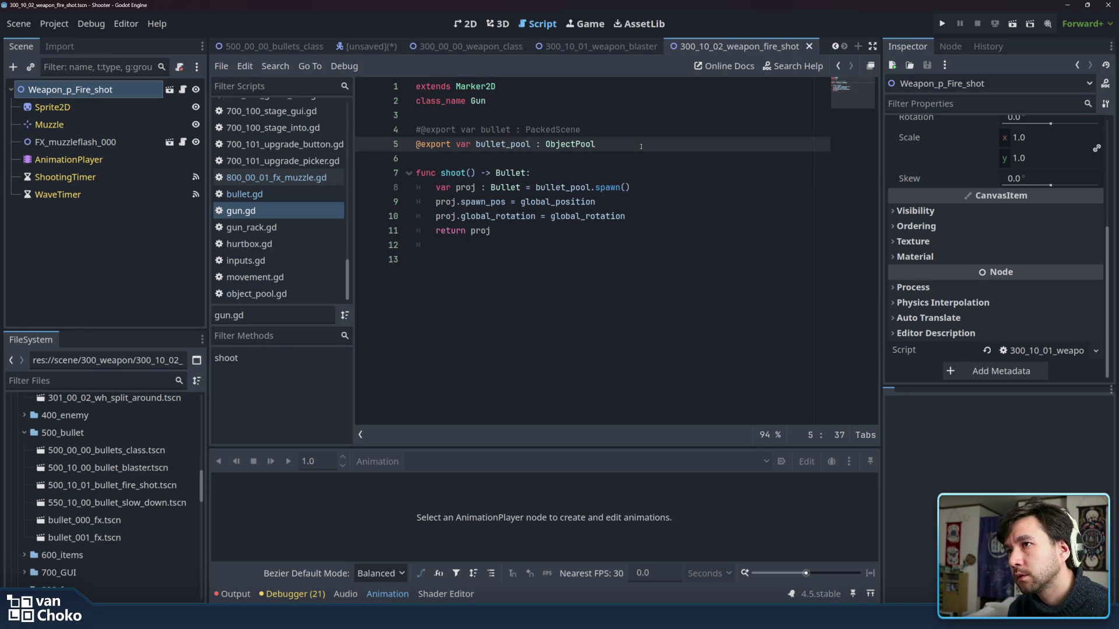
click(628, 267)
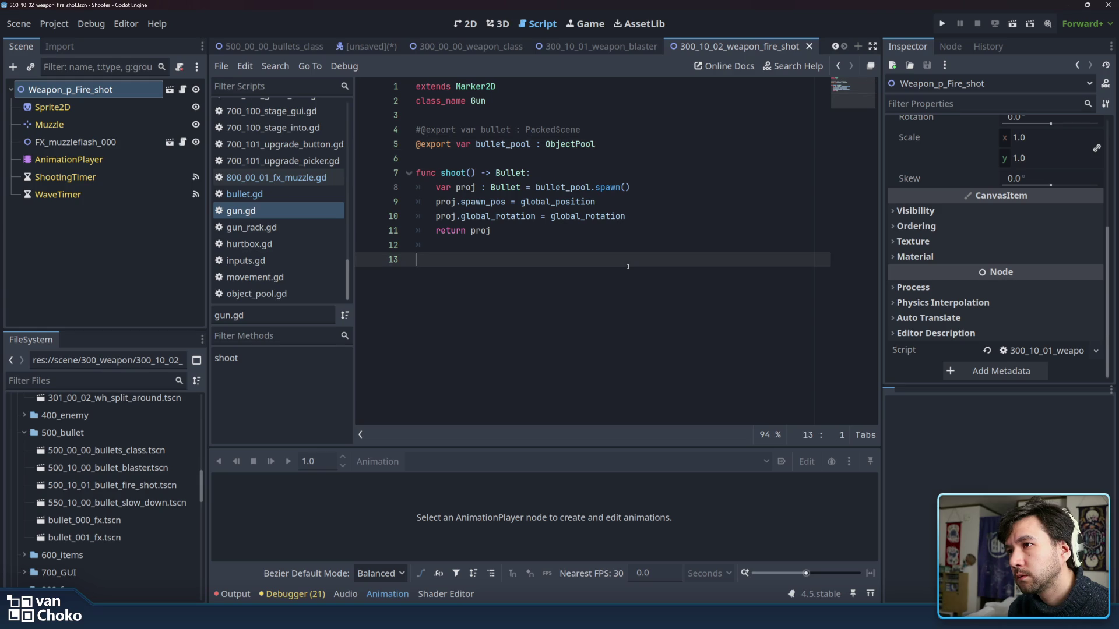
click(630, 148)
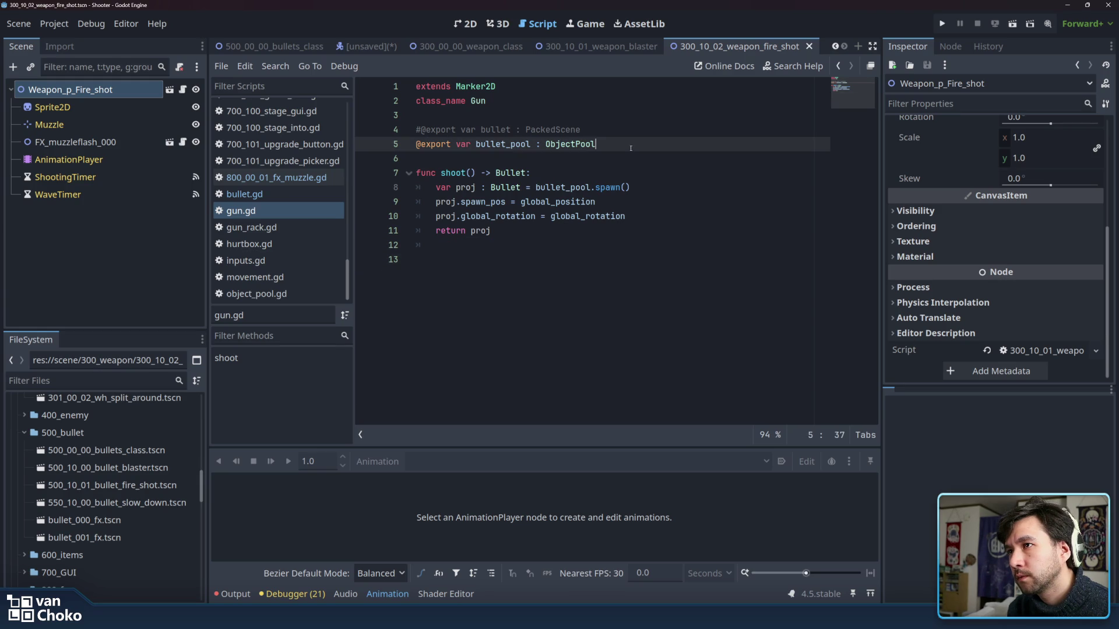
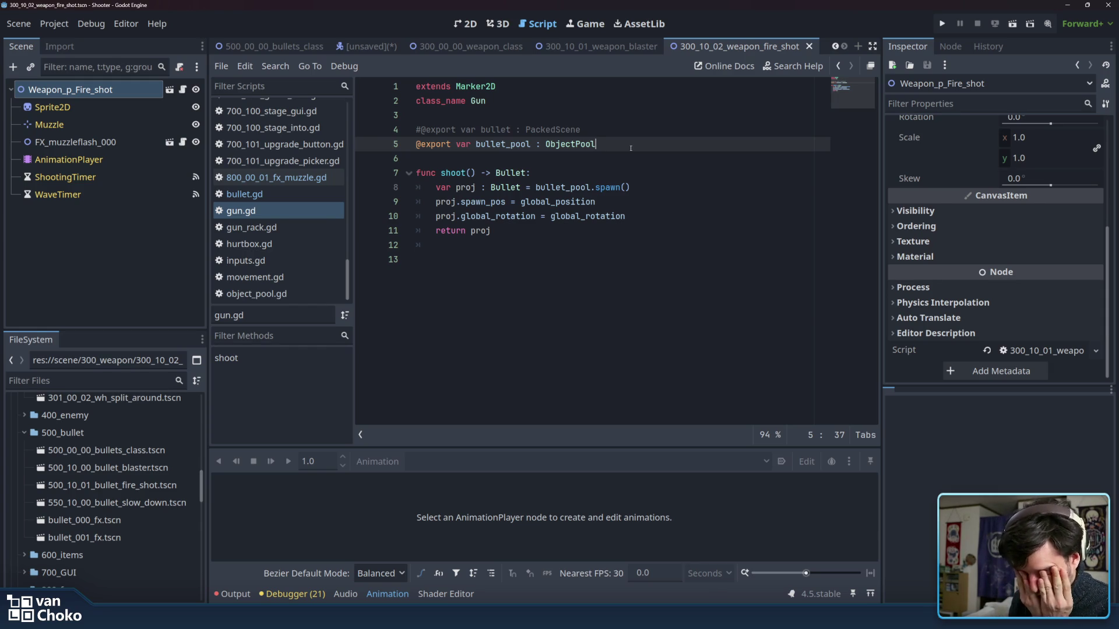
key(Return)
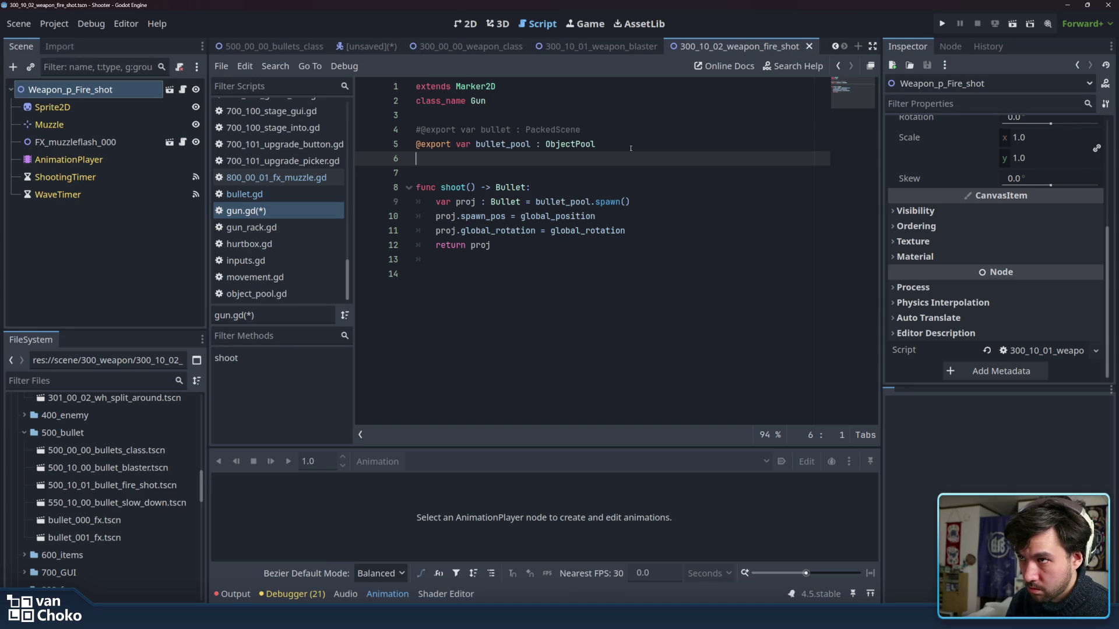
key(Down)
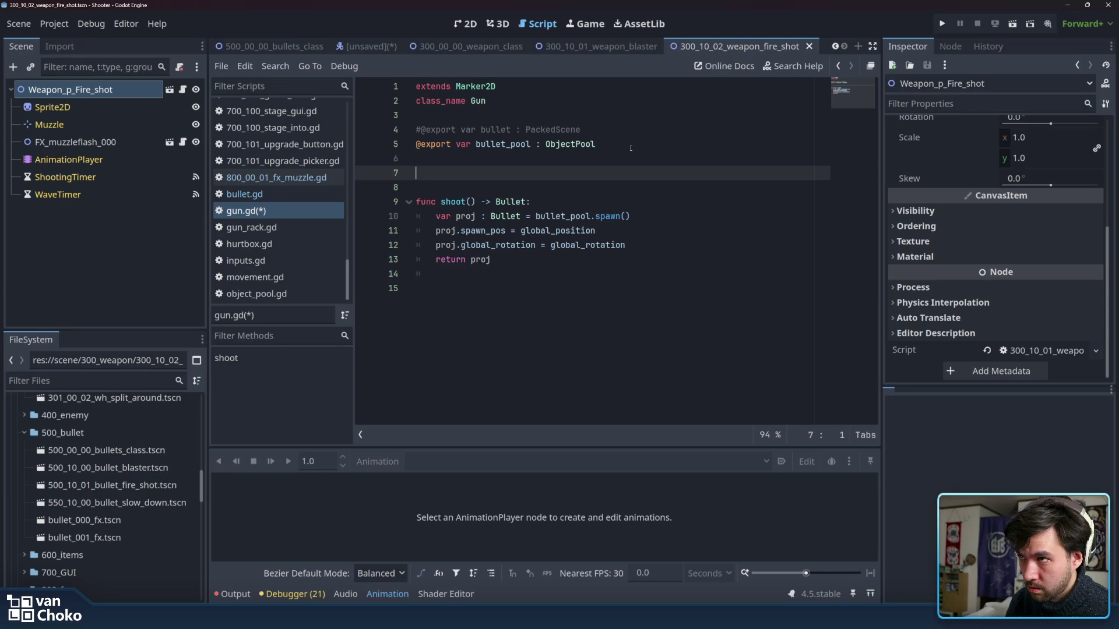
key(Up)
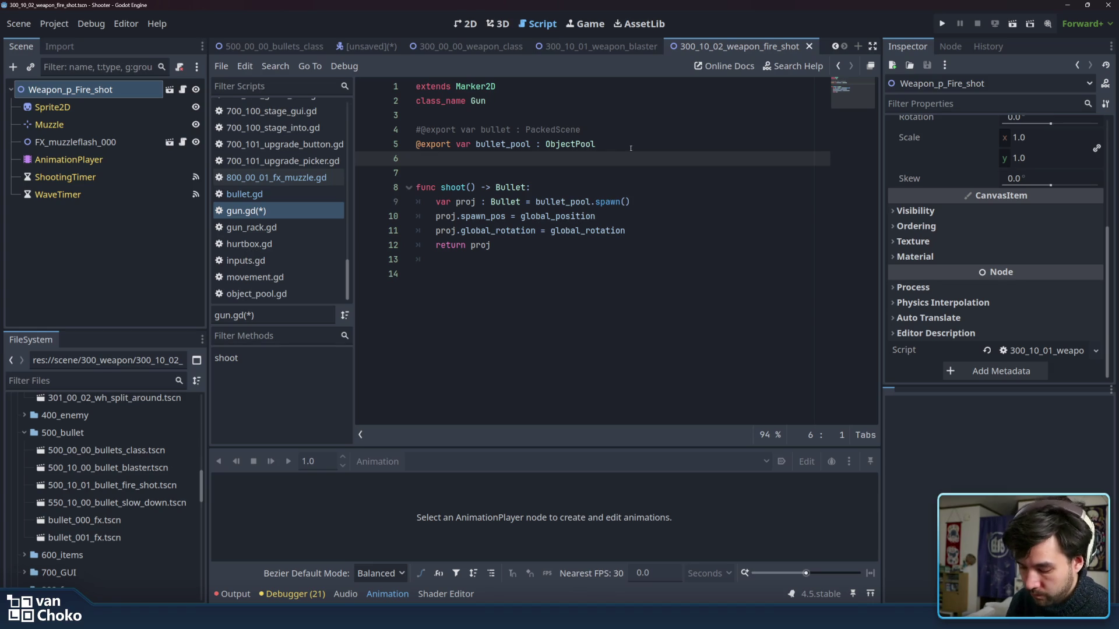
text(@export )
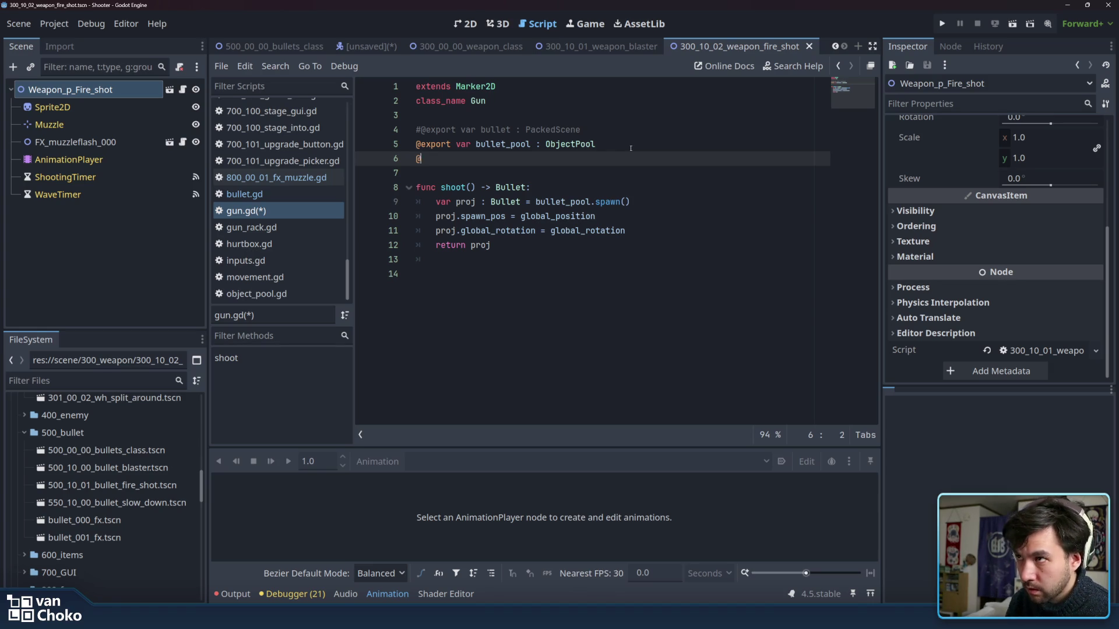
text(var muzzle)
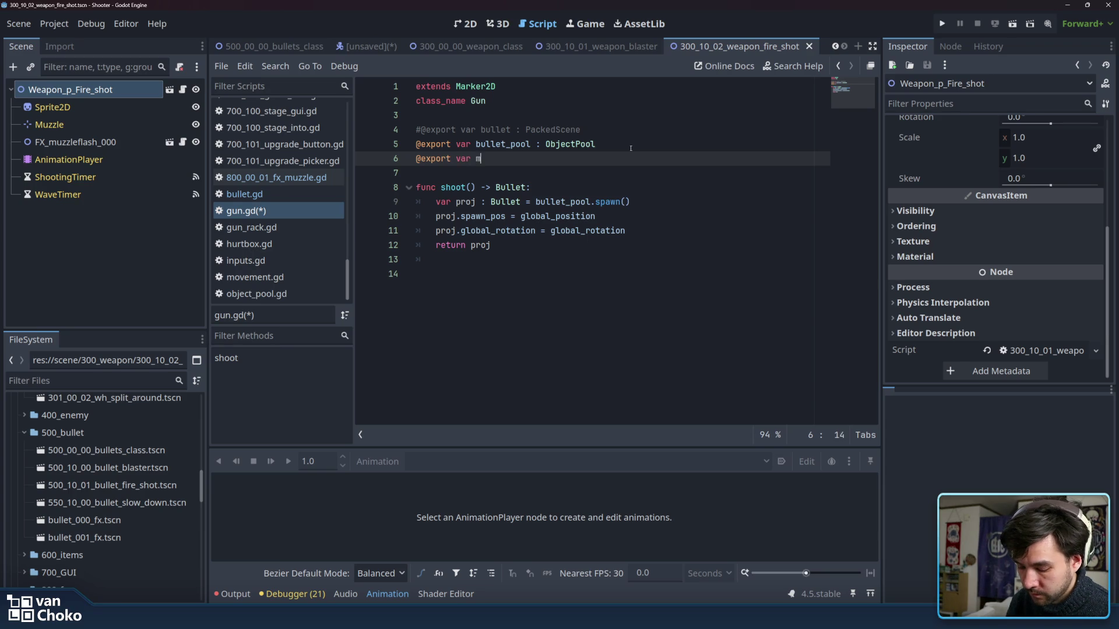
text(_anim : )
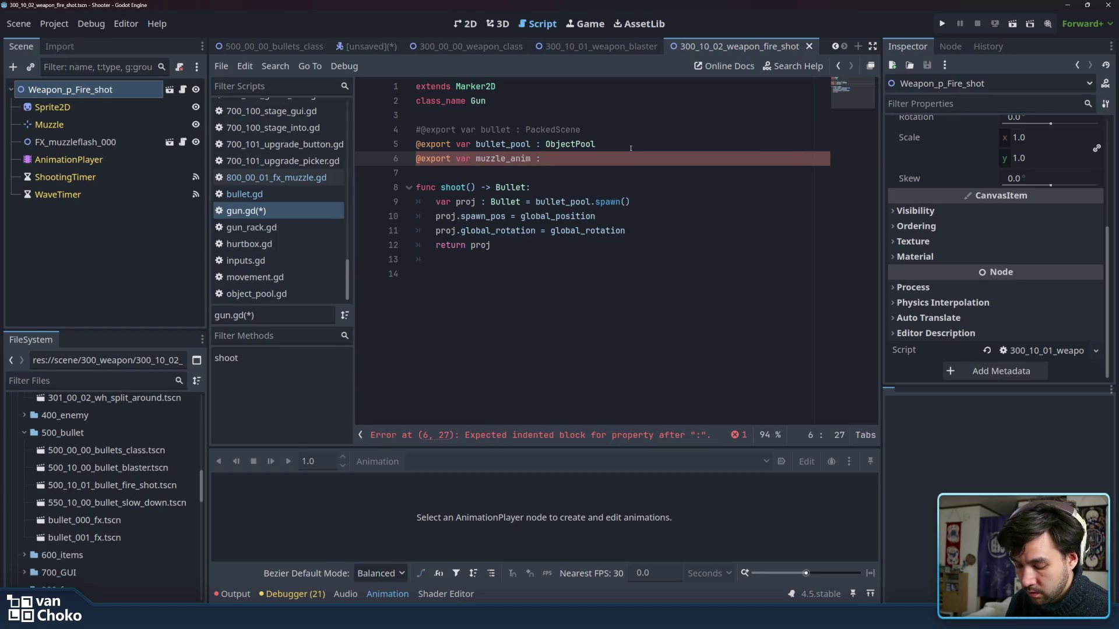
text(Packed)
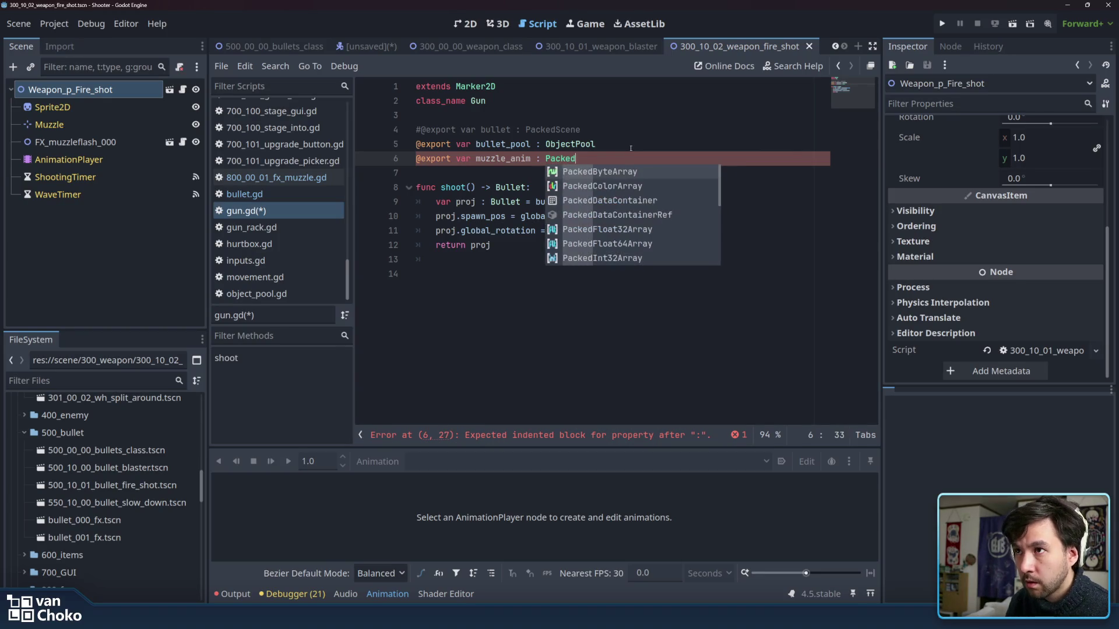
text(Sce)
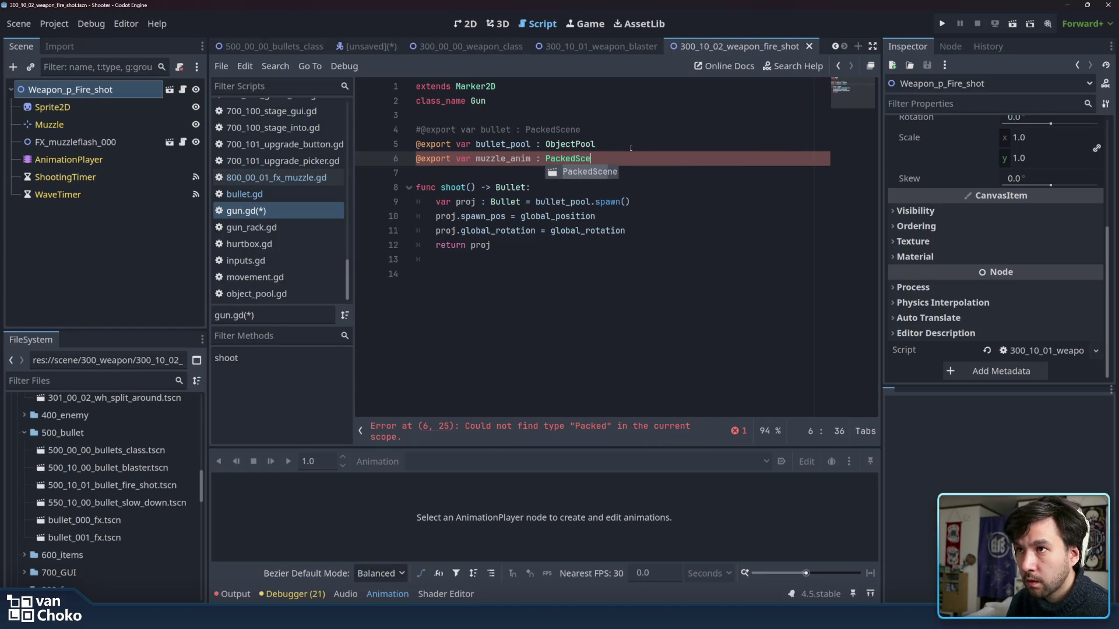
key(Return)
key(Down)
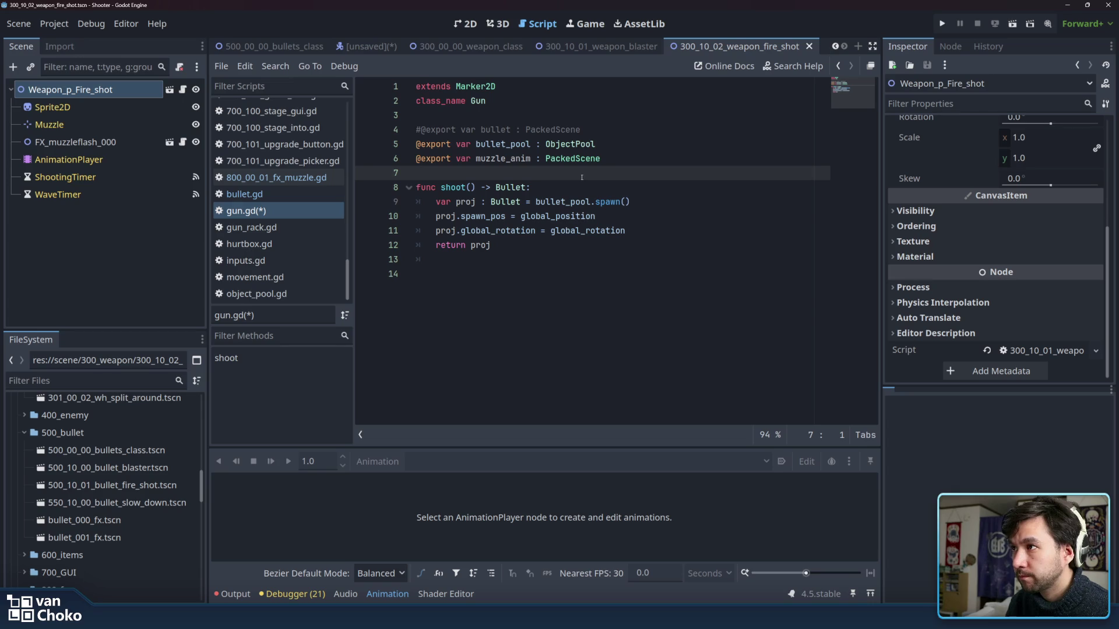
key(ctrl+s)
In the player scene, add a Gun node as a child of GunRack
click(356, 47)
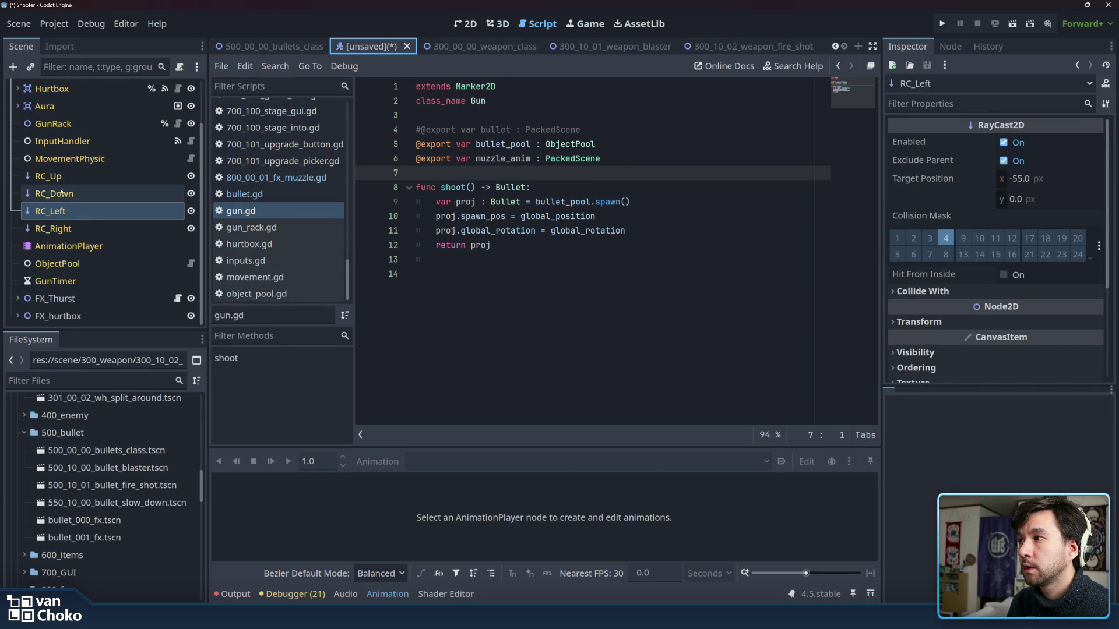
click(492, 187)
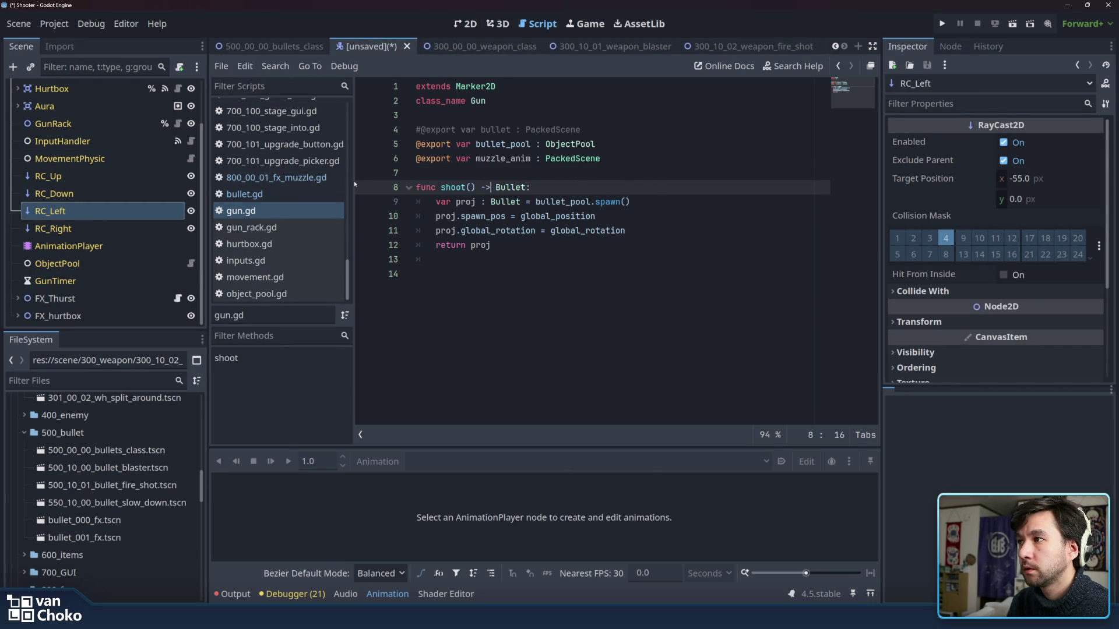
scroll(99, 204, up, 3)
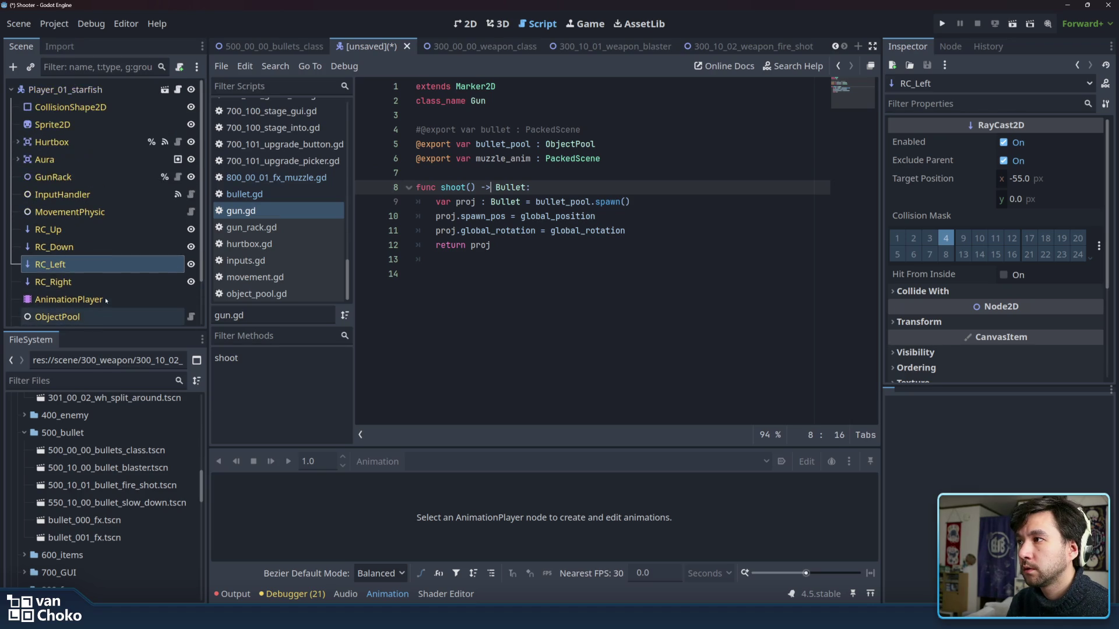
click(74, 177)
click(74, 160)
click(50, 160)
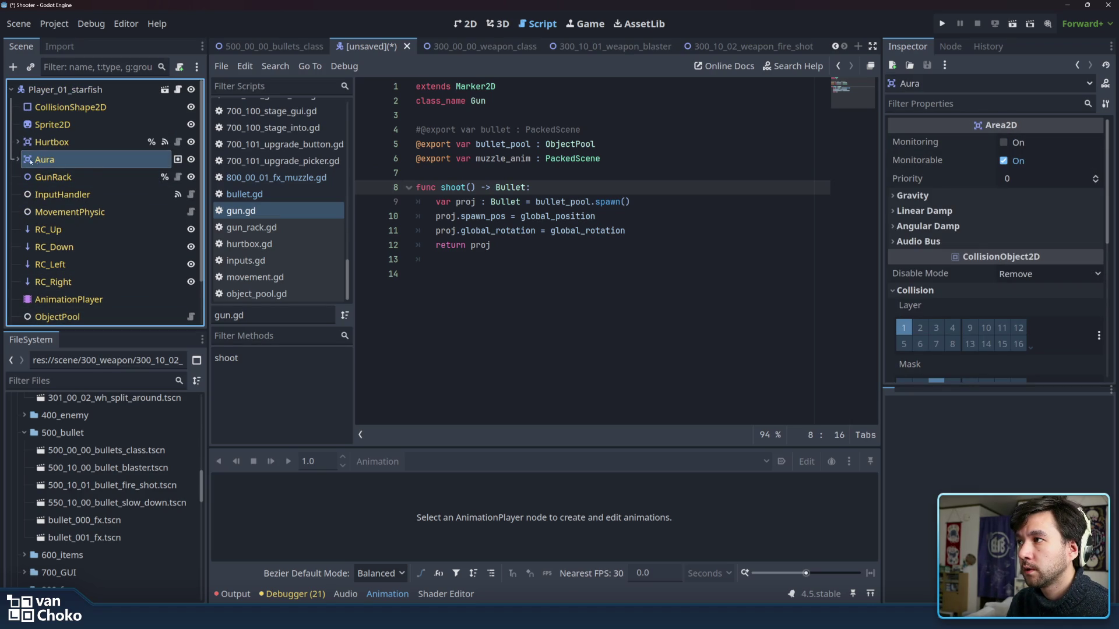
click(49, 177)
key(ctrl+a)
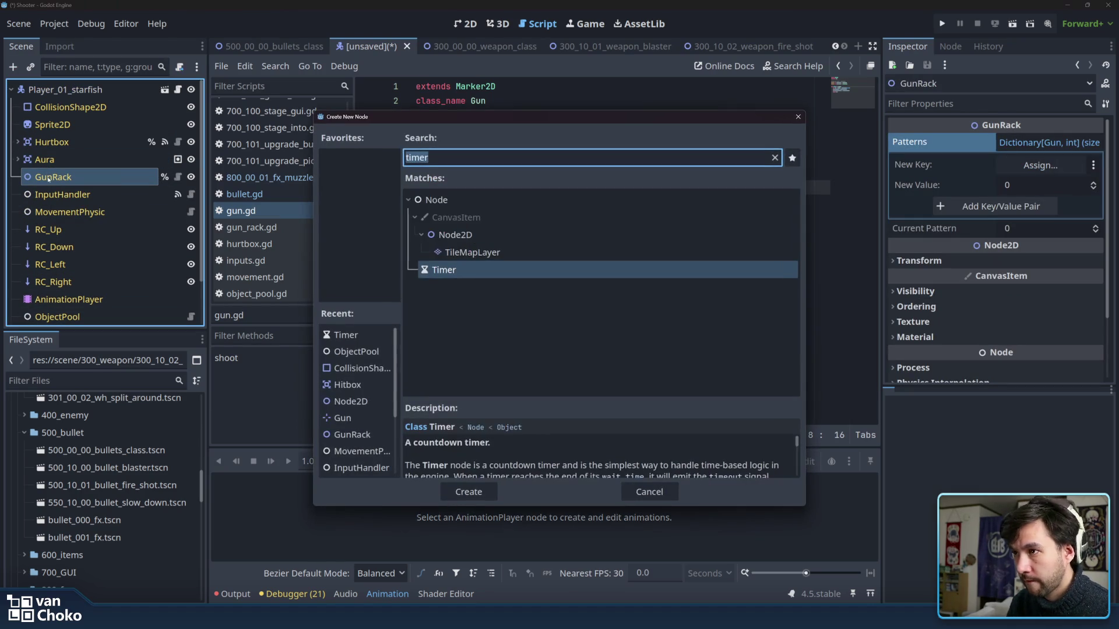
text(gun)
key(Return)
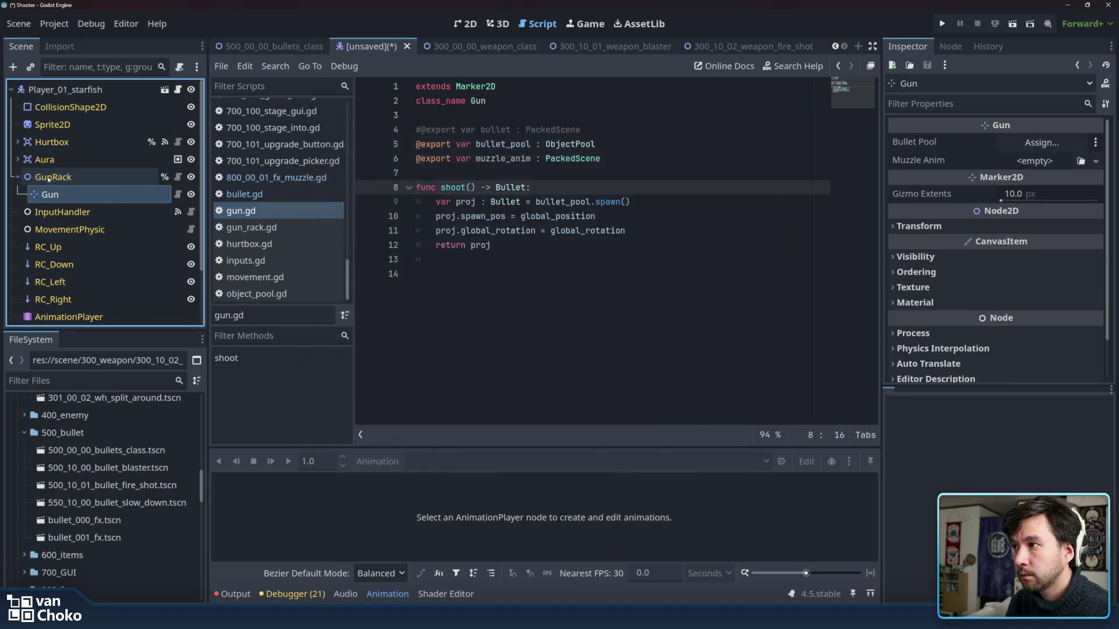
In the 2D view, move the Gun node 54 px right to the ship's nose
click(465, 23)
drag(586, 222, 484, 255)
click(67, 175)
click(50, 194)
key(w)
drag(390, 252, 572, 252)
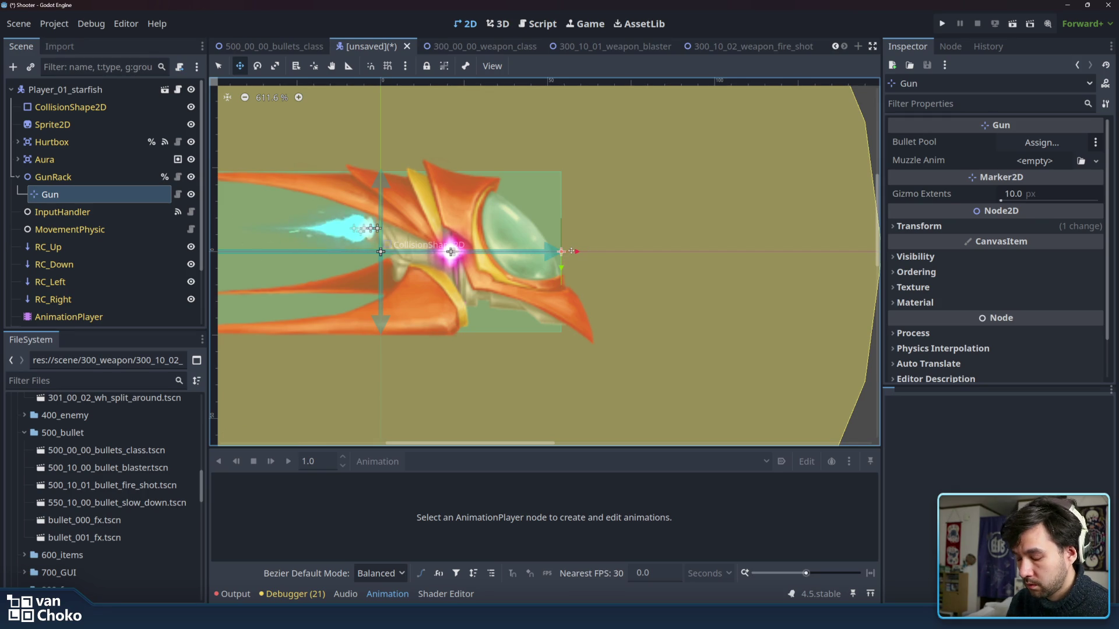
Add a second gun, Gun2, under GunRack and move it 54 px right to the nose
click(105, 178)
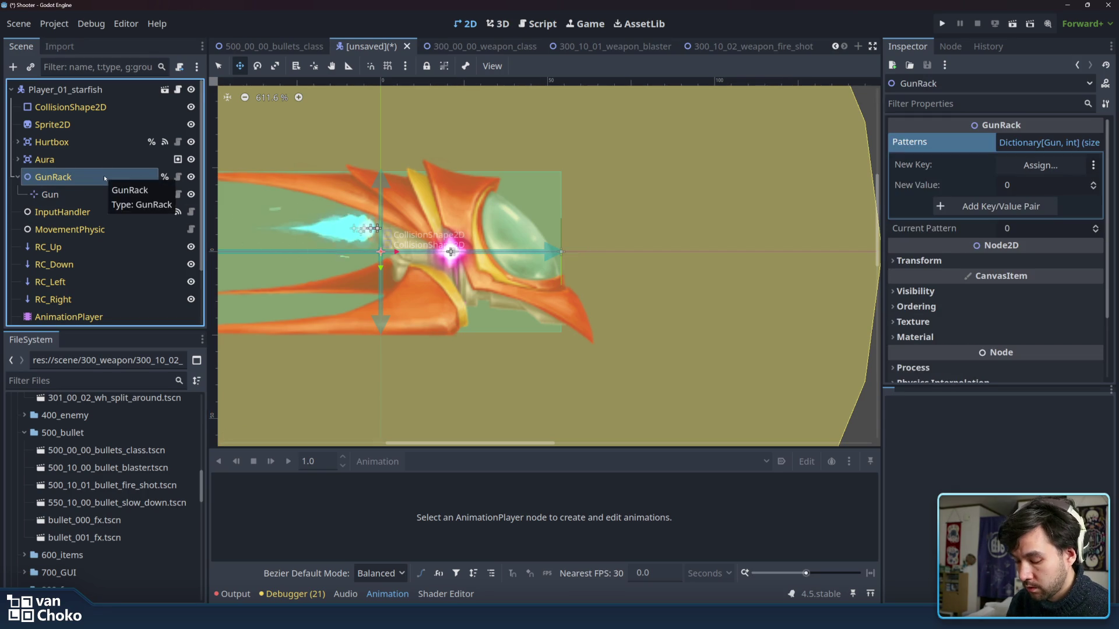
key(ctrl+a)
text(gun)
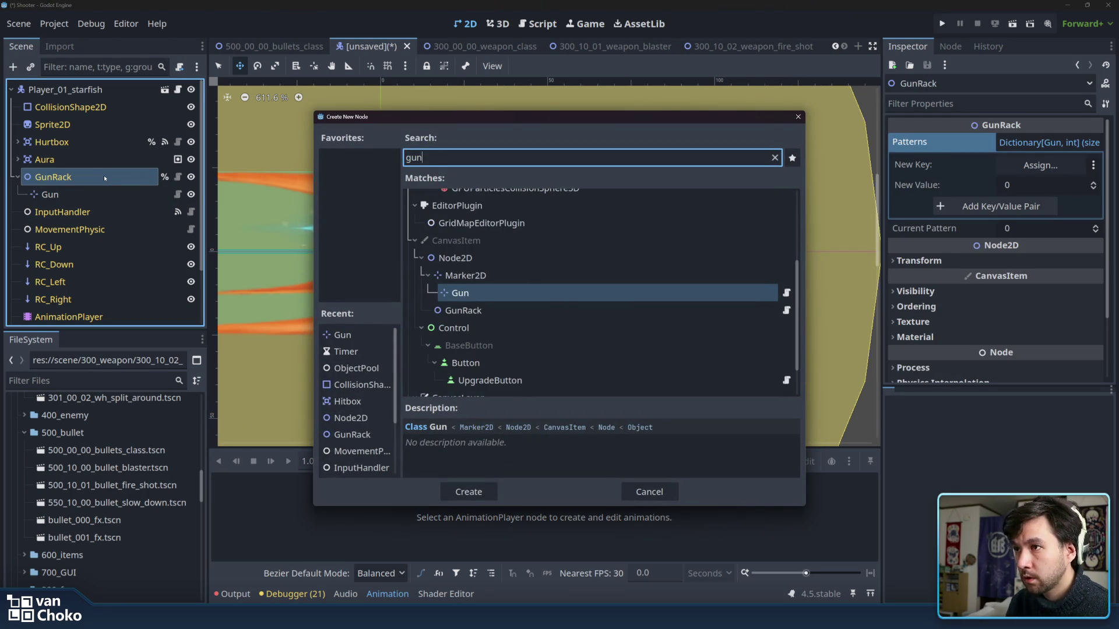
key(Return)
mouse_move(395, 252)
mouse_down()
mouse_move(576, 251)
mouse_move(559, 291)
mouse_move(577, 279)
mouse_up()
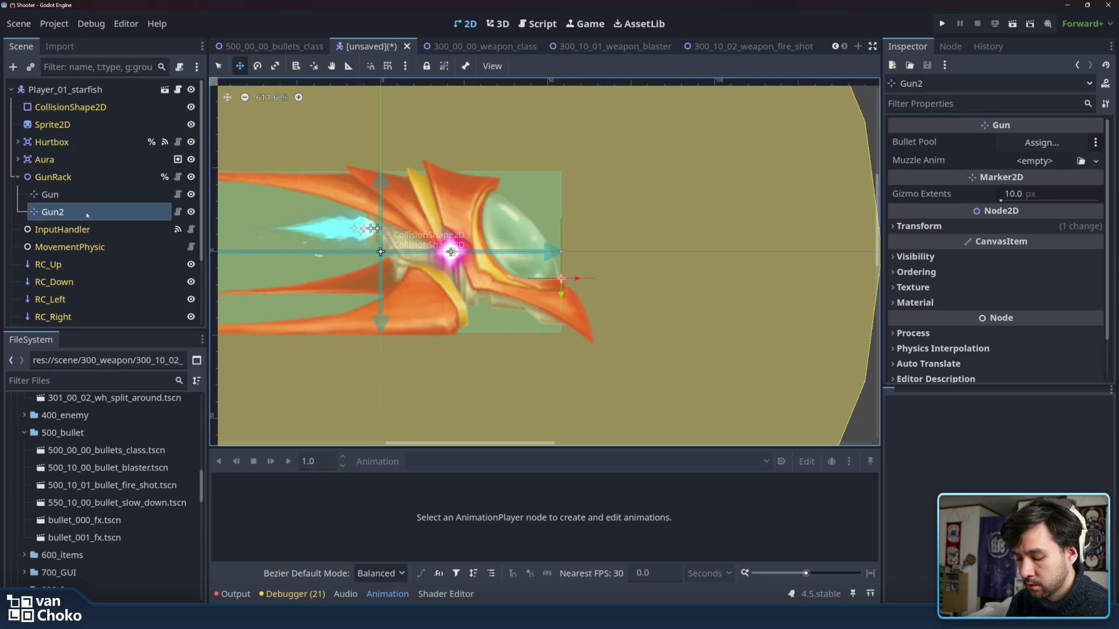
Assign the ObjectPool node as Gun2's Bullet Pool
click(1041, 142)
click(519, 197)
click(518, 491)
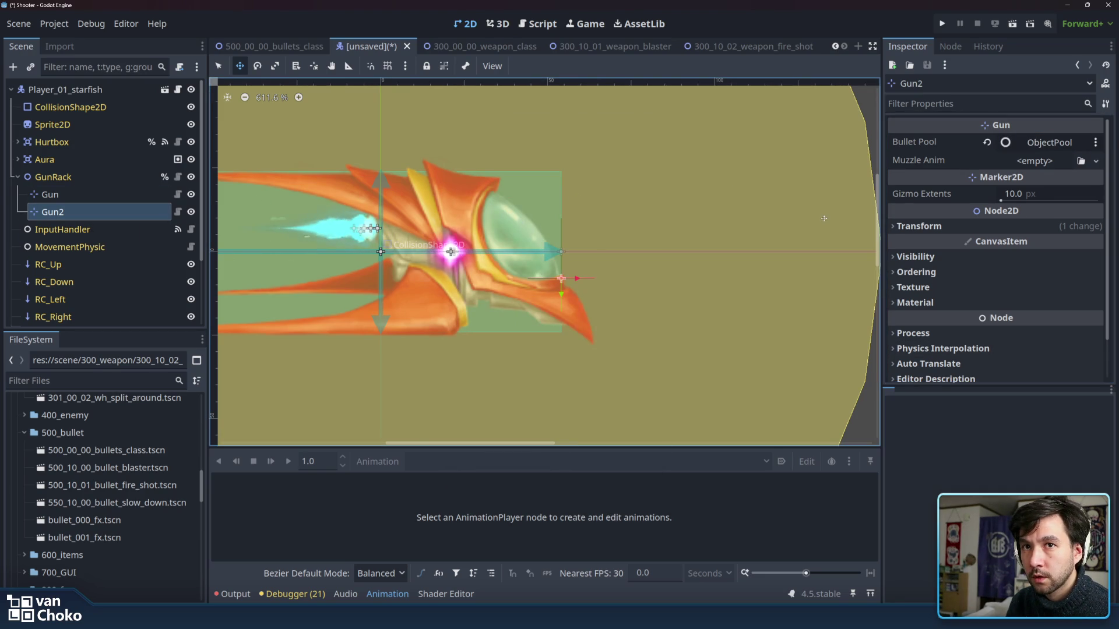
Load the muzzle flash scene from scene/800_fx as Gun2's Muzzle Anim
click(1081, 160)
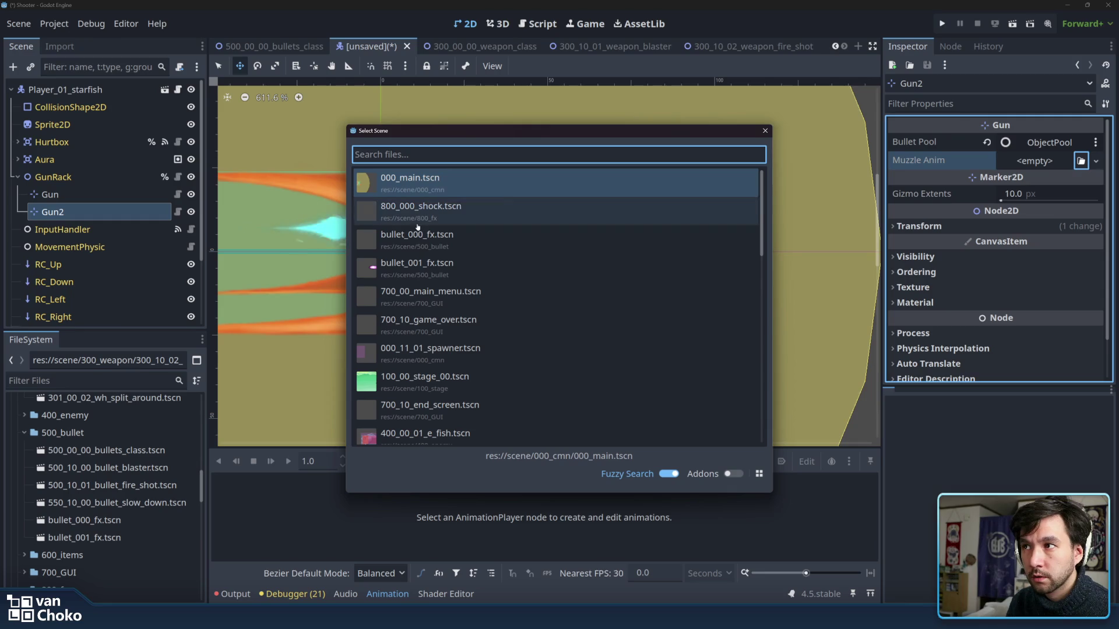
click(765, 130)
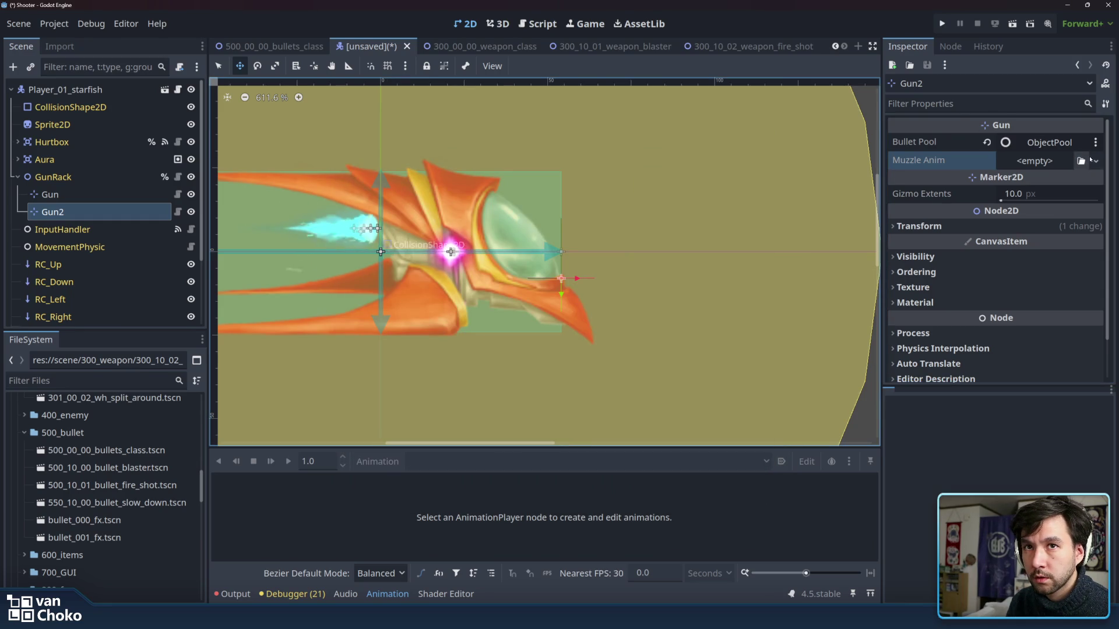
click(1095, 161)
click(1055, 234)
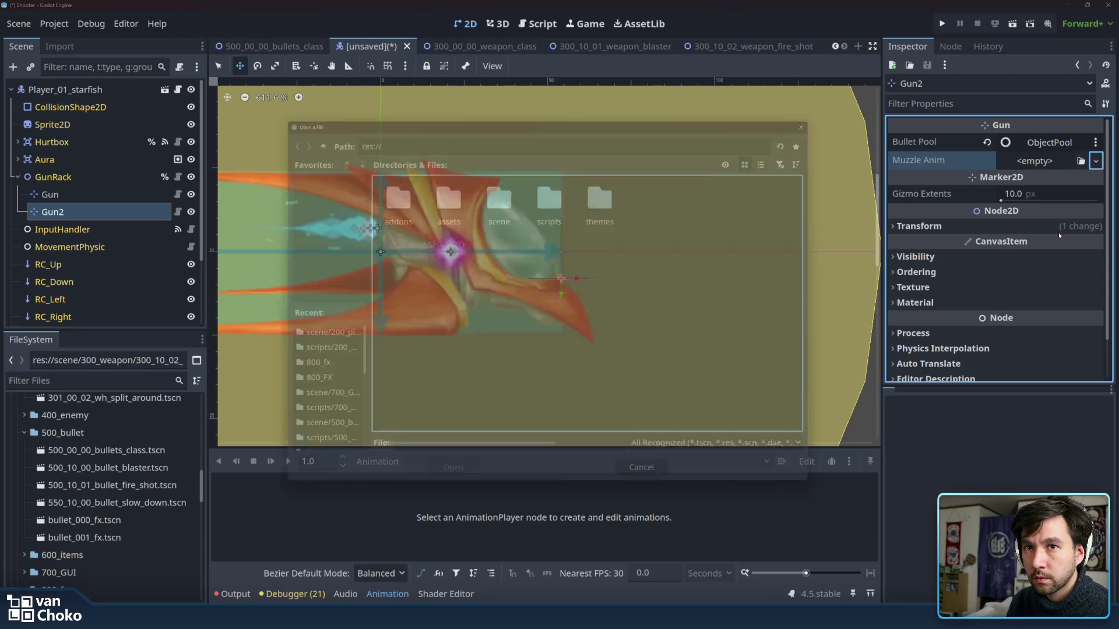
double_click(506, 197)
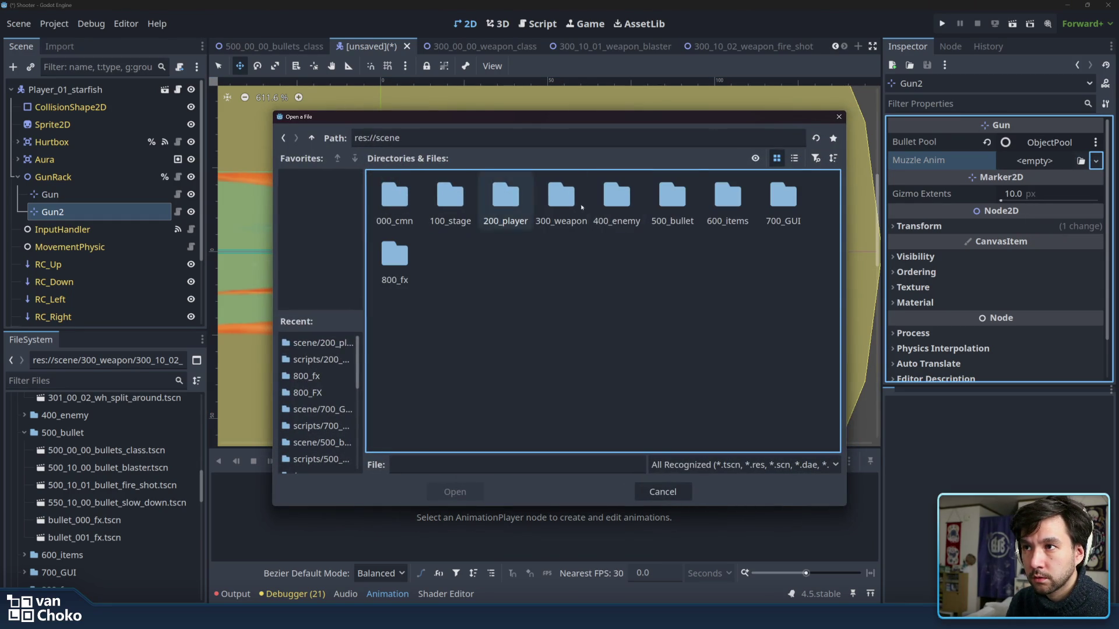
double_click(394, 259)
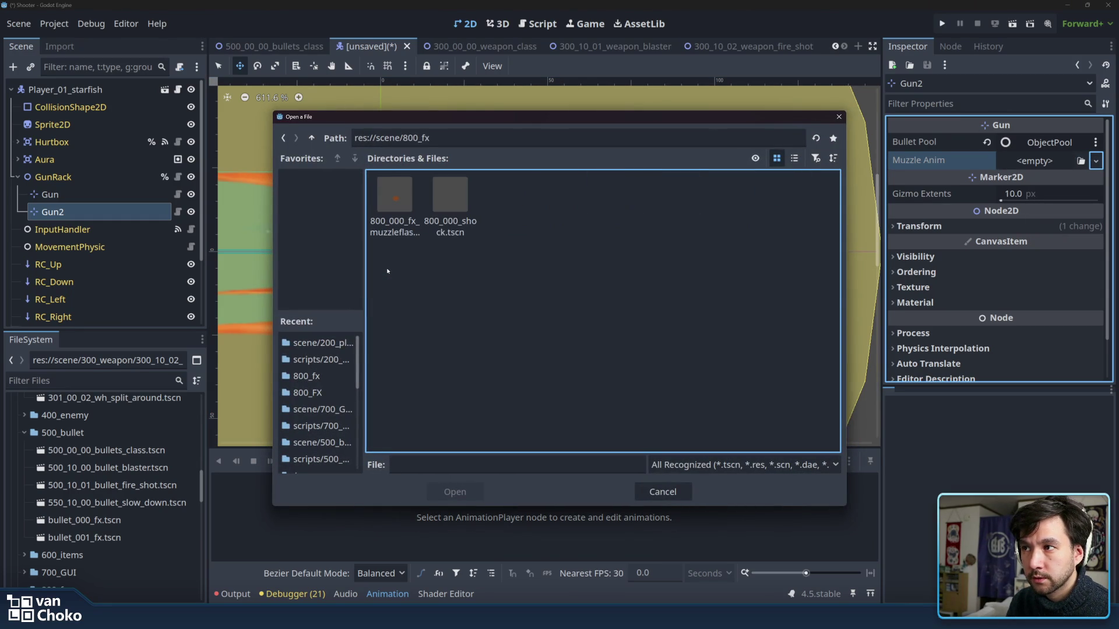
double_click(395, 197)
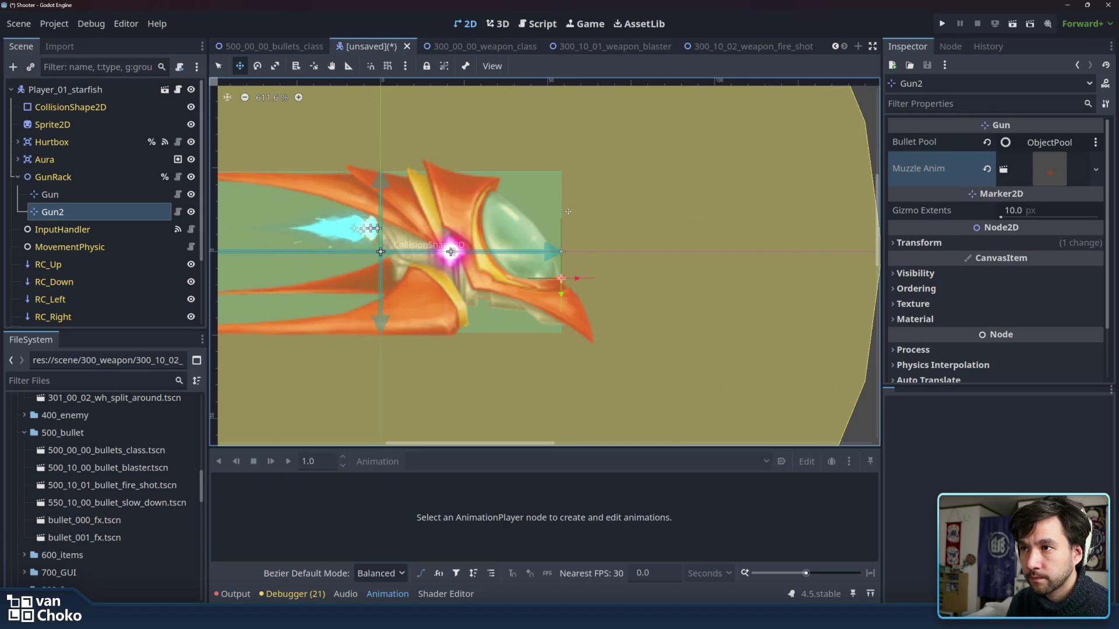
click(73, 195)
click(73, 211)
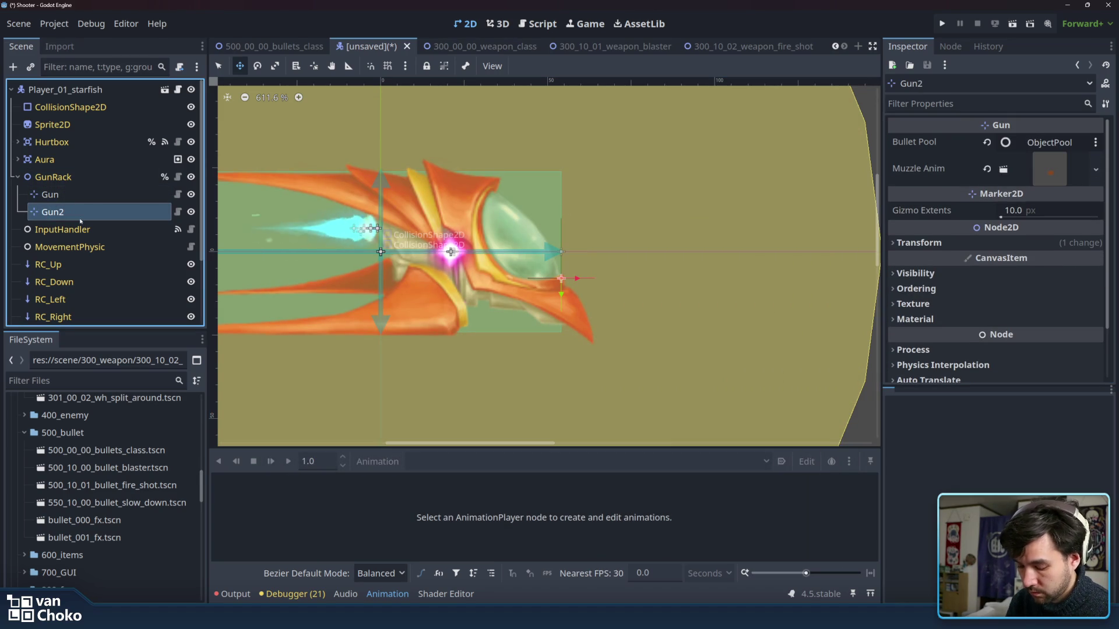
click(115, 195)
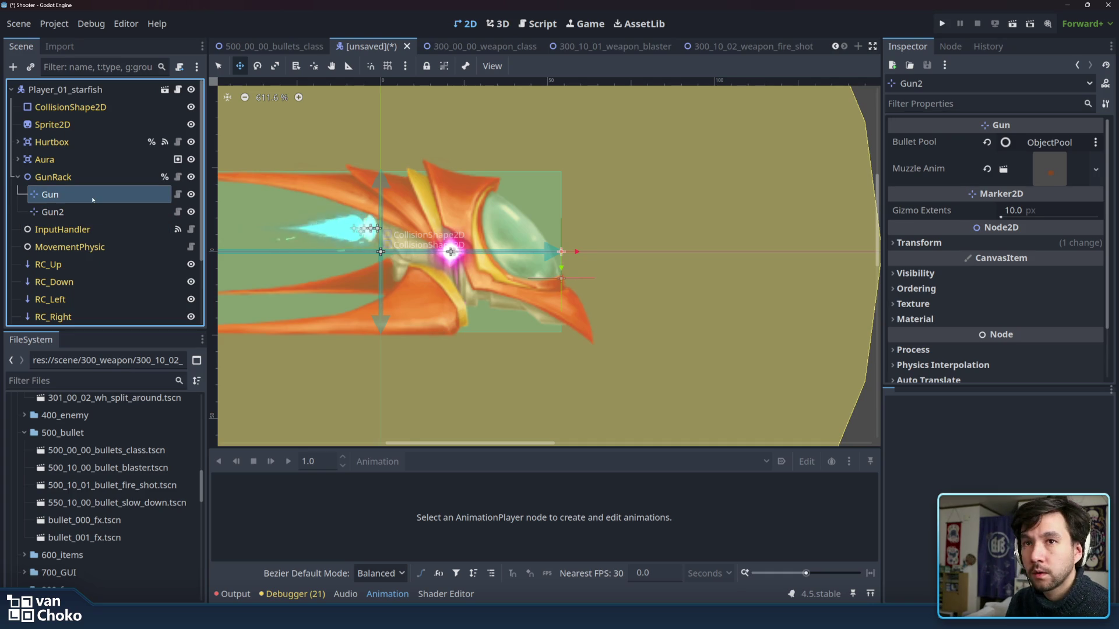
Delete the original Gun node and rename Gun2 to Gun
right_click(113, 191)
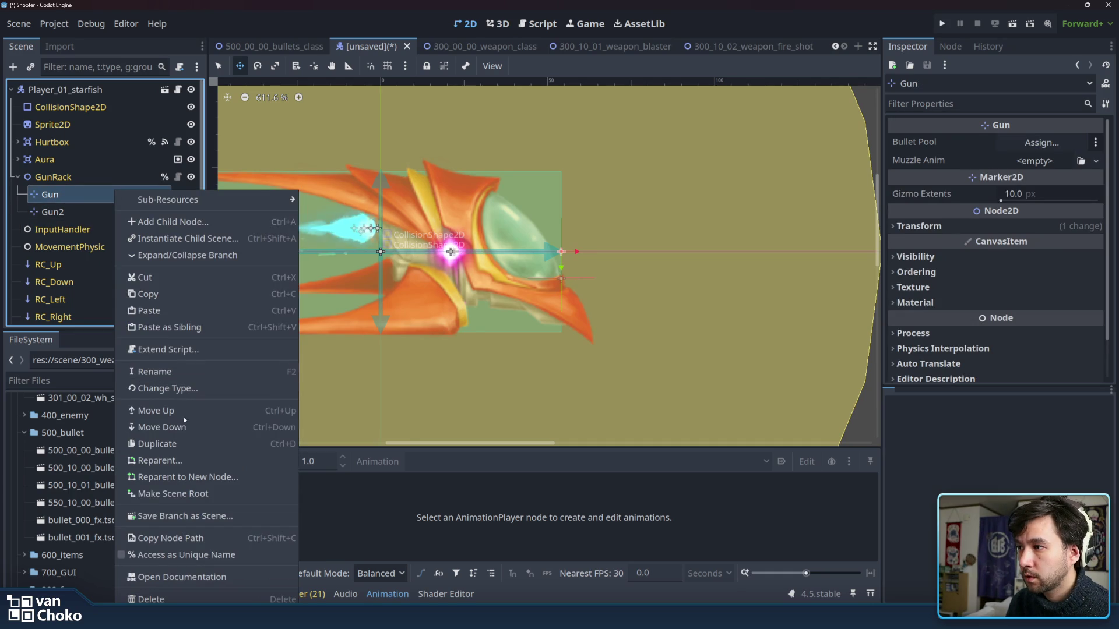
key(Escape)
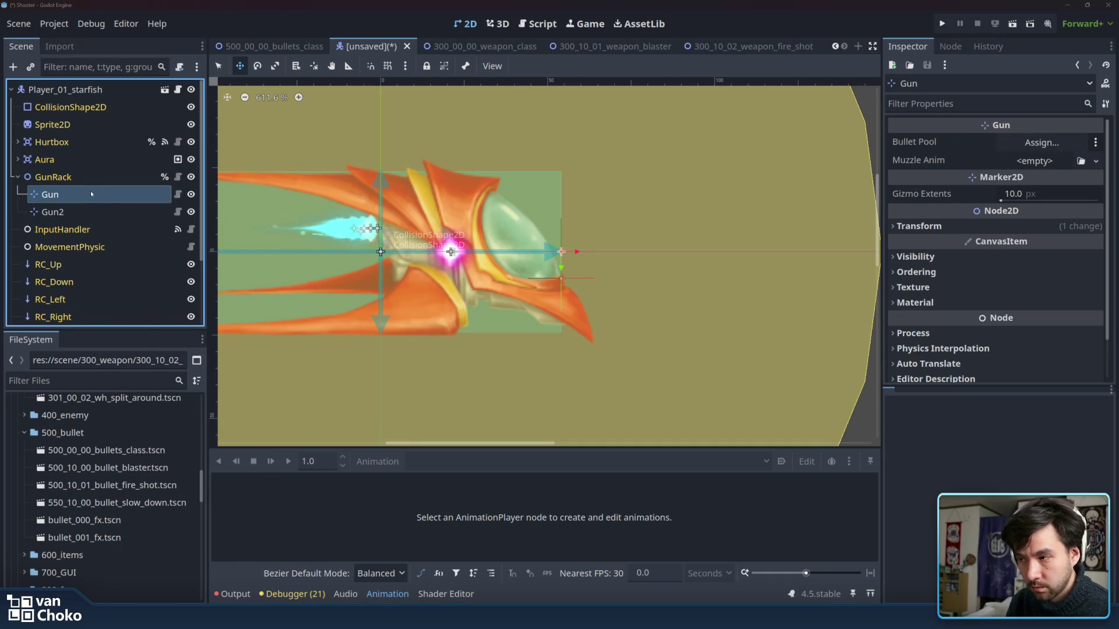
key(Delete)
click(529, 326)
click(97, 194)
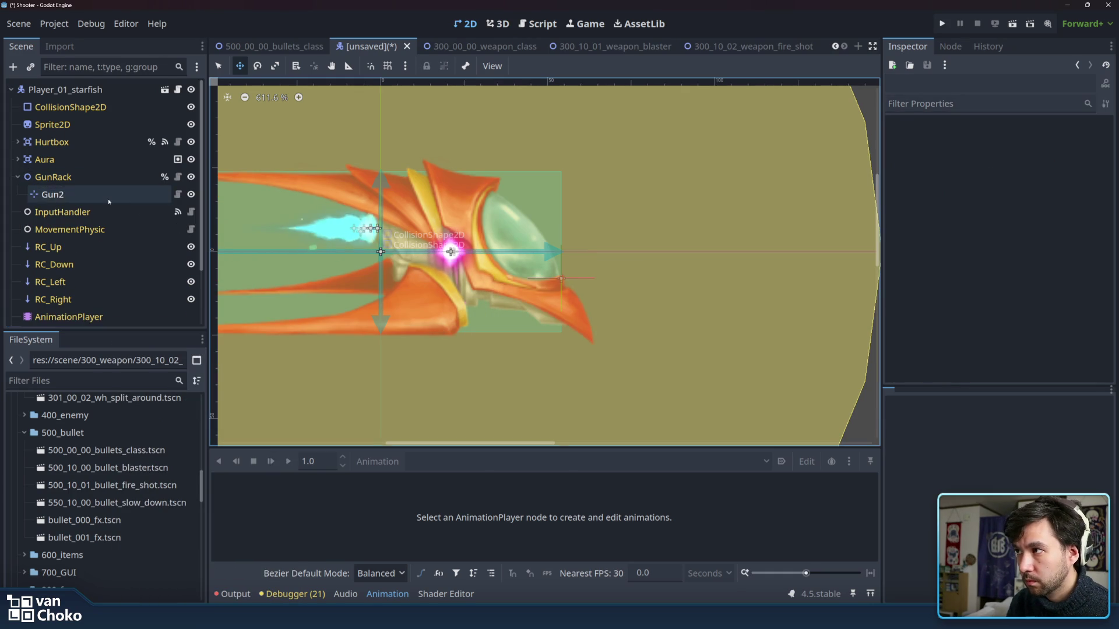
click(98, 194)
key(Escape)
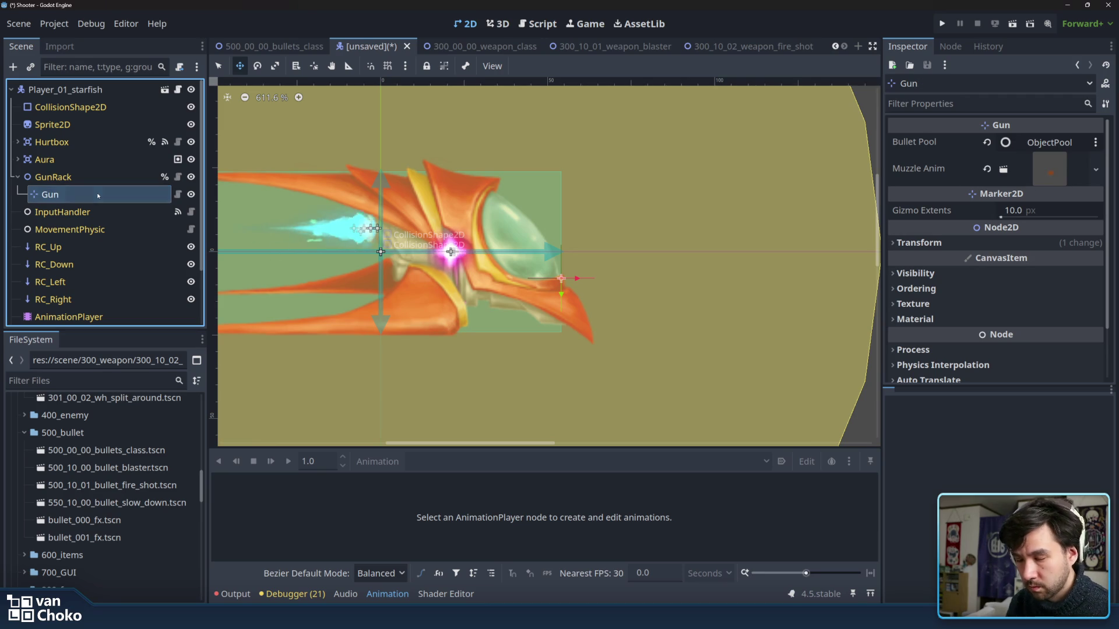
Duplicate Gun until GunRack holds six guns, Gun through Gun6, and check each one
click(90, 182)
click(88, 195)
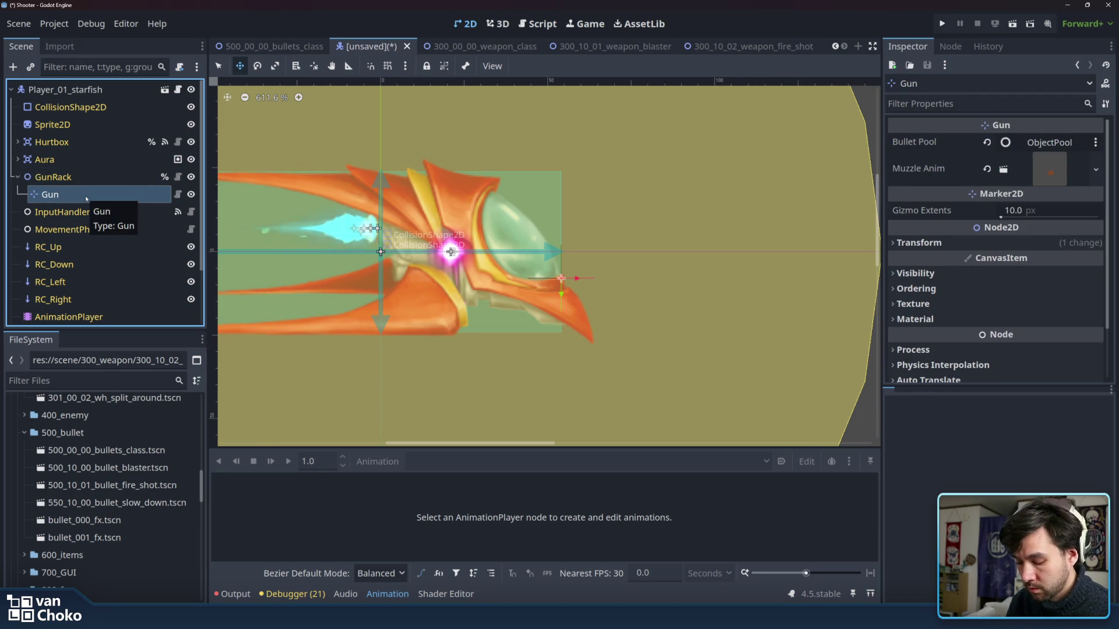
key(ctrl+d)
key(ctrl+d)
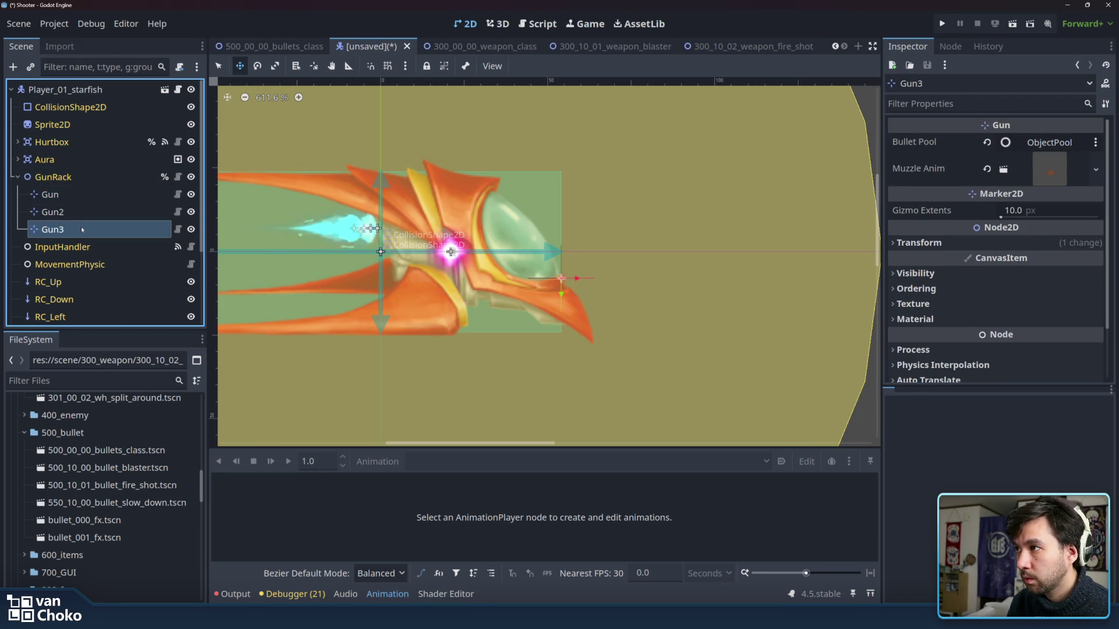
key(ctrl+d)
key(ctrl+d)
key(ctrl+d)
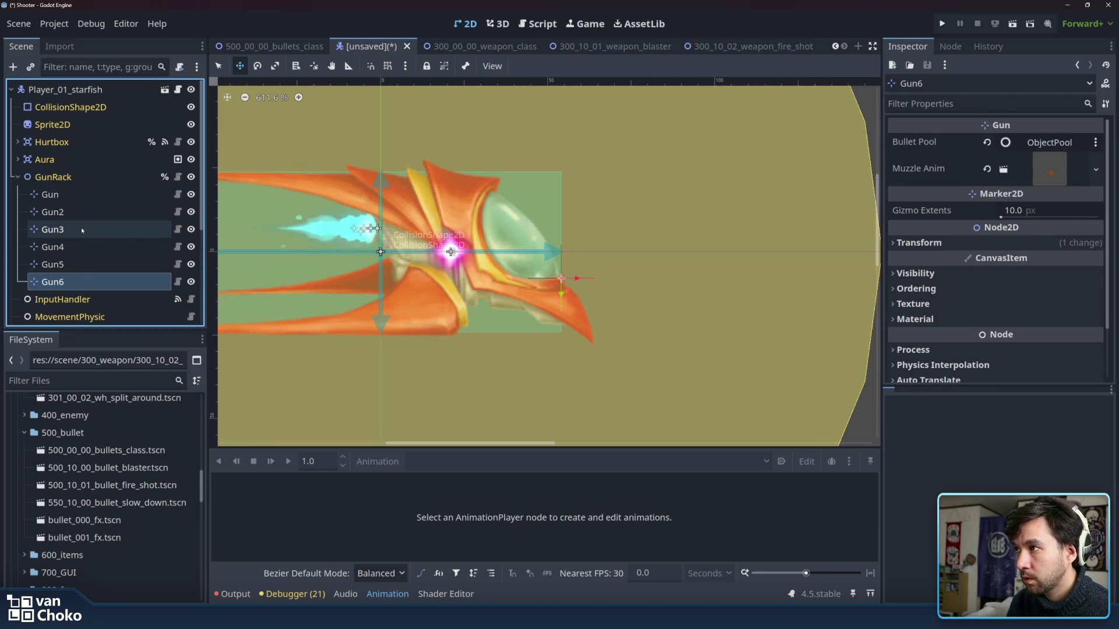
click(81, 229)
click(81, 213)
click(69, 213)
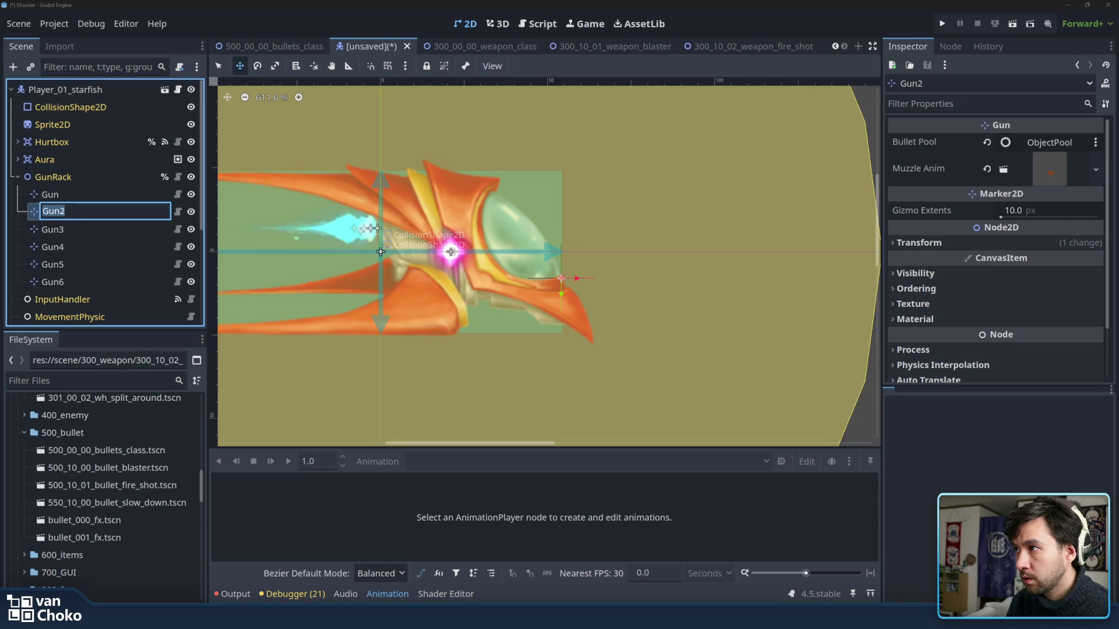
key(Escape)
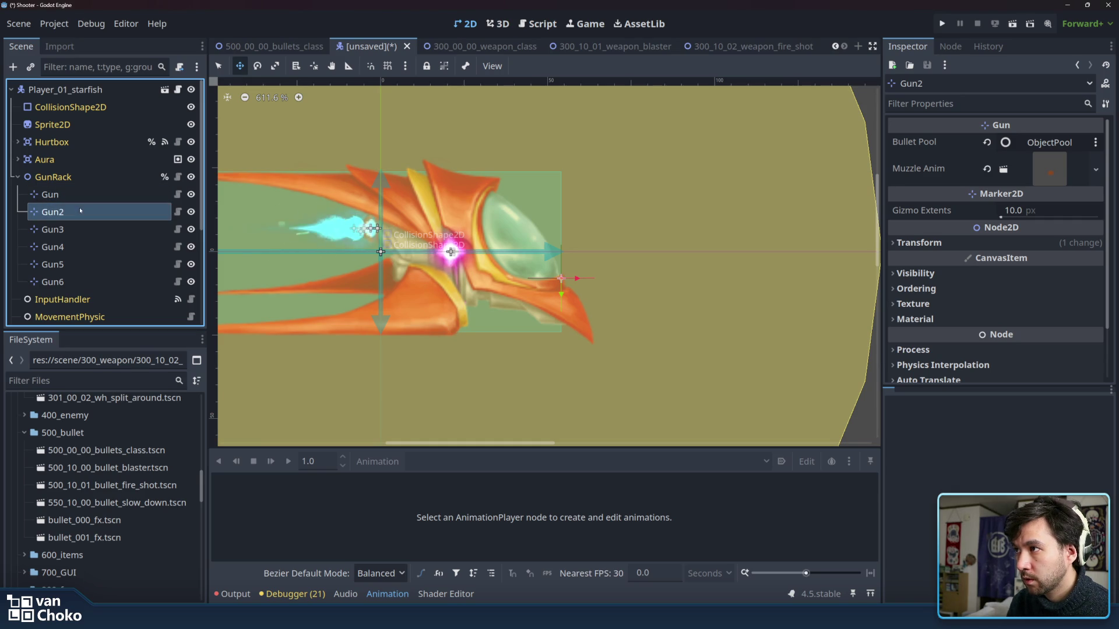
click(82, 229)
click(82, 251)
click(82, 264)
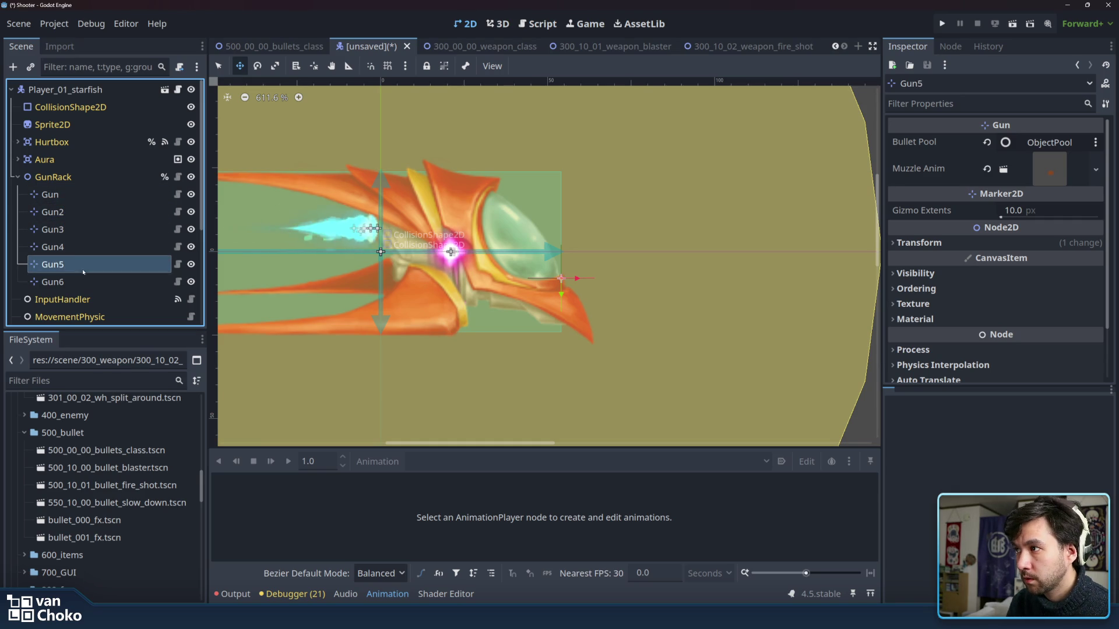
click(82, 281)
Review GunRack's pattern settings in the Inspector
click(76, 177)
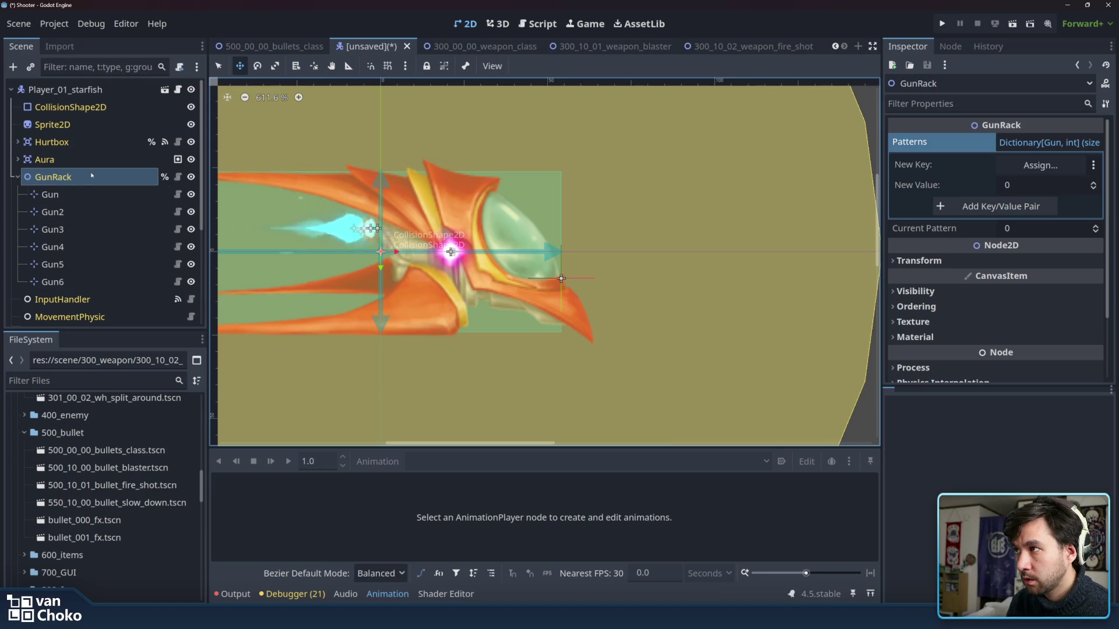
scroll(95, 216, down, 1)
scroll(94, 216, down, 2)
scroll(95, 215, up, 3)
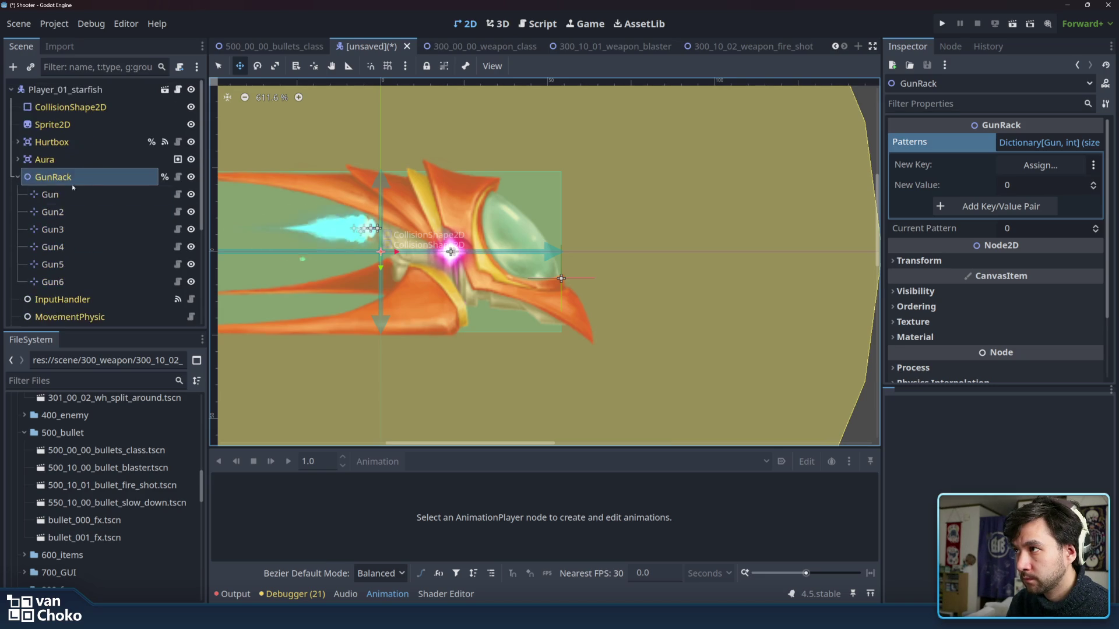
click(101, 177)
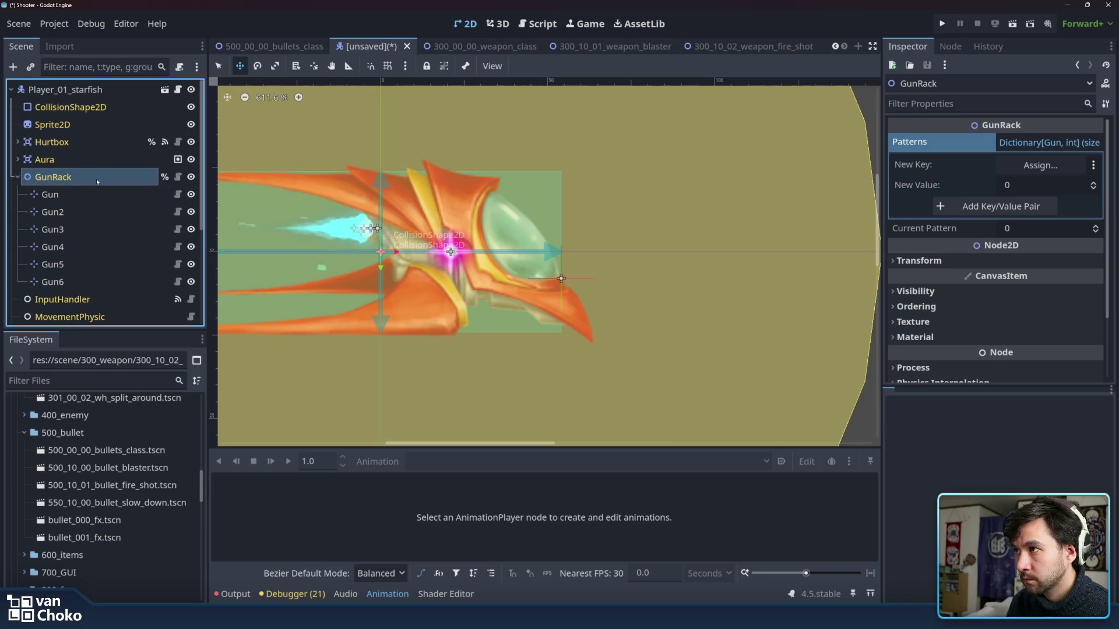
Move the Gun and Gun3 markers upward above the muzzle in the 2D view
click(561, 278)
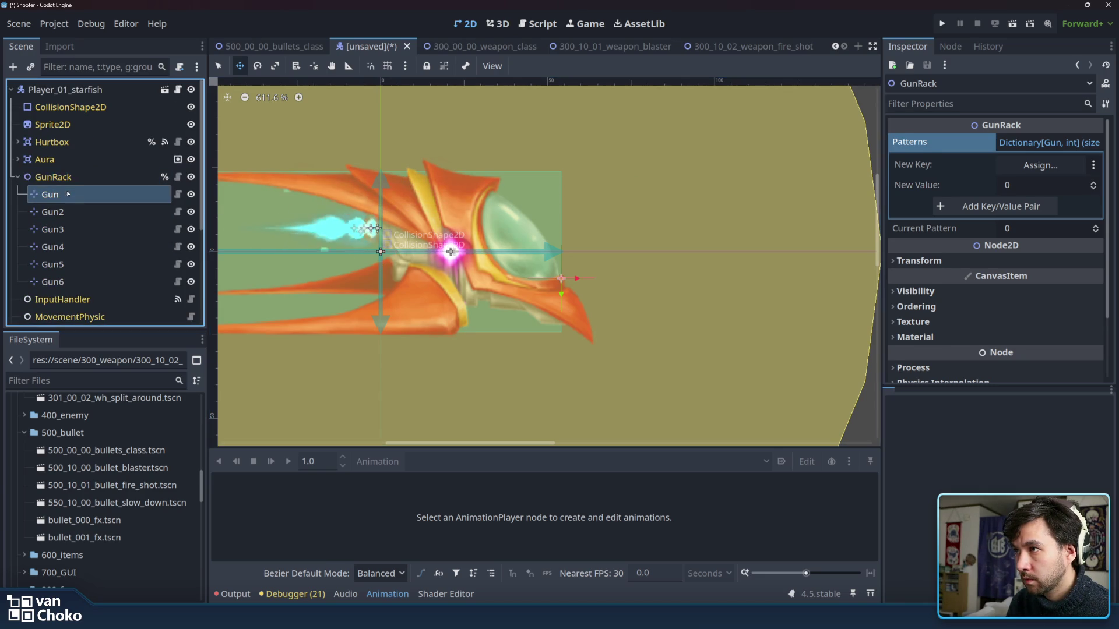
drag(561, 294, 561, 267)
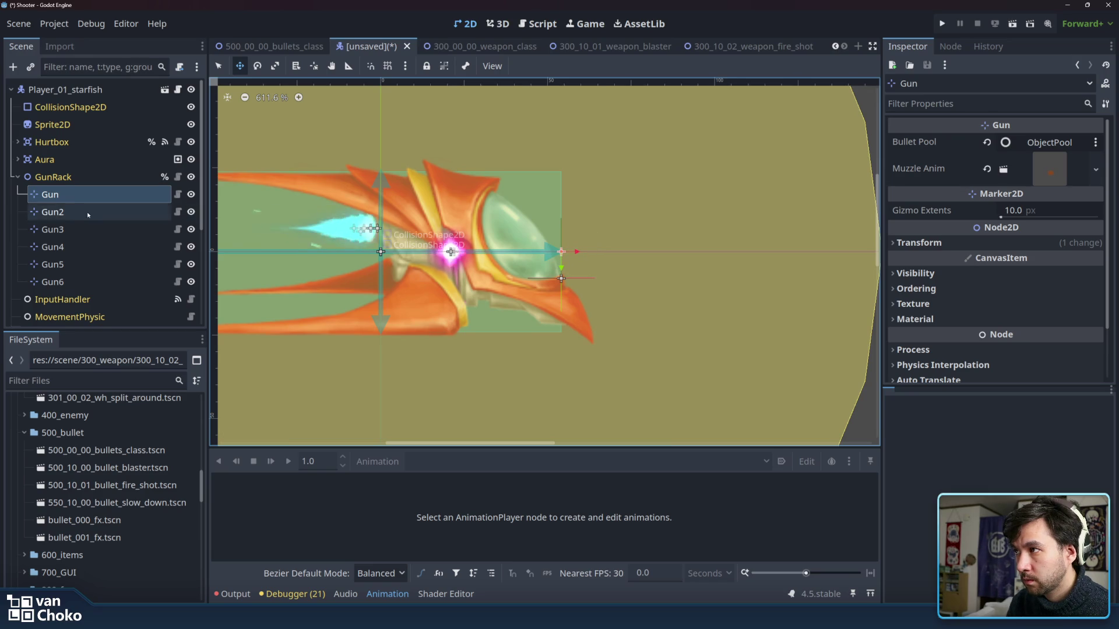
click(96, 229)
drag(561, 293, 564, 238)
Move Gun4 slightly up and Gun6 well above the muzzle in the 2D view
click(140, 249)
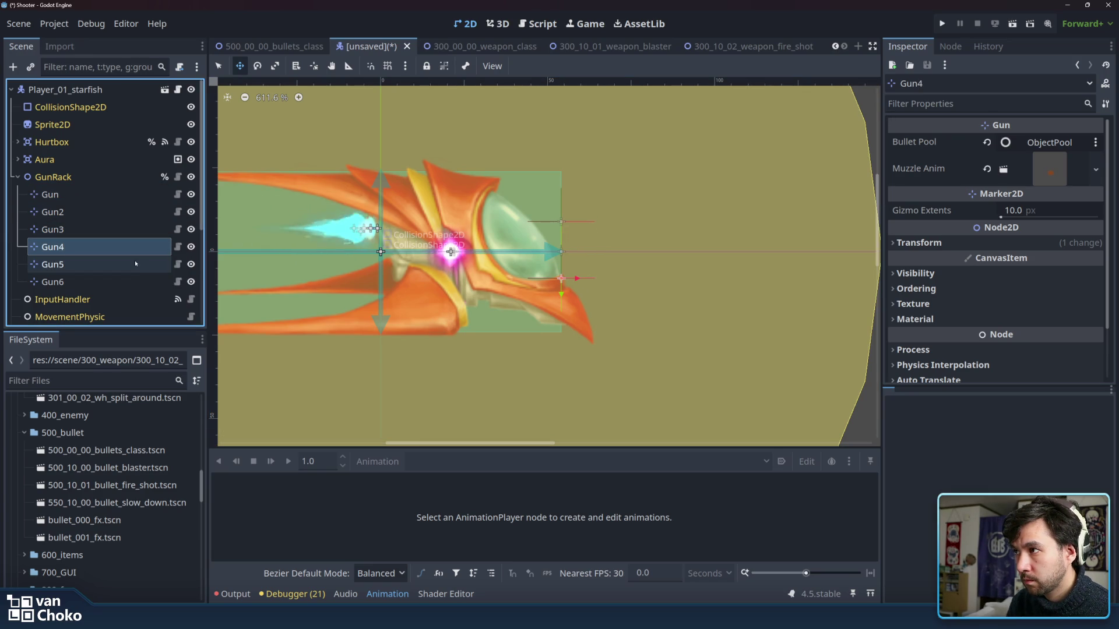
drag(561, 285, 561, 267)
click(76, 263)
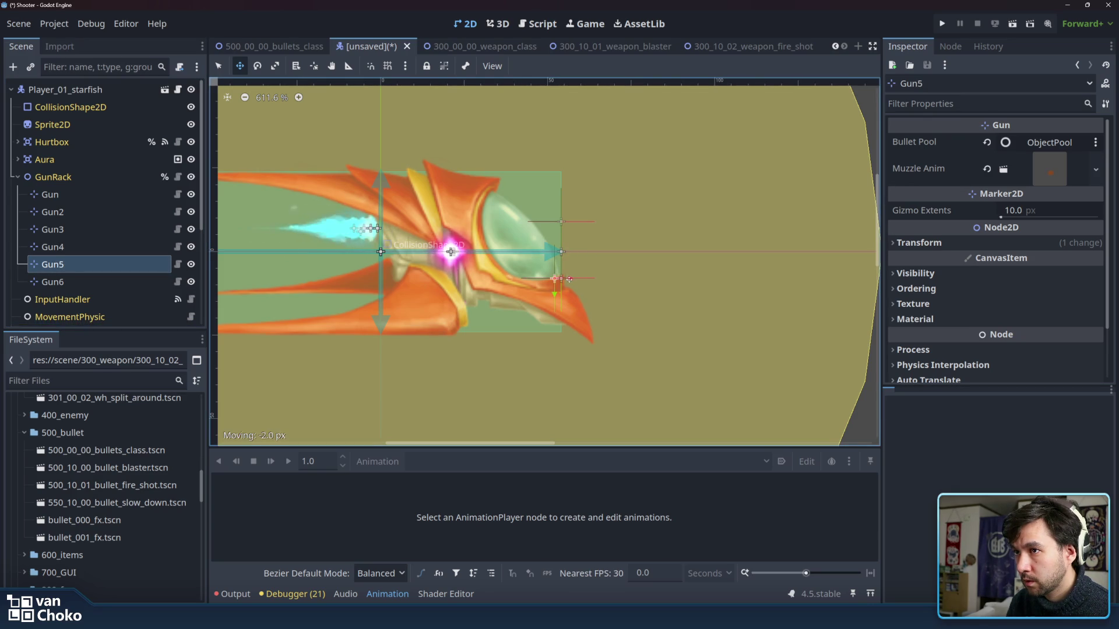
click(140, 281)
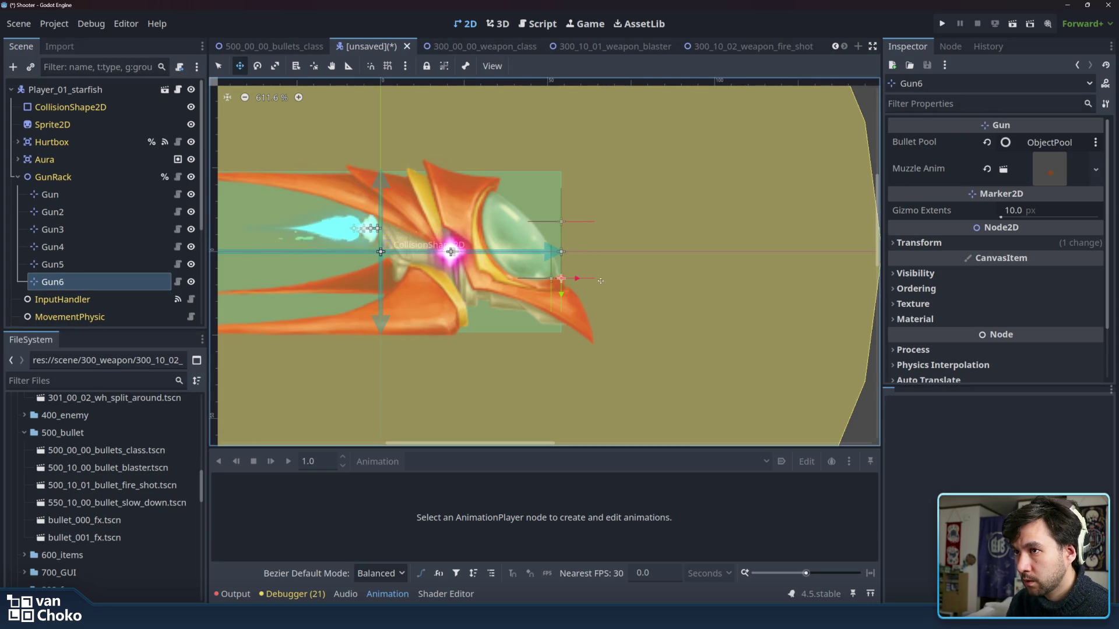
drag(560, 295, 567, 222)
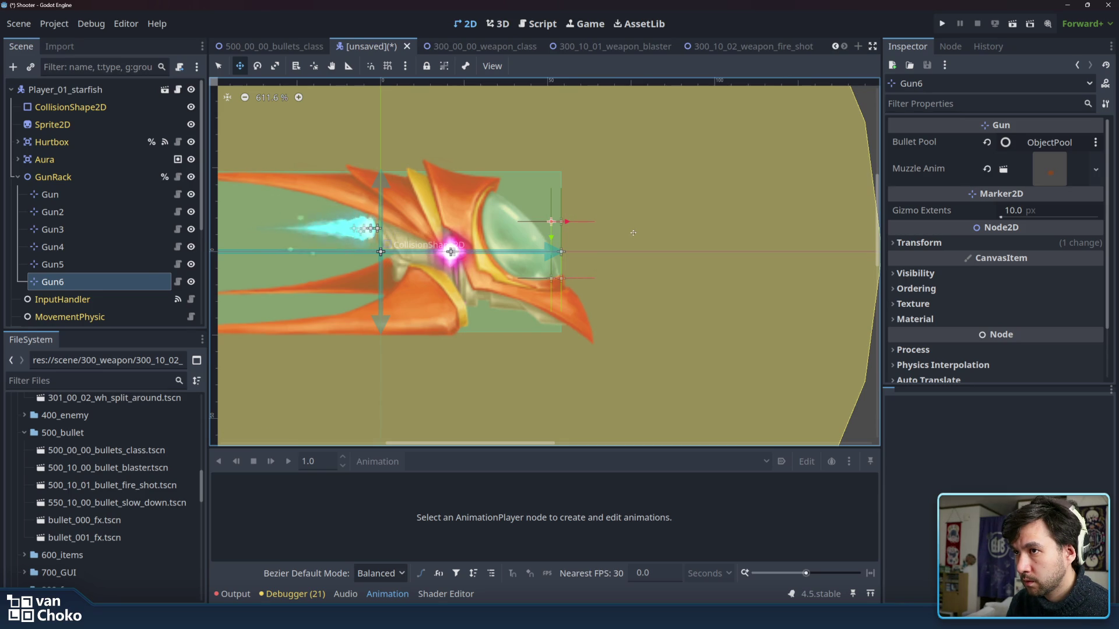
Open gun.gd, the script attached to the Gun node
drag(634, 247, 623, 250)
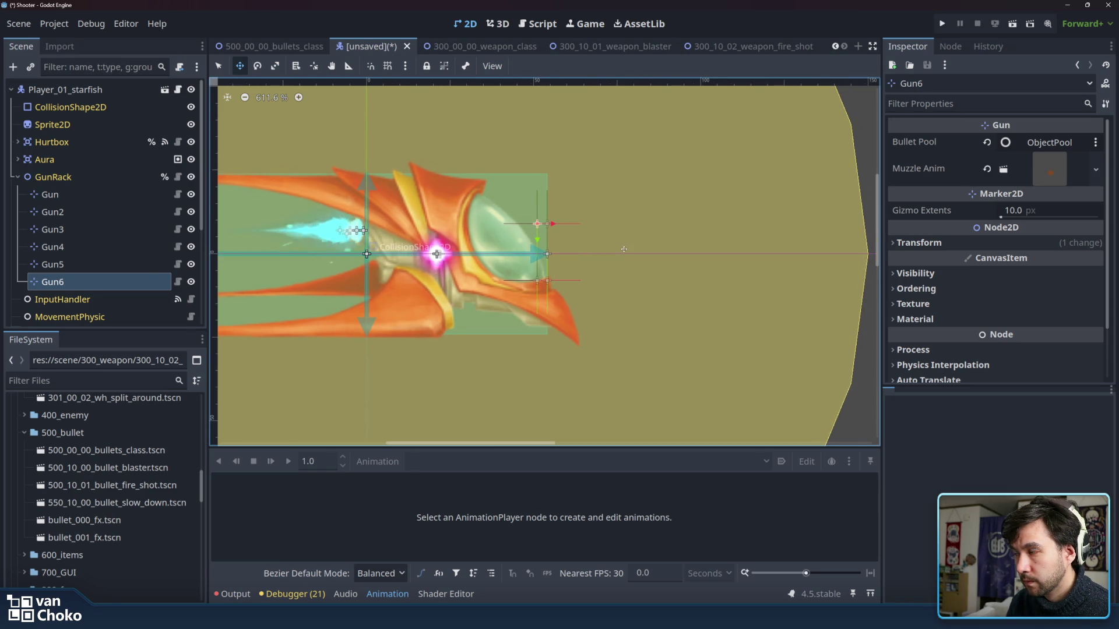
click(81, 197)
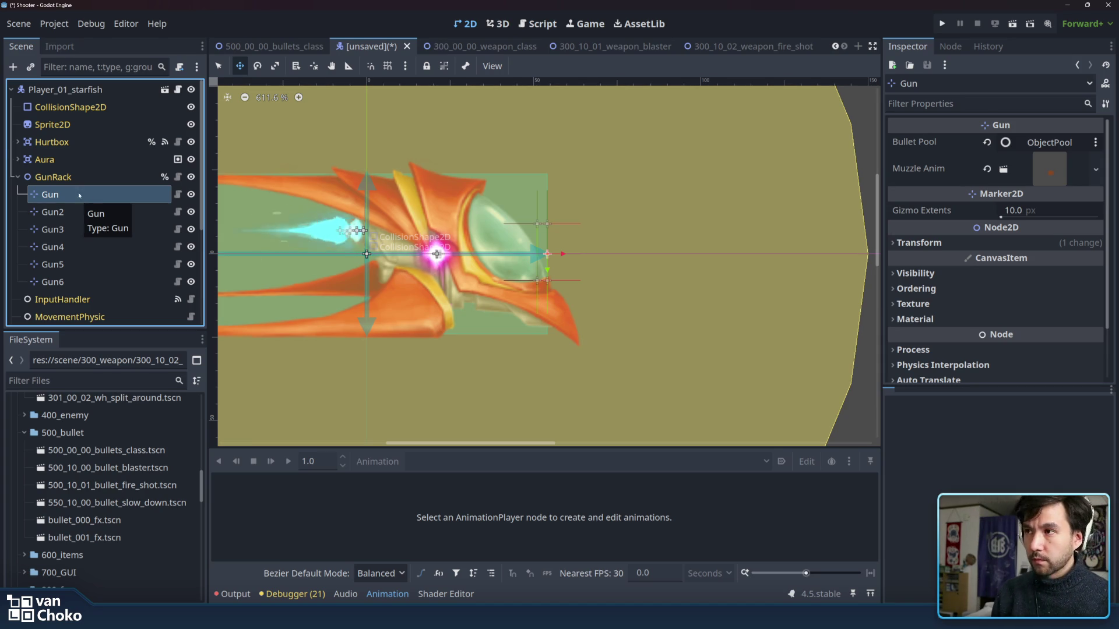
click(178, 194)
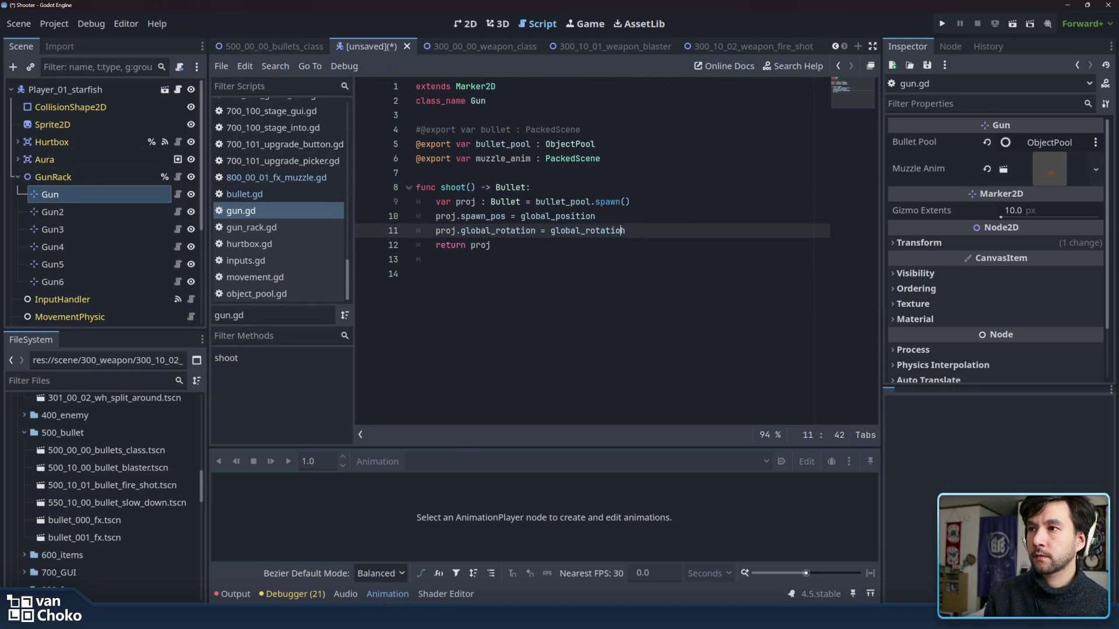
After the rotation line in shoot(), draft an 'if muzzle_anim:' block referencing muzzle_anim
key(Return)
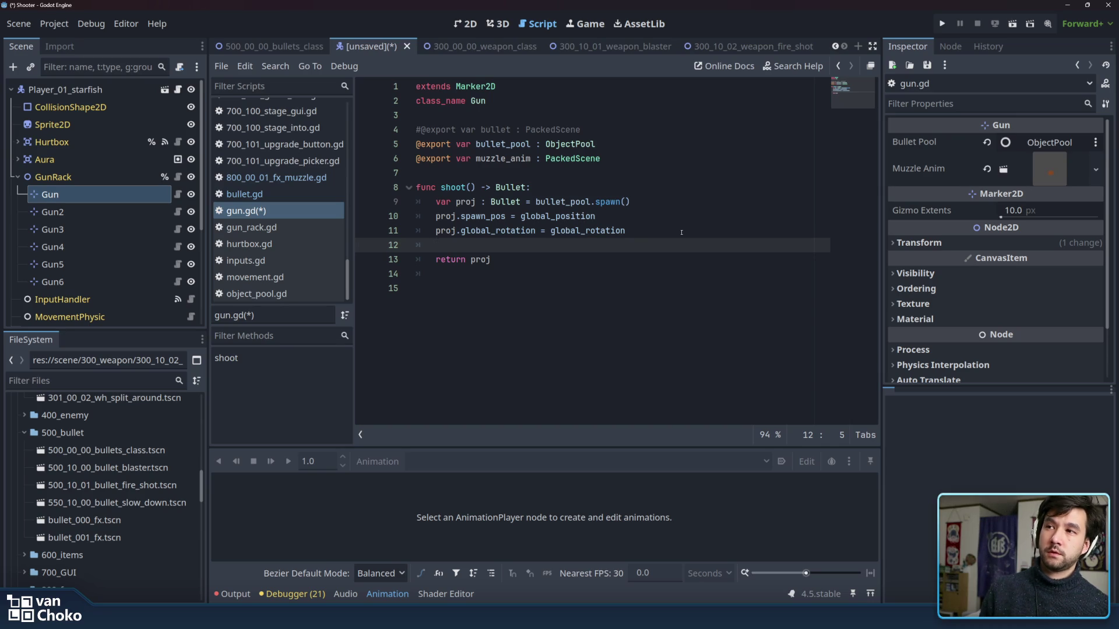
text(if mu)
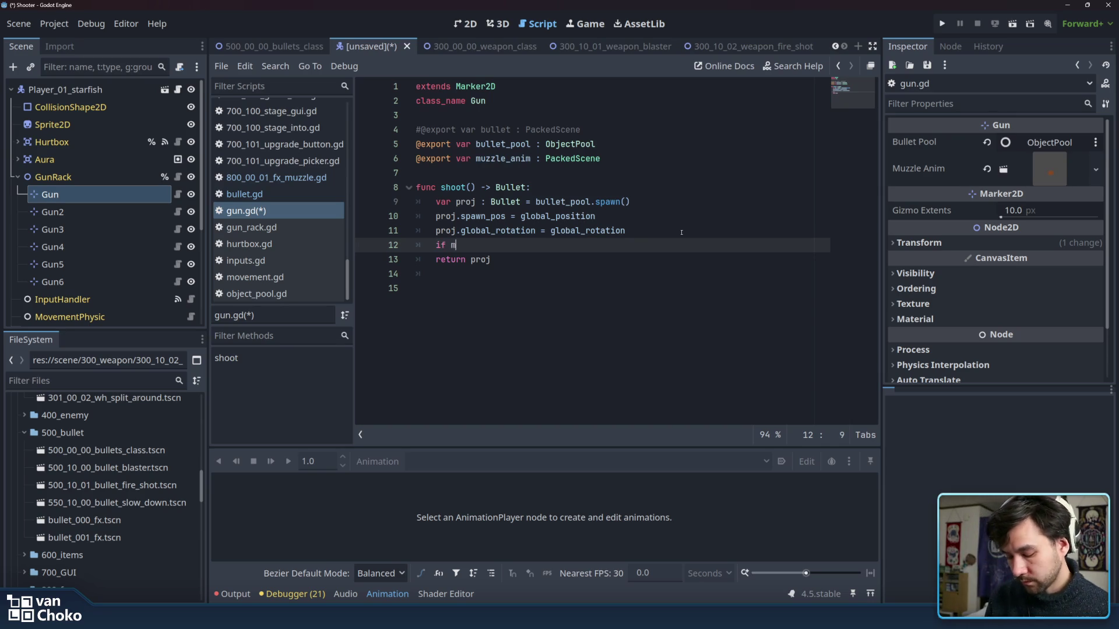
text(zzle)
key(Return)
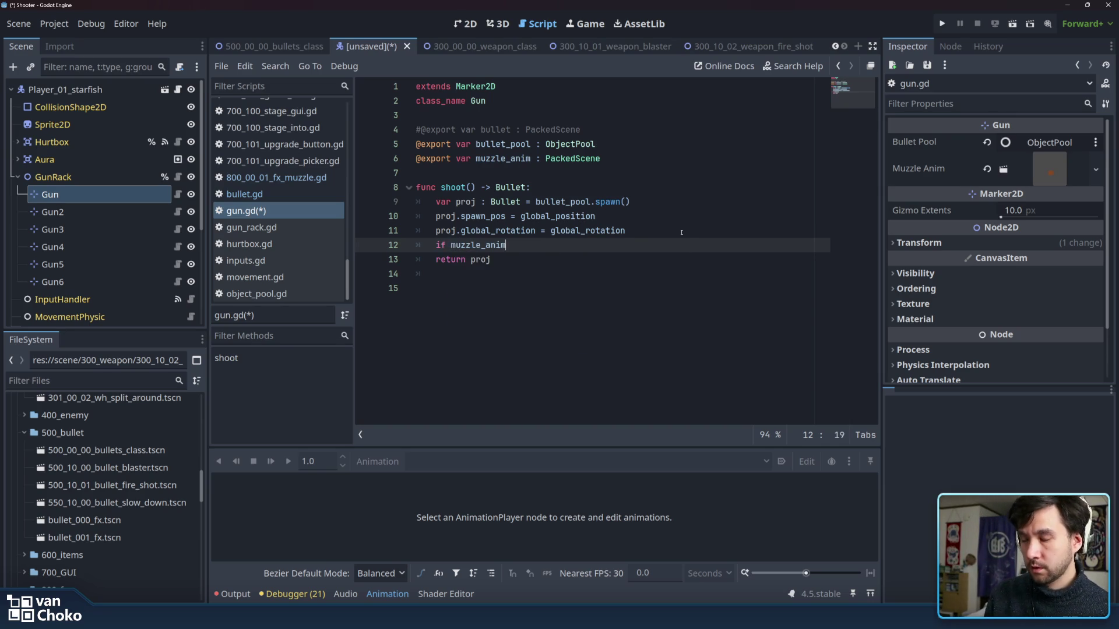
key(Return)
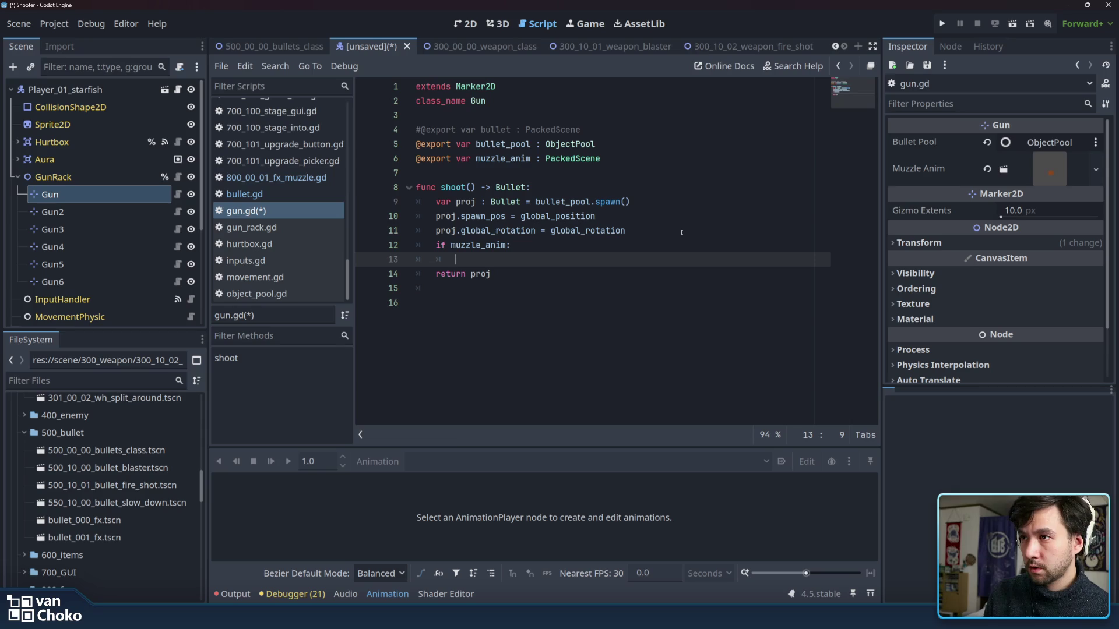
text(mu)
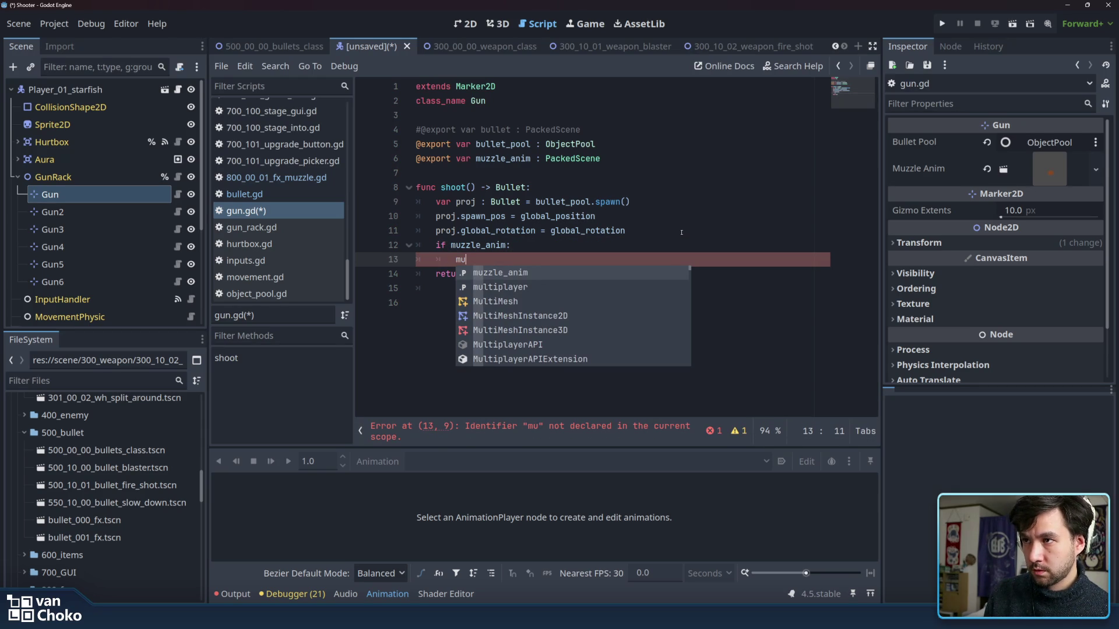
key(BackSpace)
key(BackSpace)
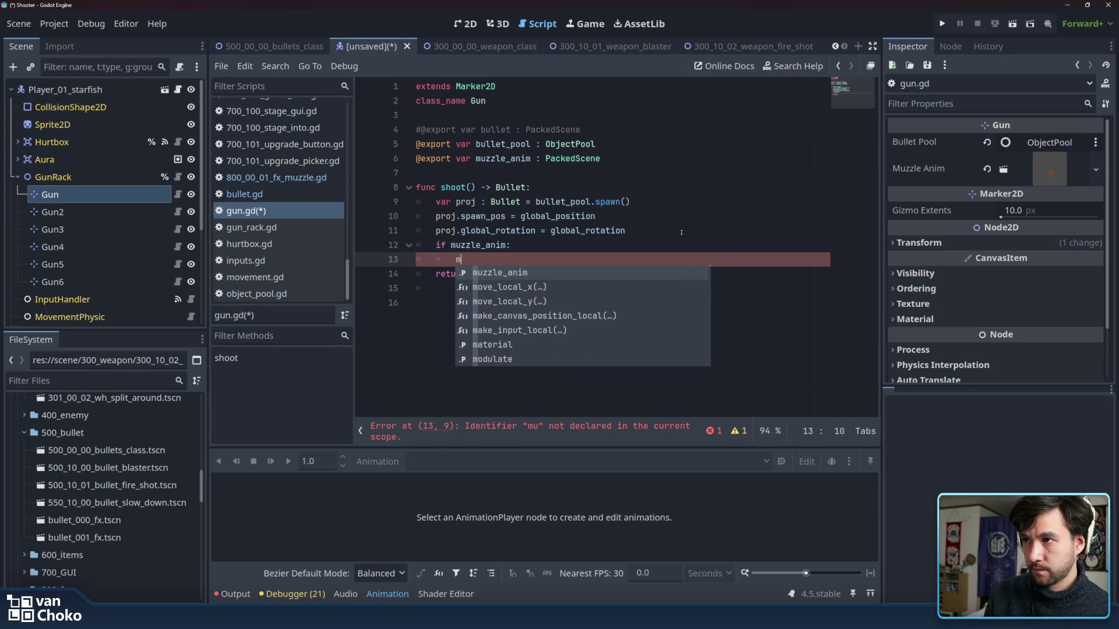
text(muzzle)
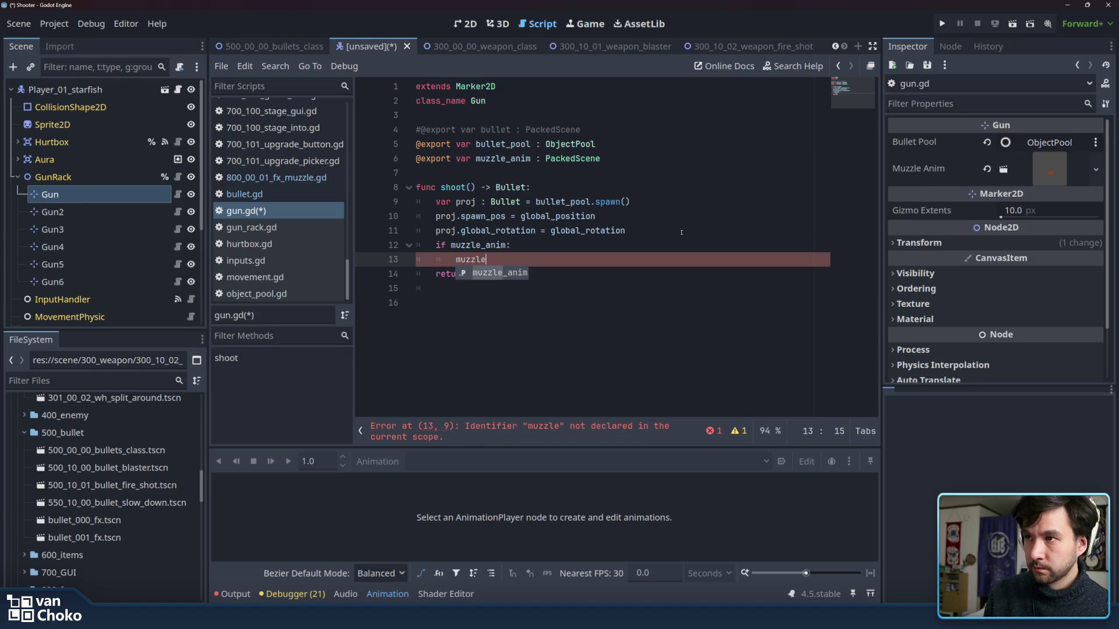
key(Return)
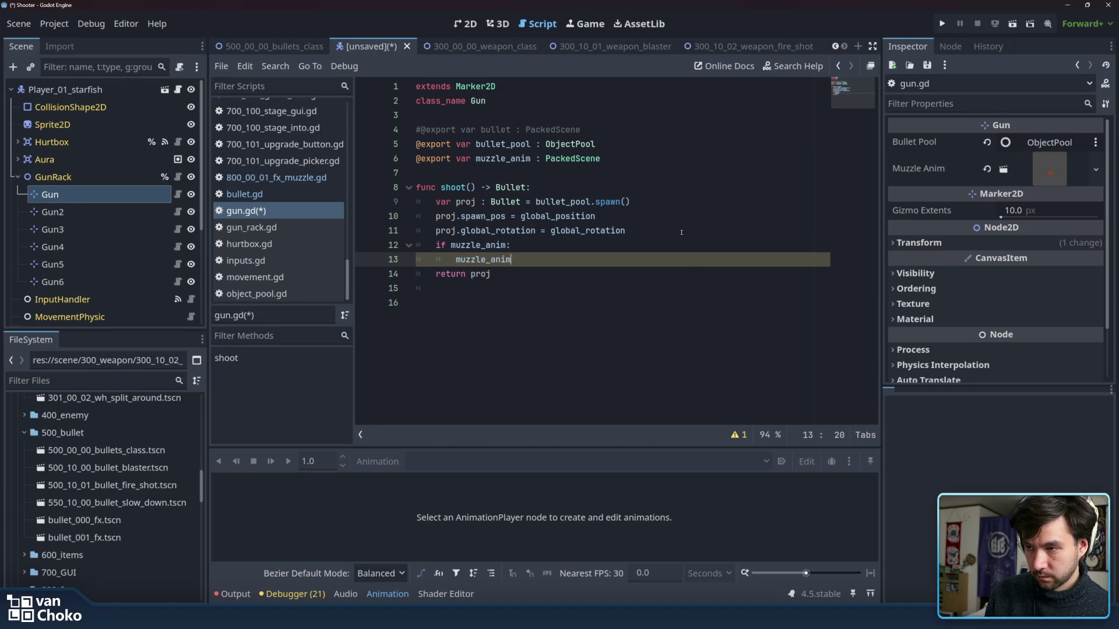
text(.)
key(BackSpace)
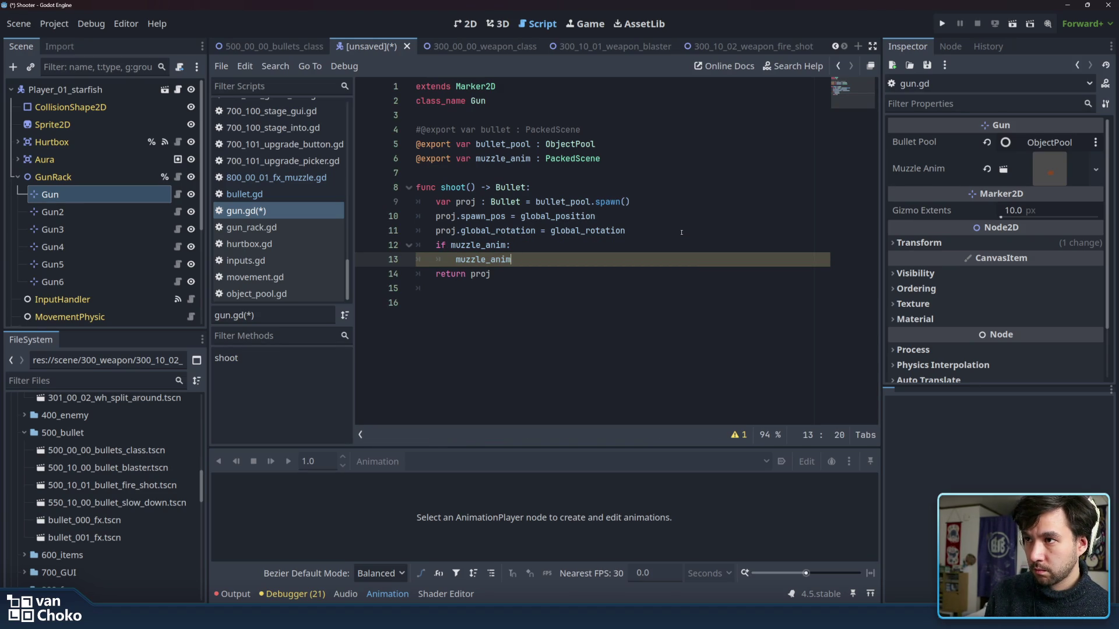
text(.start)
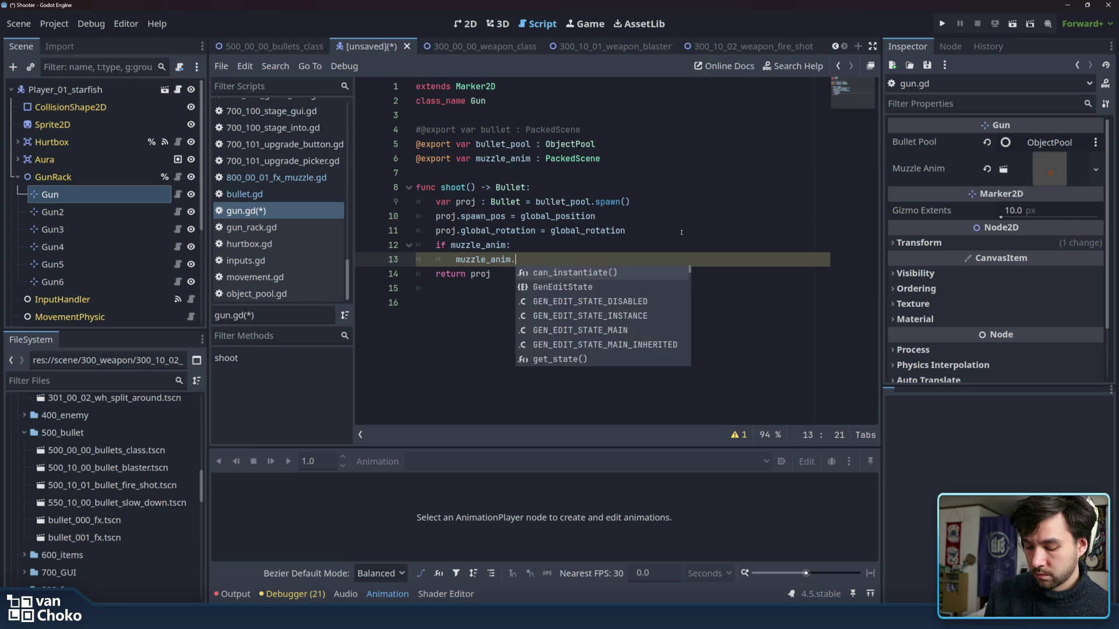
key(BackSpace)
key(BackSpace)
key(BackSpace)
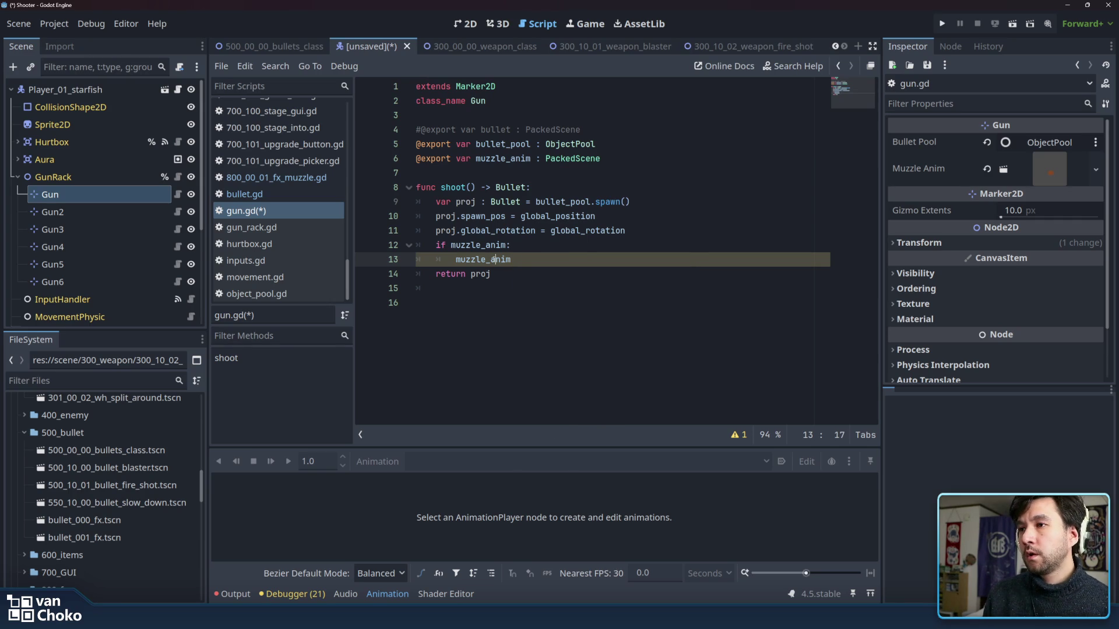
Delete the unfinished 'if muzzle_anim:' block on lines 12–13
double_click(492, 259)
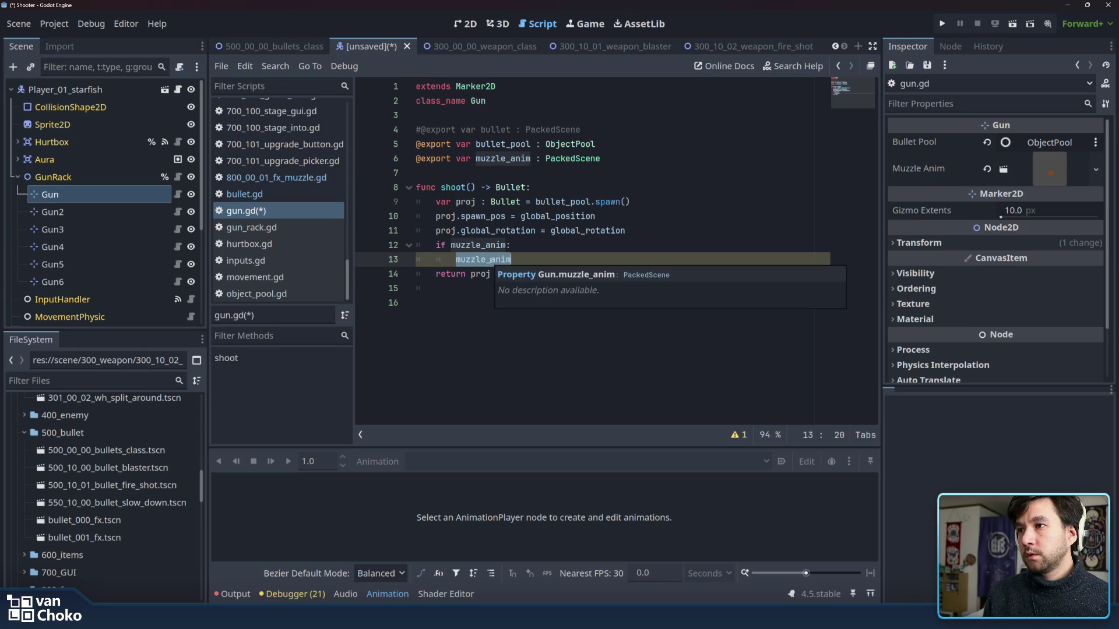
click(490, 259)
drag(514, 259, 437, 245)
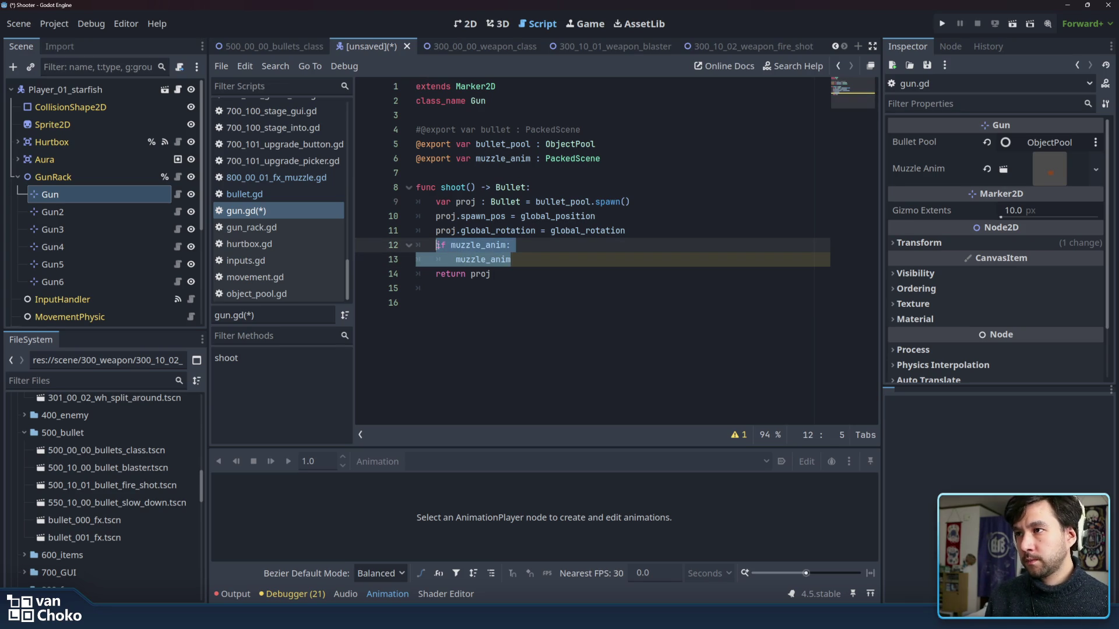
key(BackSpace)
key(BackSpace)
key(BackSpace)
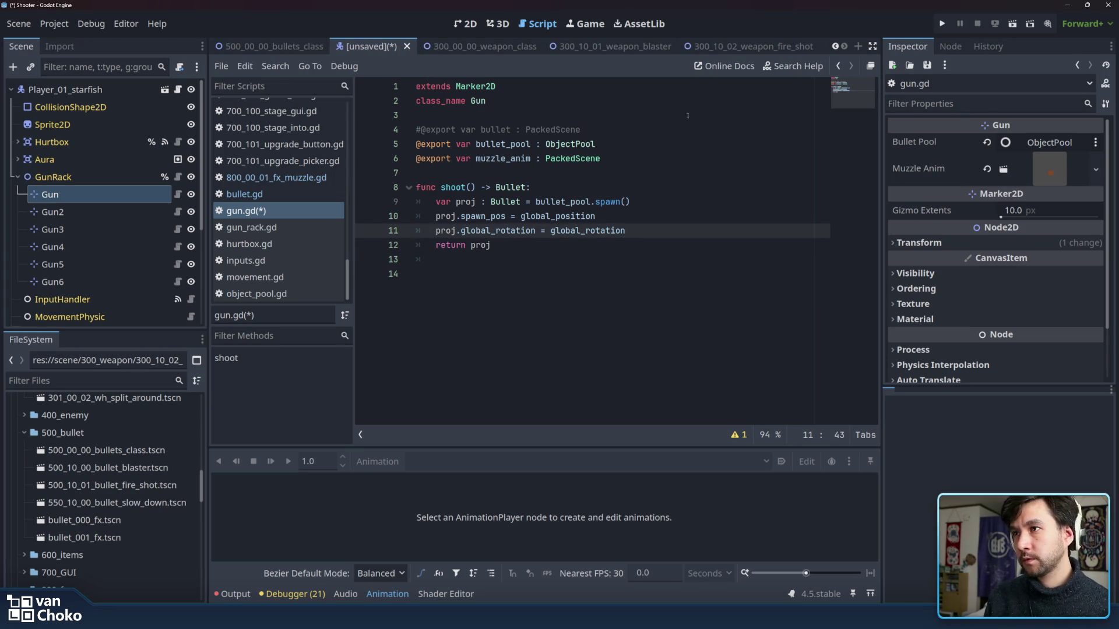
Add 'func _ready() -> void:' above shoot() containing an 'if muzzle_anim:' check
click(688, 156)
key(Return)
key(Return)
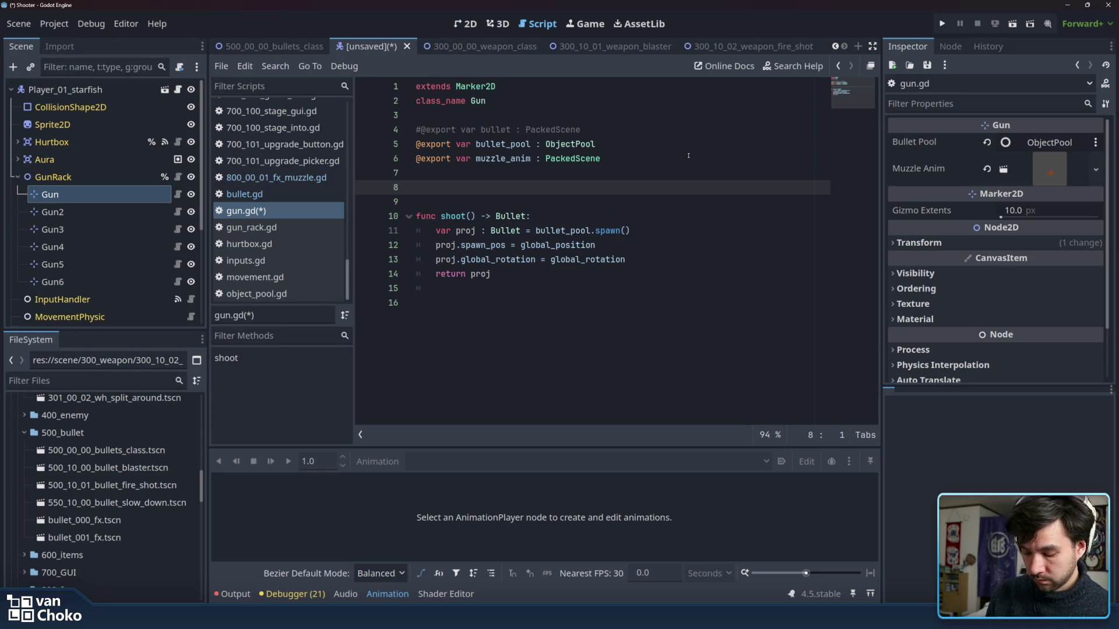
text(func )
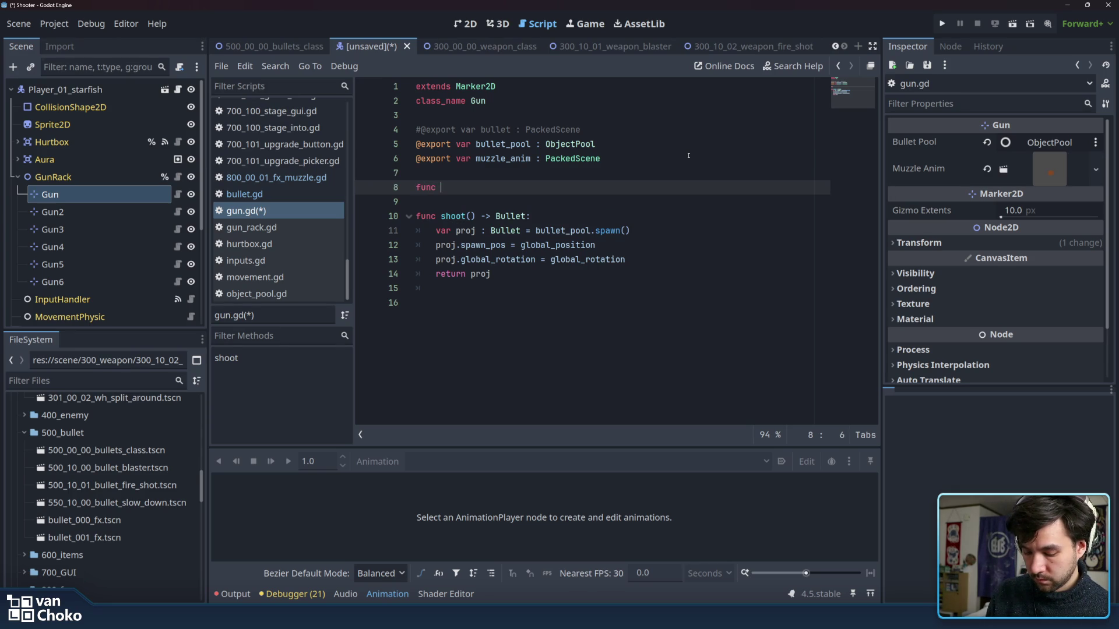
text(_rea)
key(Return)
key(Return)
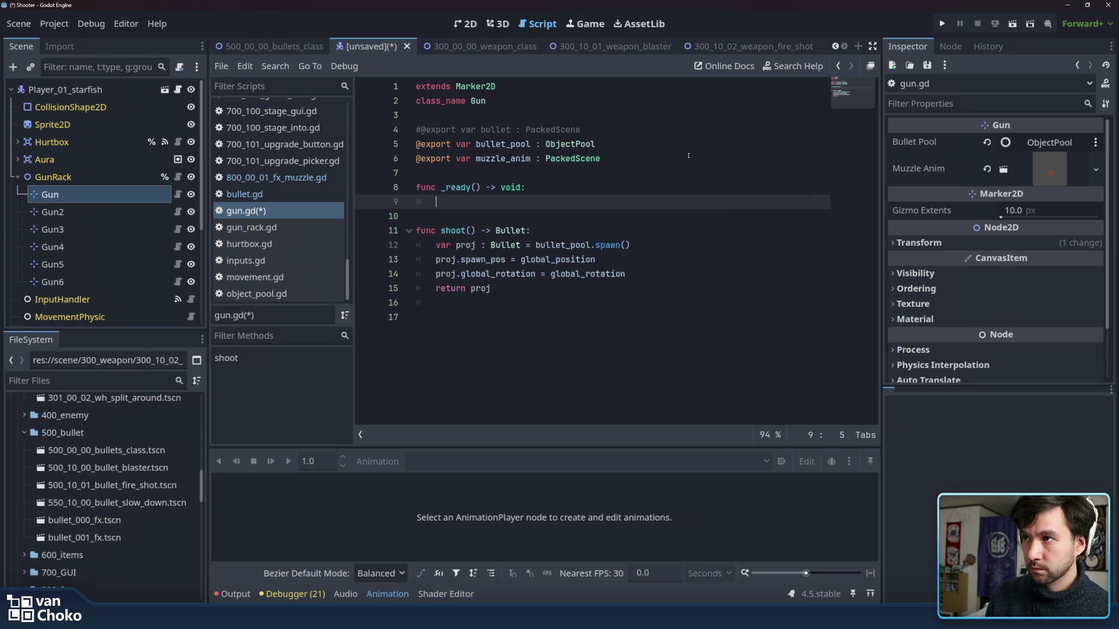
text(if muzz)
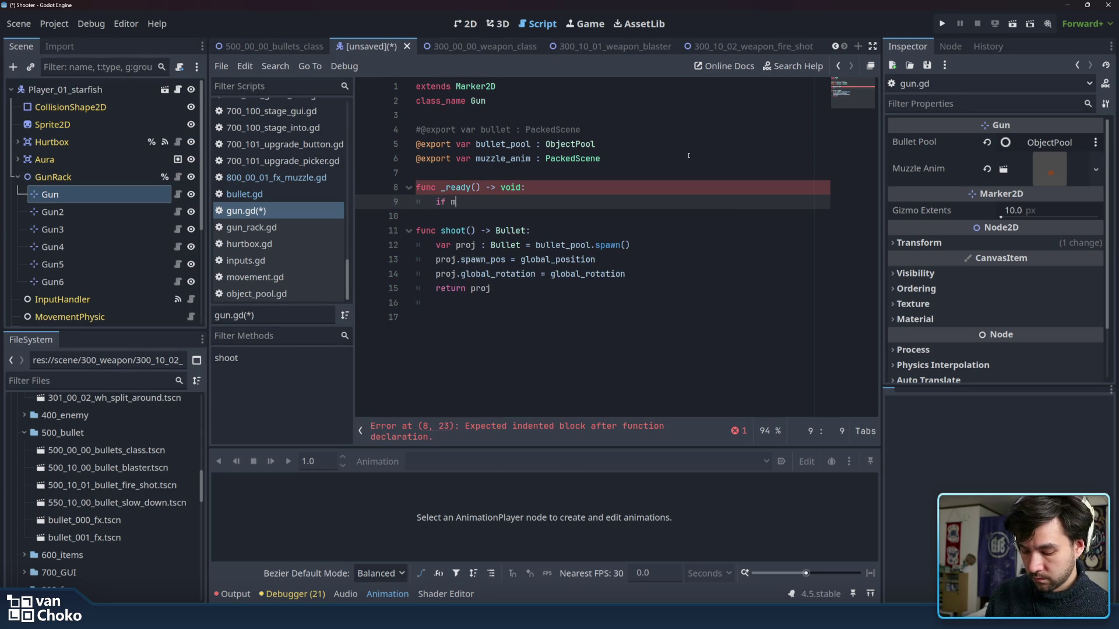
text(le)
key(Return)
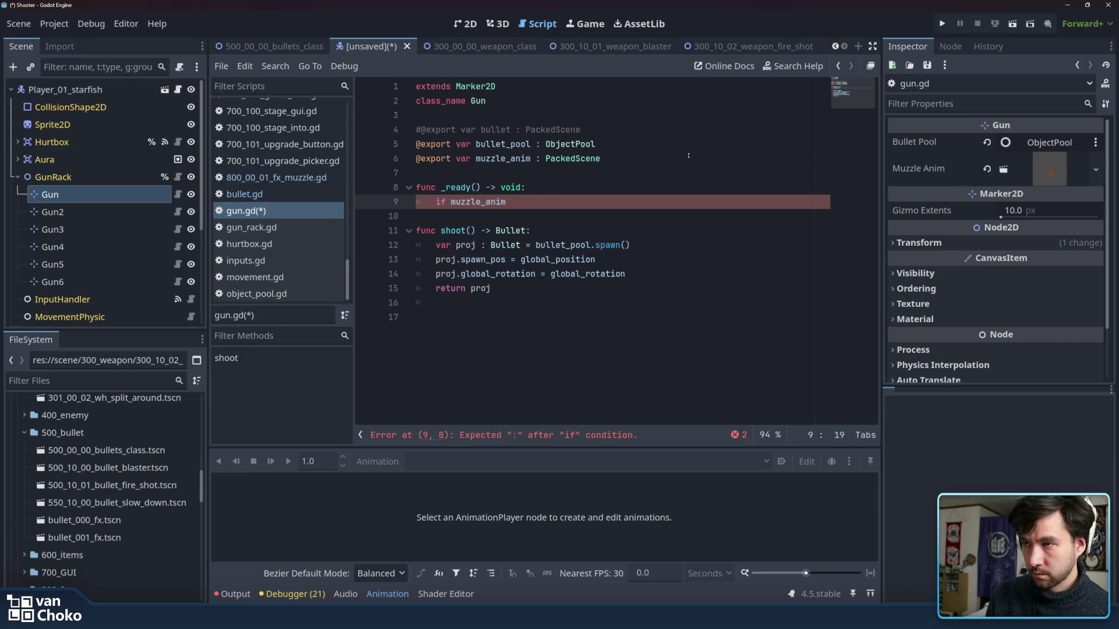
text(:)
key(Return)
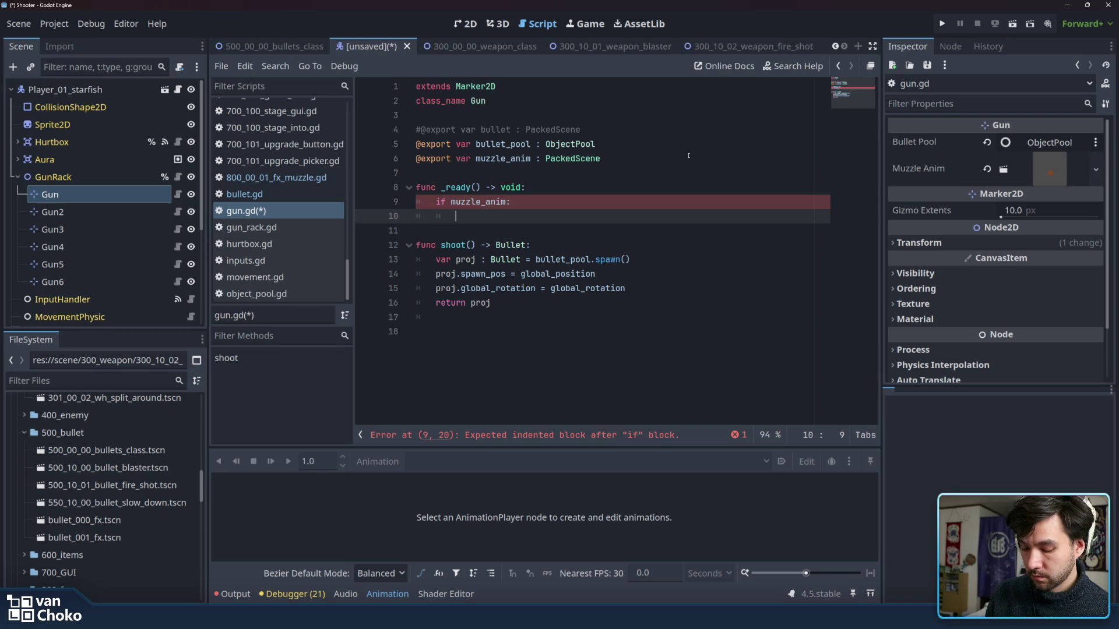
Write a 'var muzzle =' line inside the check, then switch to 800_00_01_fx_muzzle.gd
text(muzzle)
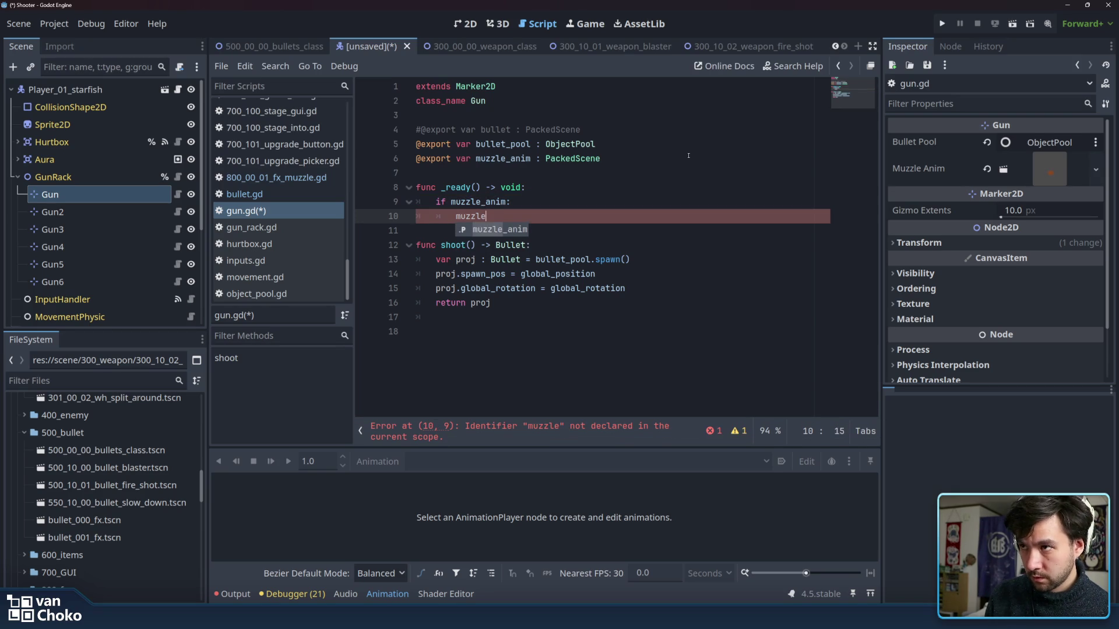
text( =)
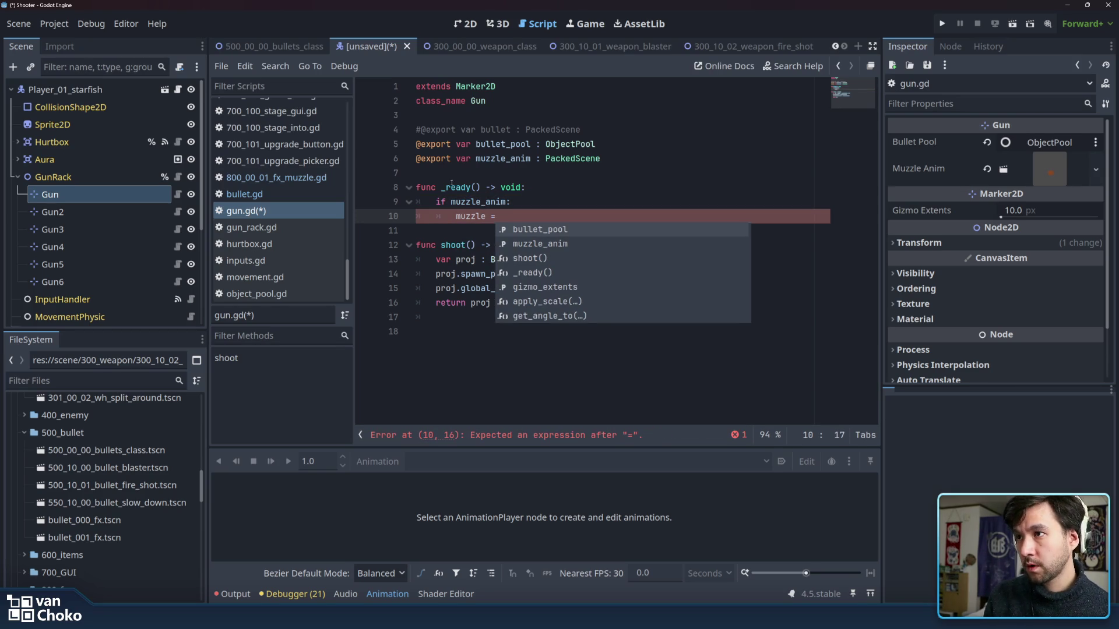
click(456, 216)
text(var)
click(511, 216)
text(:)
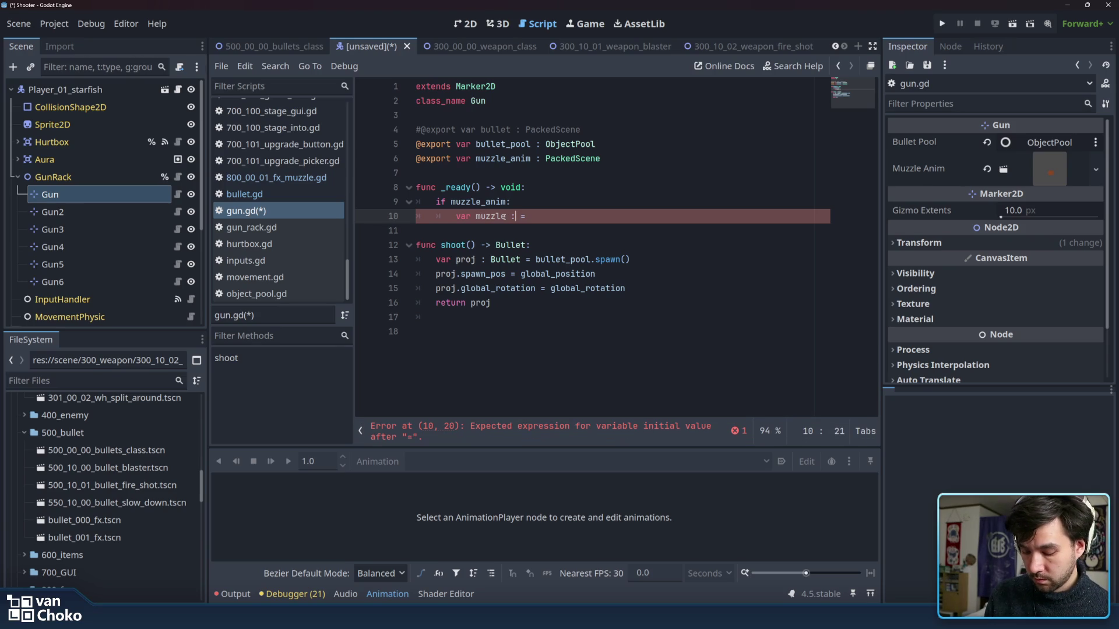
text( MU)
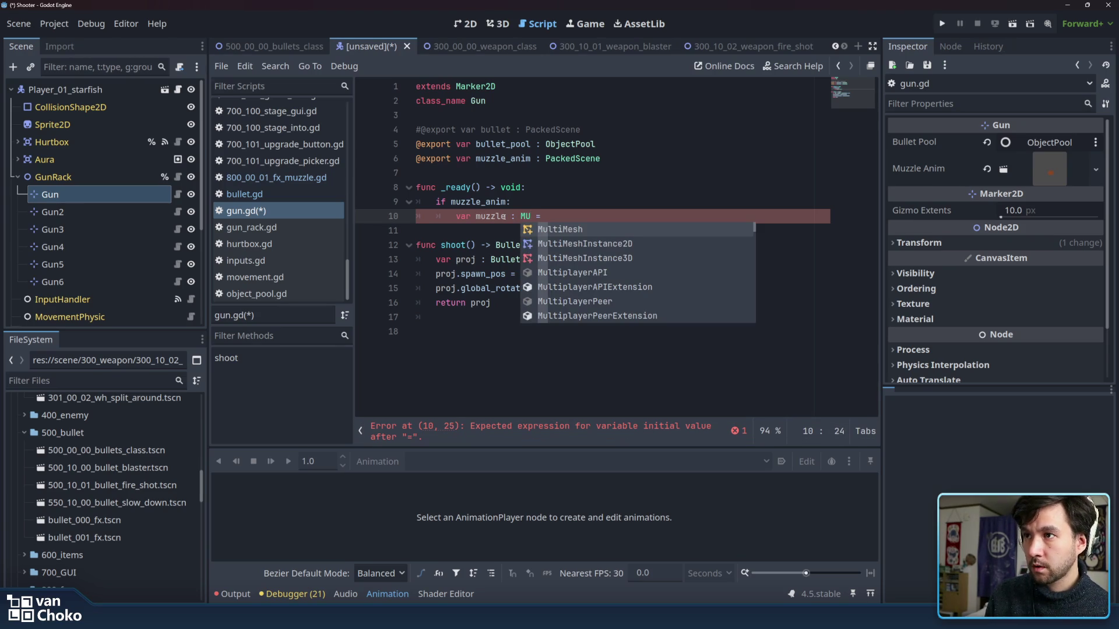
key(BackSpace)
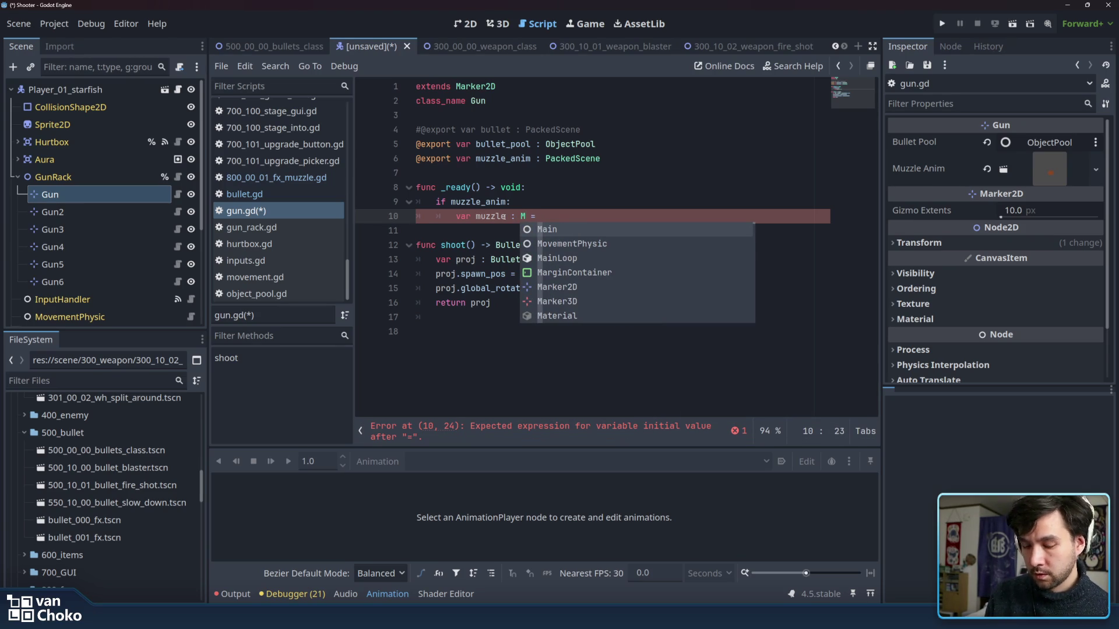
key(BackSpace)
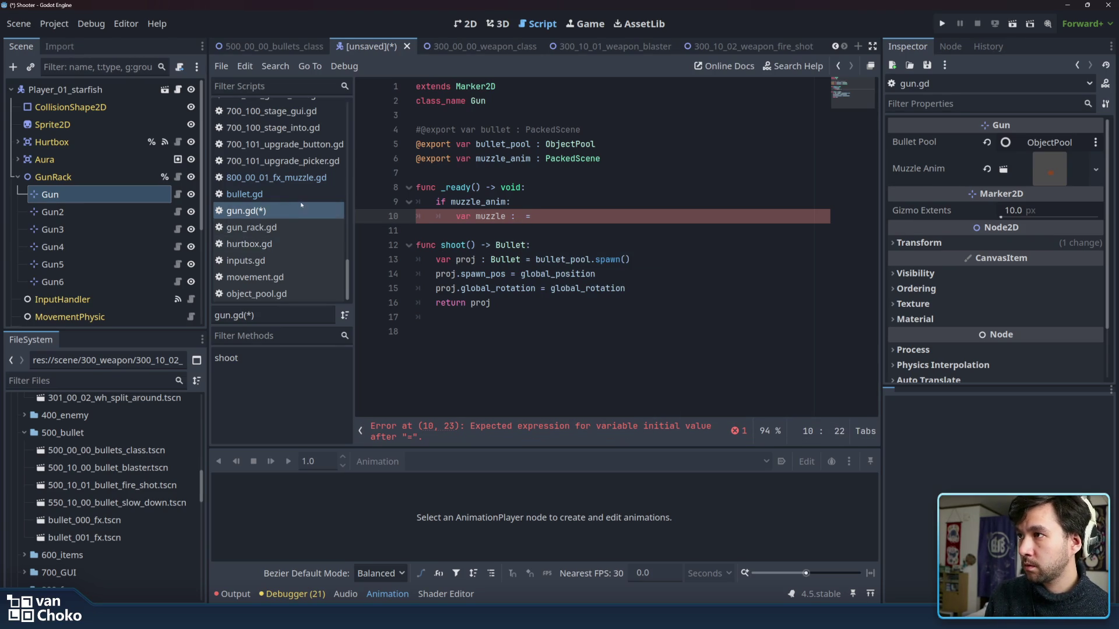
scroll(301, 205, up, 3)
click(301, 254)
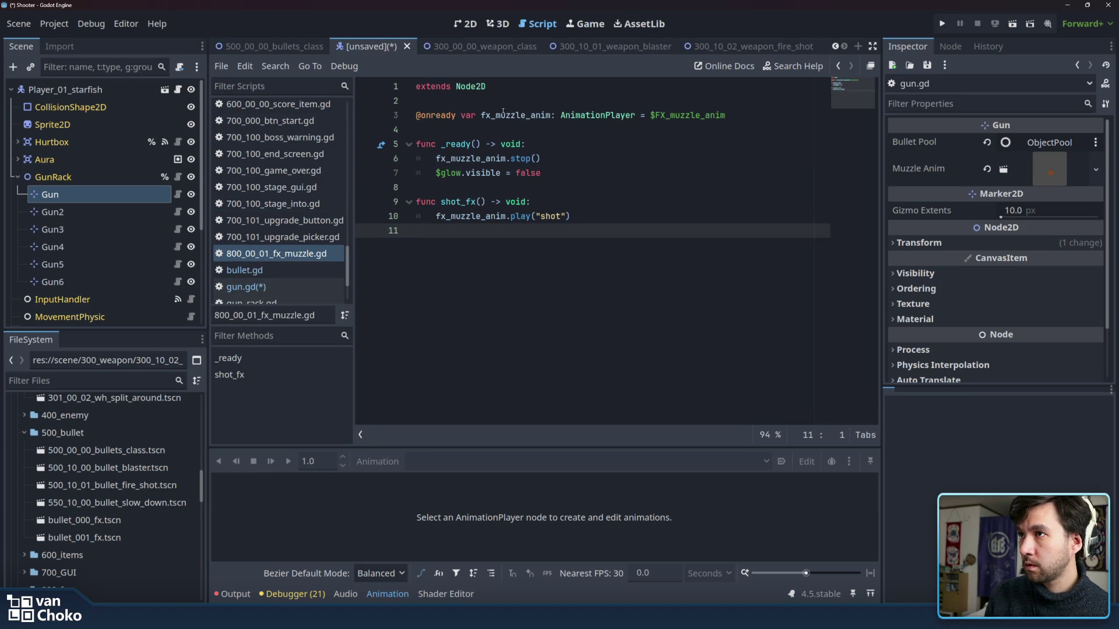
Declare 'class_name MuzzleFx' on line 2 under 'extends Node2D', then save
double_click(505, 85)
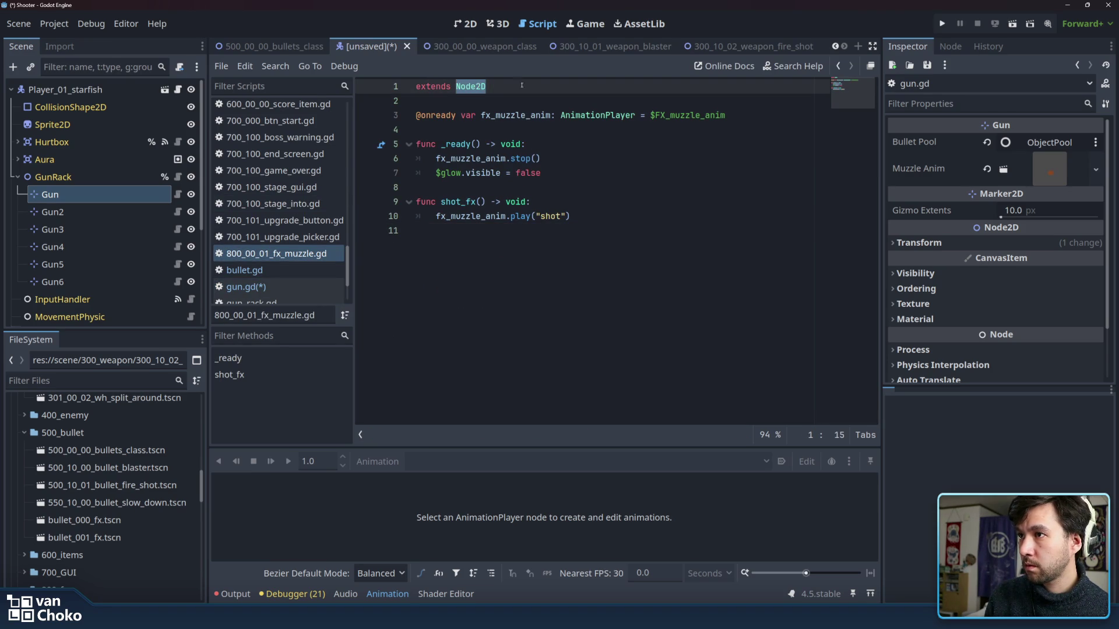
key(shift+Home)
click(542, 86)
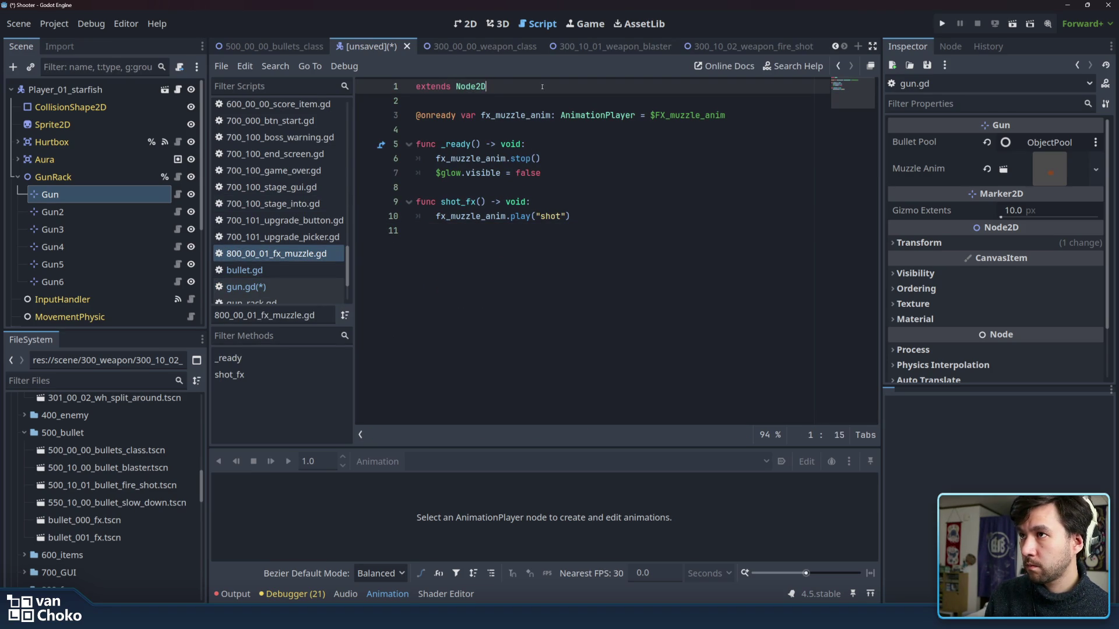
key(Return)
text(class_name )
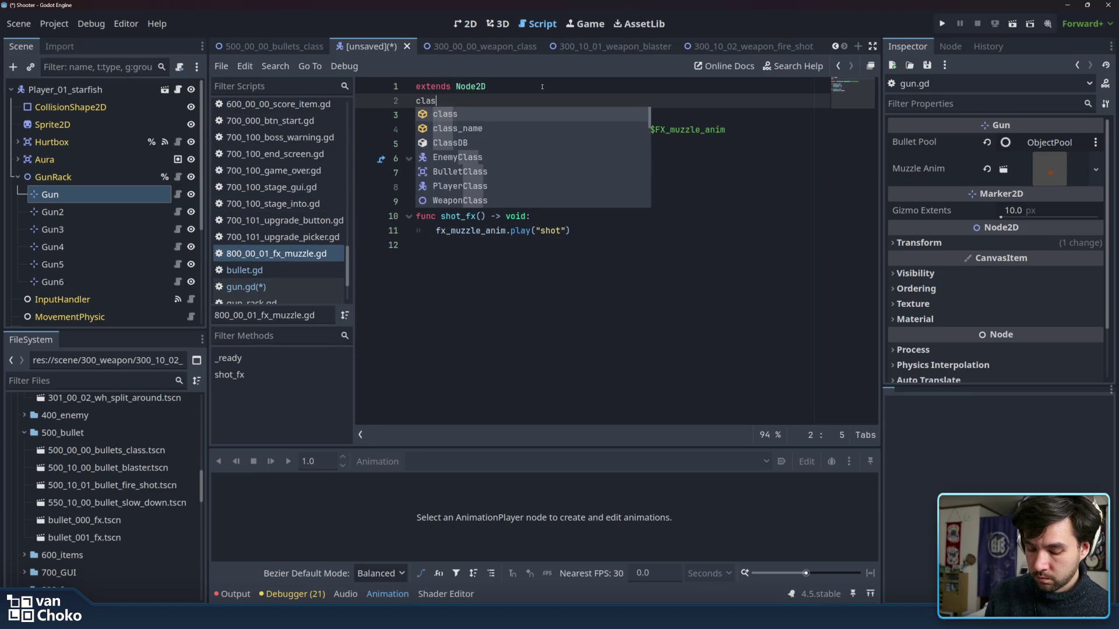
text(Muzzle_fx)
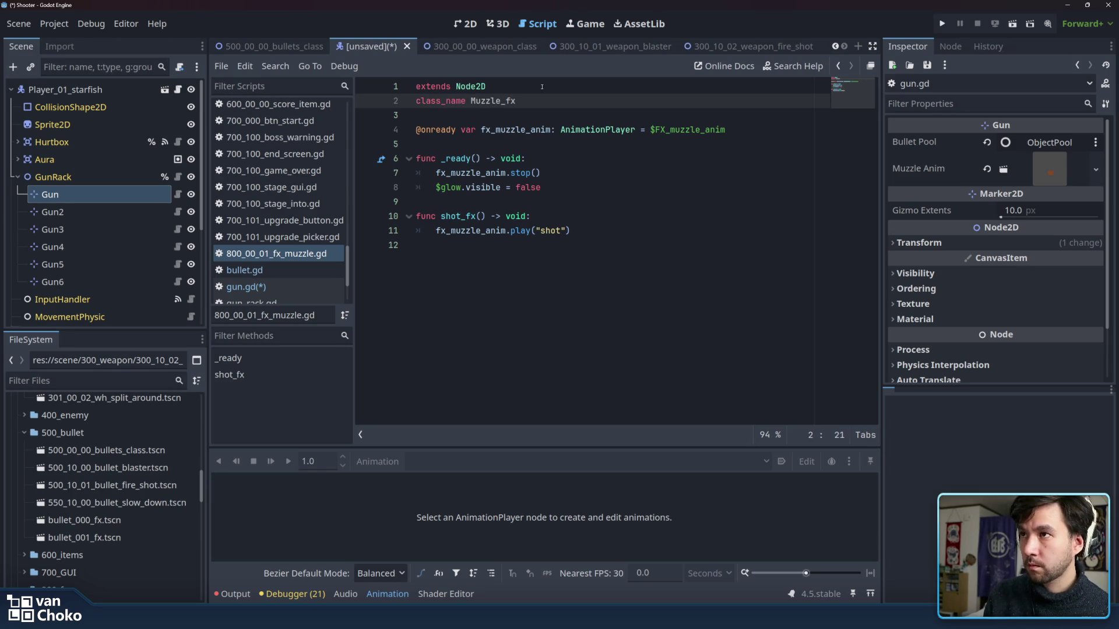
click(510, 101)
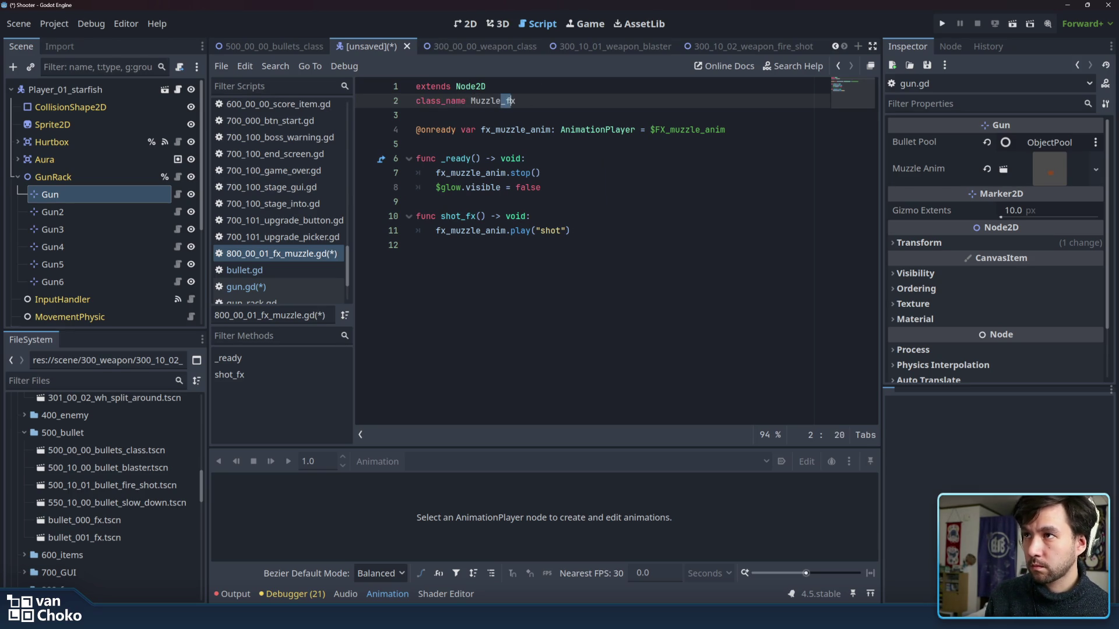
text(F)
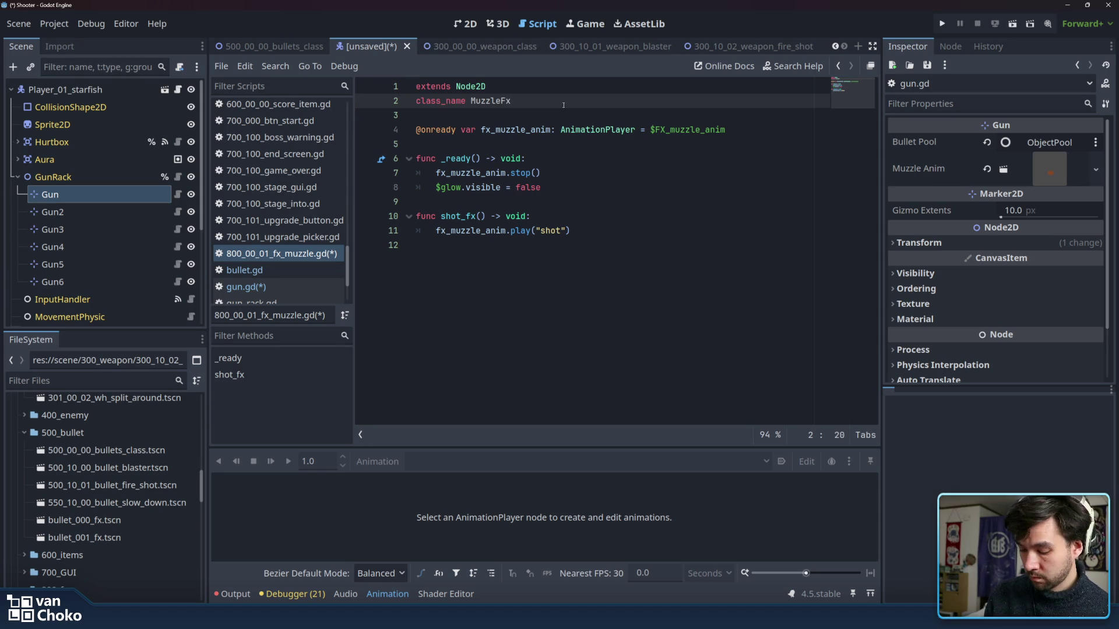
key(ctrl+s)
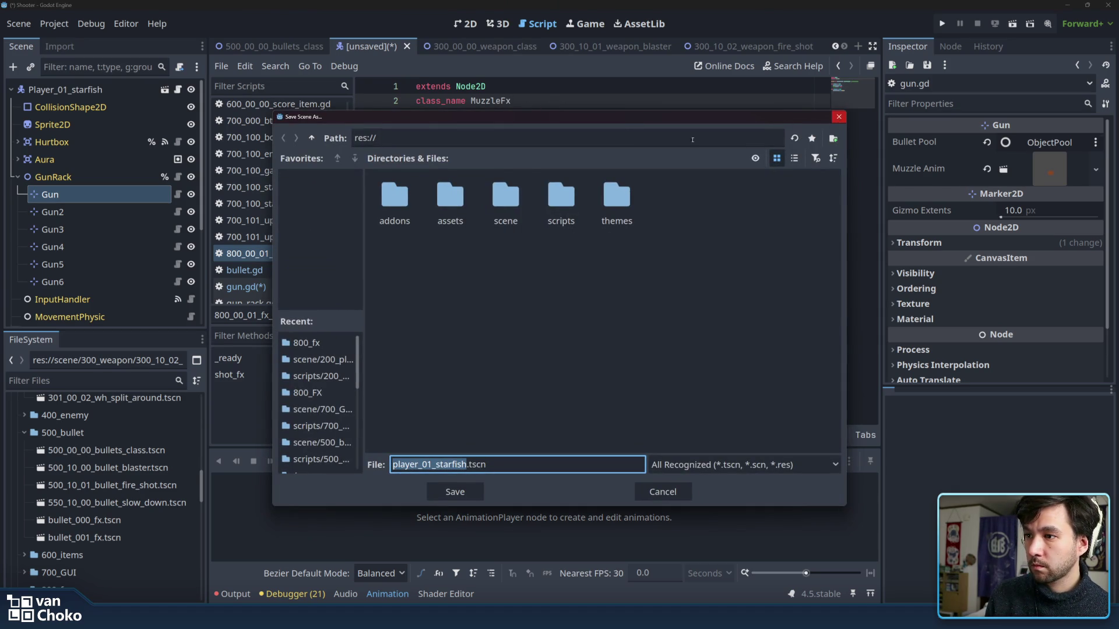
Save the scene in scene/200_player as 200_01_01_player_starfish.tscn
double_click(505, 201)
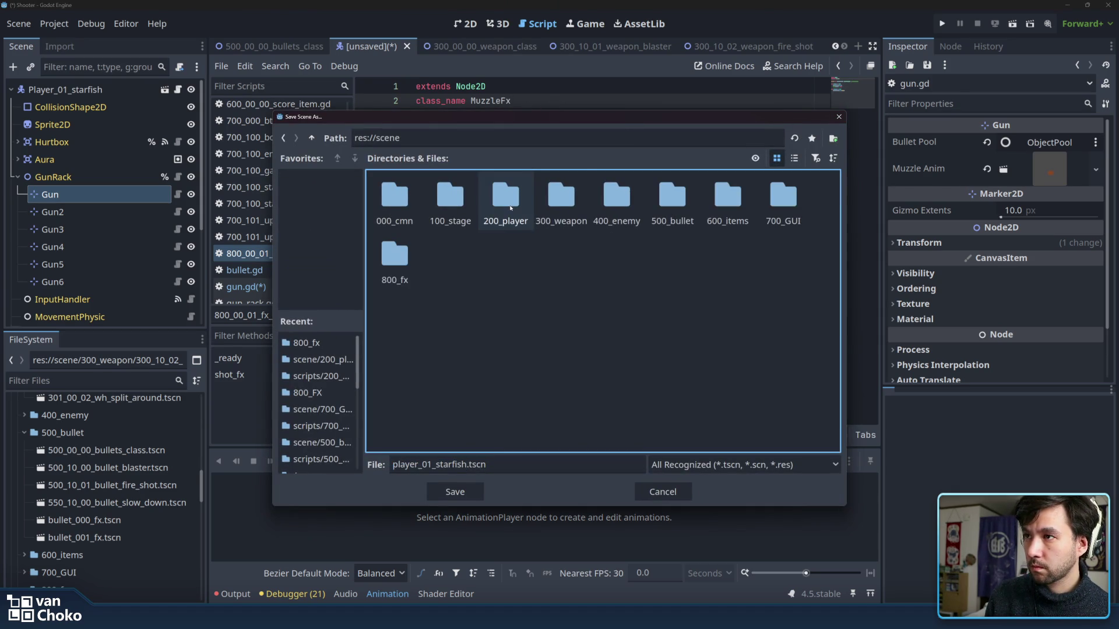
double_click(505, 202)
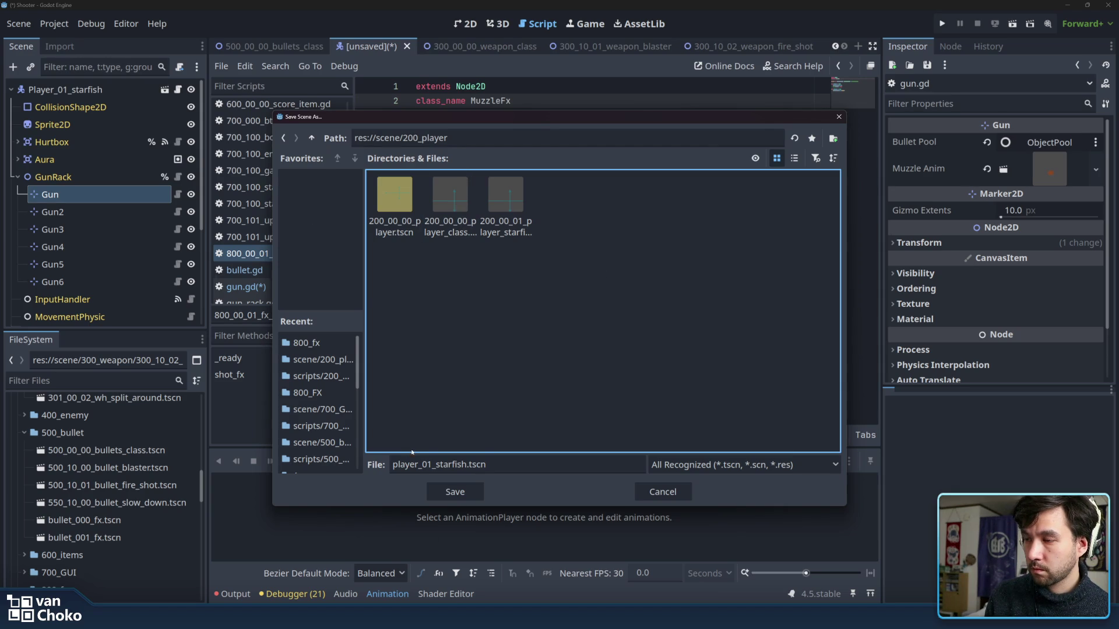
click(394, 465)
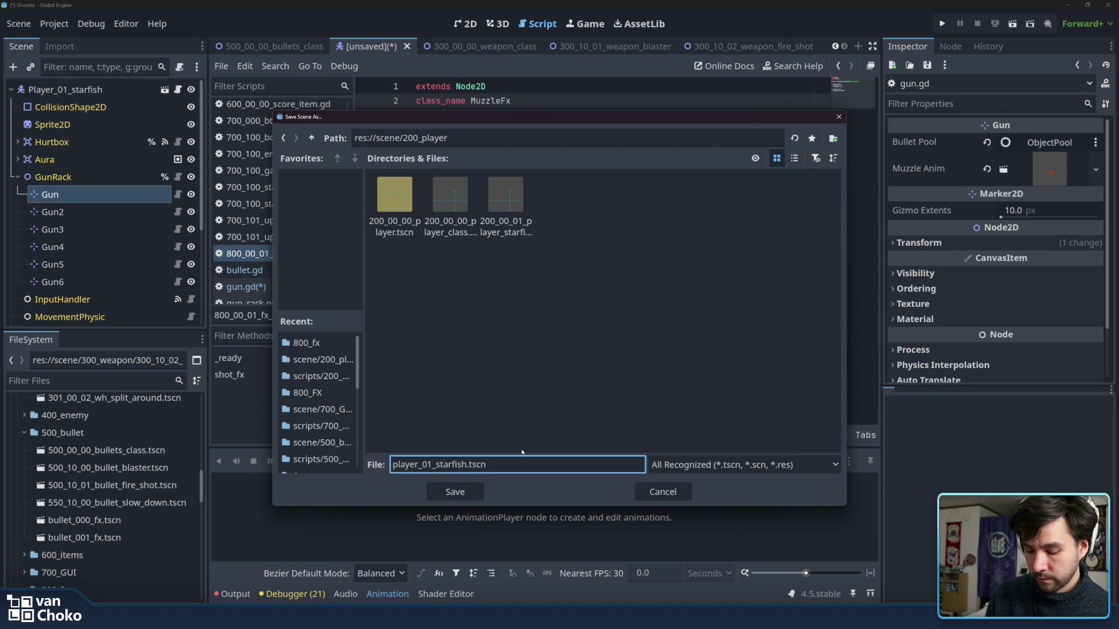
click(501, 229)
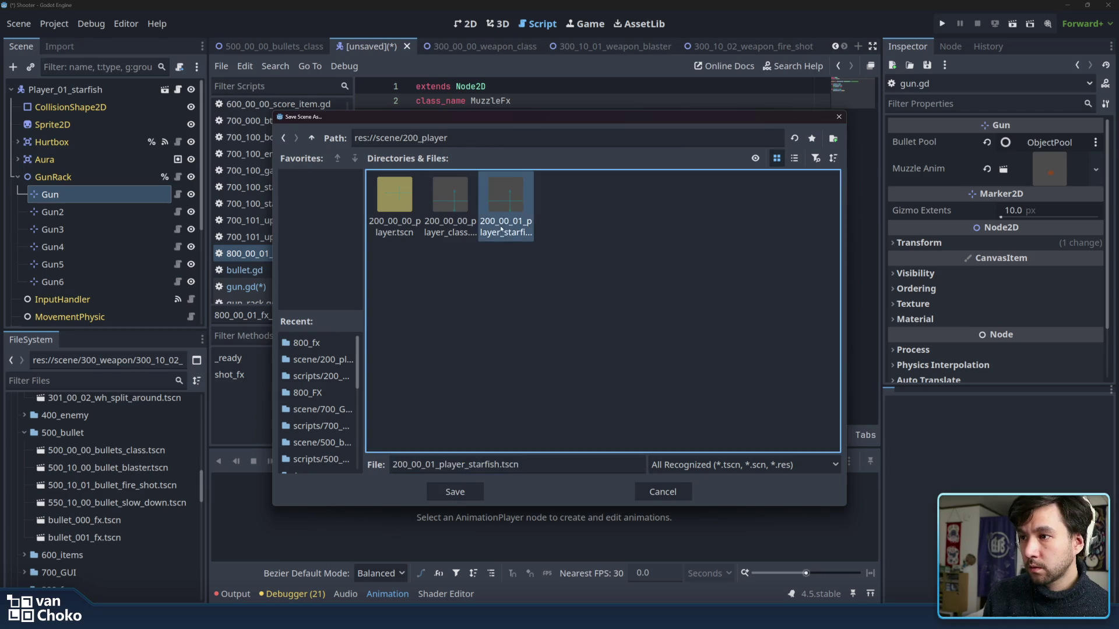
click(436, 466)
key(shift+Left)
text(1)
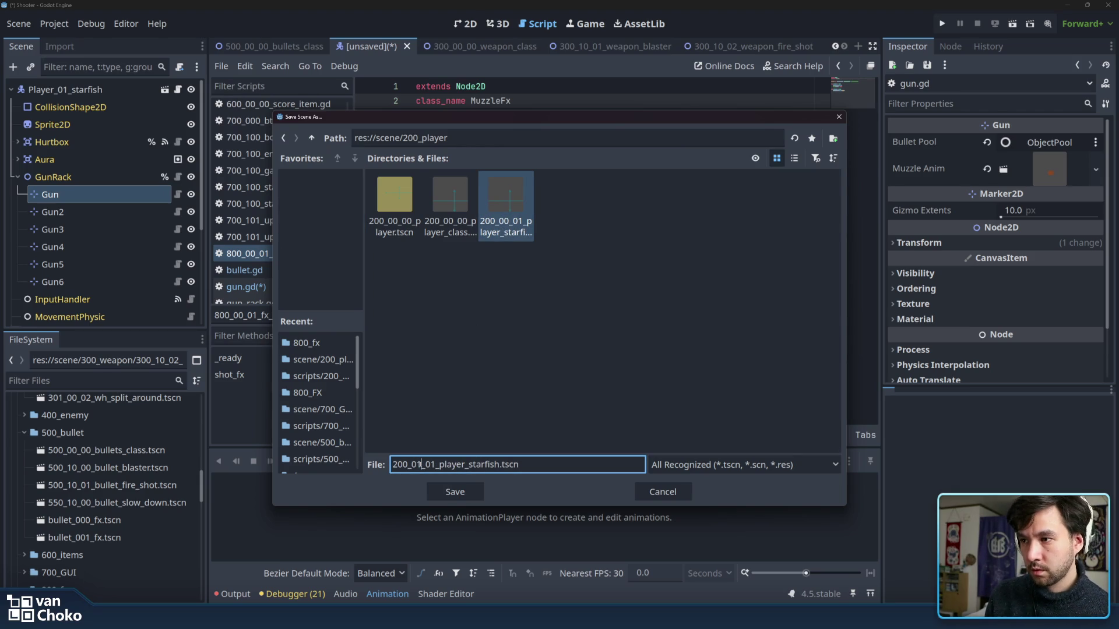
click(455, 492)
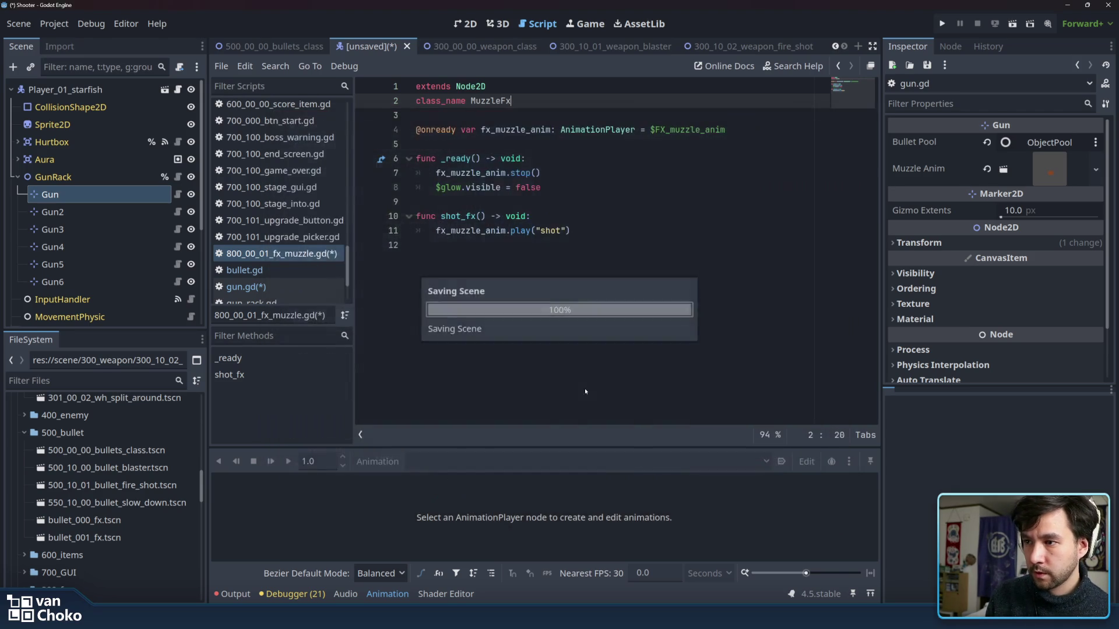
Check the MuzzleFx class name, then open gun.gd for editing
click(642, 233)
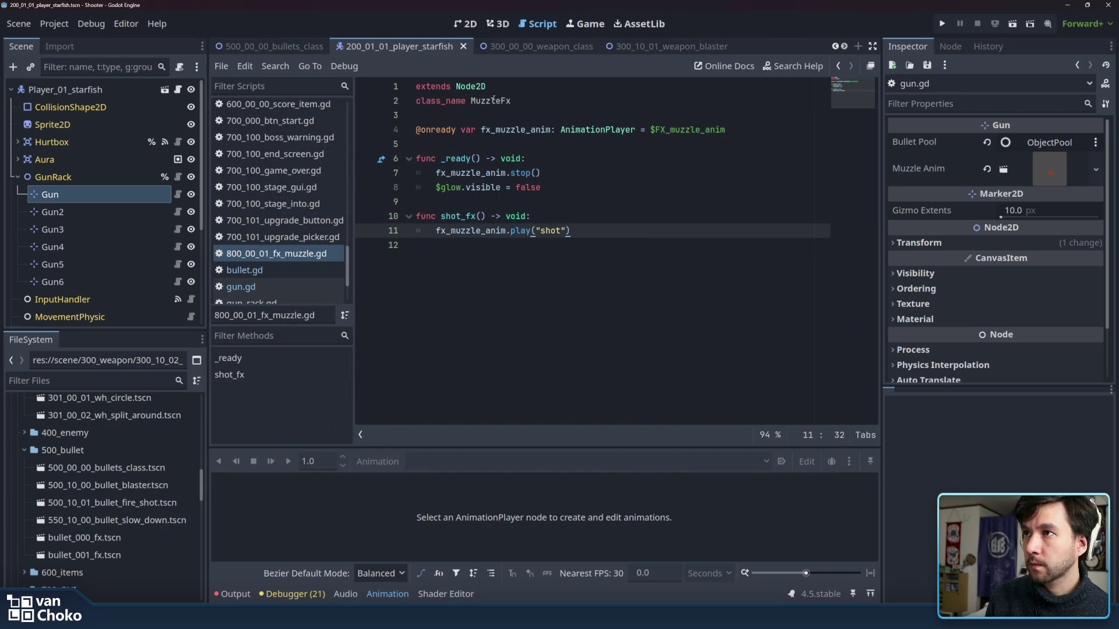
click(496, 101)
scroll(267, 251, down, 3)
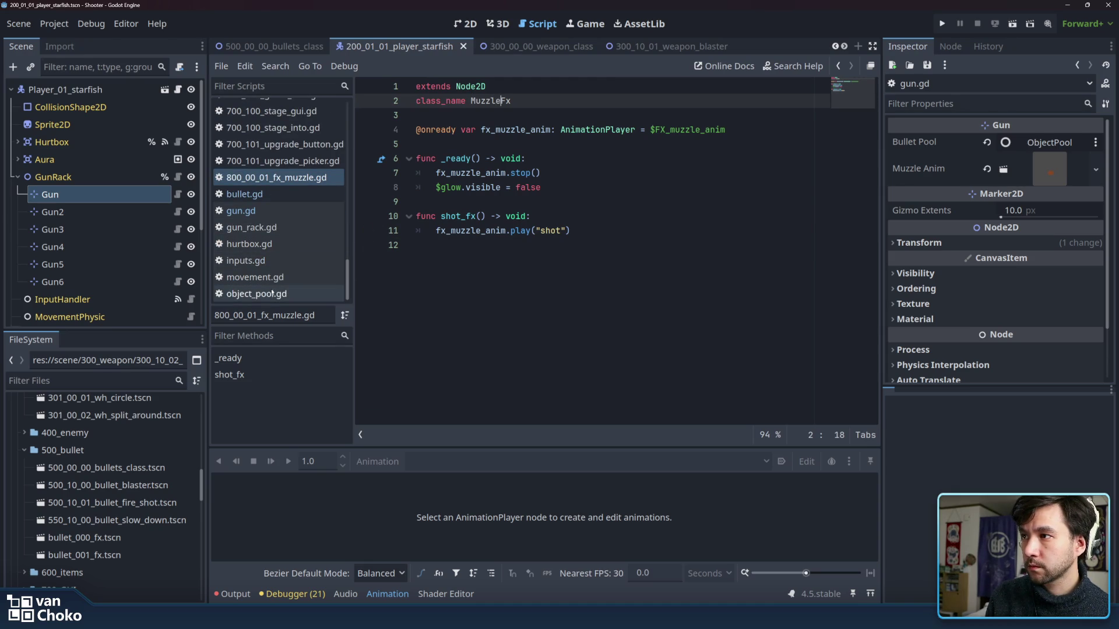
click(271, 211)
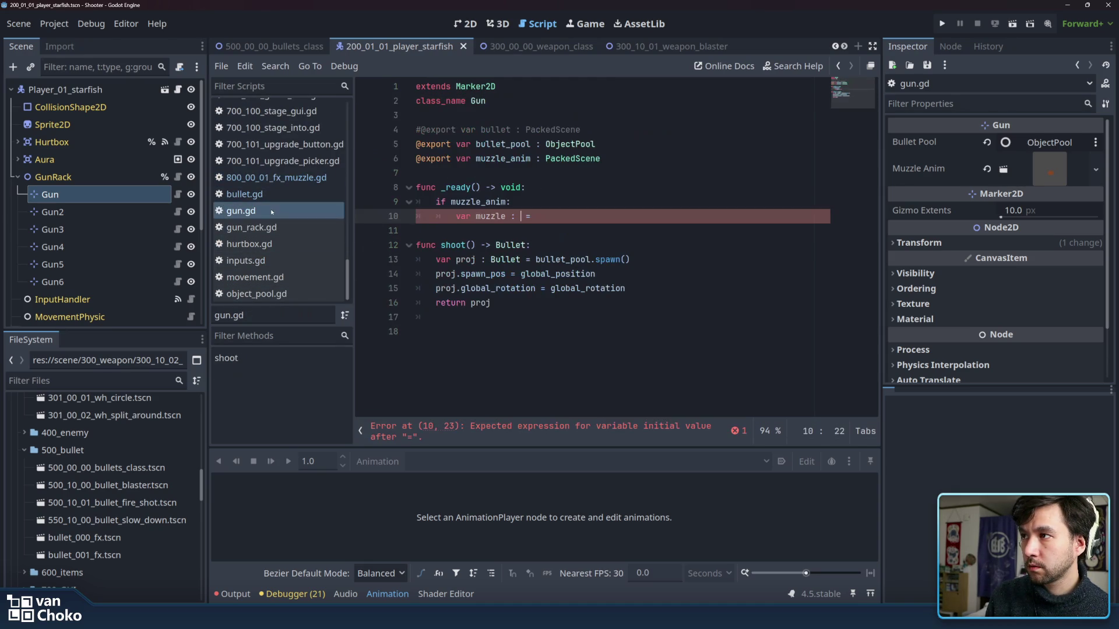
In _ready, declare muzzle as MuzzleFx from load(muzzle_anim.resource_path).instanciate()
text(Muzz)
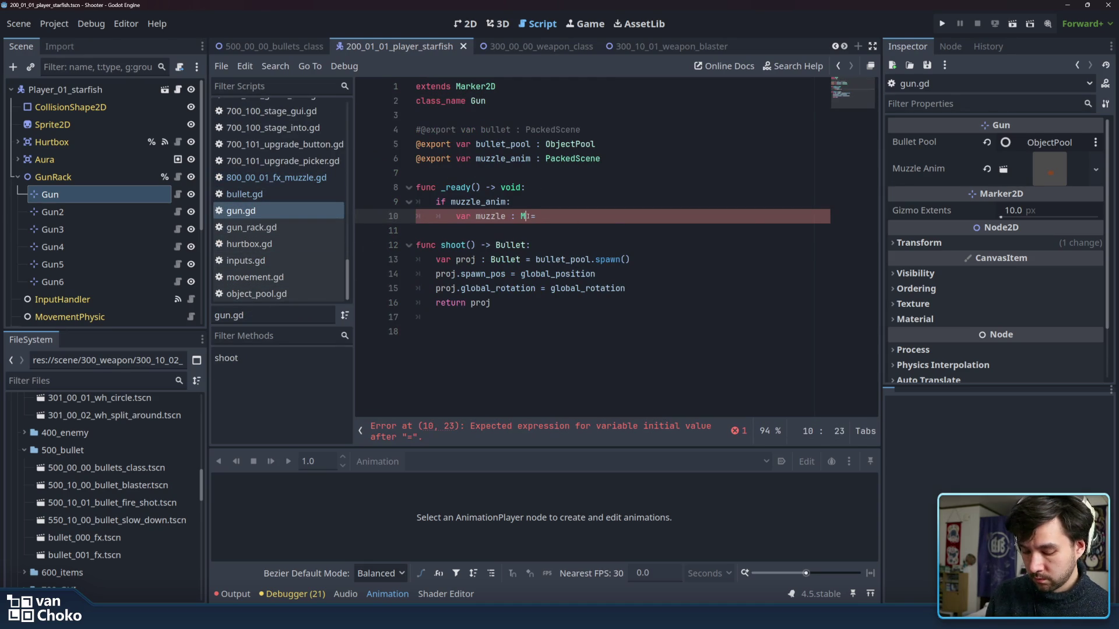
key(Return)
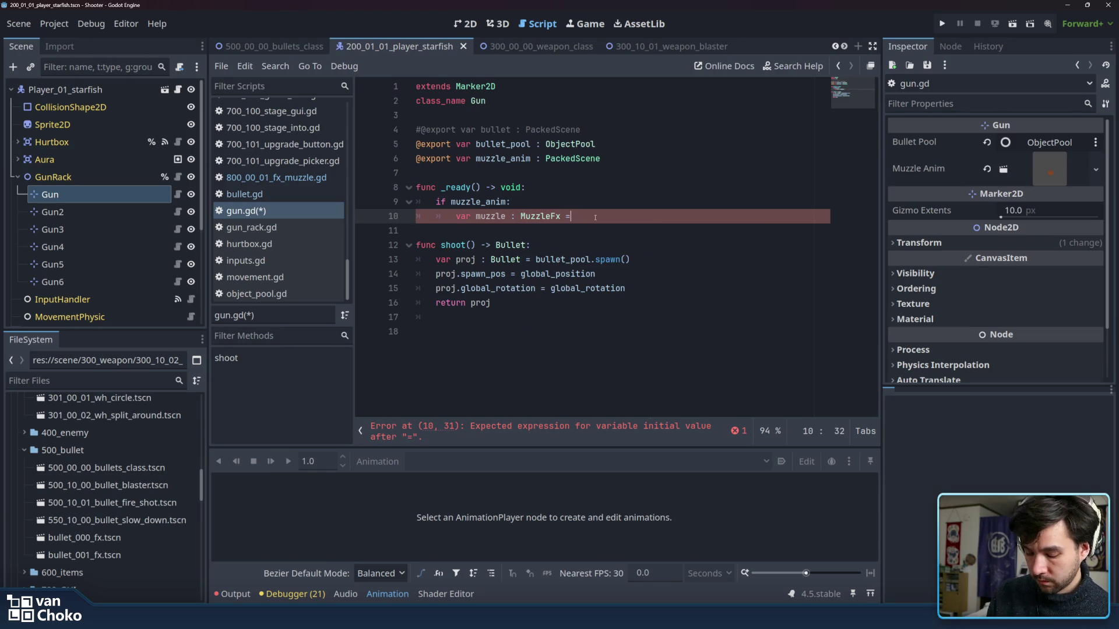
text(load()
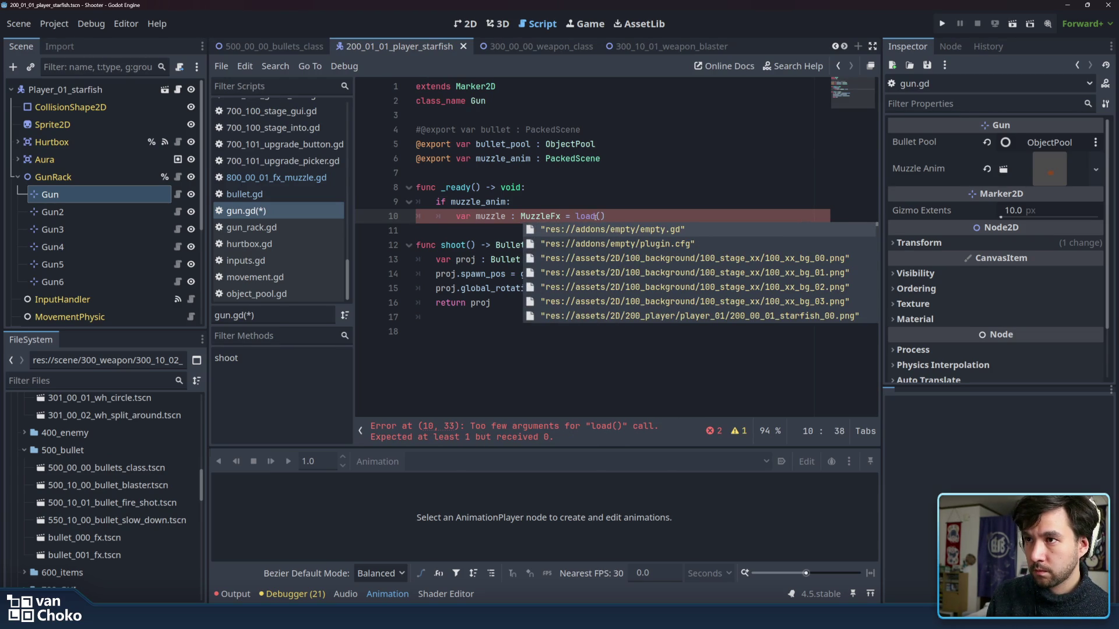
text(muzzle)
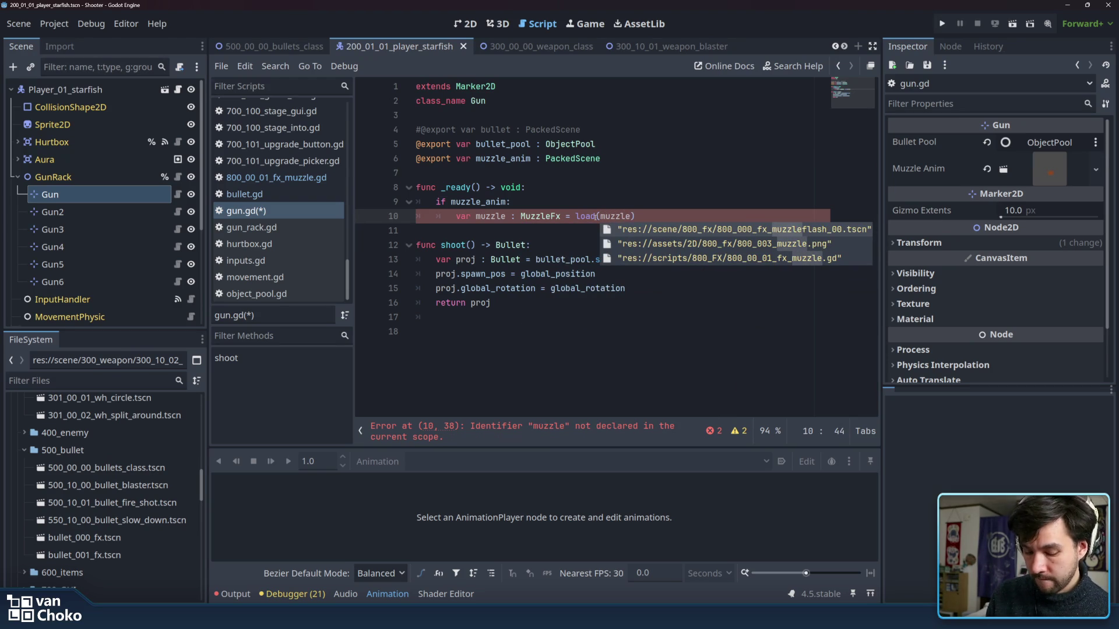
text(_anim)
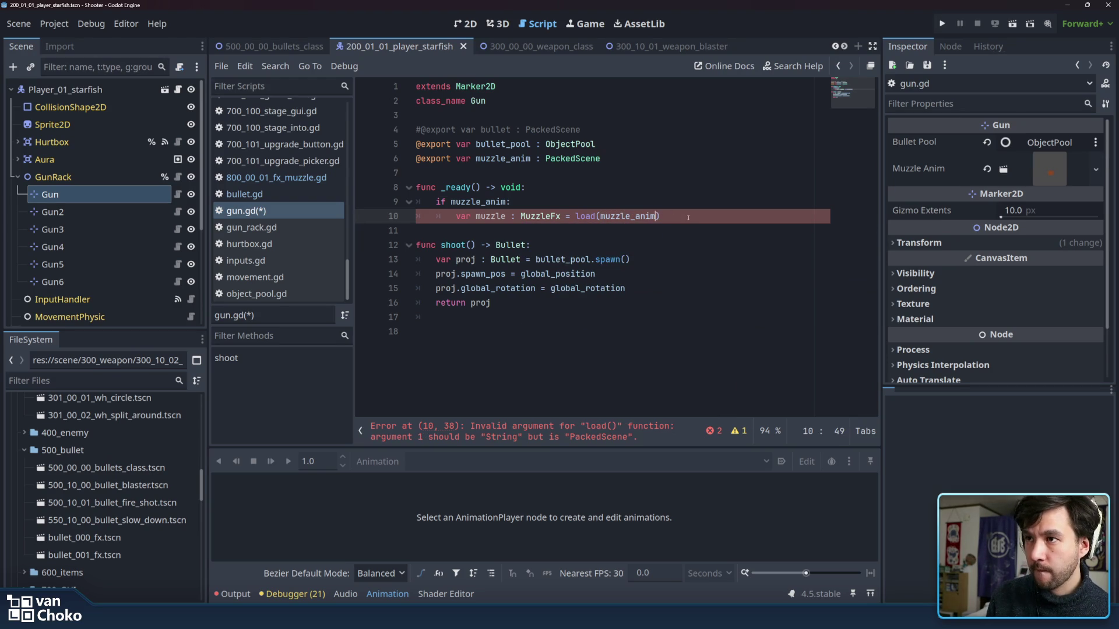
key(Right)
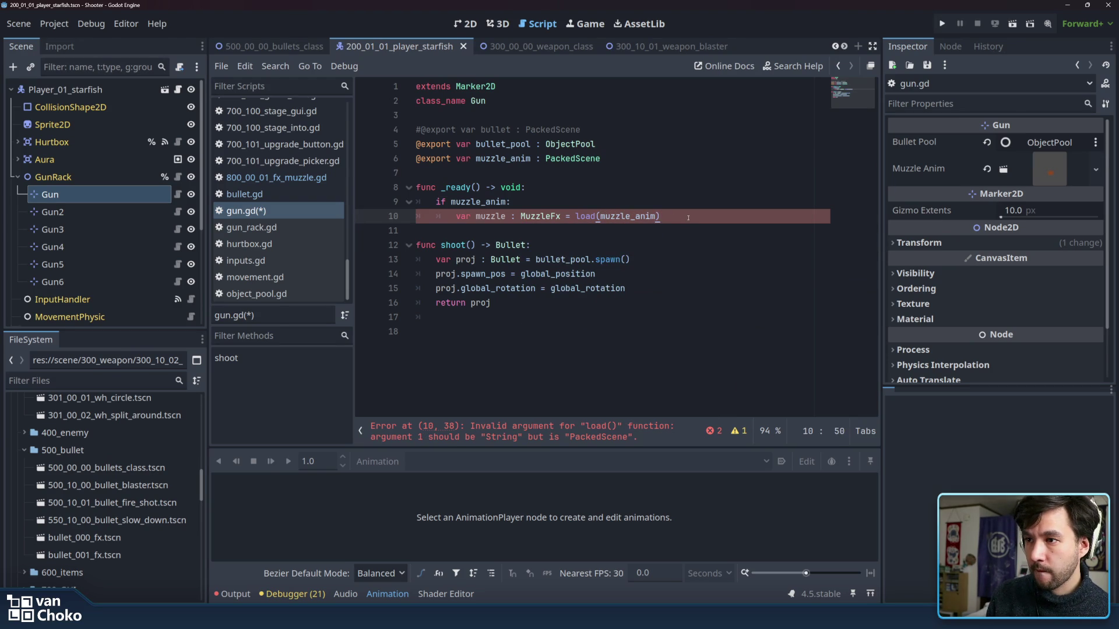
text(.)
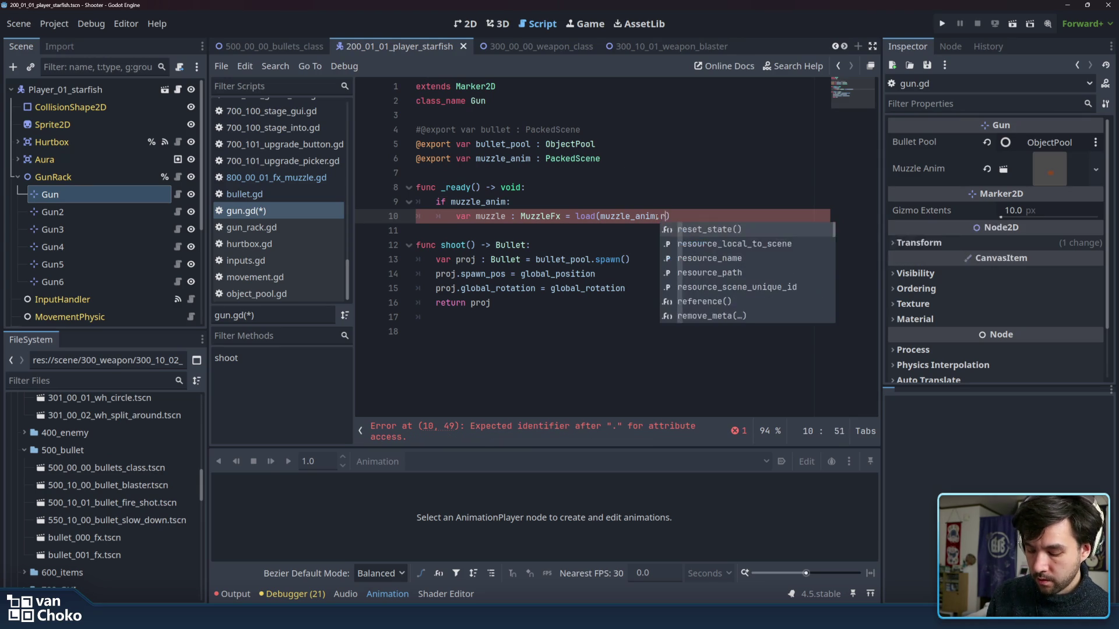
text(res)
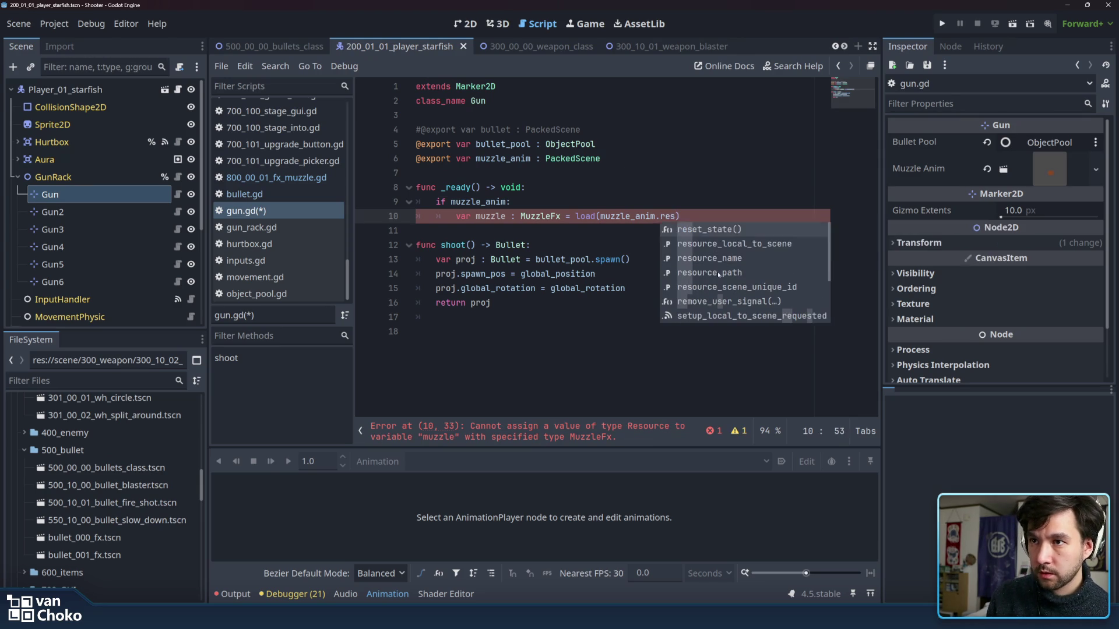
key(Return)
click(753, 214)
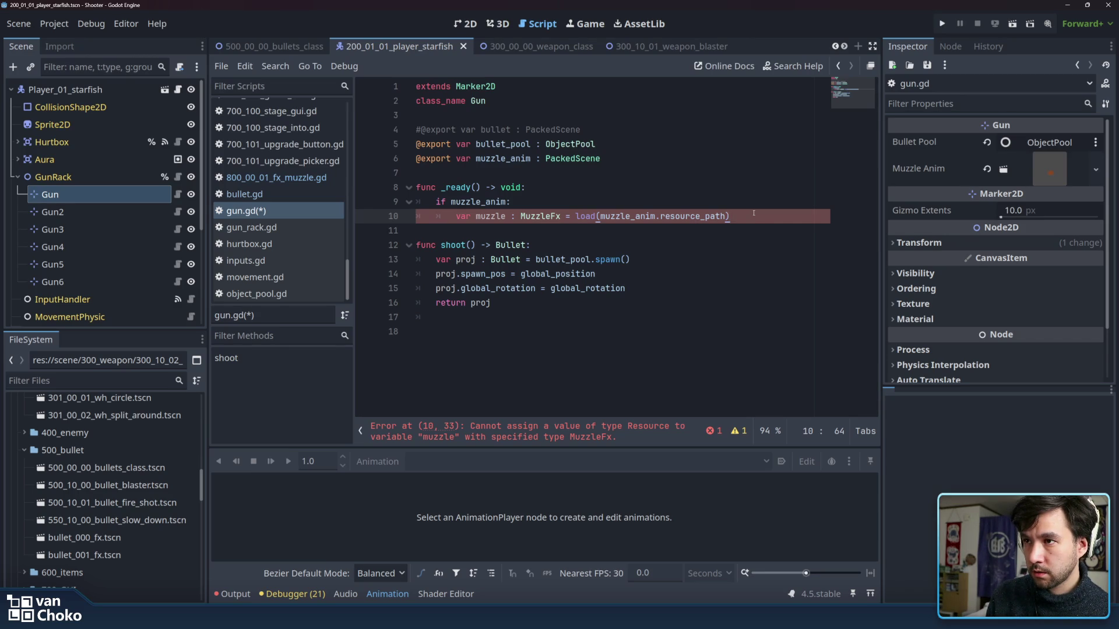
text(.instan)
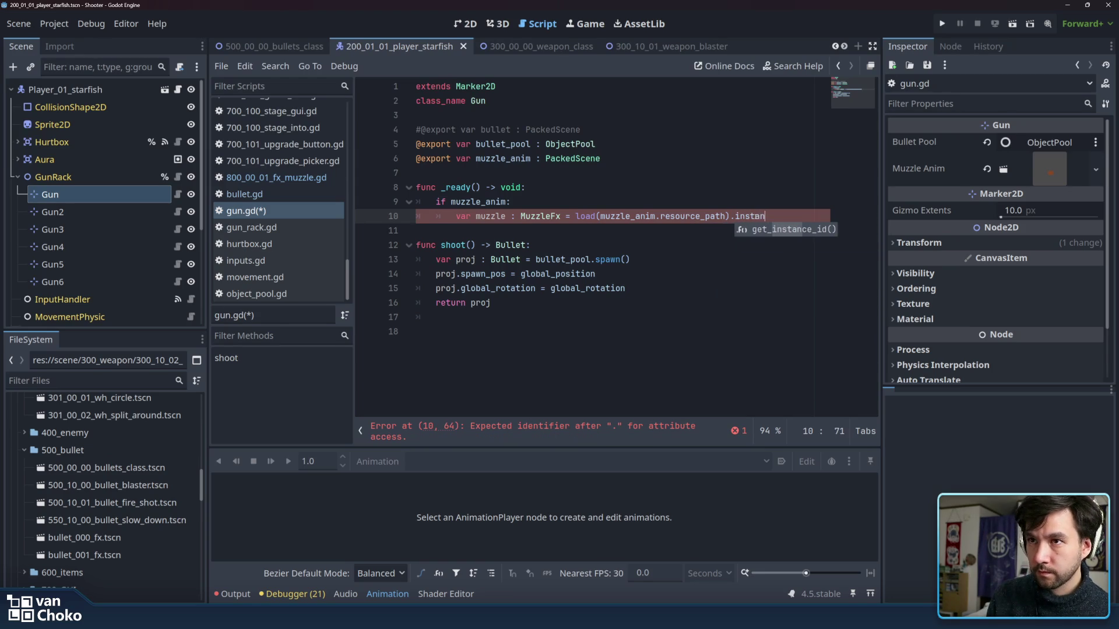
text(ciate)
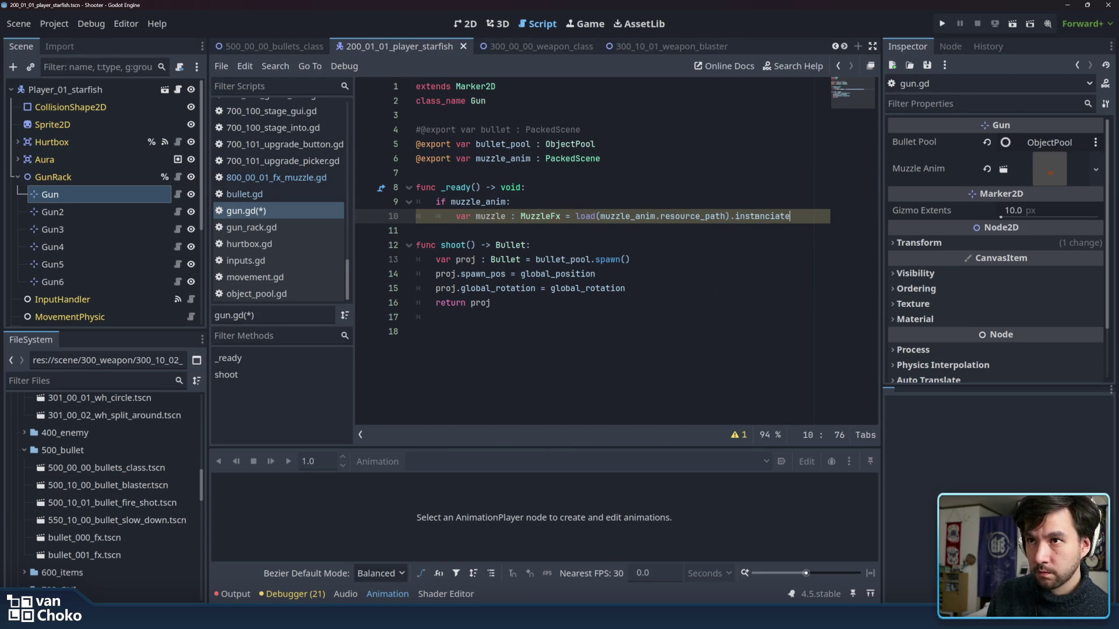
text(())
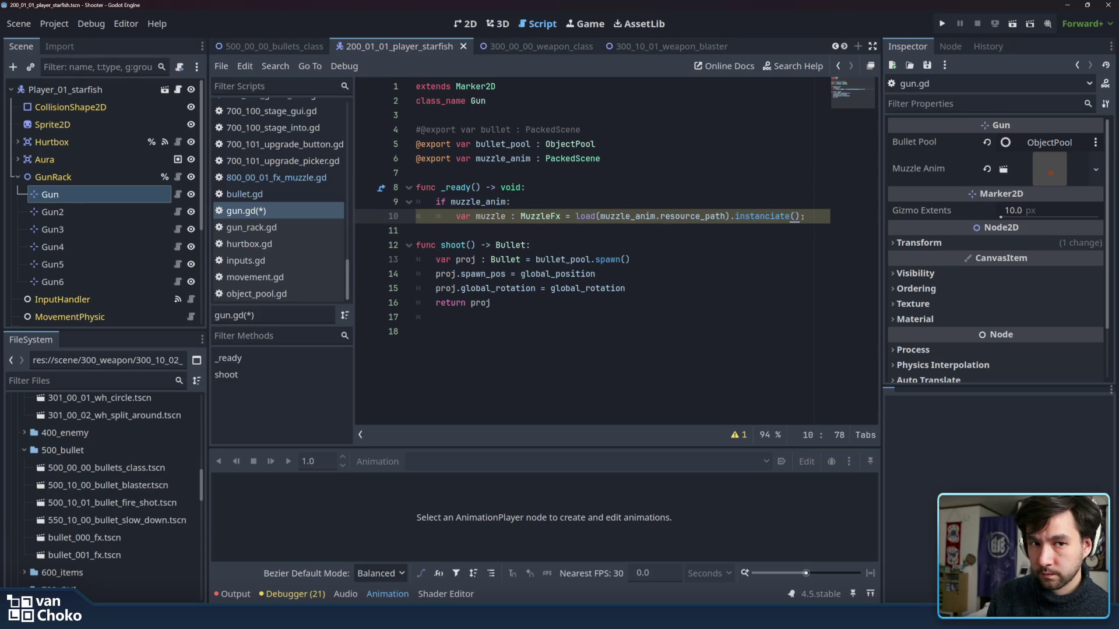
Add add_child(muzzle) below it, fix the variable's spelling, and save gun.gd
key(Return)
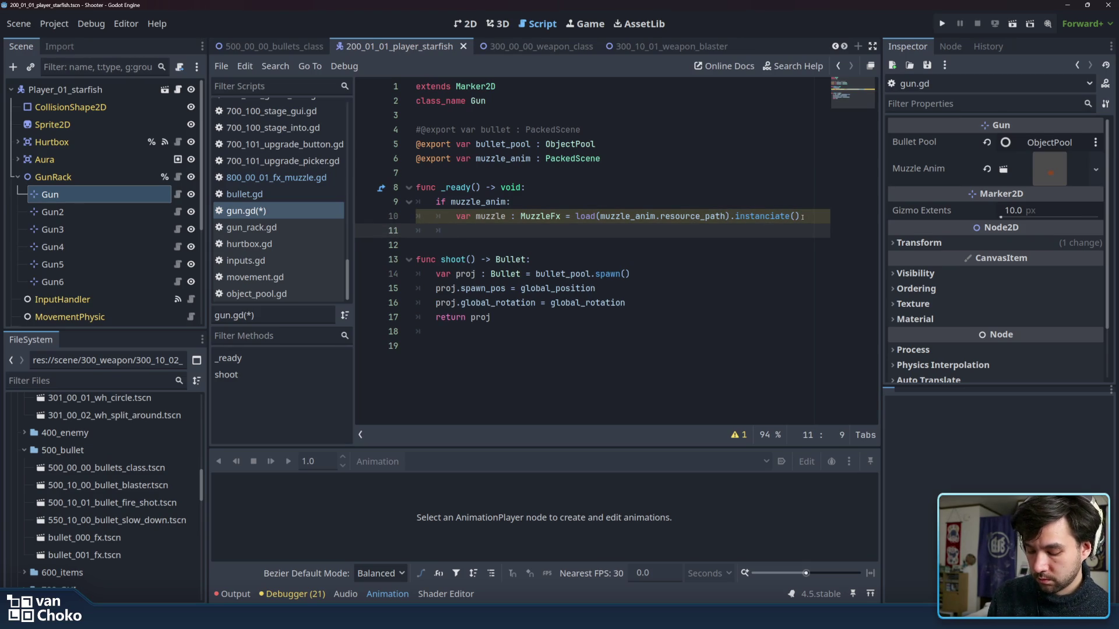
text(addchild)
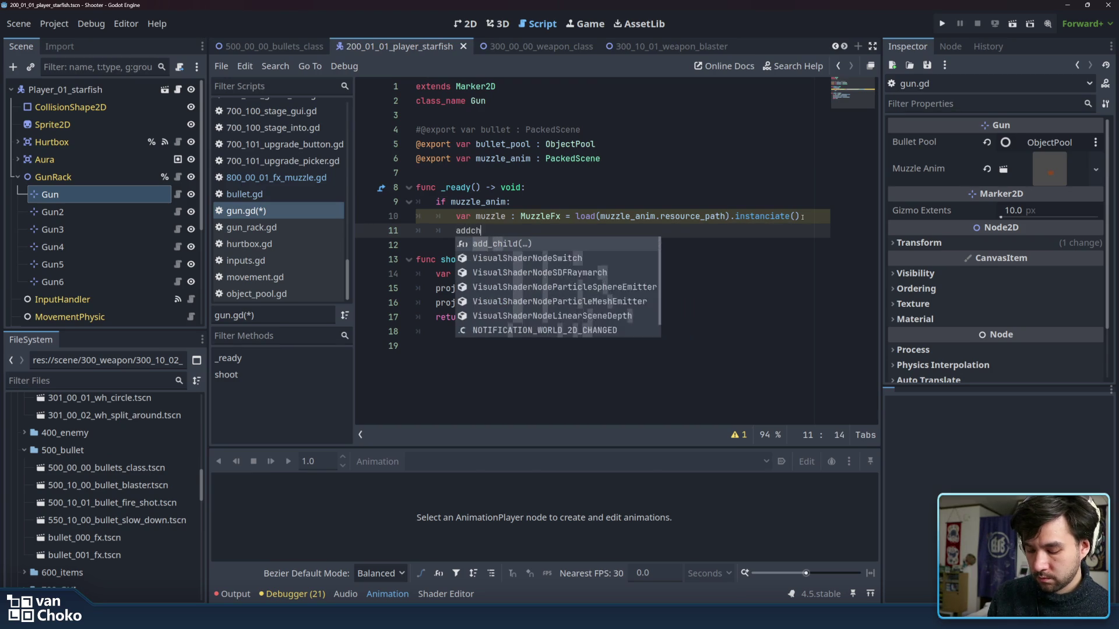
key(Return)
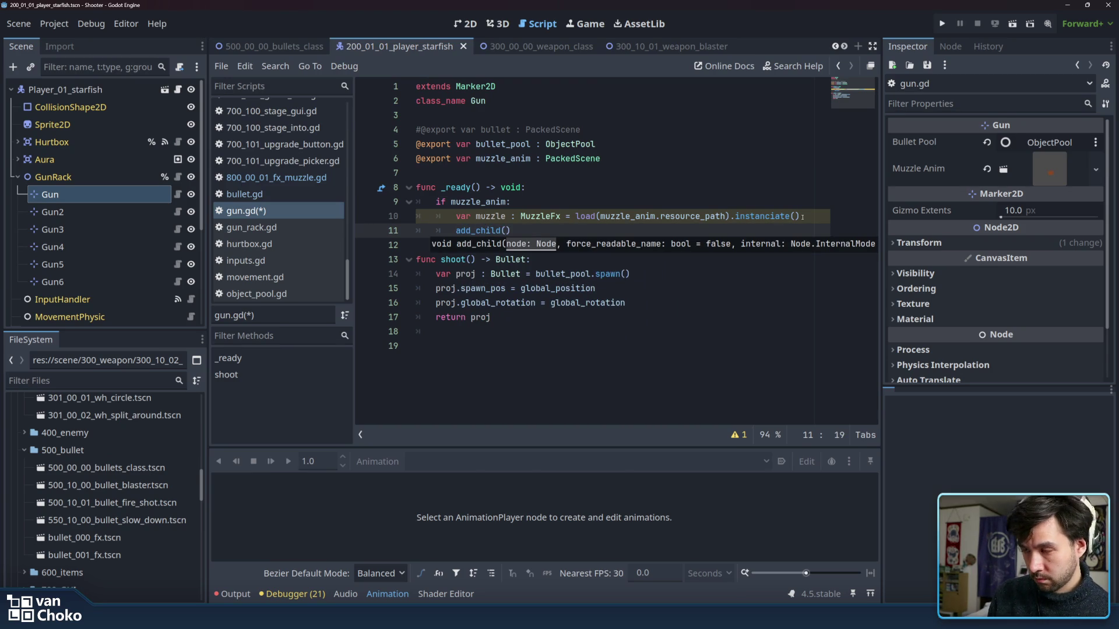
text(nuzzle)
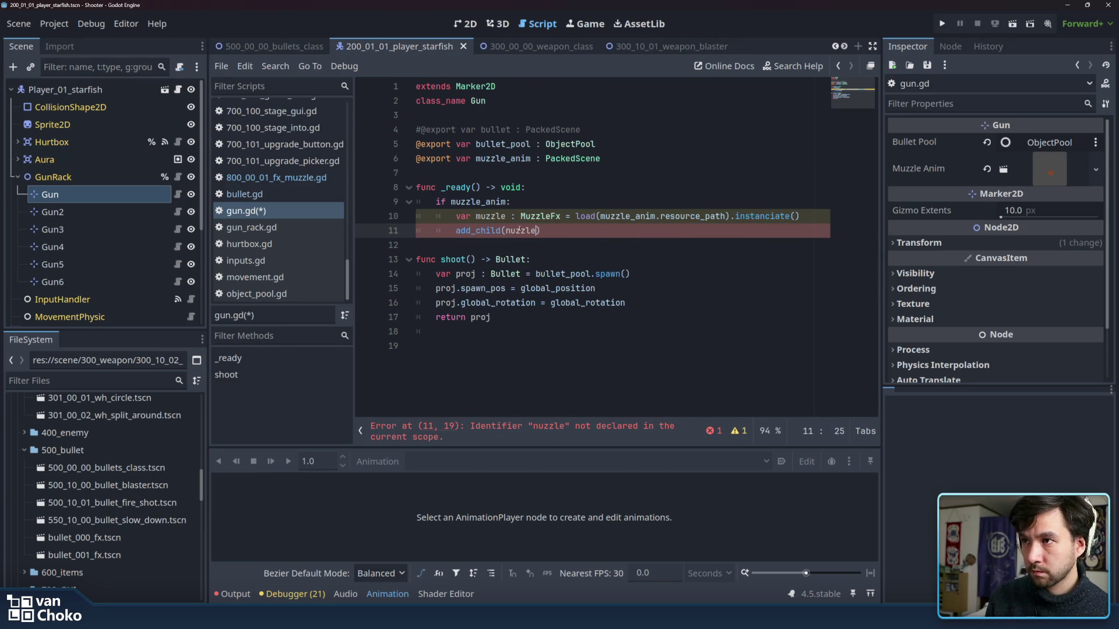
double_click(487, 216)
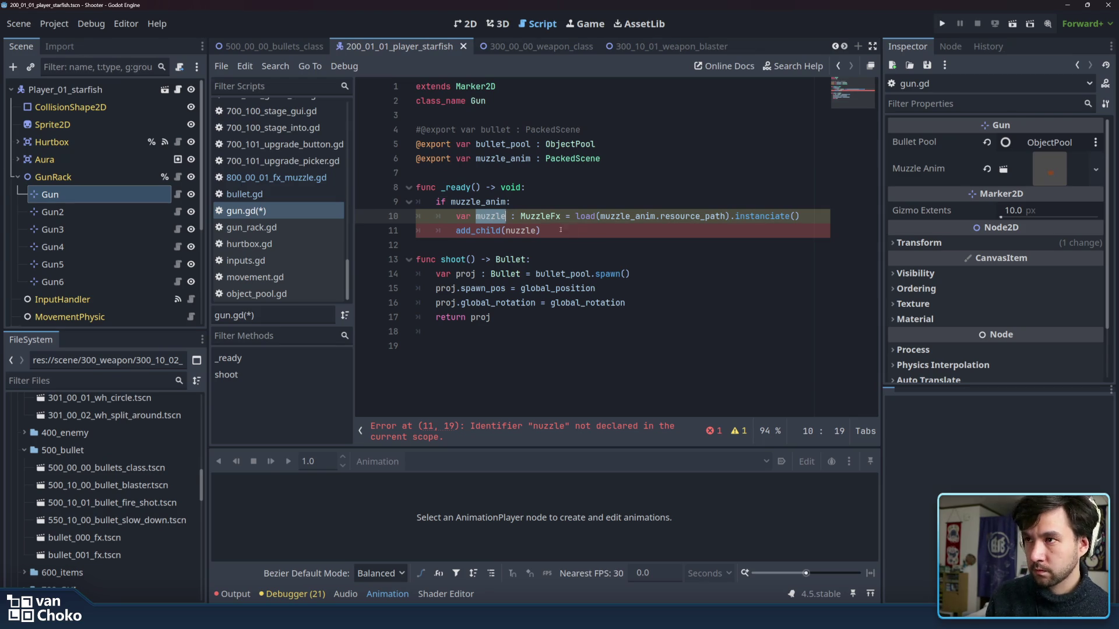
click(526, 231)
key(Right)
key(ctrl+s)
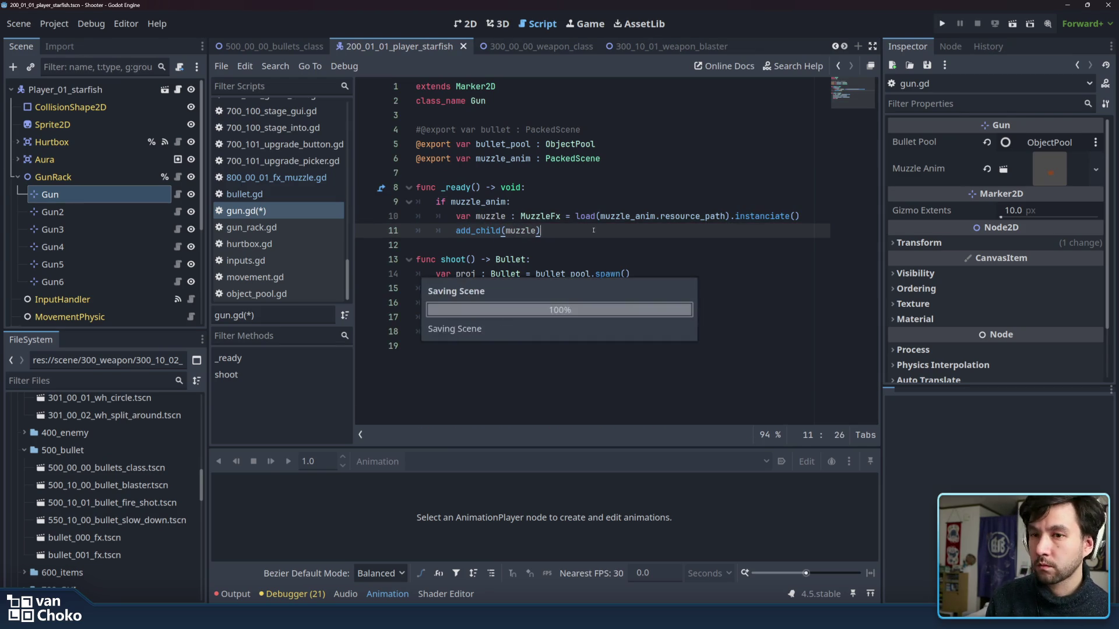
click(587, 239)
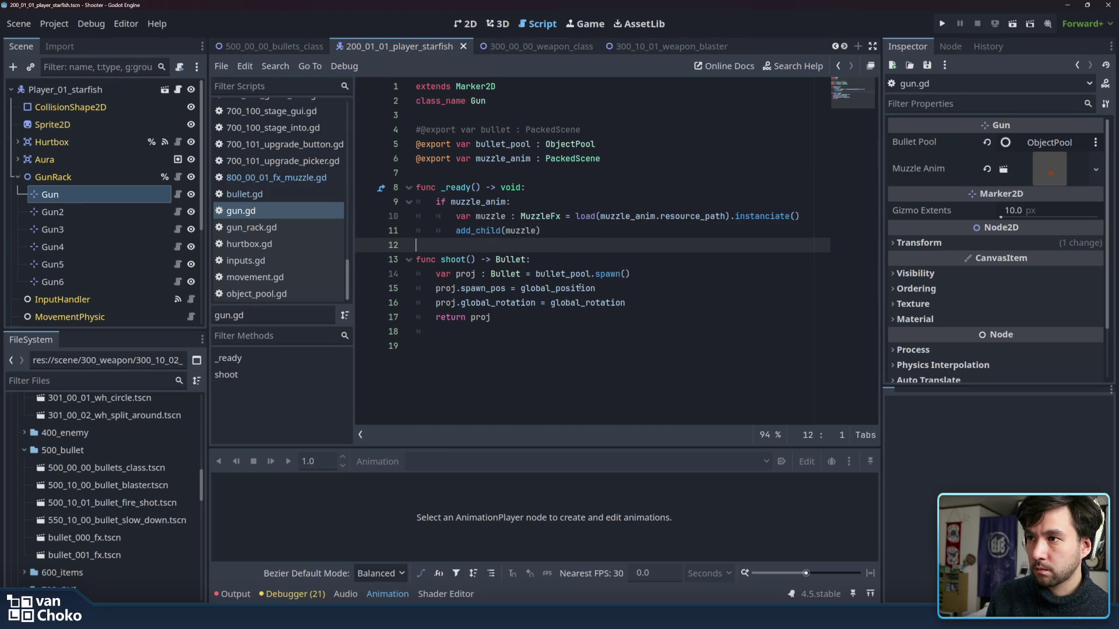
Begin an if statement on a new line above return proj in shoot()
click(653, 301)
key(Return)
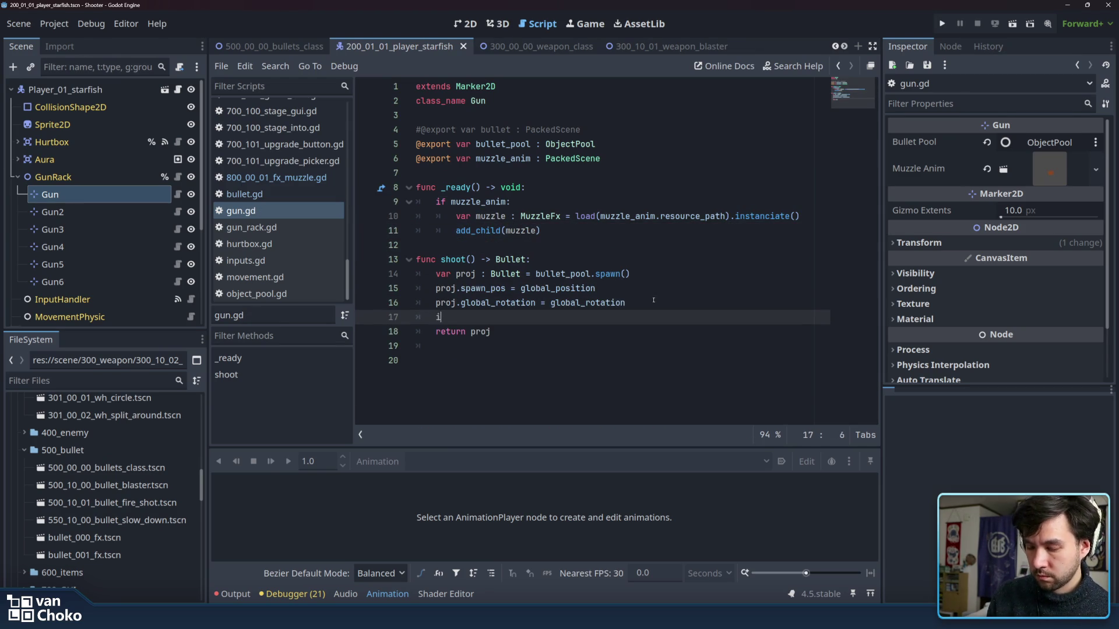
text(if)
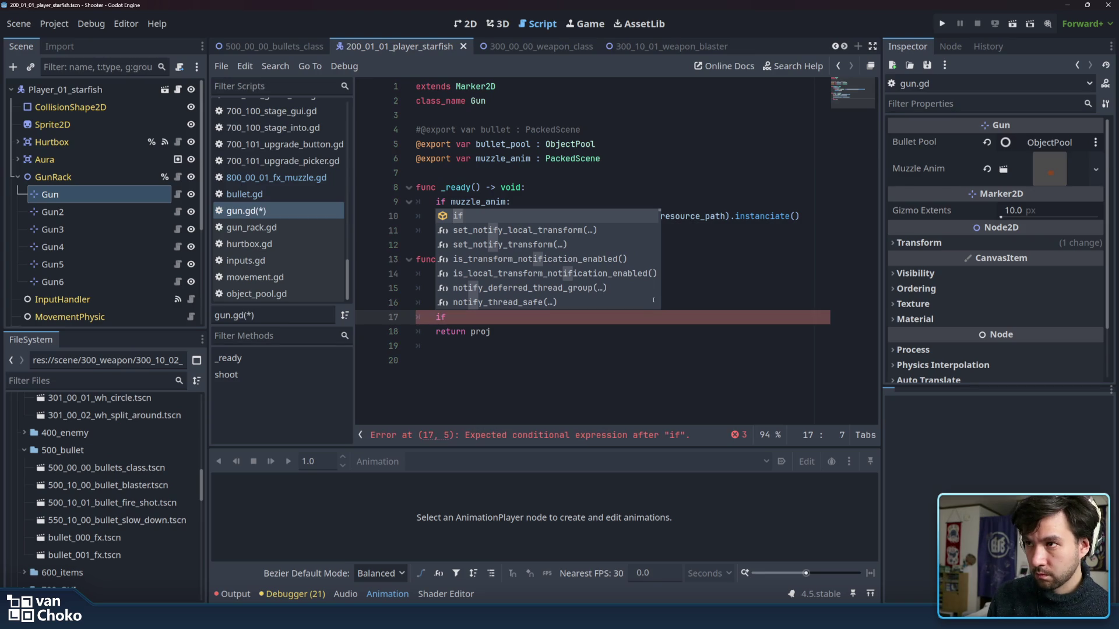
click(631, 320)
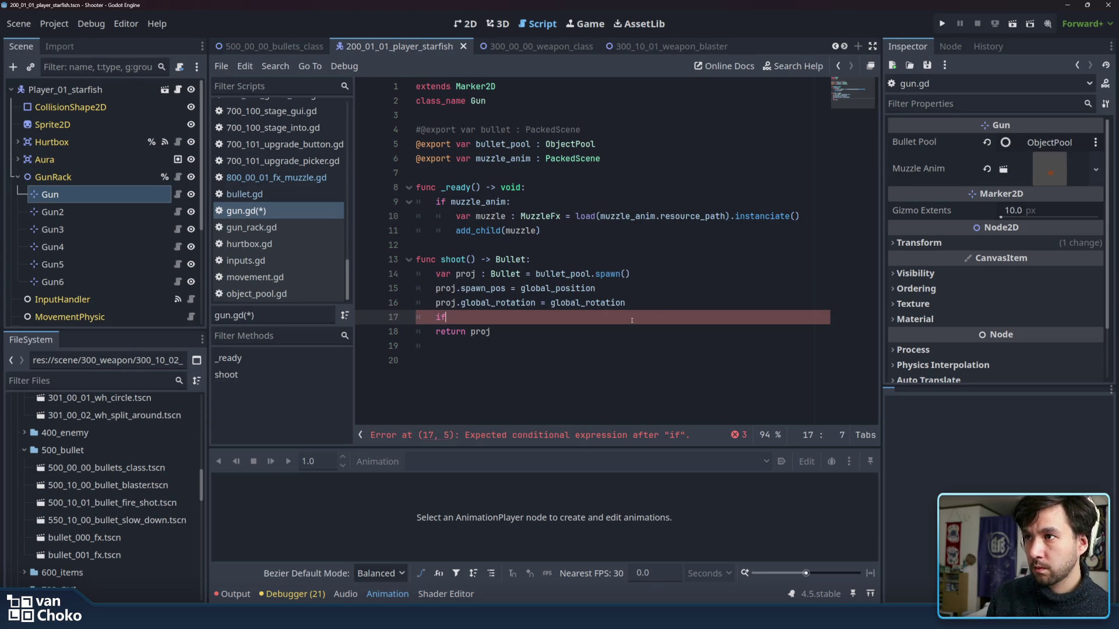
Copy 'var muzzle : MuzzleFx' to a script-level member variable on line 7
click(489, 231)
click(454, 231)
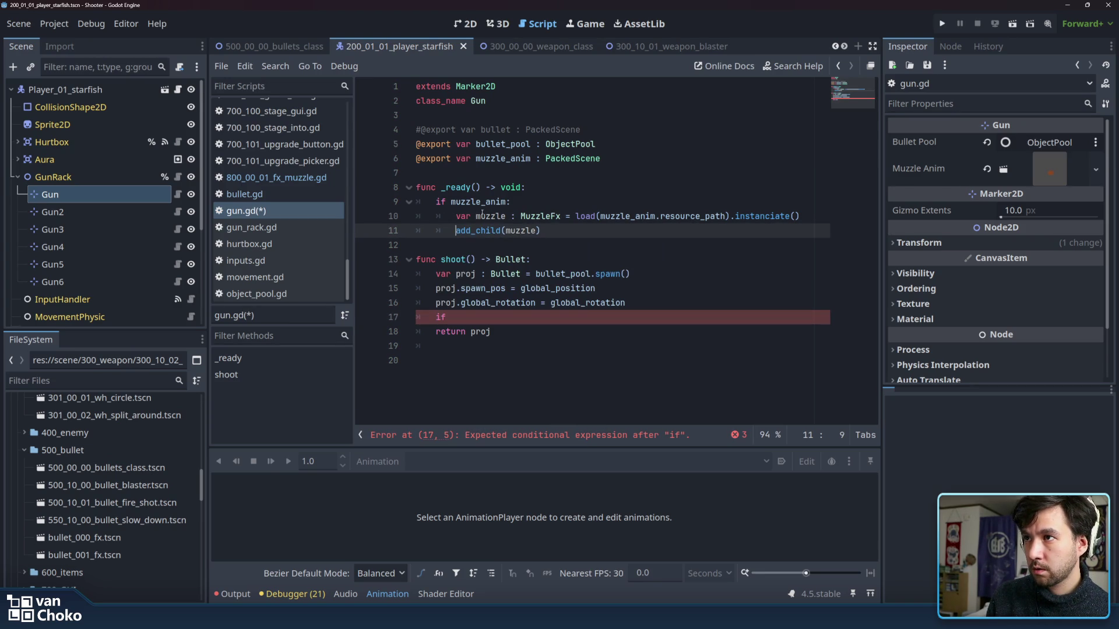
click(486, 216)
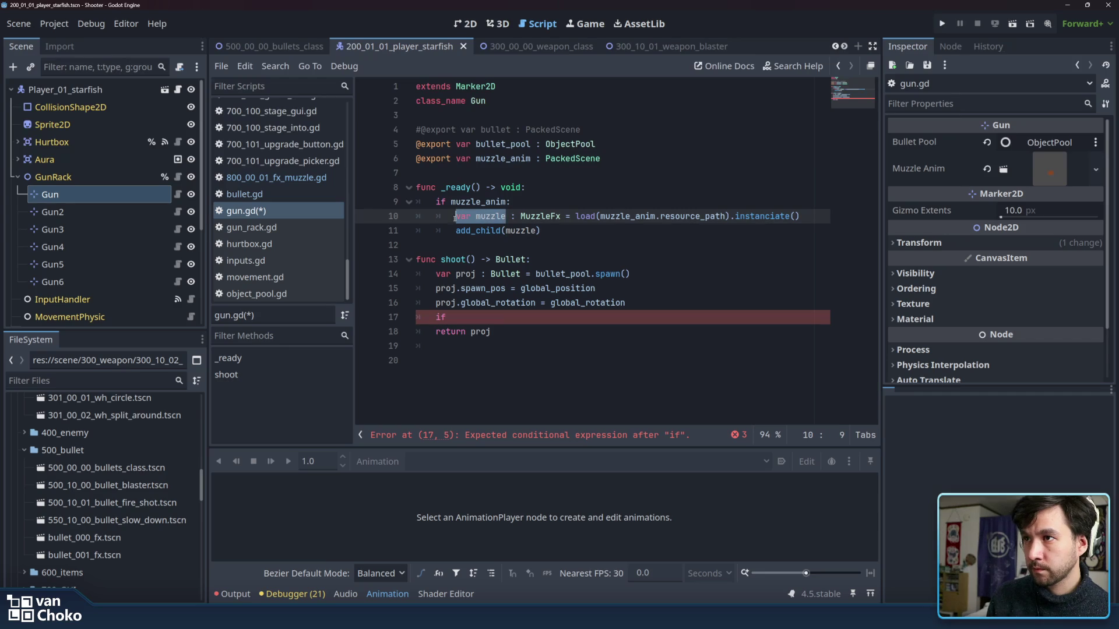
drag(561, 216, 455, 216)
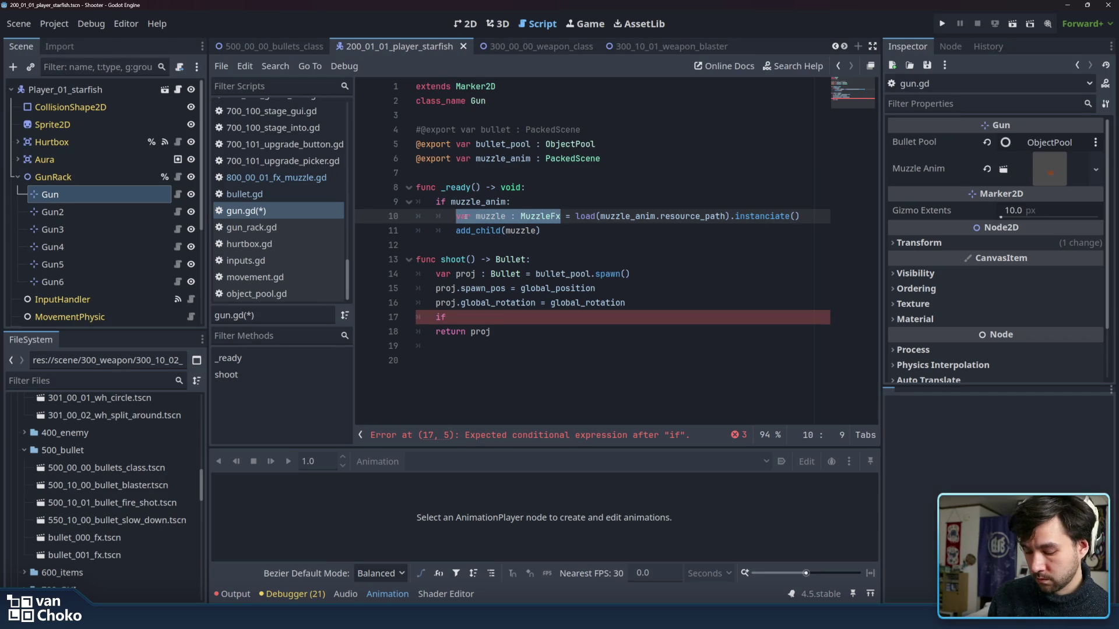
key(ctrl+c)
click(615, 173)
key(Return)
key(Up)
key(ctrl+v)
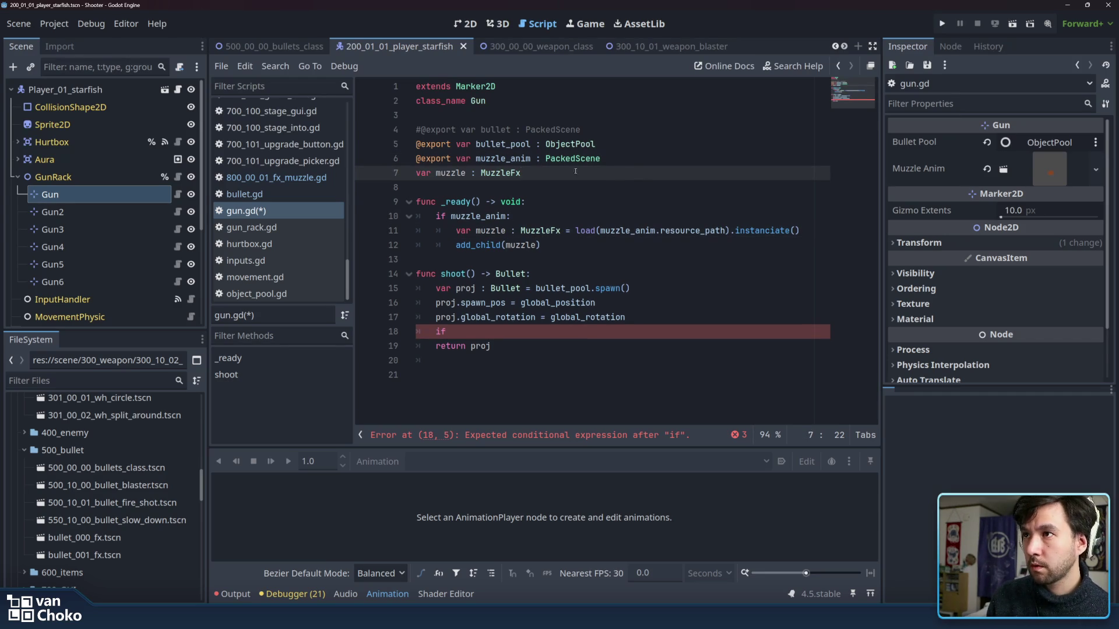
Turn line 11 into a plain muzzle assignment without var or type annotation
click(475, 231)
key(BackSpace)
key(BackSpace)
key(BackSpace)
click(511, 230)
key(BackSpace)
key(BackSpace)
key(BackSpace)
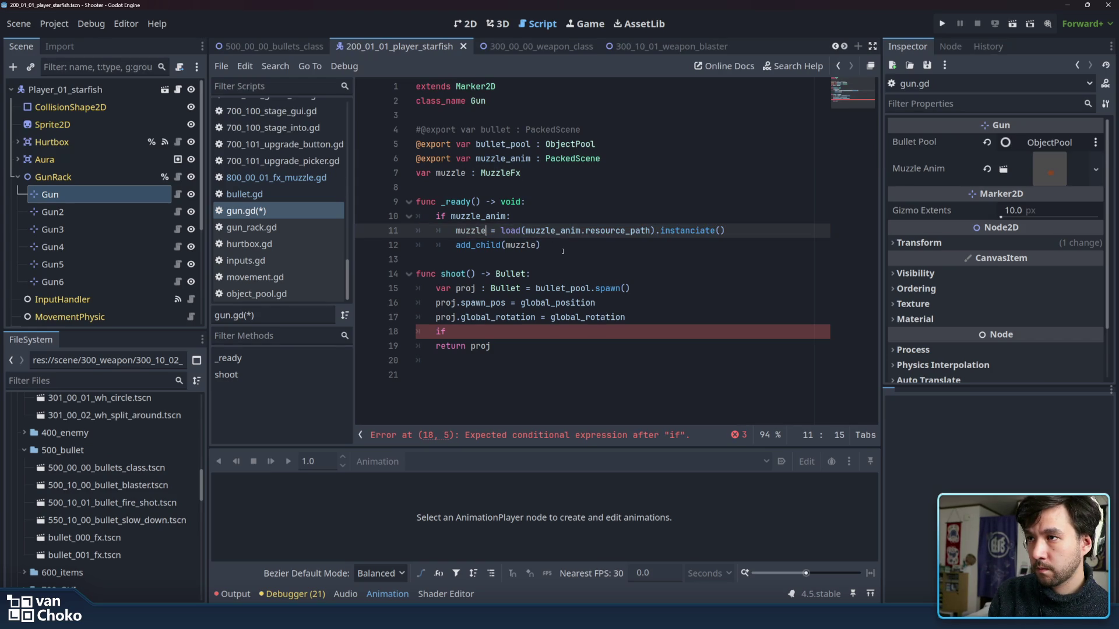
double_click(465, 231)
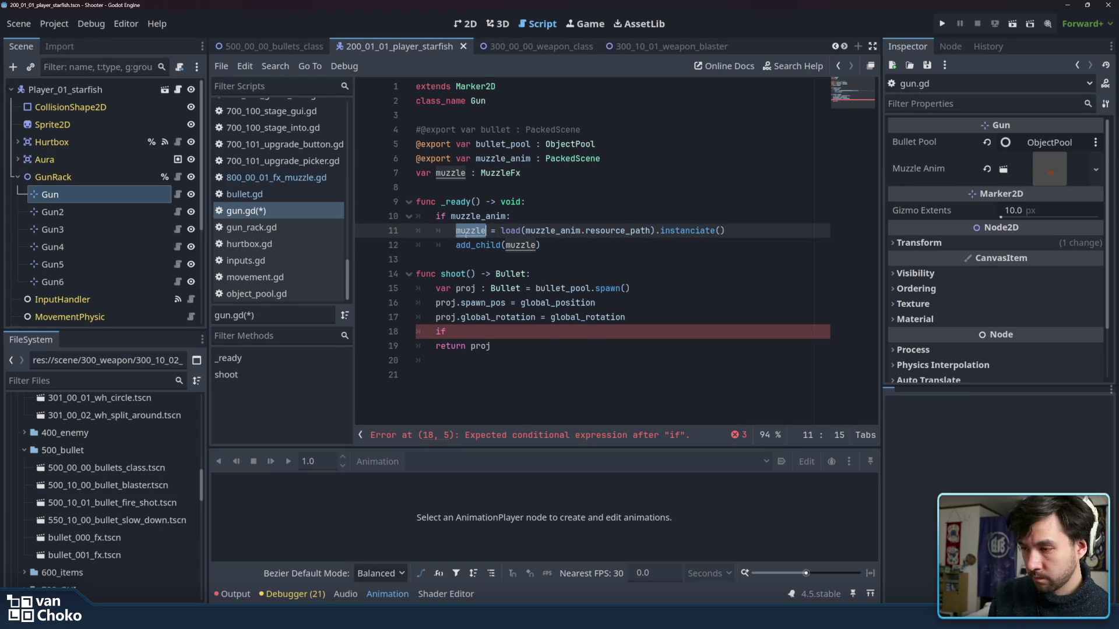
Complete 'if muzzle: muzzle.shot_fx()' in shoot() and save gun.gd
click(466, 335)
text(muzzle)
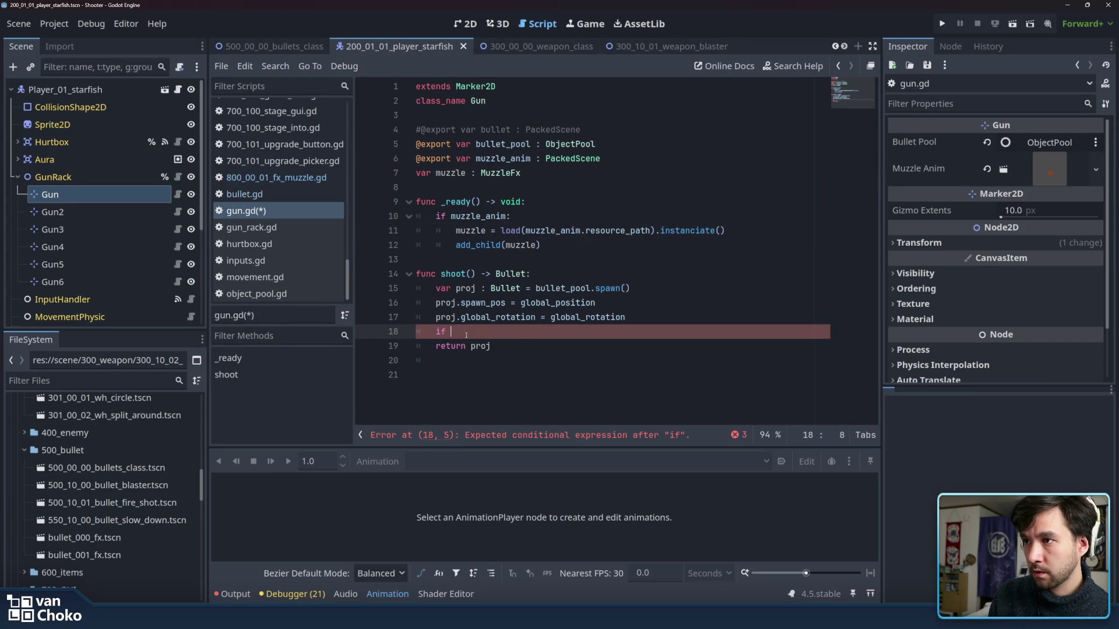
text(:)
key(Return)
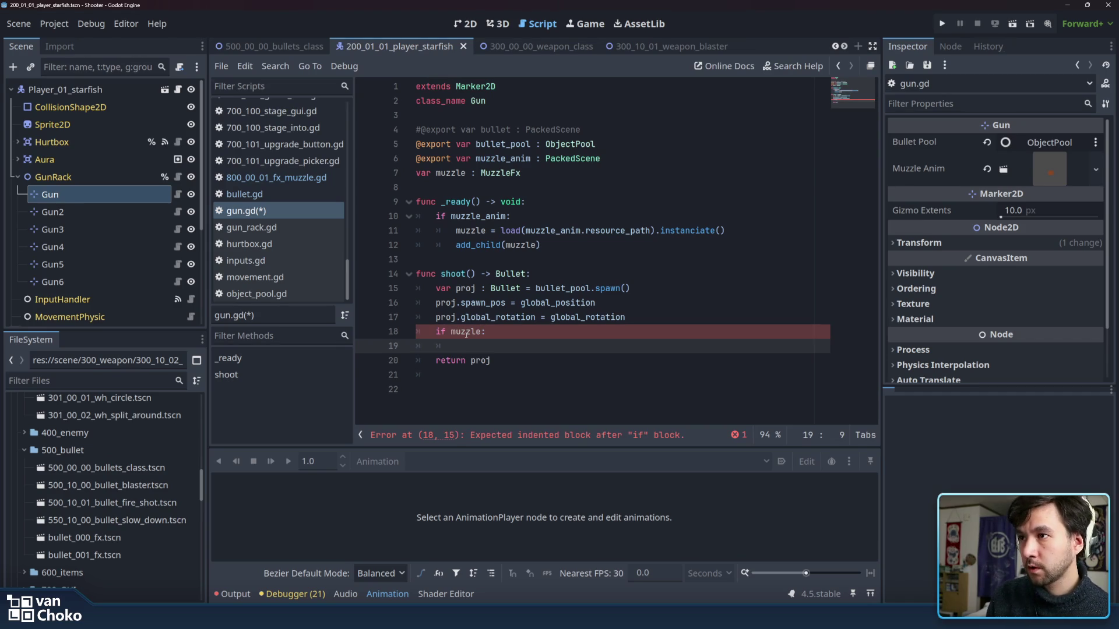
text(muzzle)
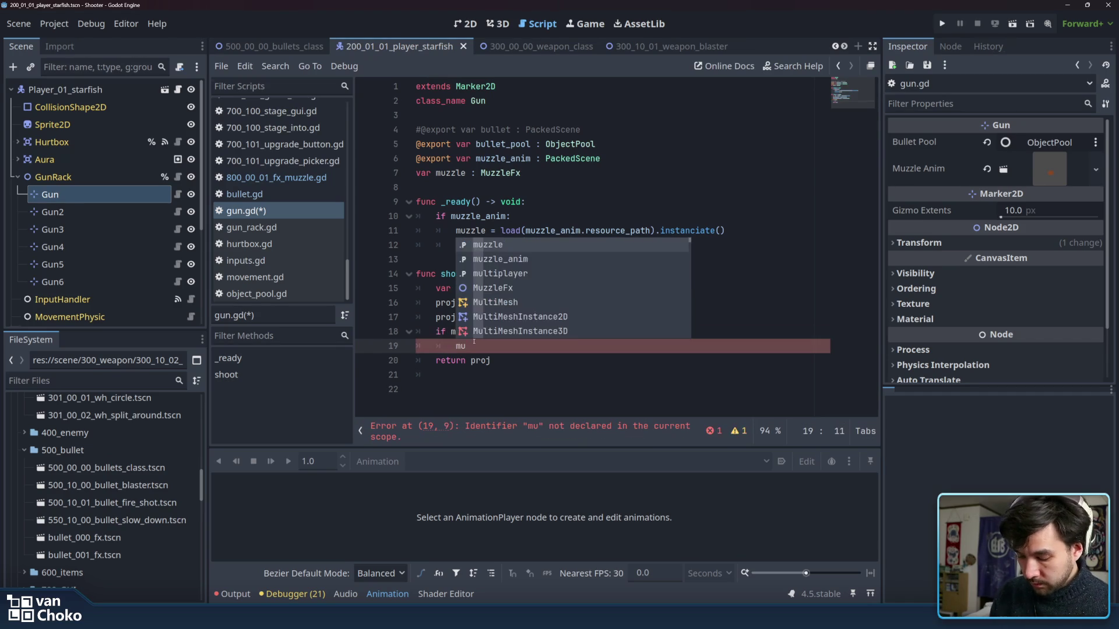
text(.)
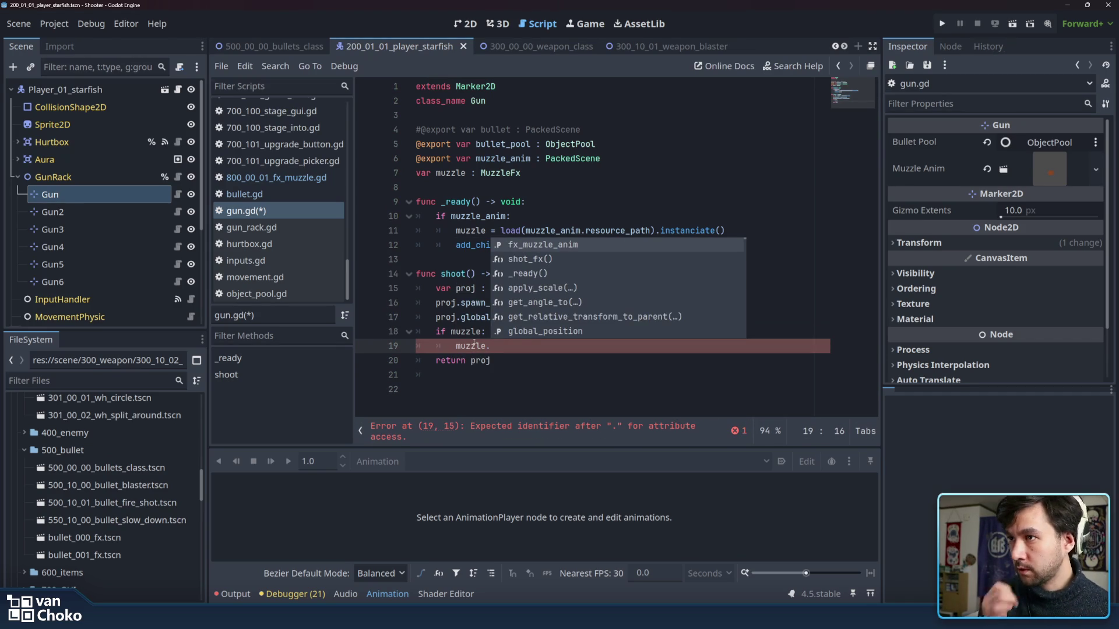
click(604, 259)
click(643, 355)
key(ctrl+s)
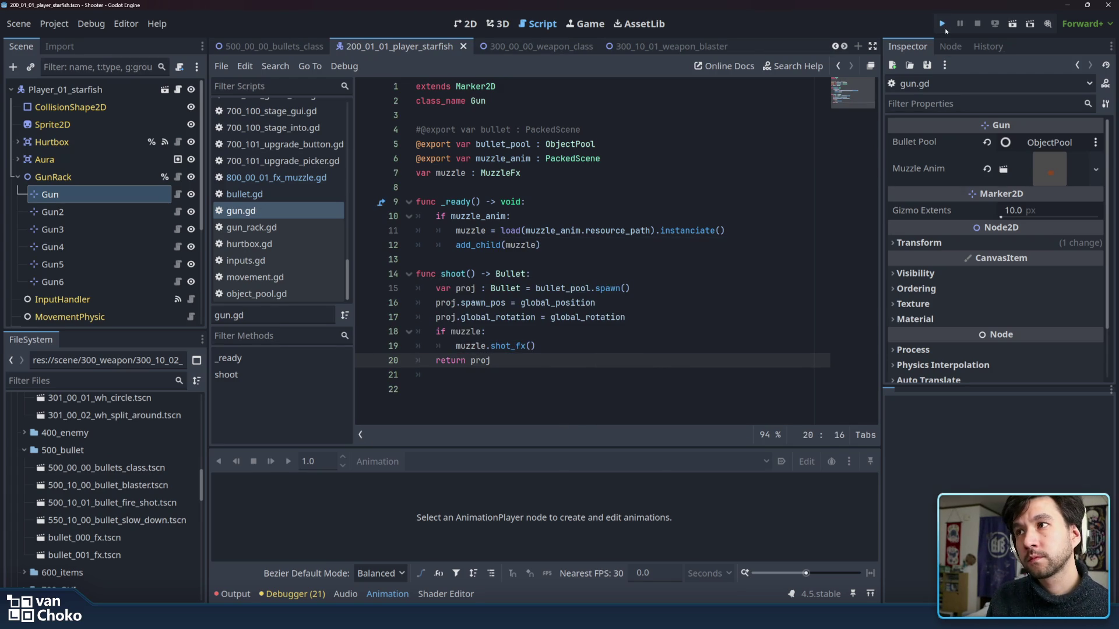
Test-run the project, then close the running game
click(943, 26)
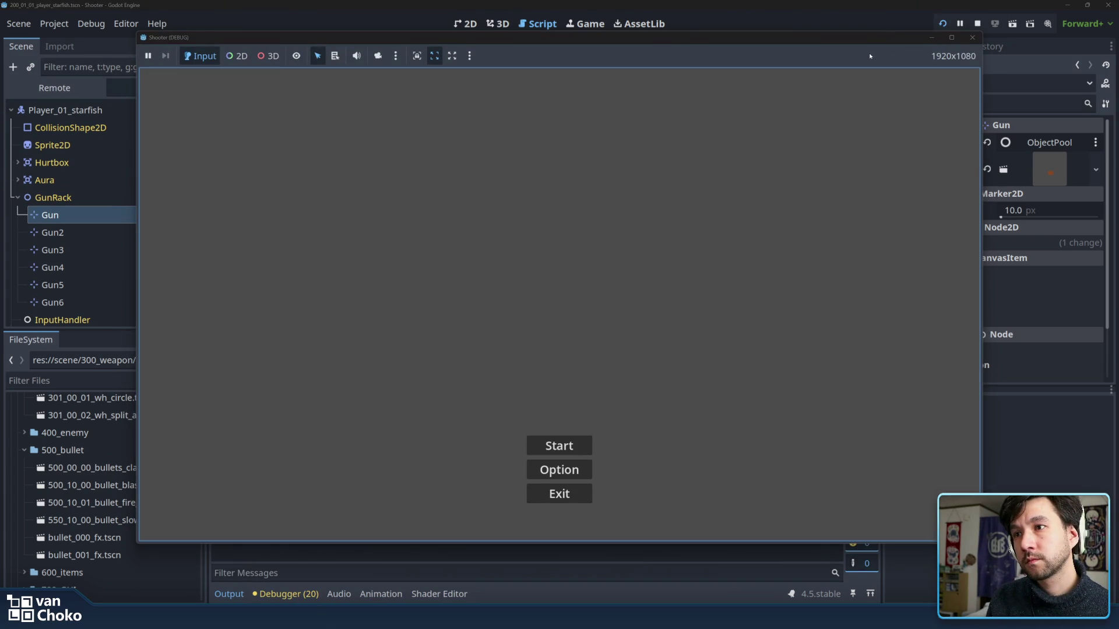
click(974, 37)
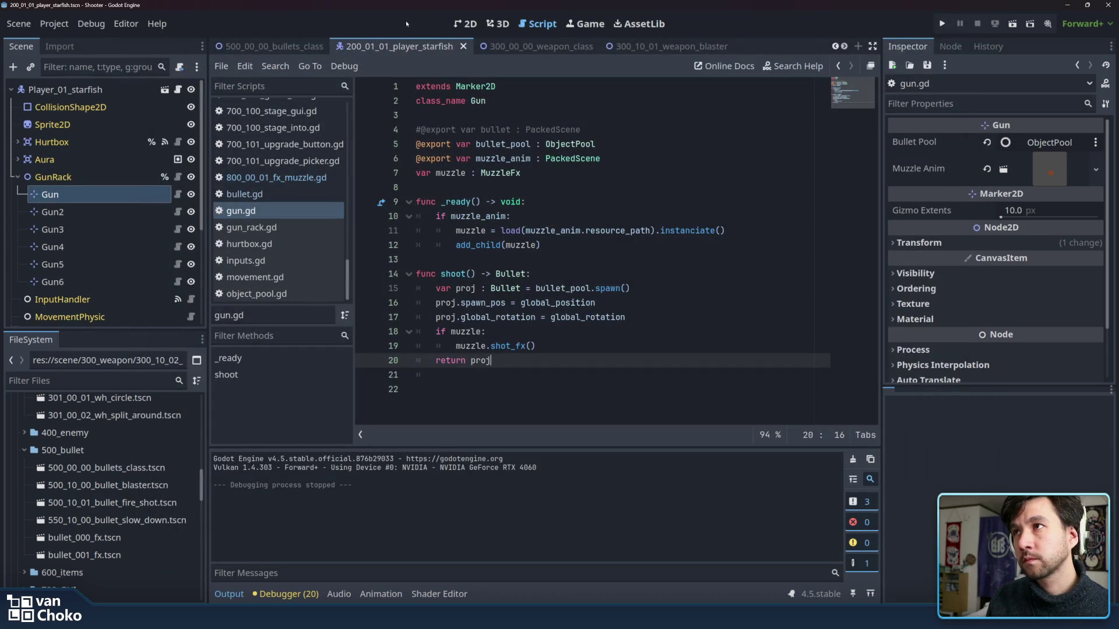
scroll(290, 158, up, 3)
Open 000_00_00_global_data.gd and delete the old player scene path on line 5
scroll(291, 157, up, 10)
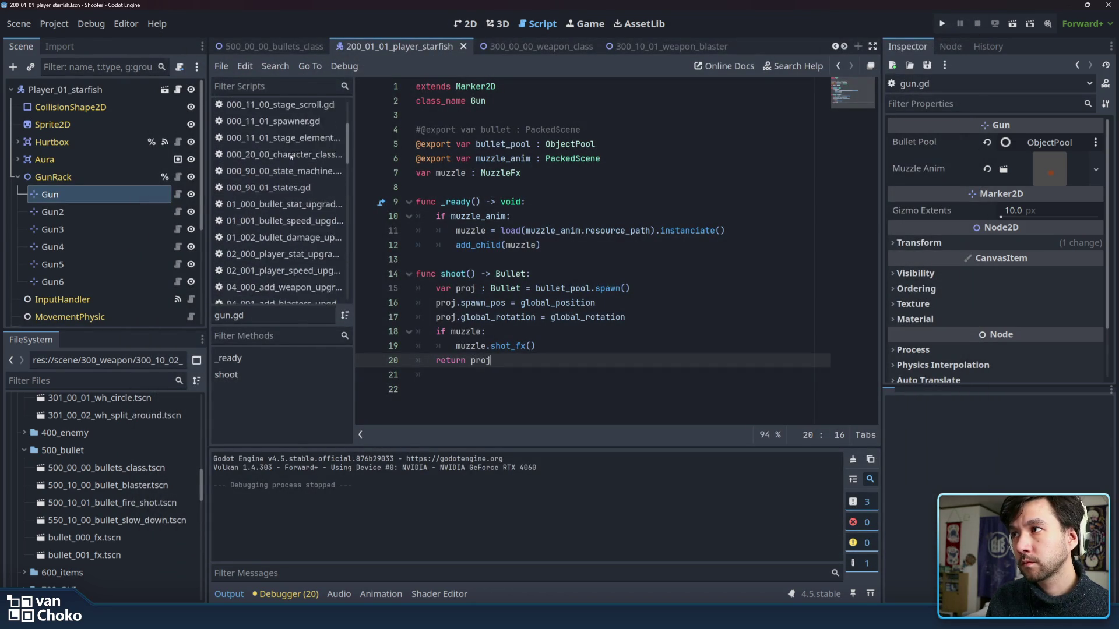
click(298, 143)
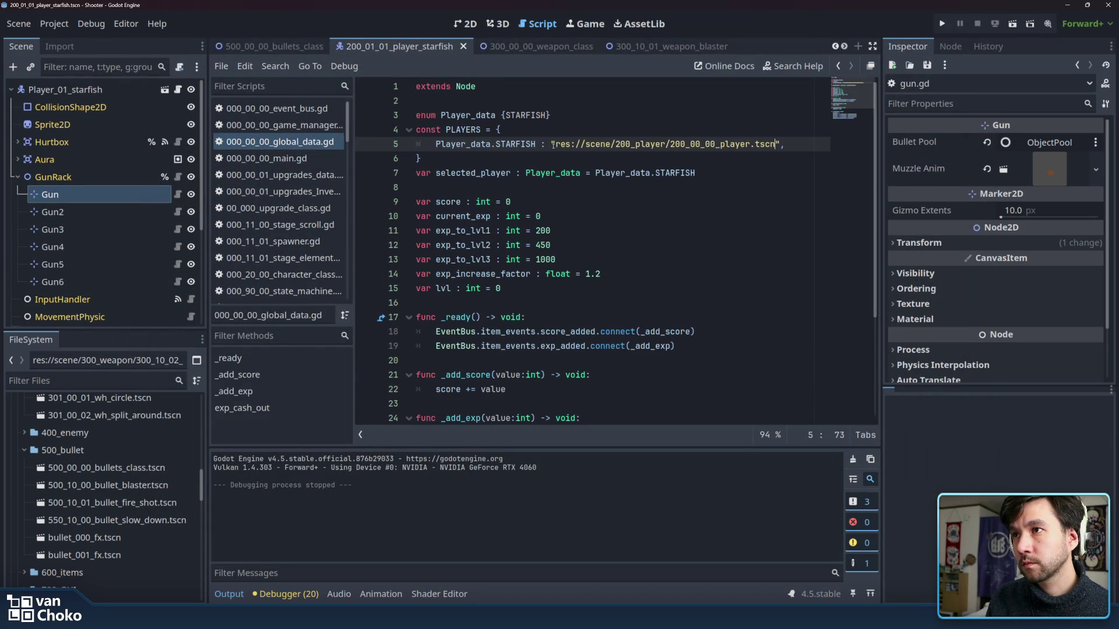
drag(552, 144, 783, 145)
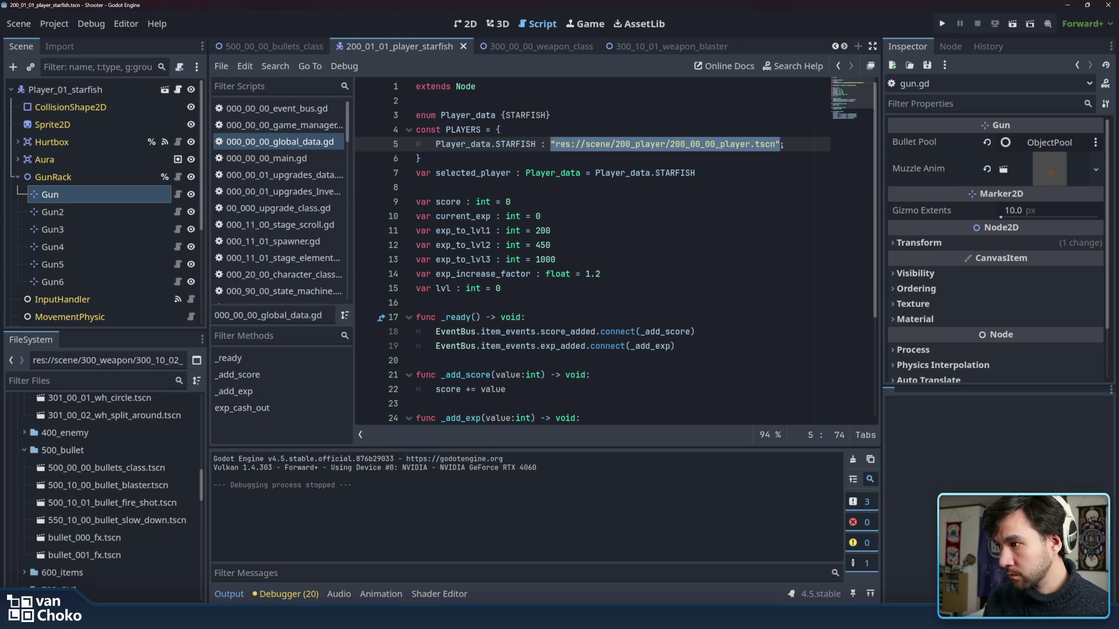
key(BackSpace)
Drag 200_01_01_player_starfish.tscn from FileSystem into line 5 as the STARFISH path
scroll(136, 498, down, 4)
scroll(136, 499, up, 8)
scroll(138, 523, up, 3)
click(113, 533)
click(114, 550)
mouse_move(113, 551)
mouse_down()
mouse_move(467, 377)
mouse_move(550, 146)
mouse_up()
Save the global data script and launch a test run from the game menu
key(ctrl+s)
click(942, 23)
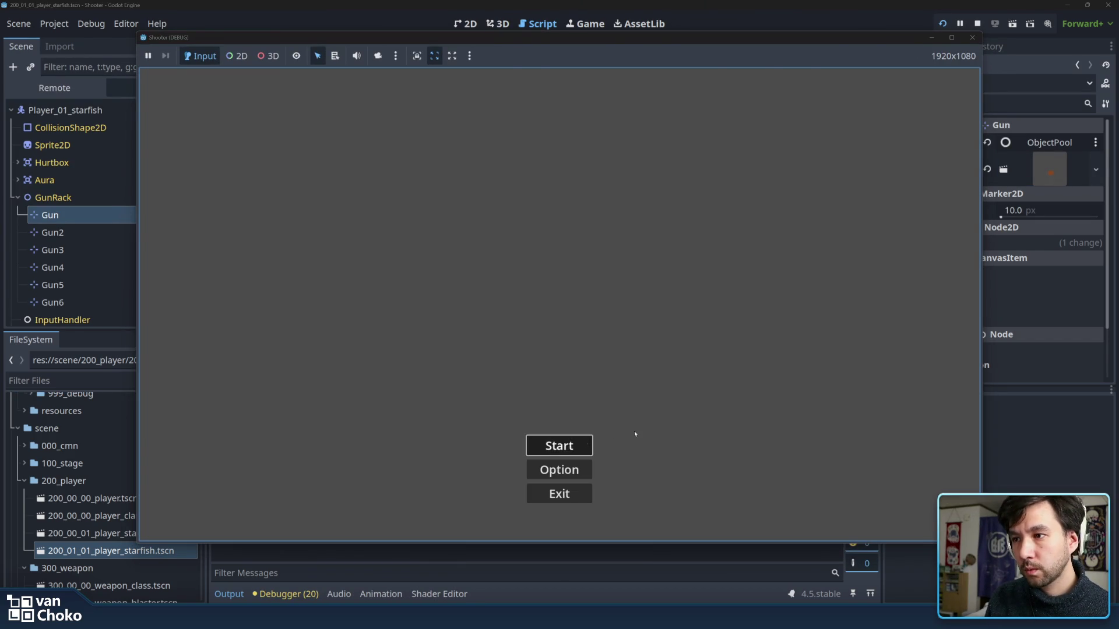
click(559, 446)
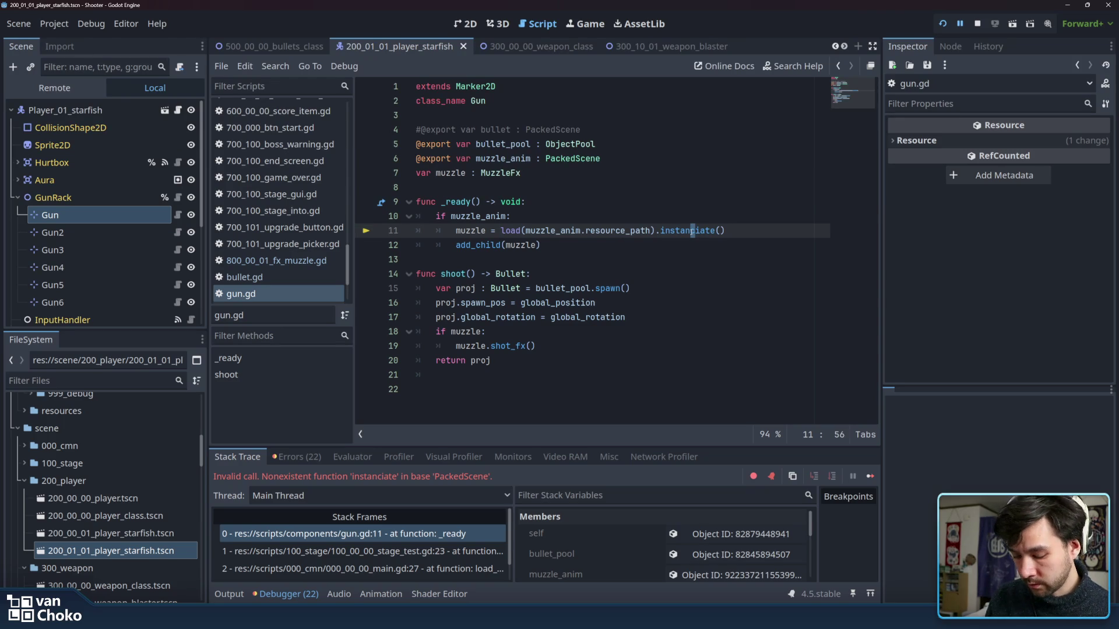
Correct 'instanciate' to 'instantiate' in gun.gd, save, and restart the game
click(736, 247)
key(ctrl+s)
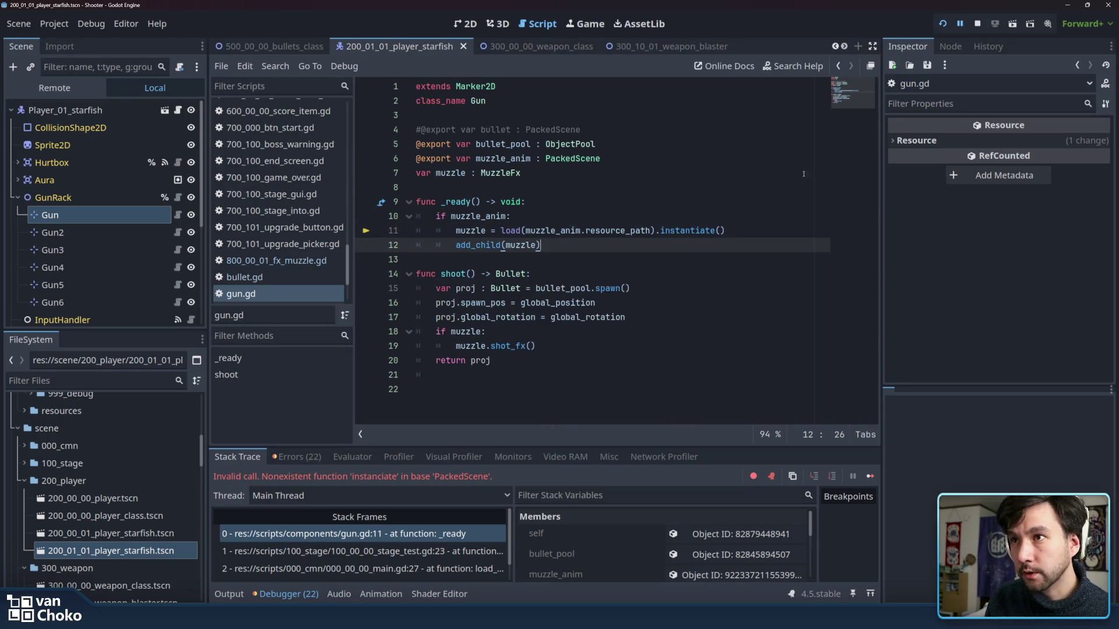
click(942, 24)
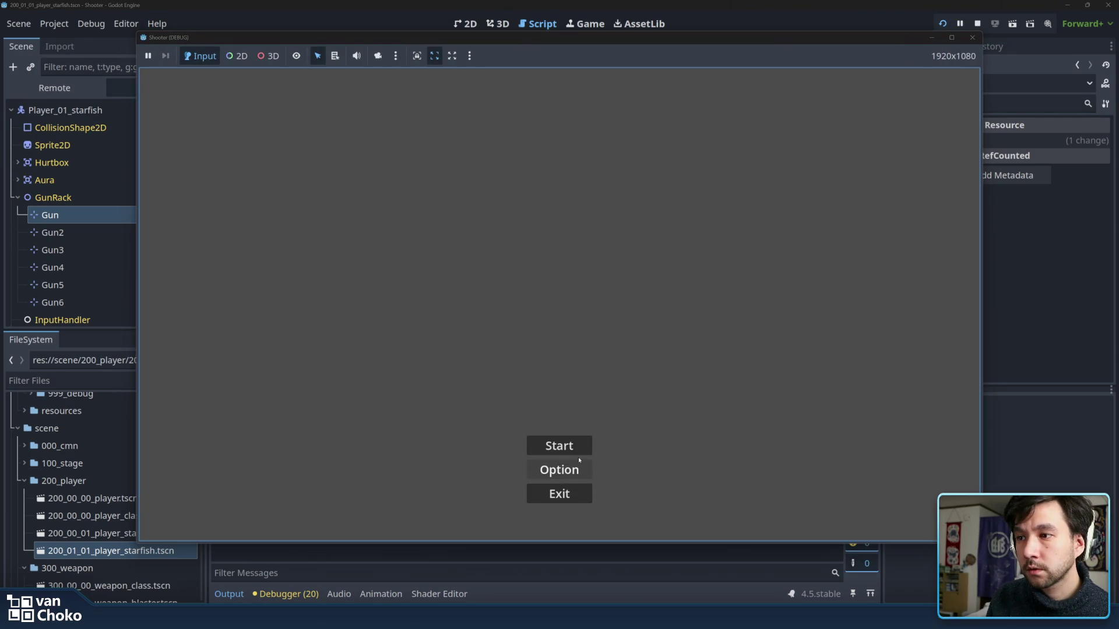
Start Stage 1, fly the starfish ship around, then stop the game with F8
key(Return)
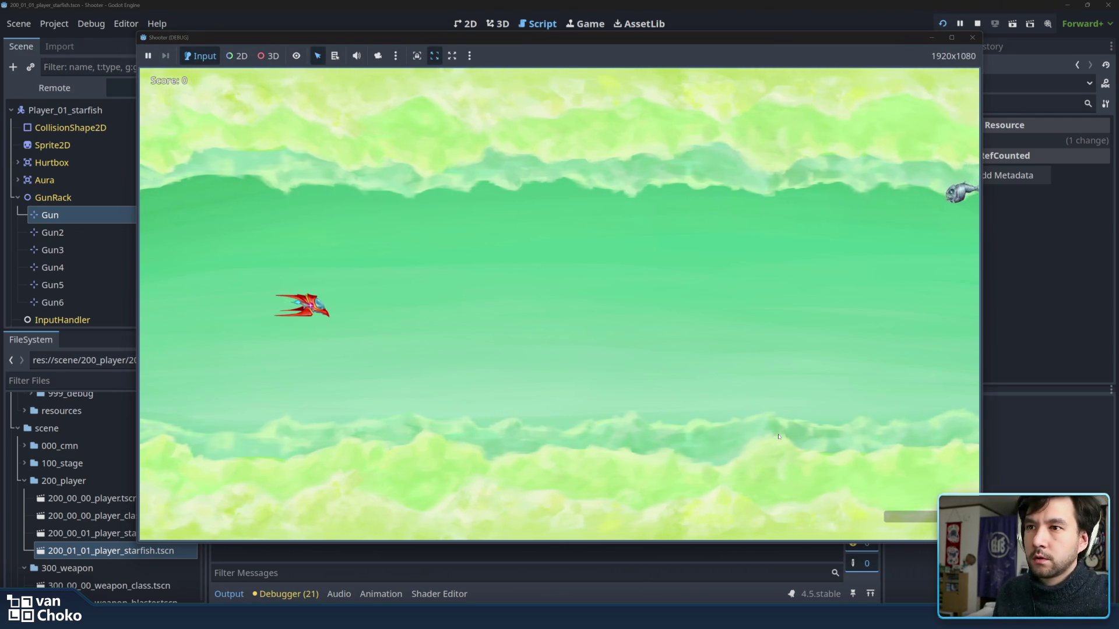
key(Up)
key(Left)
key(Up)
key(Right)
key(Down)
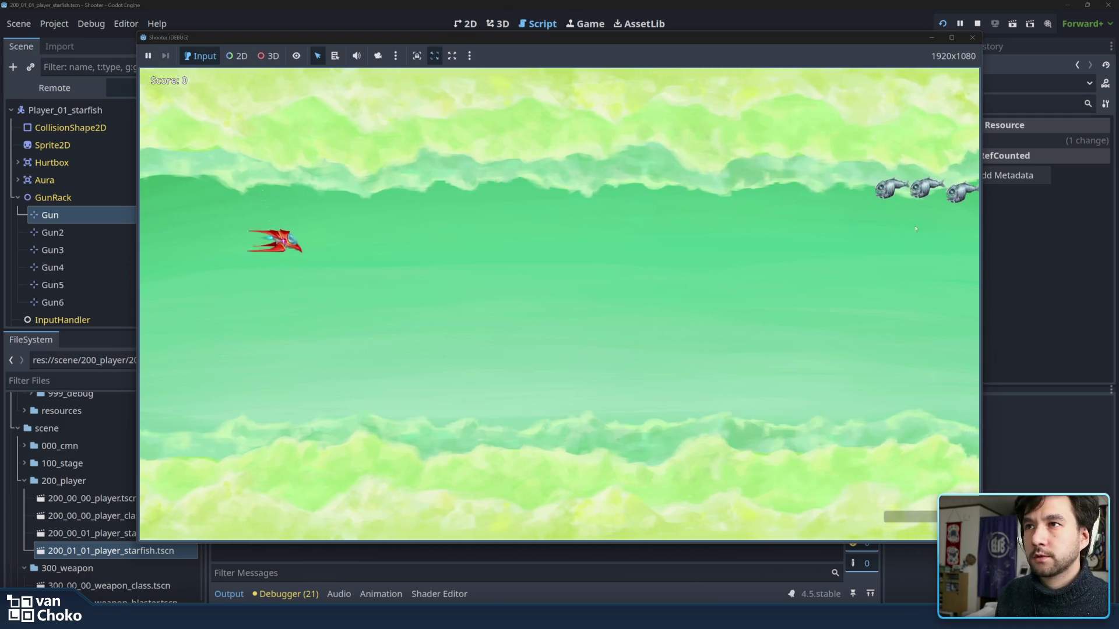
key(F8)
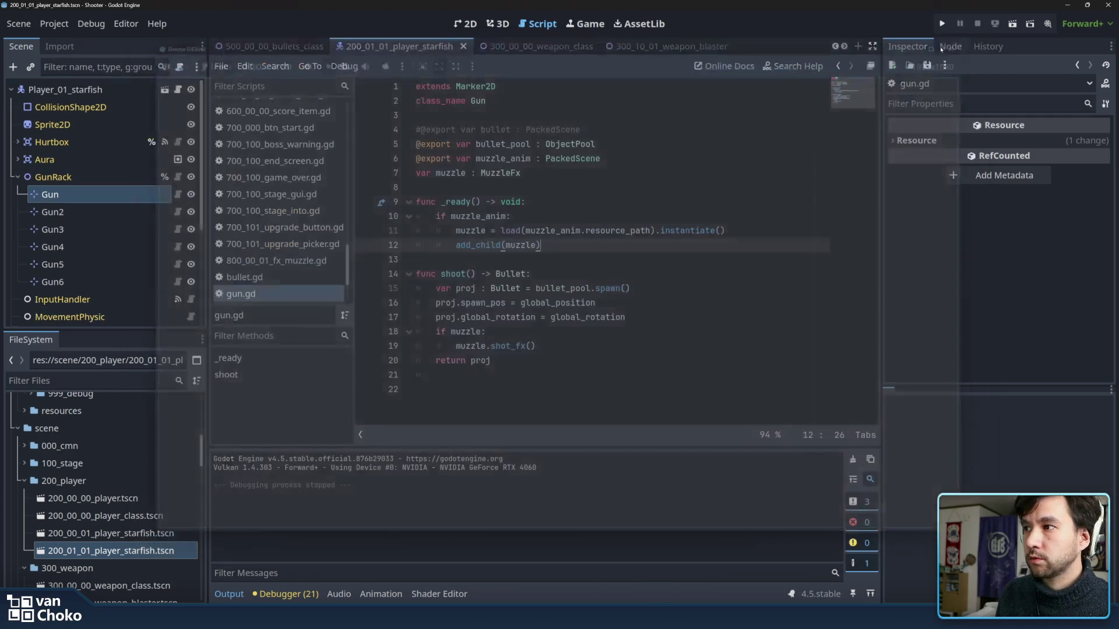
click(472, 27)
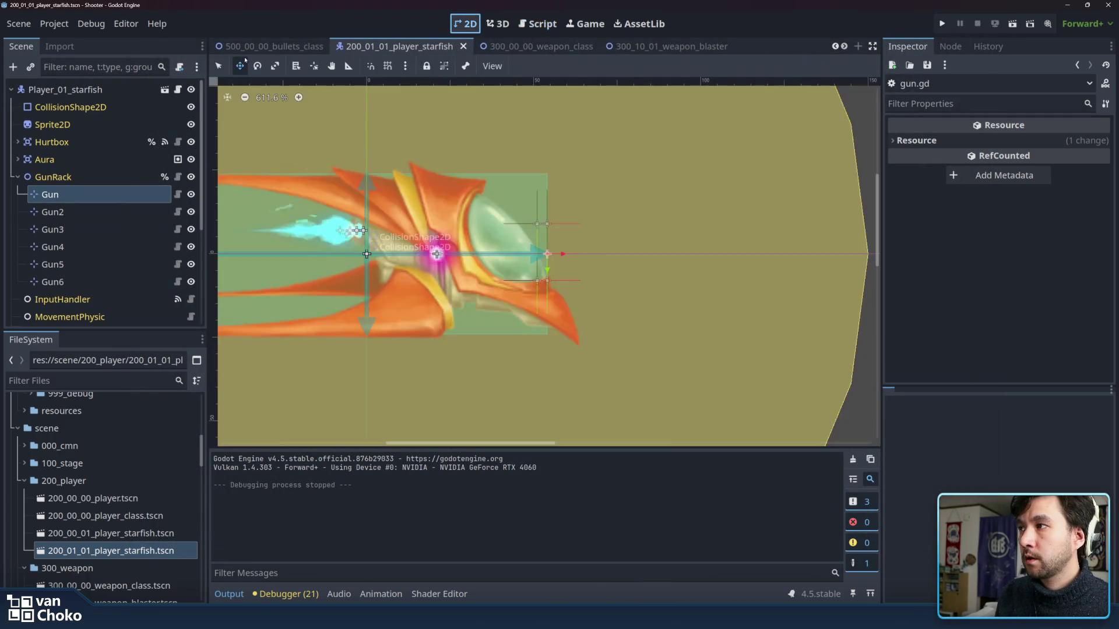
Add Gun with value 0 to the GunRack's Patterns dictionary
click(53, 176)
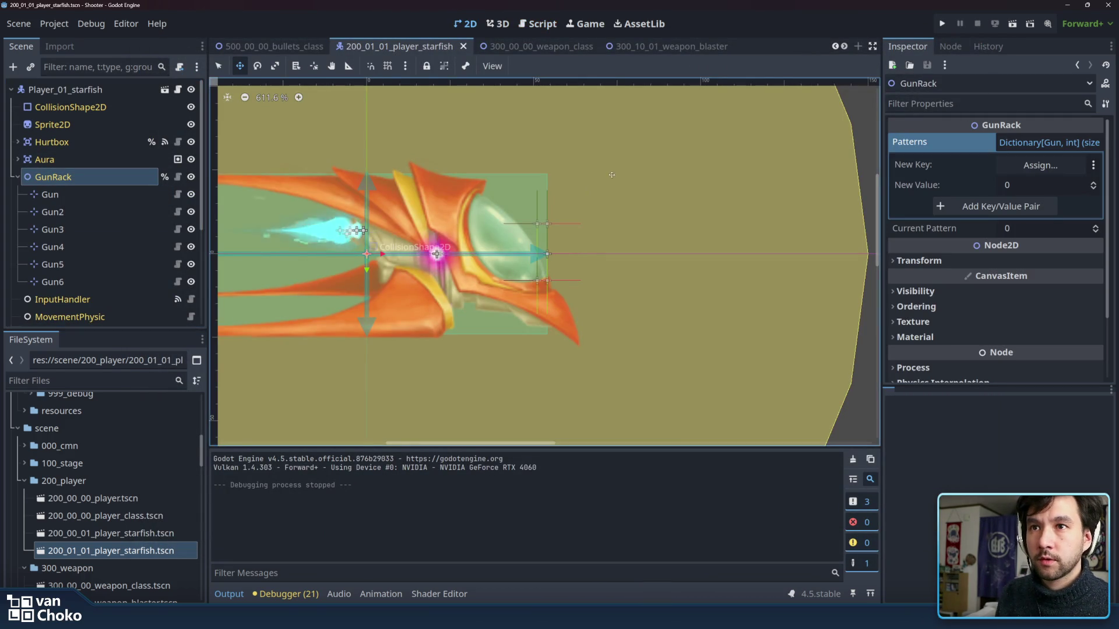
click(1040, 165)
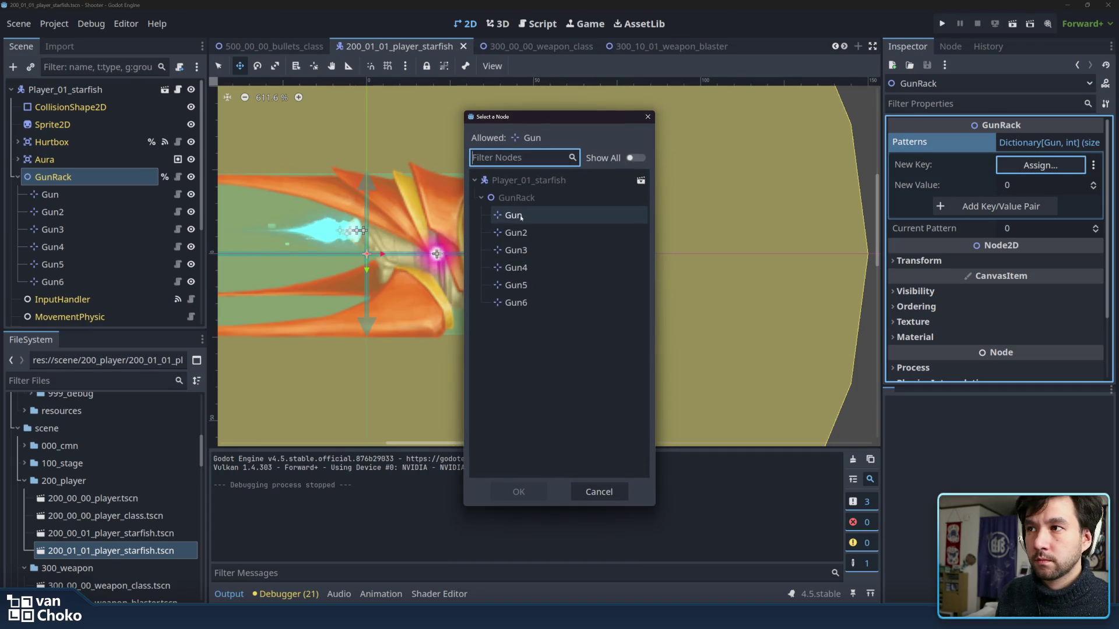
double_click(512, 215)
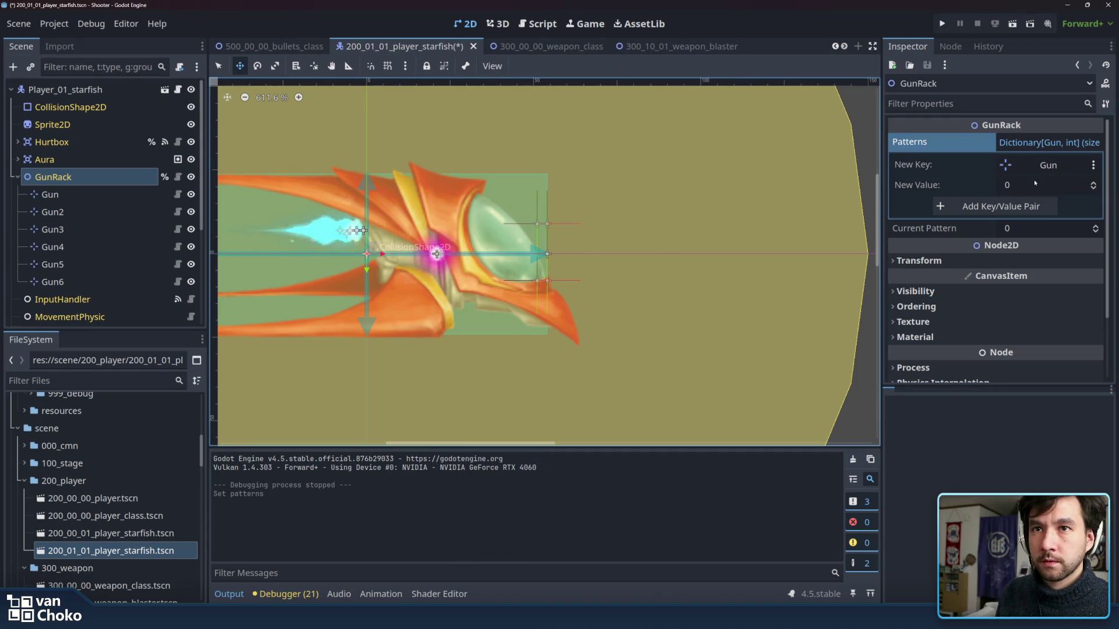
click(1001, 206)
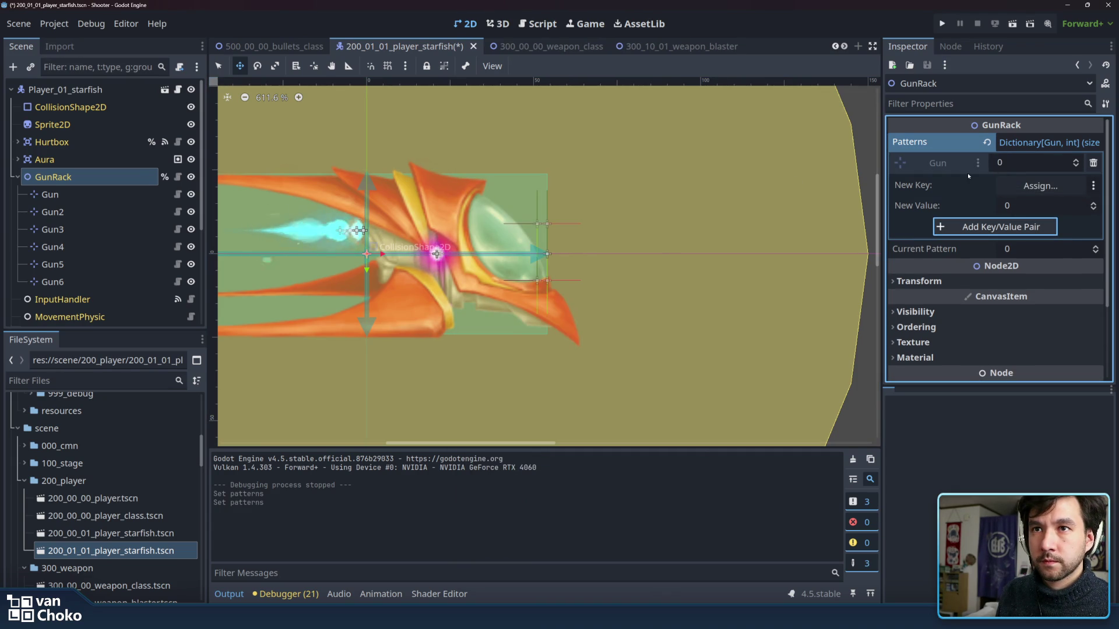
Test-run the game, inspect the null instantiate() error in object_pool.gd, then stop
click(942, 23)
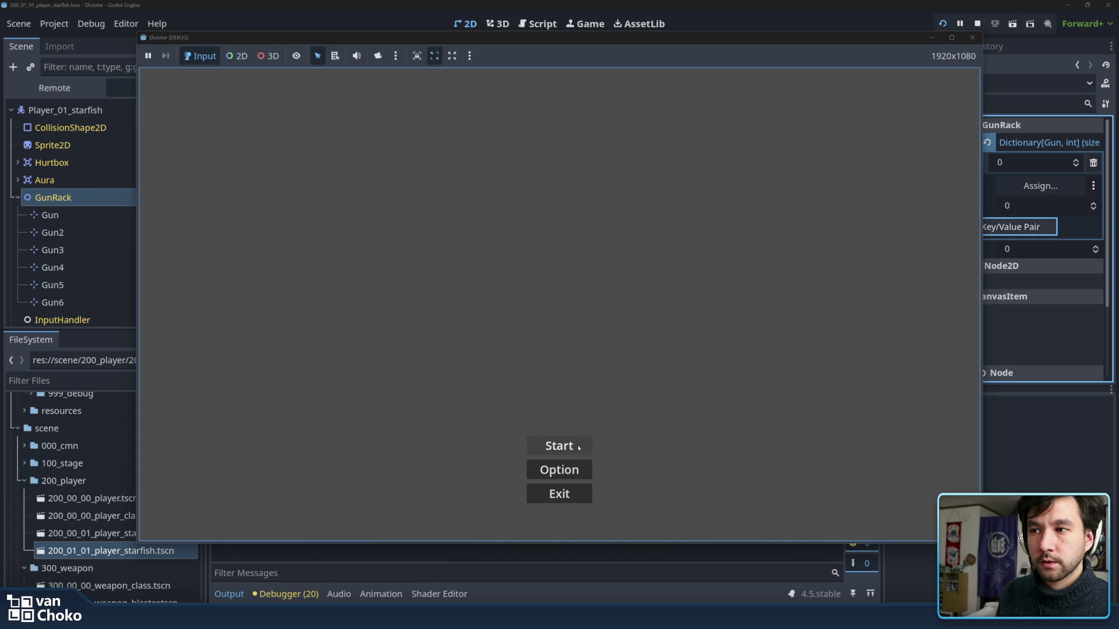
click(578, 448)
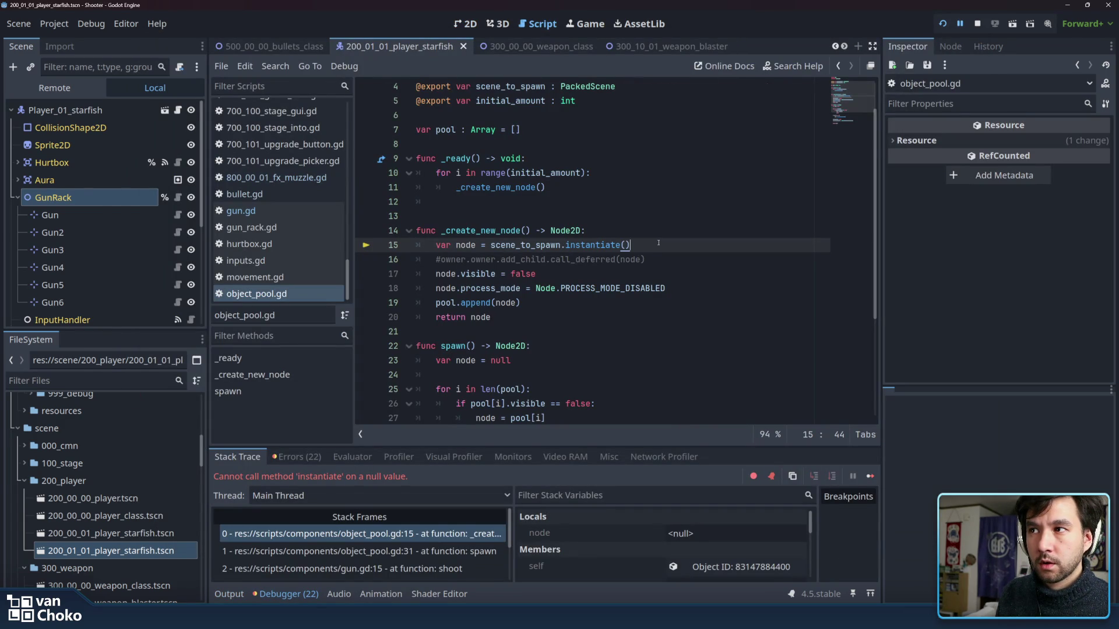
drag(659, 243, 568, 245)
click(569, 245)
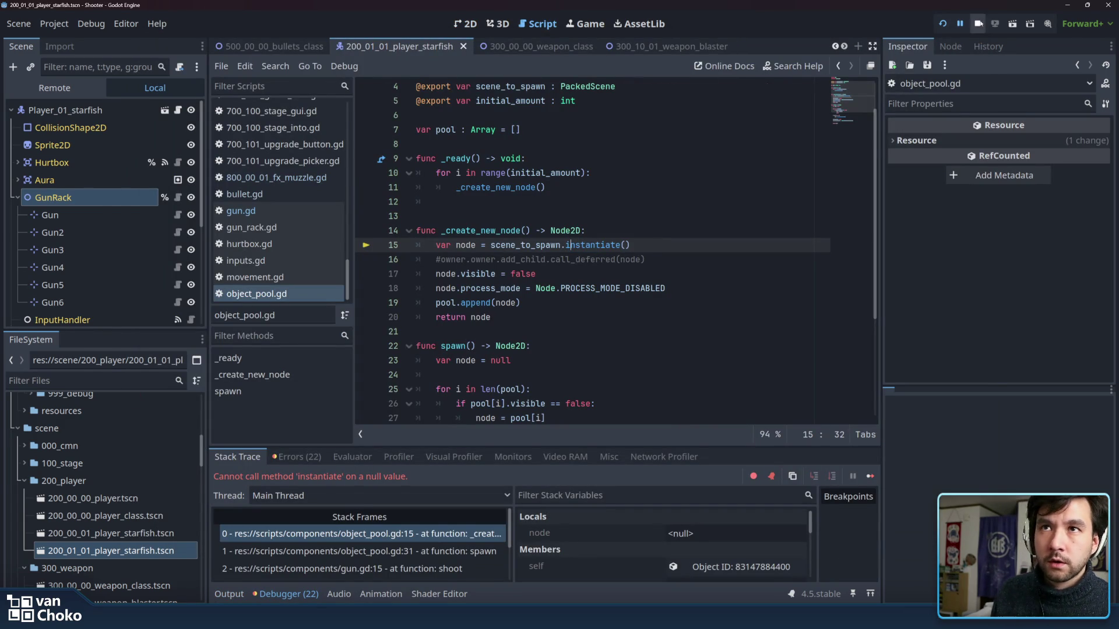
click(979, 25)
click(469, 24)
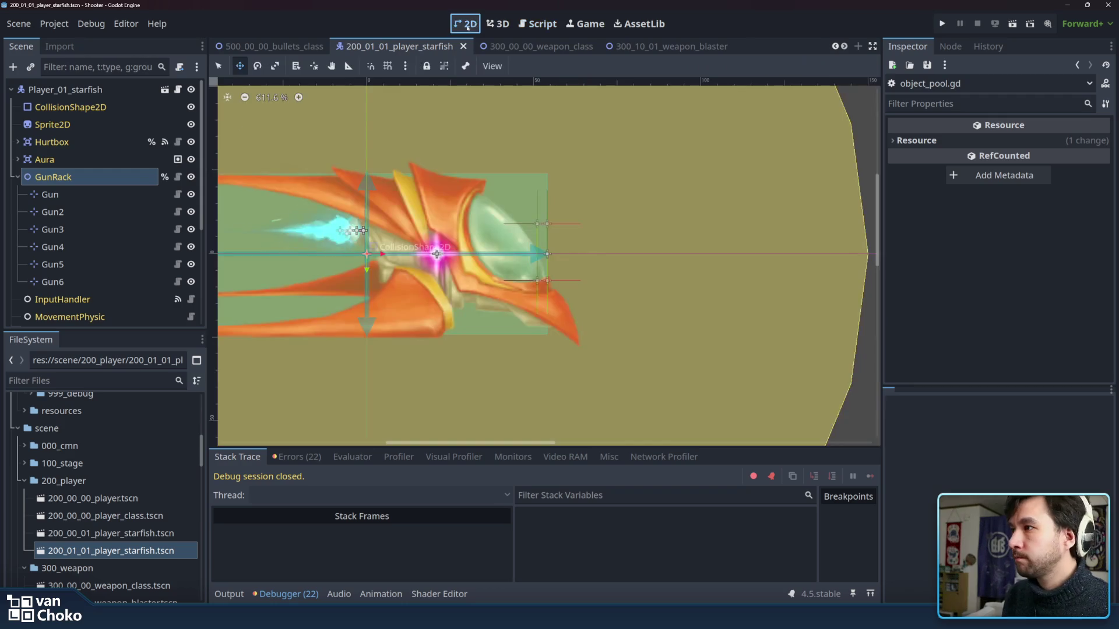
Set the MovementPhysic node's Speed to 300
scroll(117, 207, down, 4)
click(92, 176)
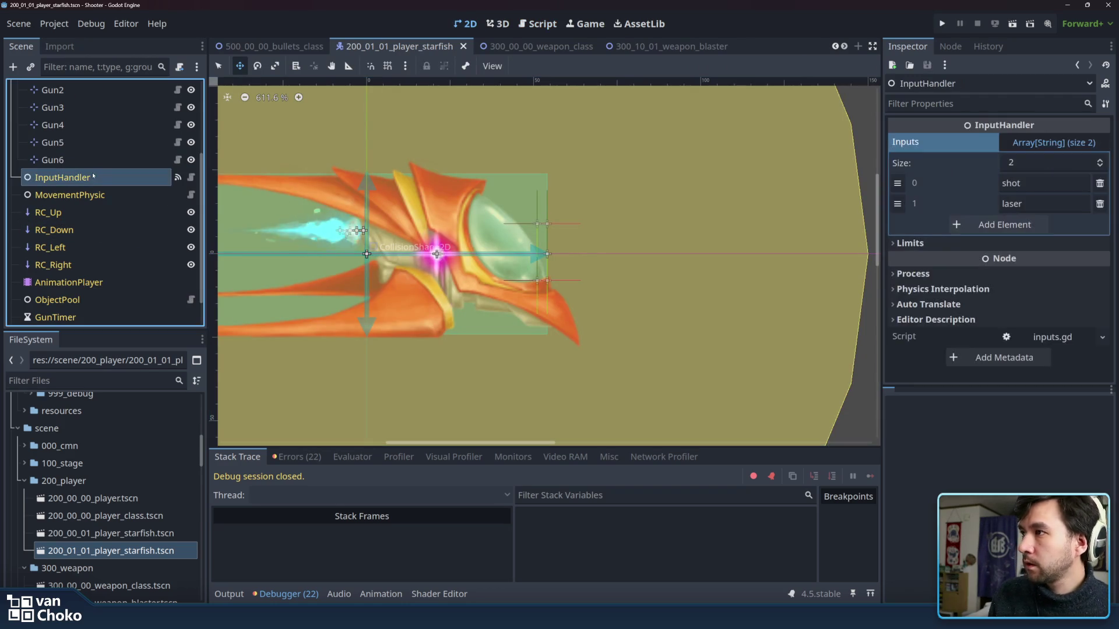
click(96, 195)
scroll(98, 175, down, 1)
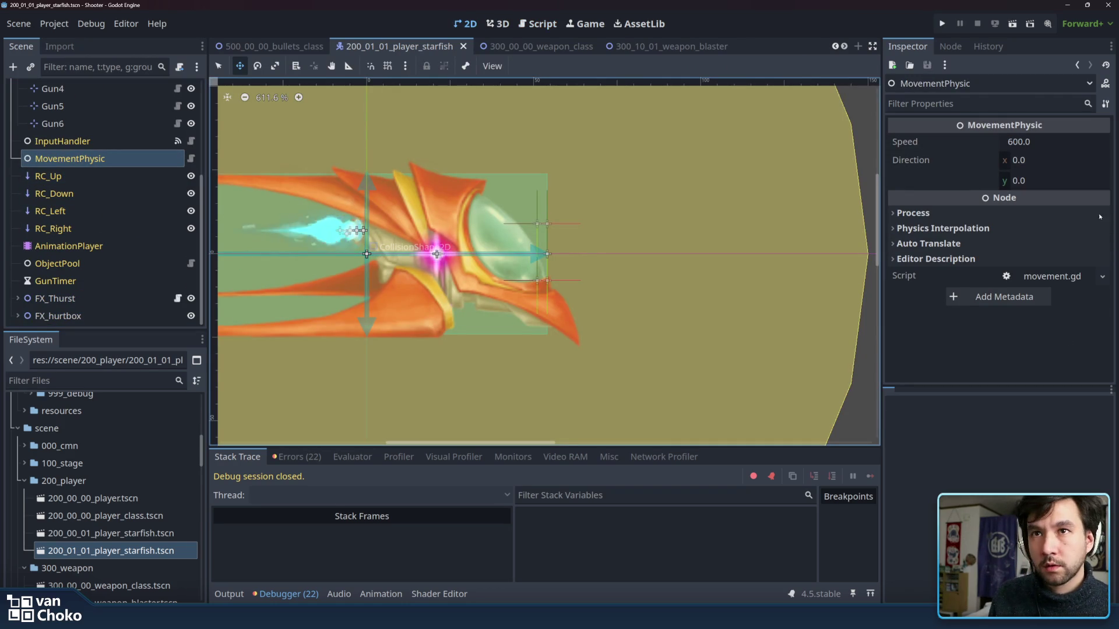
click(1049, 139)
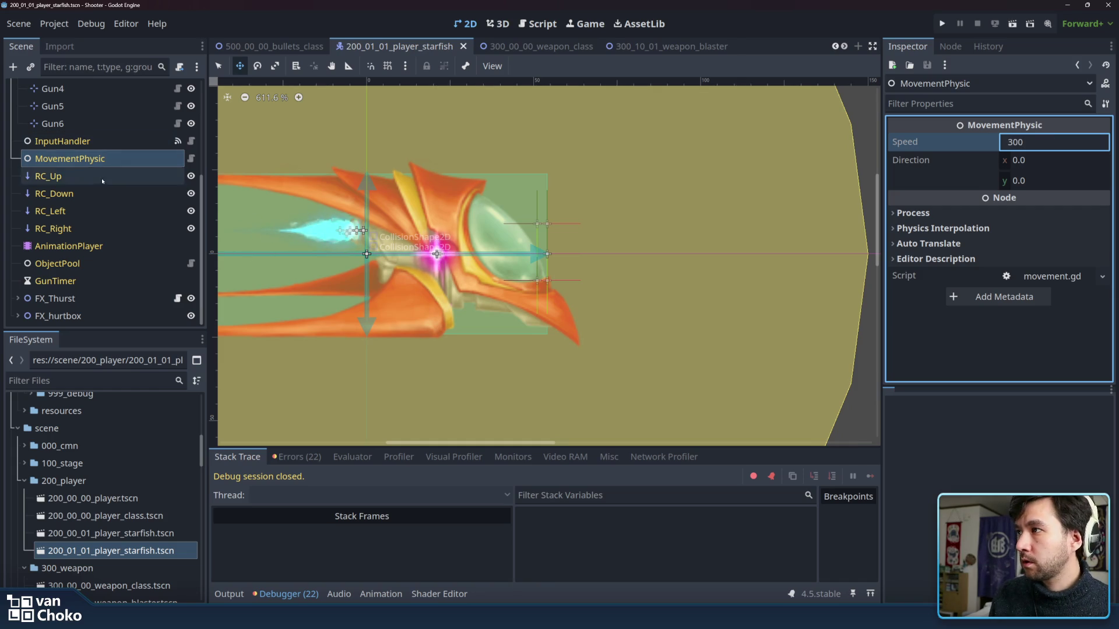
click(52, 176)
Assign 500_10_01_bullet_fire_shot.tscn to ObjectPool's Scene to Spawn with Initial Amount 4
click(58, 228)
click(72, 246)
click(81, 262)
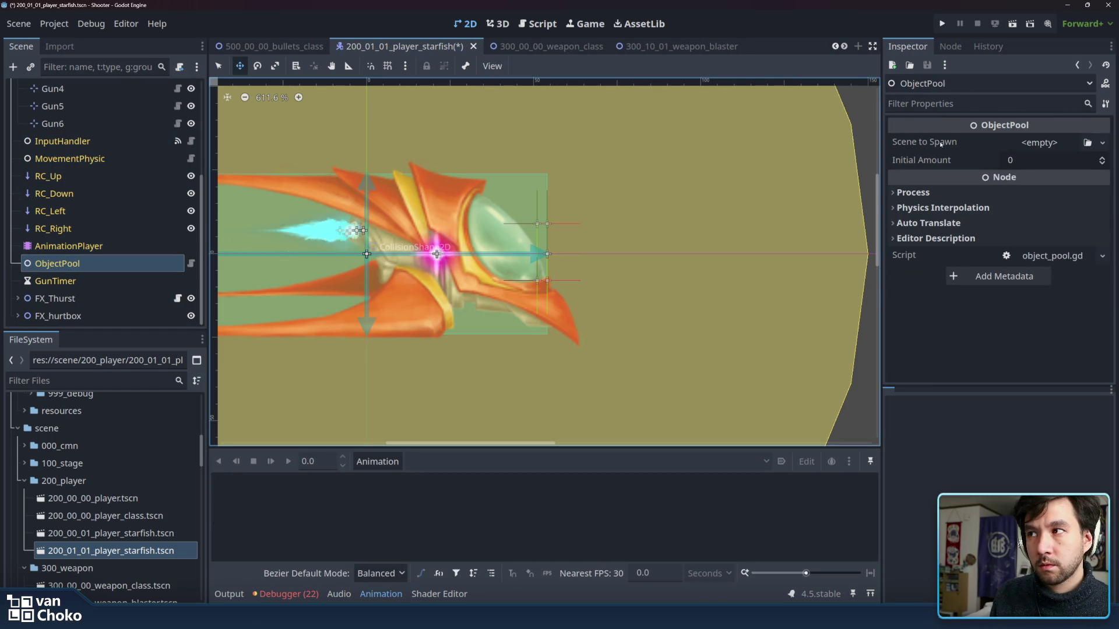
click(1055, 143)
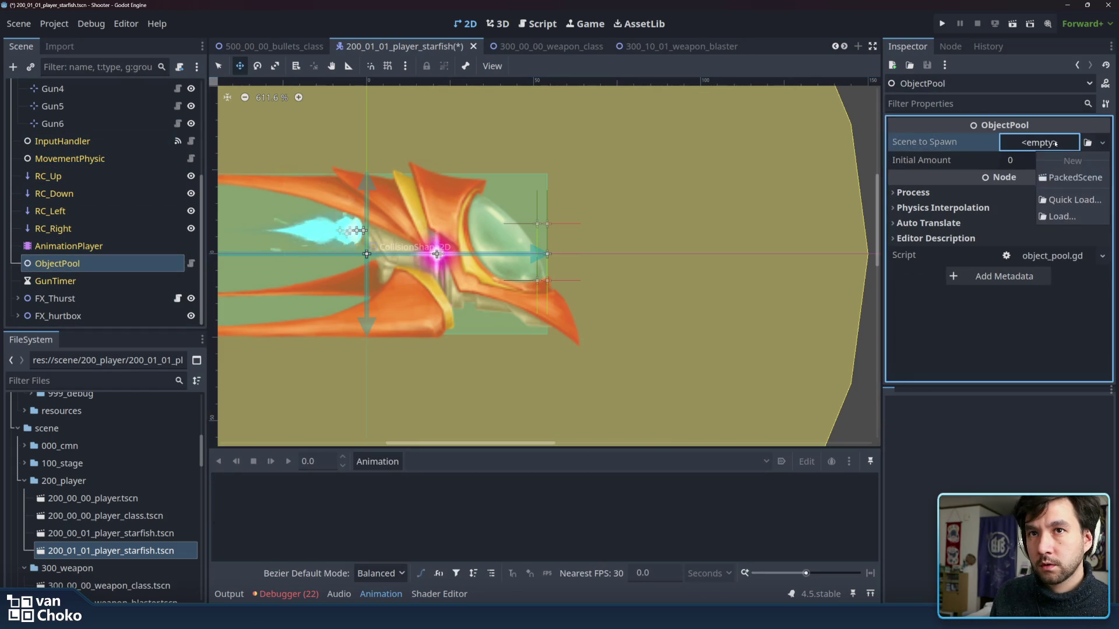
click(970, 144)
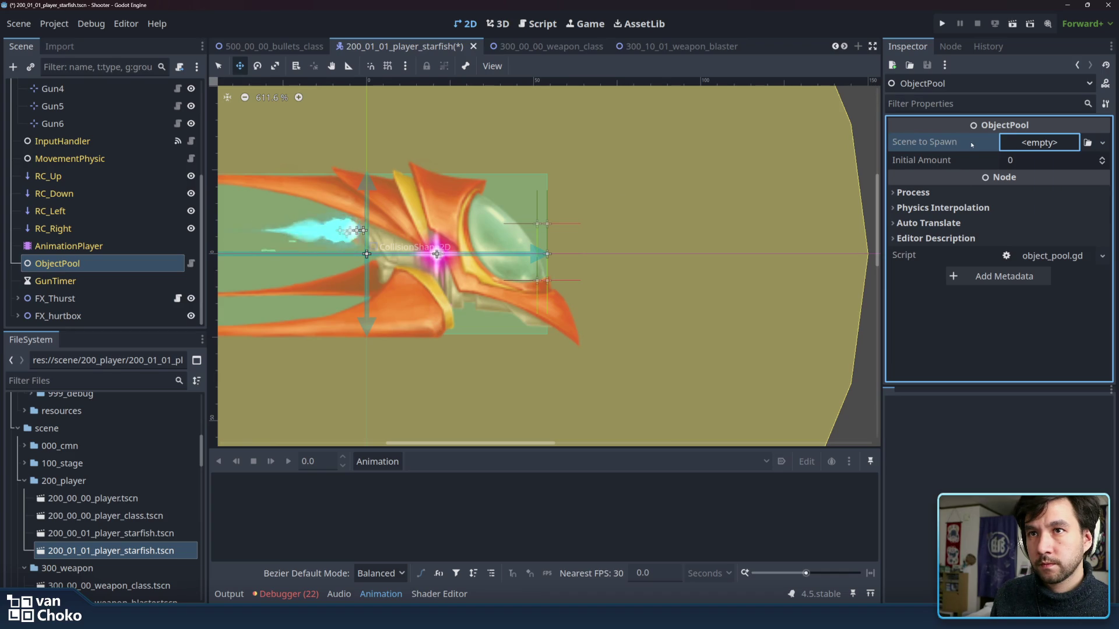
scroll(88, 483, down, 5)
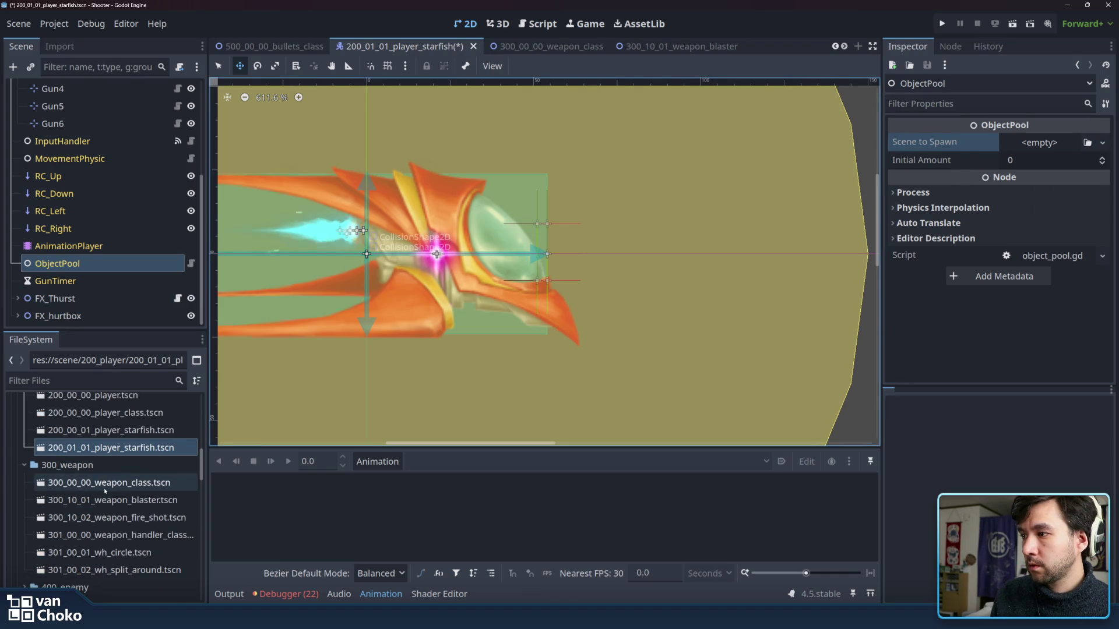
click(113, 517)
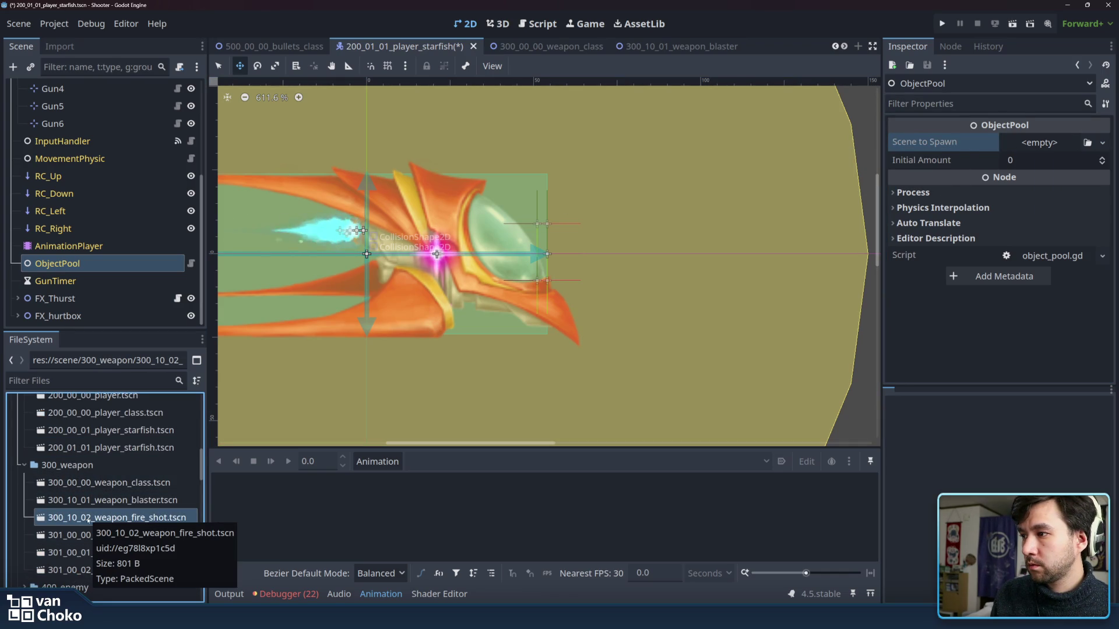
scroll(88, 521, down, 8)
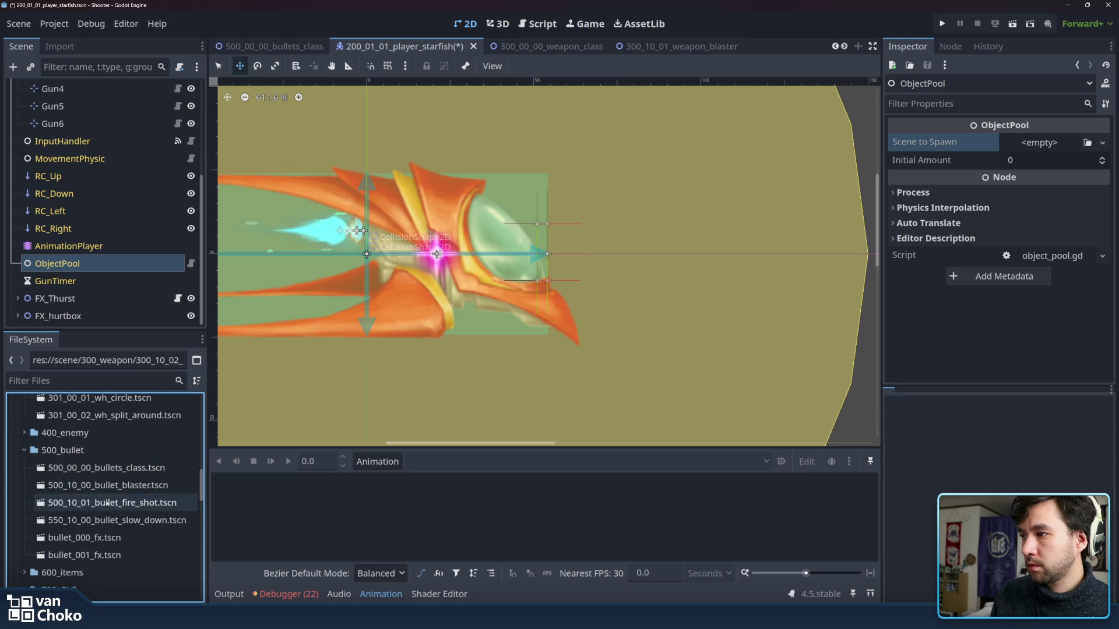
mouse_move(111, 503)
mouse_down()
mouse_move(927, 217)
mouse_move(1066, 149)
mouse_move(1036, 144)
mouse_up()
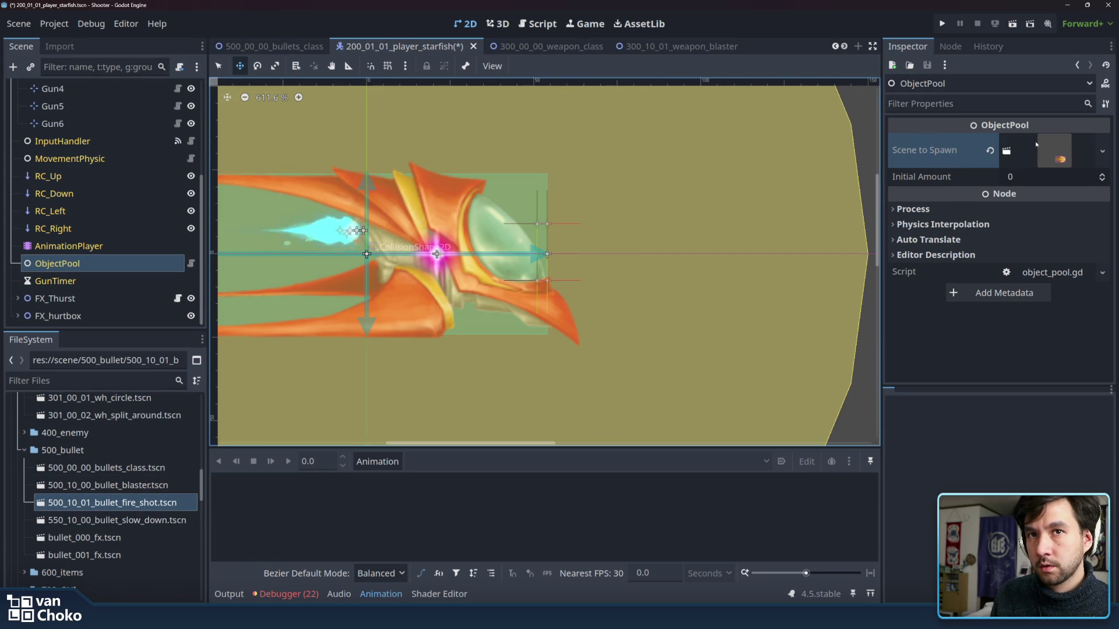
click(1033, 177)
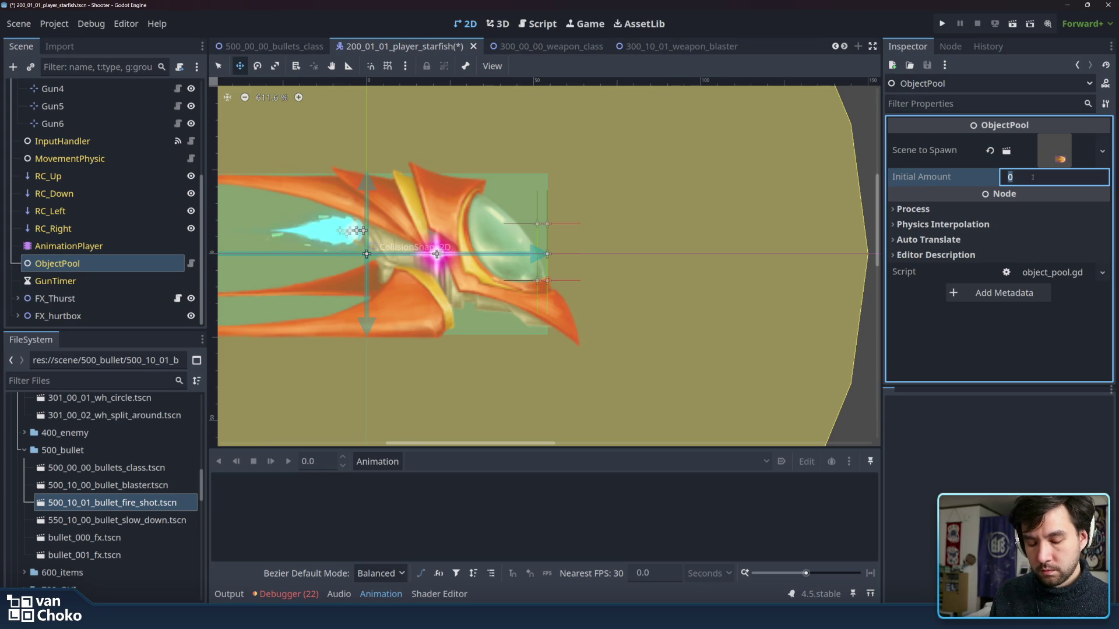
key(Return)
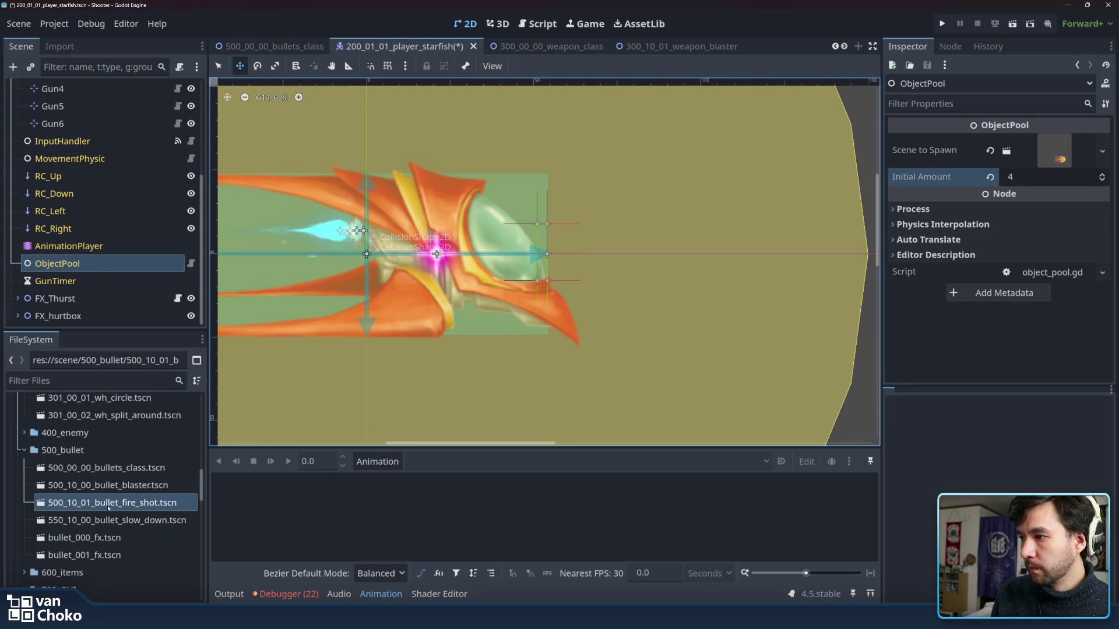
scroll(122, 510, down, 3)
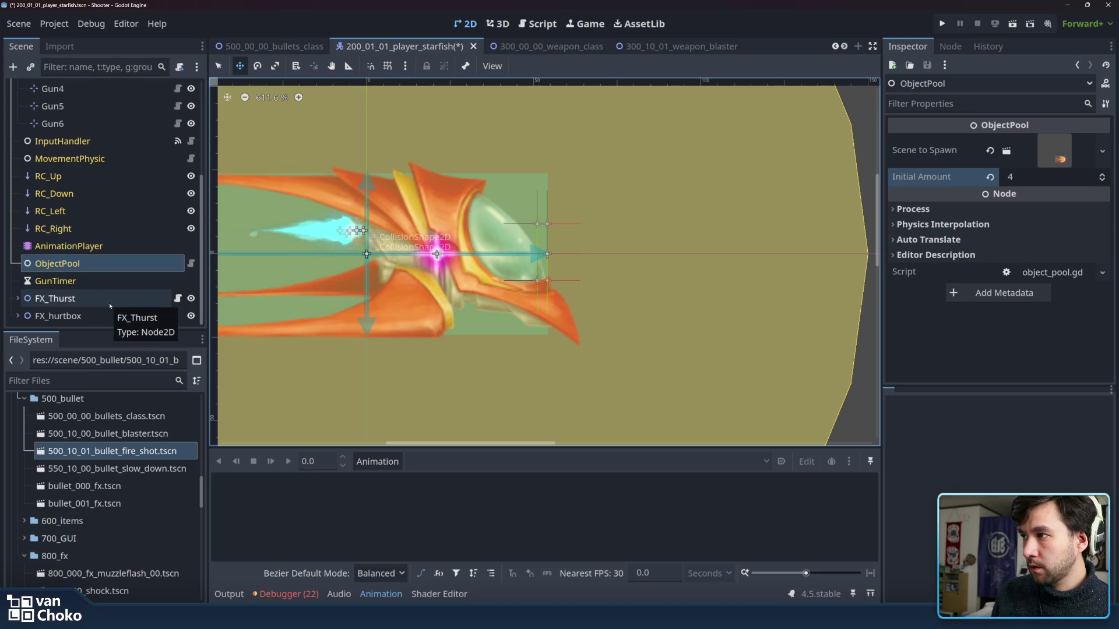
Inspect the AnimationPlayer node and its animation options
scroll(116, 277, up, 5)
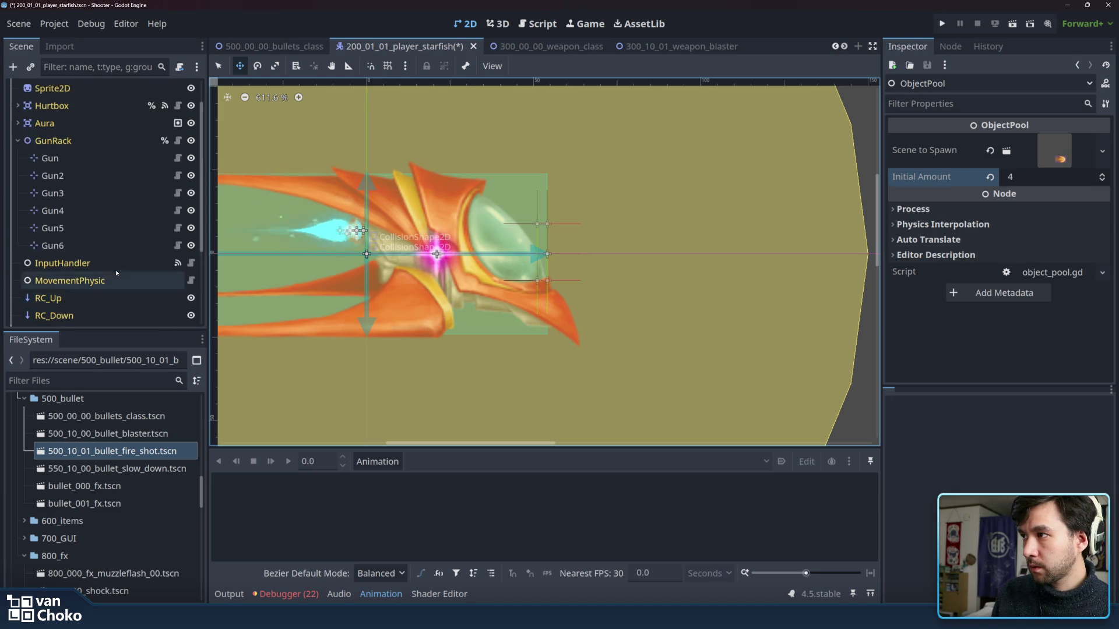
scroll(116, 274, down, 5)
click(117, 245)
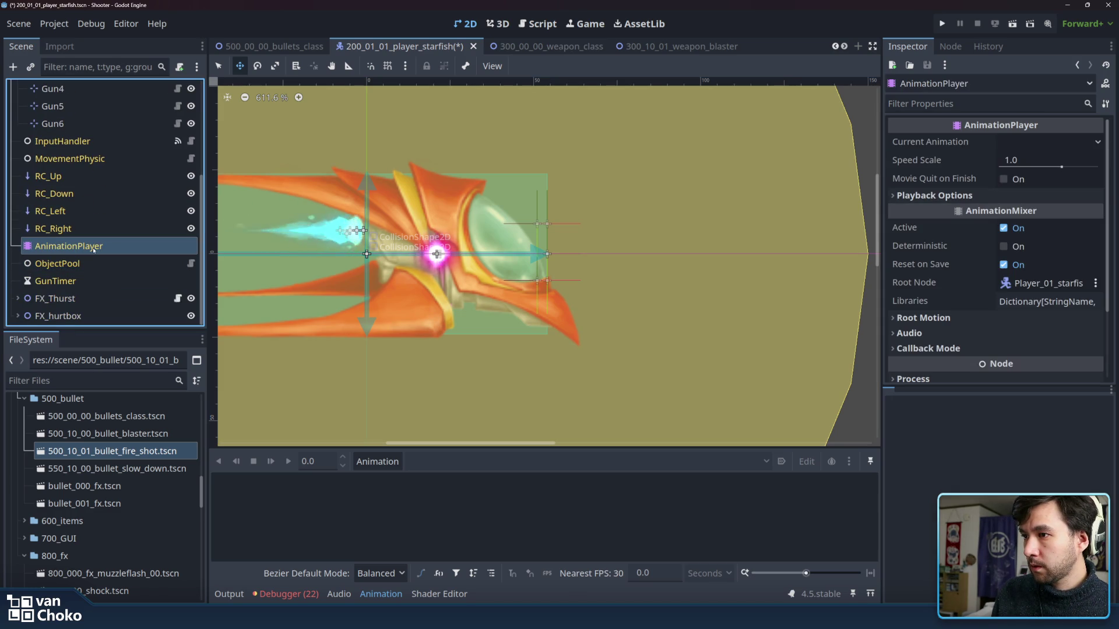
click(379, 461)
click(576, 508)
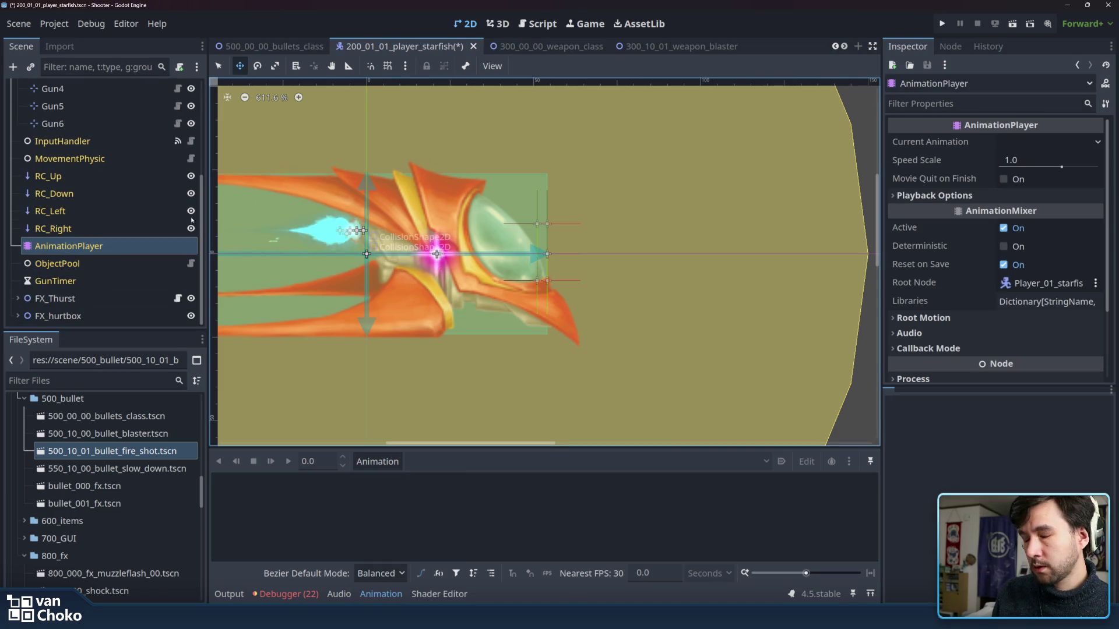
scroll(90, 196, up, 5)
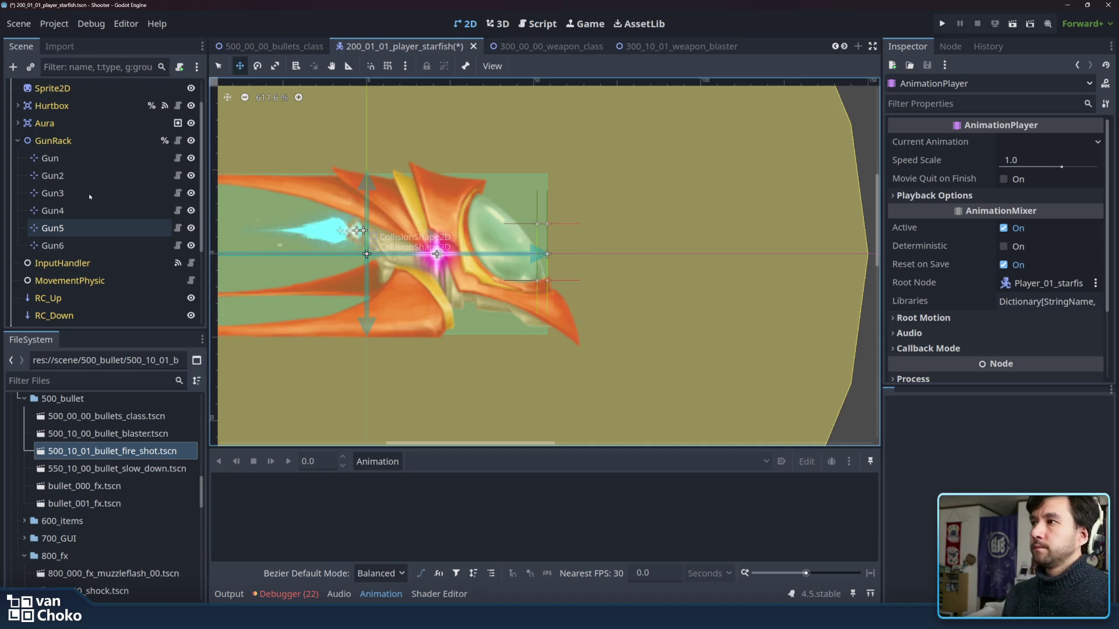
scroll(90, 196, up, 2)
Review the Aura collision settings, ObjectPool, and the GunRack's Patterns dictionary
click(79, 176)
click(77, 159)
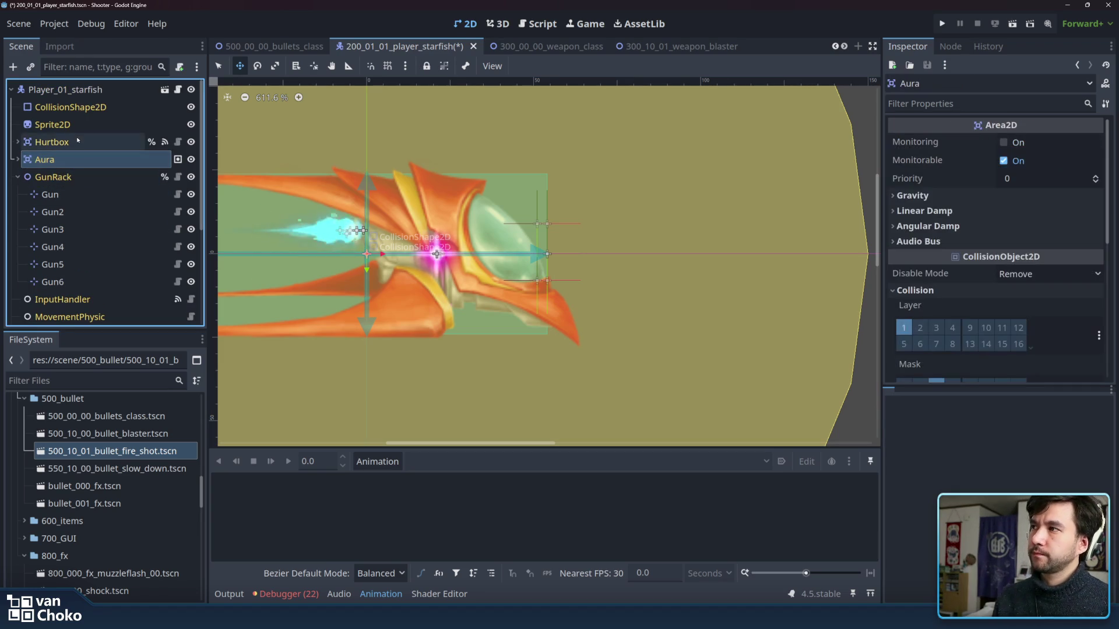
click(18, 177)
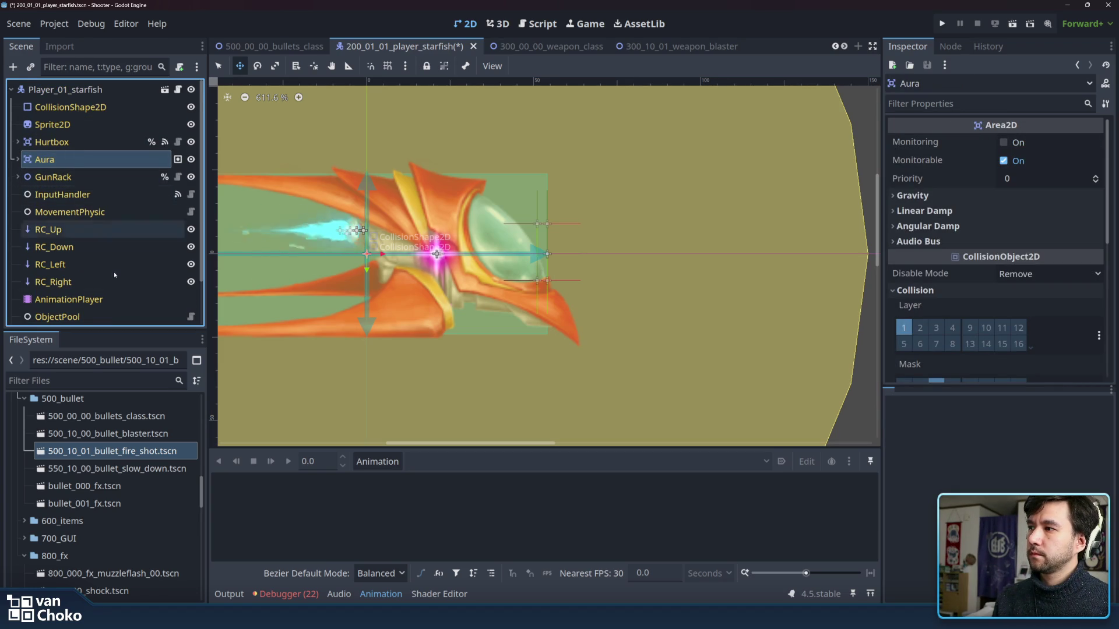
scroll(96, 262, down, 1)
click(96, 285)
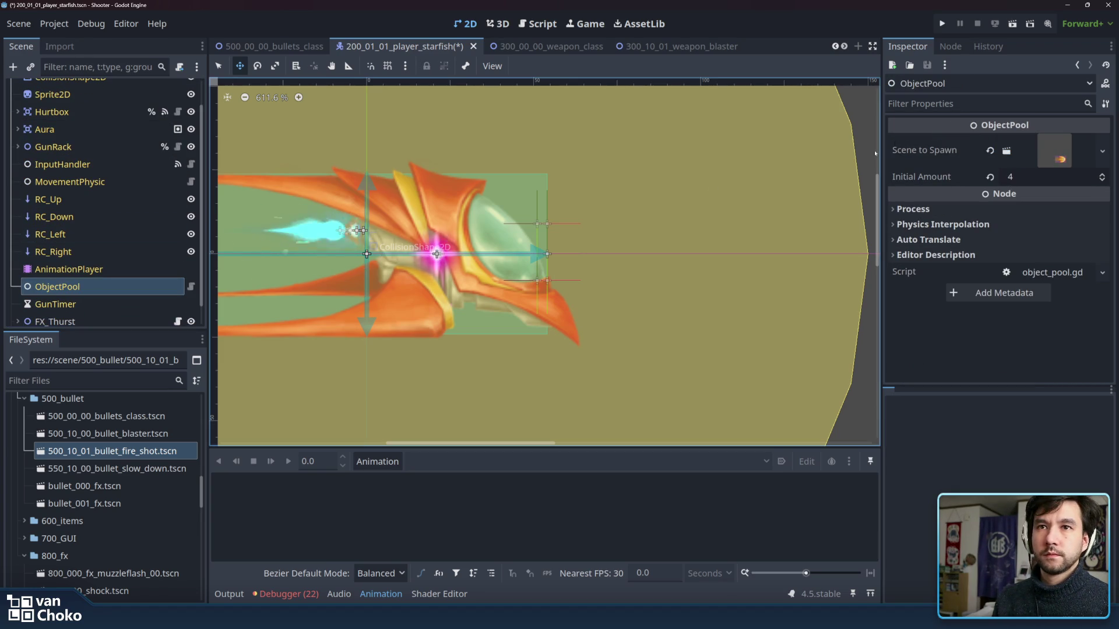
scroll(99, 175, up, 1)
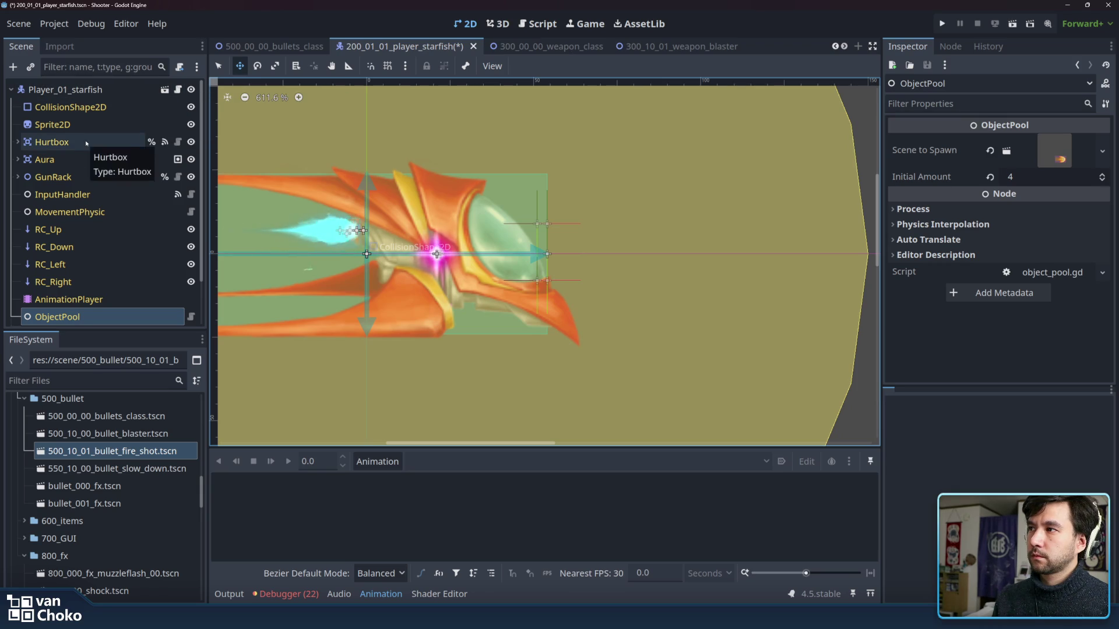
click(89, 196)
click(161, 180)
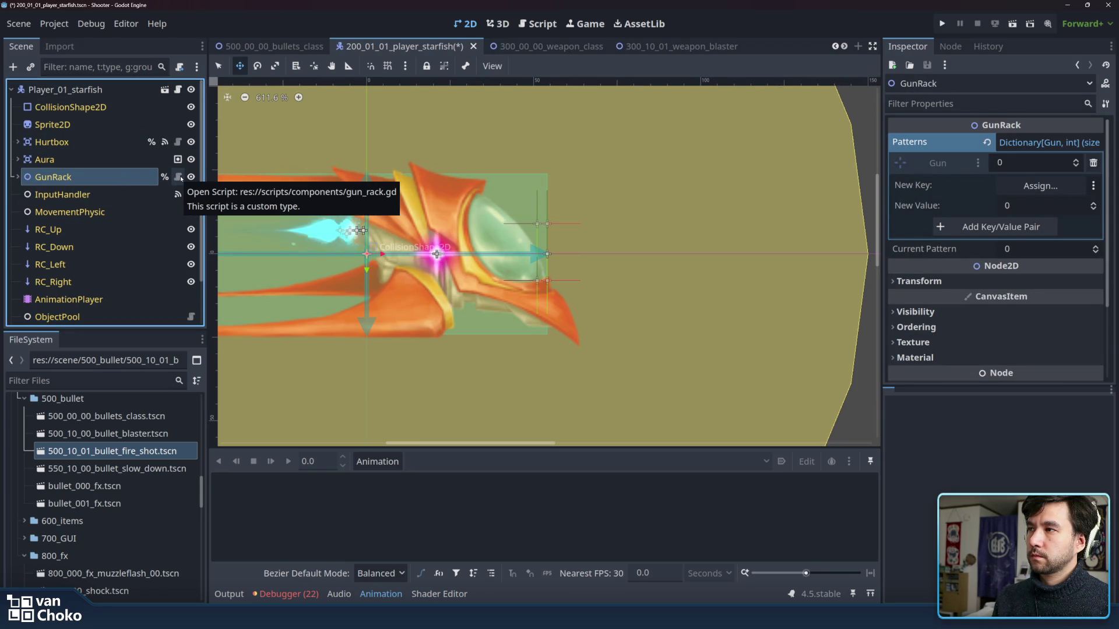
Expand GunRack, view its signals, and open the player class script
click(18, 177)
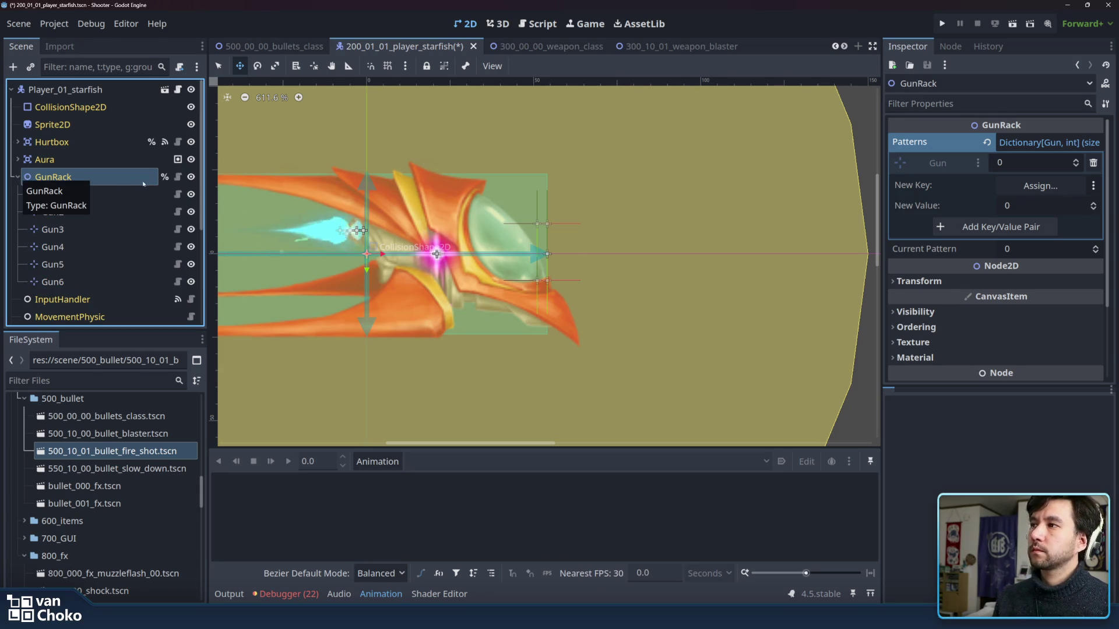
click(951, 47)
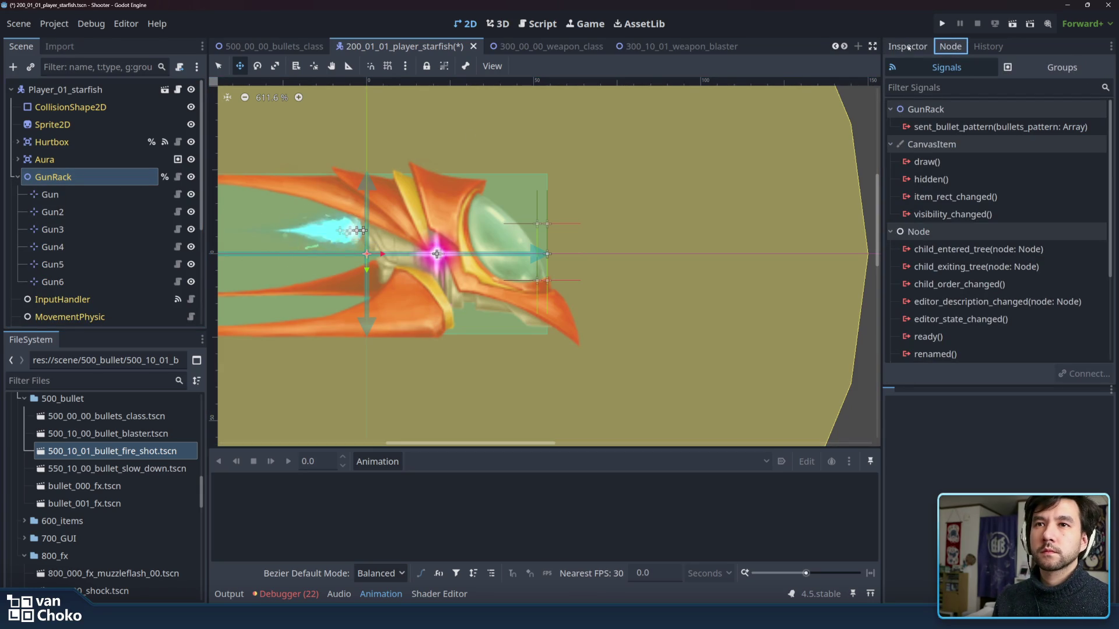
click(178, 89)
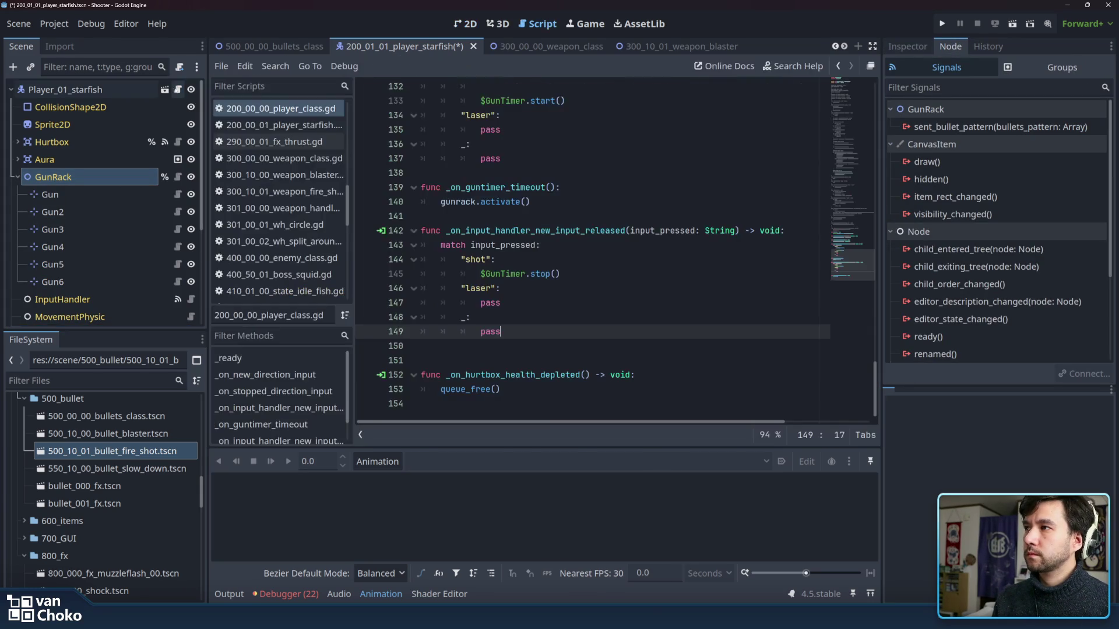
Scroll 200_00_00_player_class.gd up to line 1
click(594, 357)
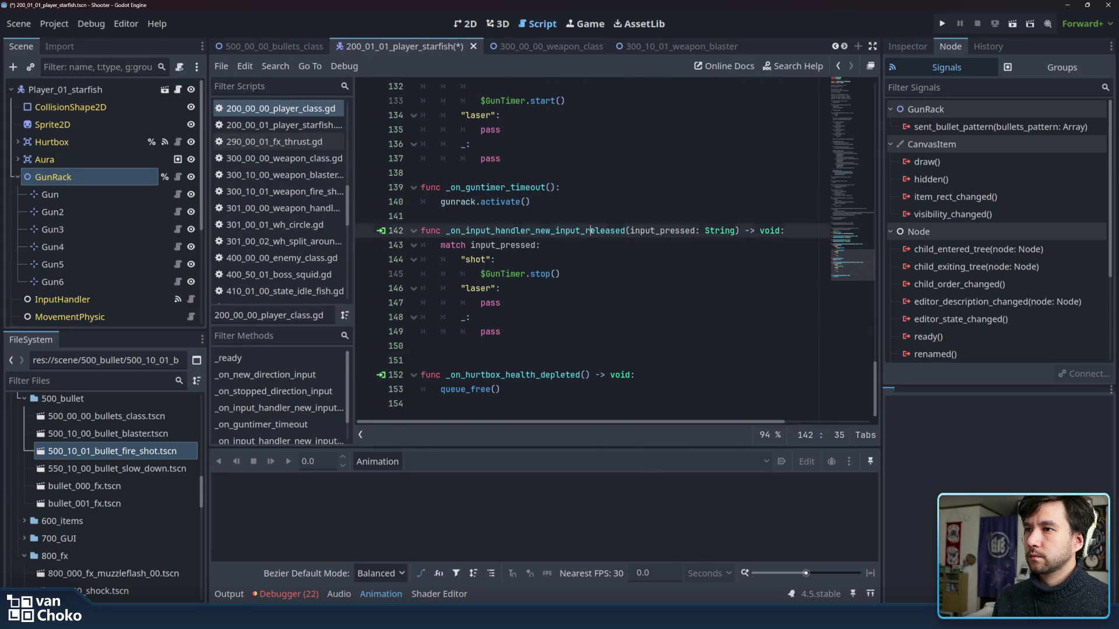
scroll(594, 280, up, 3)
click(596, 341)
scroll(596, 341, up, 4)
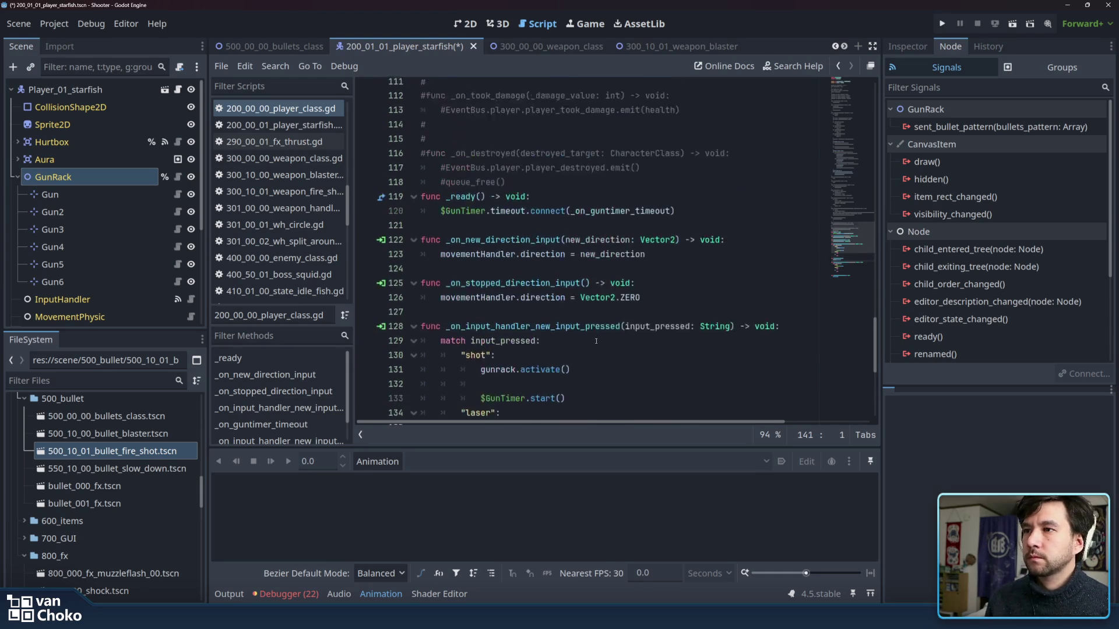
scroll(596, 340, up, 15)
scroll(596, 340, up, 15)
Select Player_01_starfish to show its Gunrack and Movement Handler properties
click(73, 182)
click(117, 90)
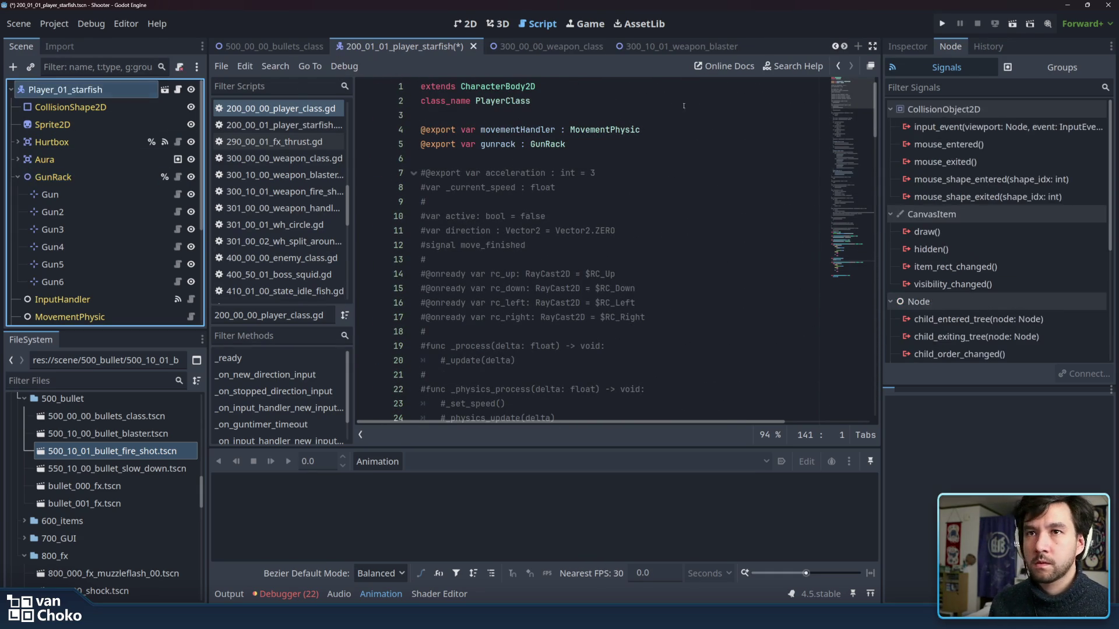
click(908, 47)
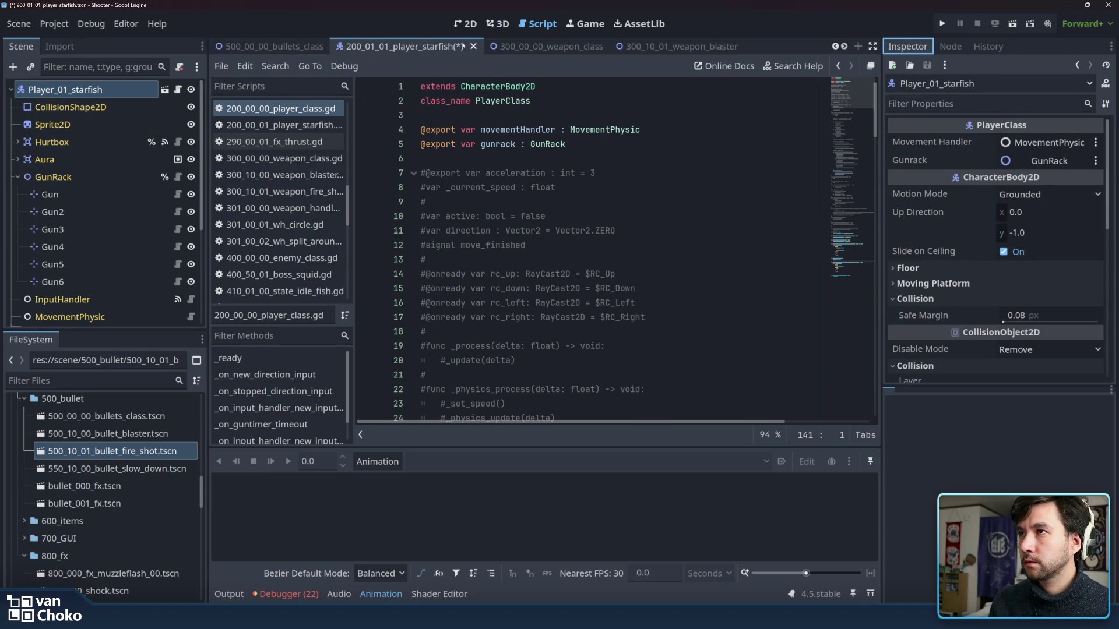
Show the player scene in 2D and inspect CollisionShape2D, Sprite2D, Hurtbox, Aura and GunRack
click(464, 24)
click(70, 107)
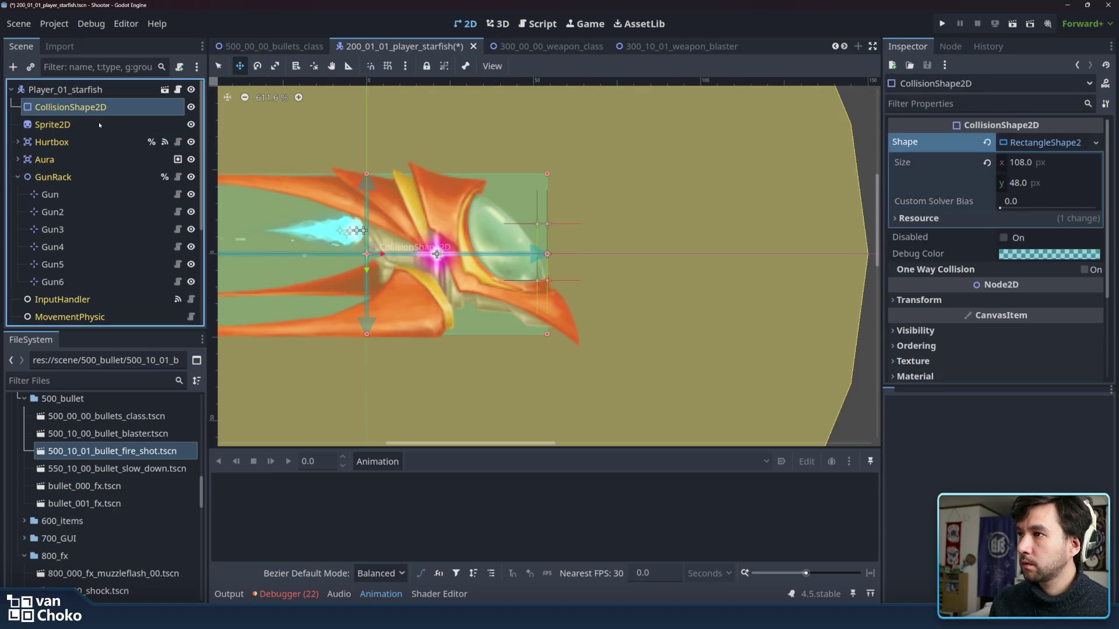
click(88, 124)
click(93, 142)
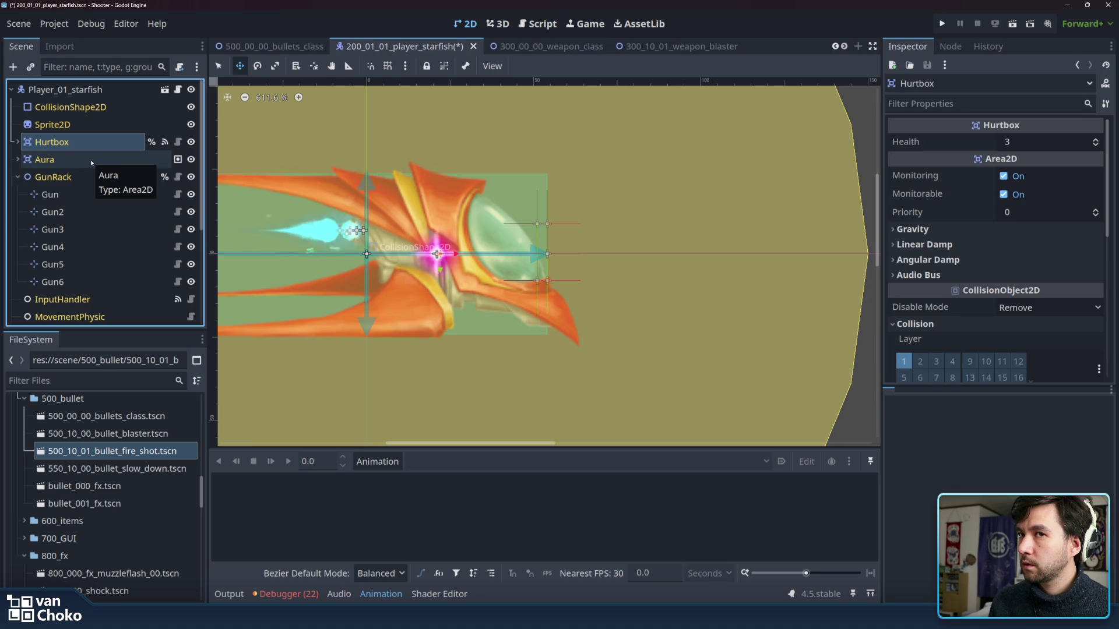
click(92, 161)
click(91, 174)
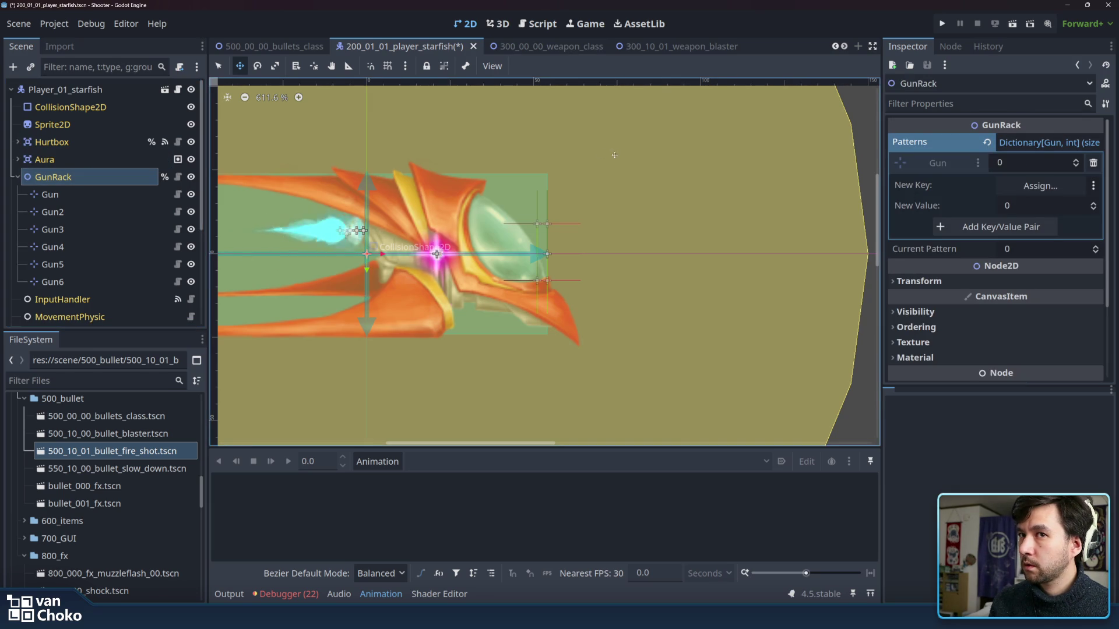
Inspect the InputHandler, MovementPhysic, RC_Up raycast, ObjectPool and GunTimer nodes
scroll(94, 245, down, 3)
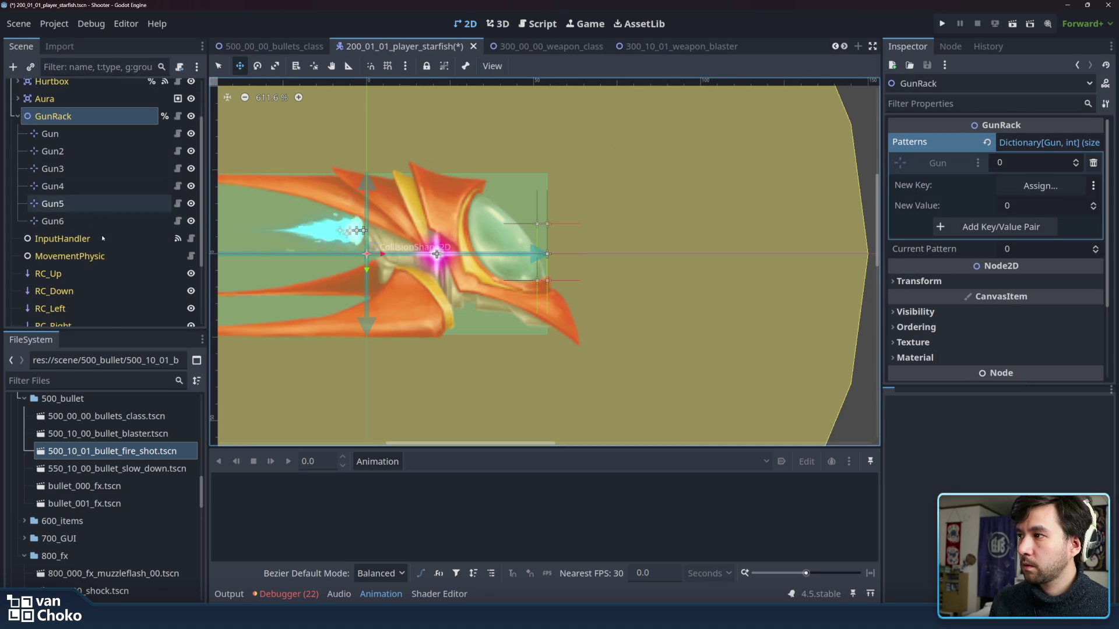
click(92, 245)
click(94, 256)
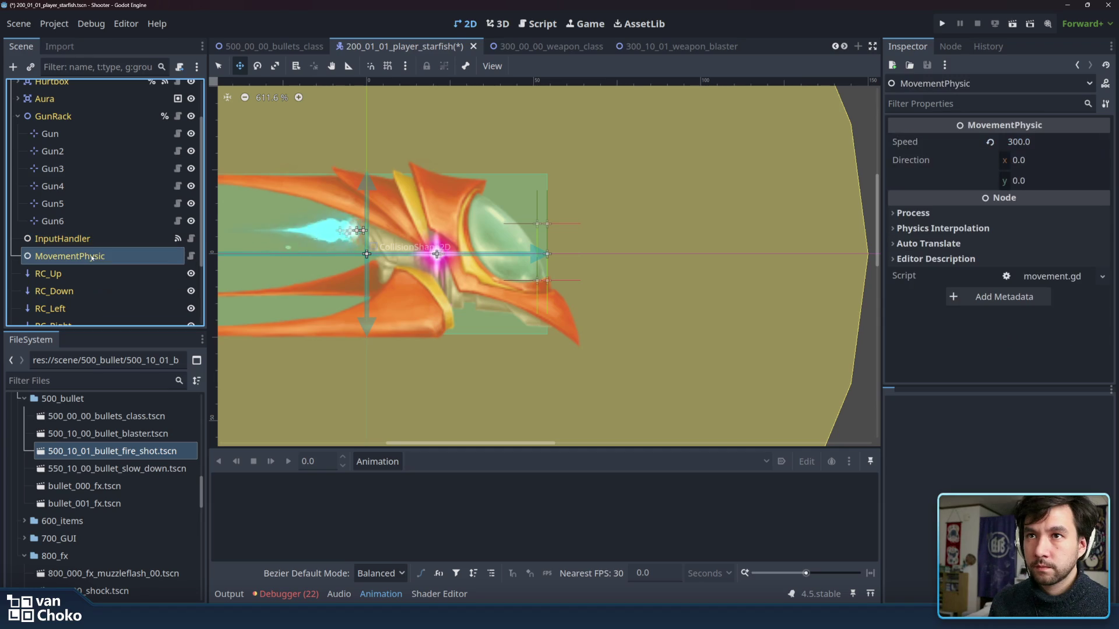
scroll(94, 207, down, 3)
click(92, 212)
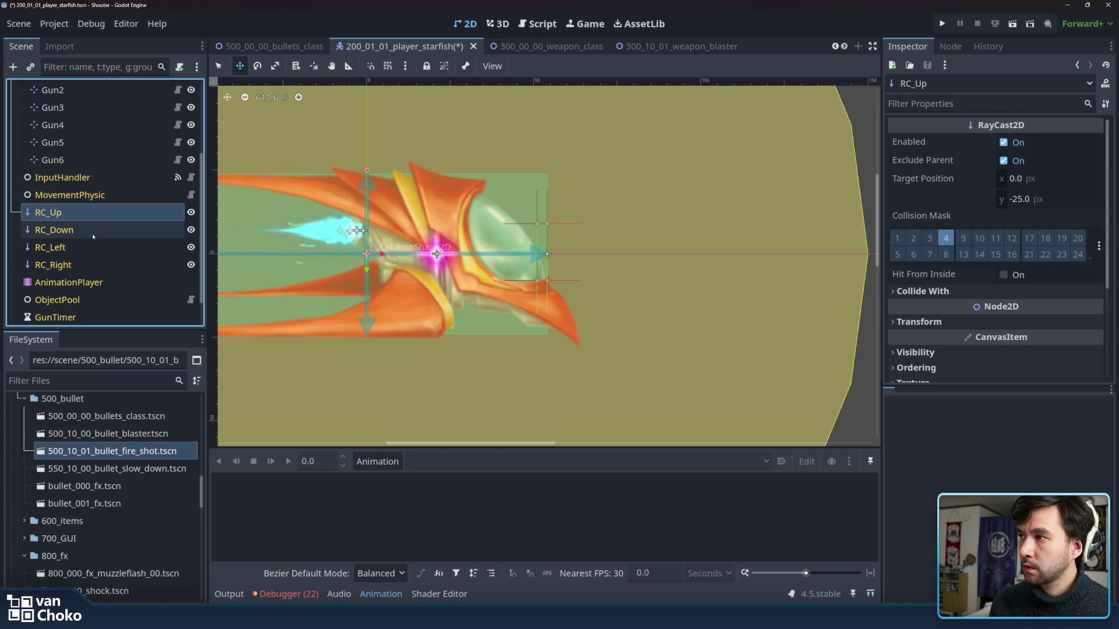
scroll(94, 231, down, 2)
click(91, 265)
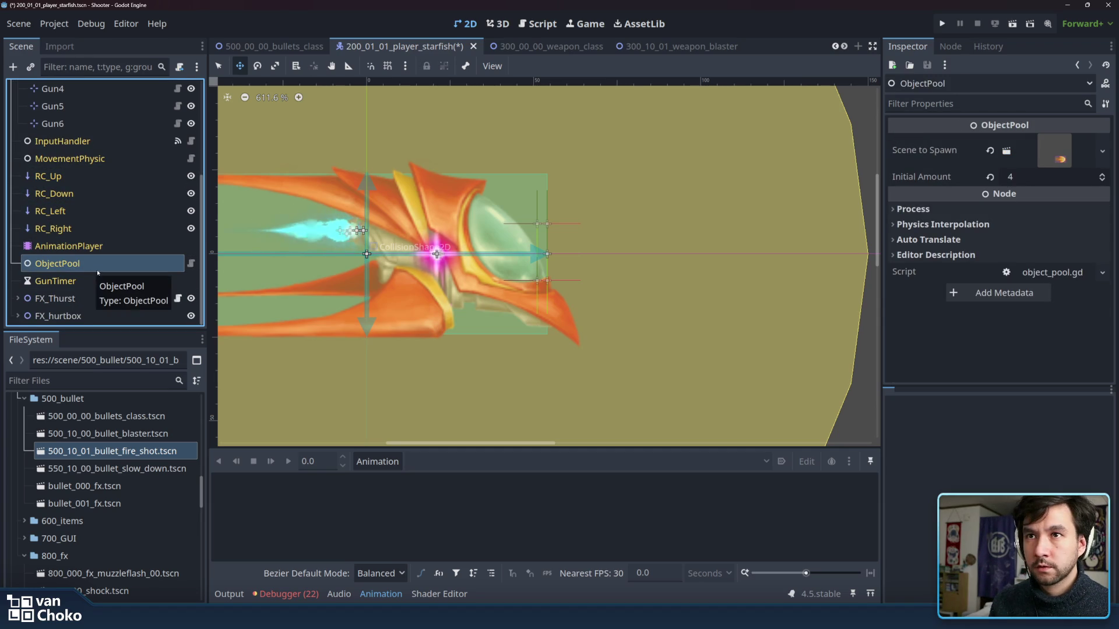
click(95, 282)
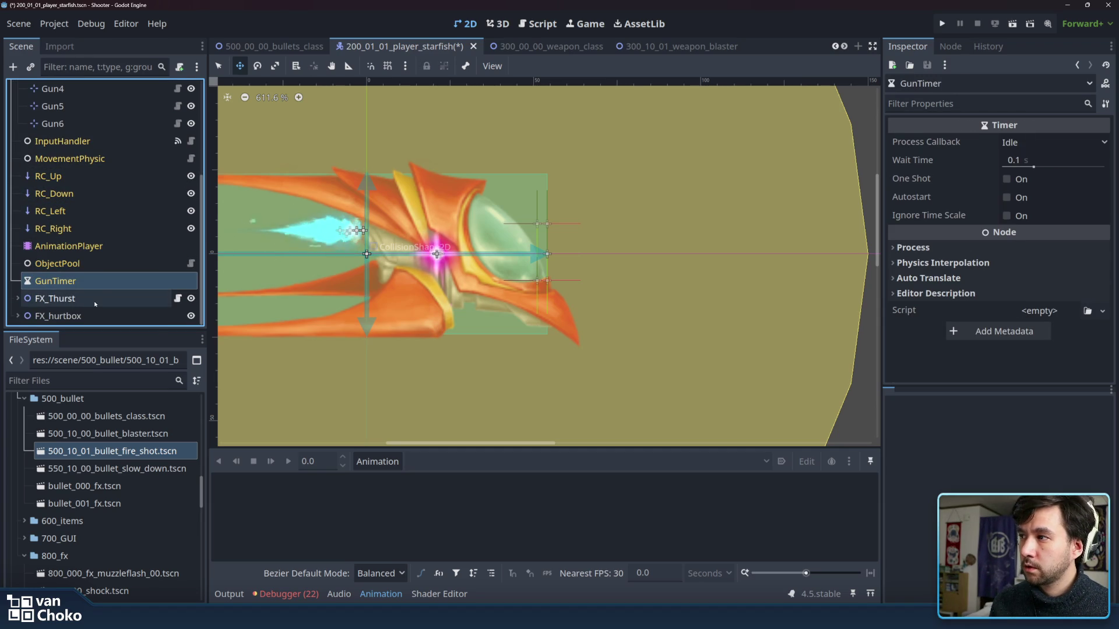
Re-inspect GunRack and each gun, Gun through Gun4 with its bullet pool, then run the project
scroll(95, 262, up, 5)
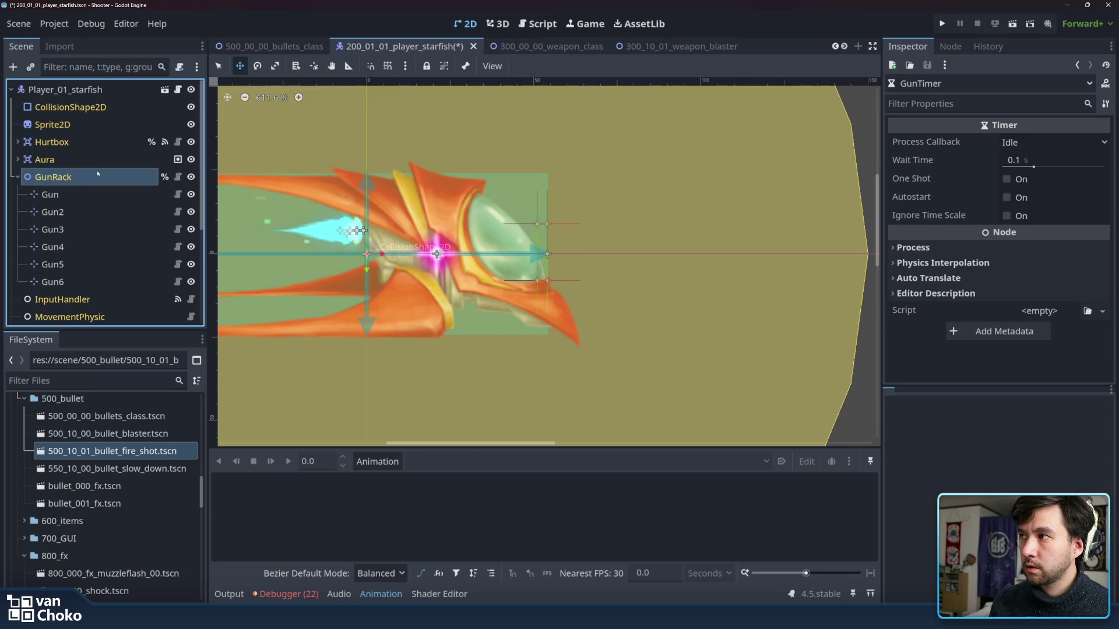
click(97, 172)
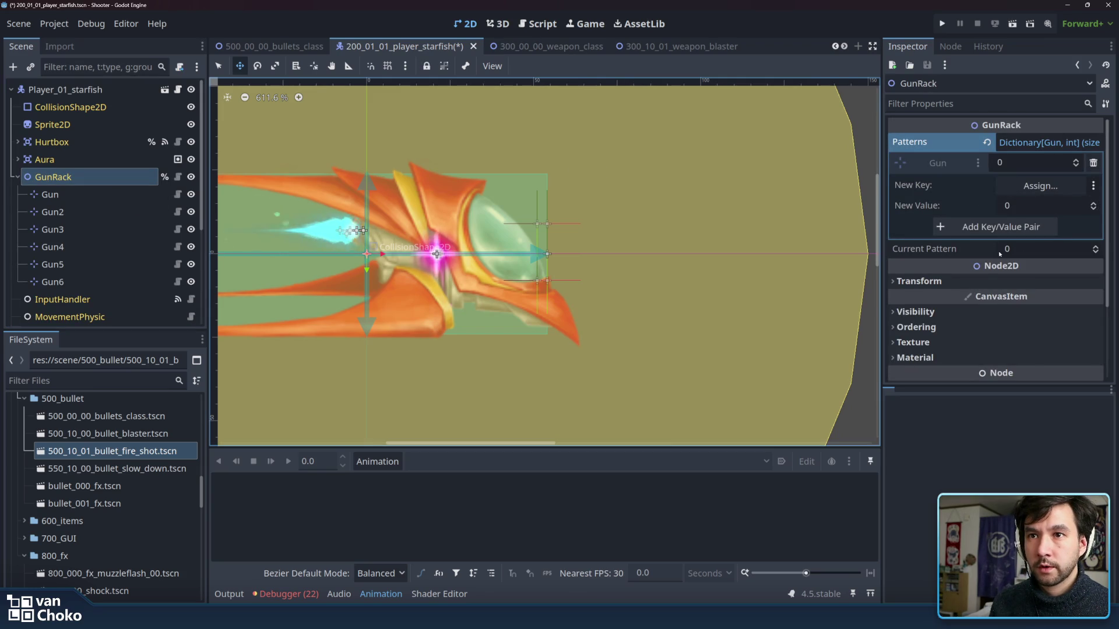
click(52, 194)
click(55, 211)
click(74, 232)
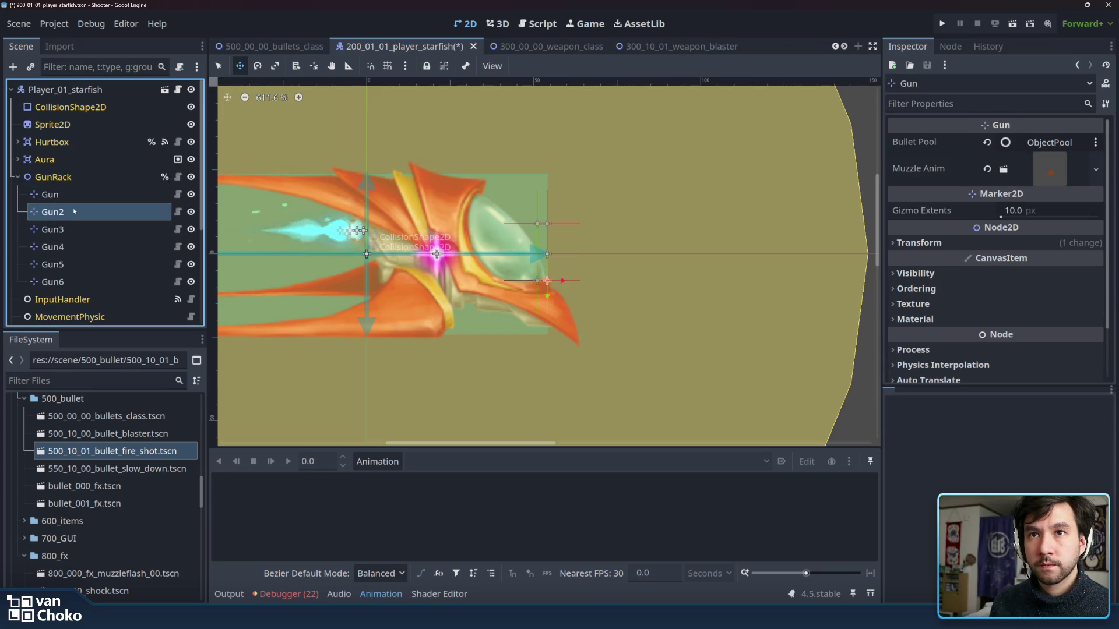
click(73, 248)
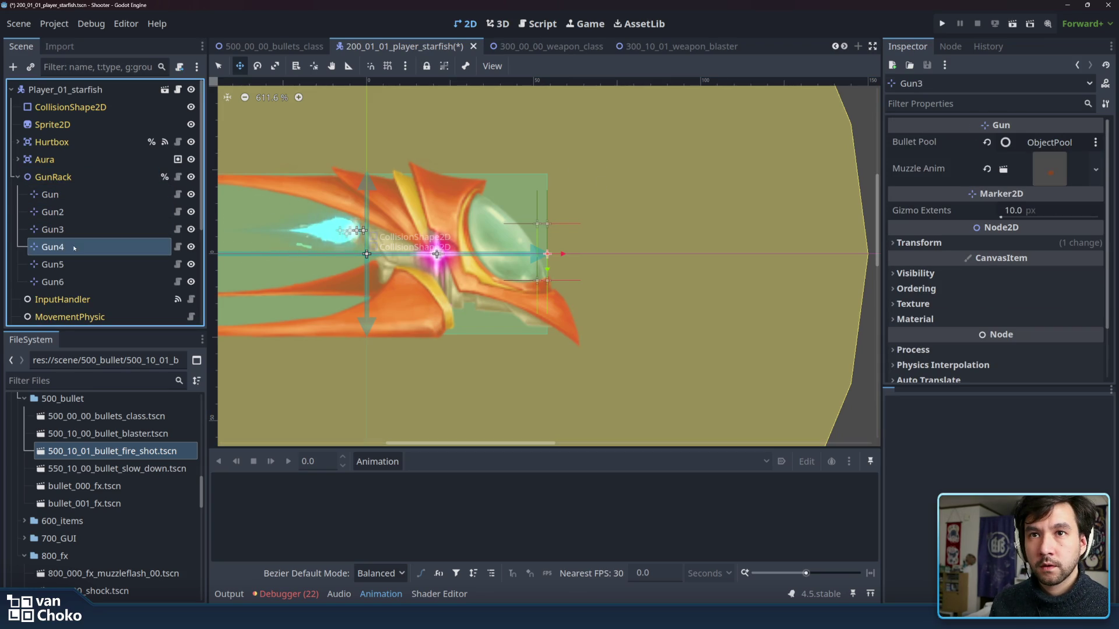
click(942, 23)
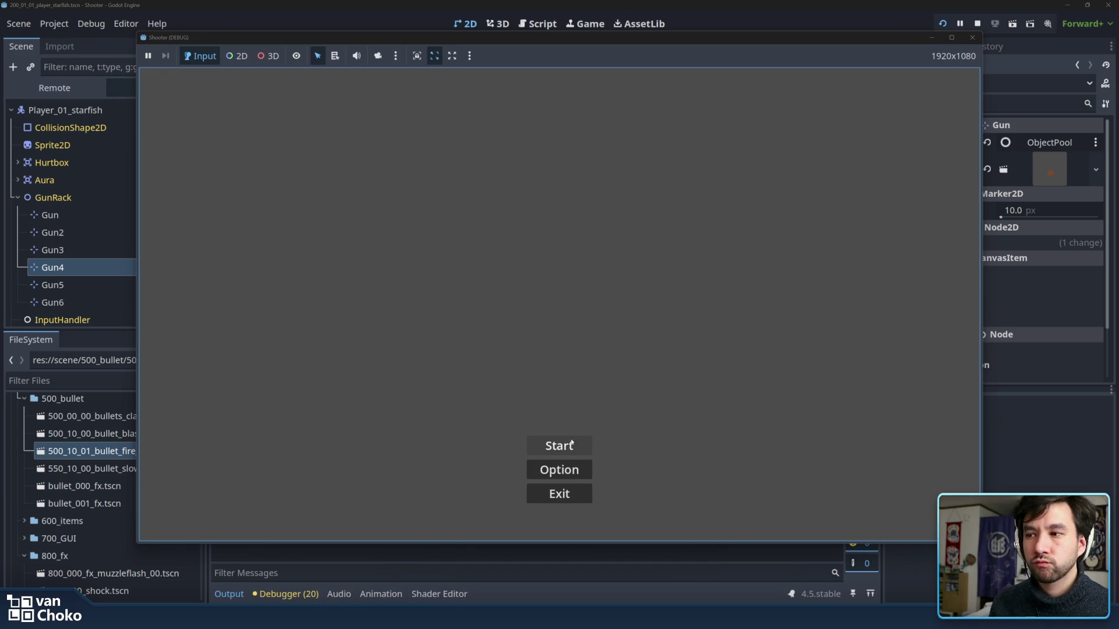
Start Stage 1, fly the ship up, down and left among the fish, then stop the game
click(560, 445)
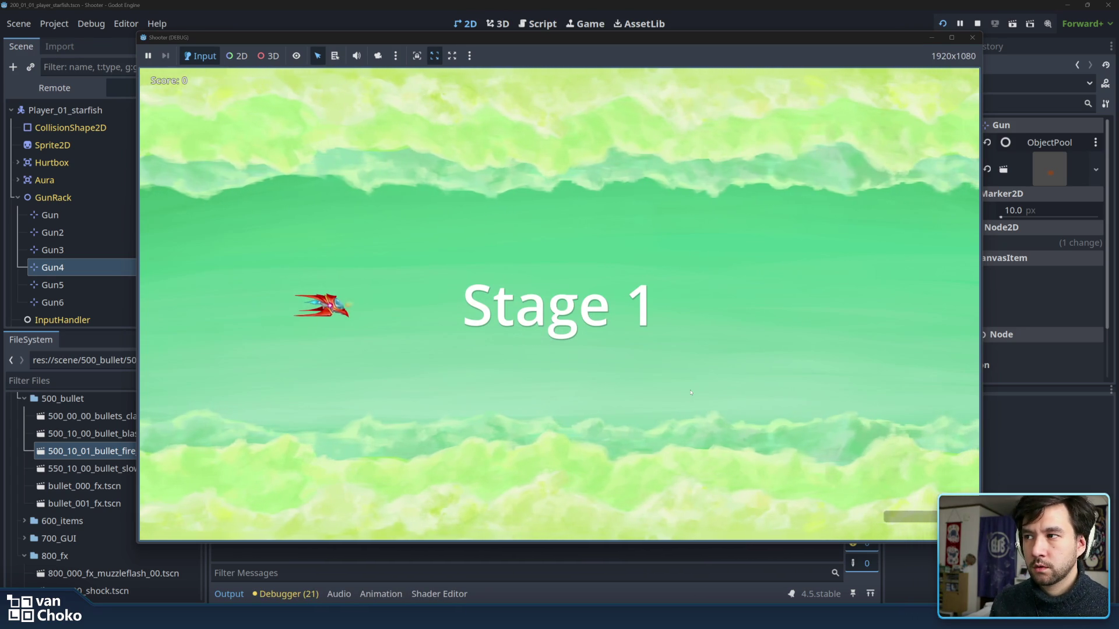
key(Up)
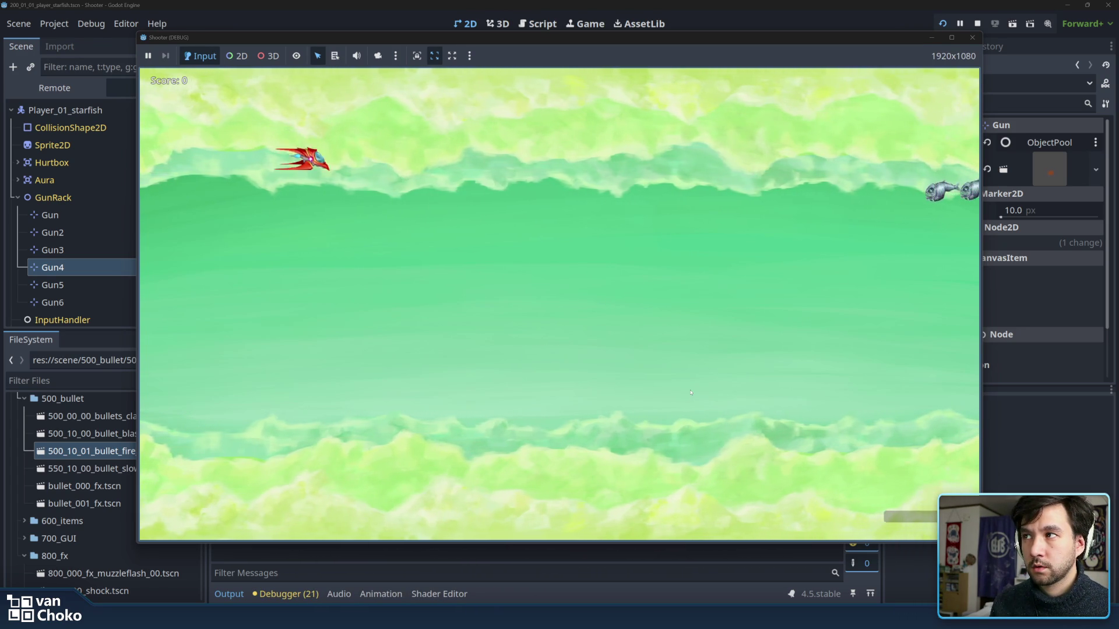
key(Down)
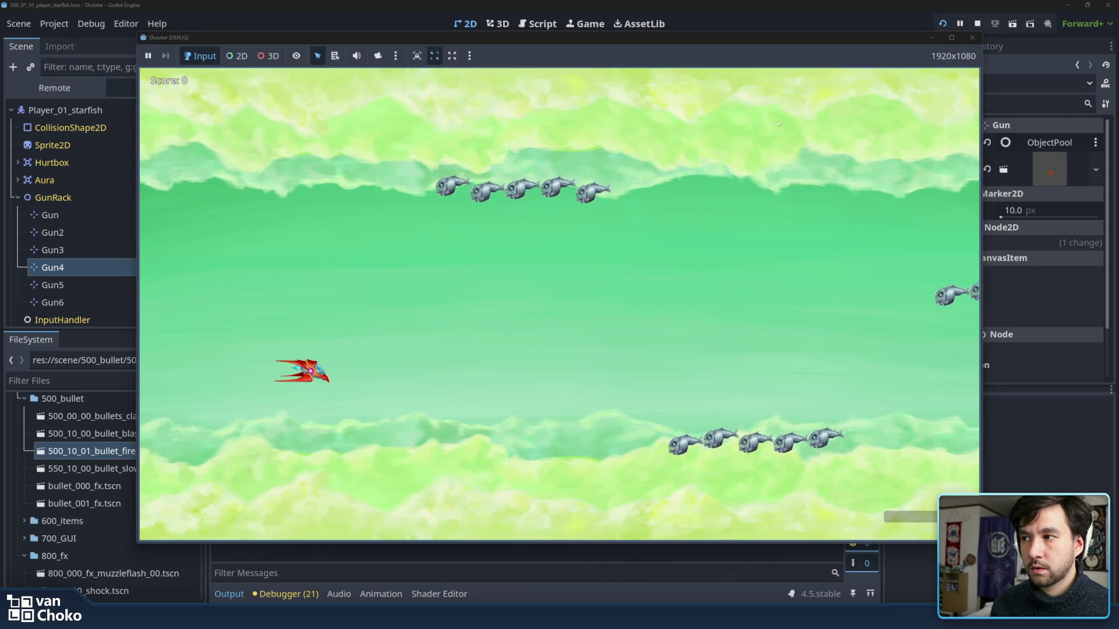
key(Up)
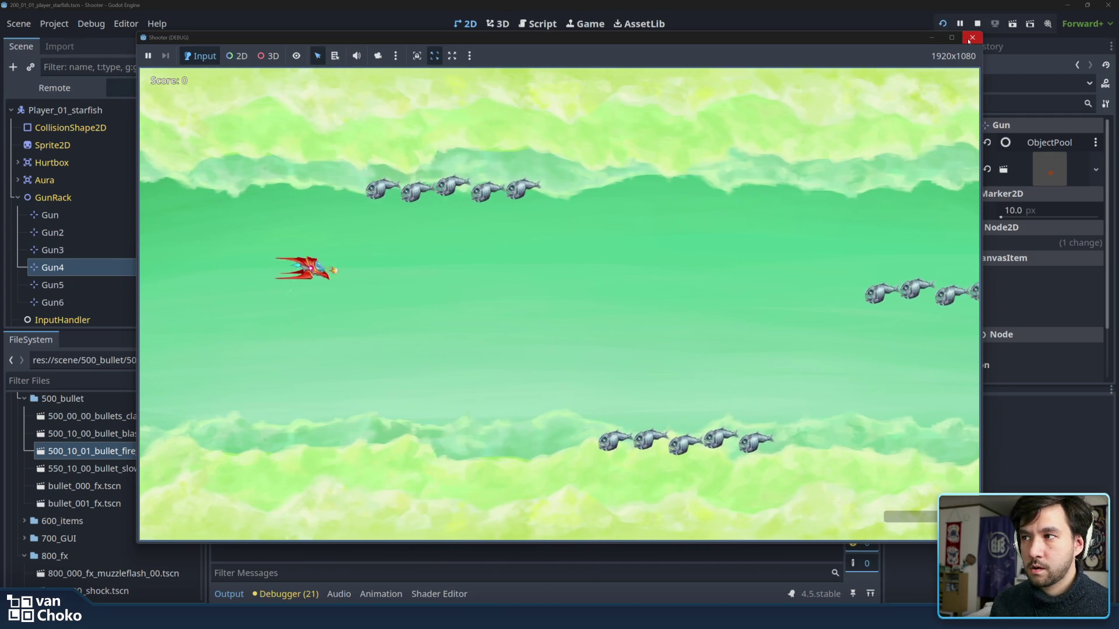
key(Left)
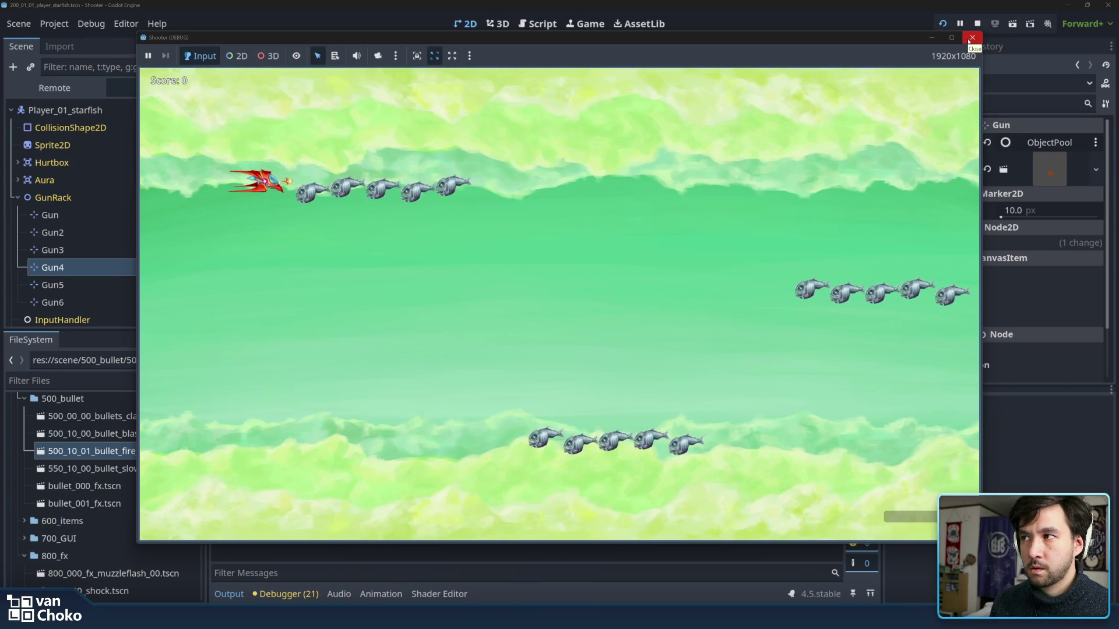
key(Down)
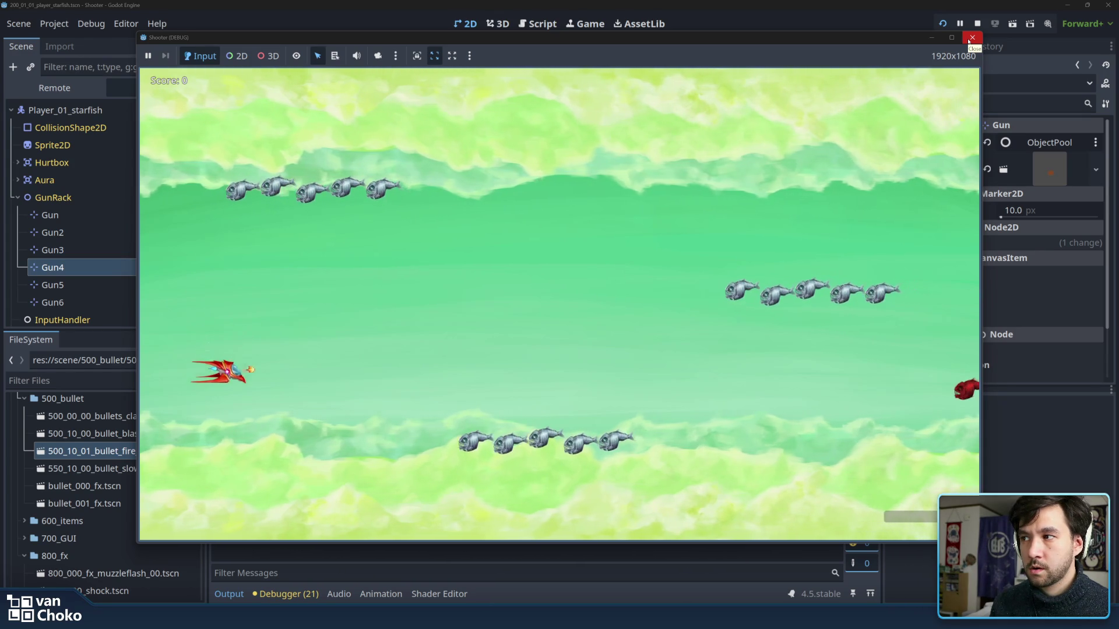
click(970, 41)
click(127, 194)
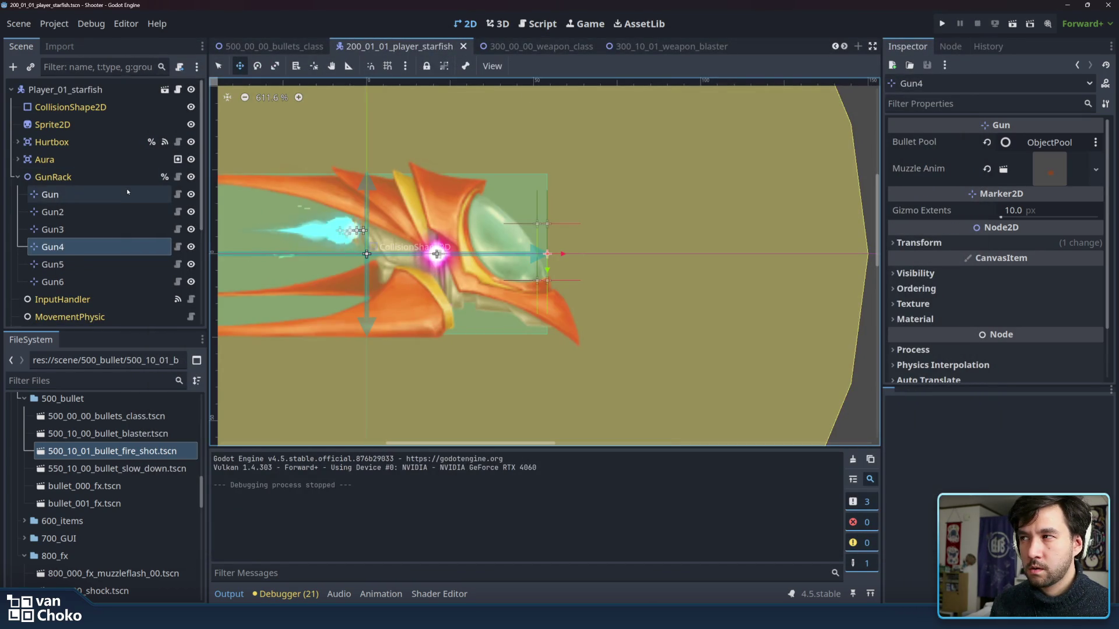
Open the Gun node's gun.gd script and look over shoot() and the muzzle_anim export
click(178, 194)
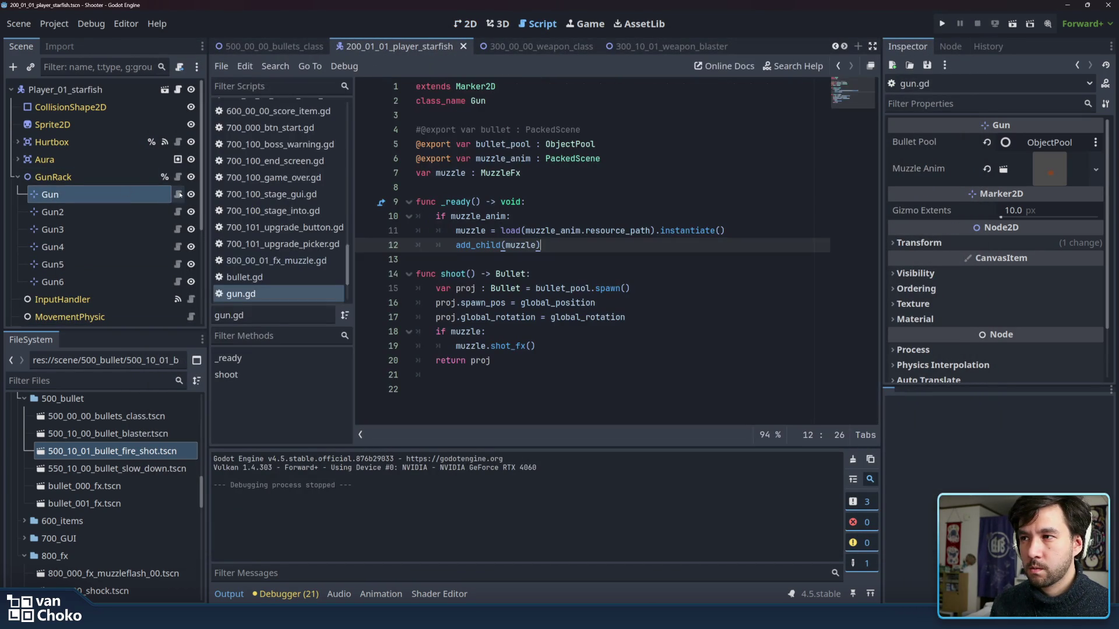
click(589, 332)
click(589, 348)
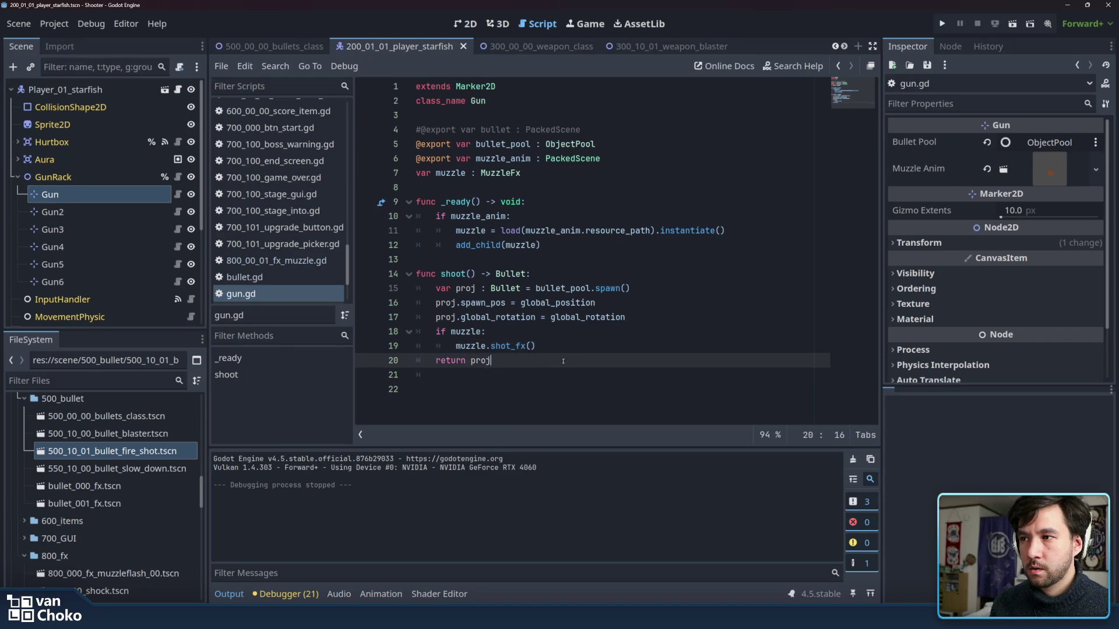
click(491, 288)
click(438, 281)
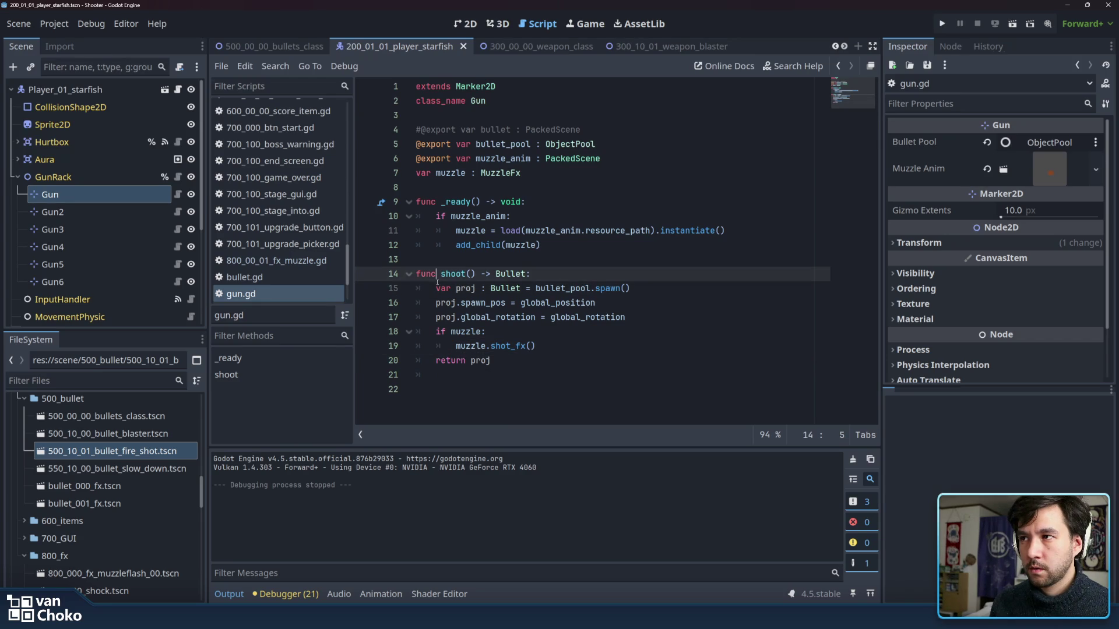
click(624, 231)
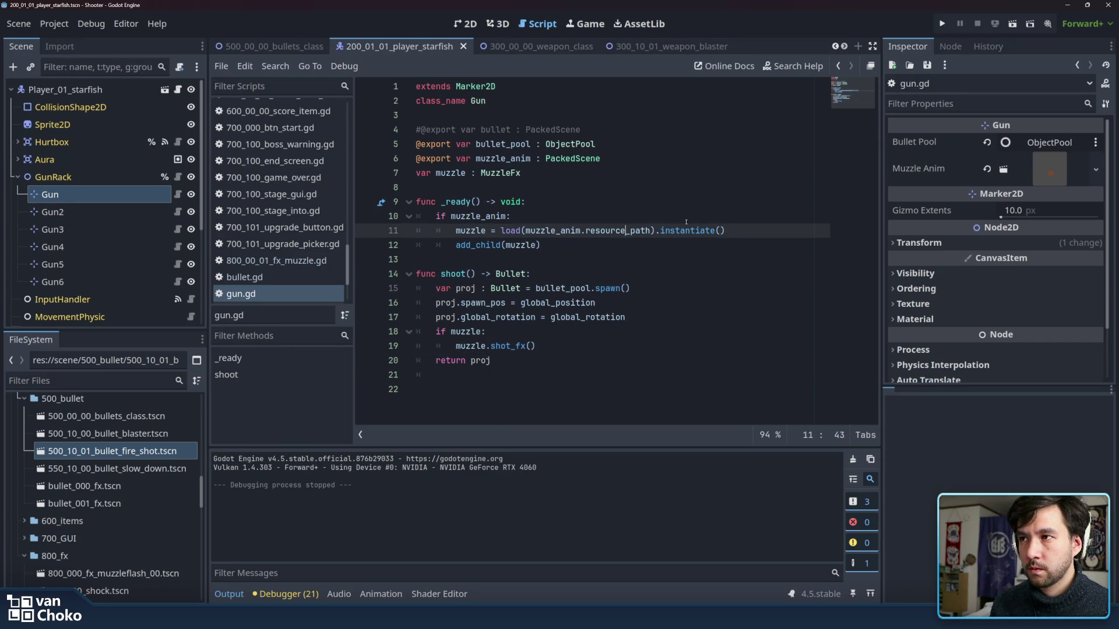
key(Up)
key(Up)
key(Up)
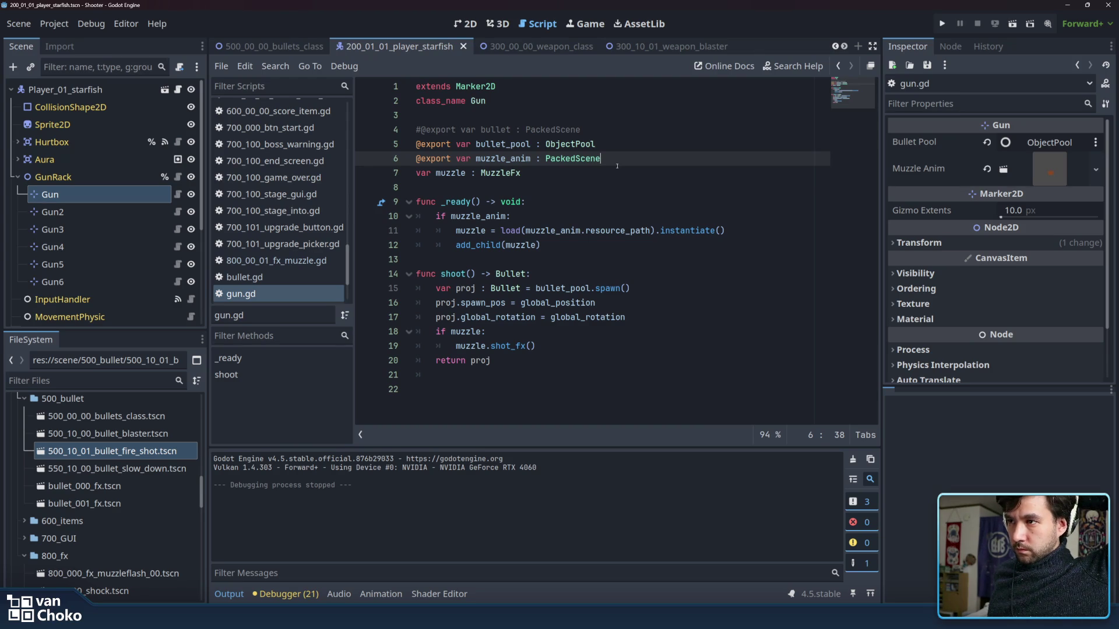
Select the if-muzzle block on lines 18–19 that guards muzzle.shot_fx()
drag(535, 346, 437, 331)
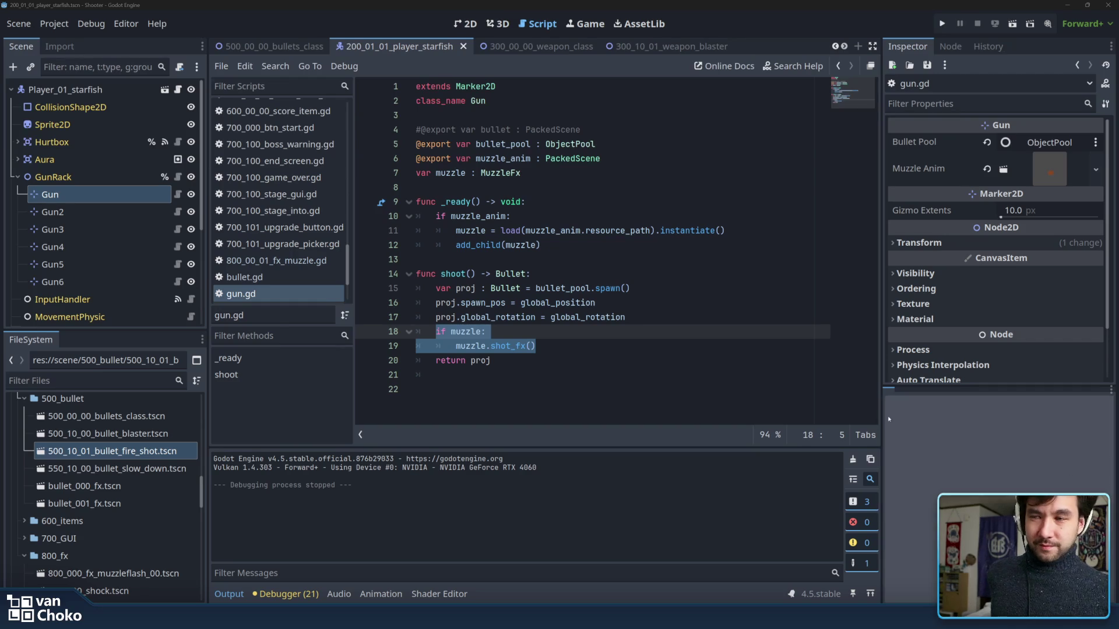
click(661, 389)
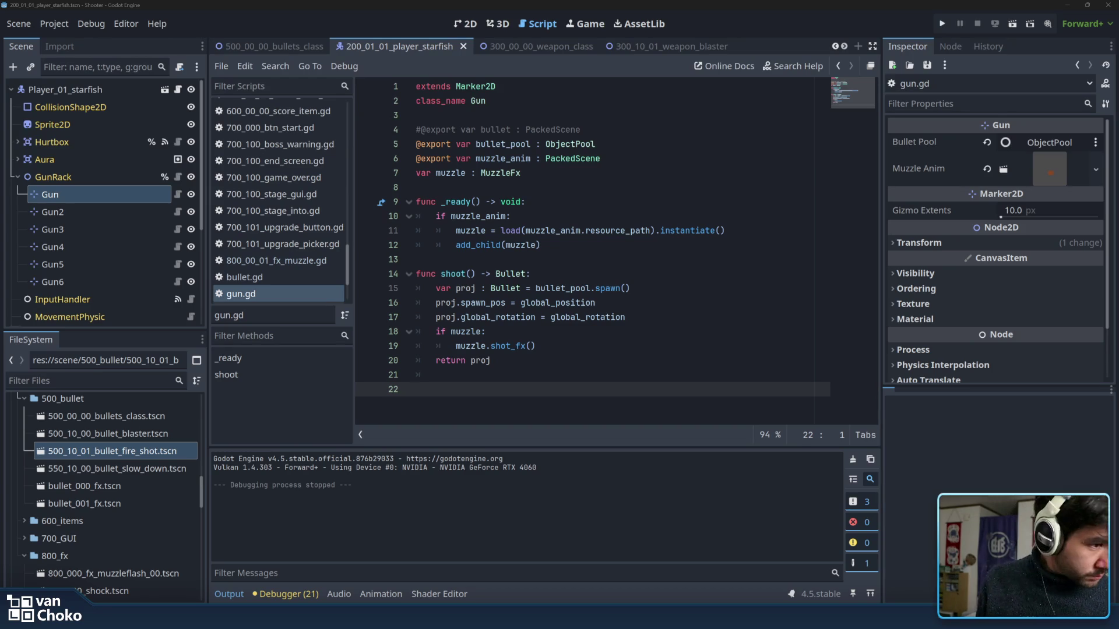
click(541, 379)
Review shoot()'s bullet_pool.spawn() and spawn-position lines, inspect GunRack's Patterns, then rerun the project
click(541, 387)
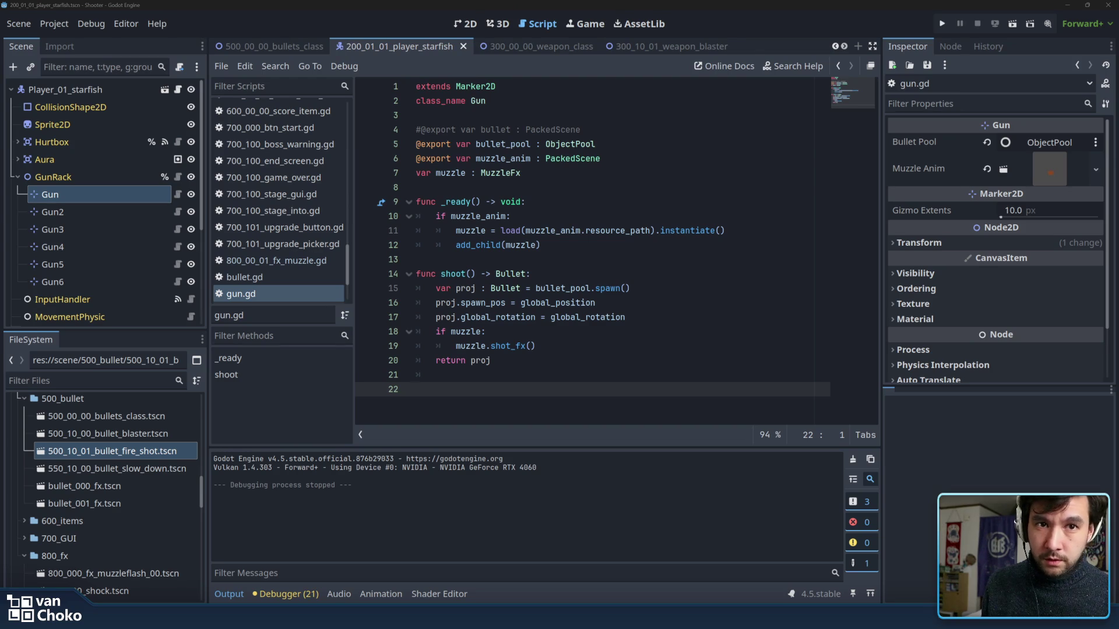
drag(631, 288, 535, 288)
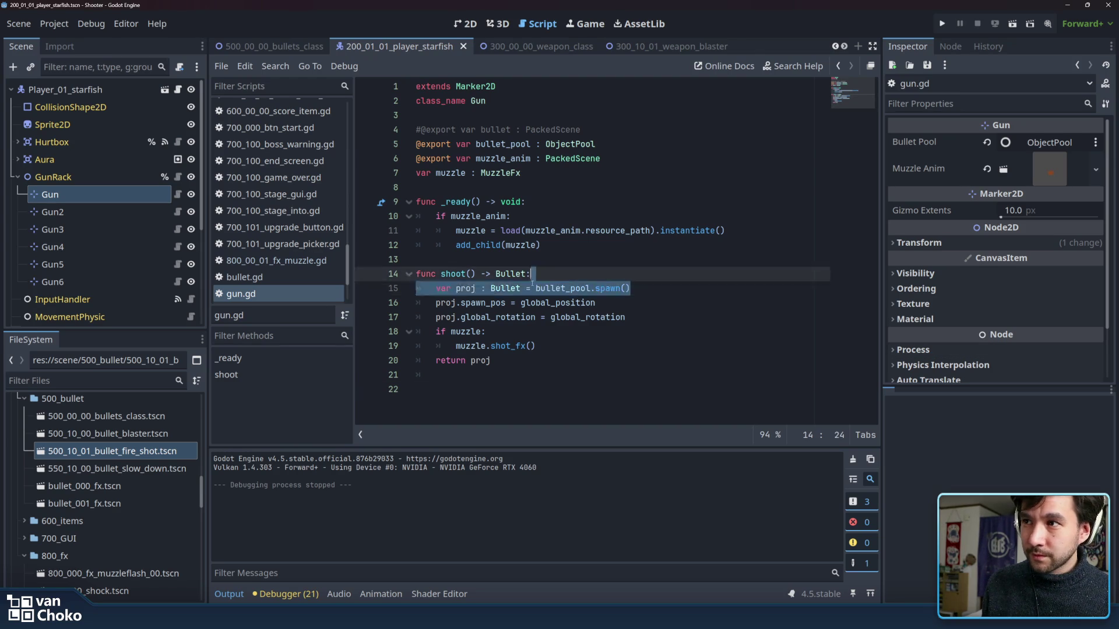
click(531, 287)
double_click(527, 287)
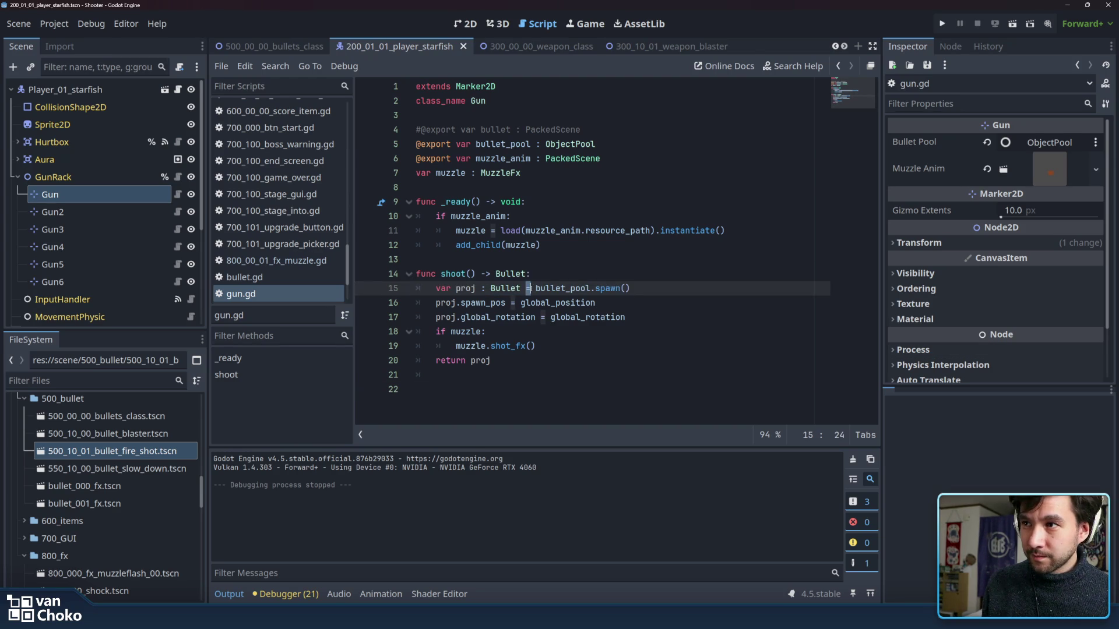
click(529, 303)
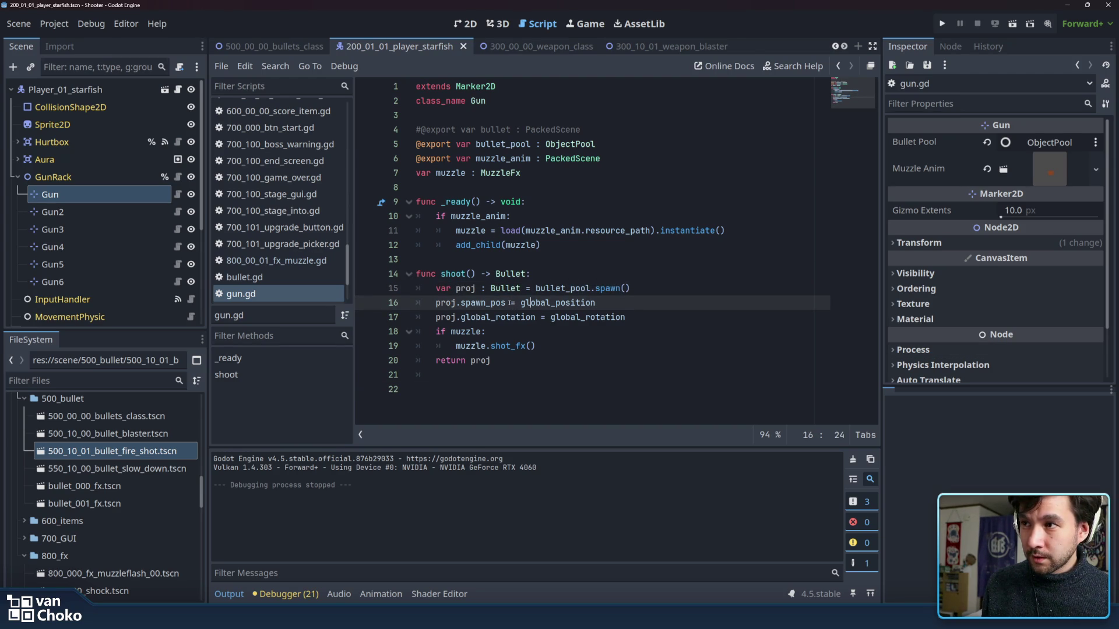
click(565, 274)
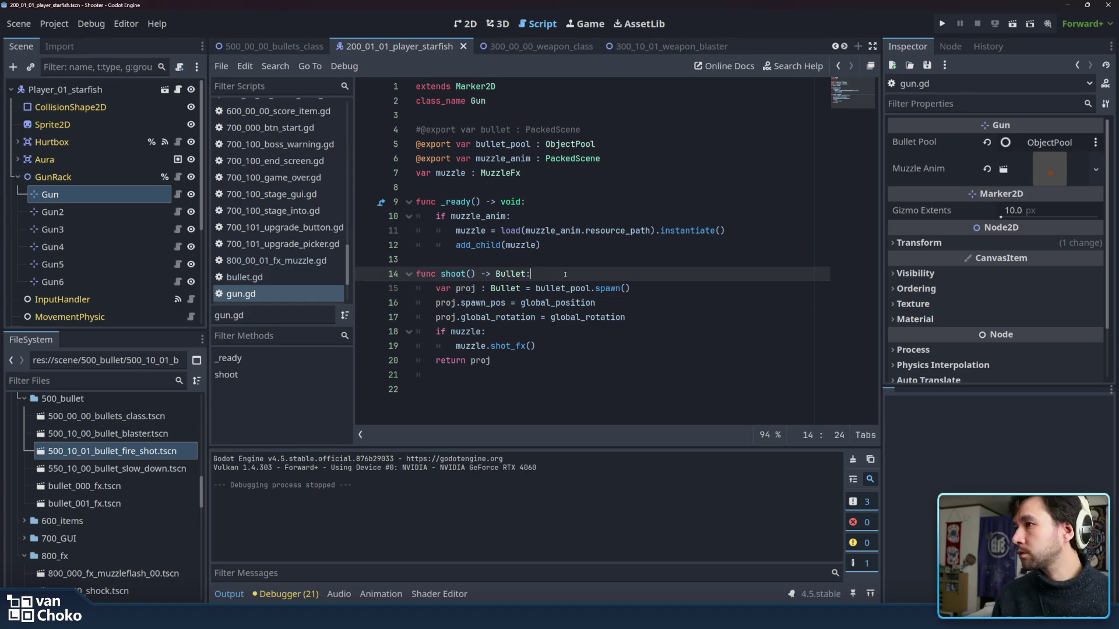
click(87, 176)
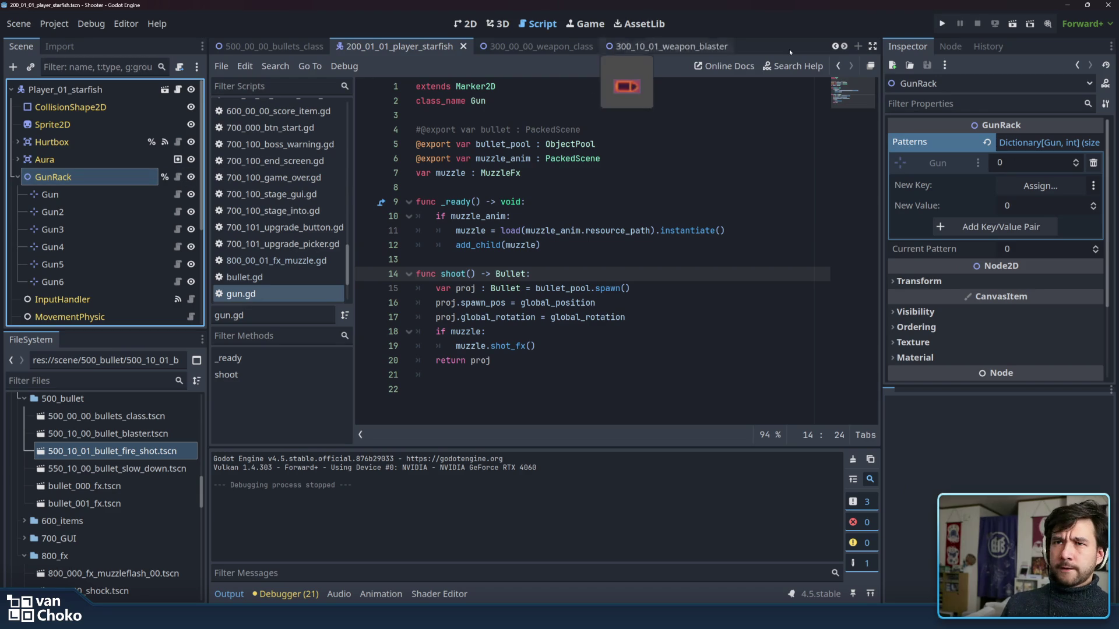
click(943, 24)
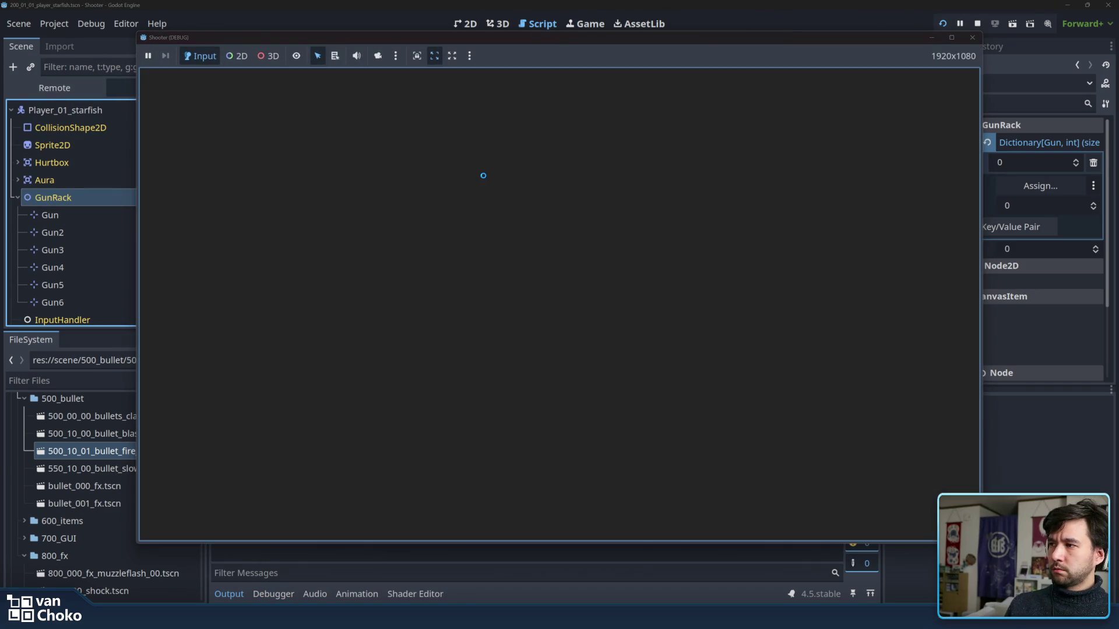
key(Return)
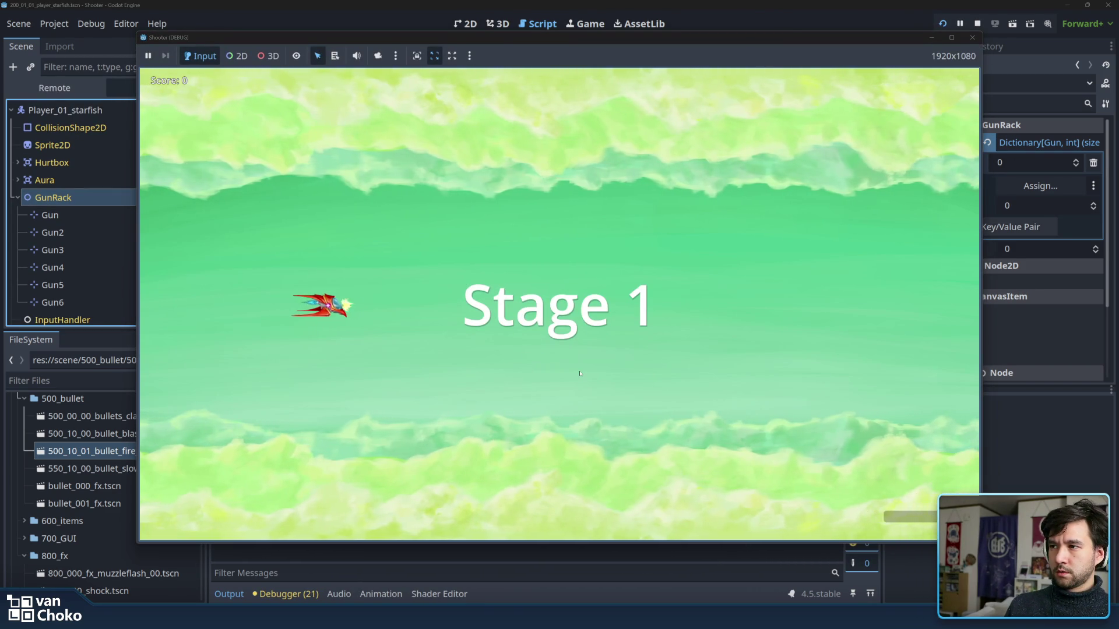
key(Up)
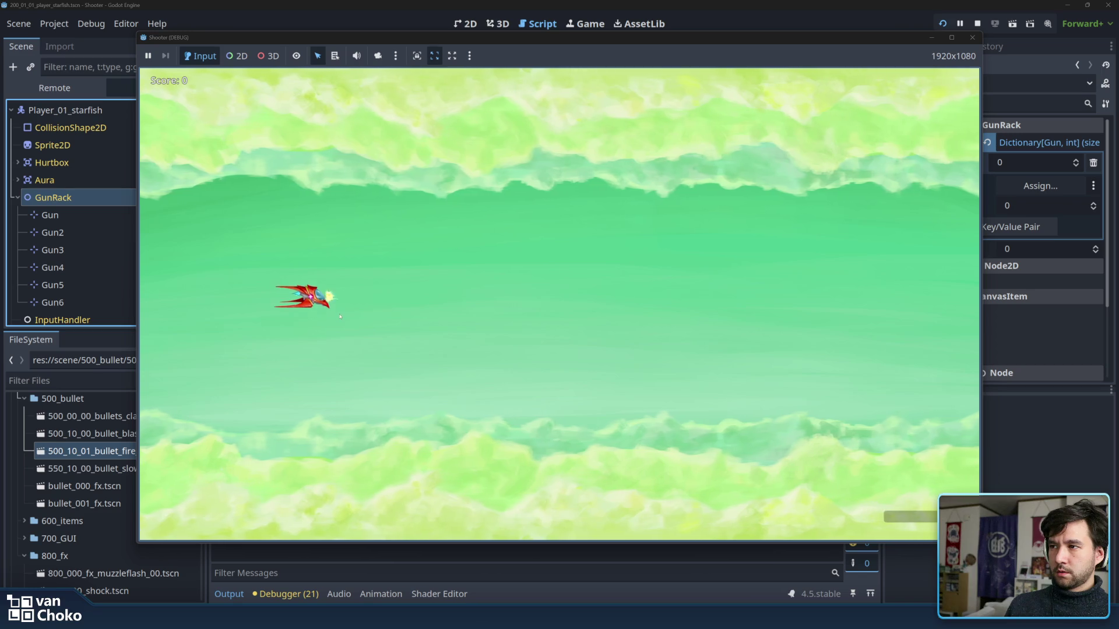
key(Down)
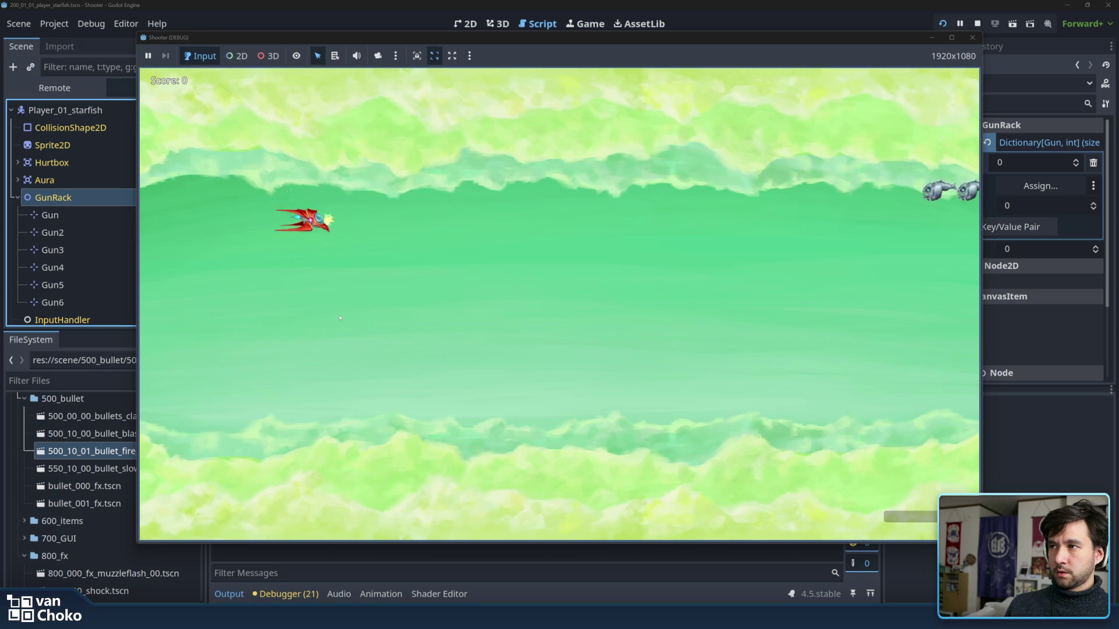
click(973, 38)
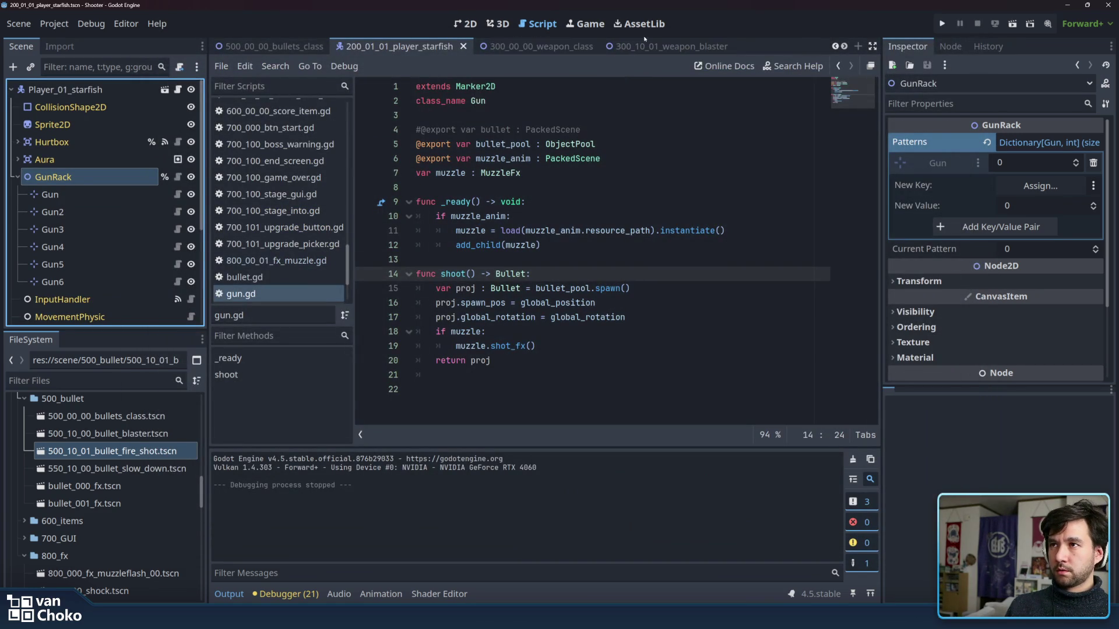
Close the 300_00_00_weapon_class scene and view 500_00_00_bullets_class in 2D
click(558, 46)
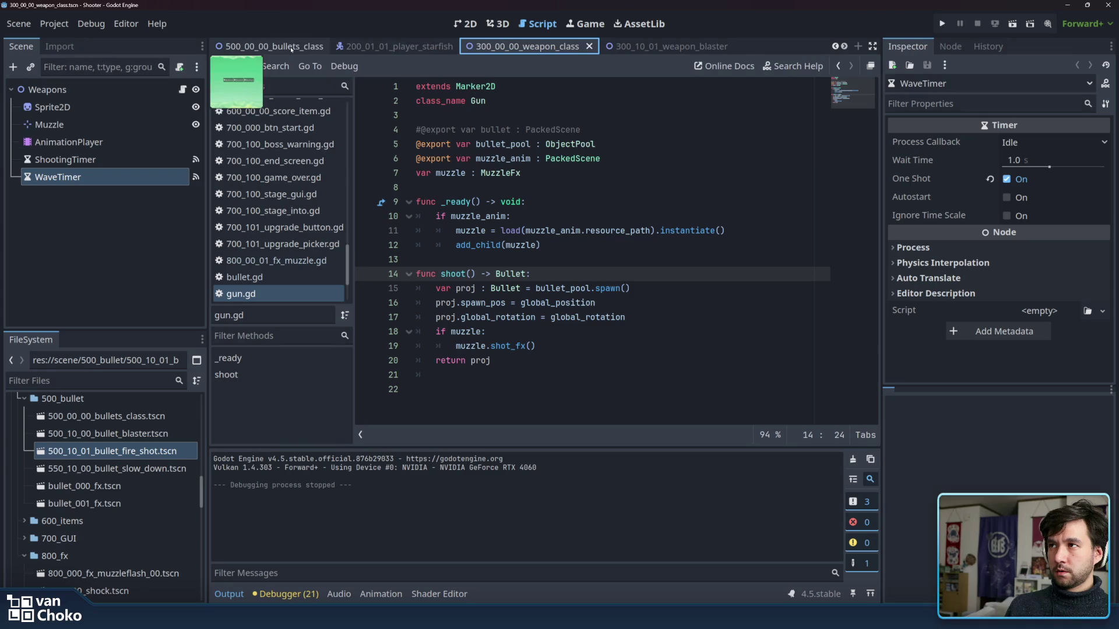
click(589, 47)
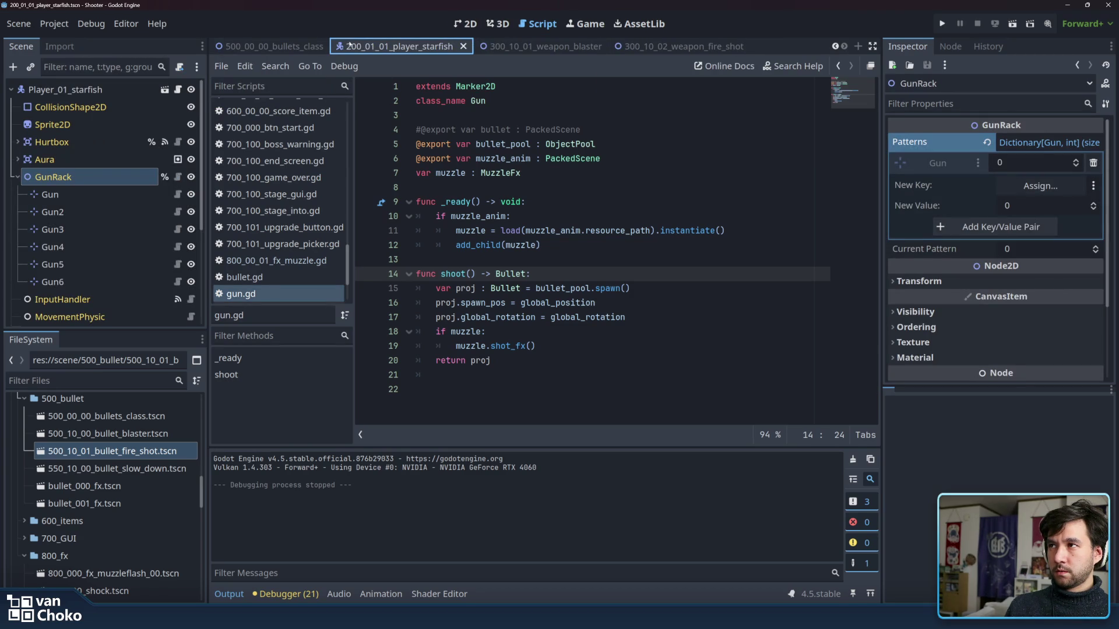
click(245, 46)
click(464, 23)
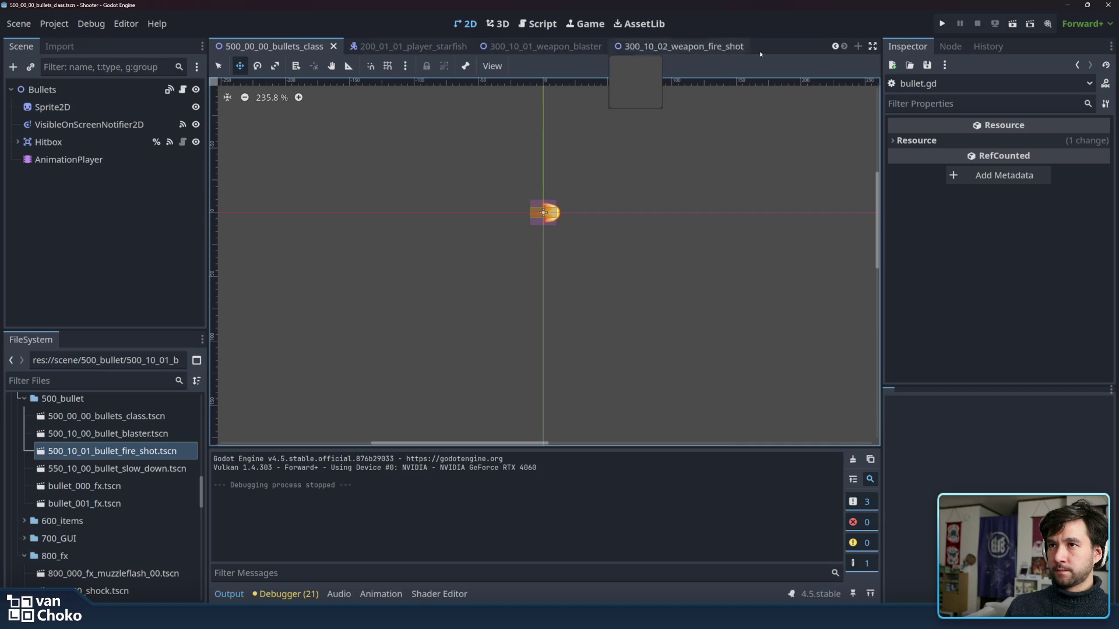
click(835, 46)
click(835, 46)
click(835, 46)
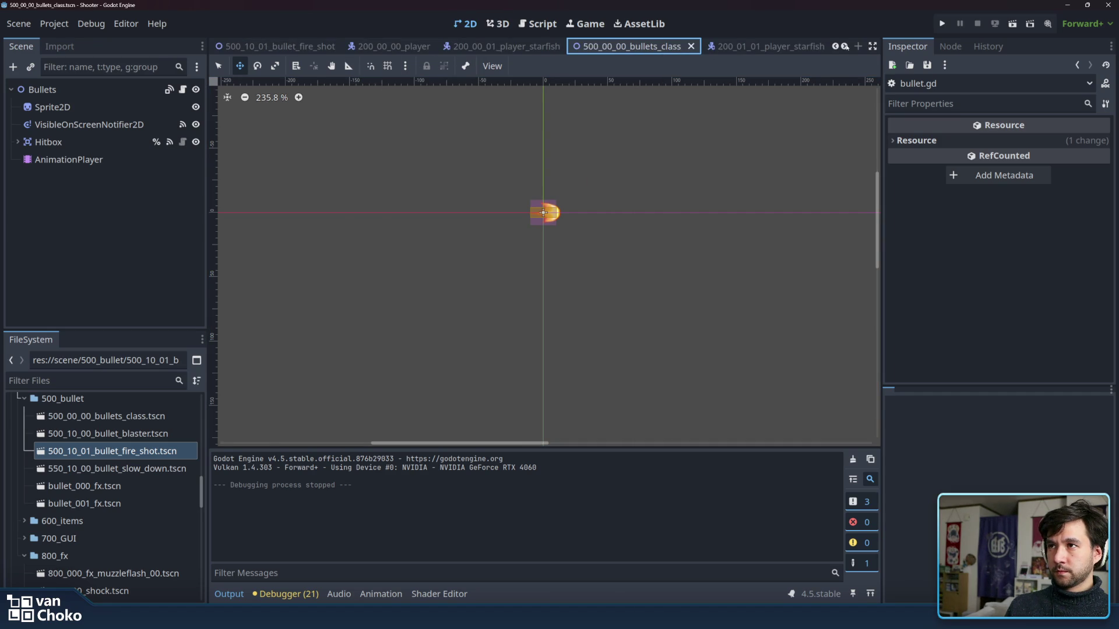
click(842, 47)
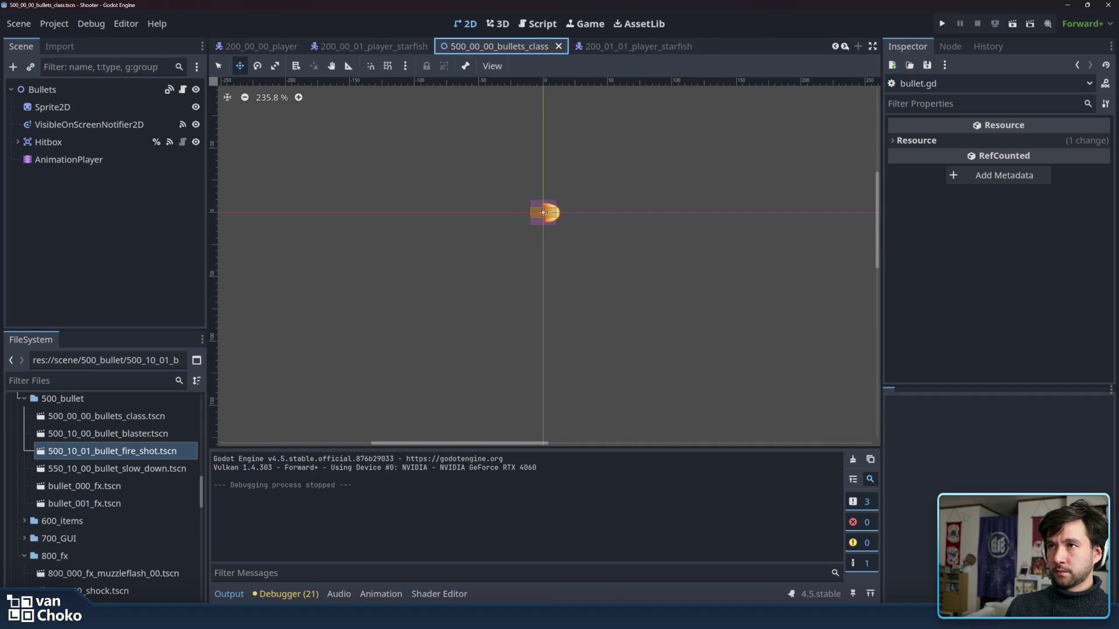
Close the 200_00_01_player_starfish scene and move the bullets_class tab to the end
click(373, 46)
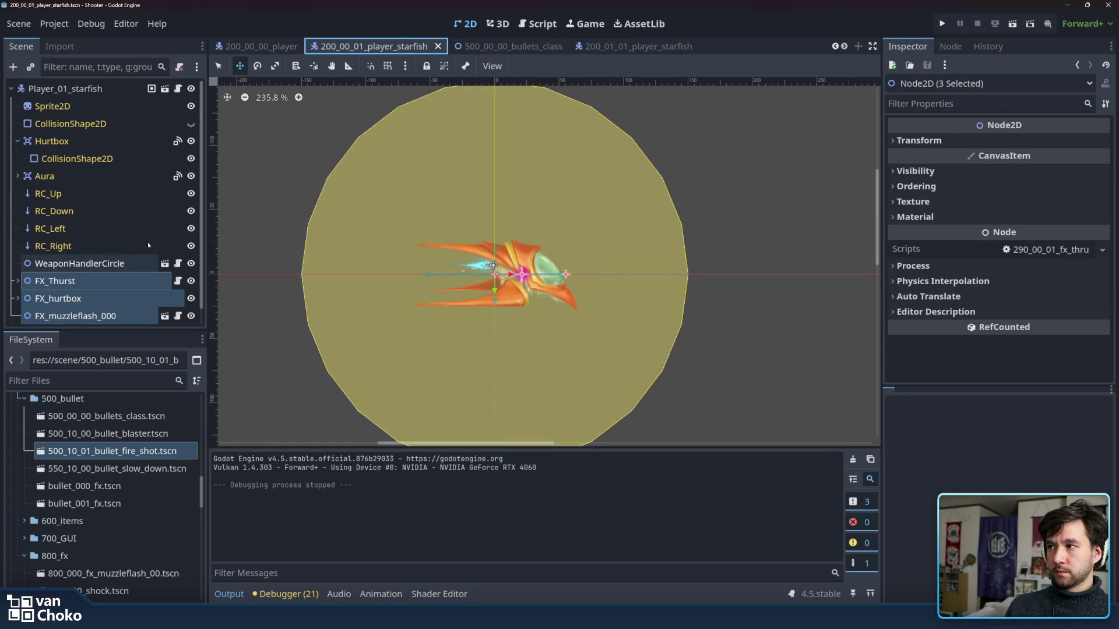
click(131, 260)
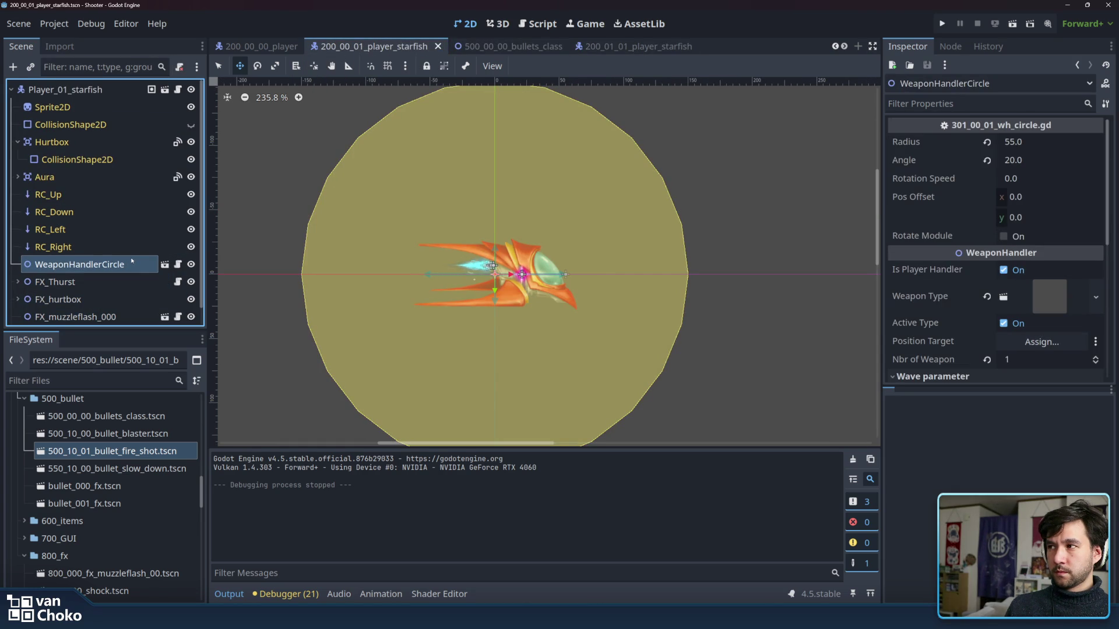
mouse_move(475, 46)
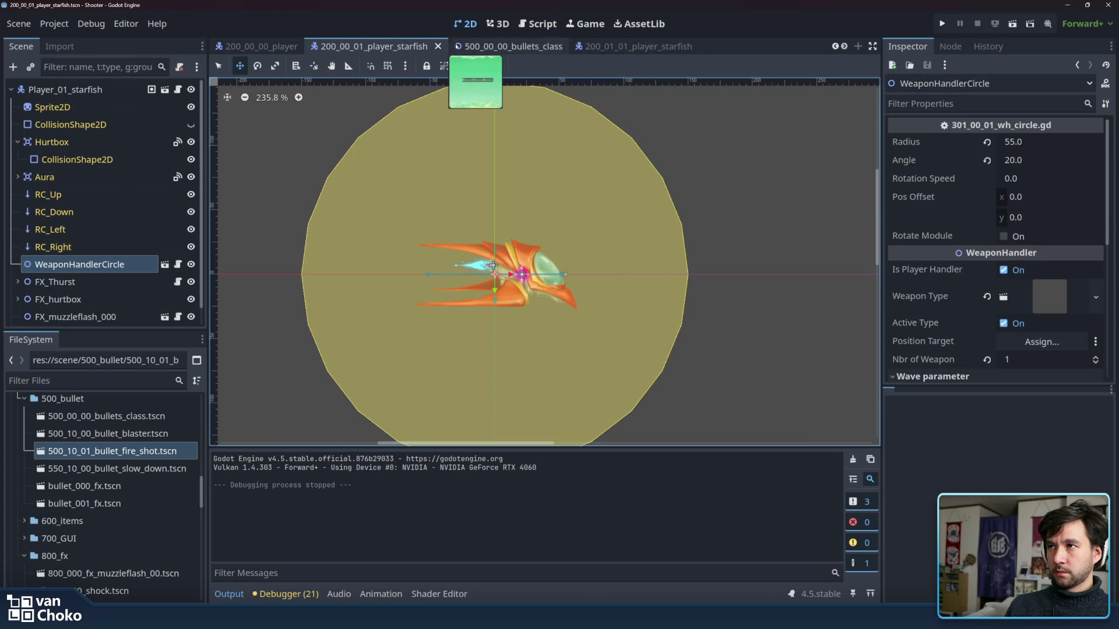
click(438, 46)
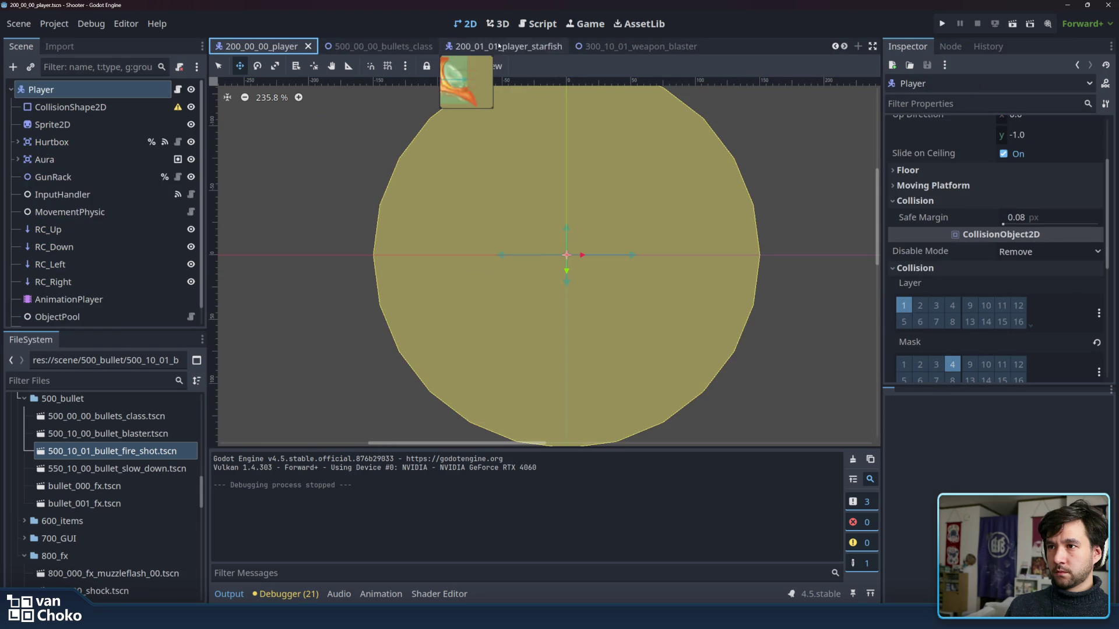
click(386, 47)
click(495, 46)
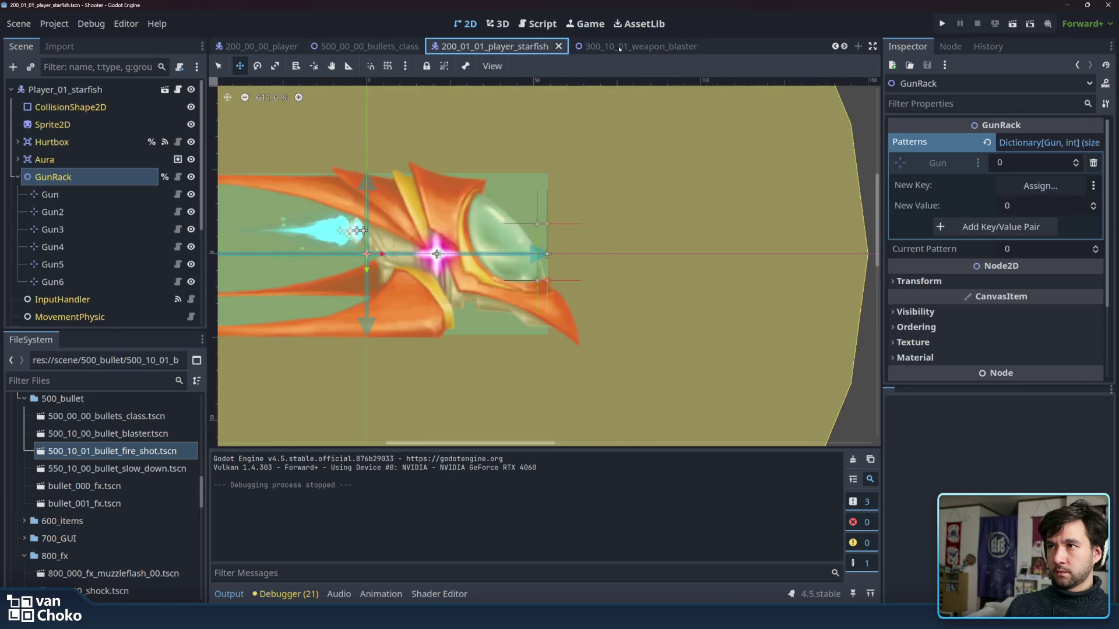
drag(397, 46, 635, 47)
Close the weapon_blaster and weapon_fire_shot scenes and return to 500_00_00_bullets_class
click(522, 46)
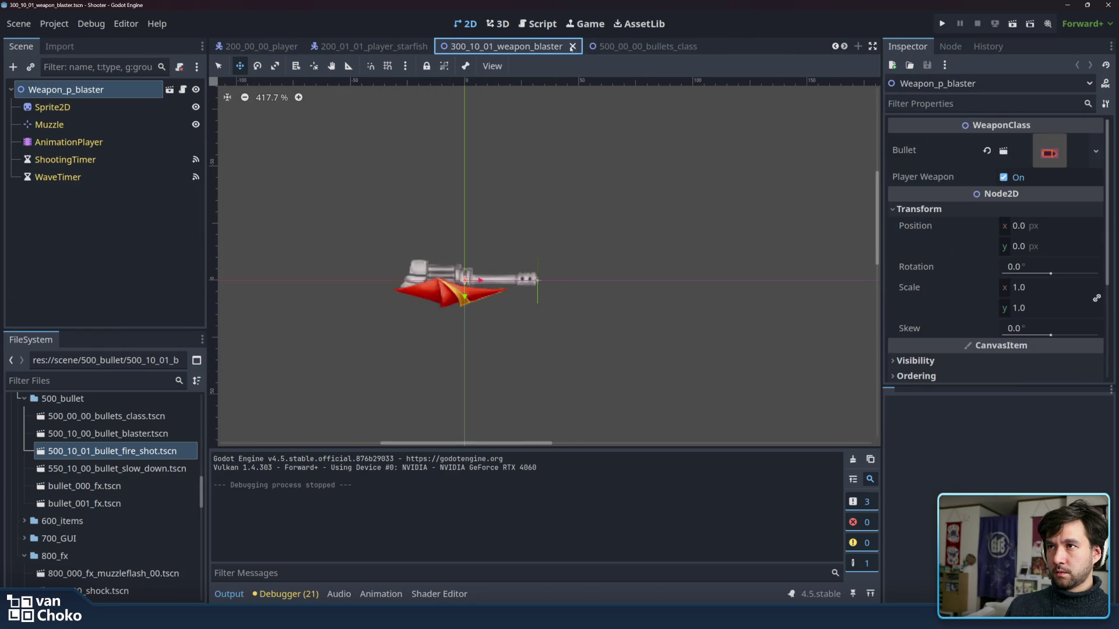
click(571, 47)
click(737, 46)
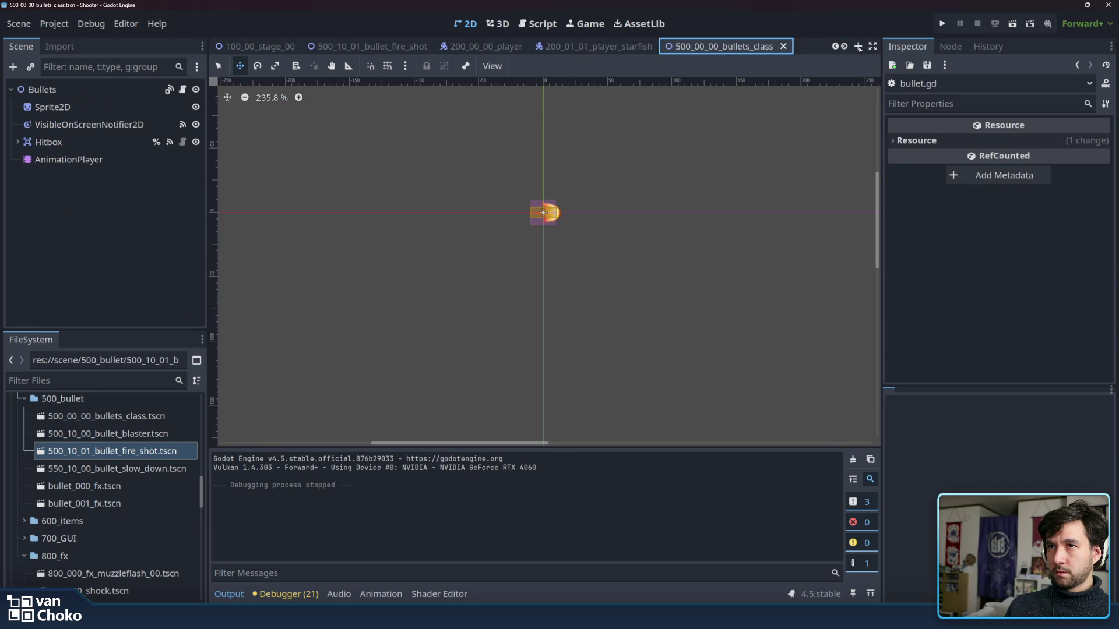
click(844, 46)
click(844, 46)
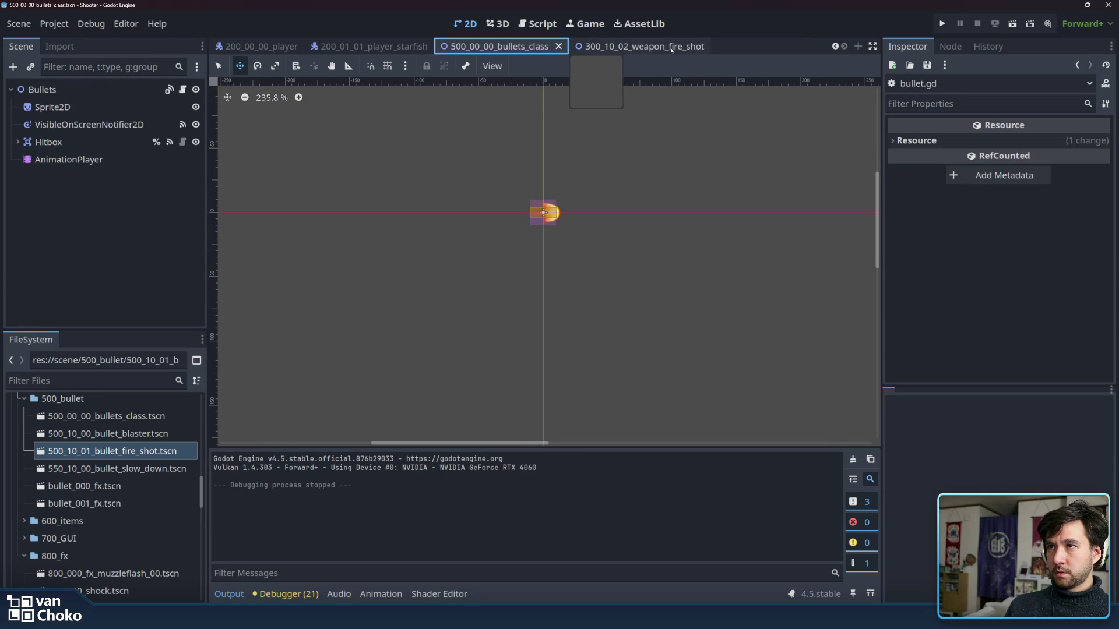
click(677, 48)
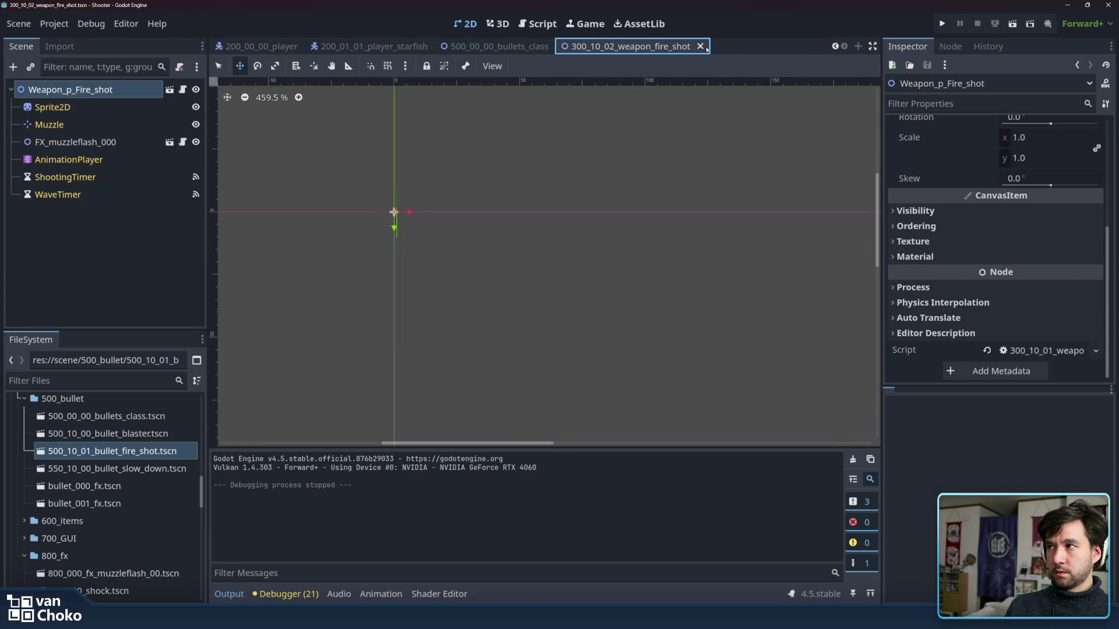
click(700, 46)
click(609, 48)
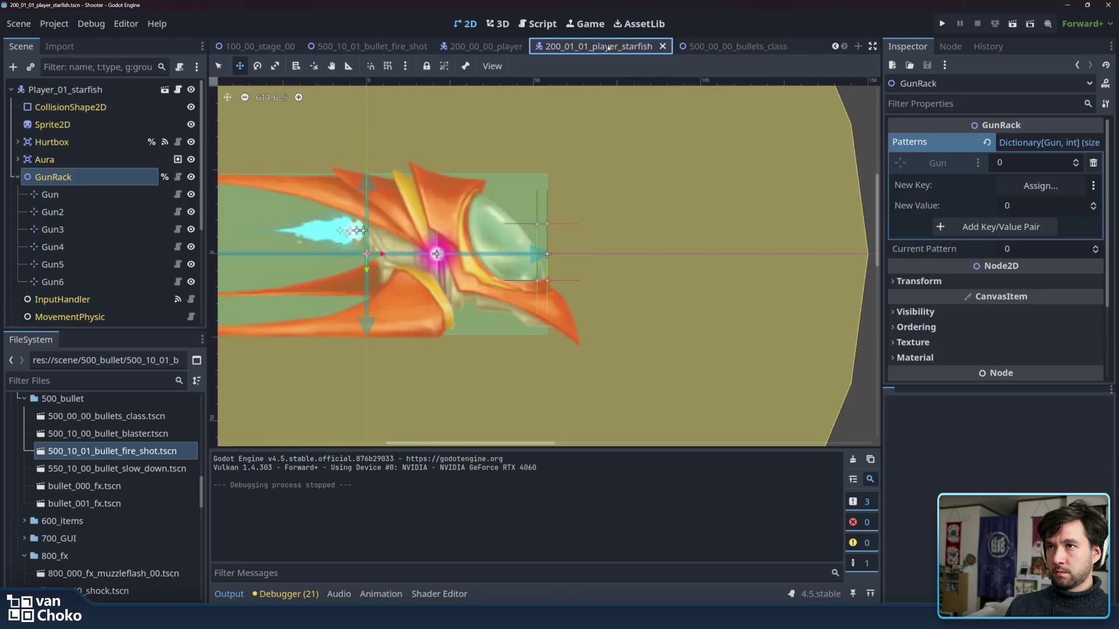
click(717, 47)
click(125, 228)
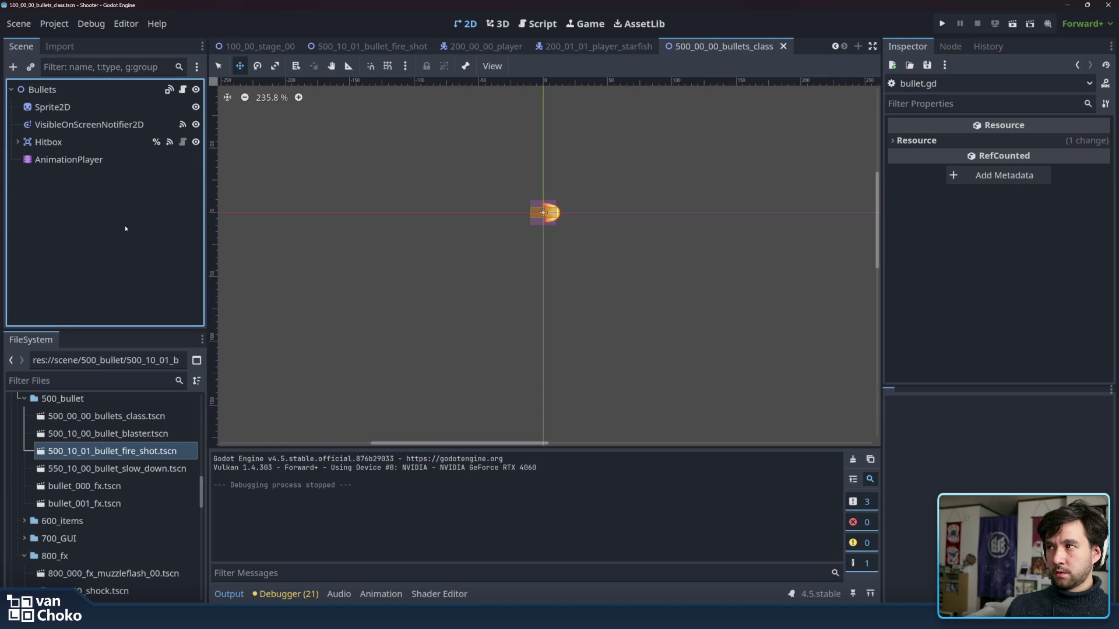
Inspect the bullets class Hitbox, then open 500_10_01_bullet_fire_shot.tscn from the FileSystem
click(93, 142)
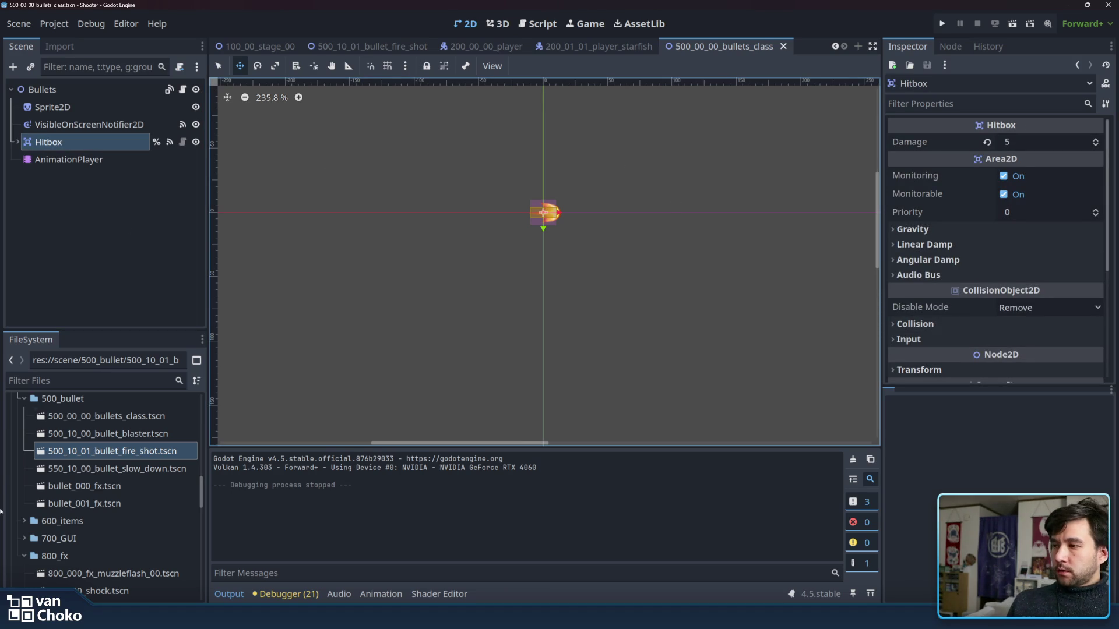
scroll(107, 474, down, 3)
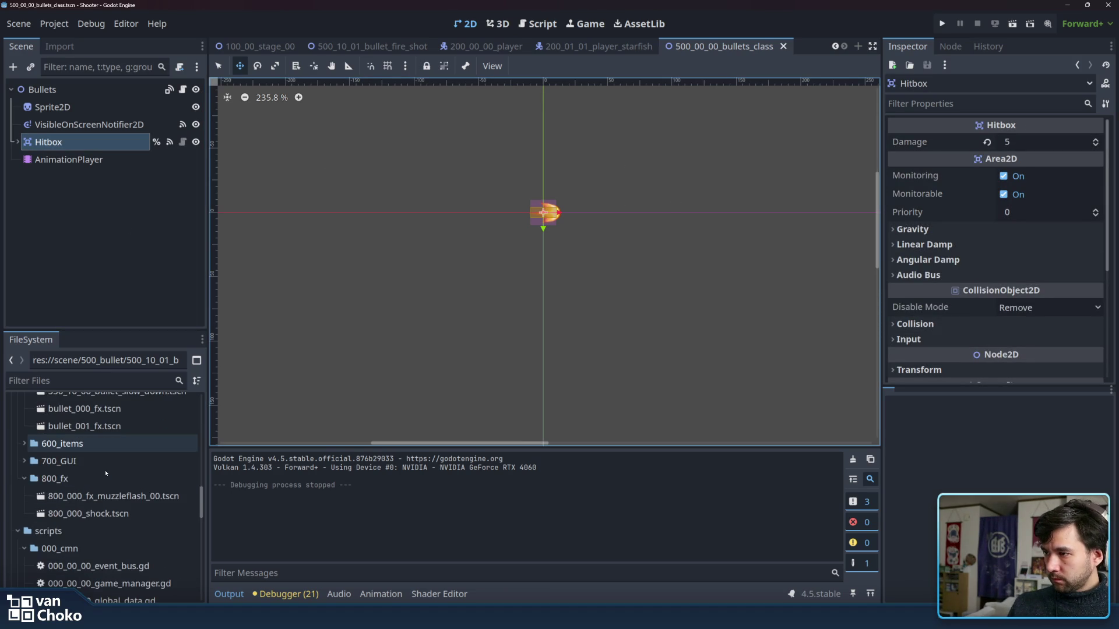
scroll(106, 473, up, 3)
click(113, 452)
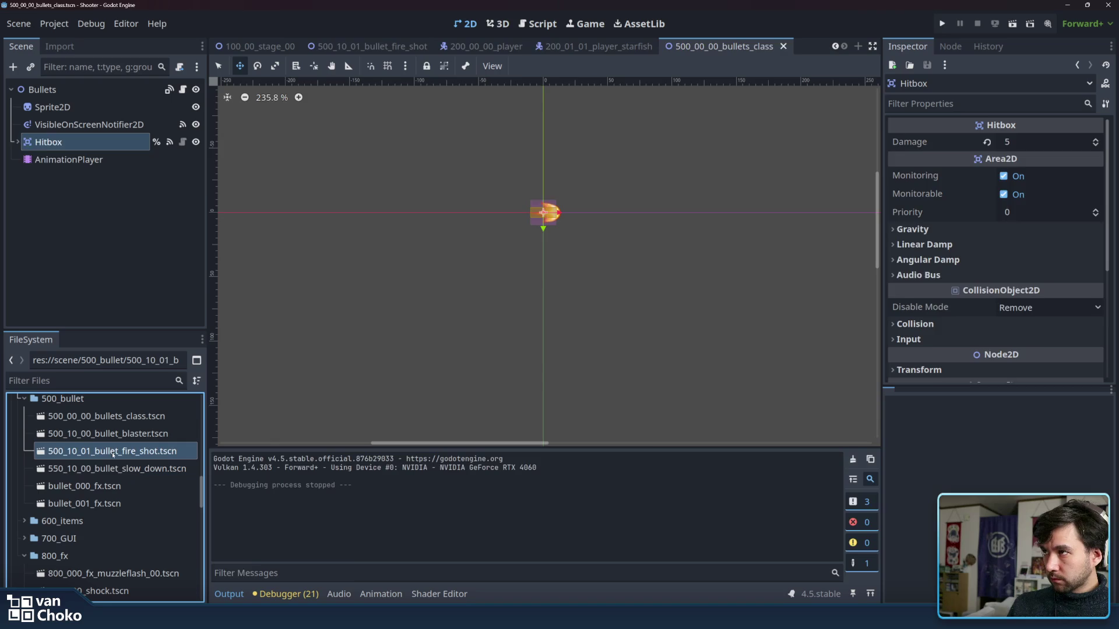
double_click(113, 453)
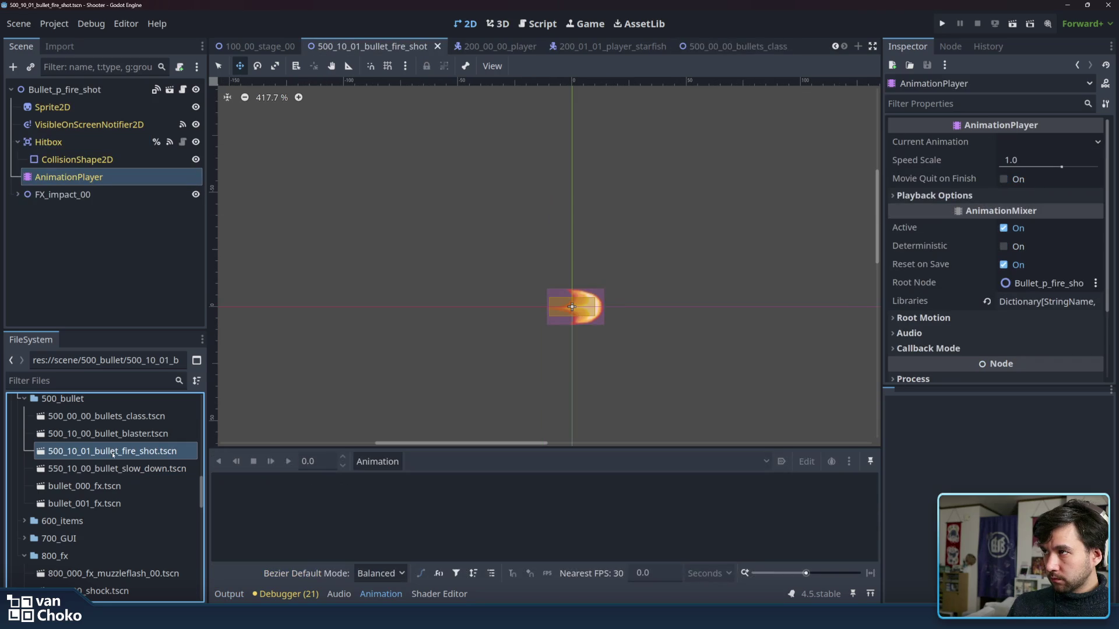
Move the fire-shot scene tab to the end and look through its nodes and root properties
click(629, 48)
click(707, 47)
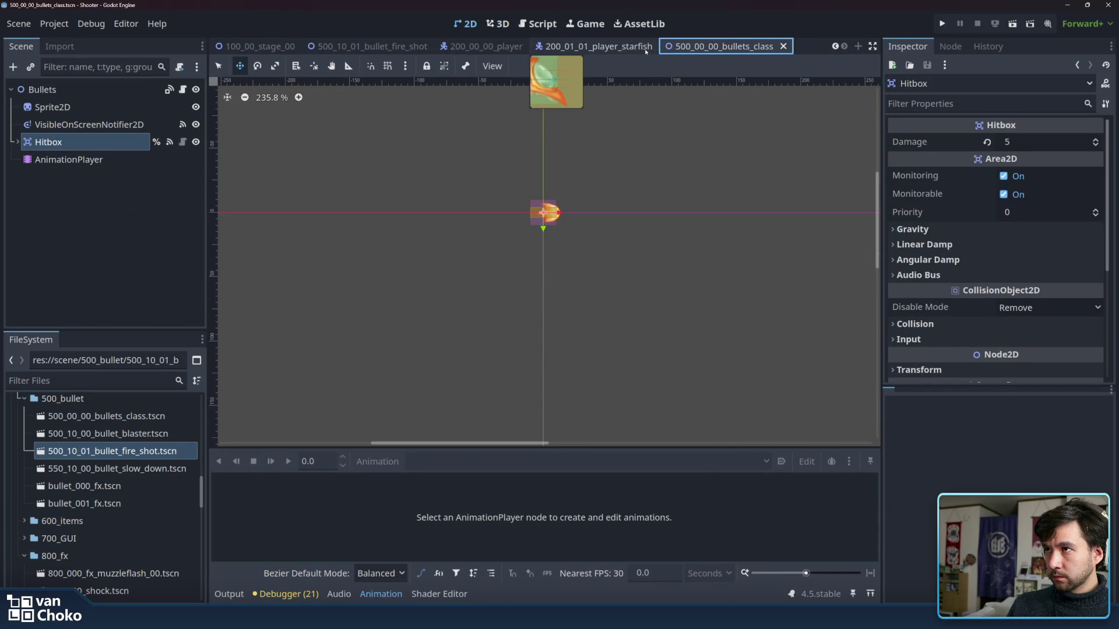
drag(367, 47, 723, 46)
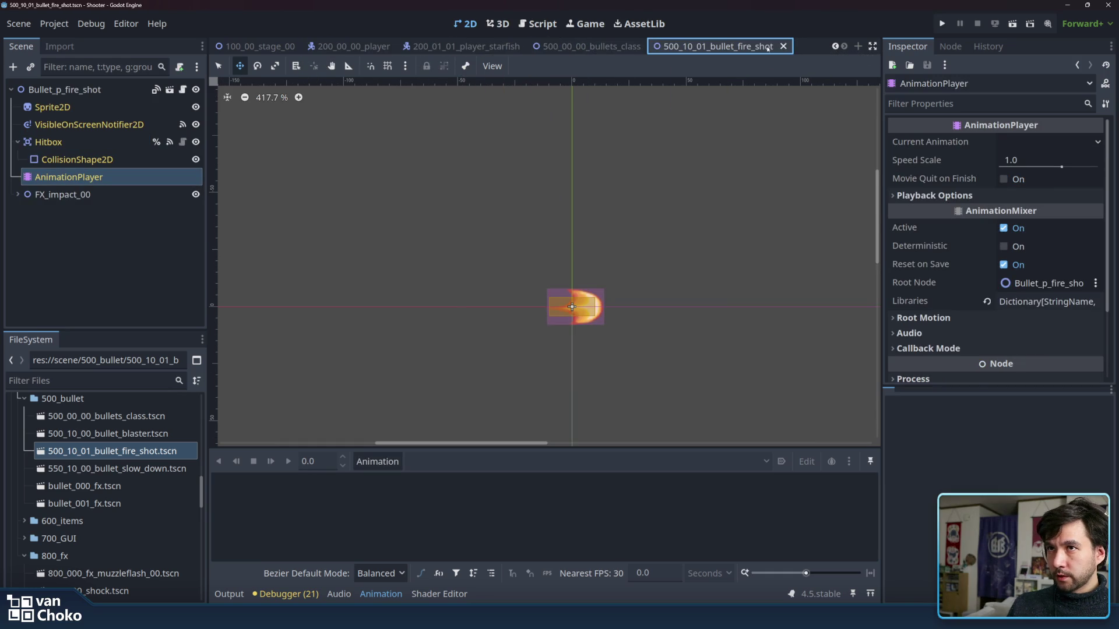
click(581, 49)
click(703, 46)
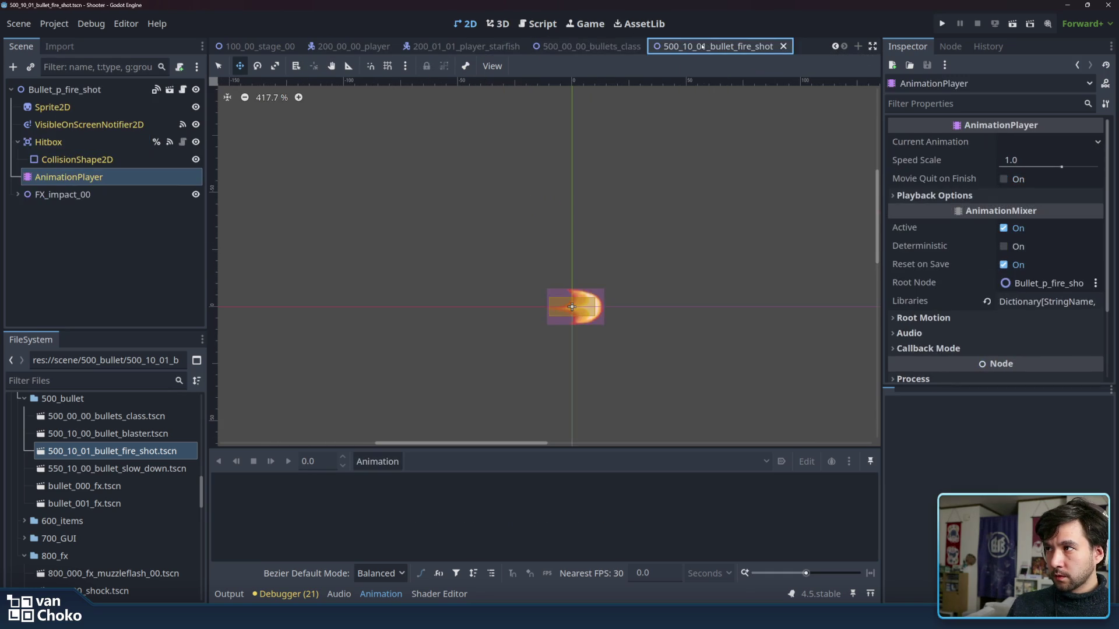
click(723, 46)
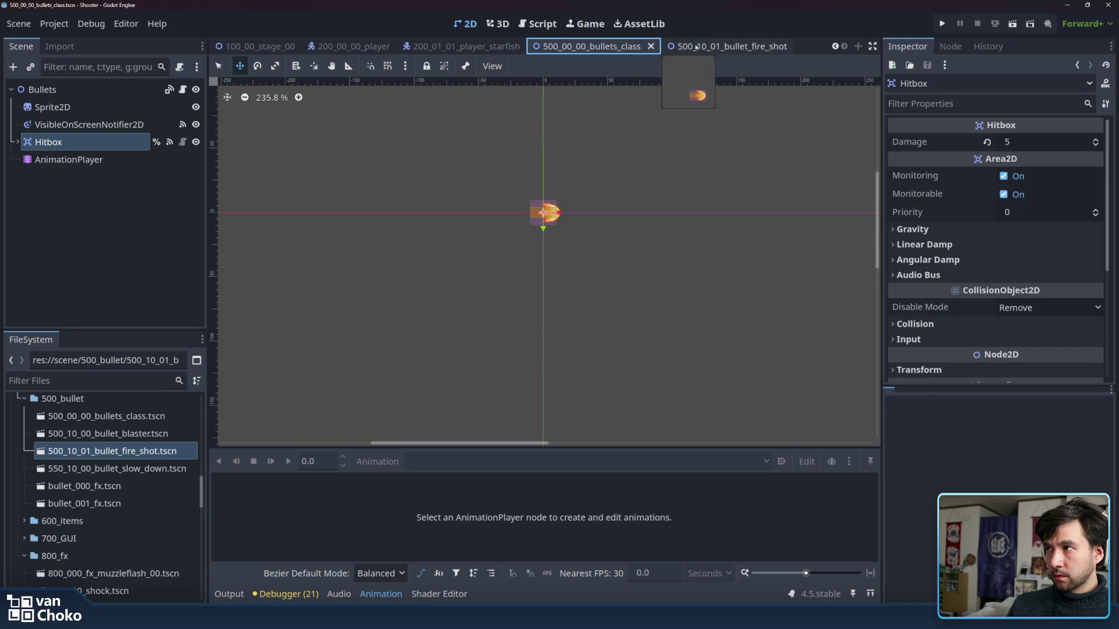
click(62, 194)
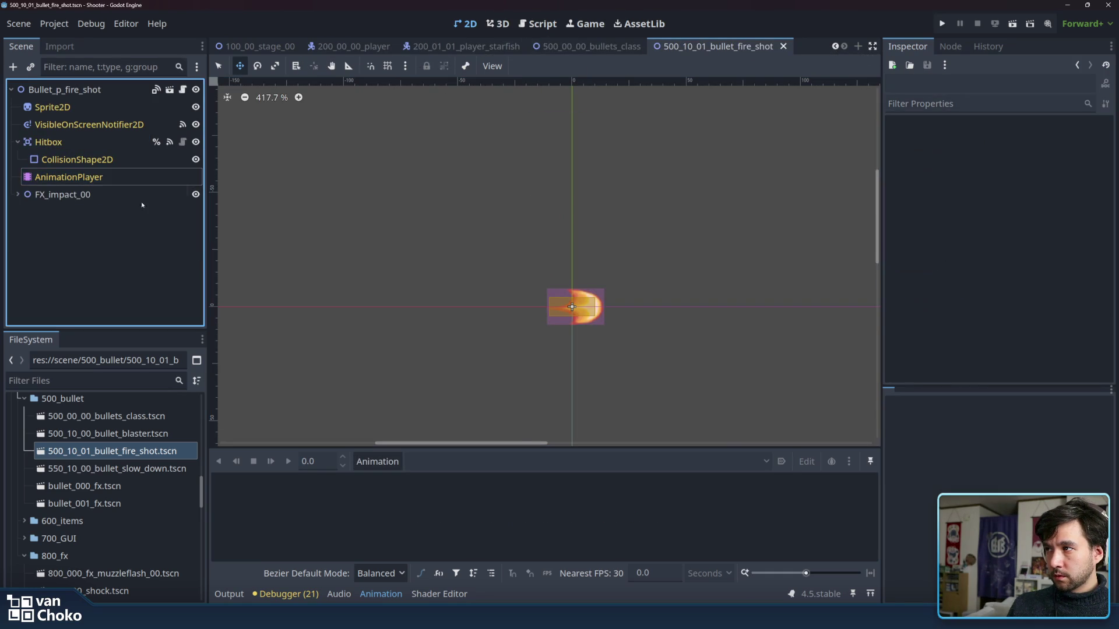
key(Up)
key(Up)
key(Up)
key(Up)
key(Up)
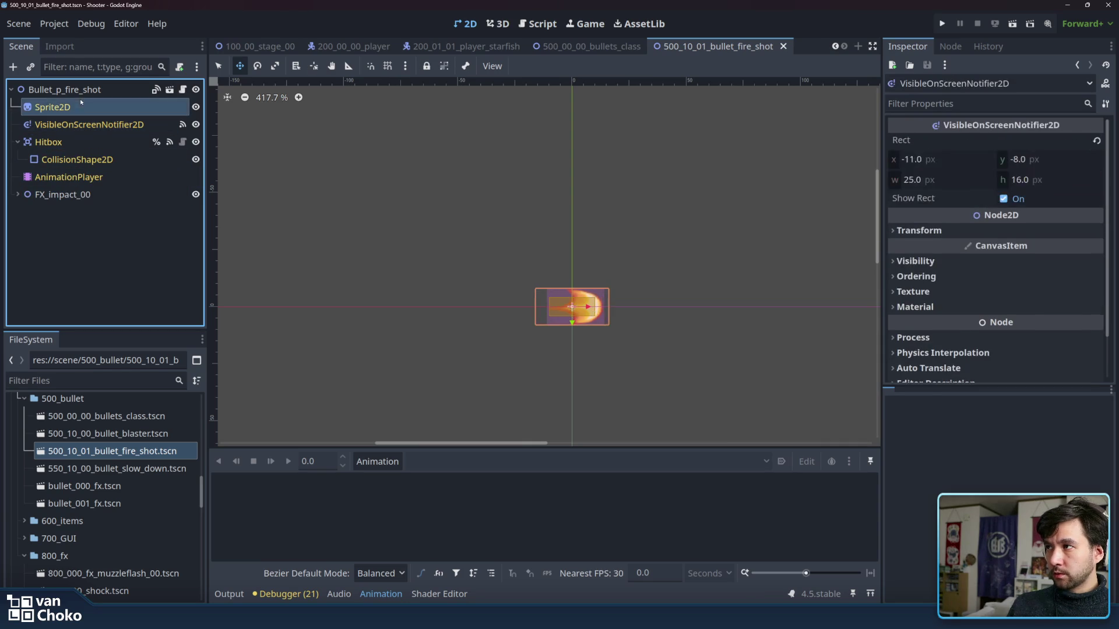
click(755, 48)
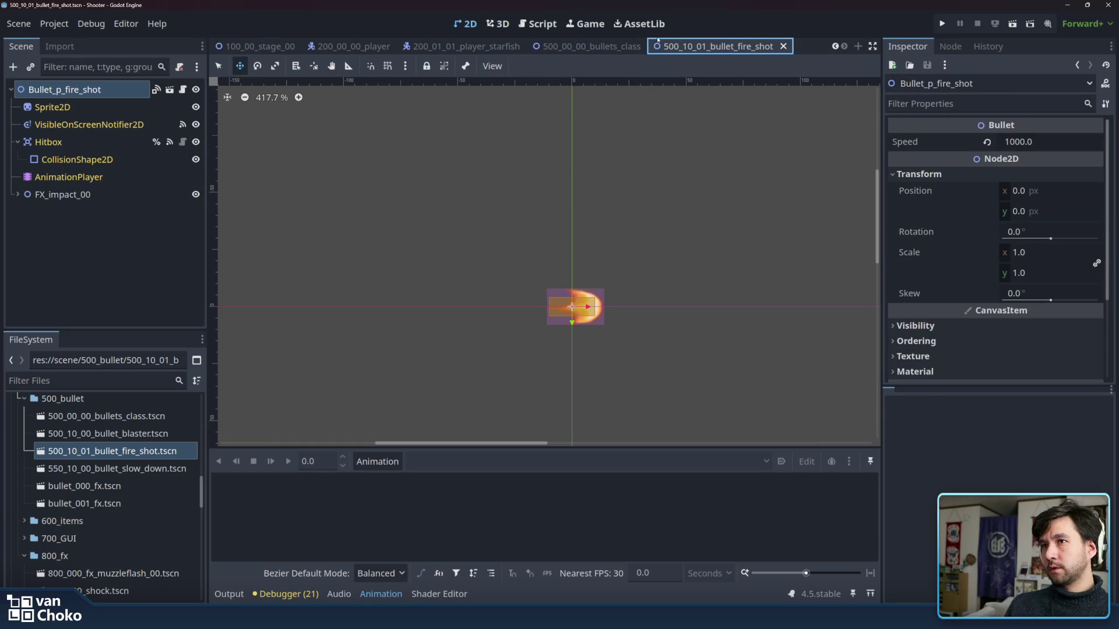
click(619, 48)
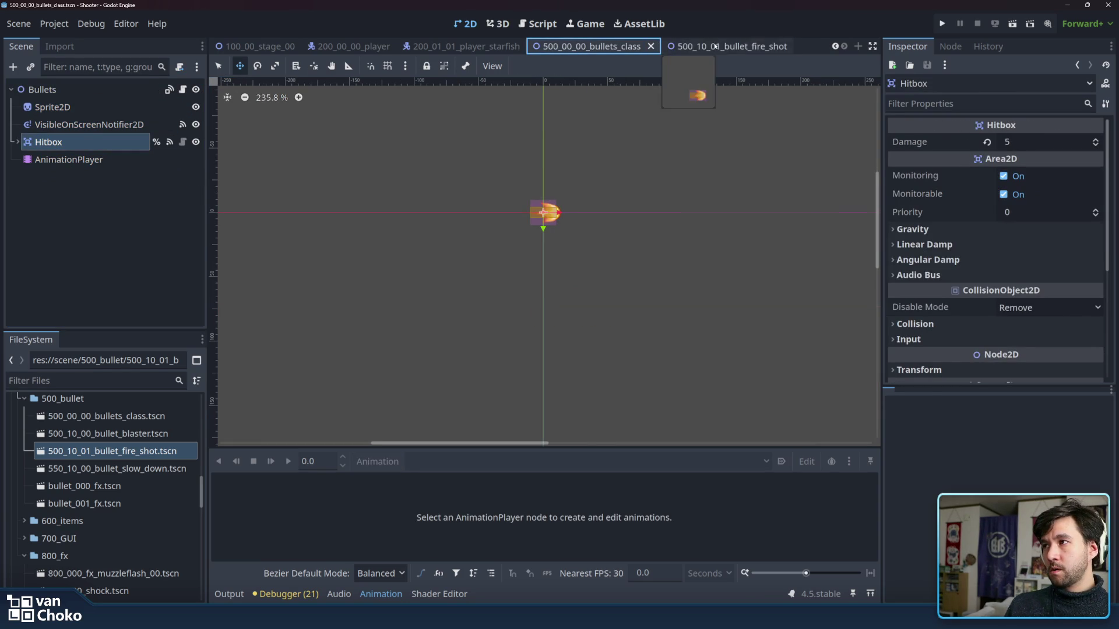
click(717, 47)
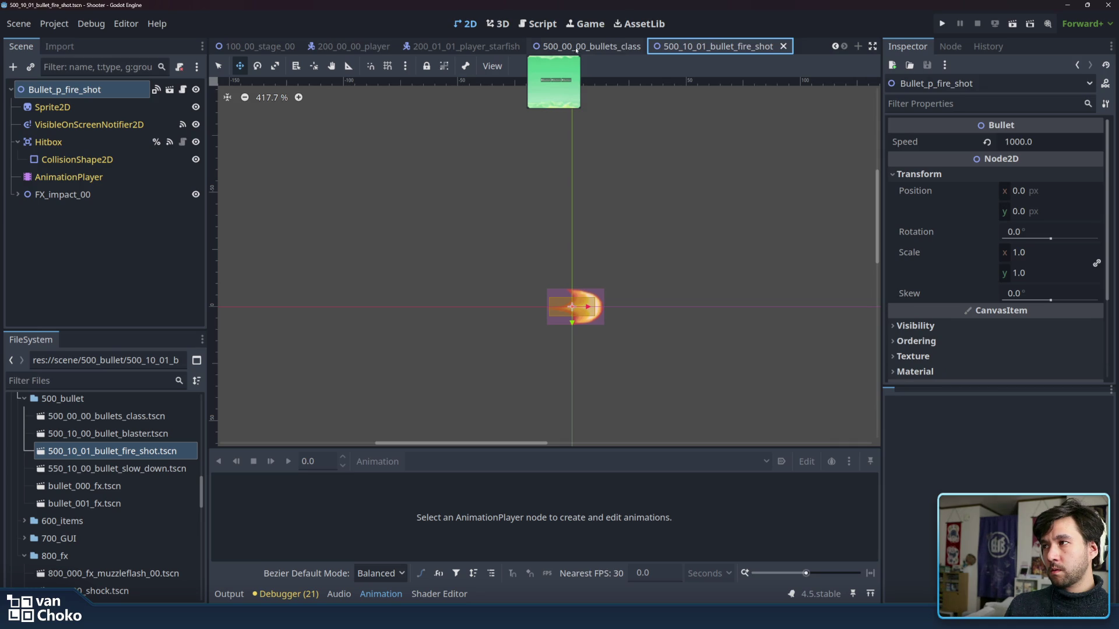
Collapse the fire-shot Hitbox and compare the fire-shot and bullets class scenes side by side
click(17, 142)
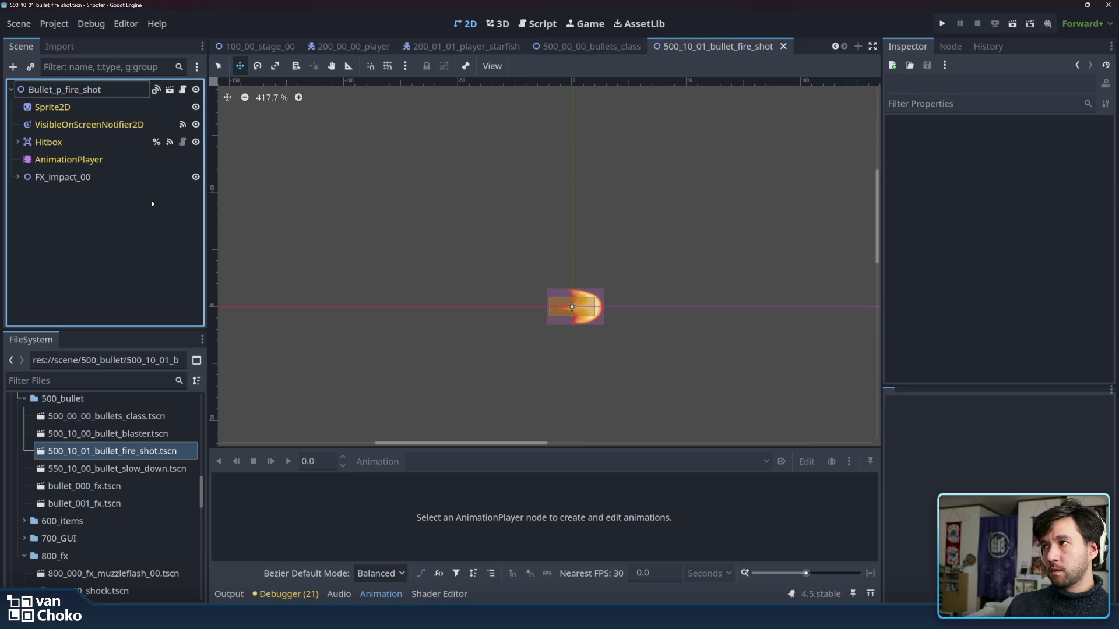
click(610, 47)
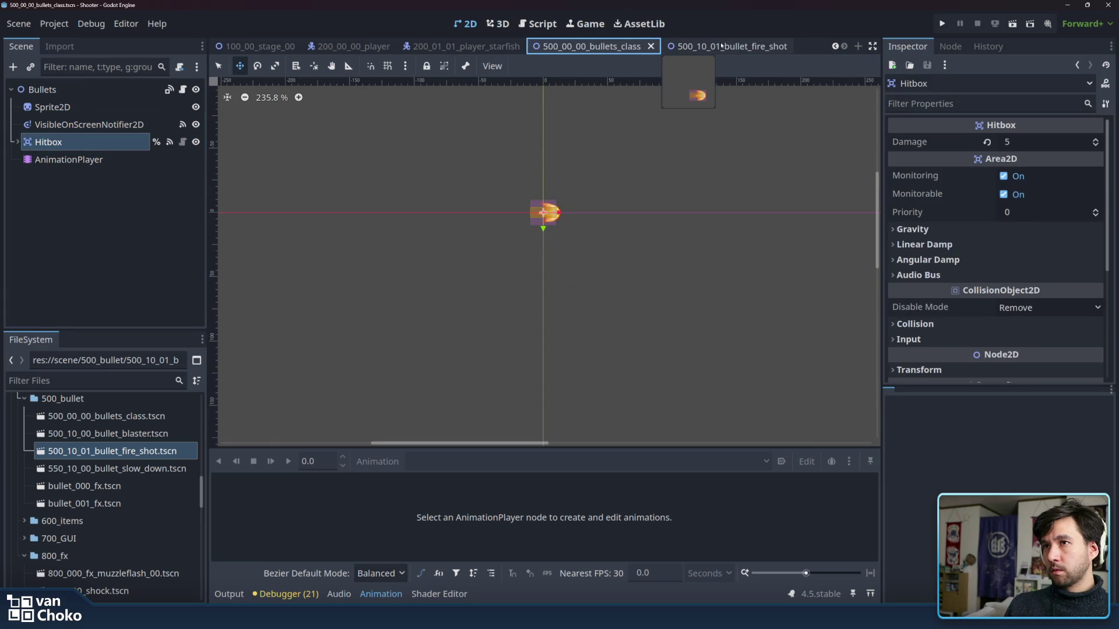
click(722, 46)
click(600, 47)
click(699, 46)
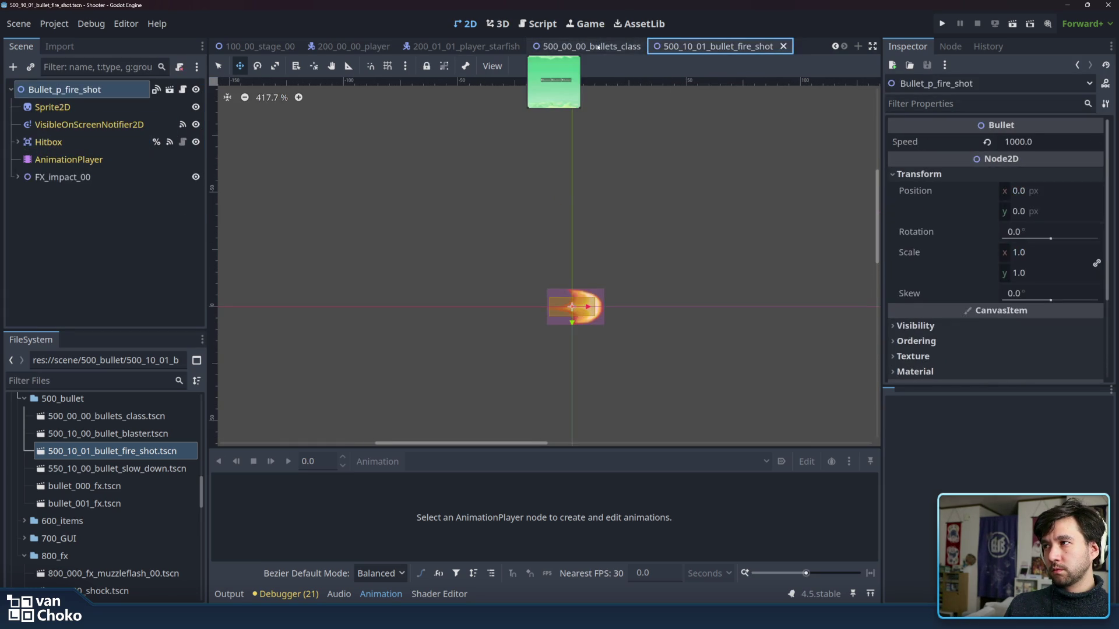
click(592, 47)
click(716, 47)
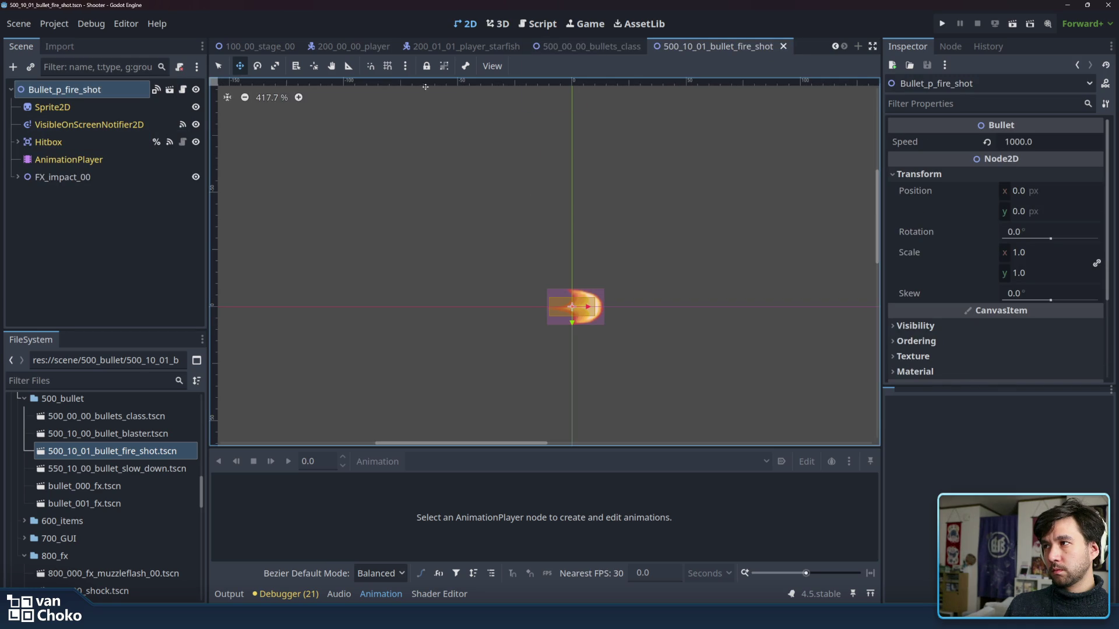
In the bullets class scene, inspect Hitbox, its CollisionShape2D, VisibleOnScreenNotifier2D and root Bullets
click(592, 47)
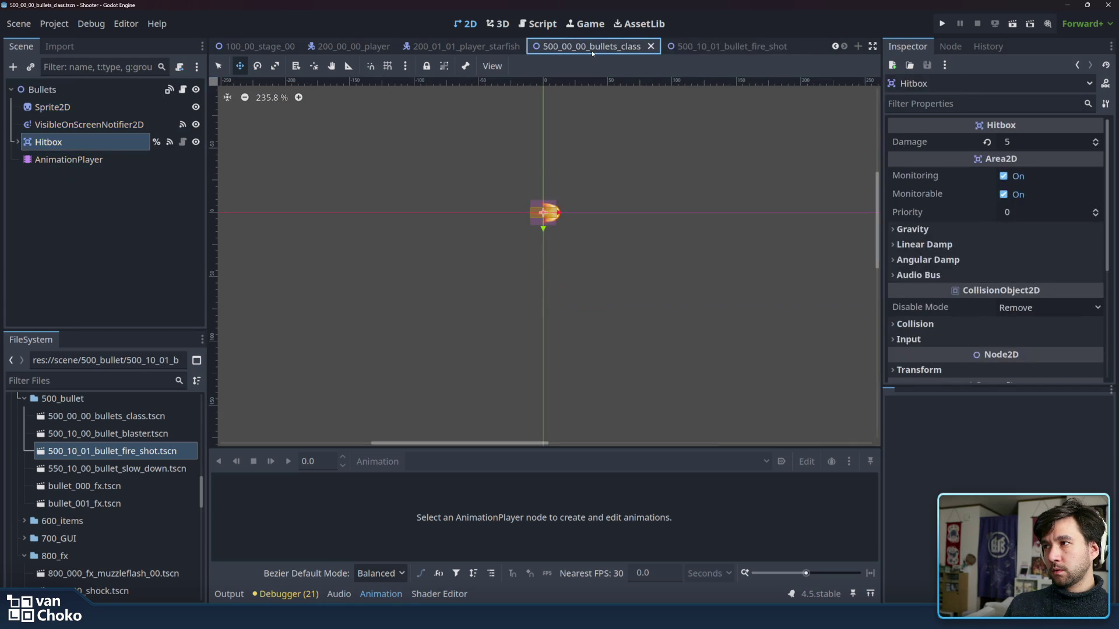
click(16, 143)
click(76, 159)
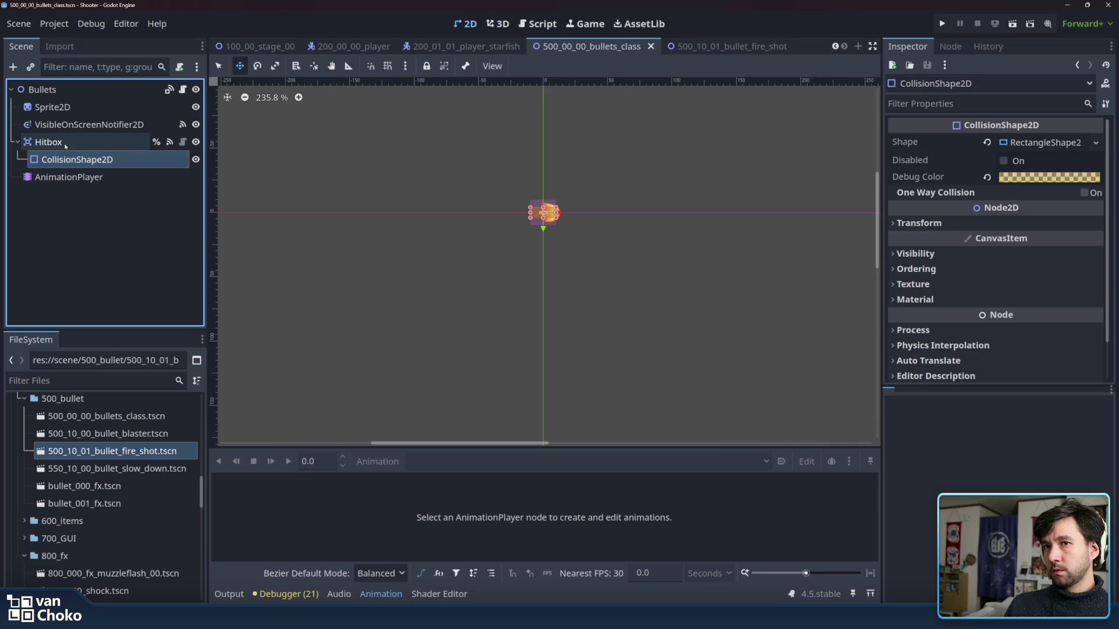
click(76, 142)
click(83, 127)
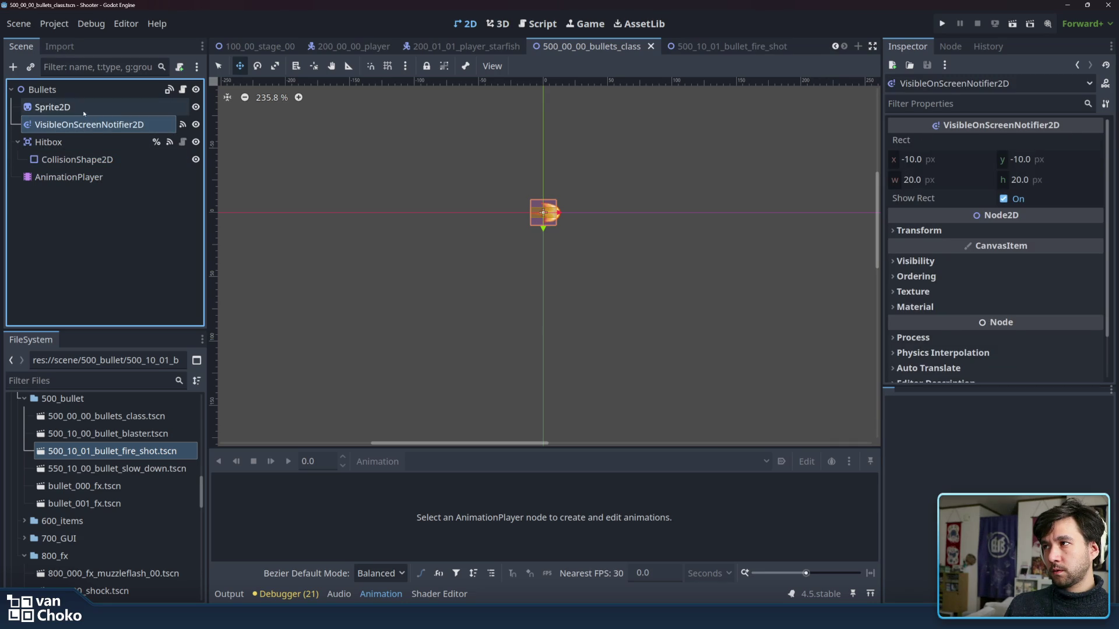
click(42, 89)
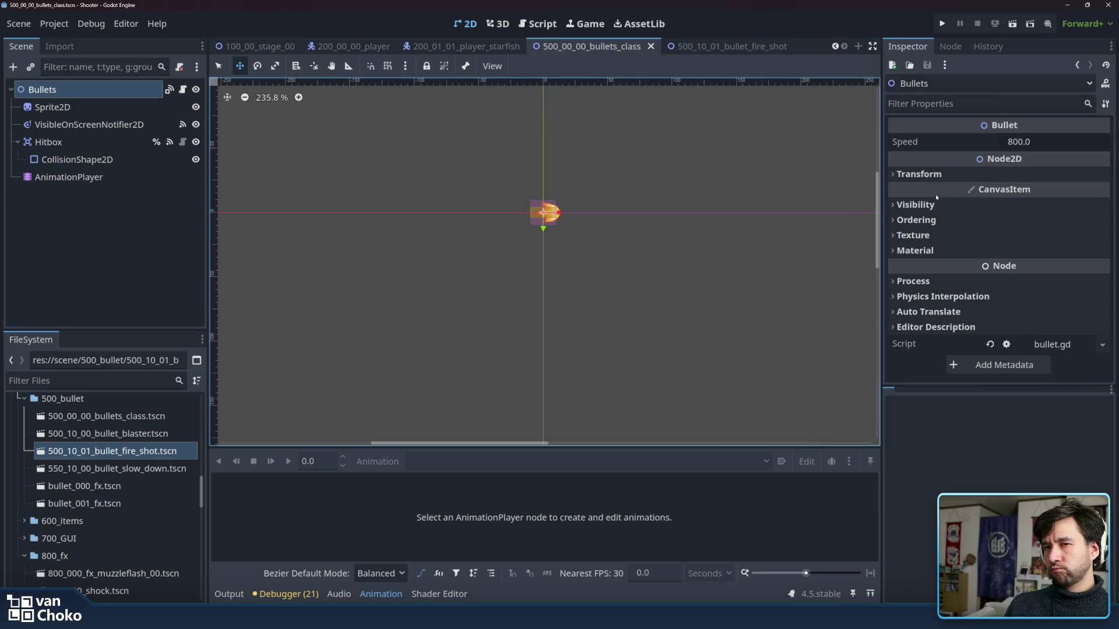
click(114, 138)
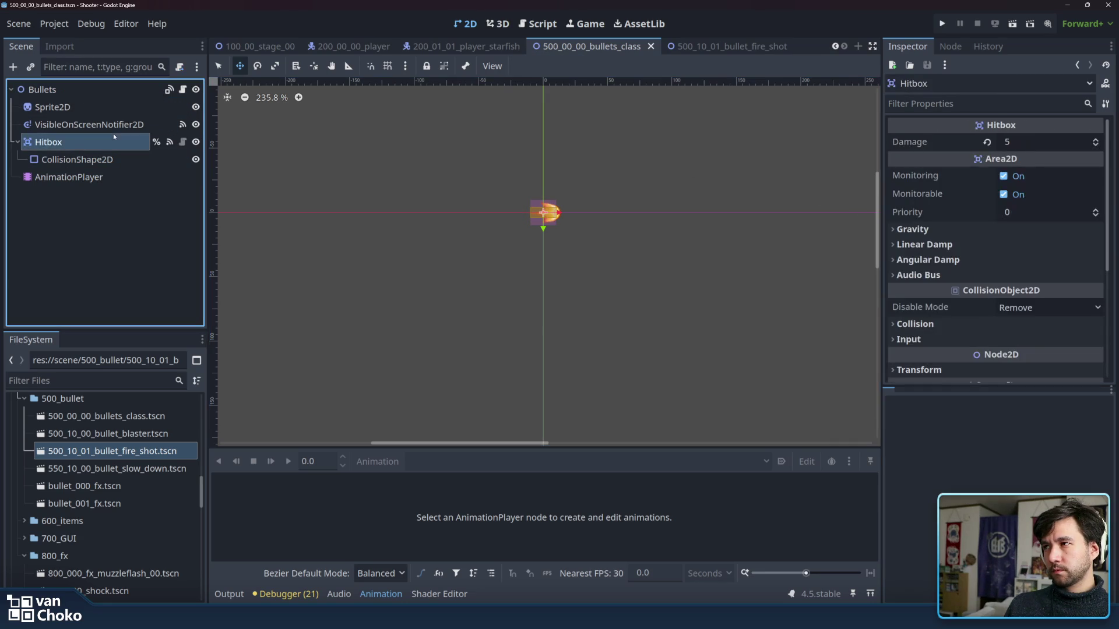
click(711, 46)
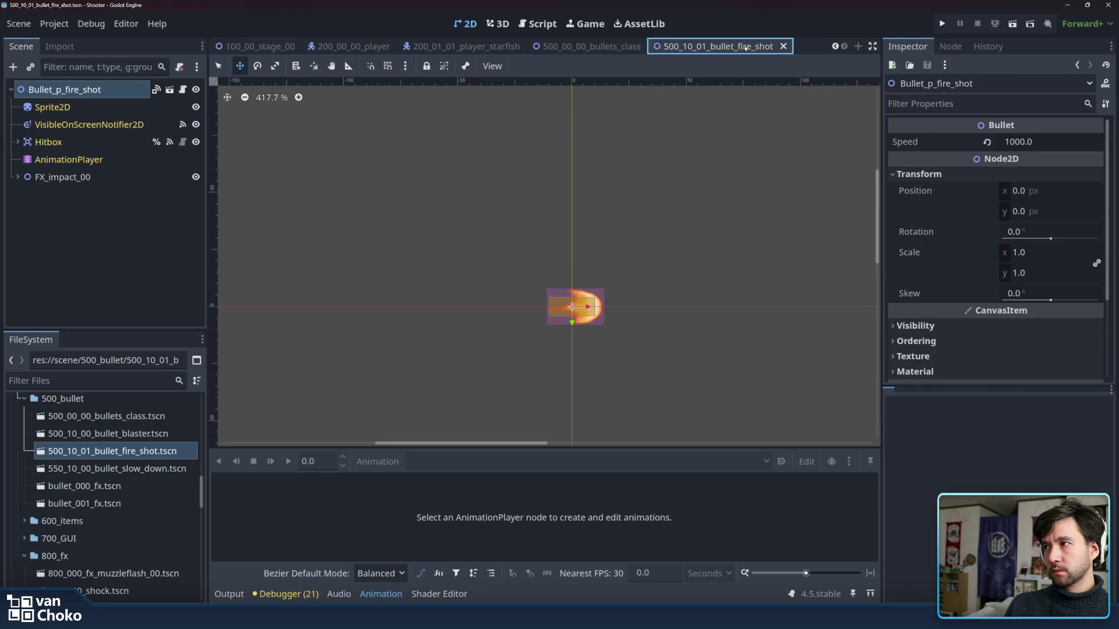
Uncheck collision Mask bit 1 on the fire-shot Hitbox, keeping only collision layer 1
click(64, 142)
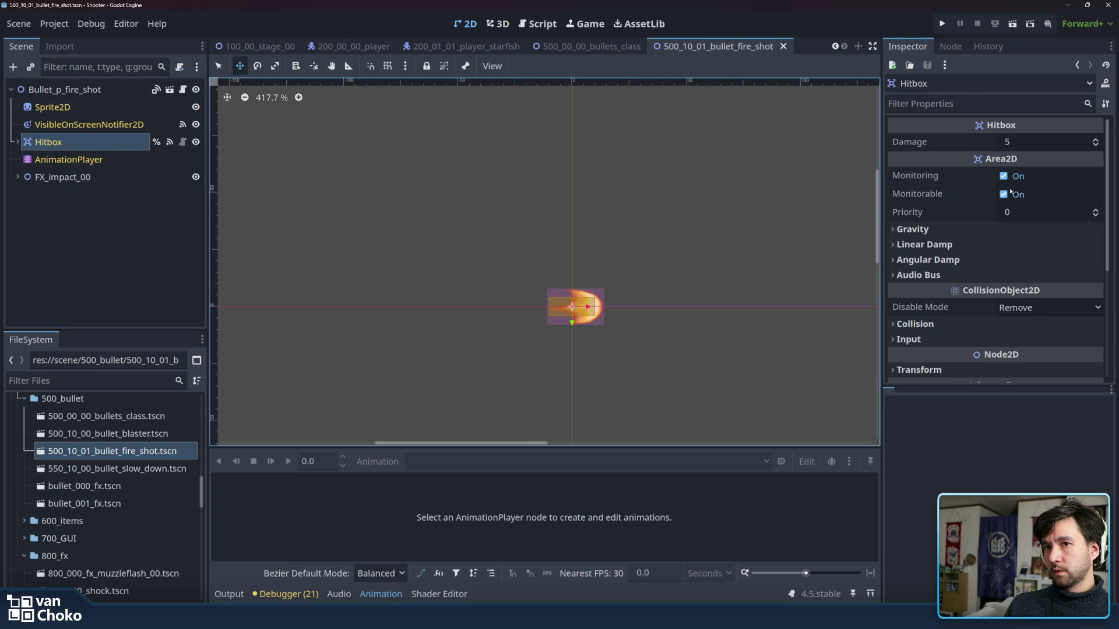
click(910, 229)
click(909, 231)
scroll(921, 248, down, 2)
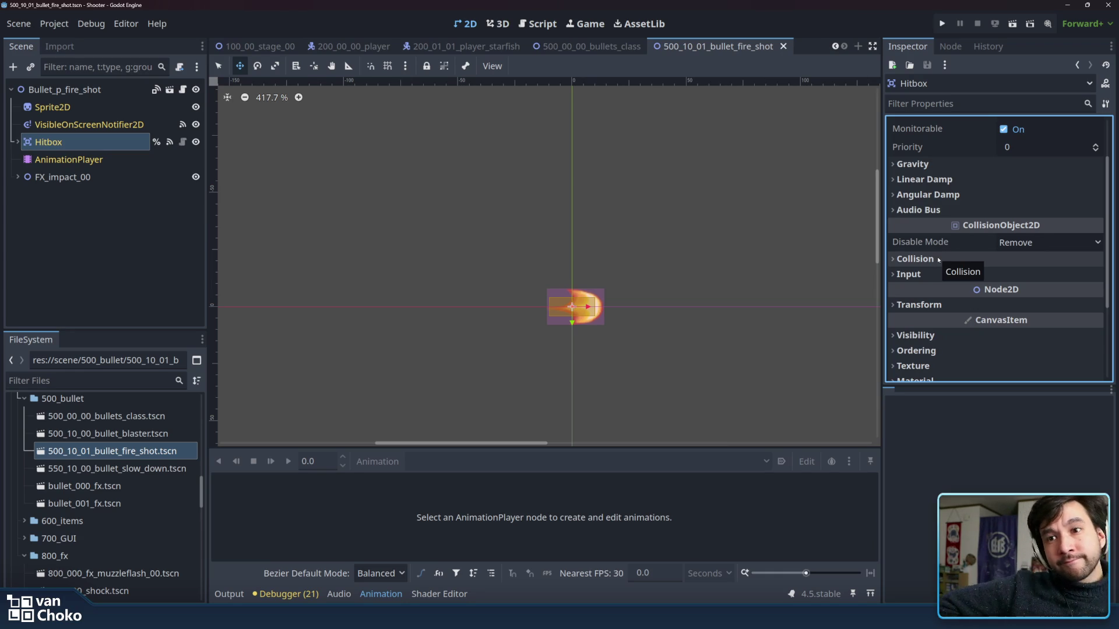
scroll(938, 260, down, 3)
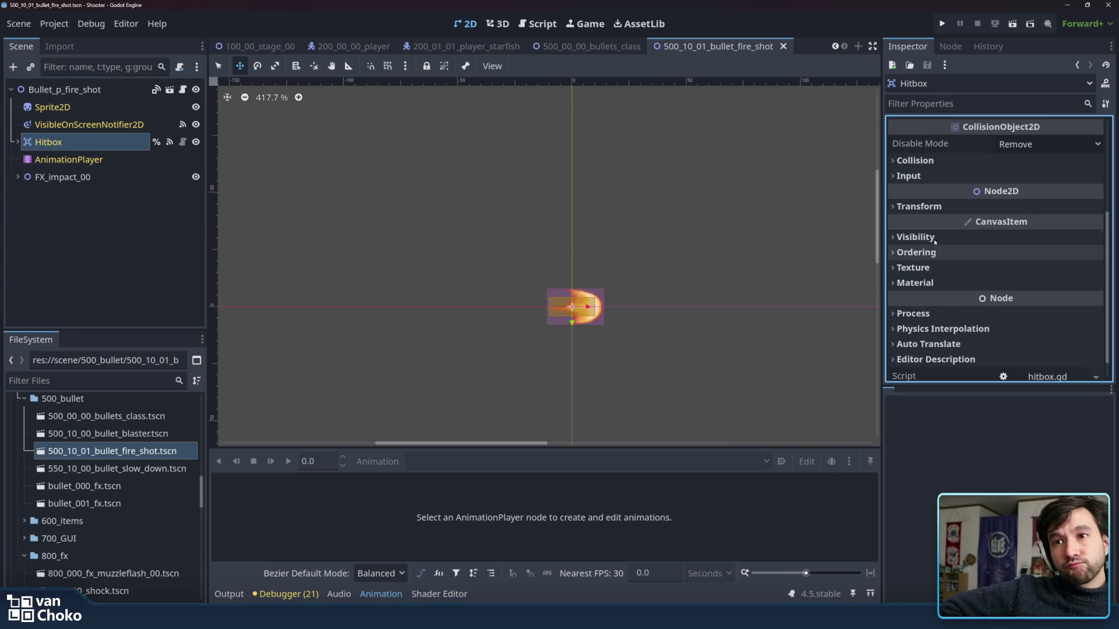
scroll(931, 208, up, 2)
click(915, 226)
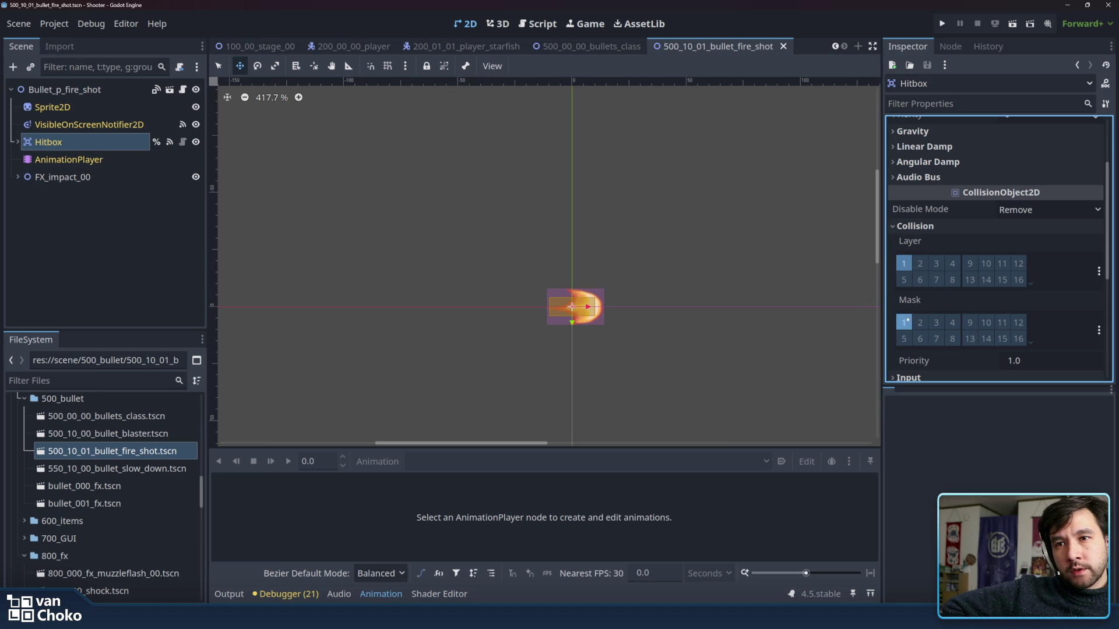
click(905, 322)
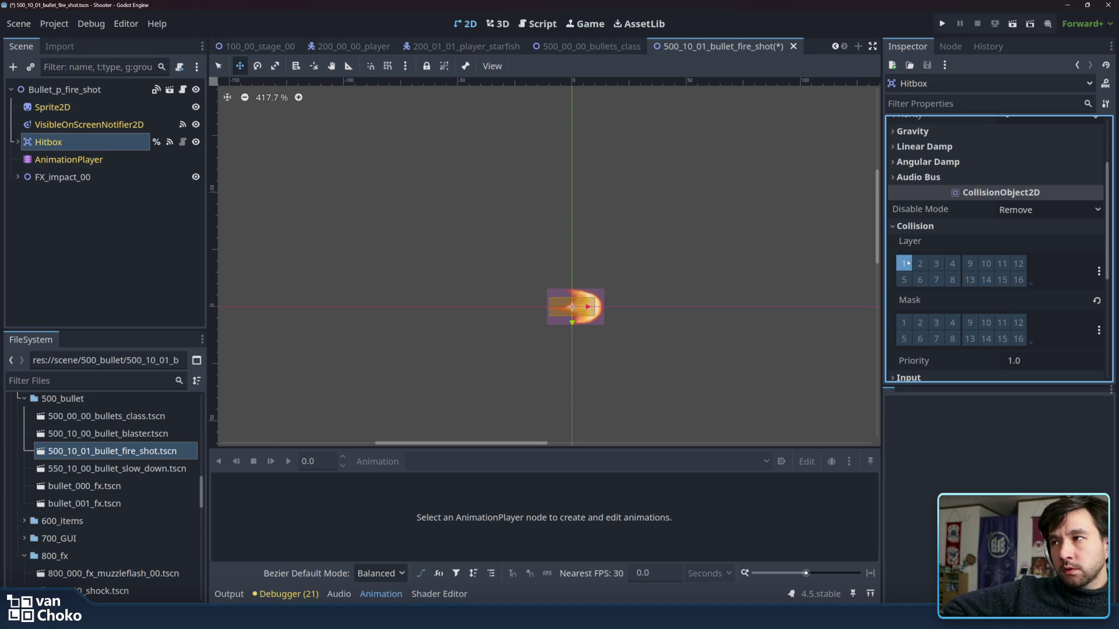
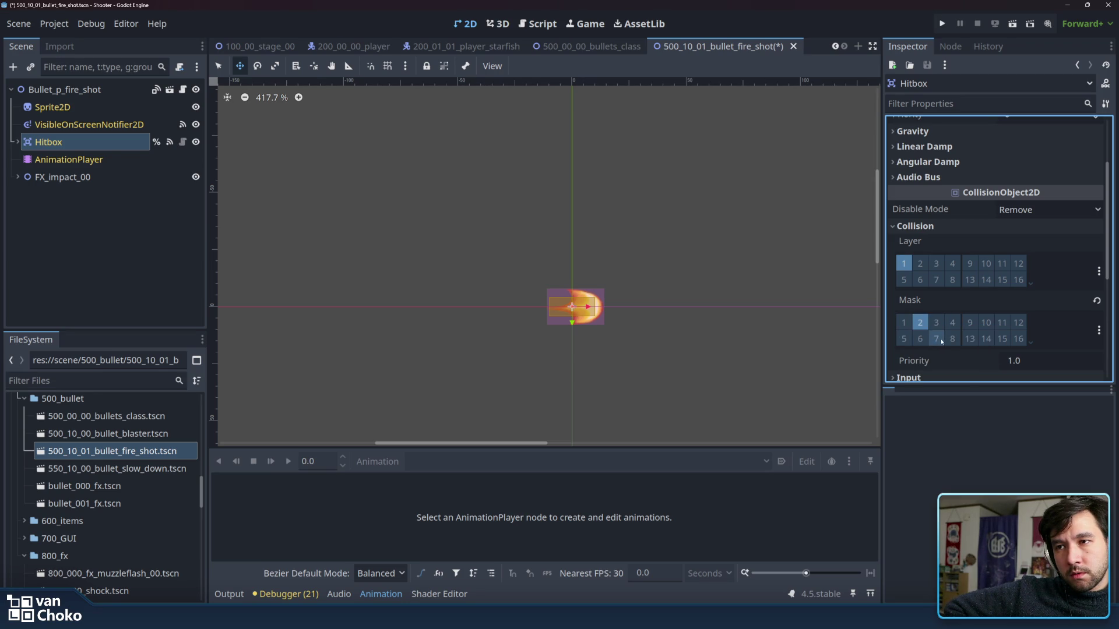
Save the bullet scene, run the project and start the game from its menu
click(967, 304)
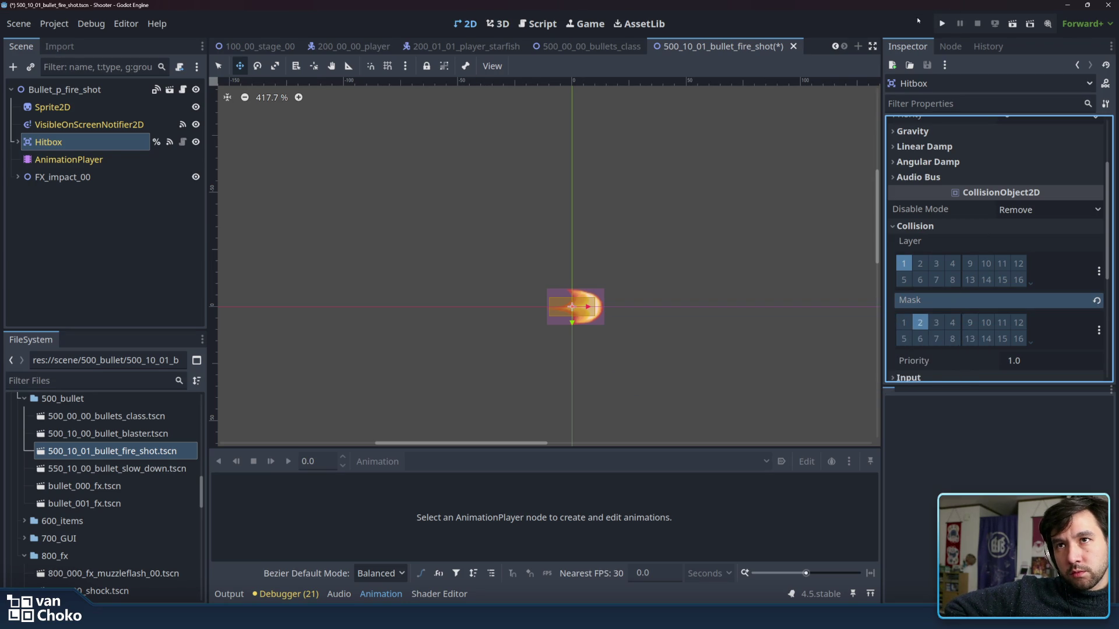
click(945, 26)
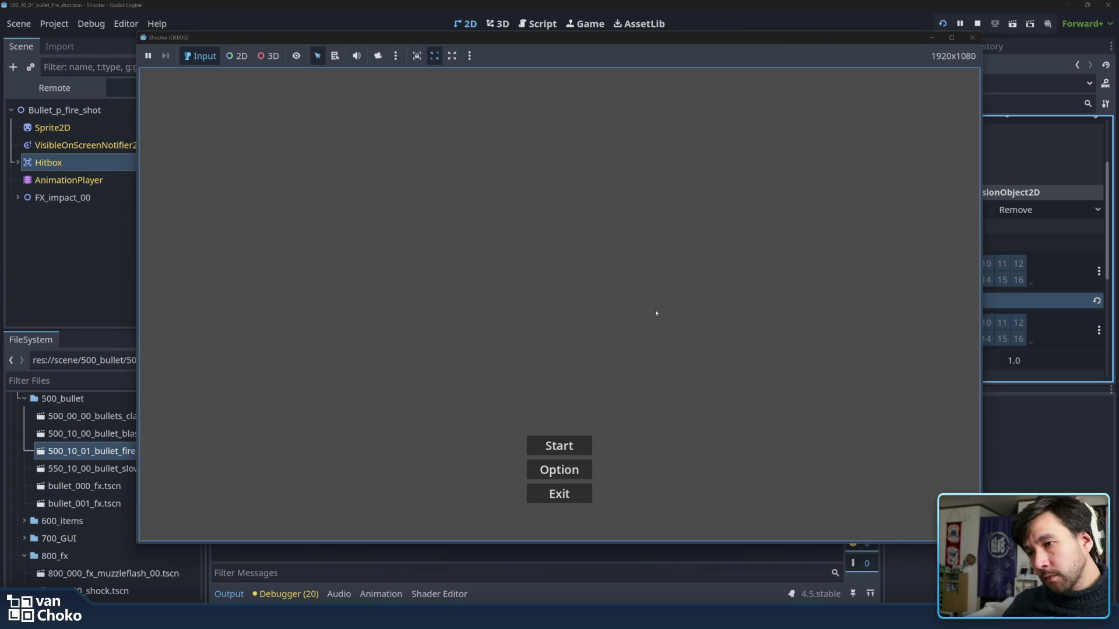
click(585, 452)
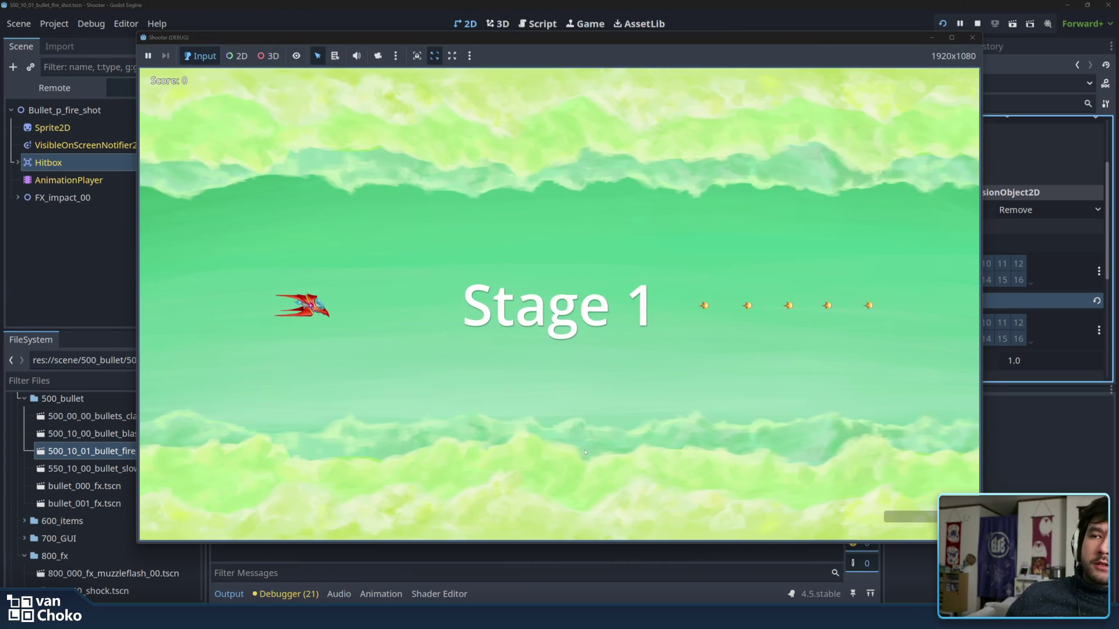
Fly the ship through Stage 1 with the arrow keys, weaving around the fish
key(Up)
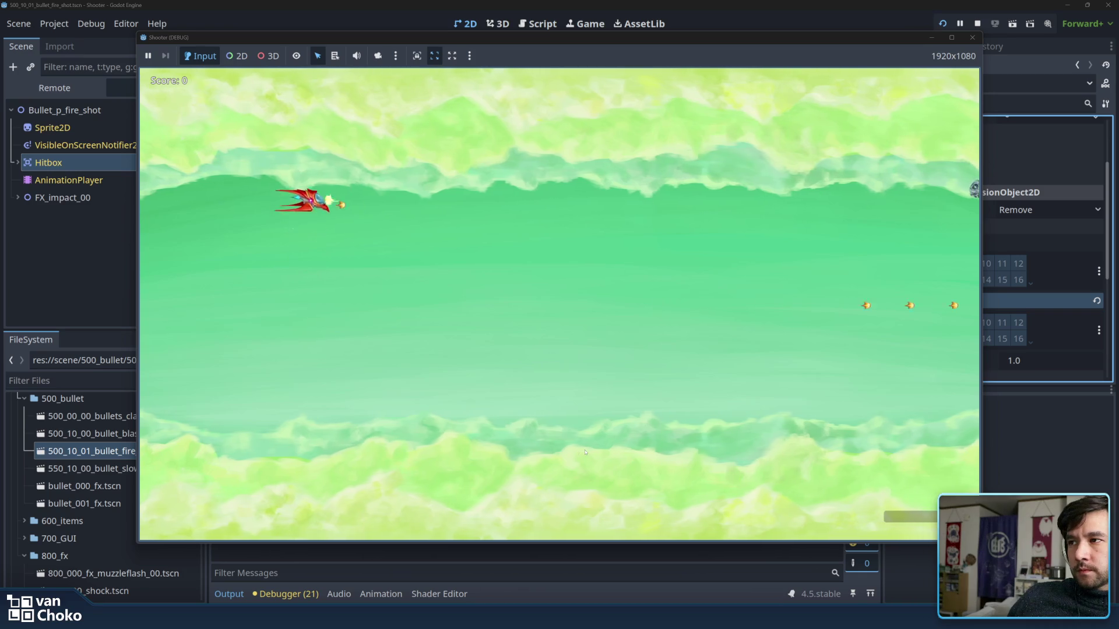
key(Down)
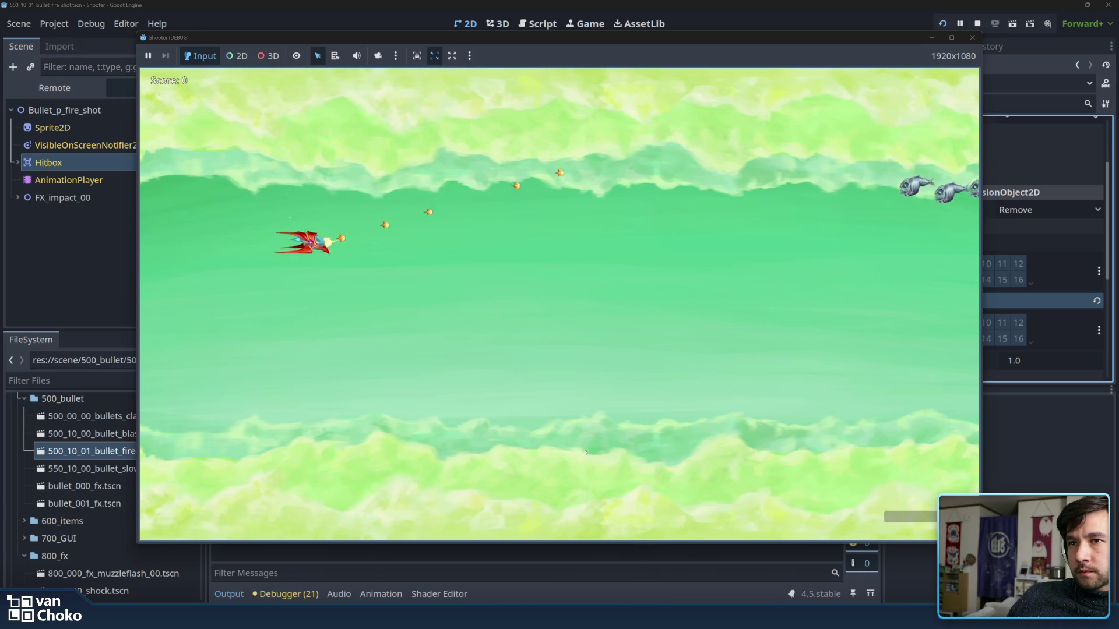
key(Down)
key(Right)
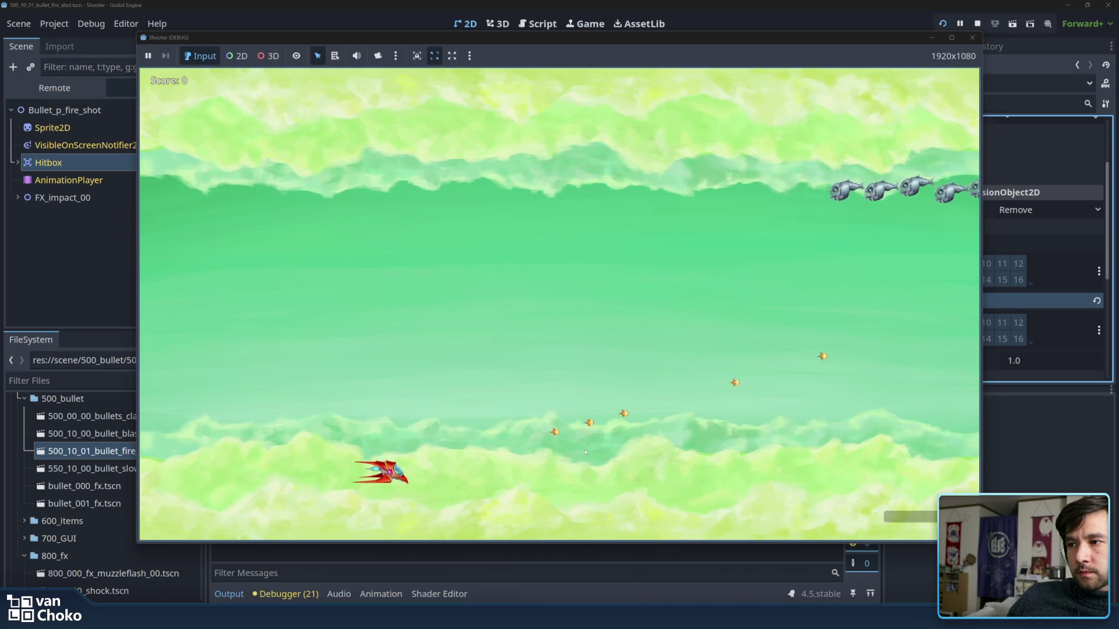
key(Up)
key(Right)
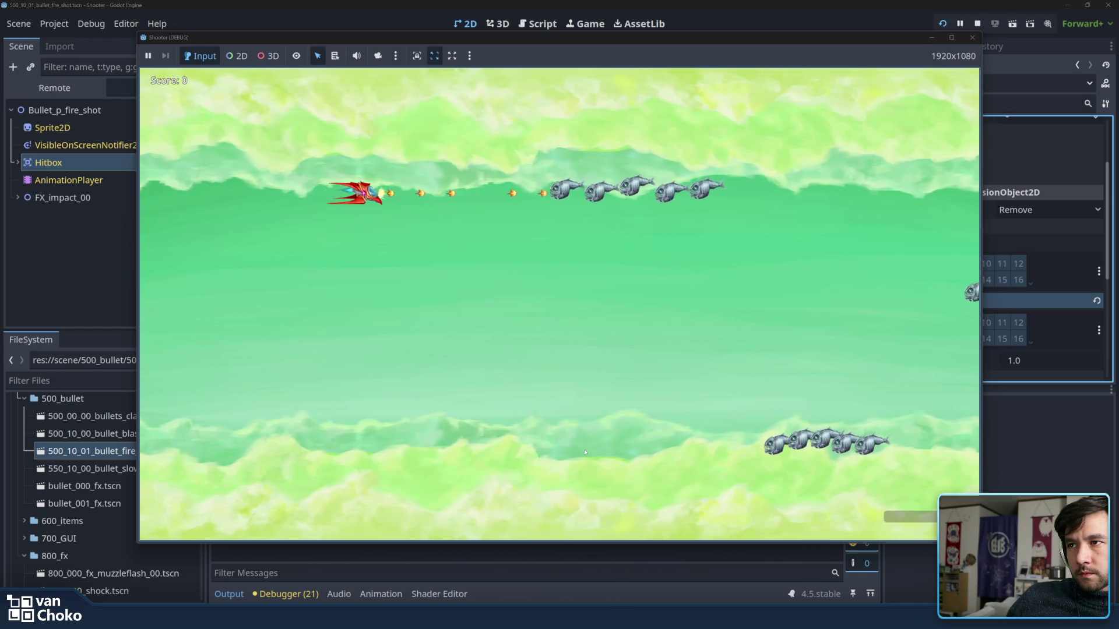
key(Right)
key(Left)
key(Down)
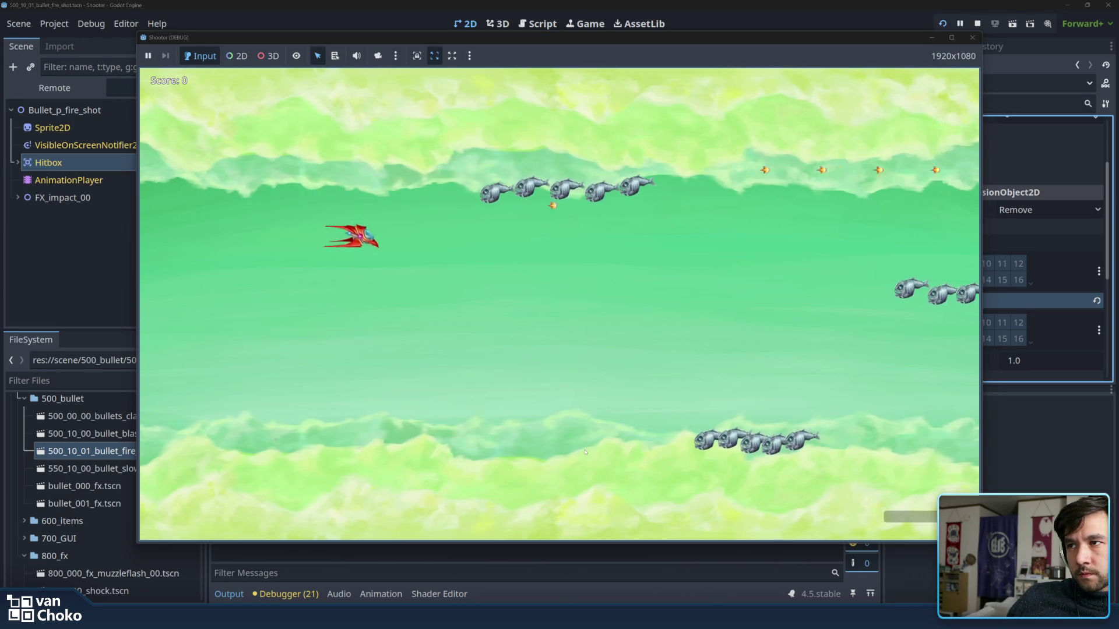
key(Down)
key(Right)
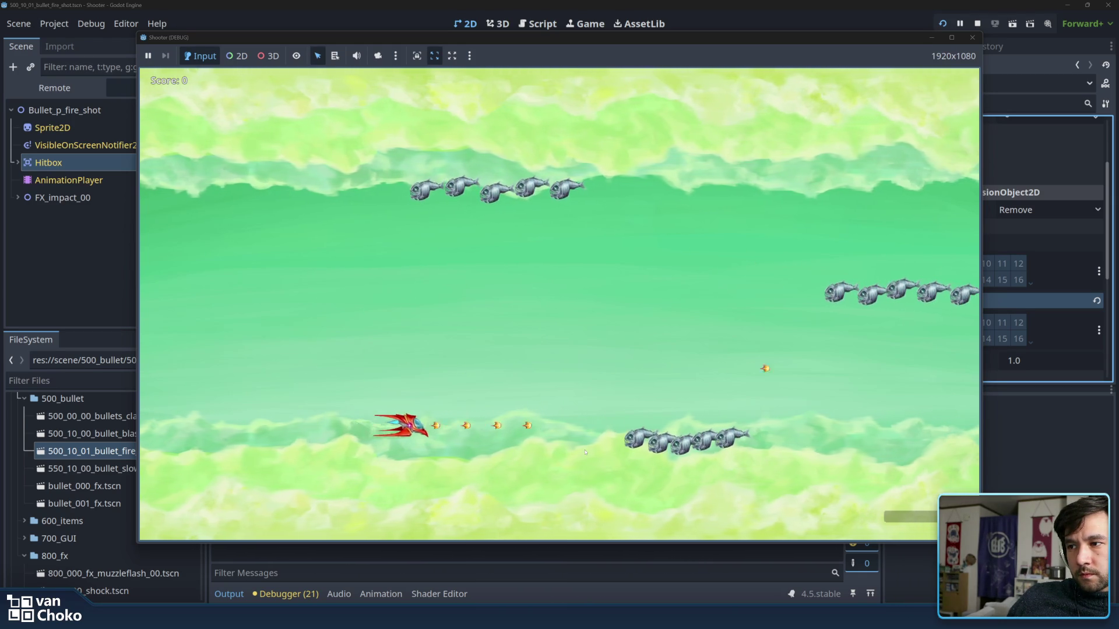
key(Right)
key(Left)
key(Right)
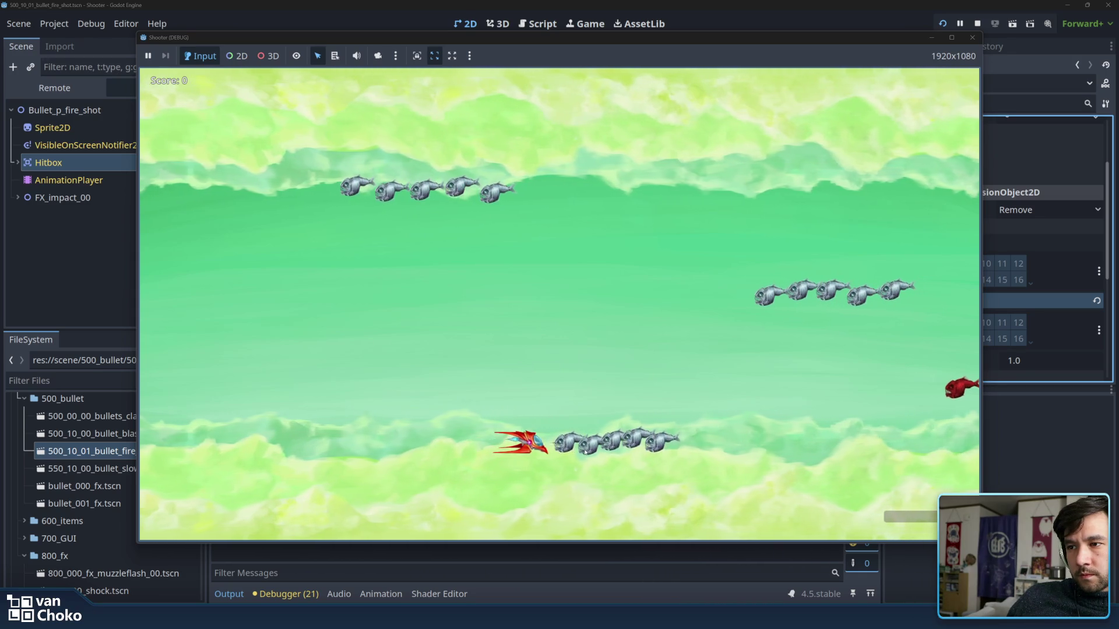
key(Left)
key(Left)
Fire at the fish while repositioning the ship around the stage
key(space)
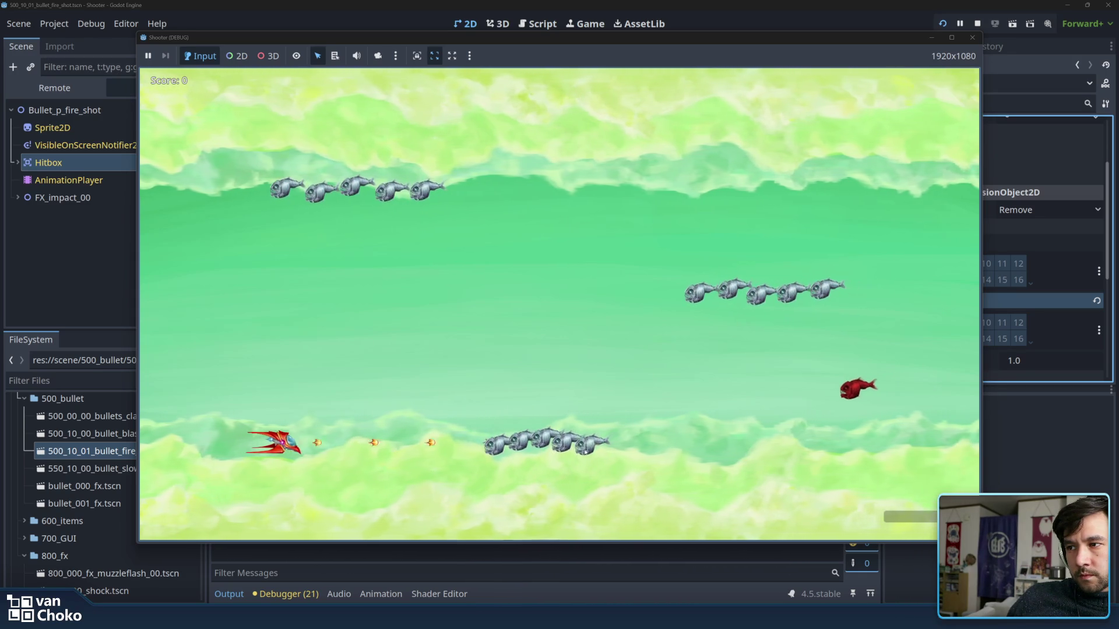
key(Up)
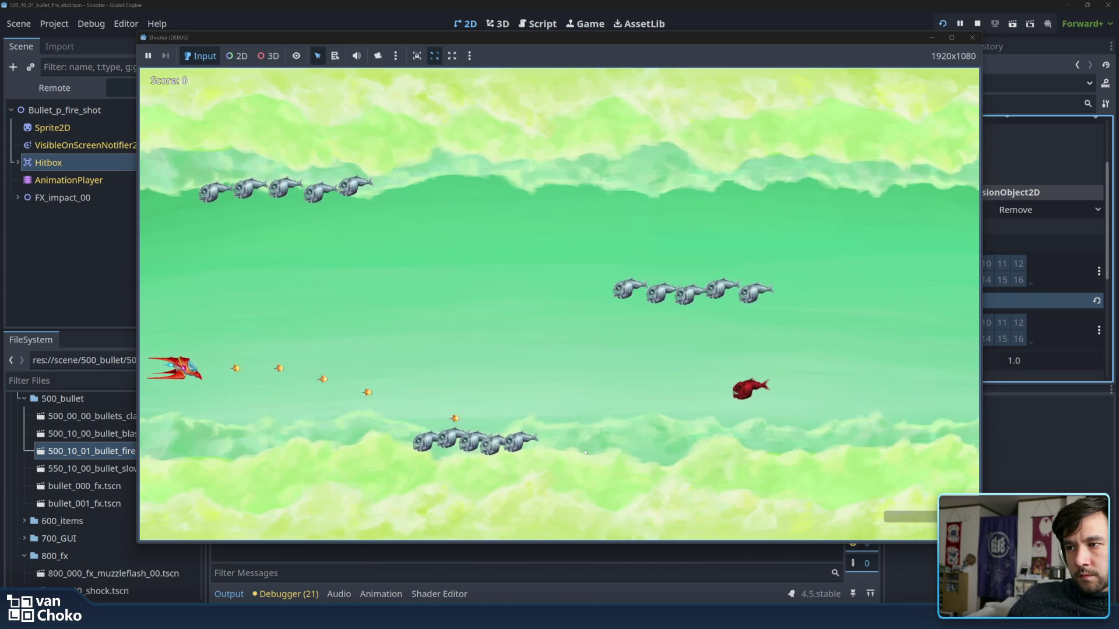
key(Down)
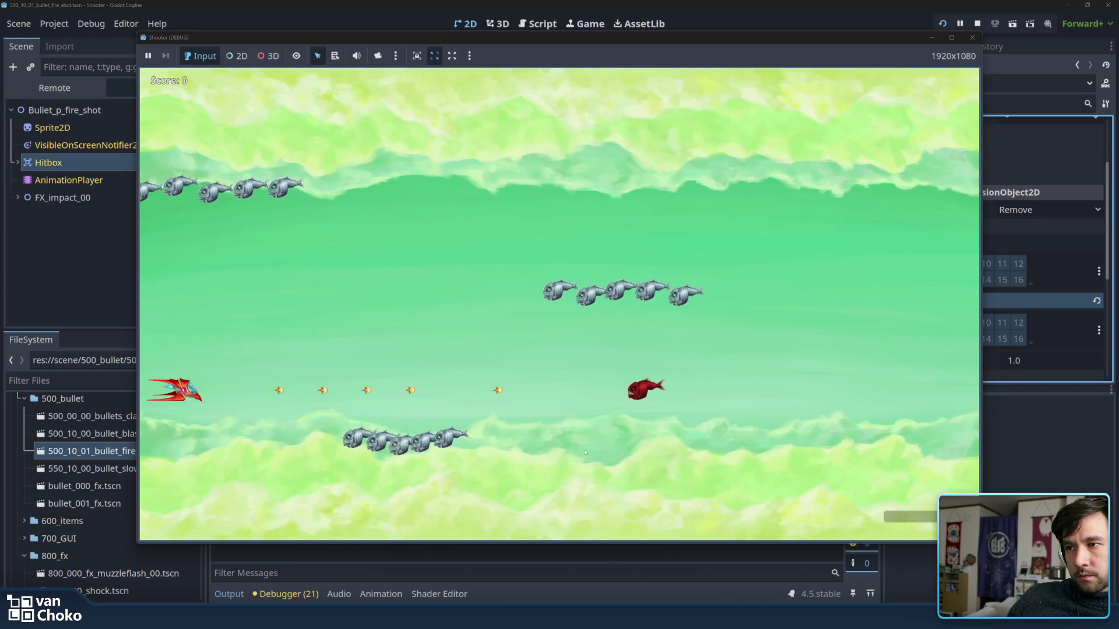
key(Right)
key(Up)
key(Left)
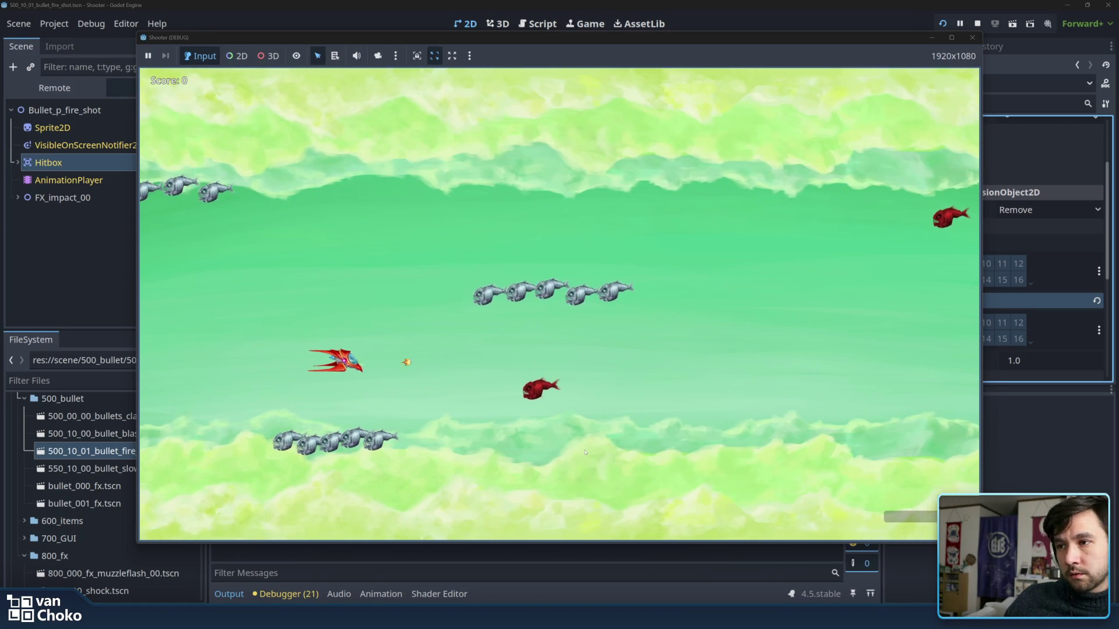
key(Up)
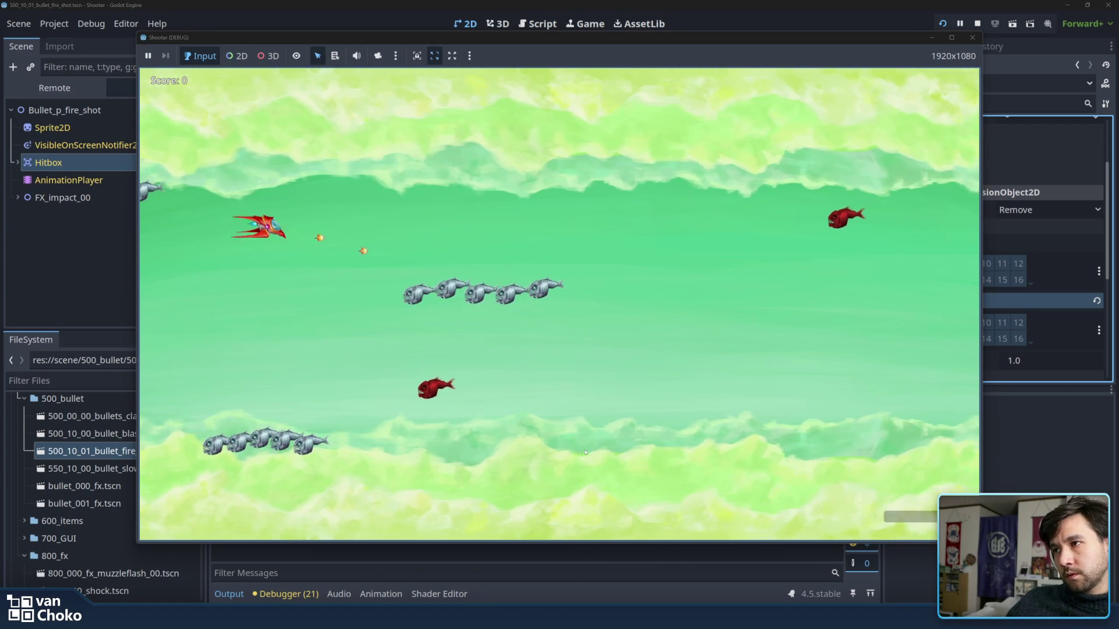
key(Right)
key(Down)
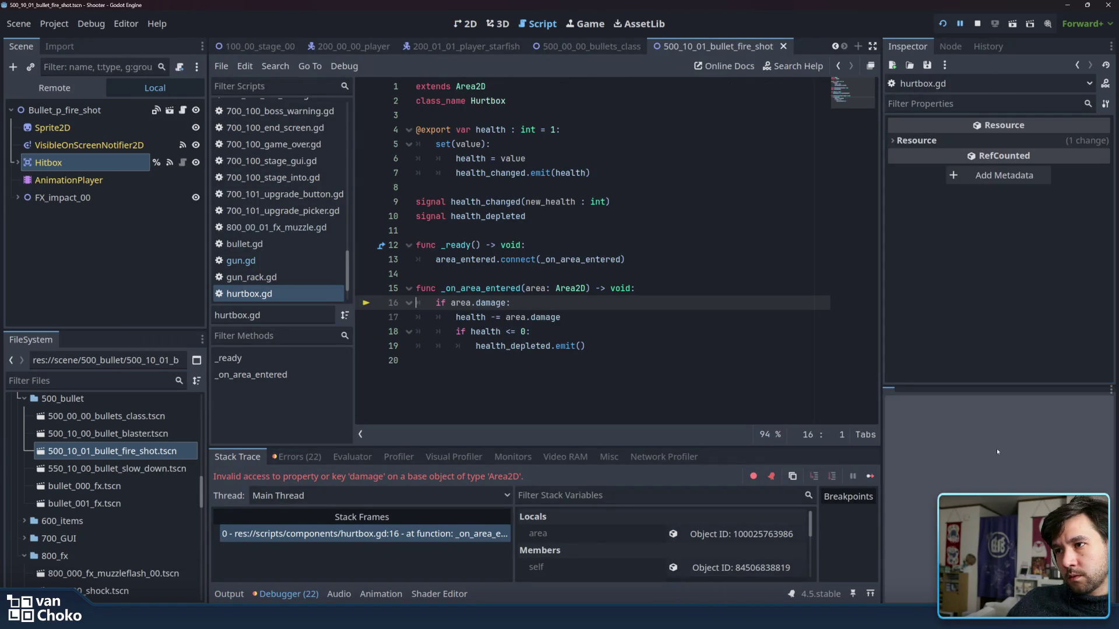
Stop the debug run, return to 500_10_01_bullet_fire_shot's 2D canvas and select FX_impact_00
click(977, 24)
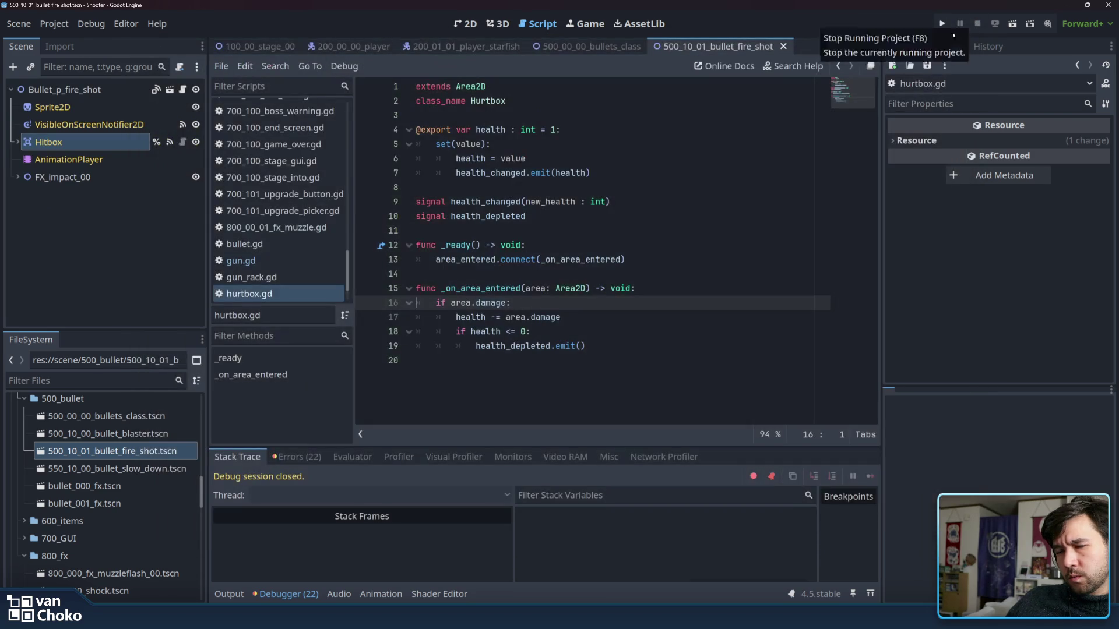
click(650, 312)
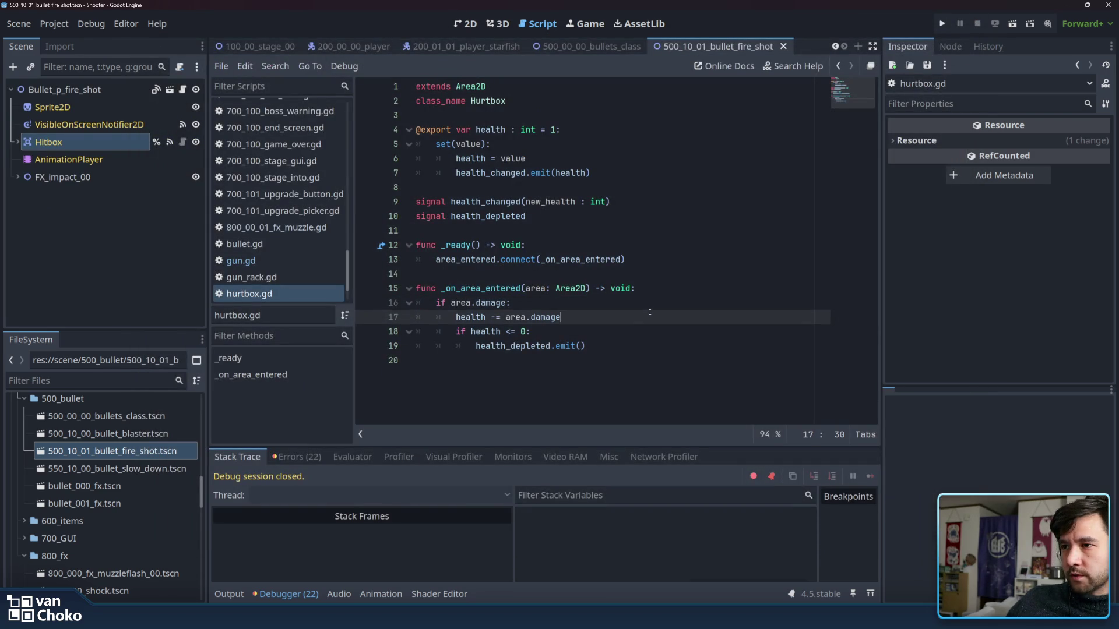
click(636, 362)
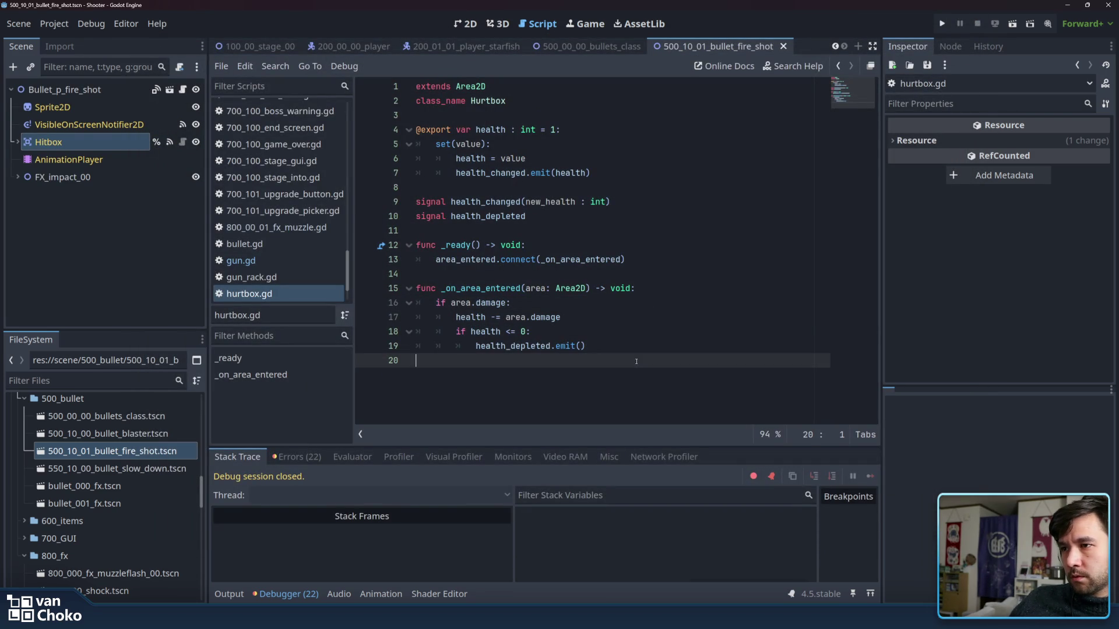
click(498, 24)
click(462, 24)
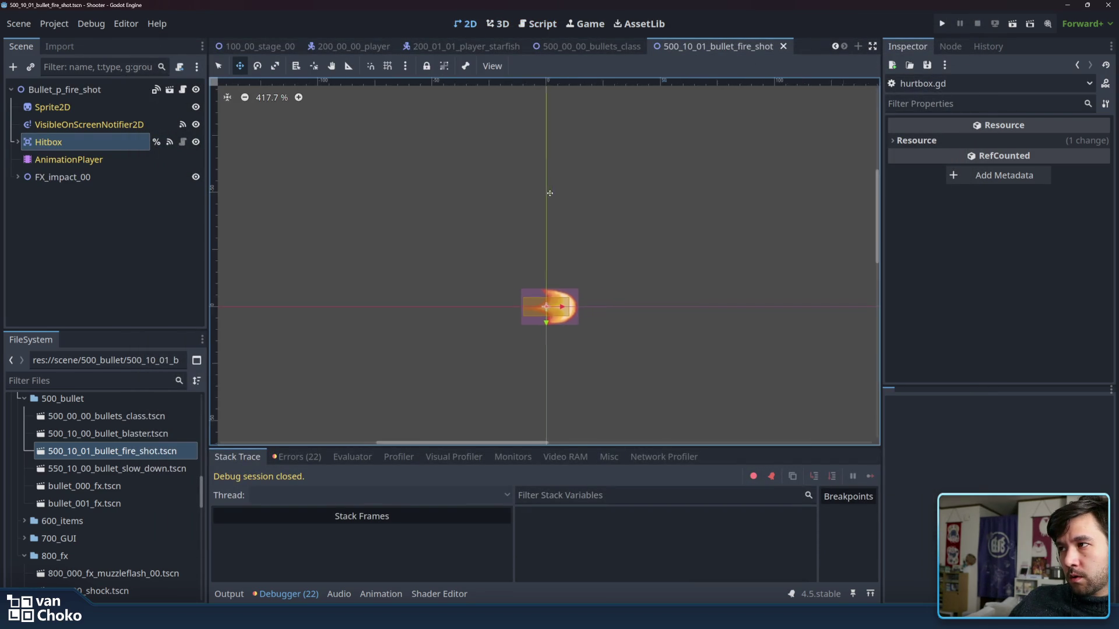
click(90, 178)
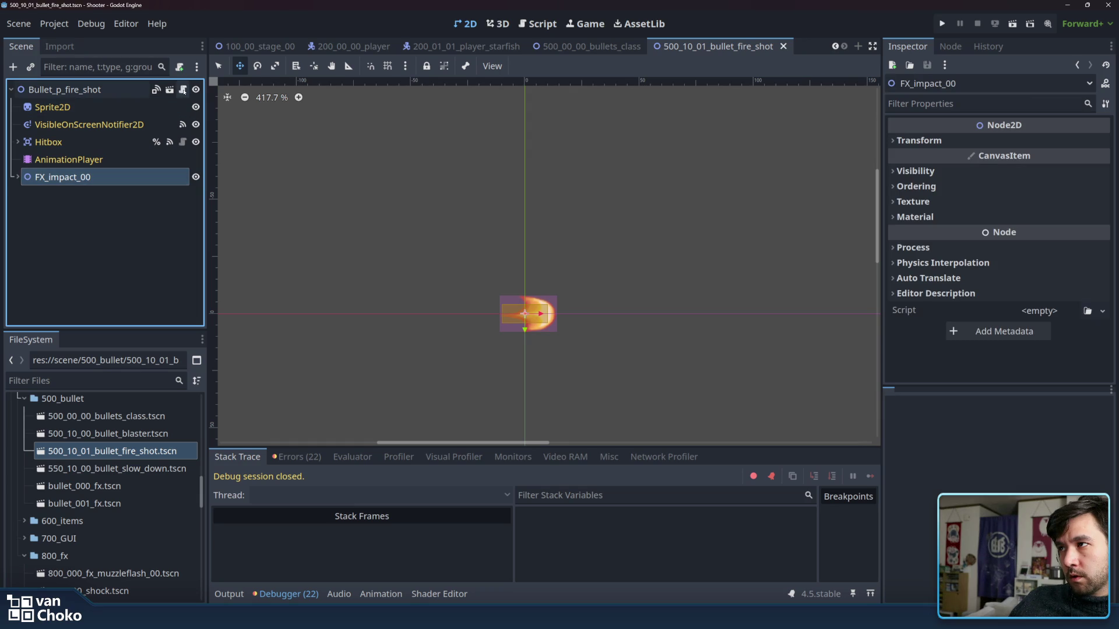
Expand FX_impact_00 to inspect its particle nodes, then select the AnimationPlayer
click(17, 177)
click(88, 196)
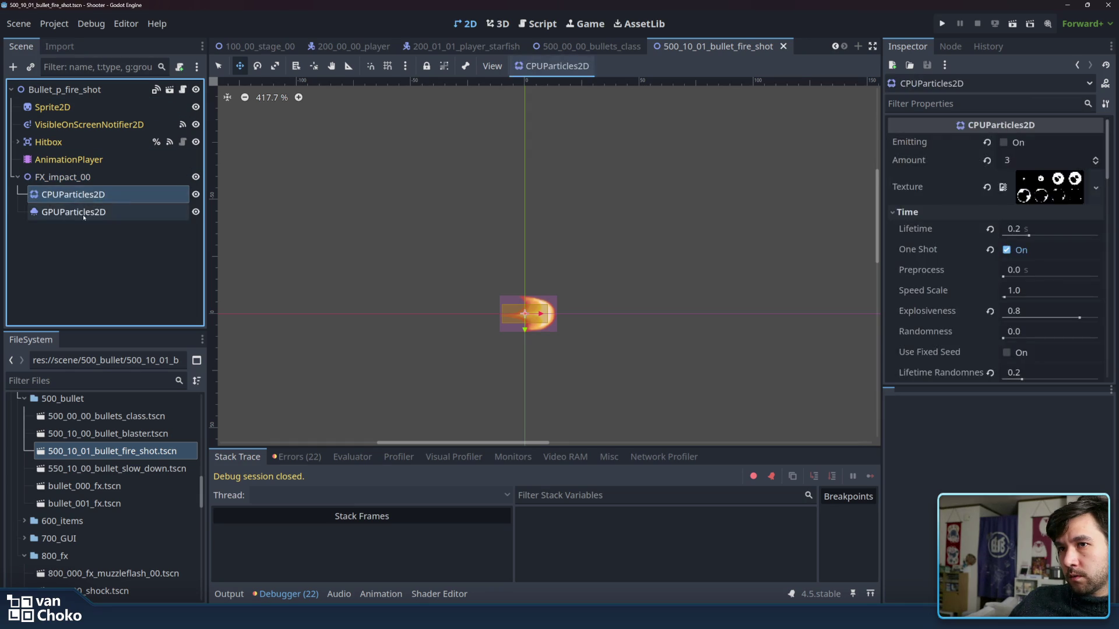
click(81, 180)
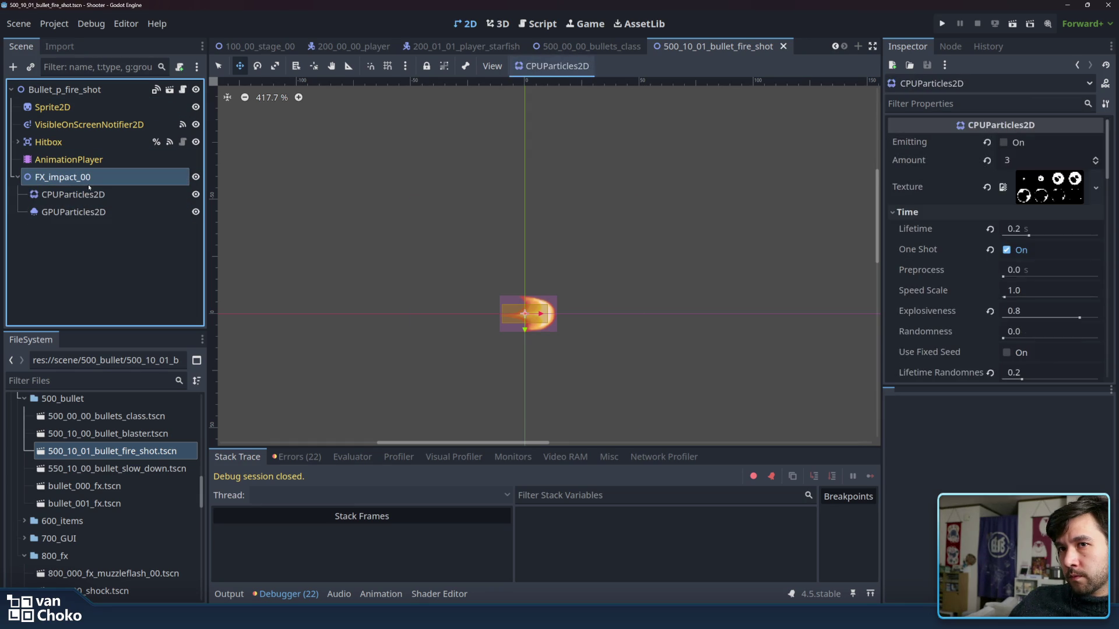
click(17, 177)
click(117, 160)
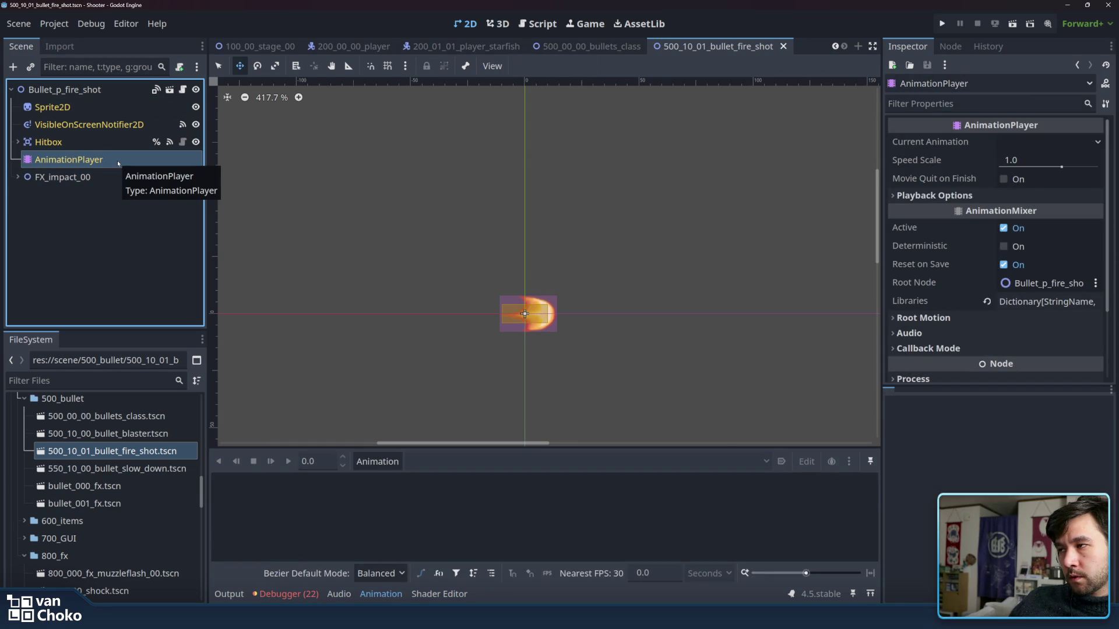
Create a new empty animation named in_impact
click(378, 462)
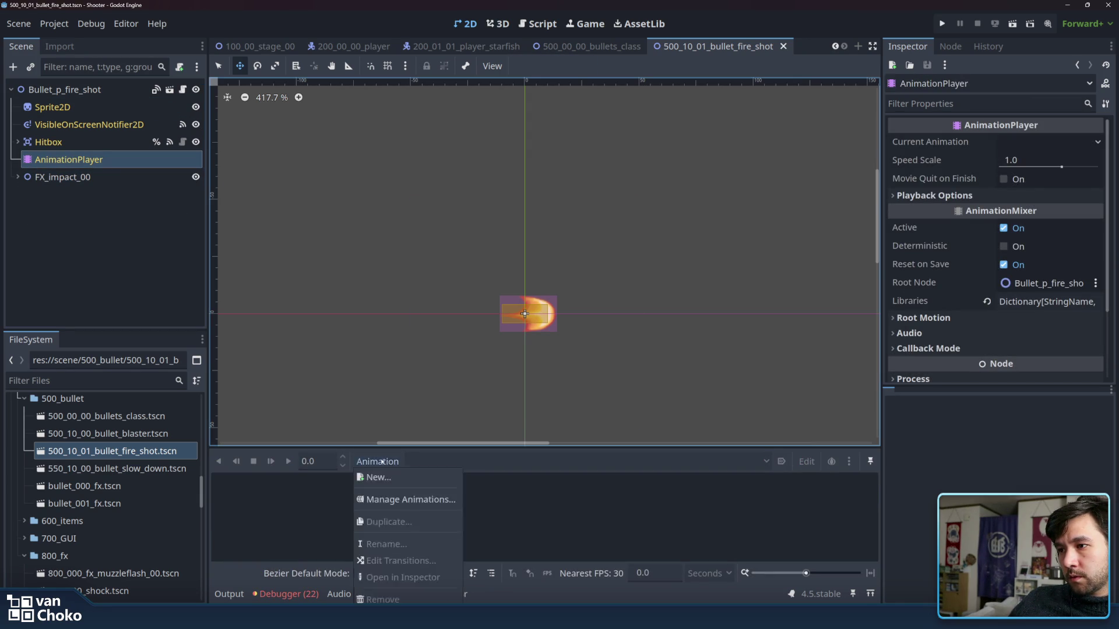
click(411, 478)
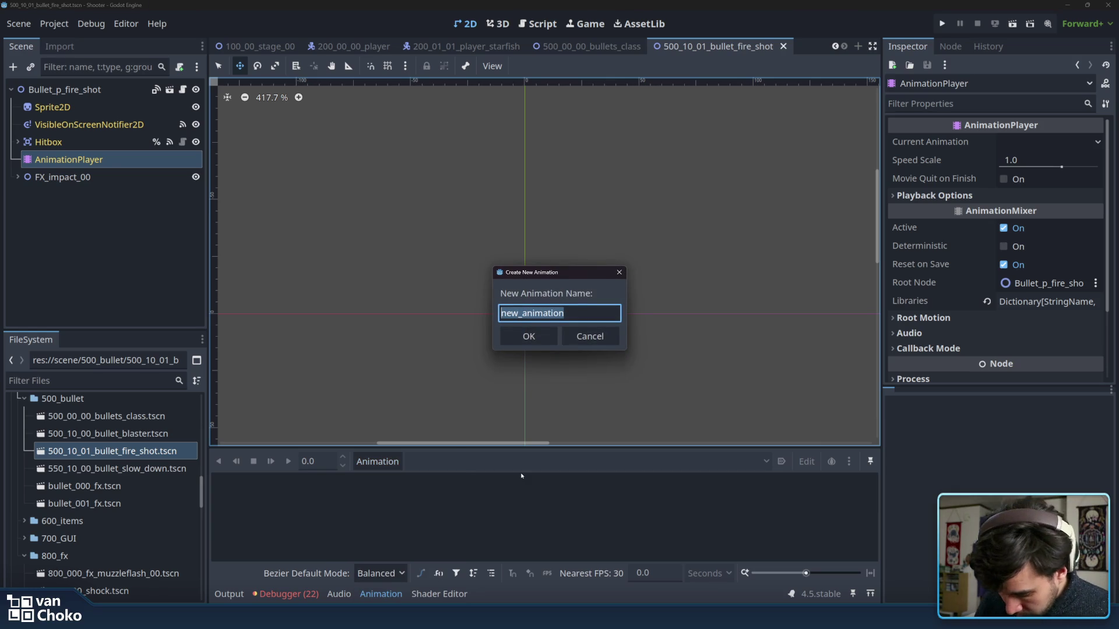
text(destr)
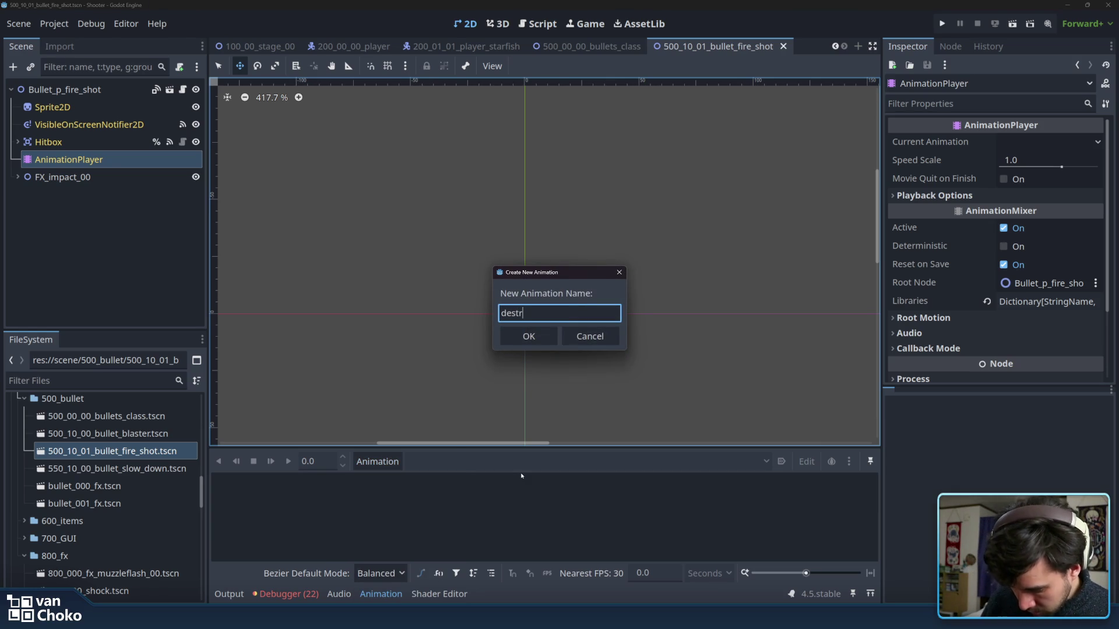
key(BackSpace)
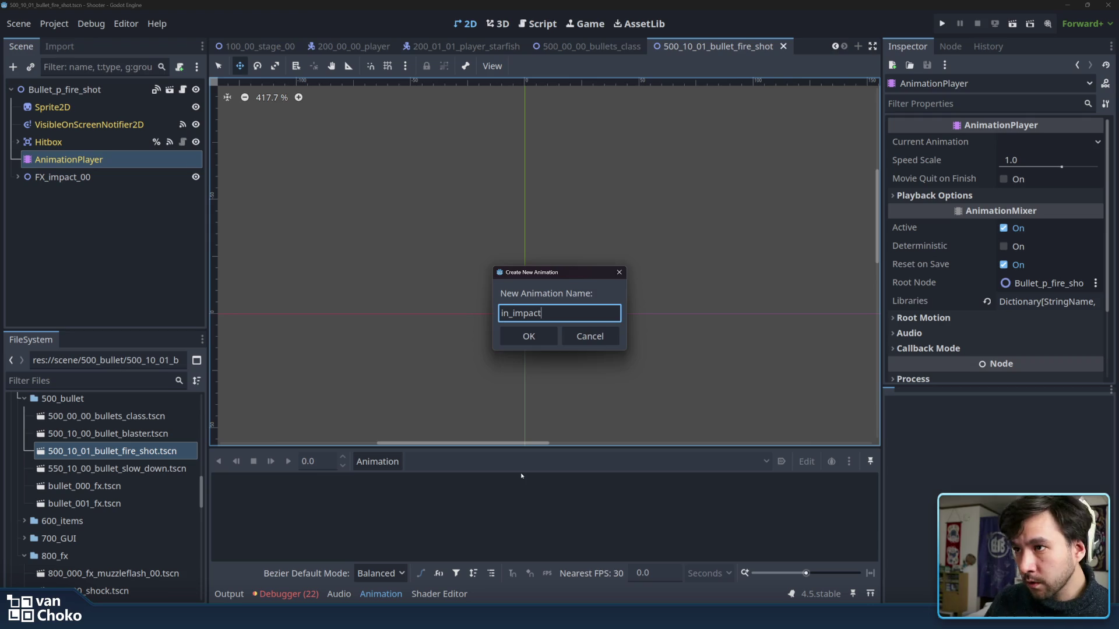
key(Return)
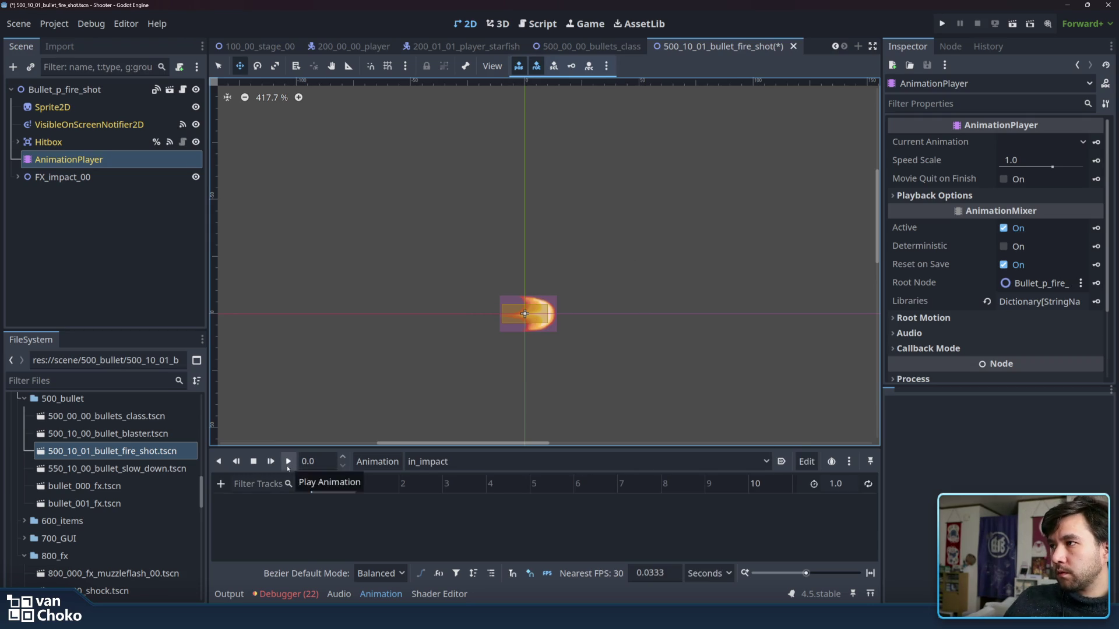
Add Emitting tracks for CPUParticles2D and GPUParticles2D to the in_impact animation
click(18, 177)
click(69, 194)
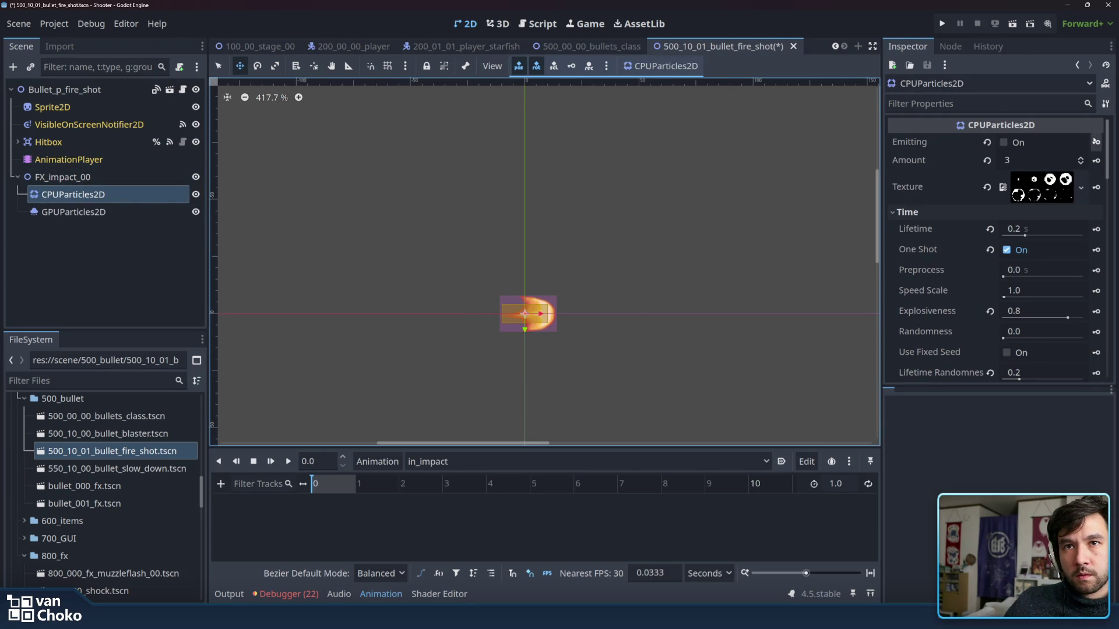
click(1097, 143)
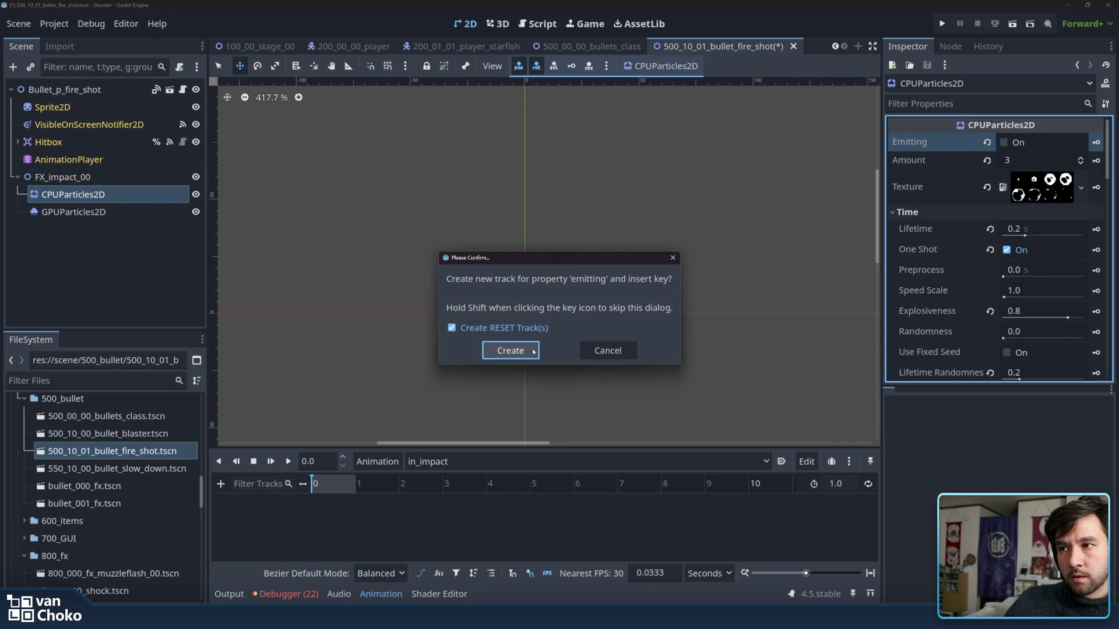
click(508, 350)
click(151, 212)
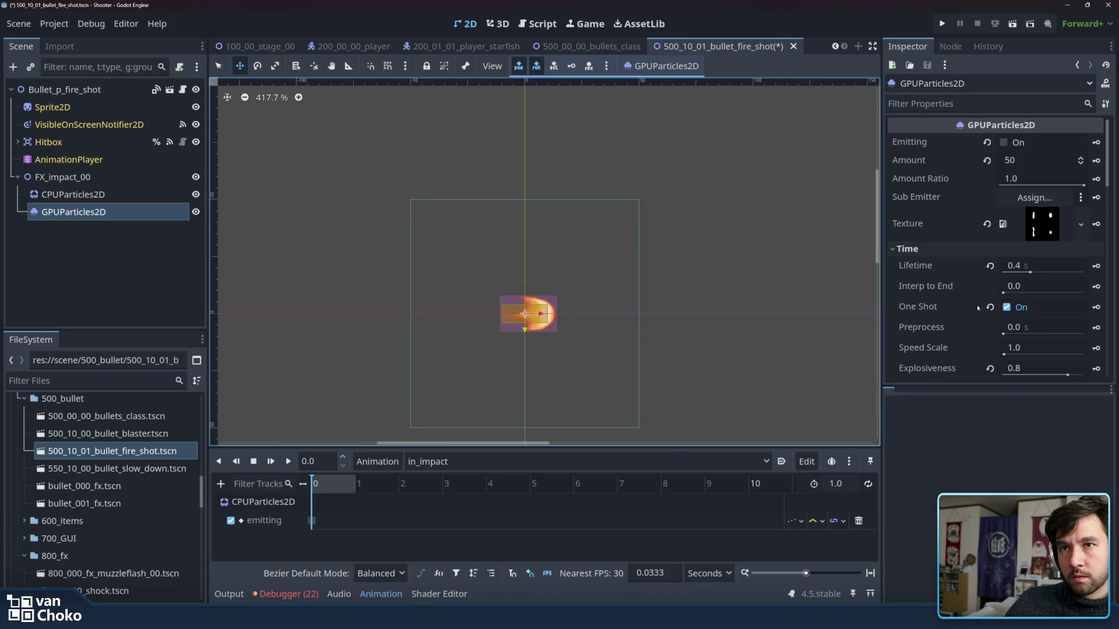
click(1096, 144)
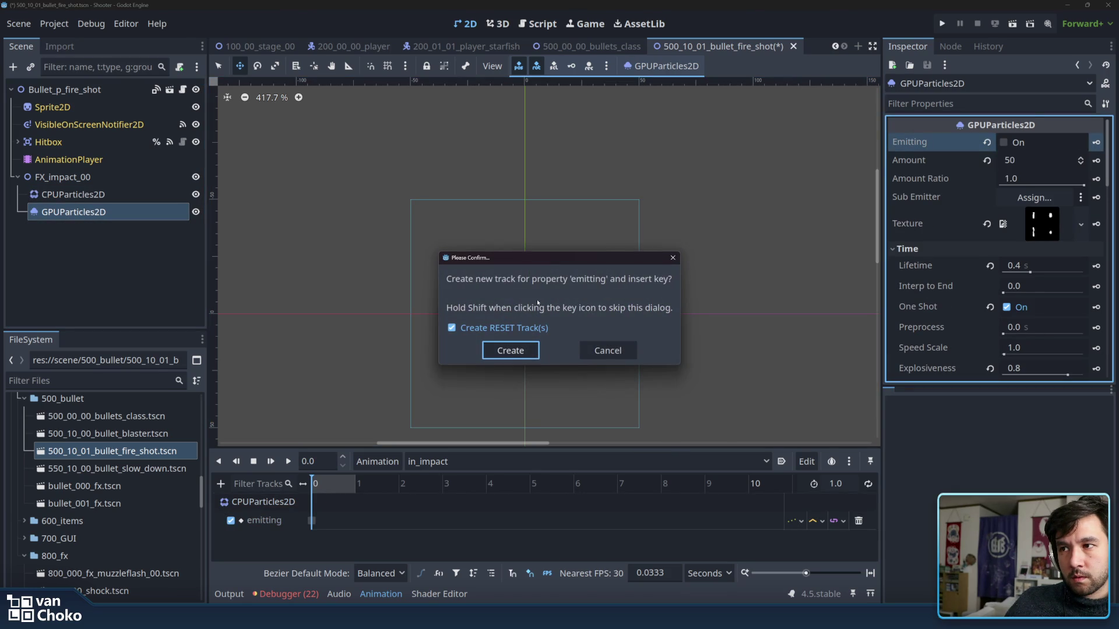
click(510, 350)
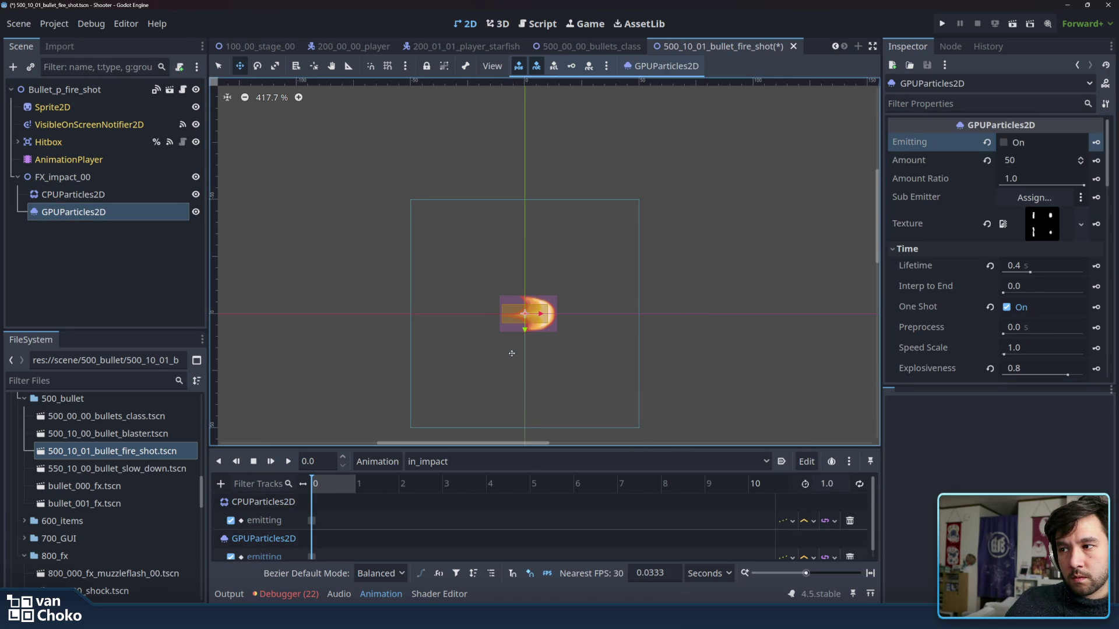
Set both particle nodes' Emitting keyframes at 0 s to On
click(312, 513)
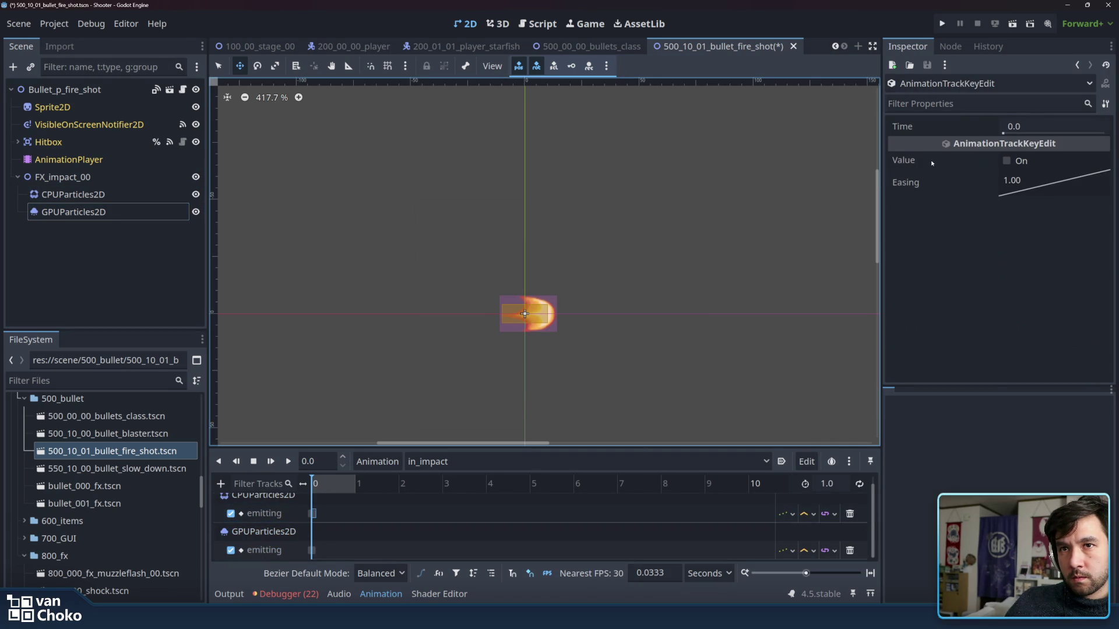
click(1007, 161)
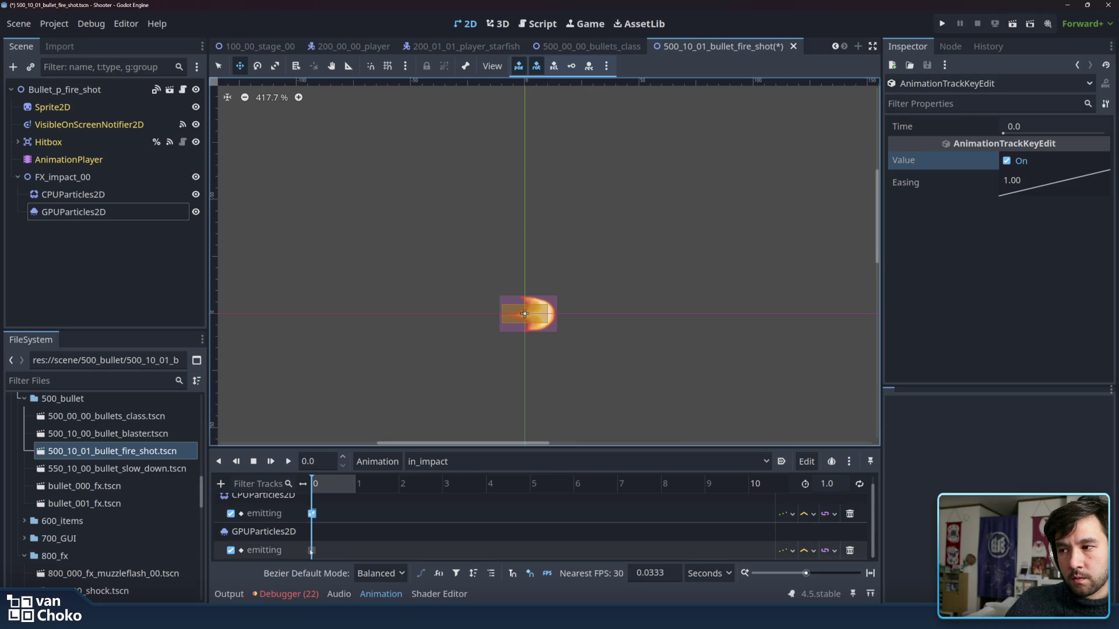
click(312, 550)
click(1007, 161)
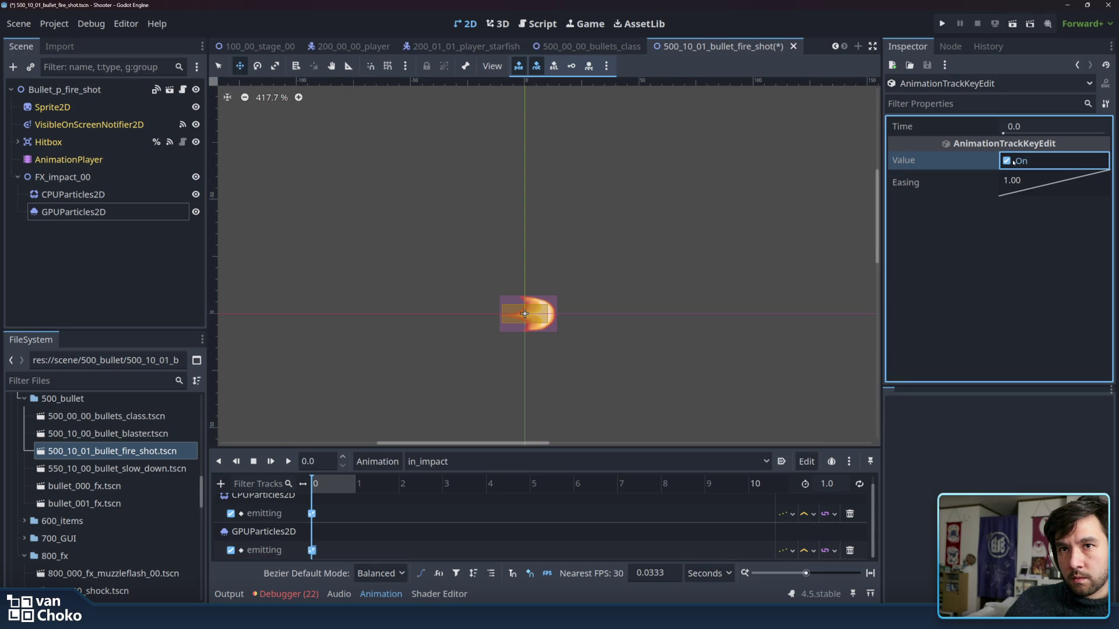
Preview the in_impact burst several times, then run the project
click(162, 270)
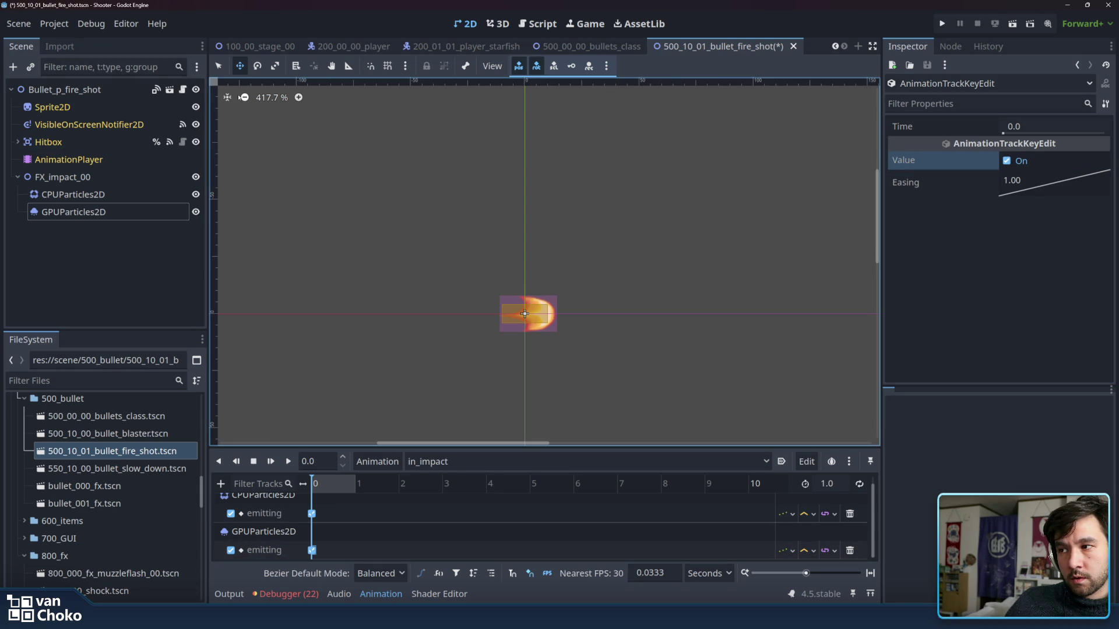
click(288, 461)
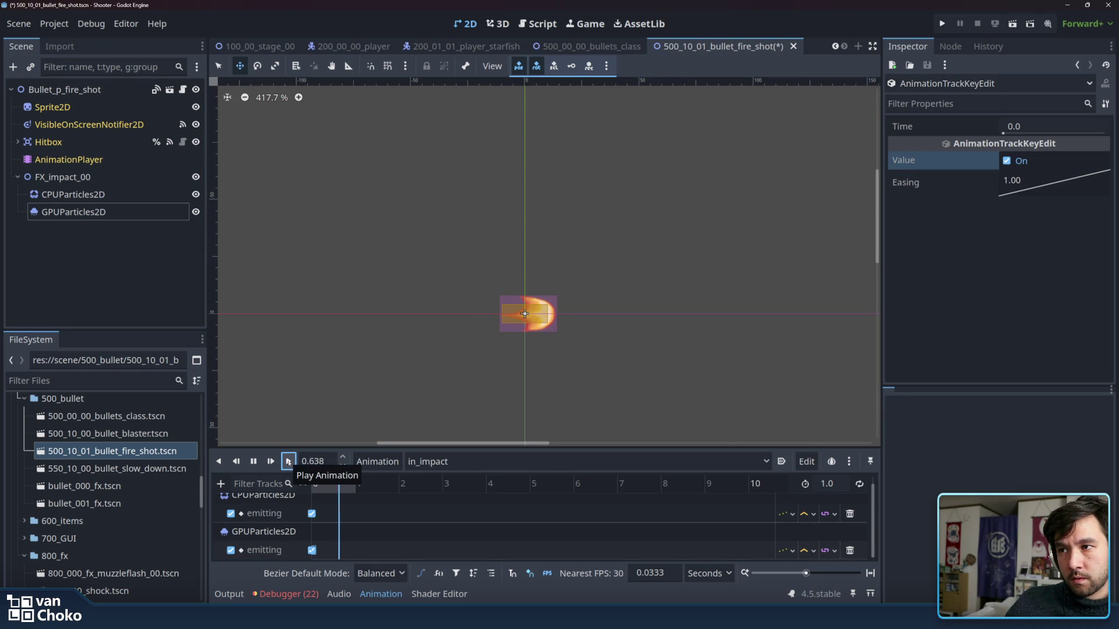
click(288, 461)
click(288, 462)
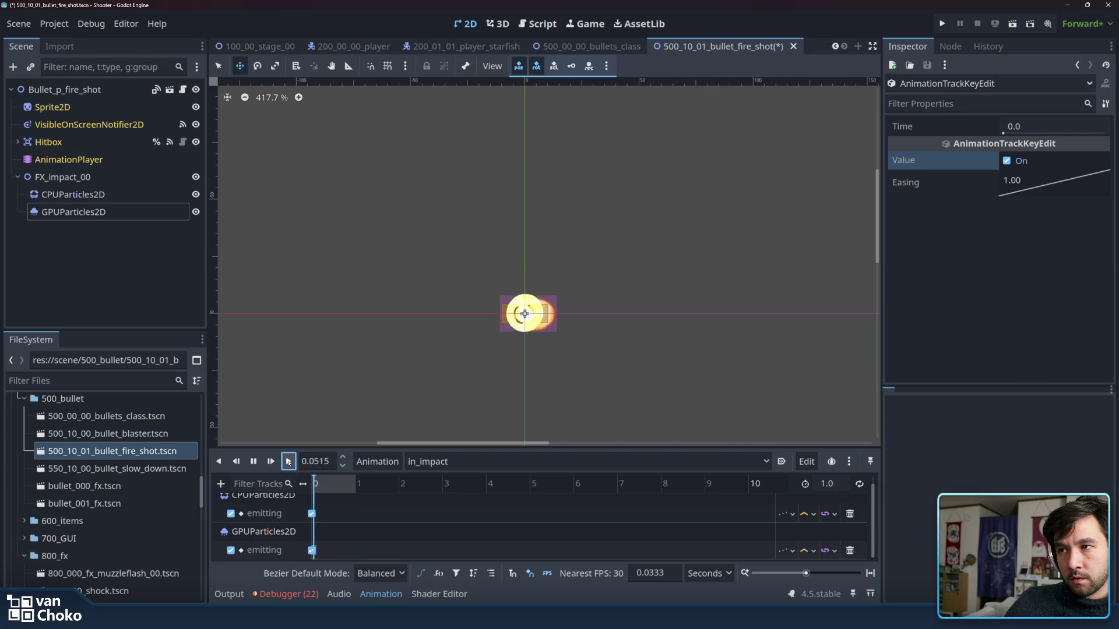
click(942, 25)
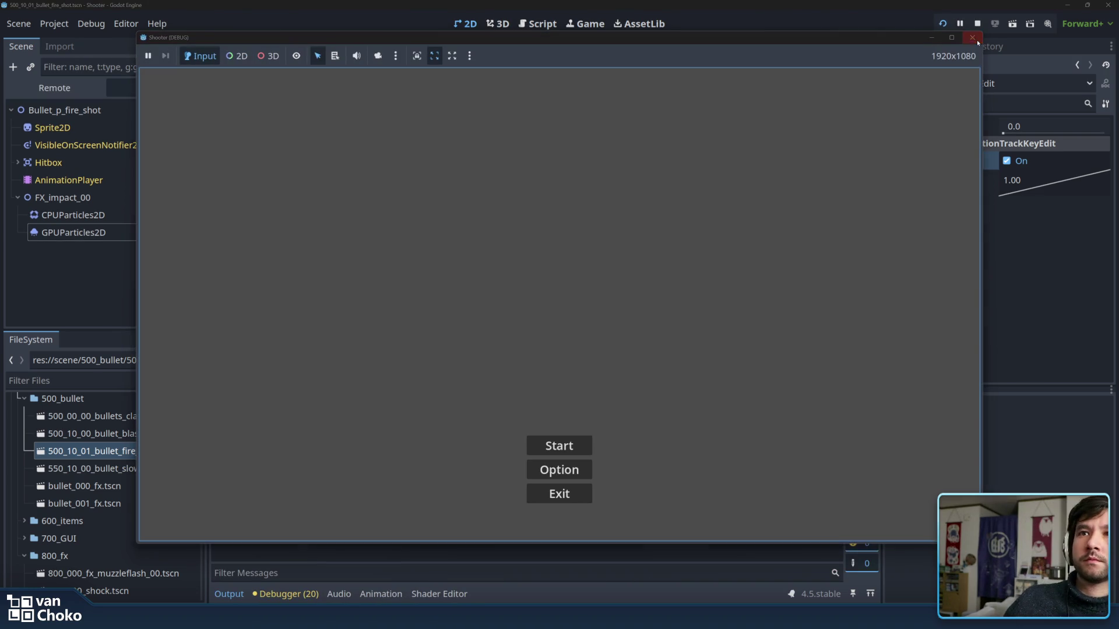
Close the game and browse the fire shot and 500_10_00_bullet_blaster.gd scripts
click(971, 37)
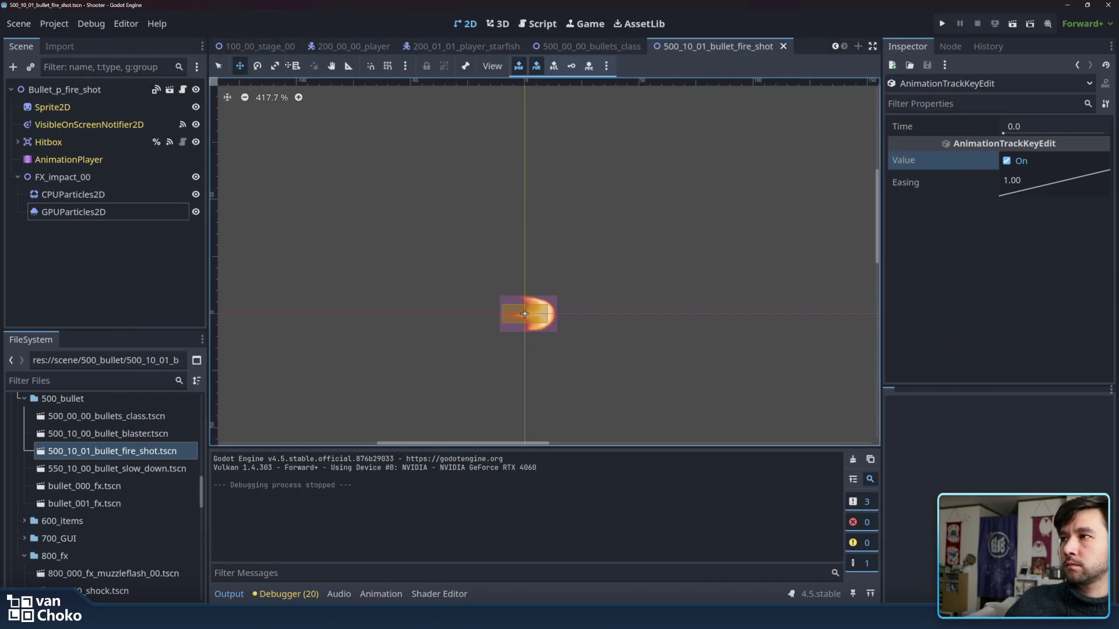
click(184, 91)
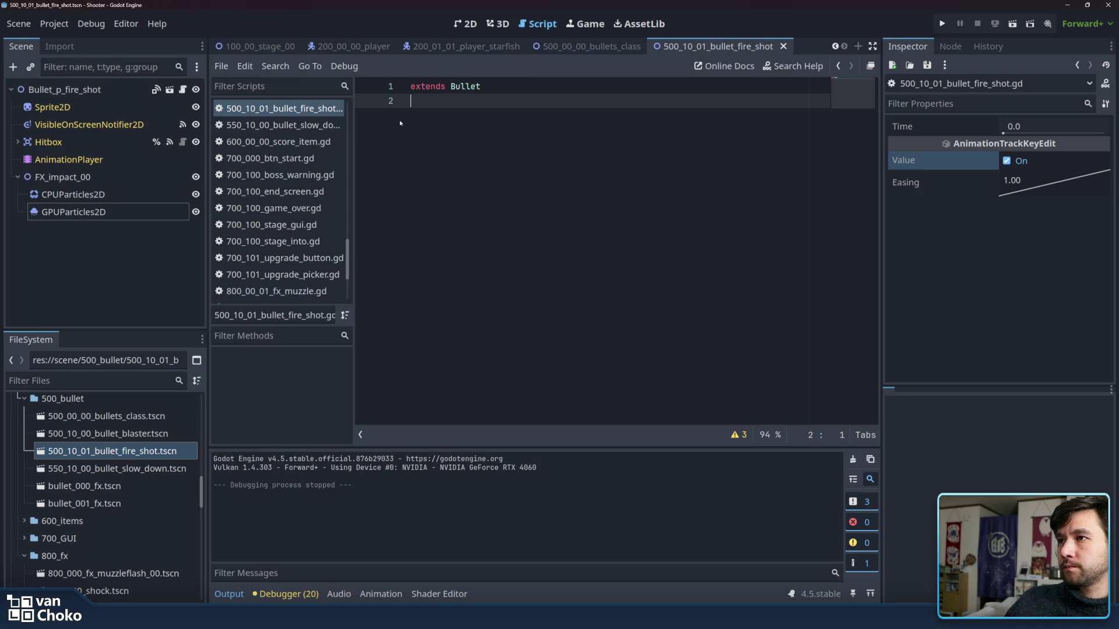
click(139, 90)
click(183, 90)
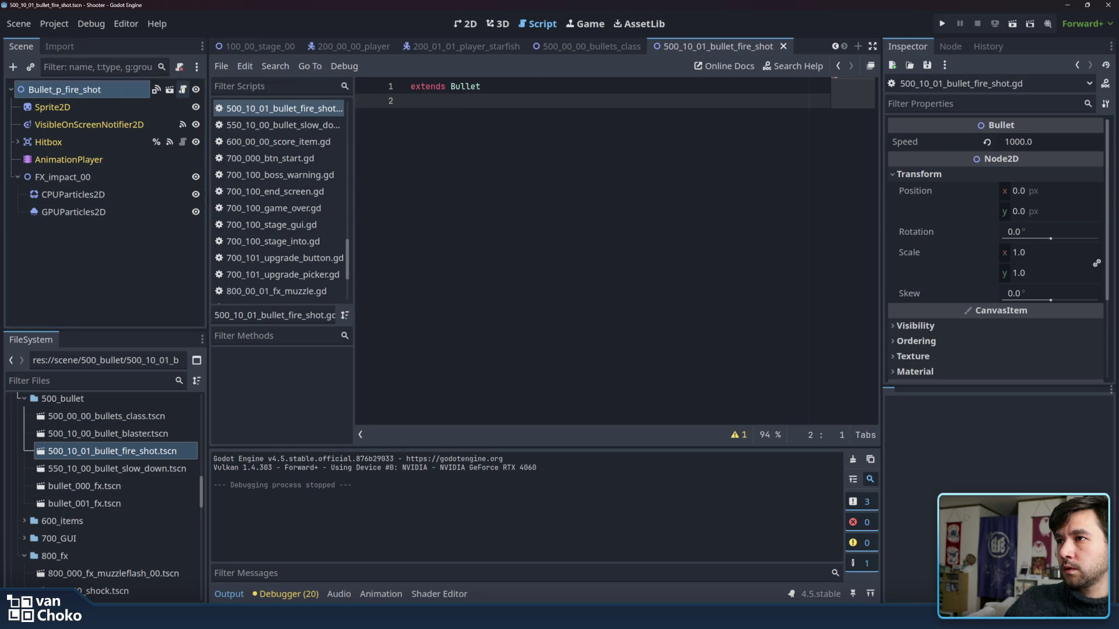
scroll(292, 175, up, 1)
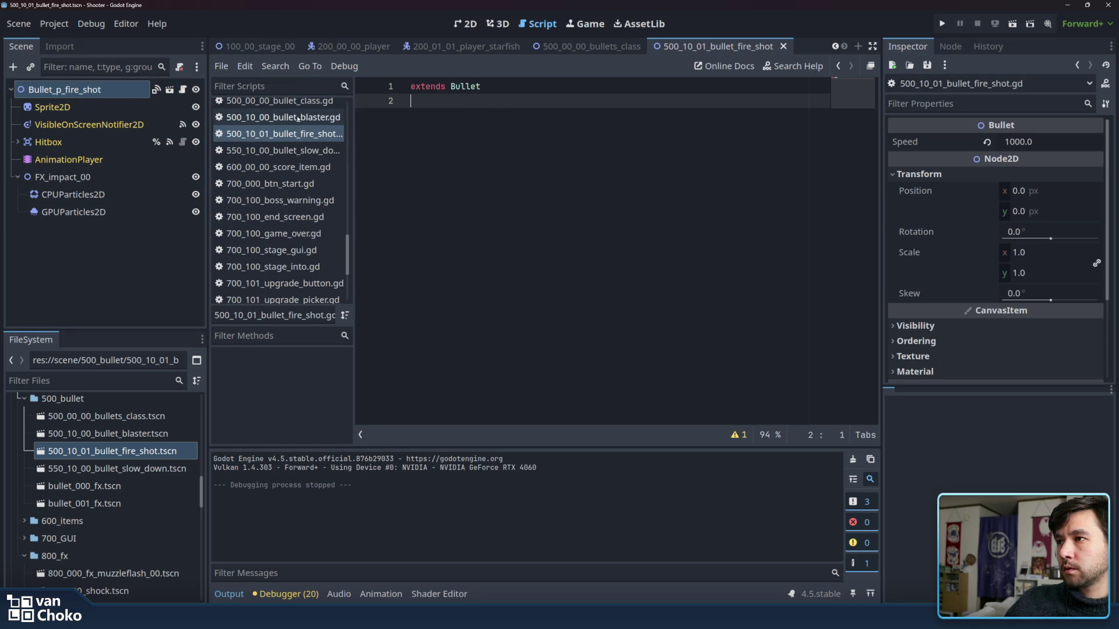
click(297, 117)
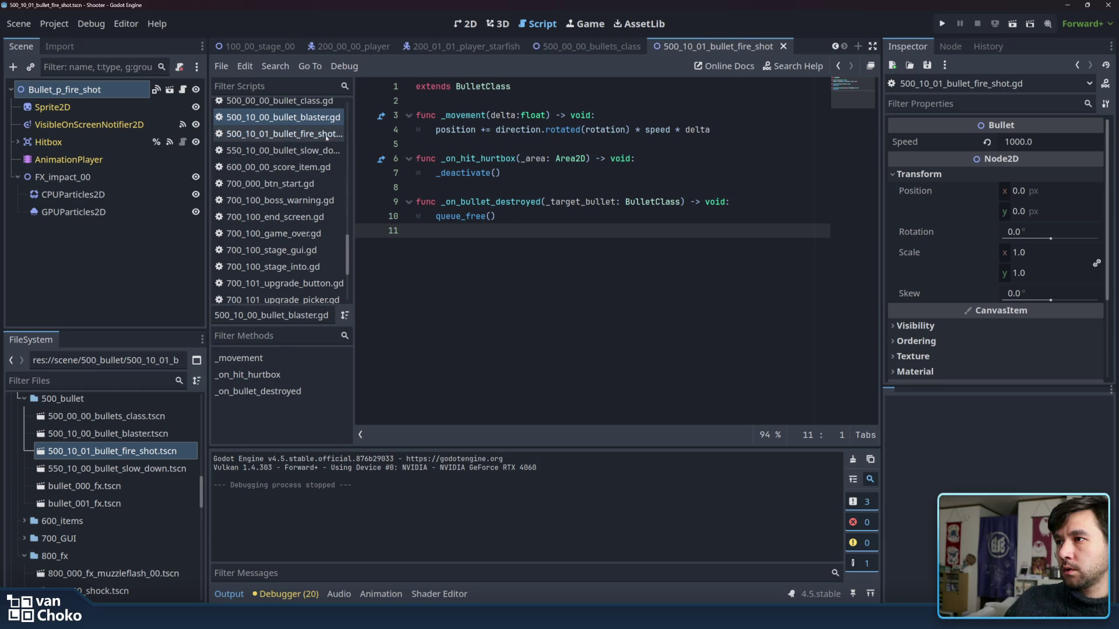
scroll(347, 256, down, 5)
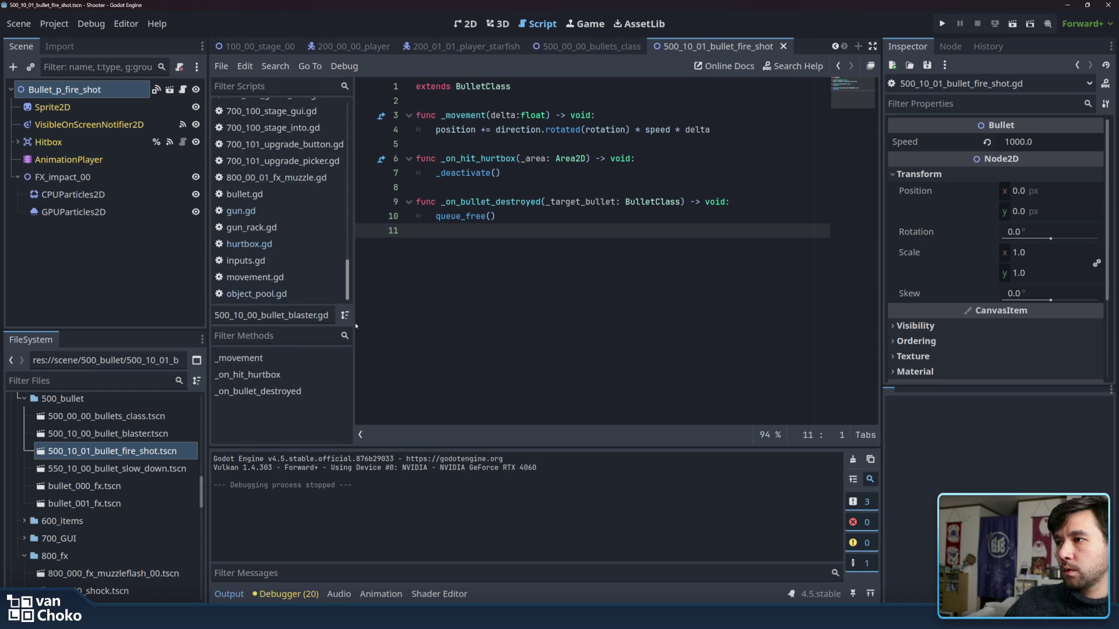
scroll(347, 269, up, 3)
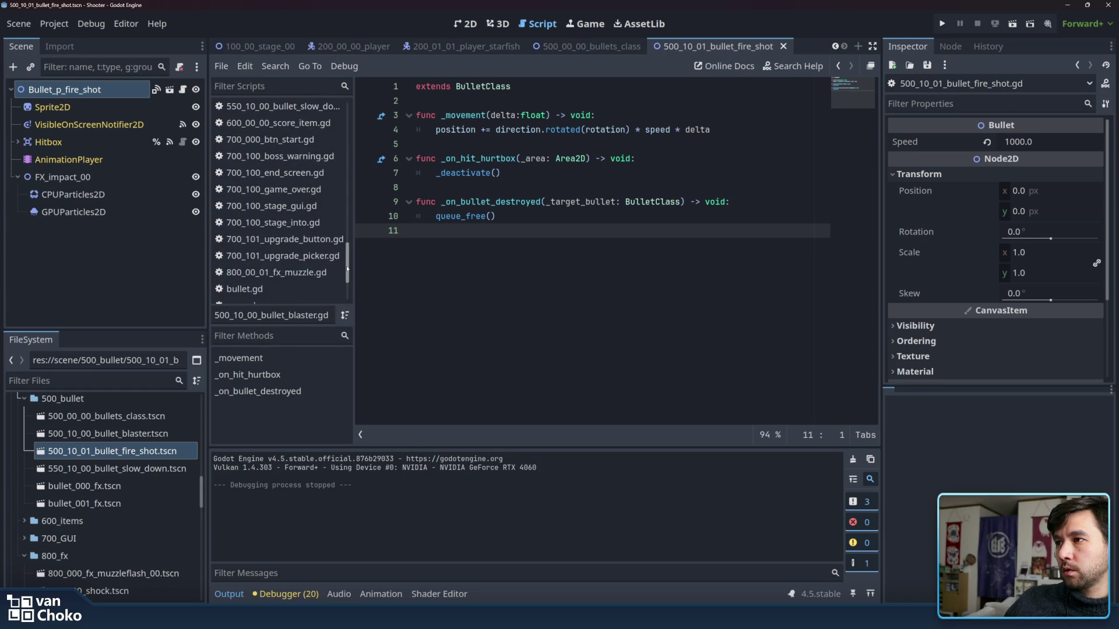
Open bullet.gd and start a new line in disable() with an $AnimationPlayer reference
click(292, 291)
click(583, 245)
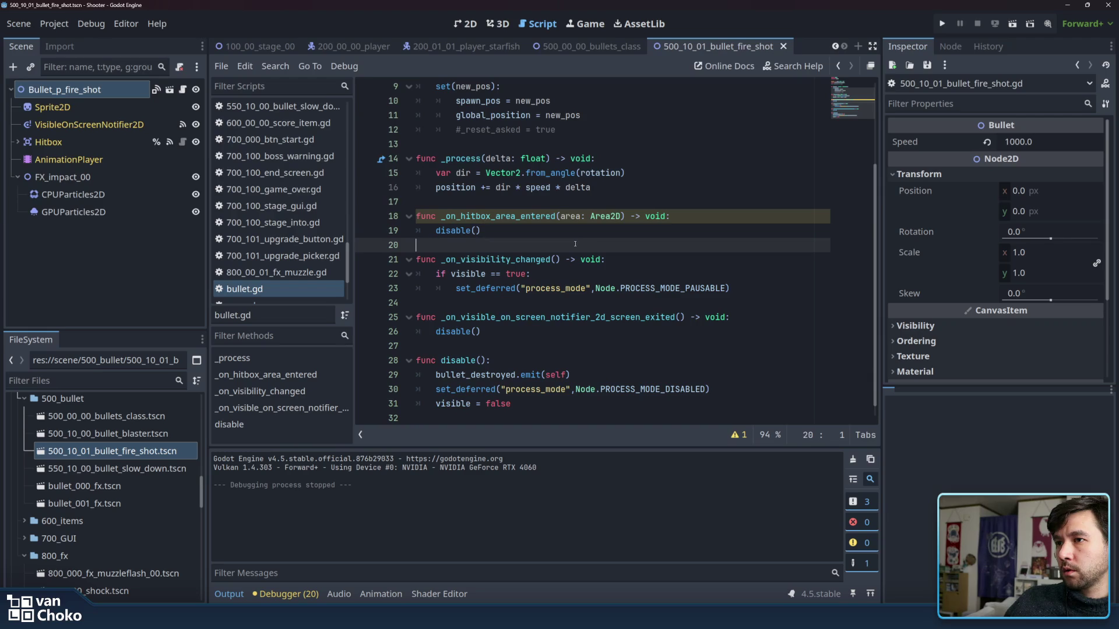
scroll(574, 244, down, 1)
click(550, 392)
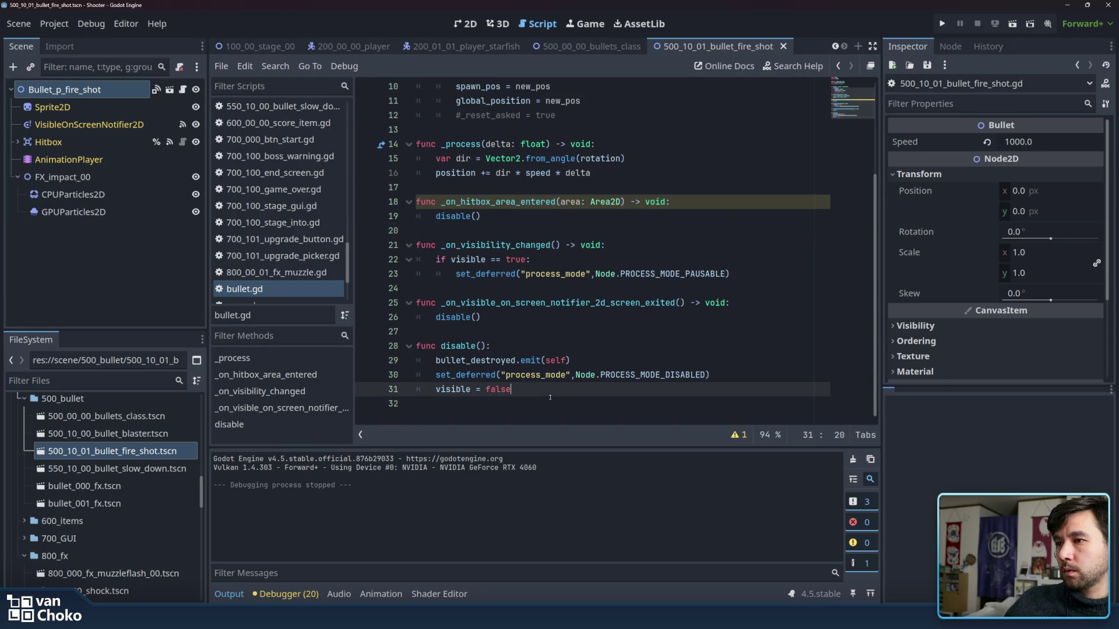
click(502, 333)
click(591, 350)
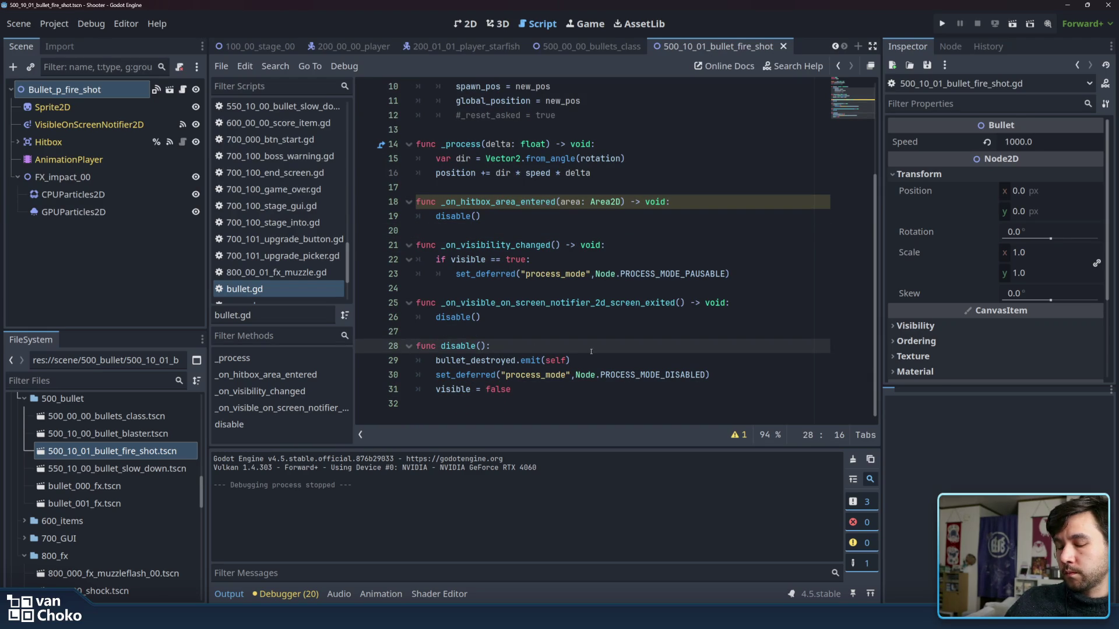
scroll(499, 148, up, 3)
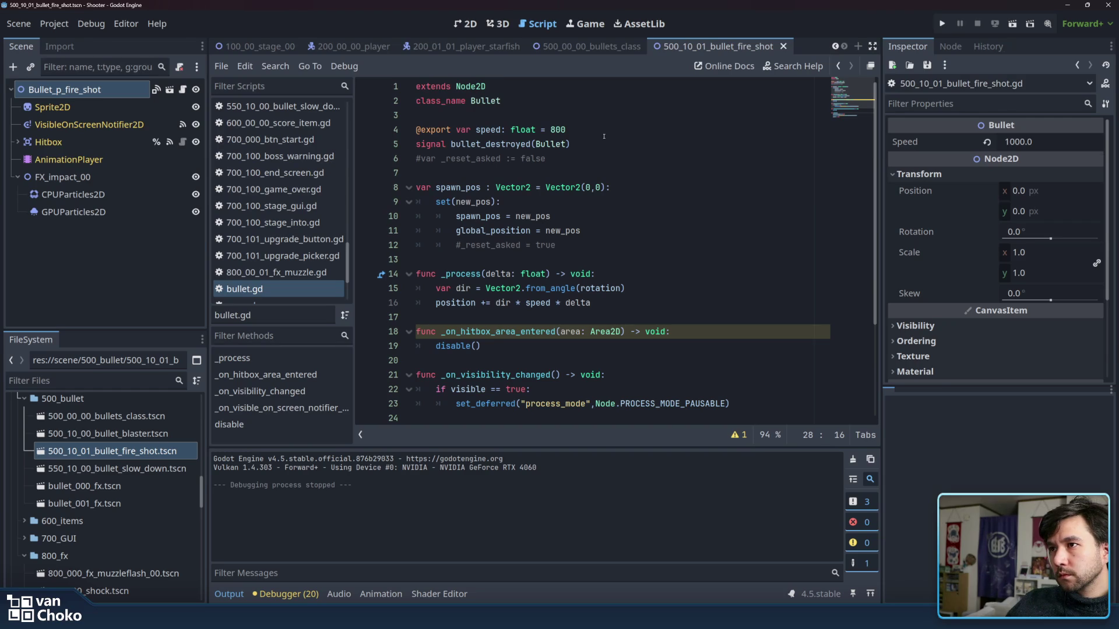
scroll(603, 136, down, 3)
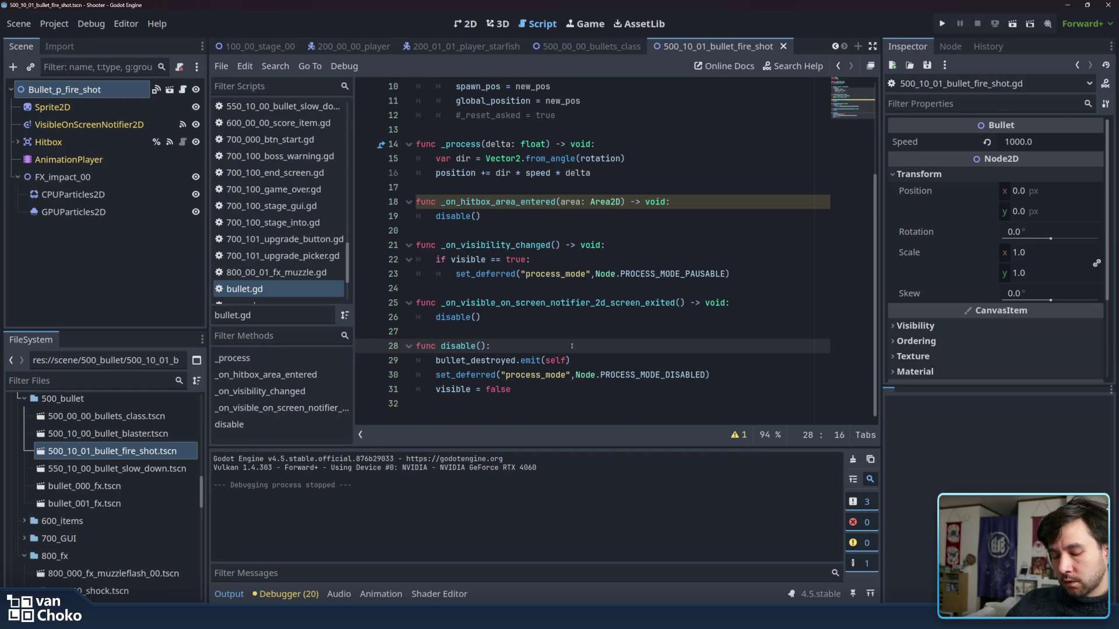
key(Return)
drag(87, 159, 509, 359)
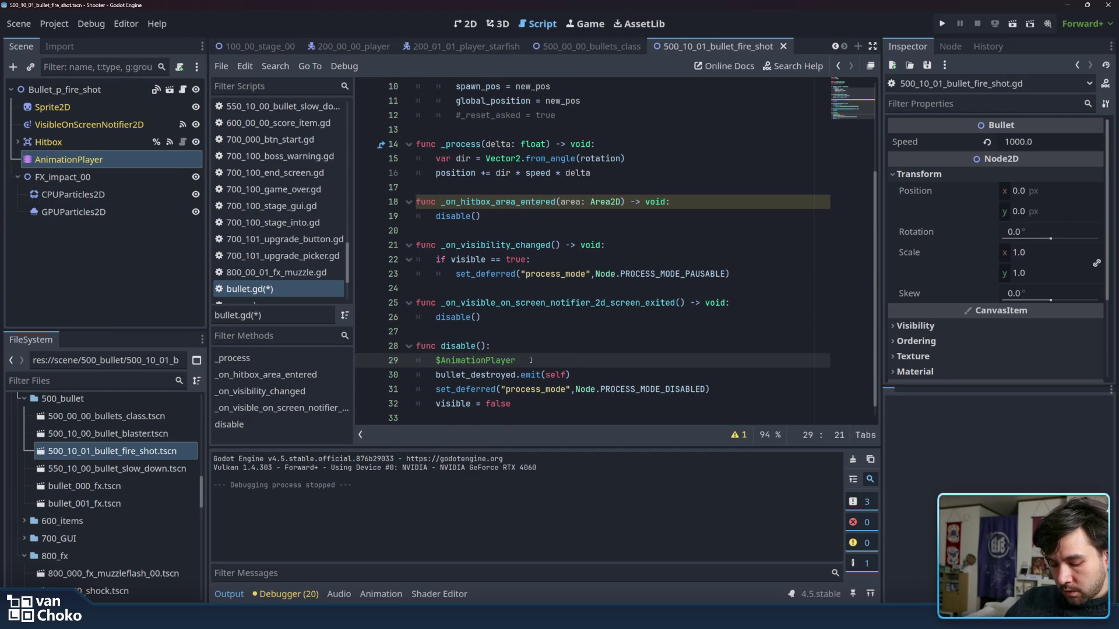
Complete disable()'s first line as $AnimationPlayer.play("in_impact") and save bullet.gd
text(.in_i)
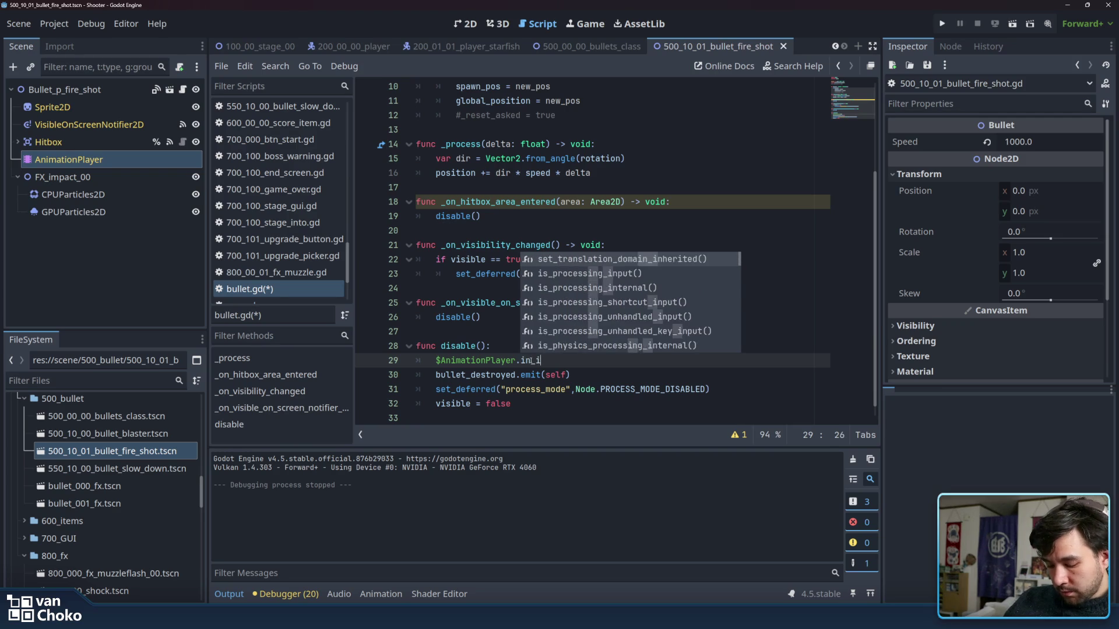
text(mpact)
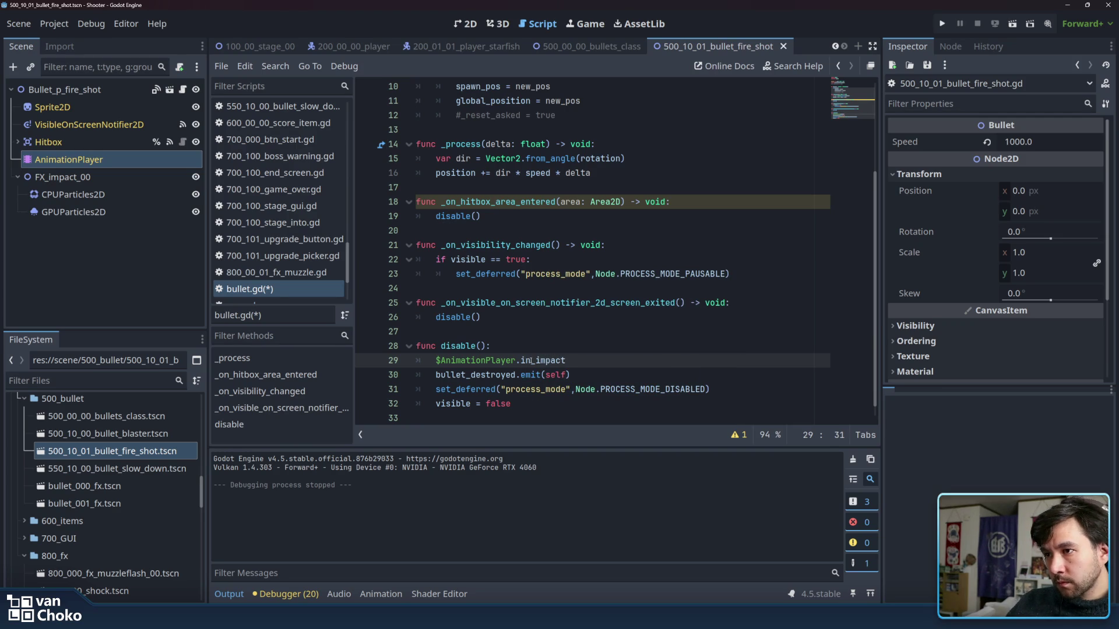
key(BackSpace)
key(BackSpace)
key(BackSpace)
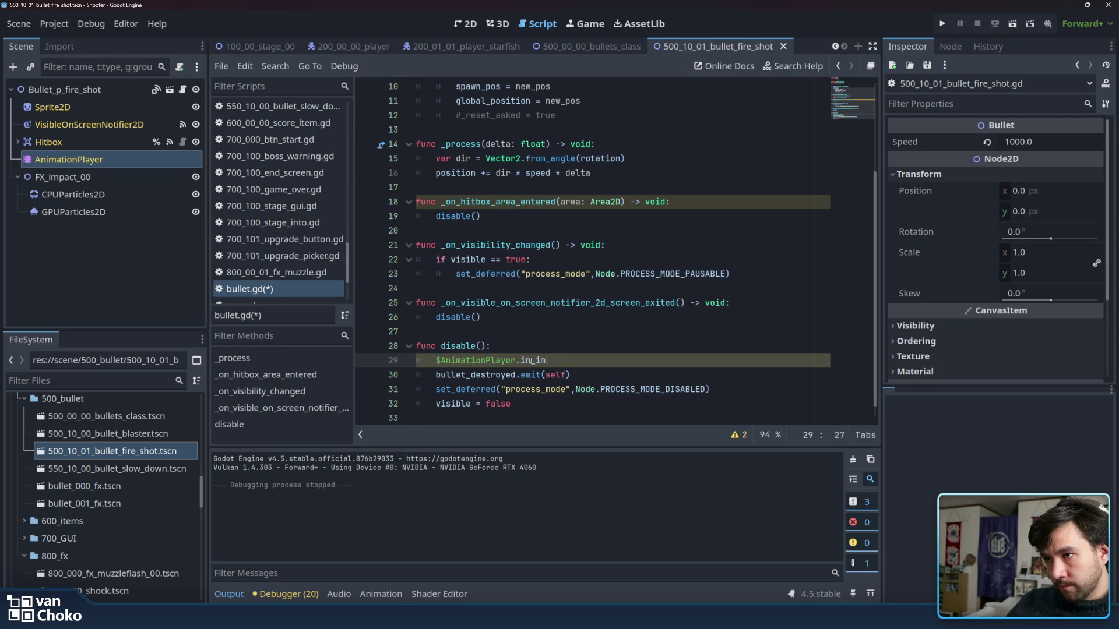
key(BackSpace)
key(BackSpace)
text(play)
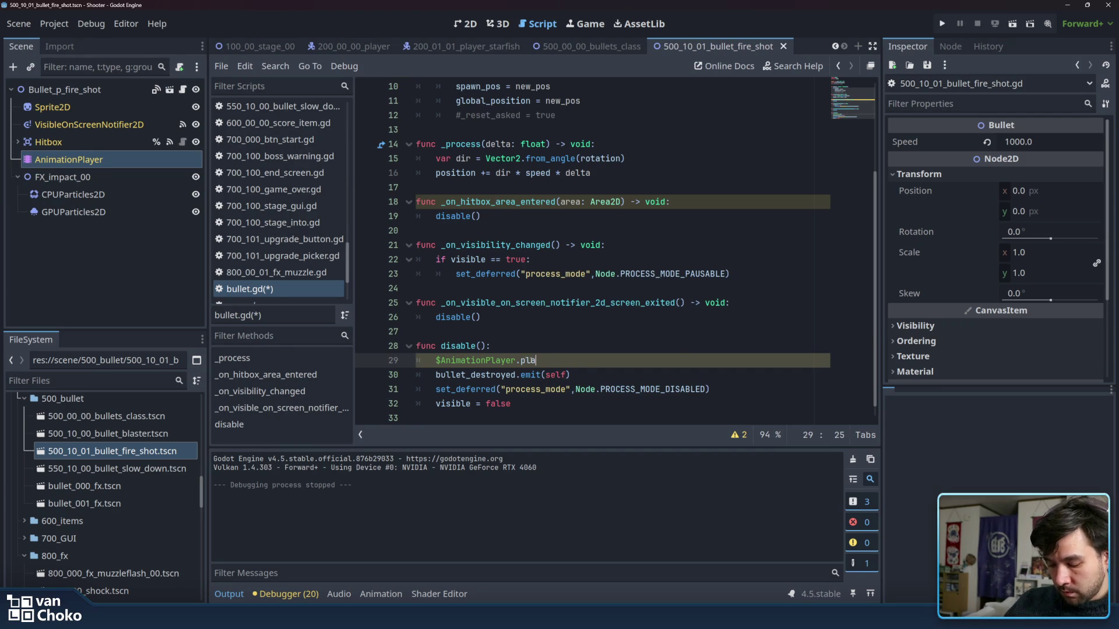
text(()
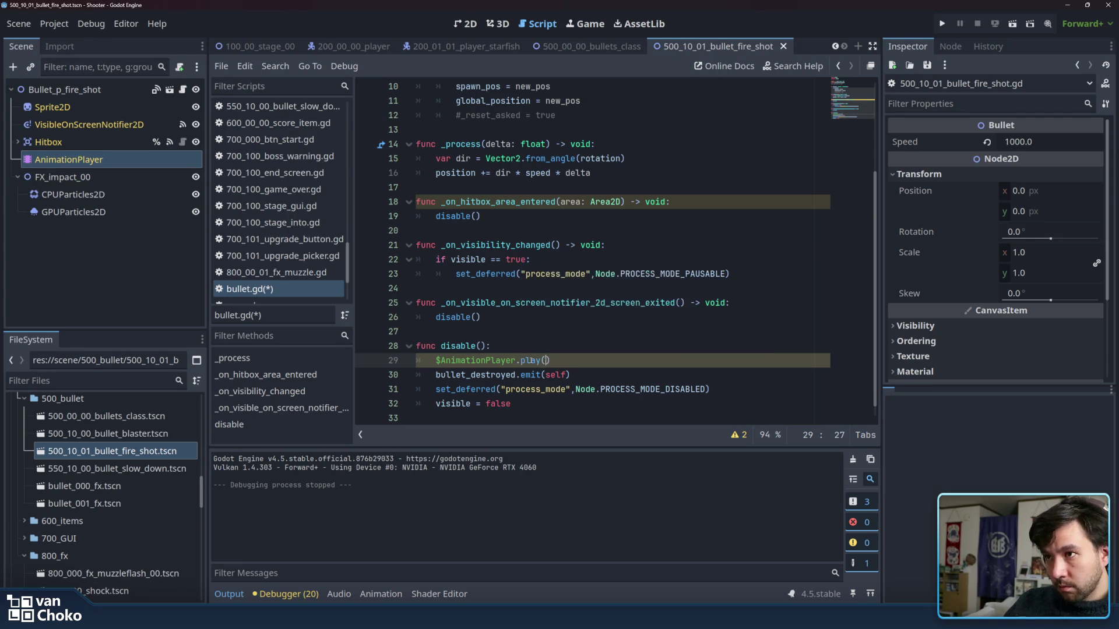
key(BackSpace)
key(BackSpace)
key(BackSpace)
text(.play)
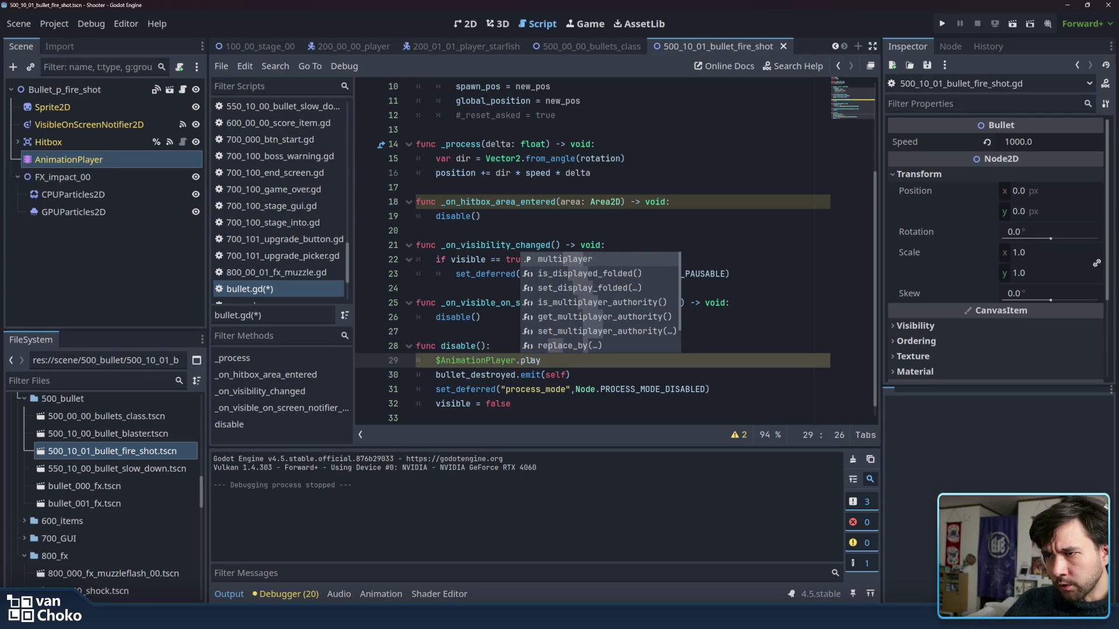
key(Down)
key(Down)
key(Down)
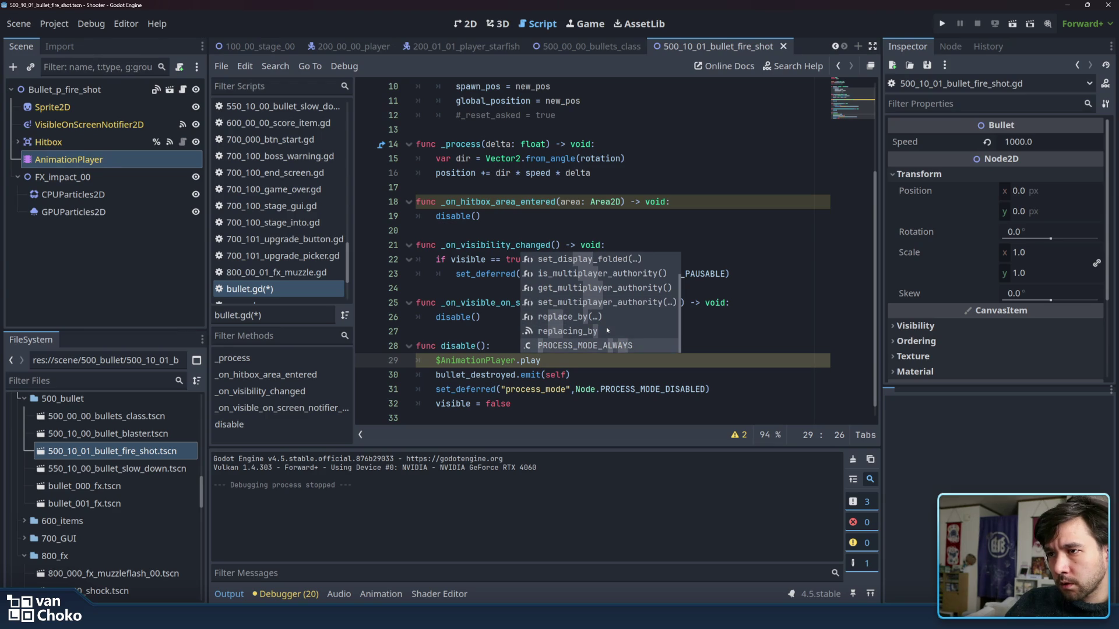
key(Up)
key(Up)
key(Up)
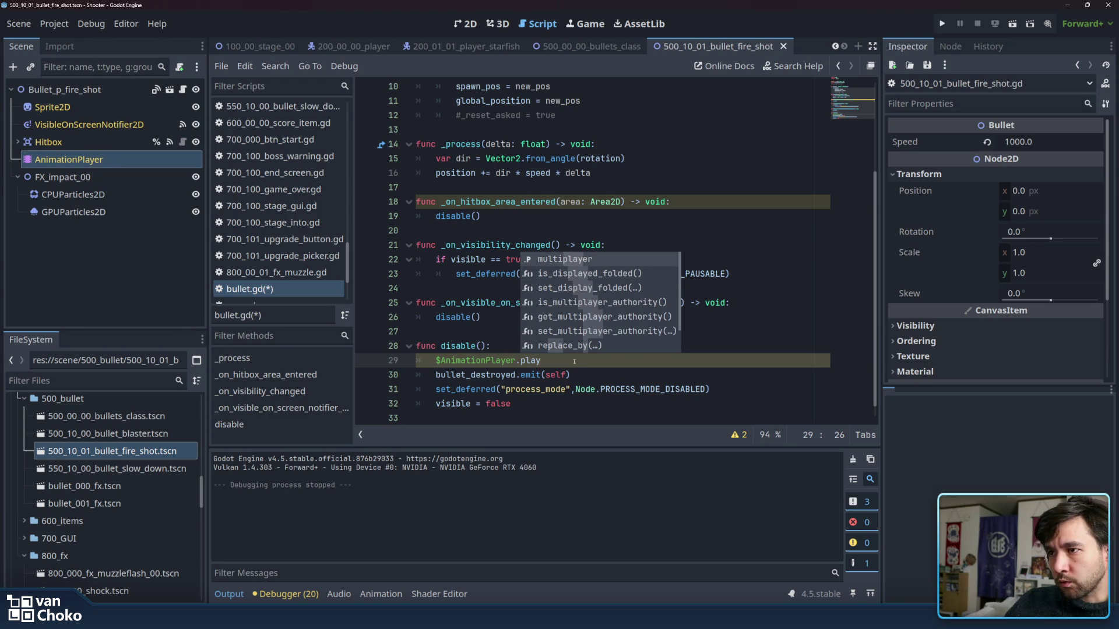
key(Escape)
text(()
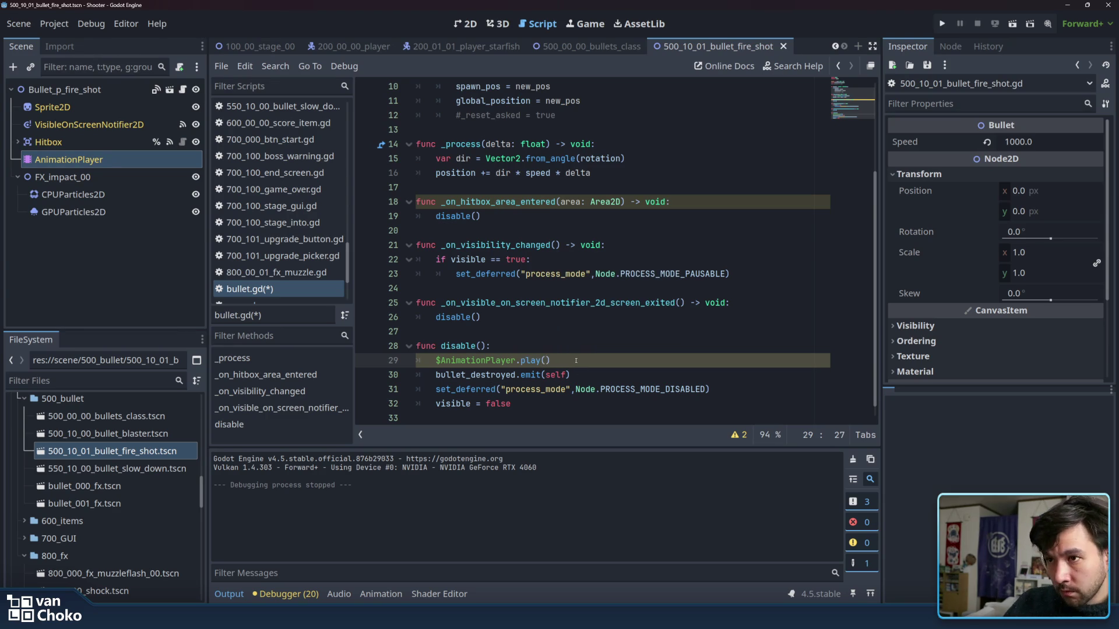
text(")
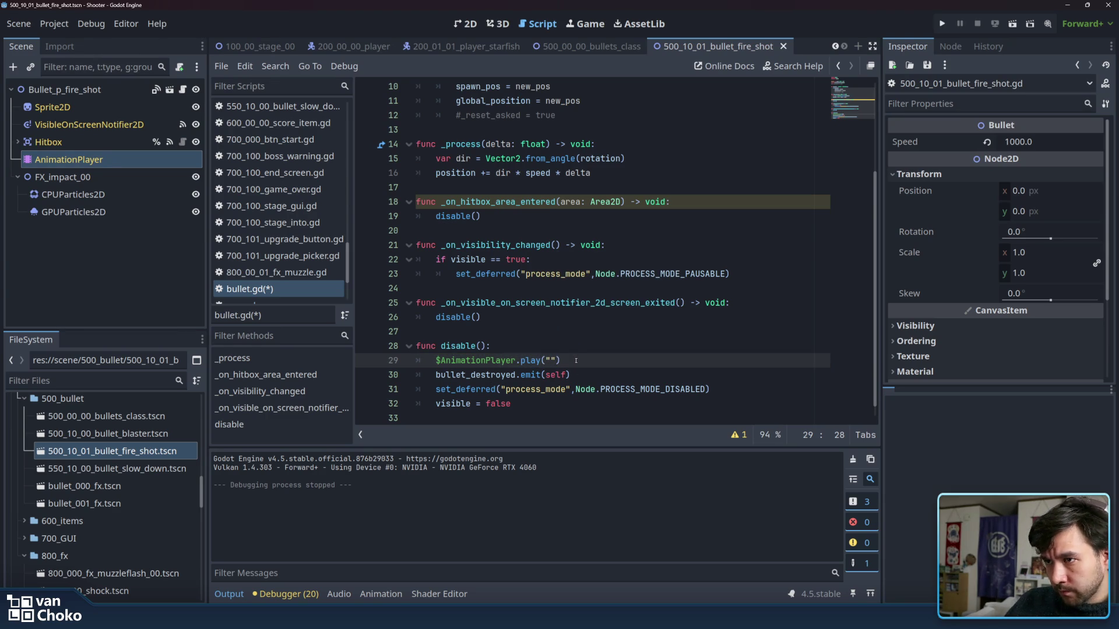
text(in_impac)
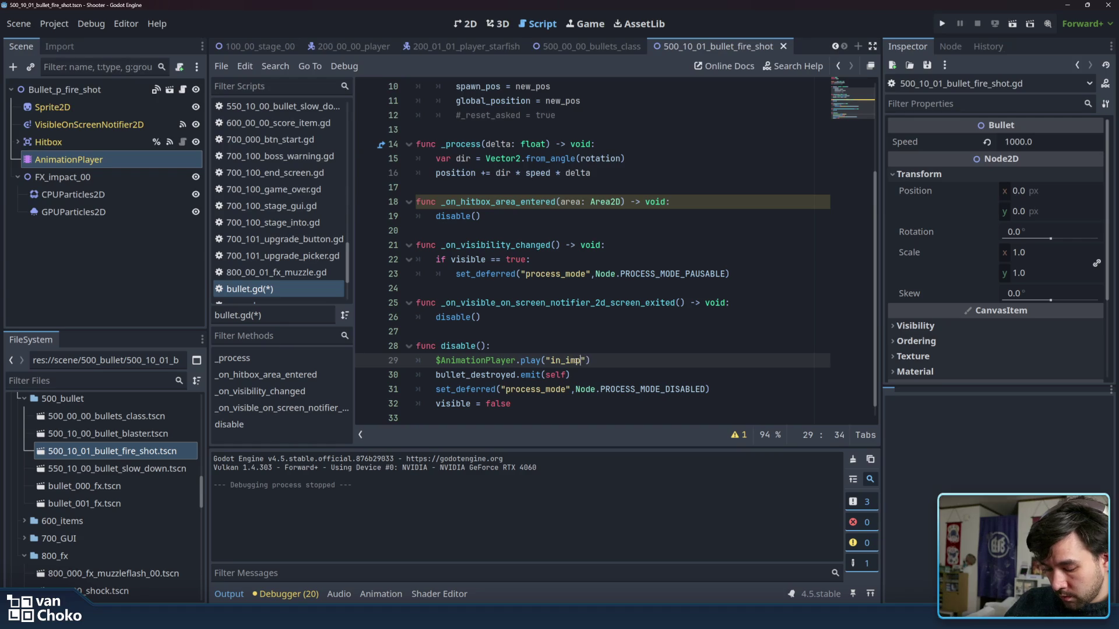
text(t)
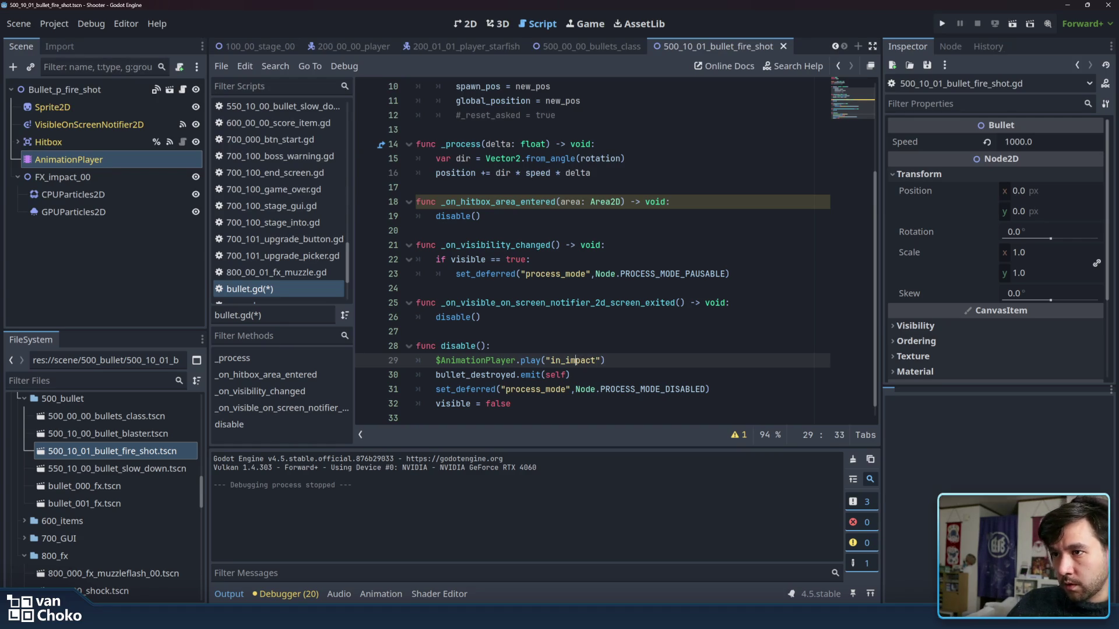
key(ctrl+s)
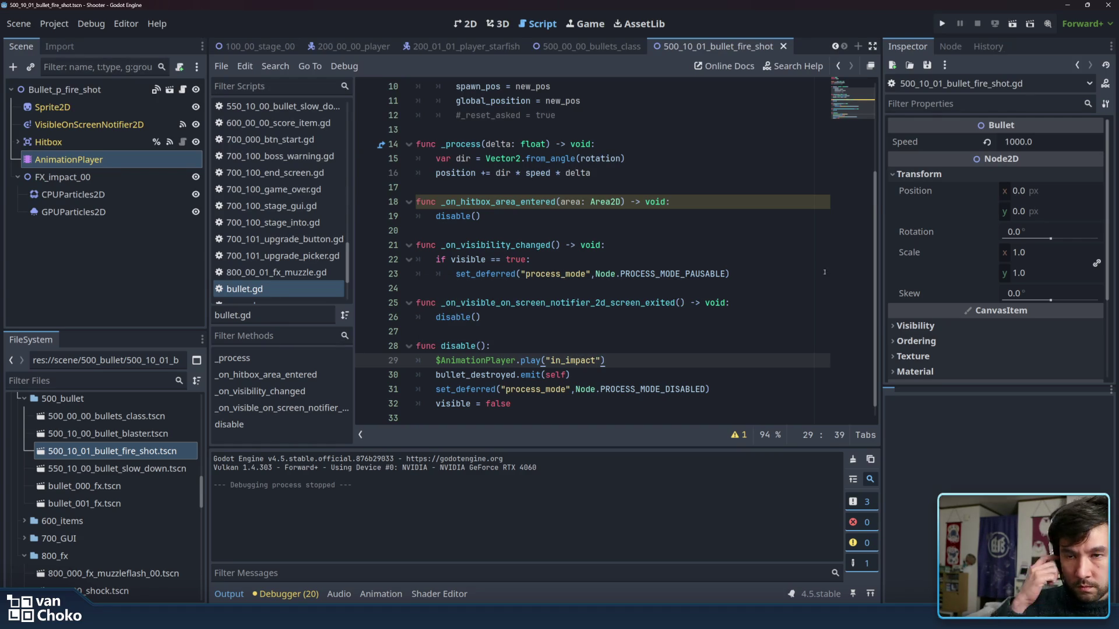
click(949, 25)
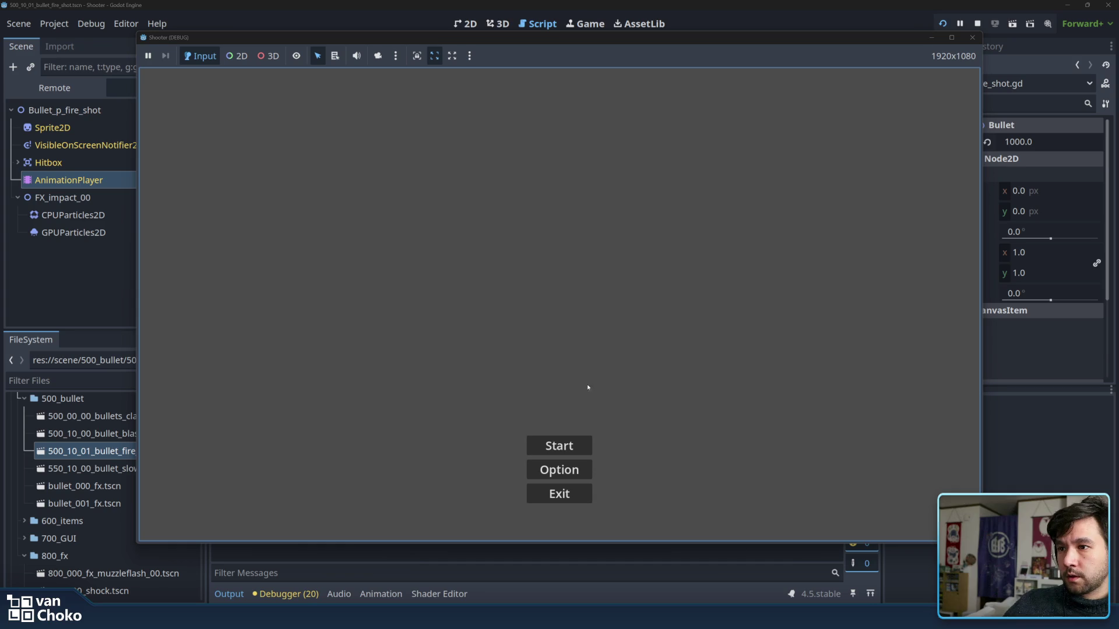
click(572, 448)
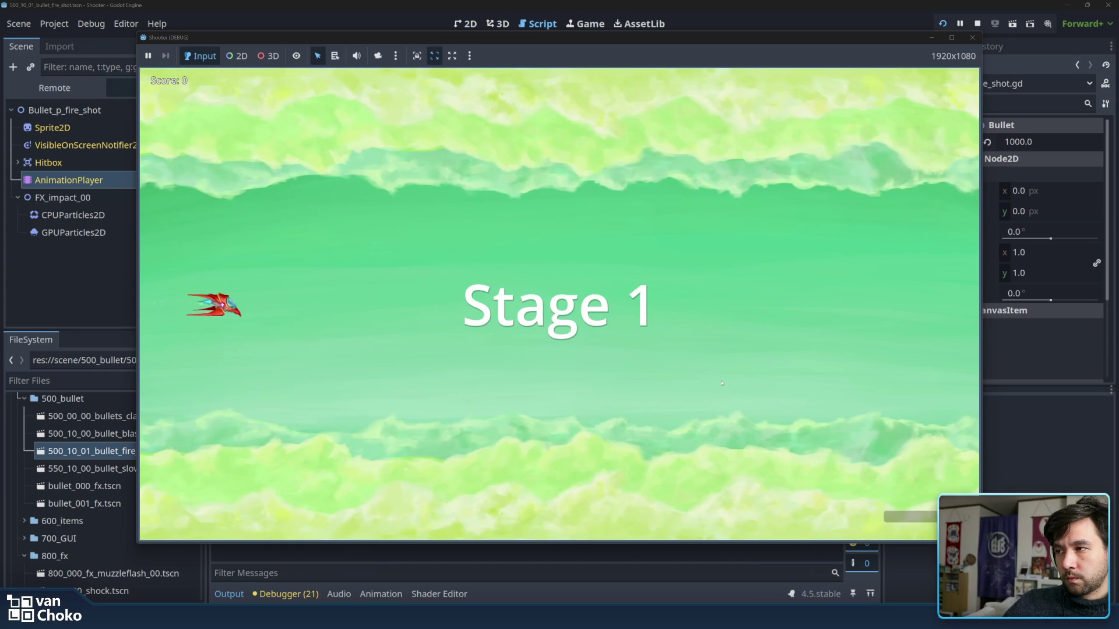
key(Up)
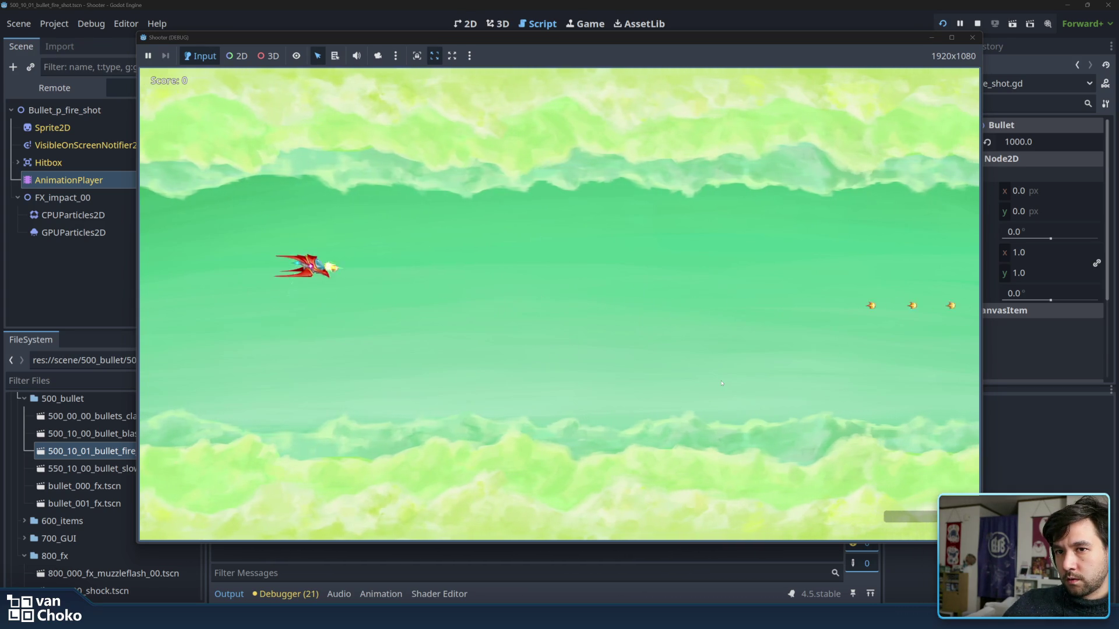
key(Down)
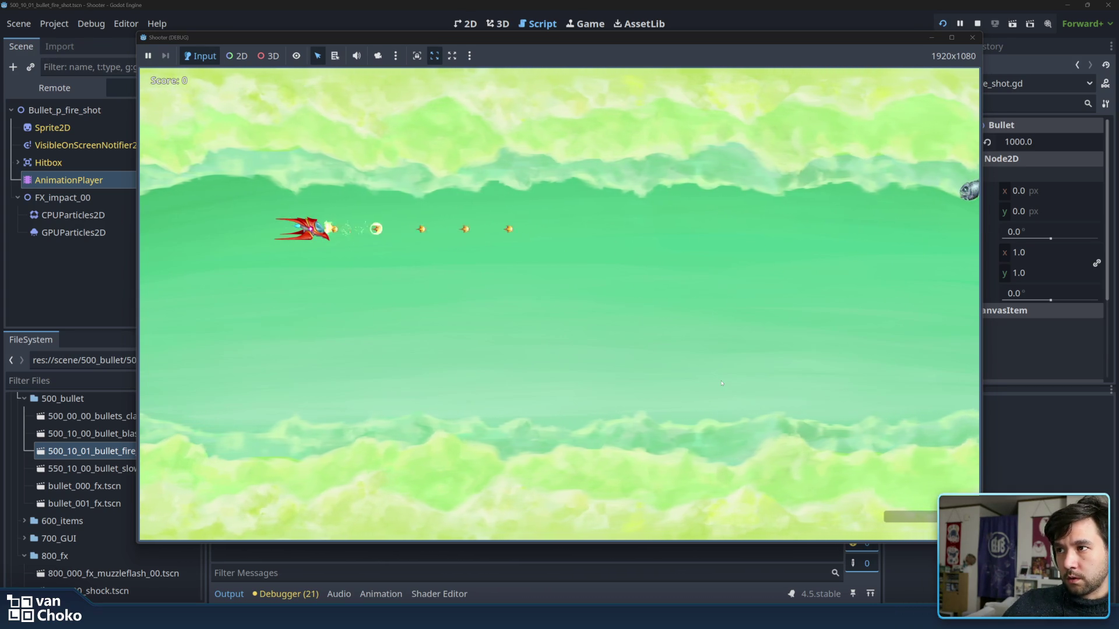
key(Up)
key(Right)
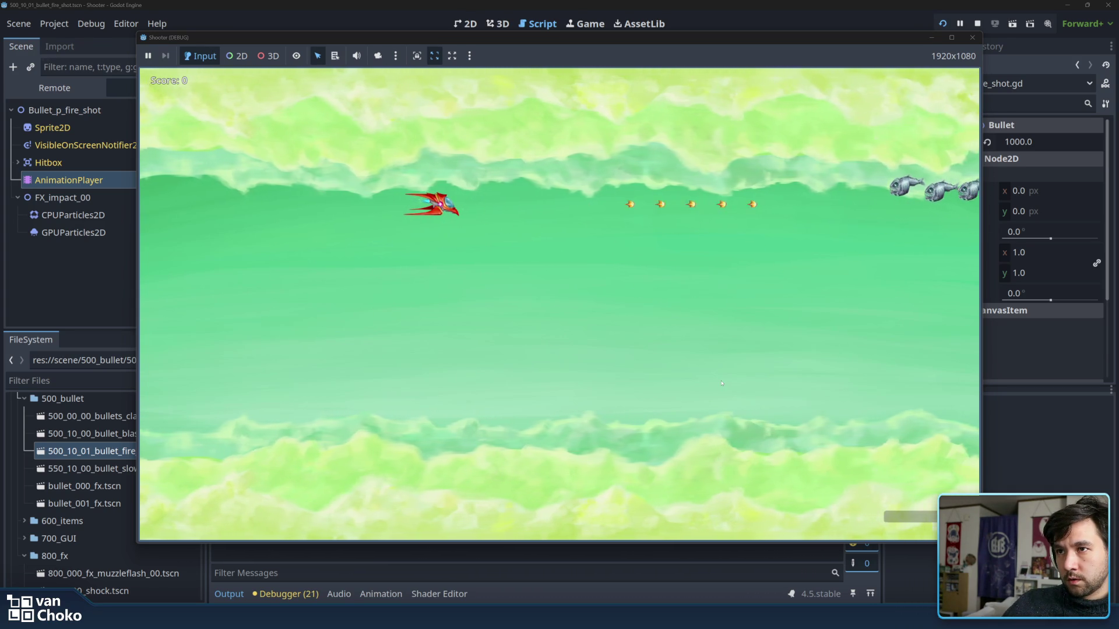
key(Up)
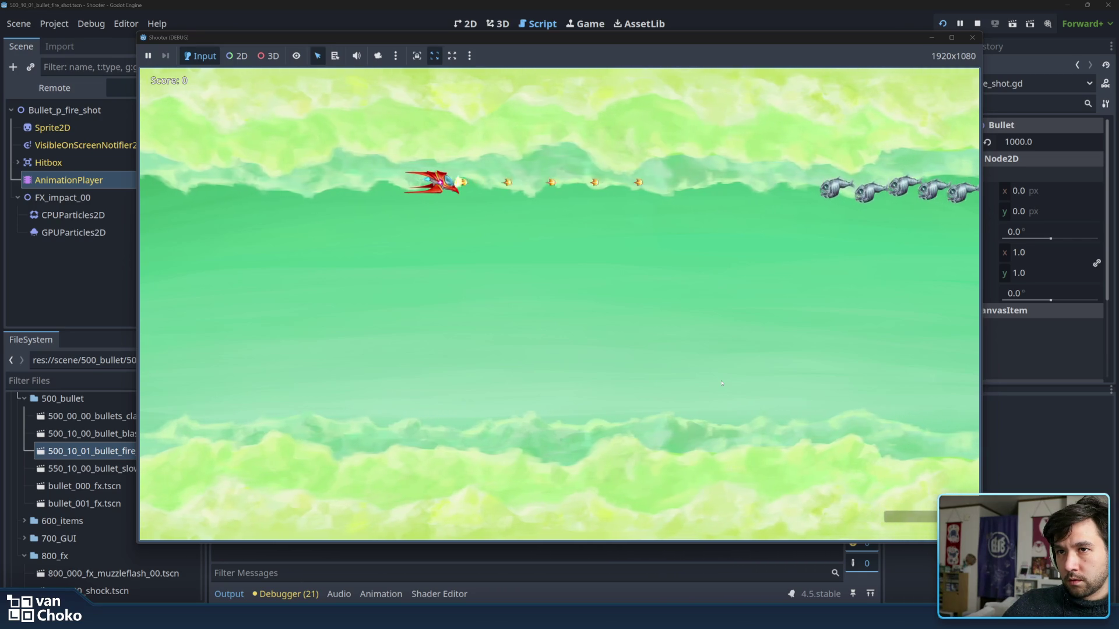
key(Down)
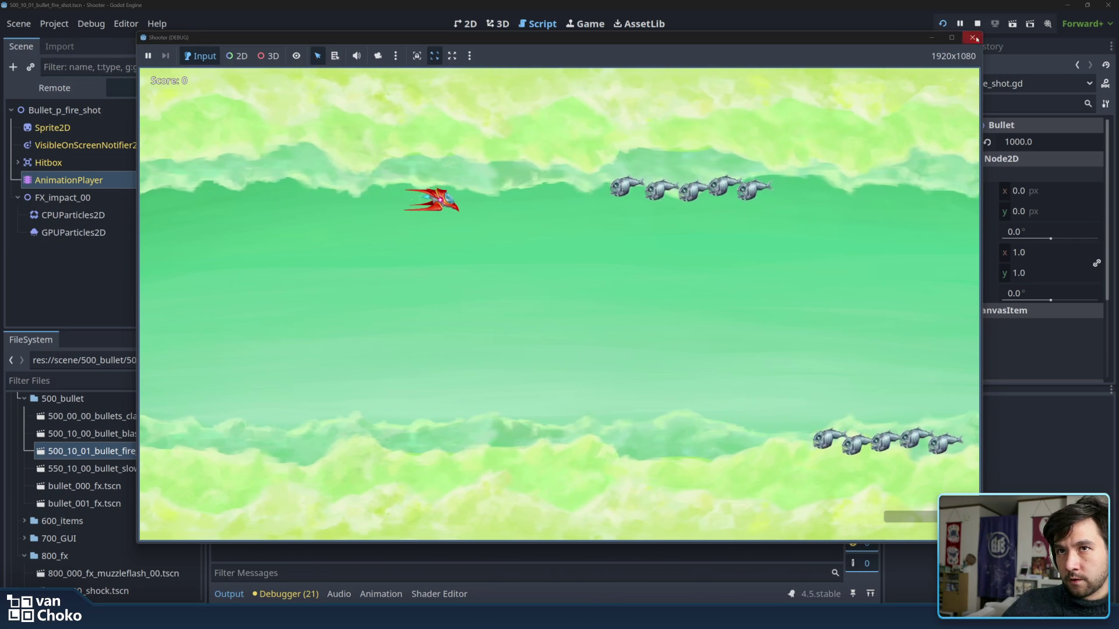
click(972, 37)
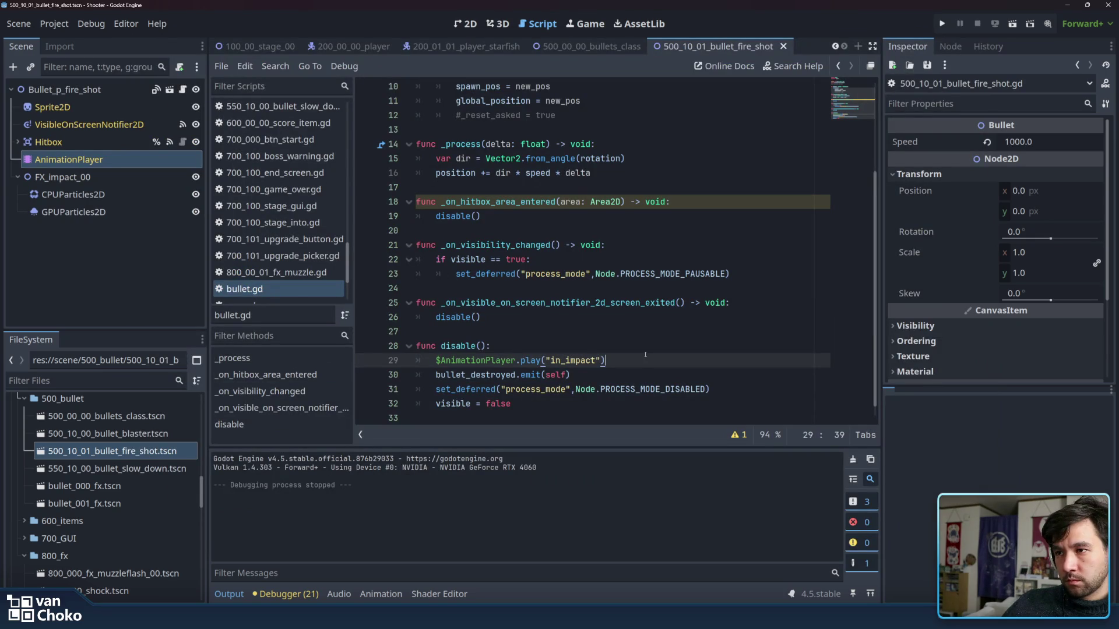
Review the disable() lines in bullet.gd and the FX_impact_00 particle nodes
click(596, 372)
click(636, 362)
scroll(636, 362, down, 1)
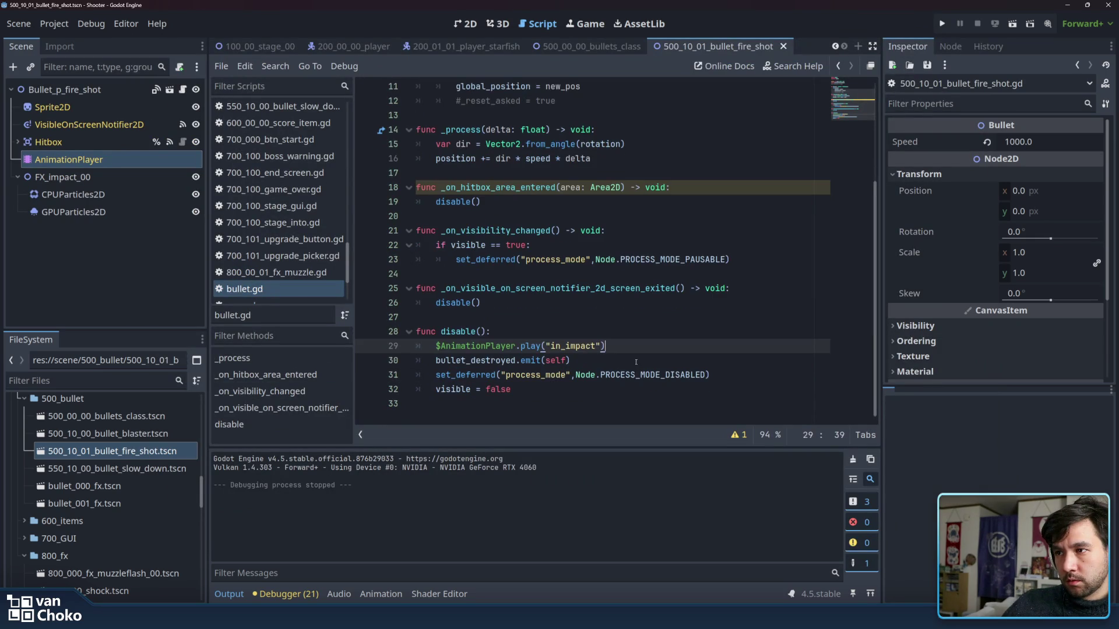
double_click(466, 359)
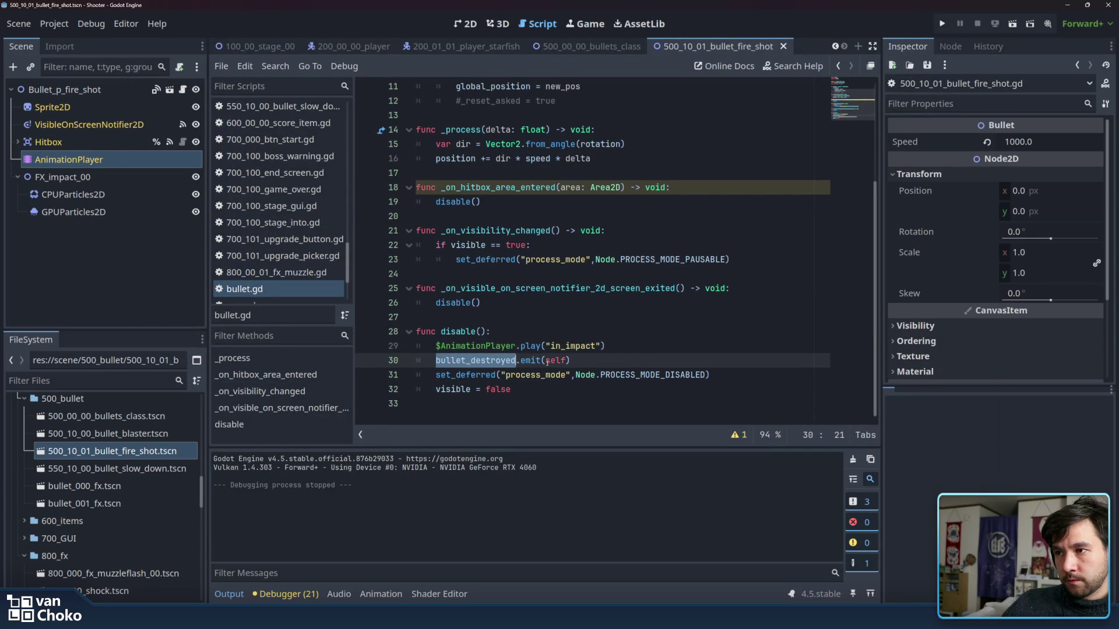
drag(516, 360, 603, 368)
drag(436, 374, 710, 375)
click(624, 391)
click(635, 347)
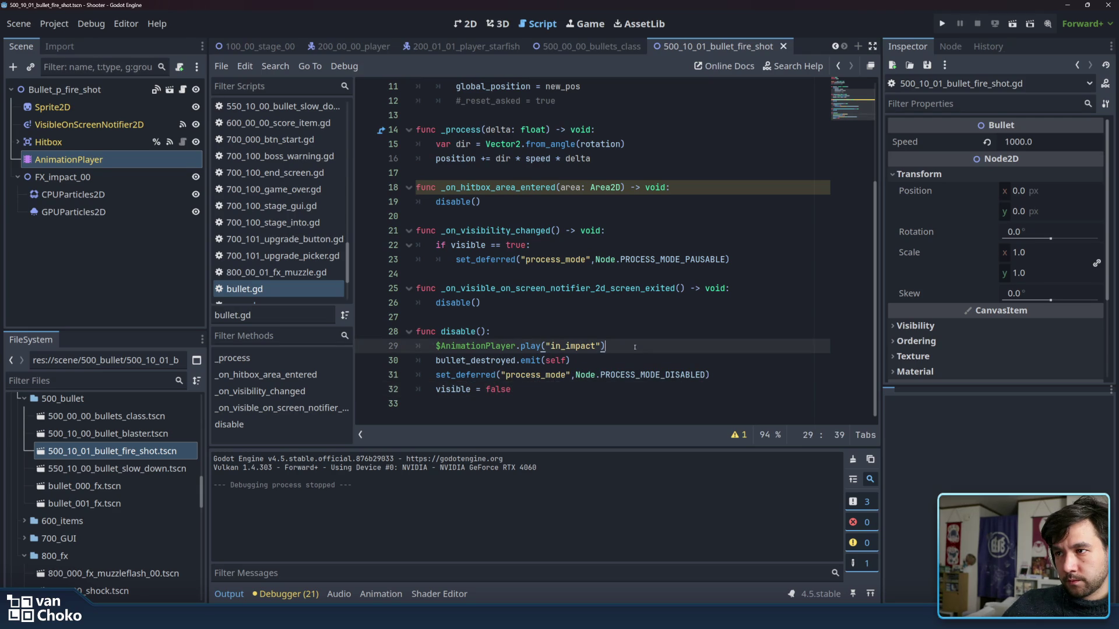
click(135, 233)
key(Down)
key(Down)
key(Down)
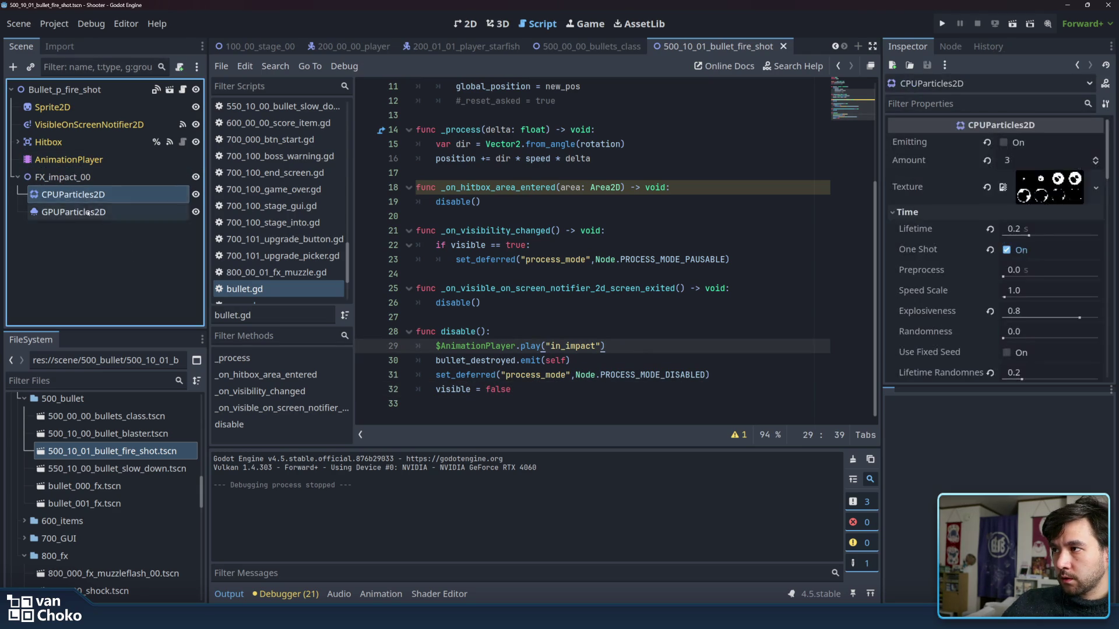
key(Up)
key(Up)
Move the in_impact play call from disable() into _on_hitbox_area_entered and save
click(630, 343)
key(shift+Home)
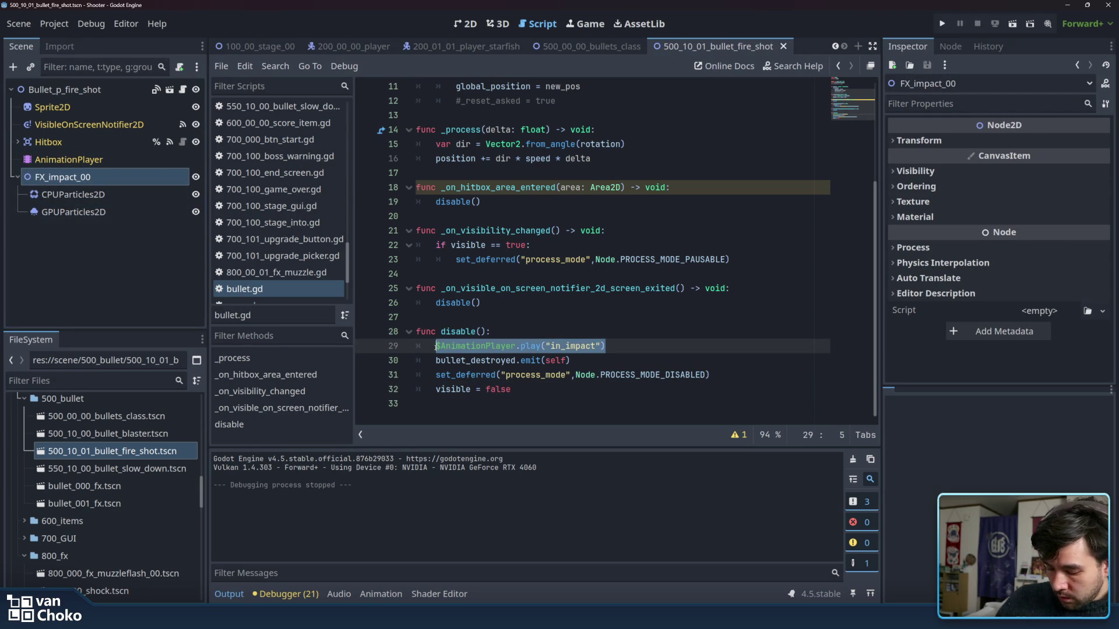
key(BackSpace)
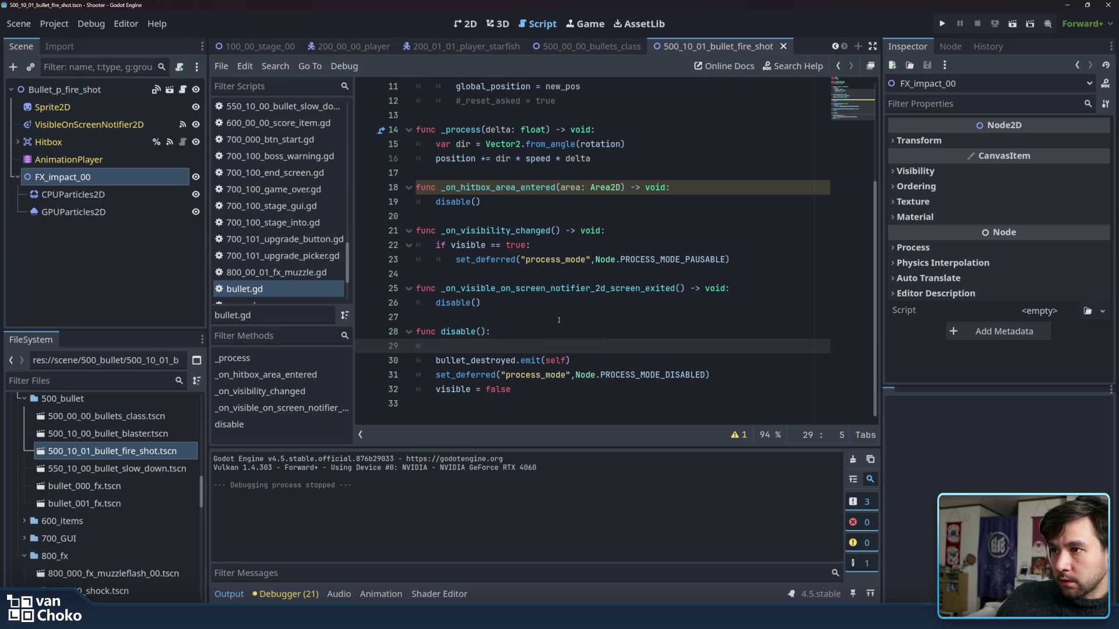
scroll(537, 319, up, 2)
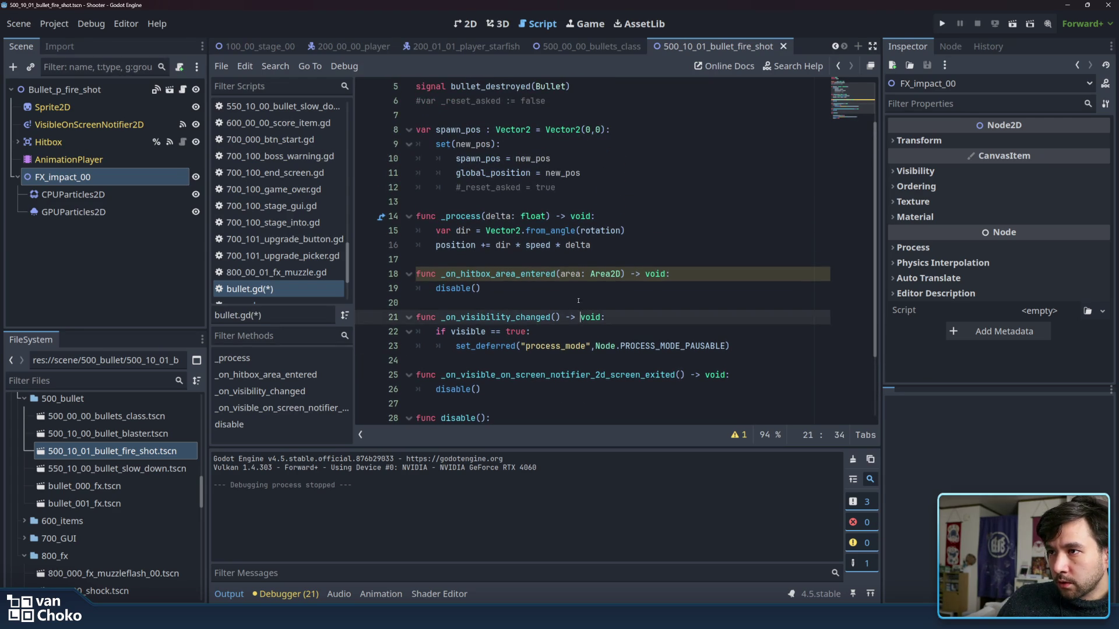
click(566, 286)
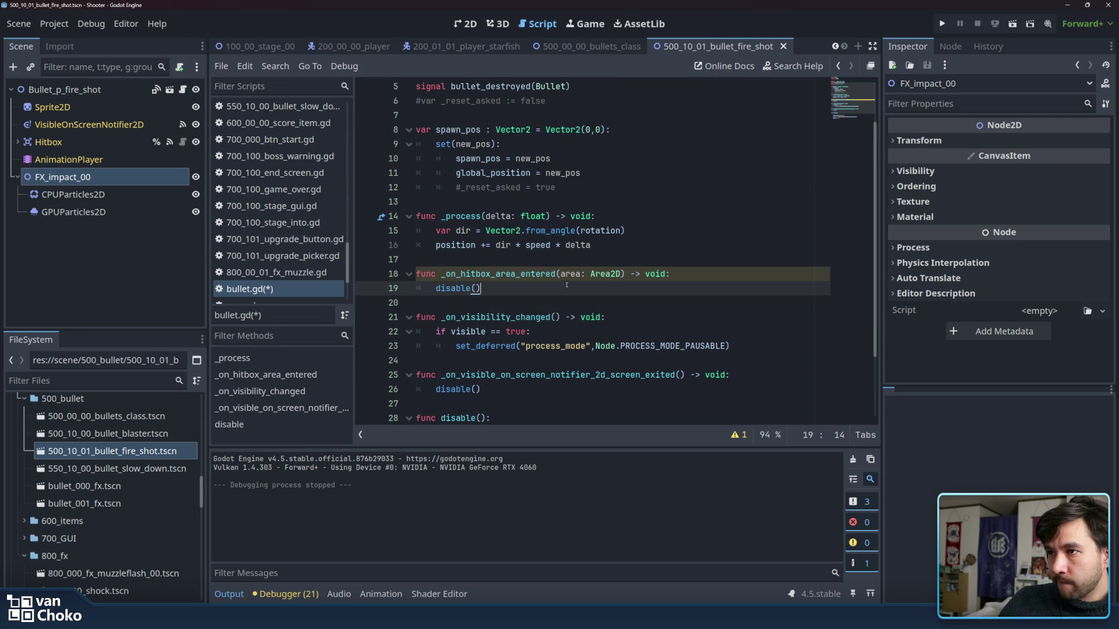
click(729, 276)
key(Return)
text($AnimationPlayer.play("in_impact"))
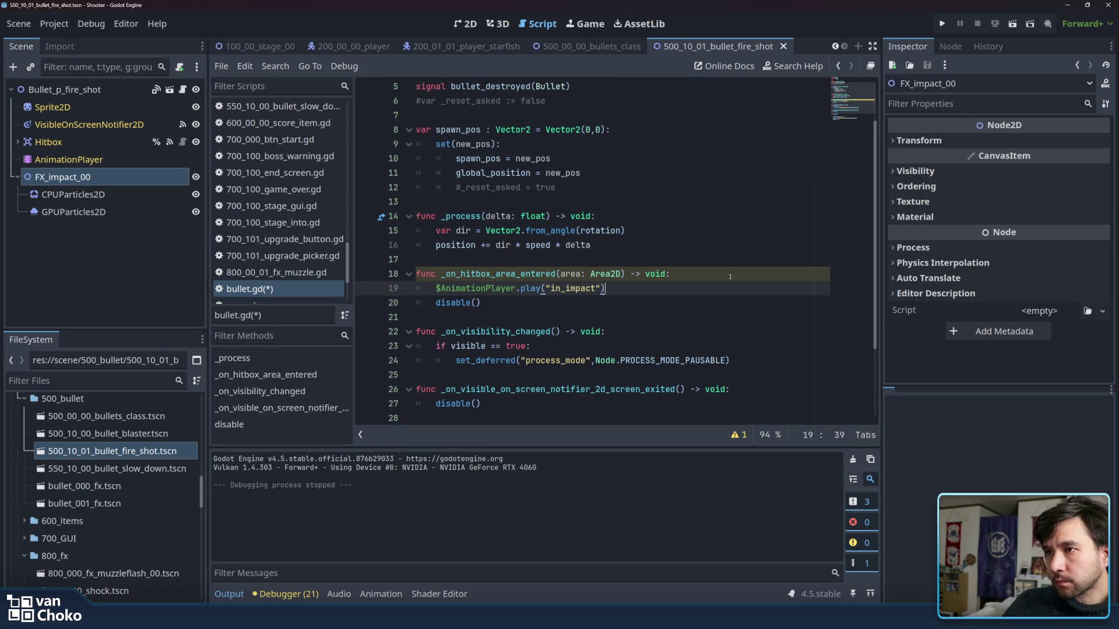
click(624, 302)
key(ctrl+s)
Delete the leftover empty line in disable() and save bullet.gd
scroll(609, 303, down, 3)
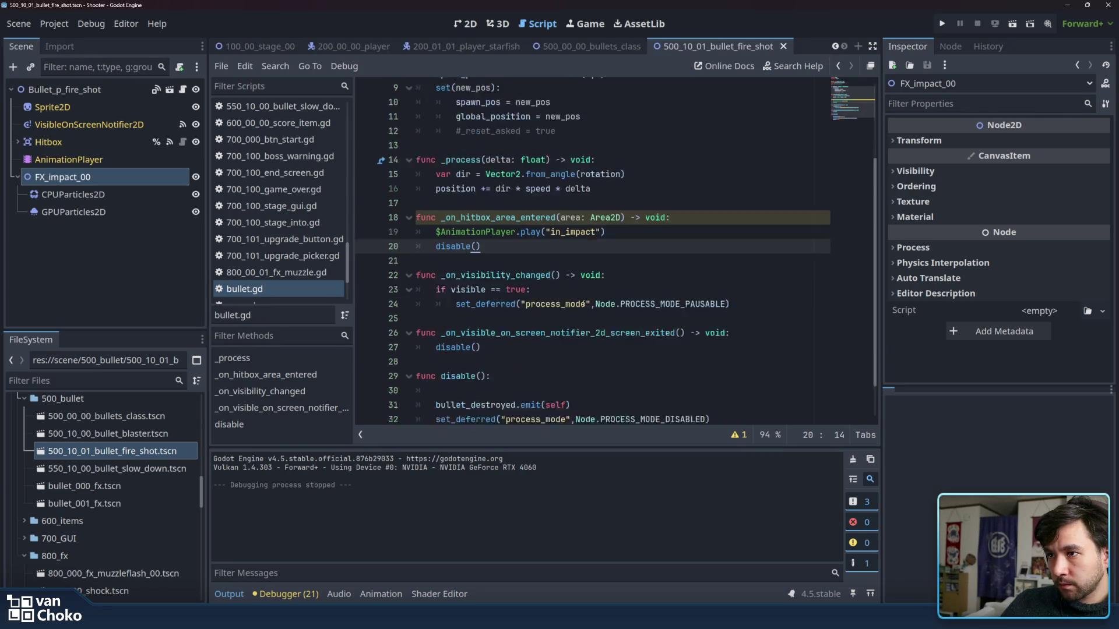
drag(542, 331, 541, 336)
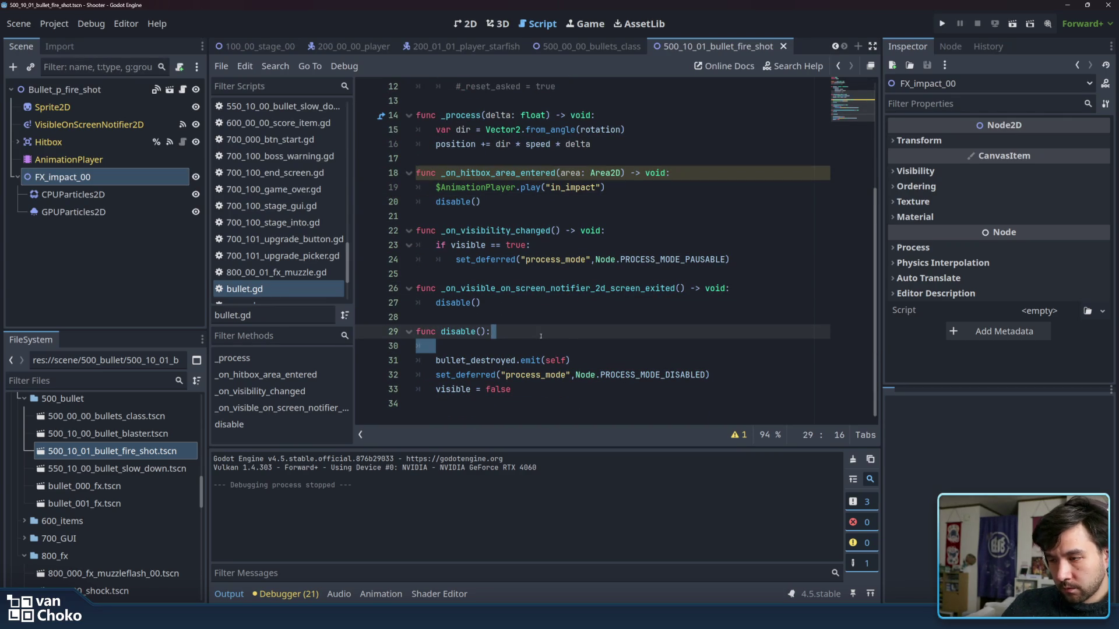
key(BackSpace)
click(541, 376)
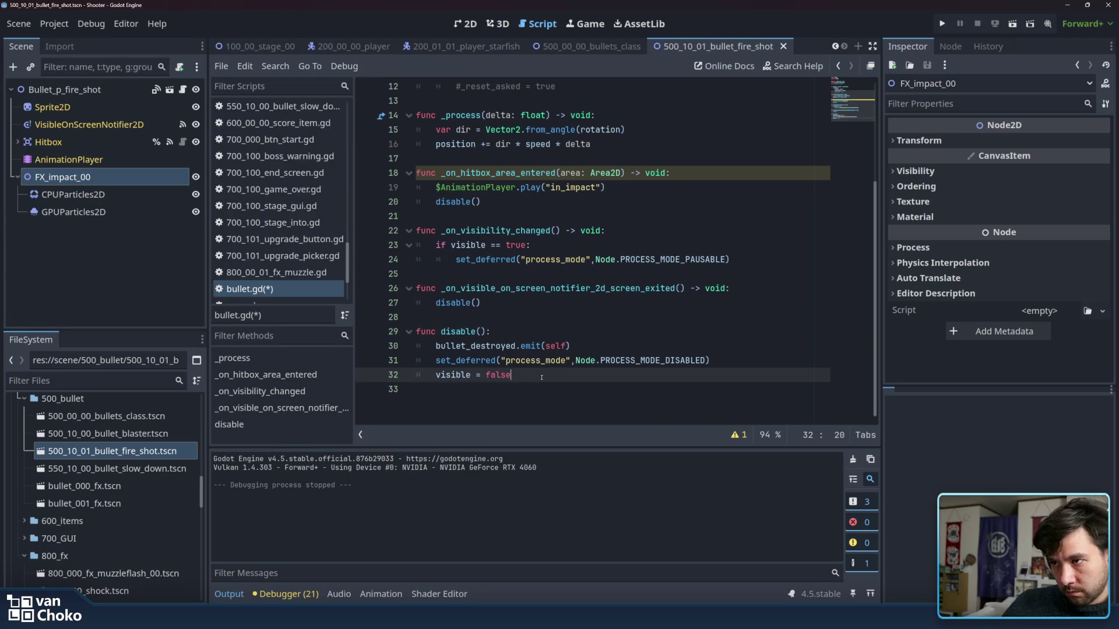
key(ctrl+s)
Check the disable() body and the hitbox handler's disable() call in bullet.gd
click(475, 384)
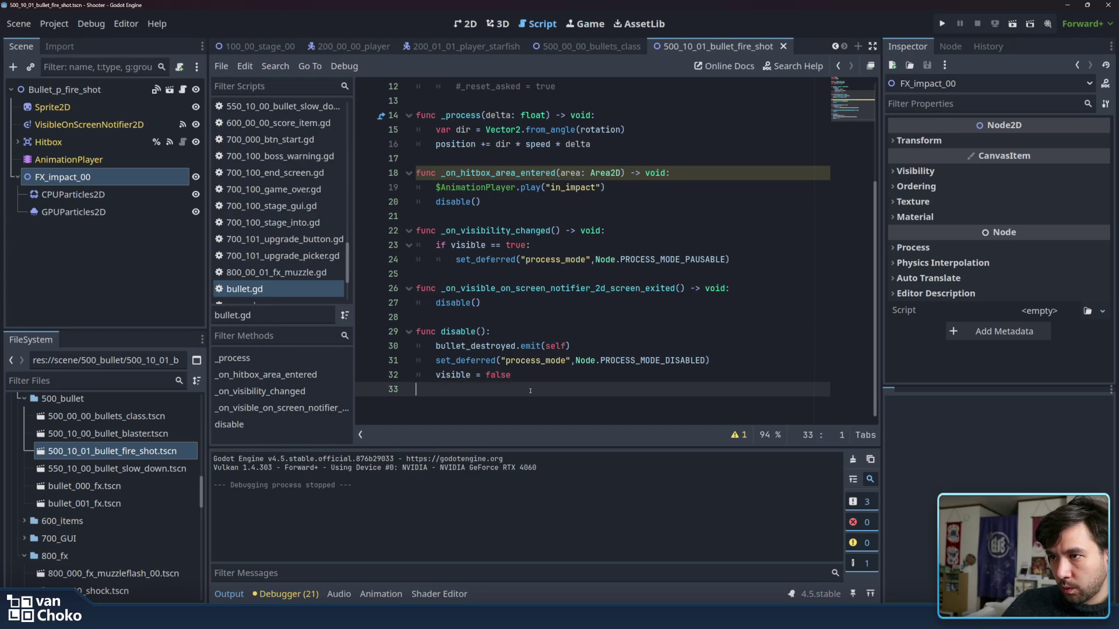
mouse_move(475, 384)
mouse_down()
mouse_move(524, 361)
mouse_move(439, 346)
mouse_move(571, 346)
mouse_move(470, 374)
mouse_up()
click(439, 376)
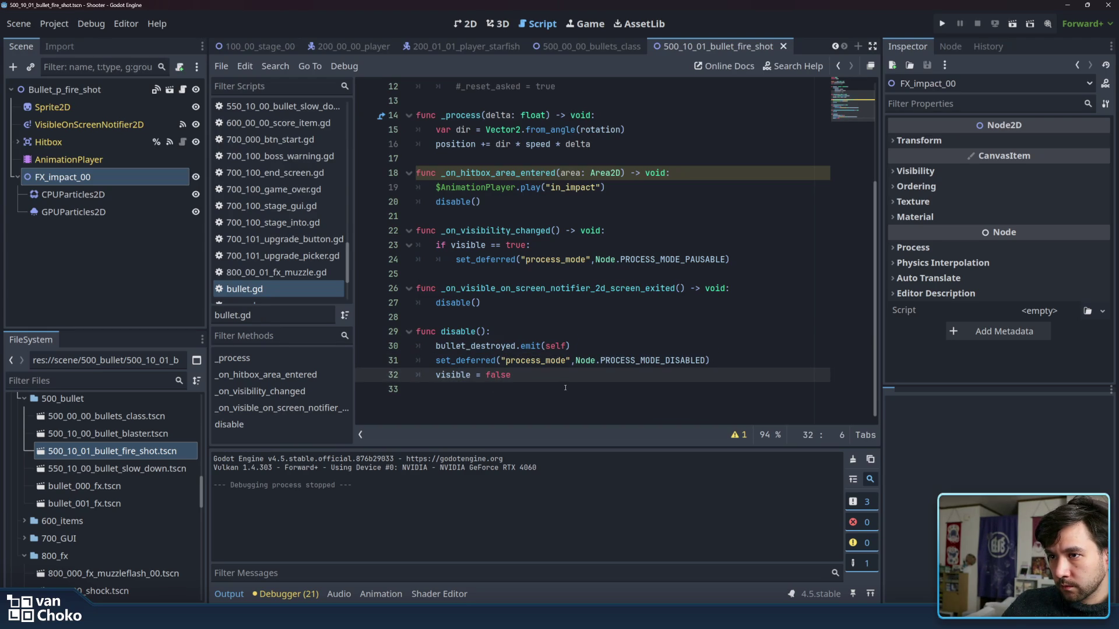
click(564, 388)
scroll(565, 388, up, 4)
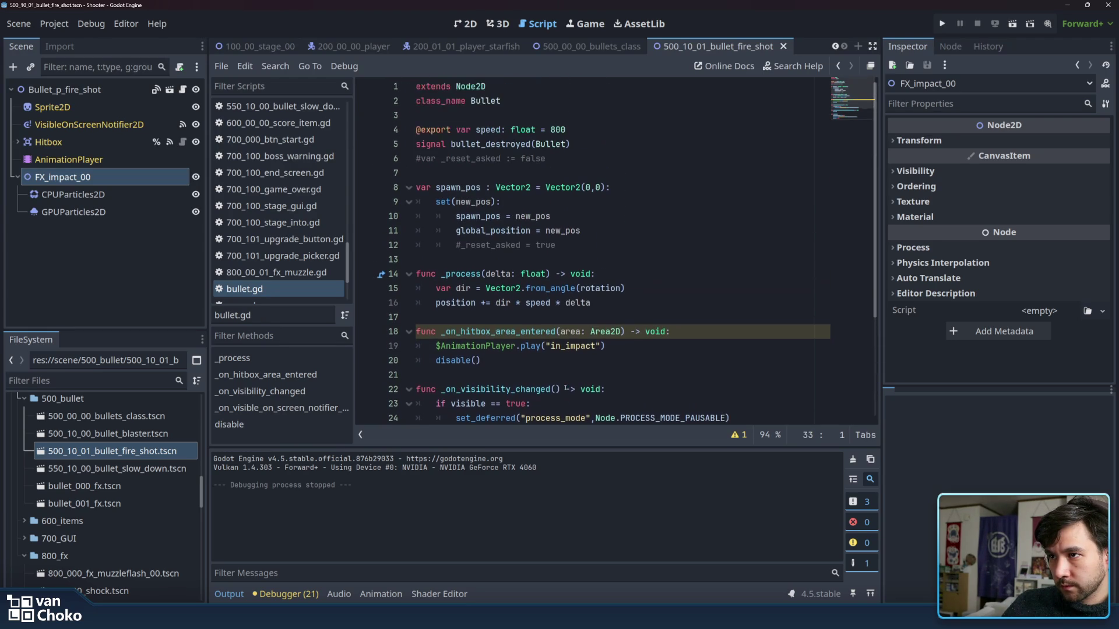
click(563, 331)
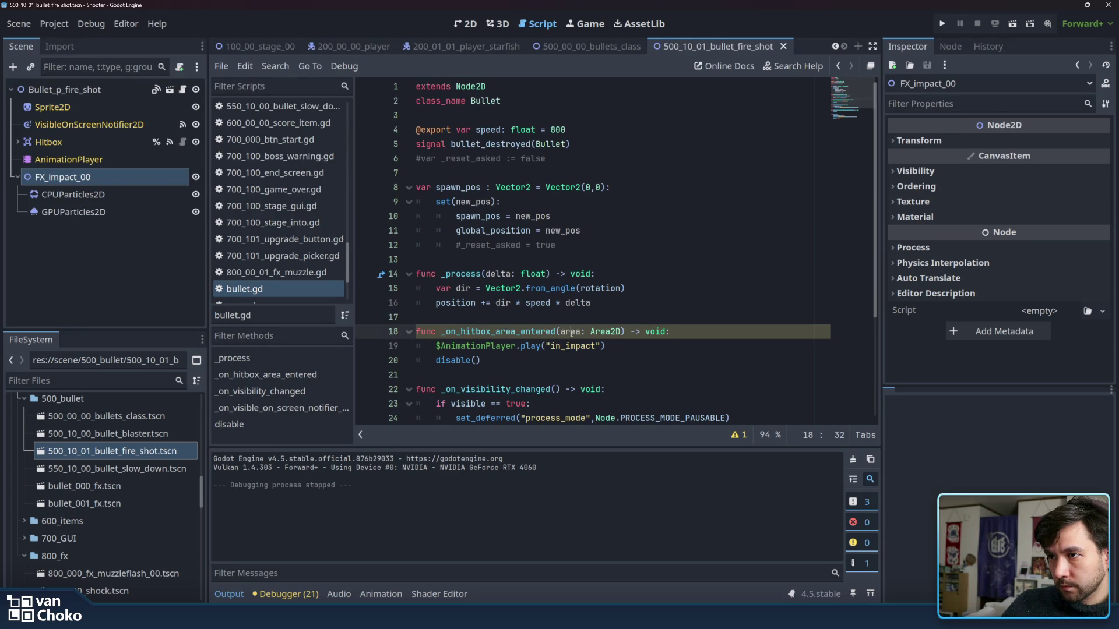
click(649, 366)
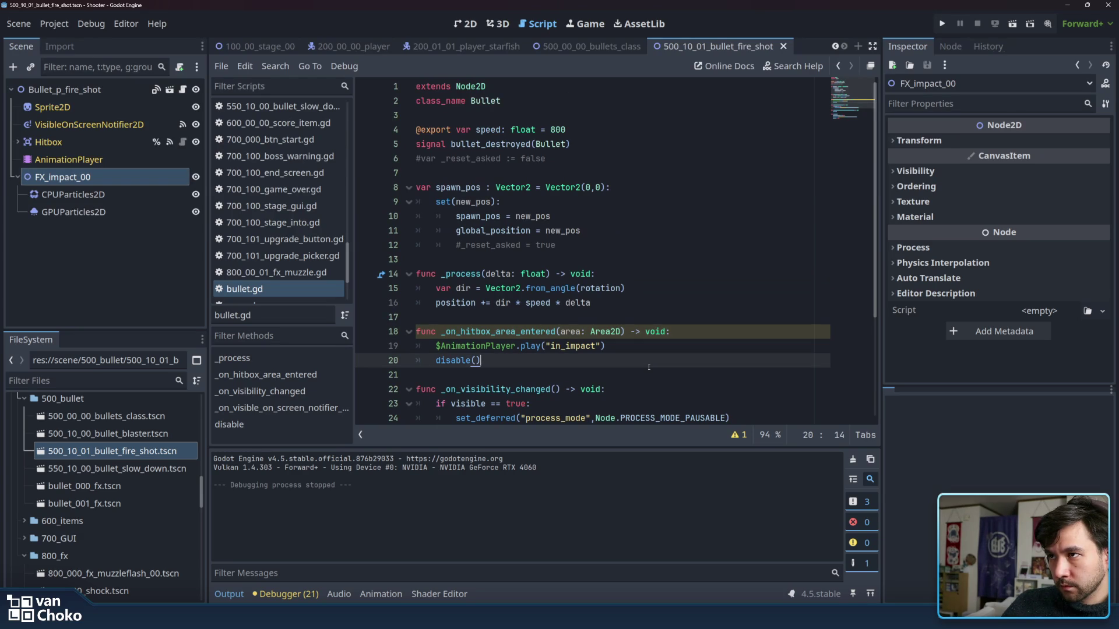
scroll(606, 404, down, 4)
click(607, 404)
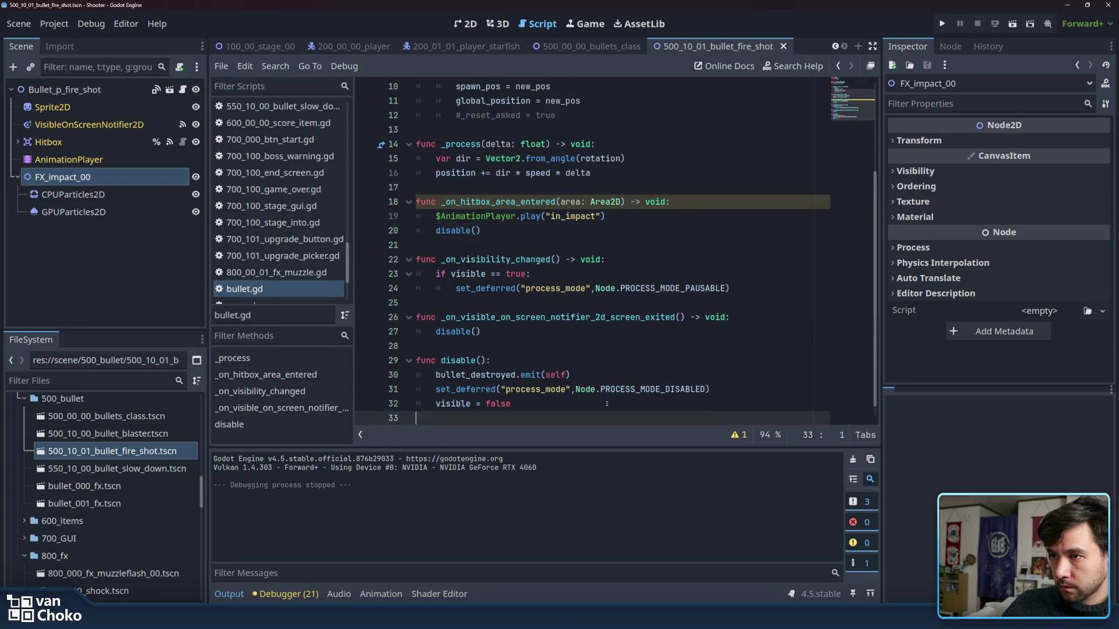
scroll(594, 379, up, 1)
scroll(594, 380, up, 3)
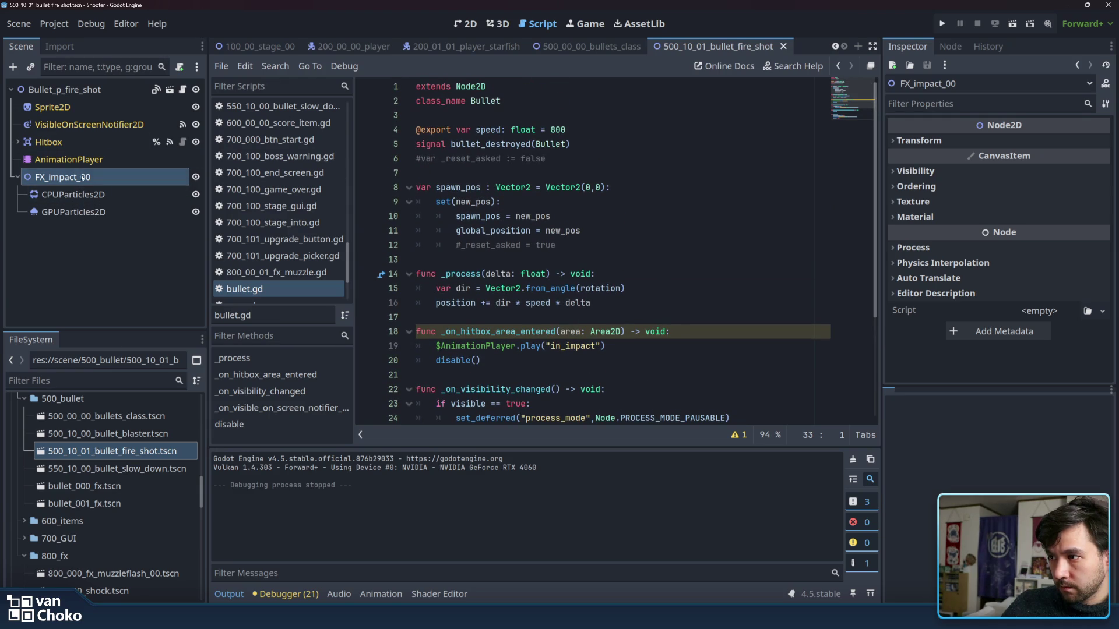
Insert a blank line after the in_impact play call in the hitbox handler
click(116, 90)
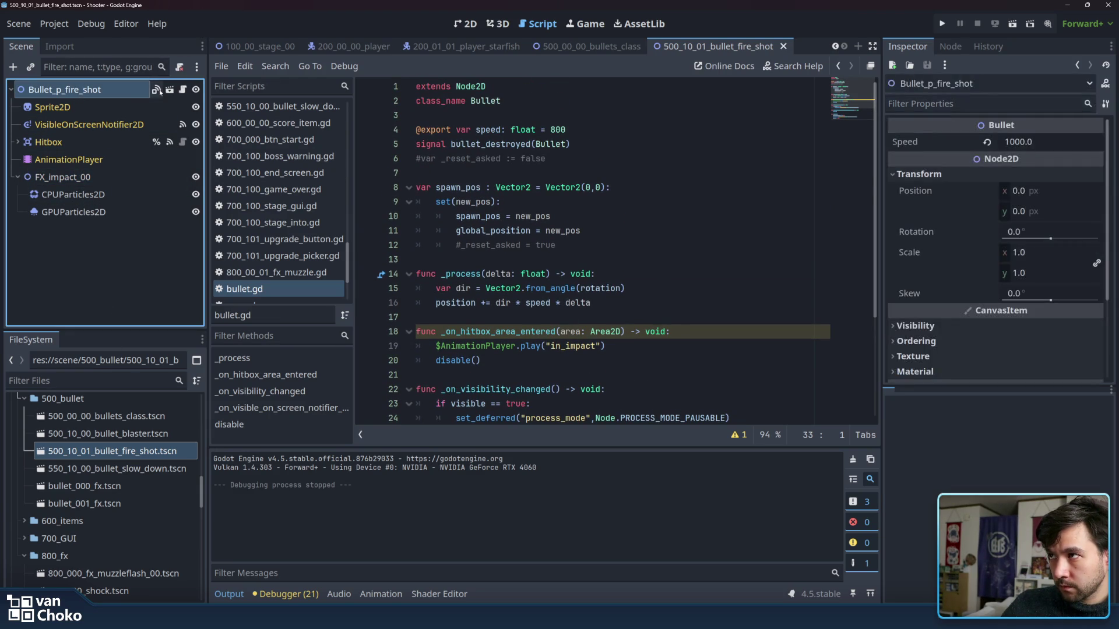
click(639, 170)
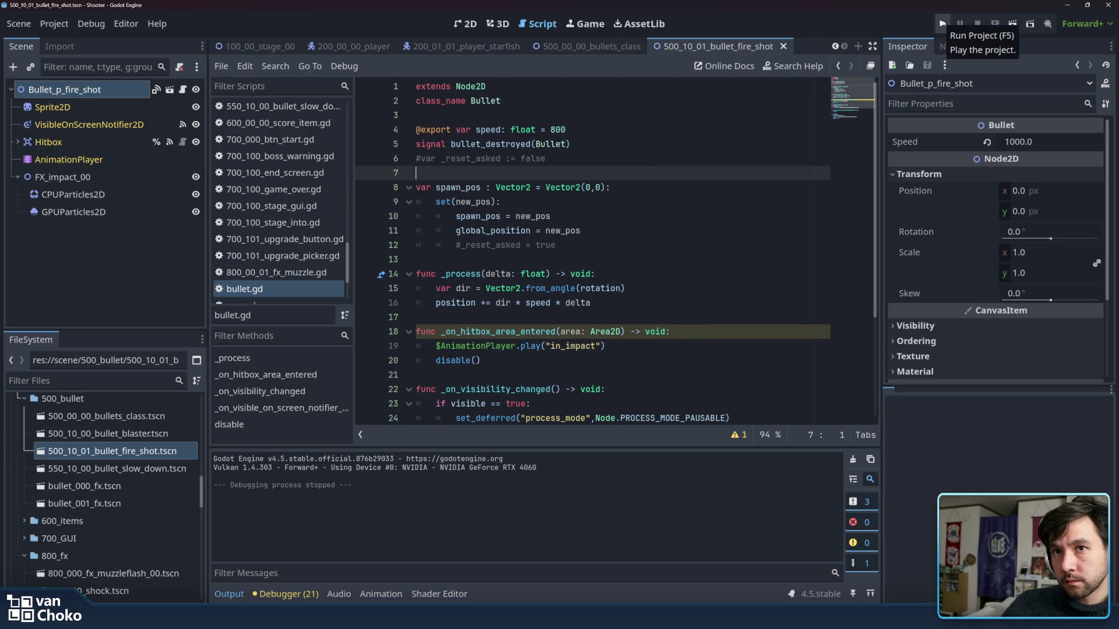
drag(604, 160, 603, 158)
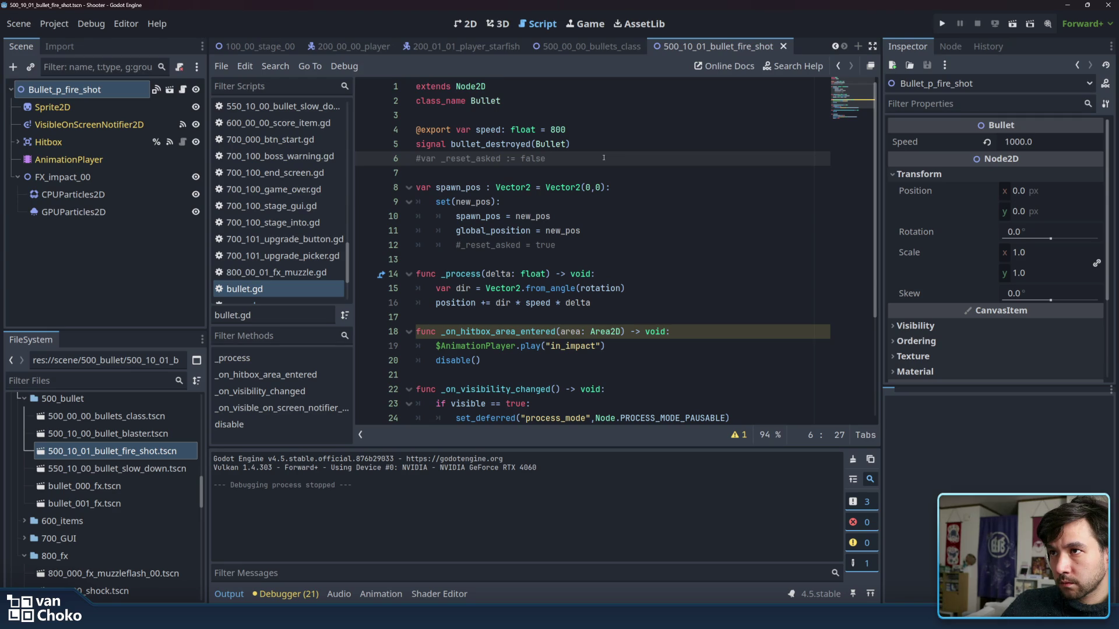
scroll(604, 157, down, 3)
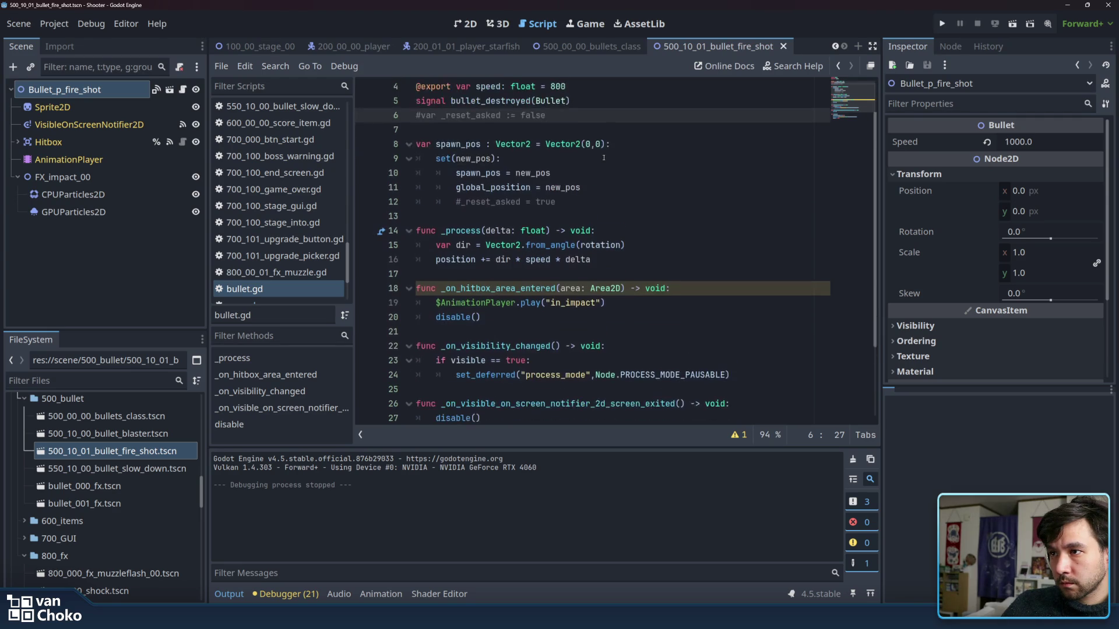
click(652, 220)
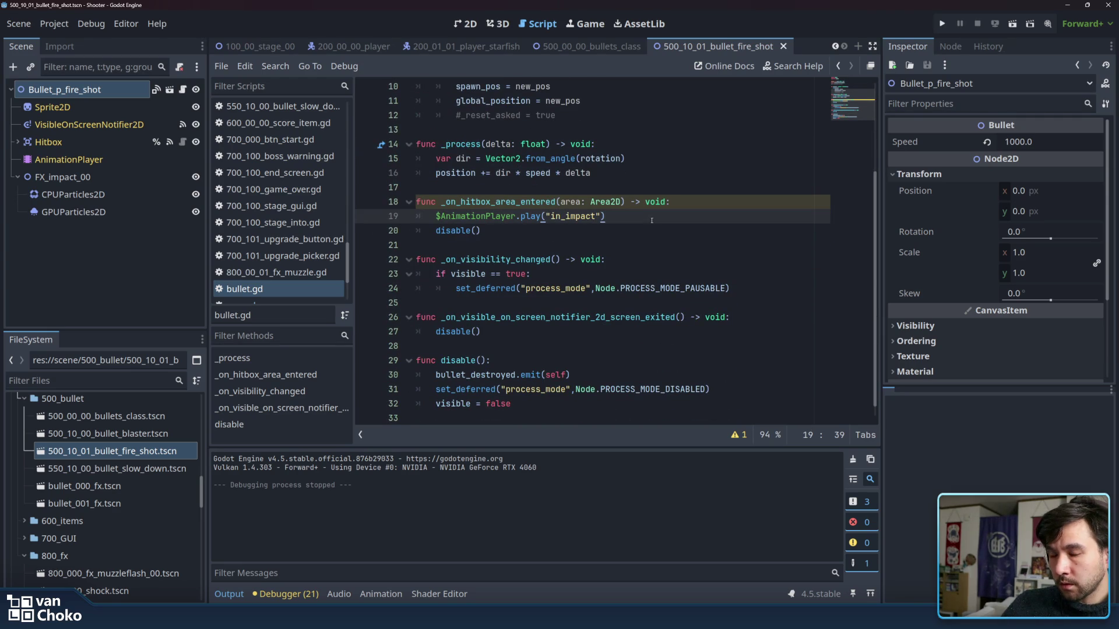
key(Return)
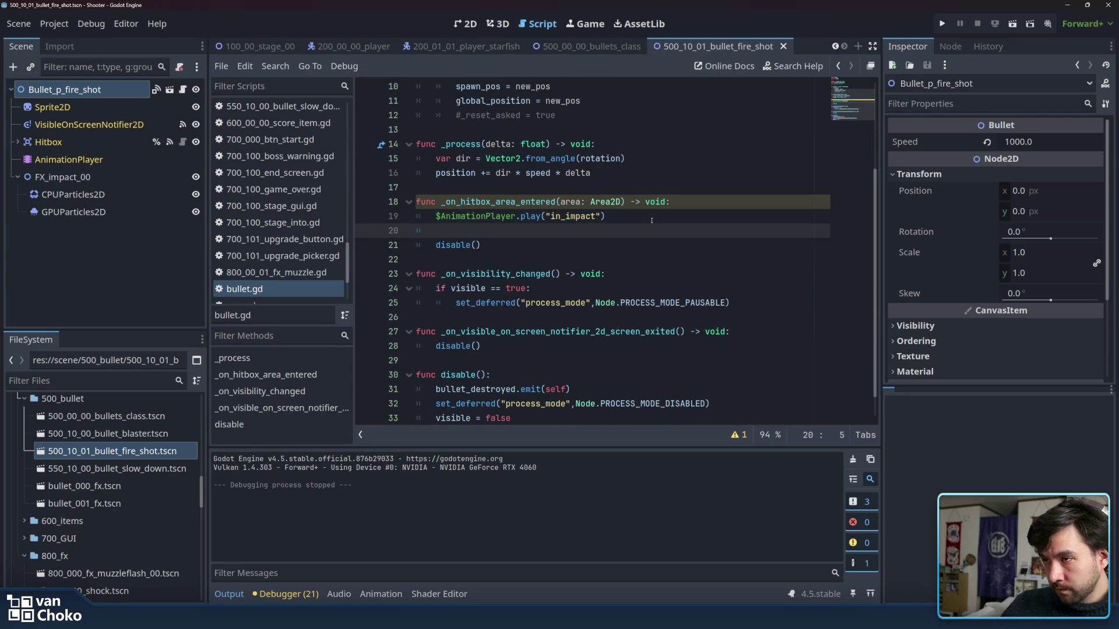
text($anim)
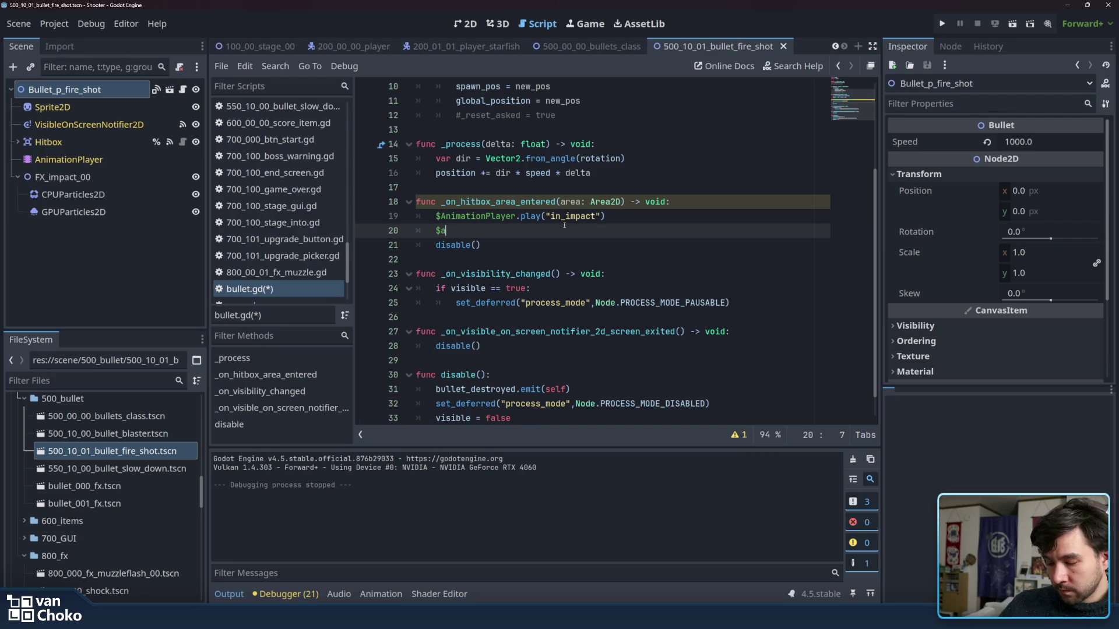
key(BackSpace)
key(BackSpace)
key(BackSpace)
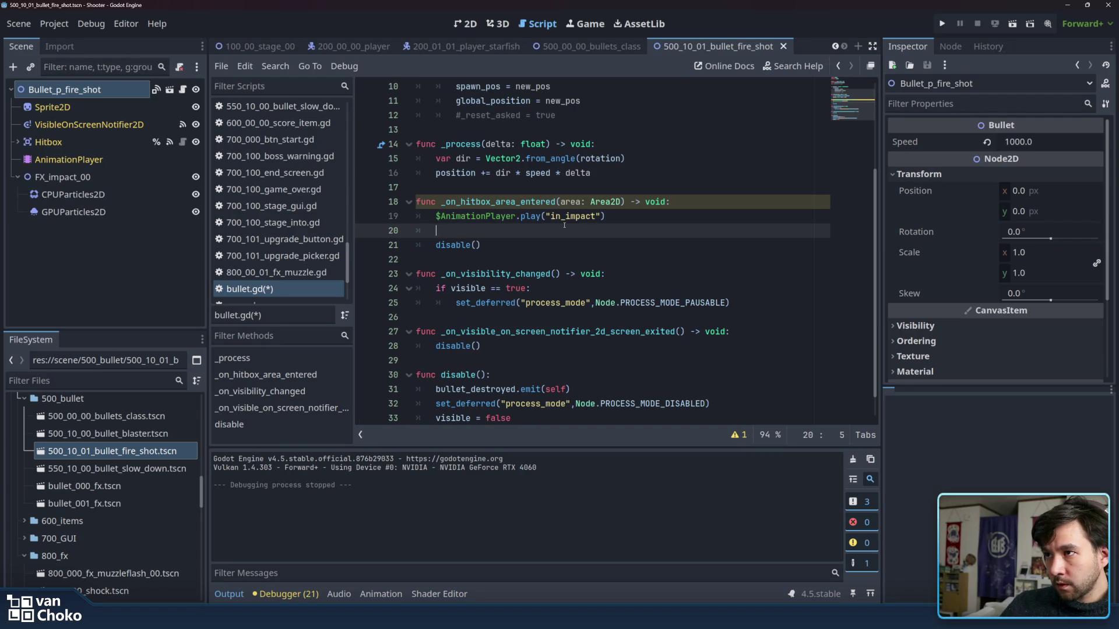
click(62, 160)
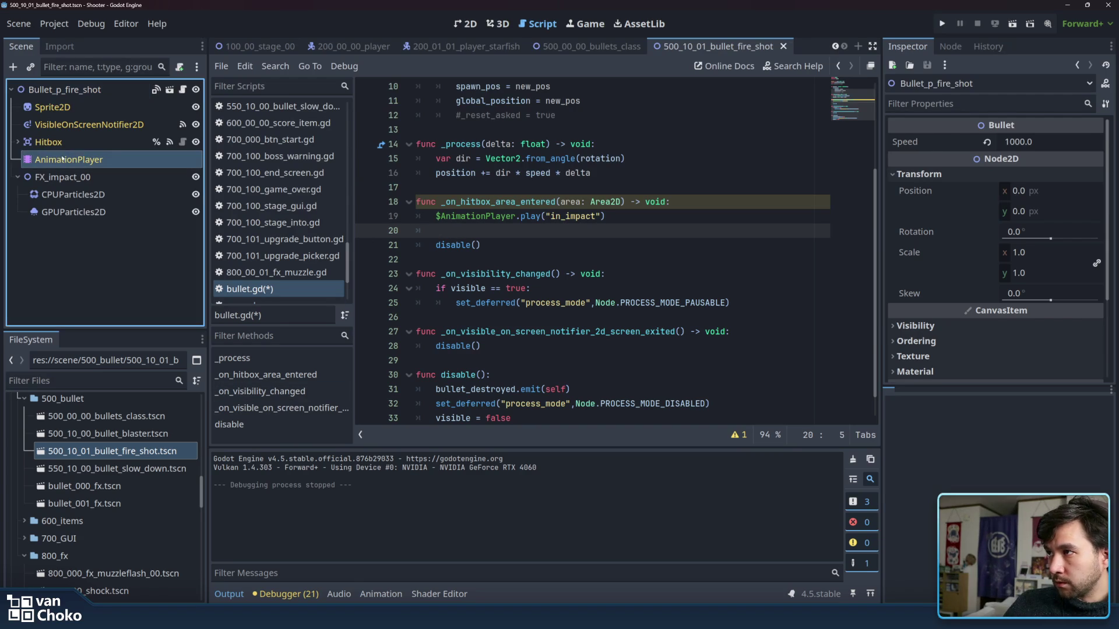
Drop an AnimationPlayer reference onto line 20, add .fin, then select the $AnimationPlayer text
drag(62, 160, 458, 231)
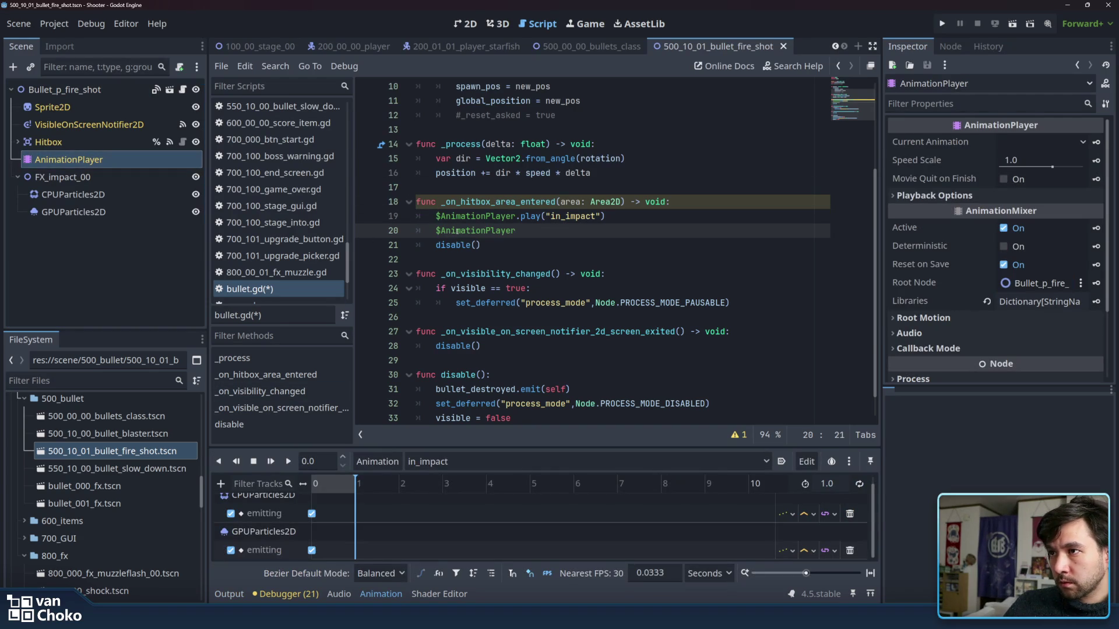
text(.)
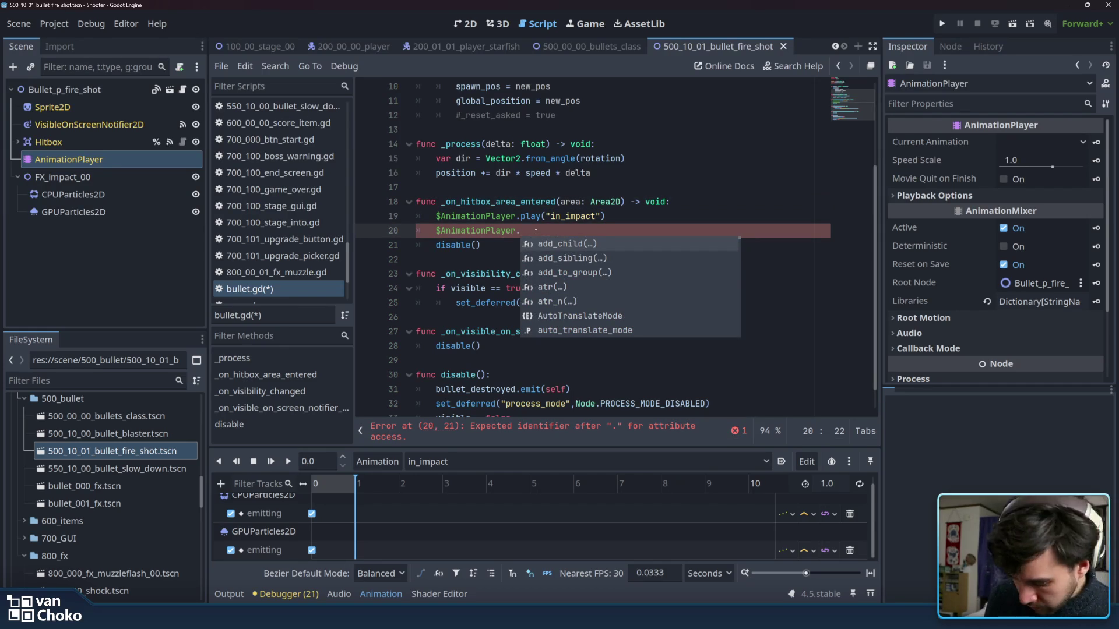
text(fin)
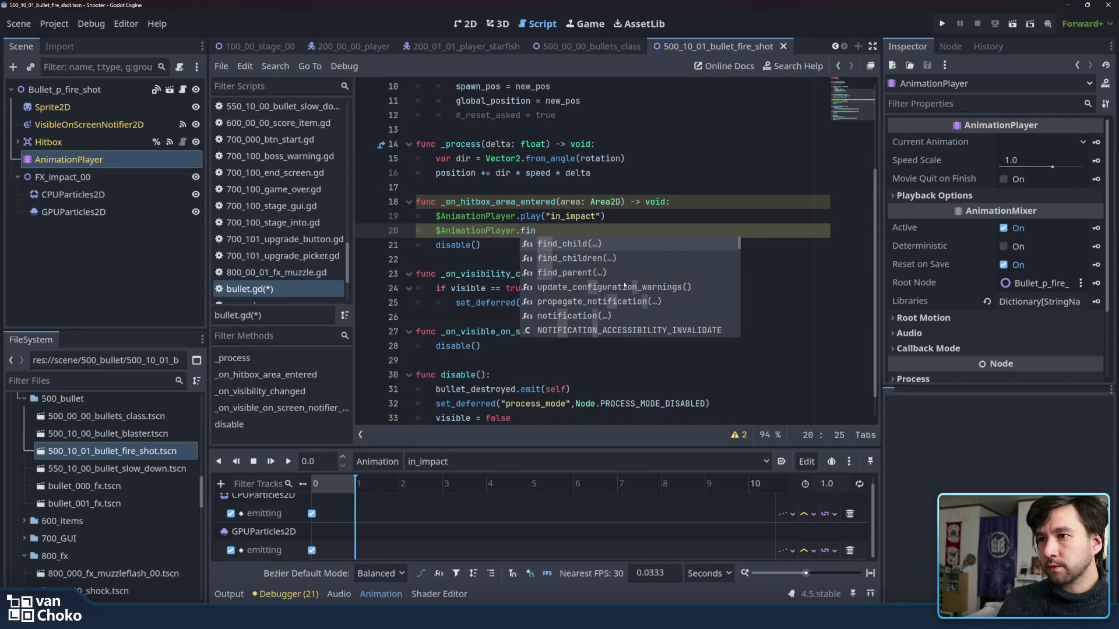
scroll(624, 285, down, 2)
scroll(625, 285, down, 15)
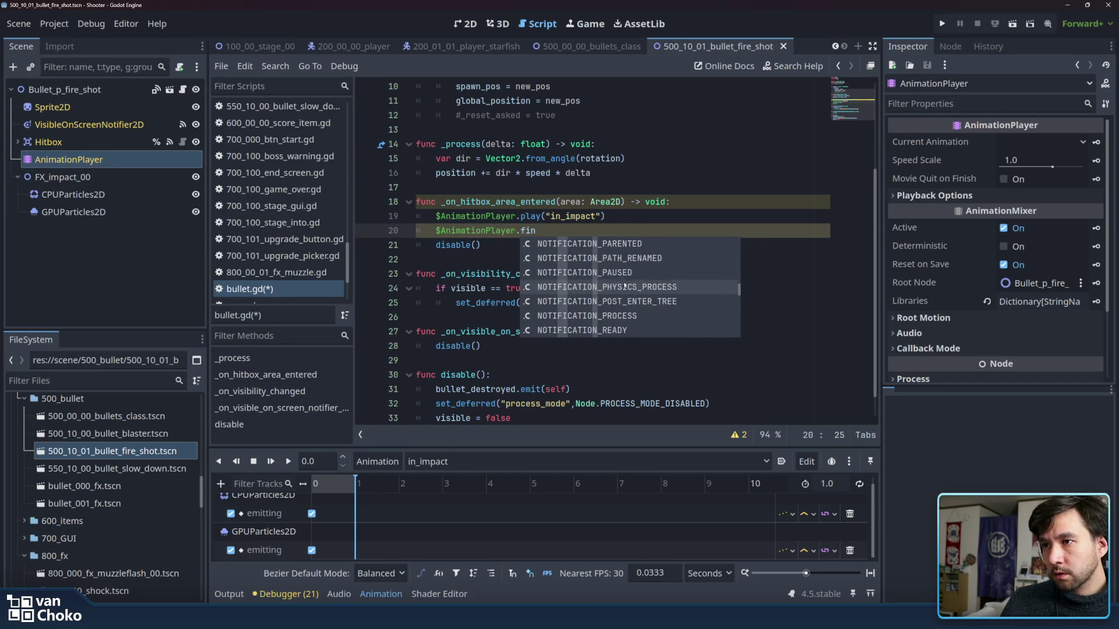
scroll(625, 285, down, 3)
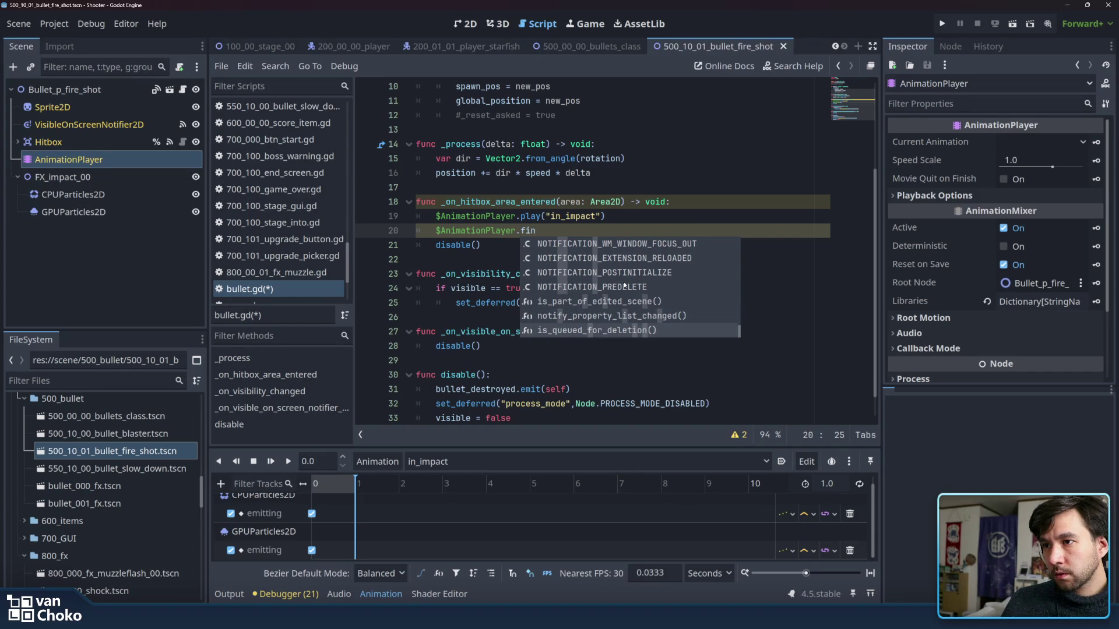
key(Escape)
key(ctrl+shift+Left)
key(ctrl+shift+Left)
key(ctrl+shift+Left)
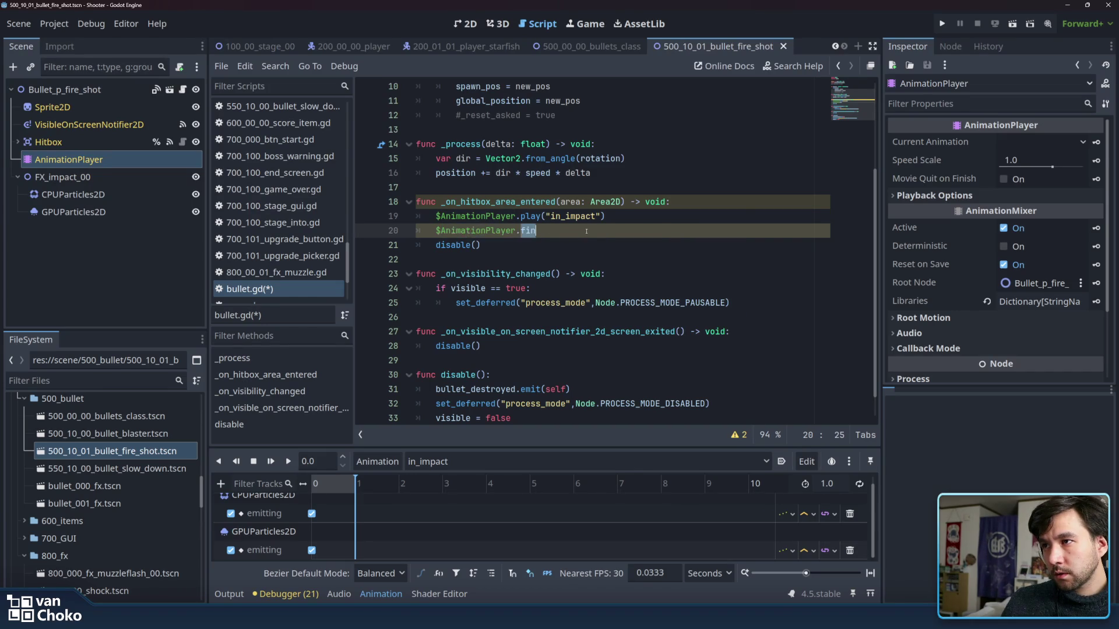
key(shift+Left)
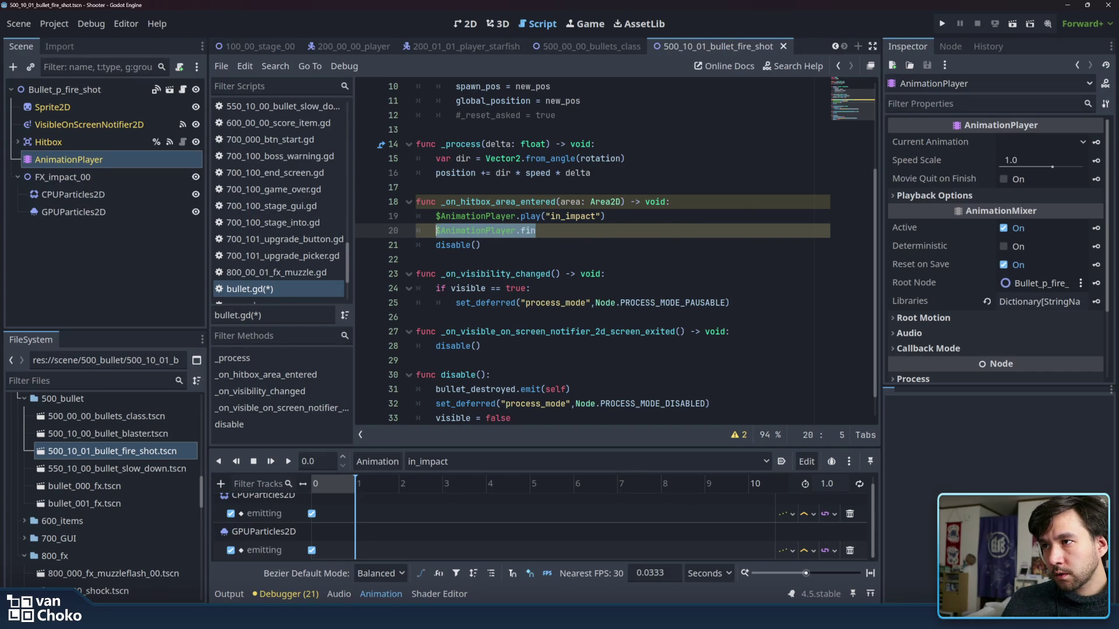
Add a blank line below the bullet_destroyed signal declaration
scroll(621, 148, up, 3)
click(621, 146)
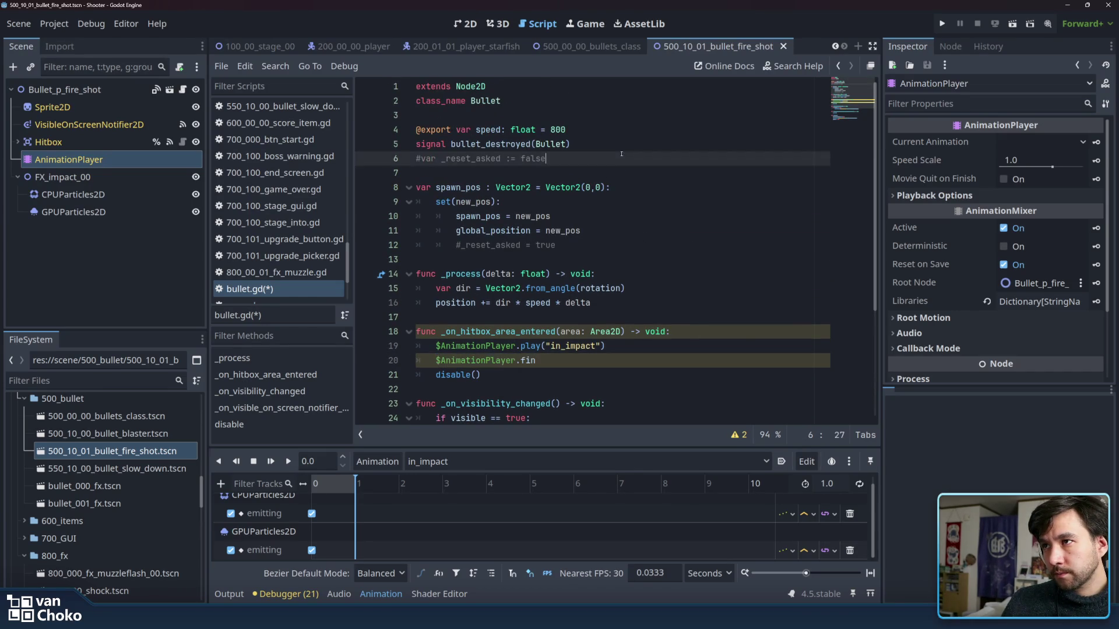
click(617, 131)
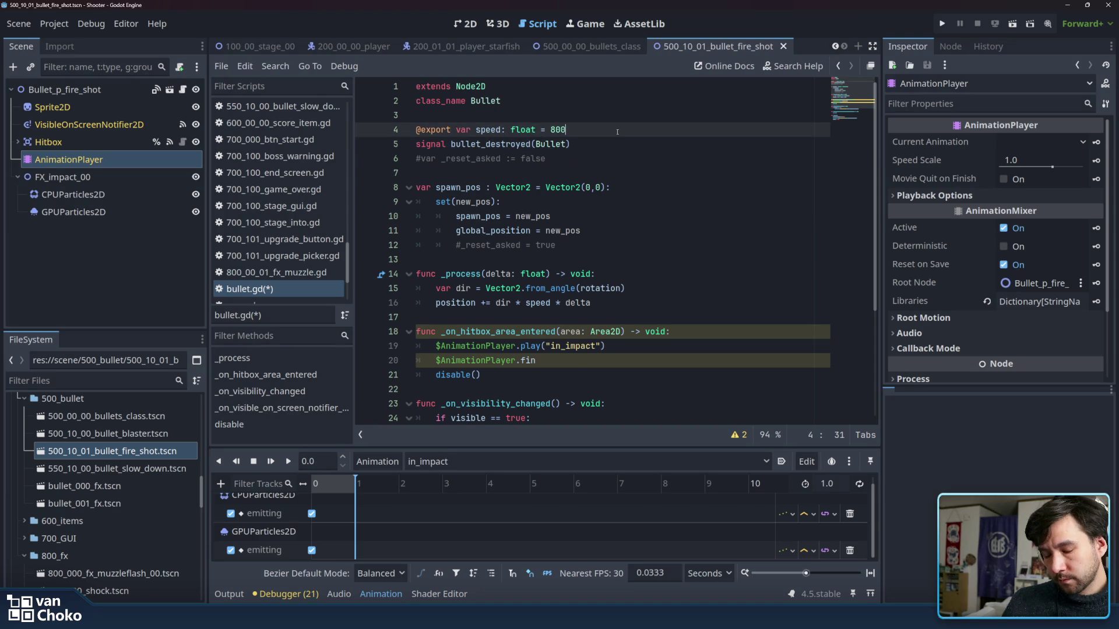
click(621, 151)
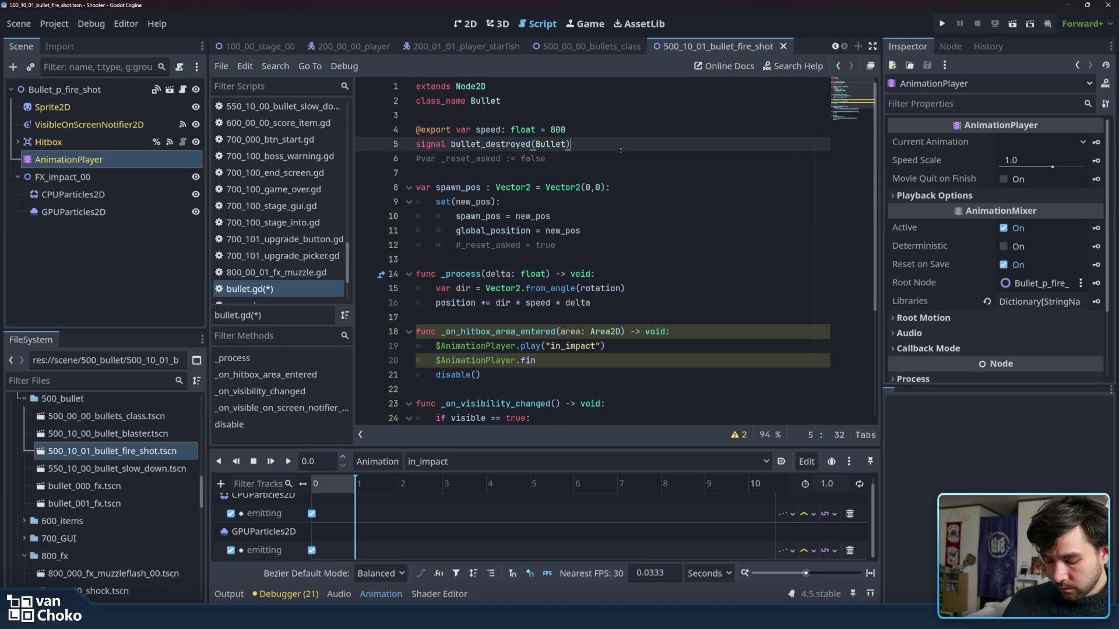
key(Return)
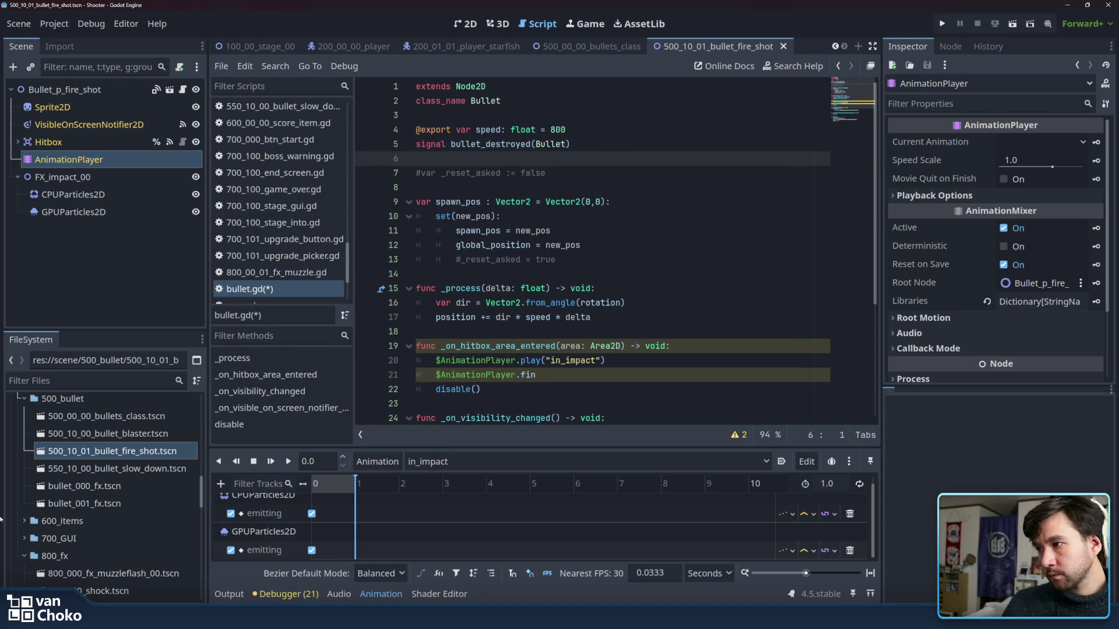
scroll(482, 201, down, 4)
Write animation_player.animation_finished.connect(_on_impact_anim_finished) under the in_impact play call
drag(435, 187, 511, 187)
text(animation_player)
drag(436, 201, 536, 201)
text(animation_player.fini)
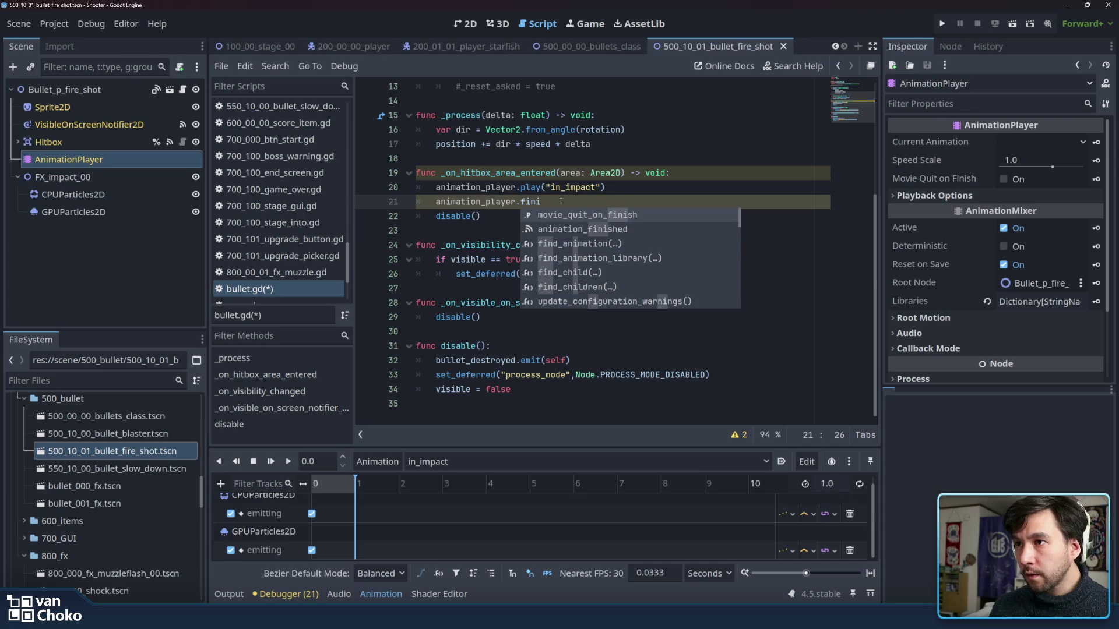
key(Down)
key(Return)
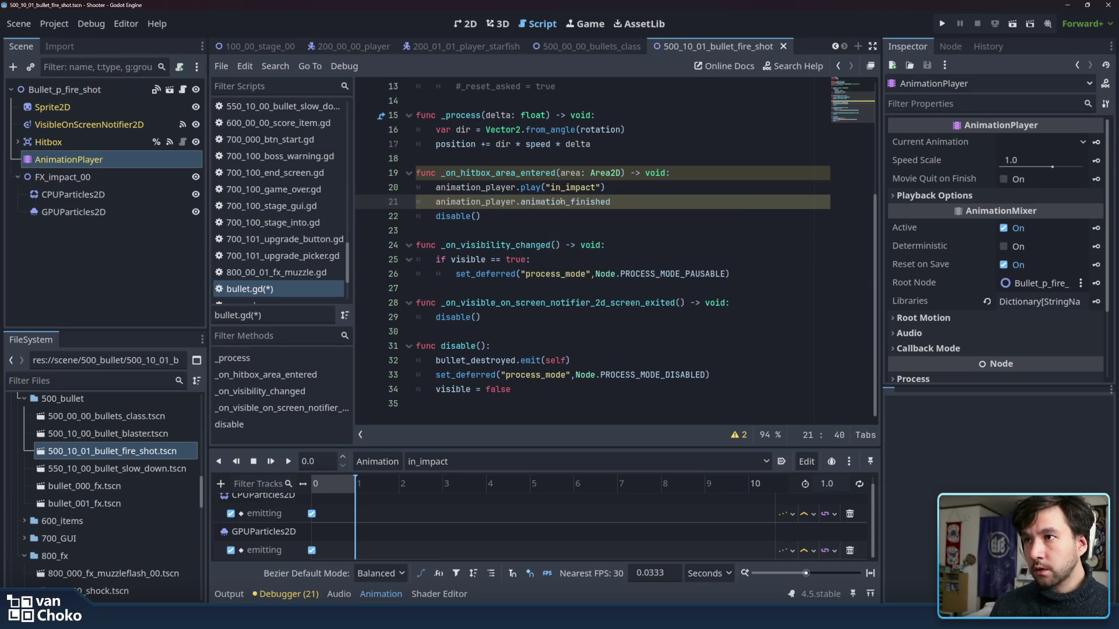
text(.connect)
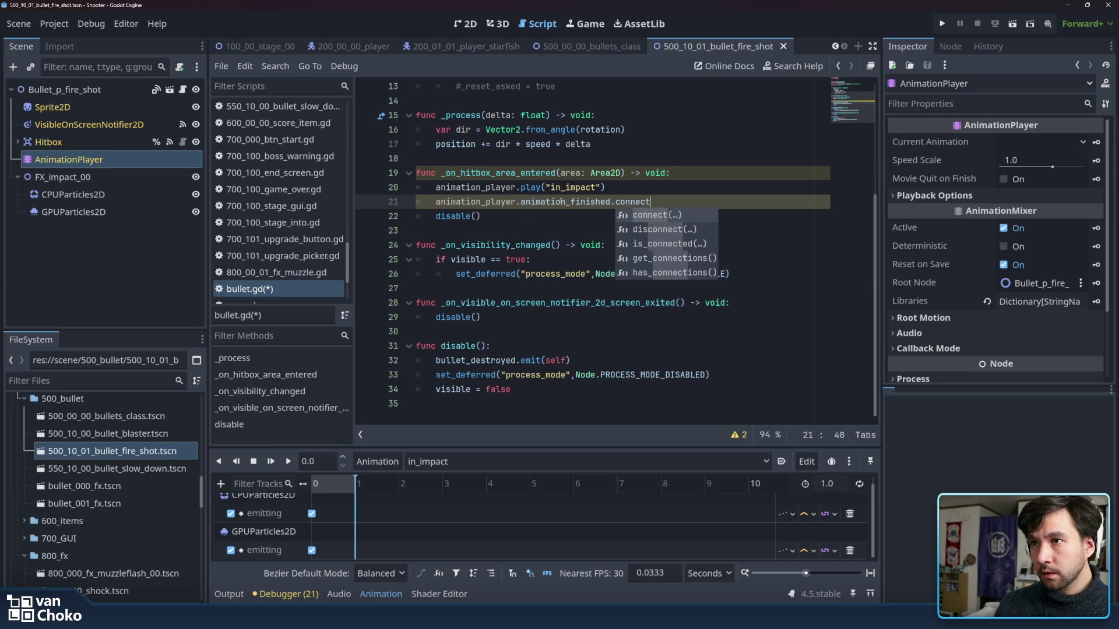
key(Return)
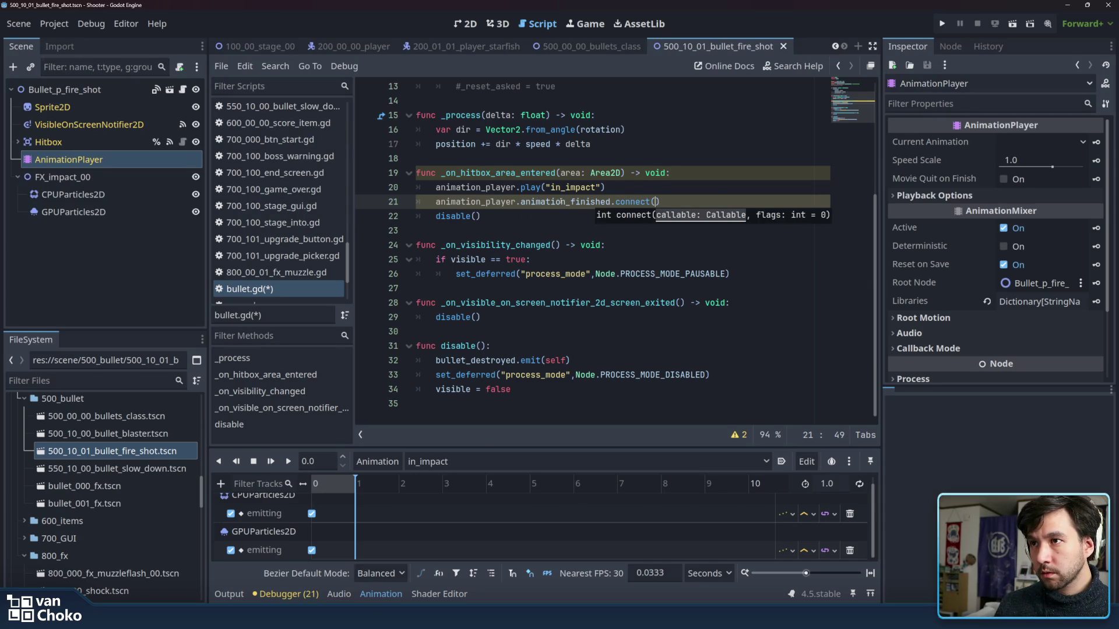
scroll(561, 201, up, 1)
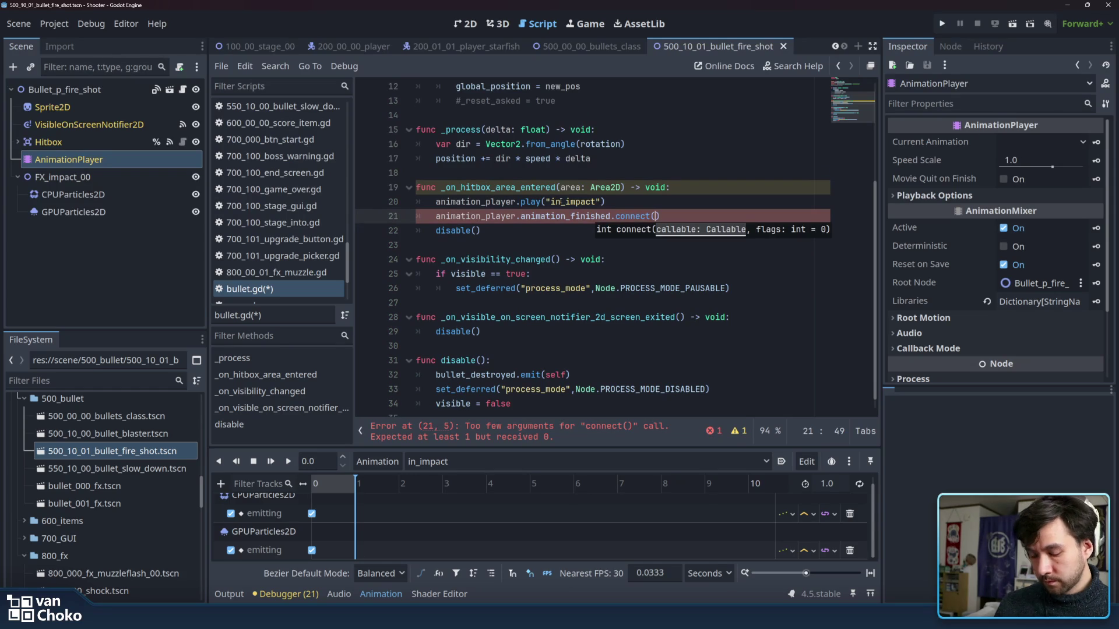
text(_on_)
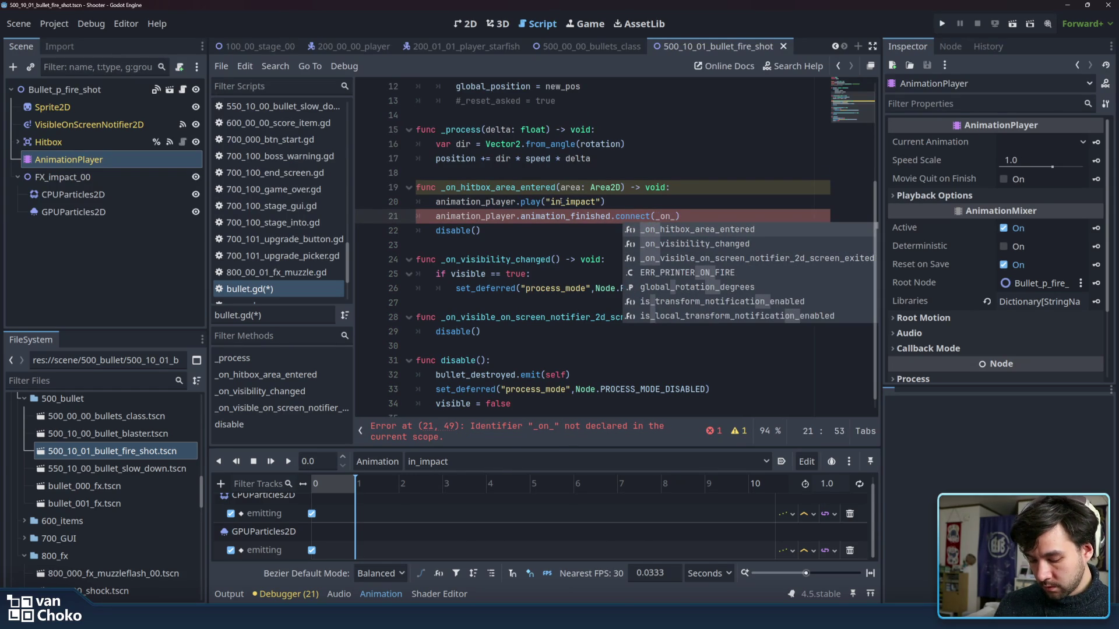
text(impact)
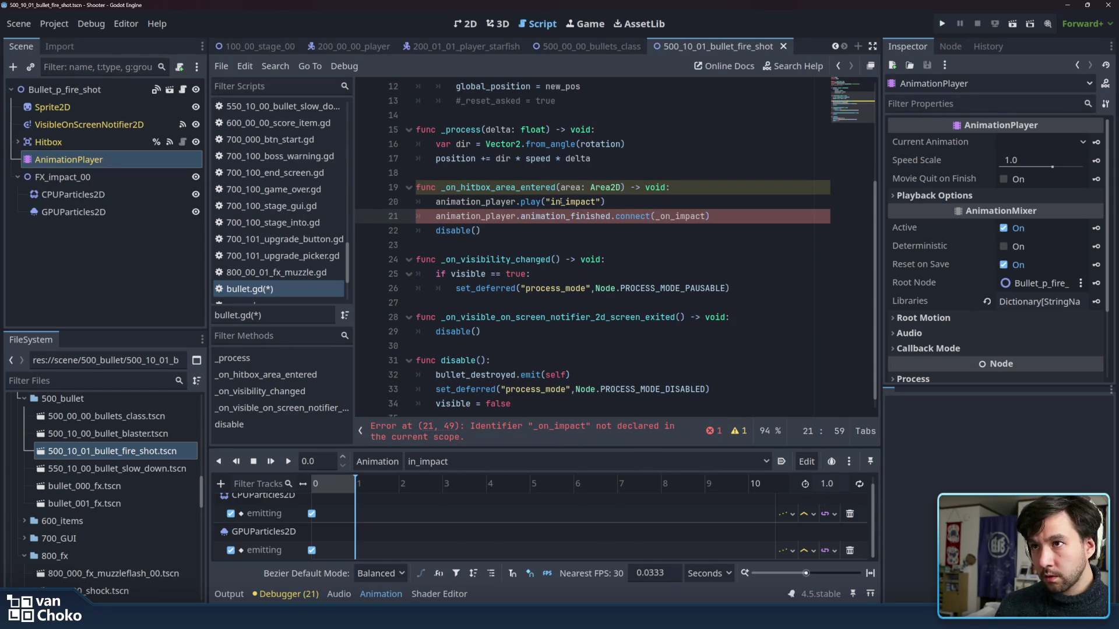
text(_anim_finished)
Below the hitbox handler, begin a new function header: func _on_impact_anim_finished
click(703, 216)
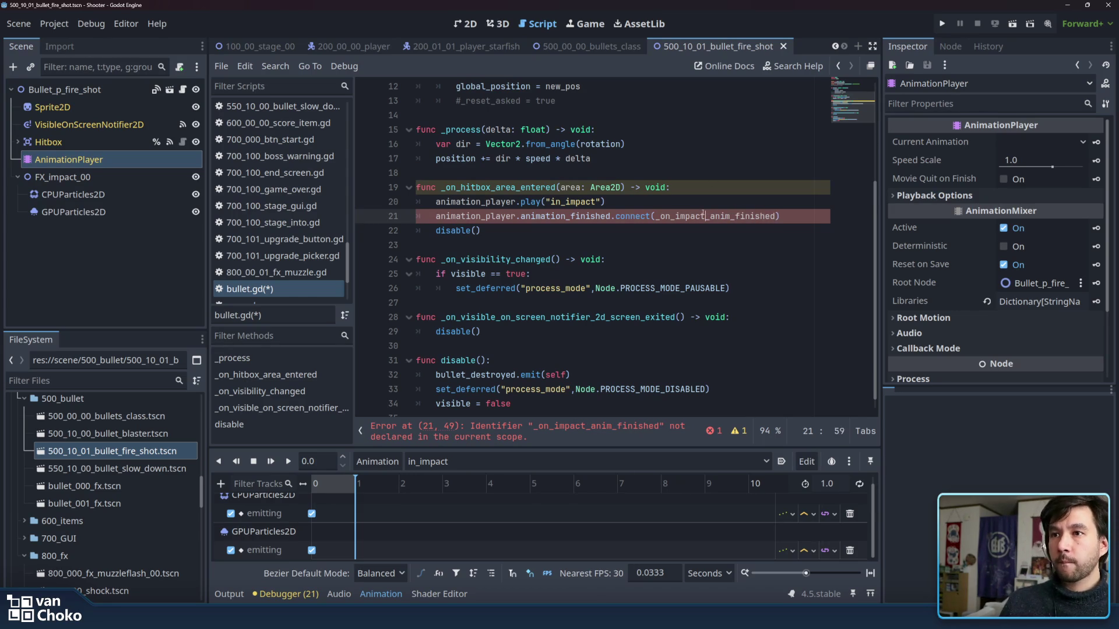
double_click(704, 215)
scroll(689, 221, down, 1)
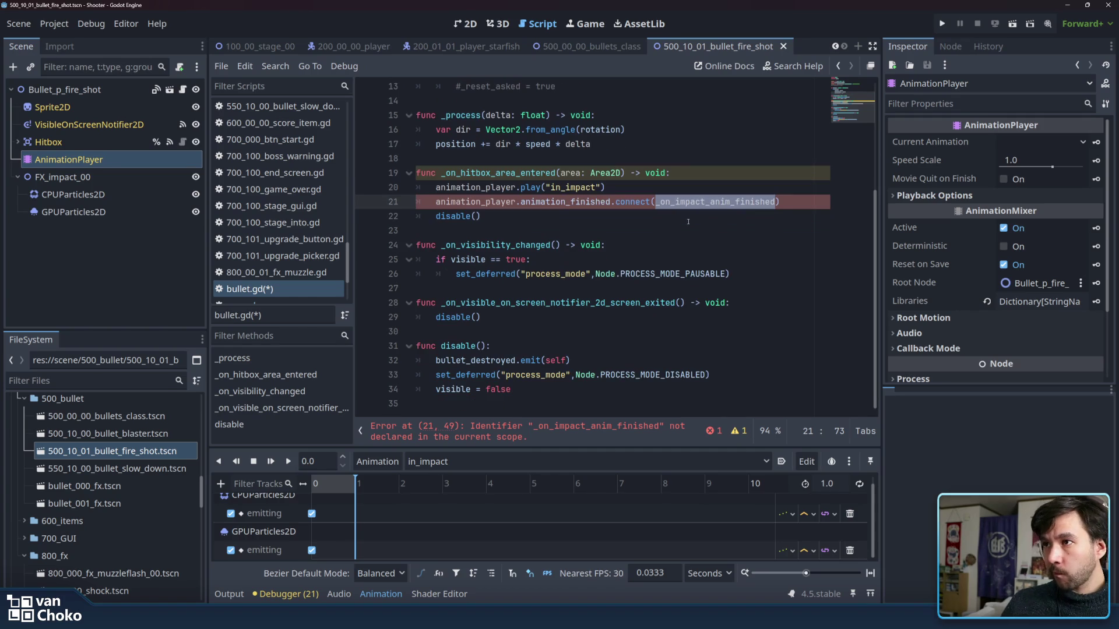
click(511, 226)
key(Return)
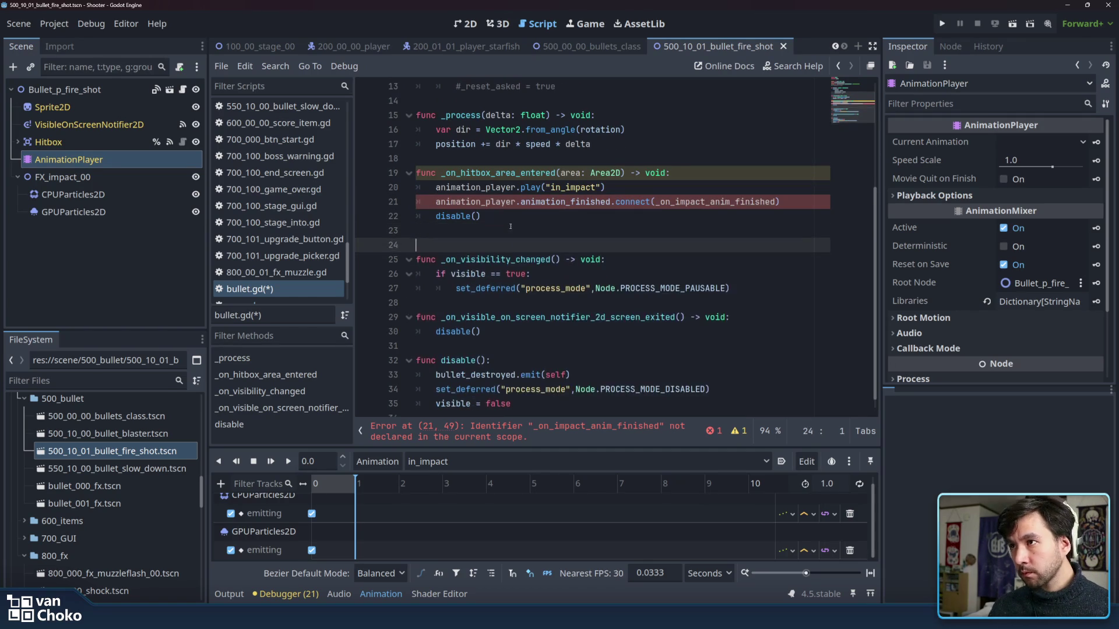
key(Return)
key(Up)
text(func _on_impact_anim_finished)
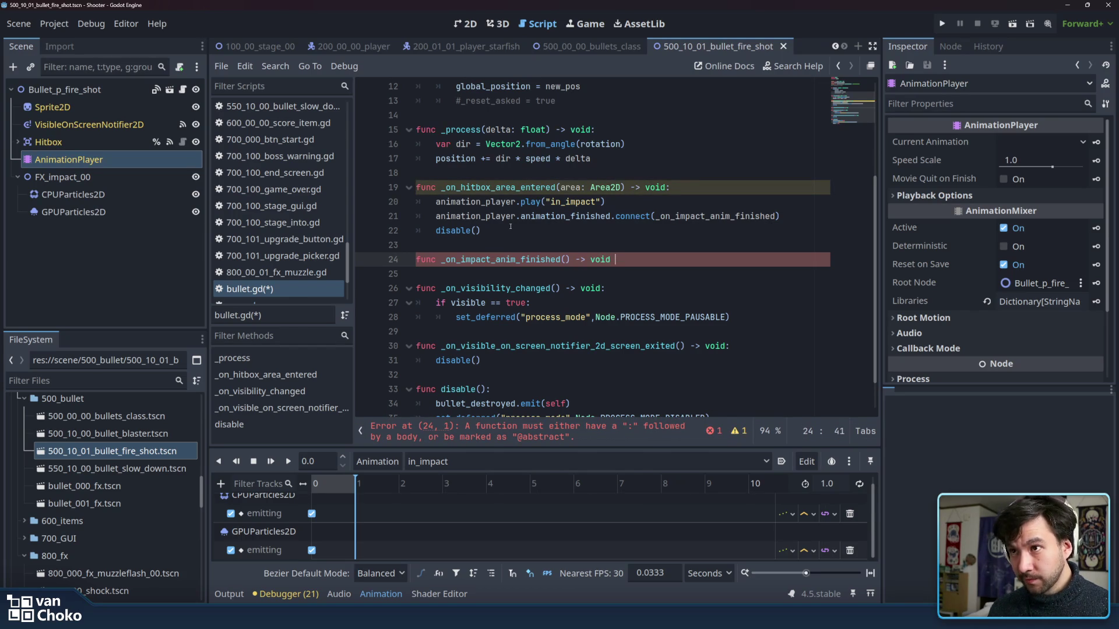
Finish the function header and move the disable() call into _on_impact_anim_finished
text(:)
key(Return)
drag(482, 231, 436, 231)
key(ctrl+x)
key(Down)
key(Down)
key(Down)
key(ctrl+v)
click(517, 230)
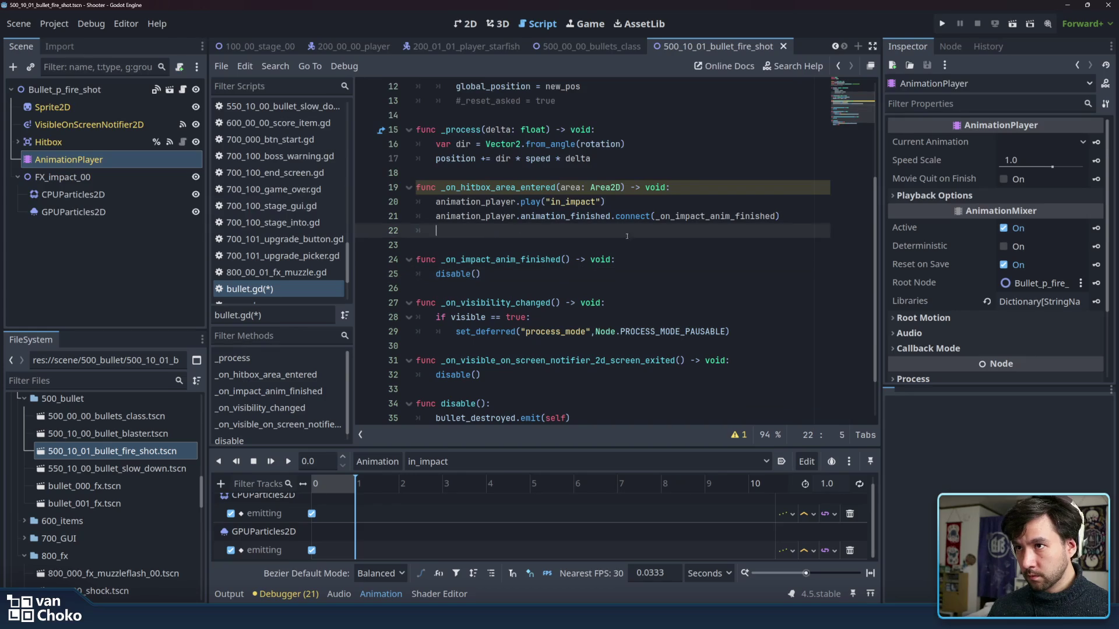
mouse_move(518, 230)
mouse_down()
mouse_move(809, 219)
mouse_move(477, 217)
mouse_up()
key(BackSpace)
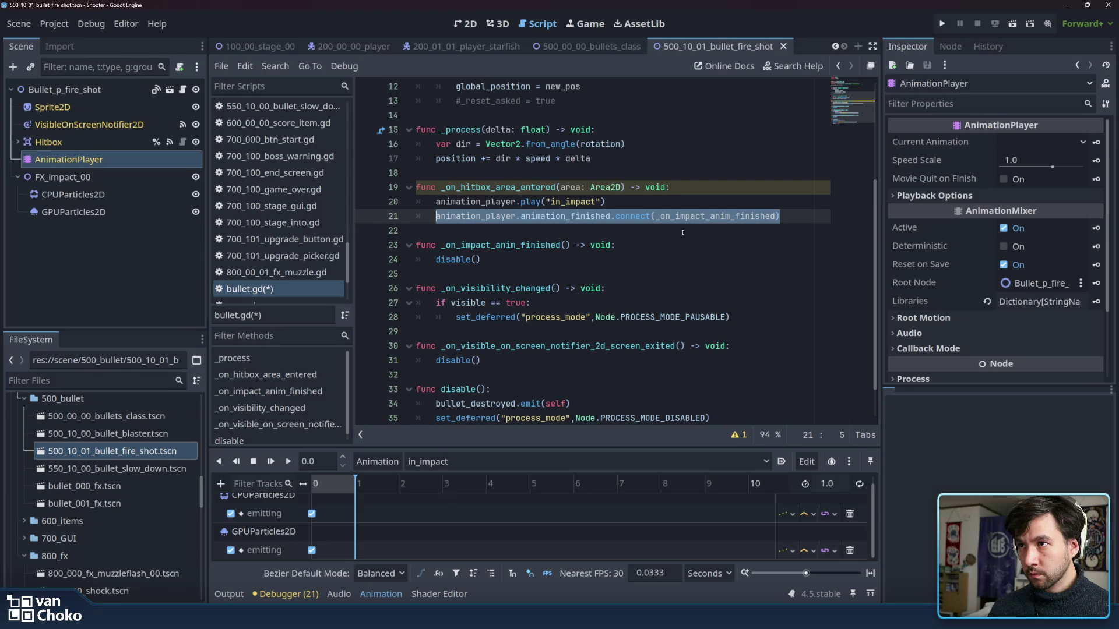
Remove the animation_finished connect line from the hitbox handler
key(ctrl+x)
scroll(665, 175, up, 3)
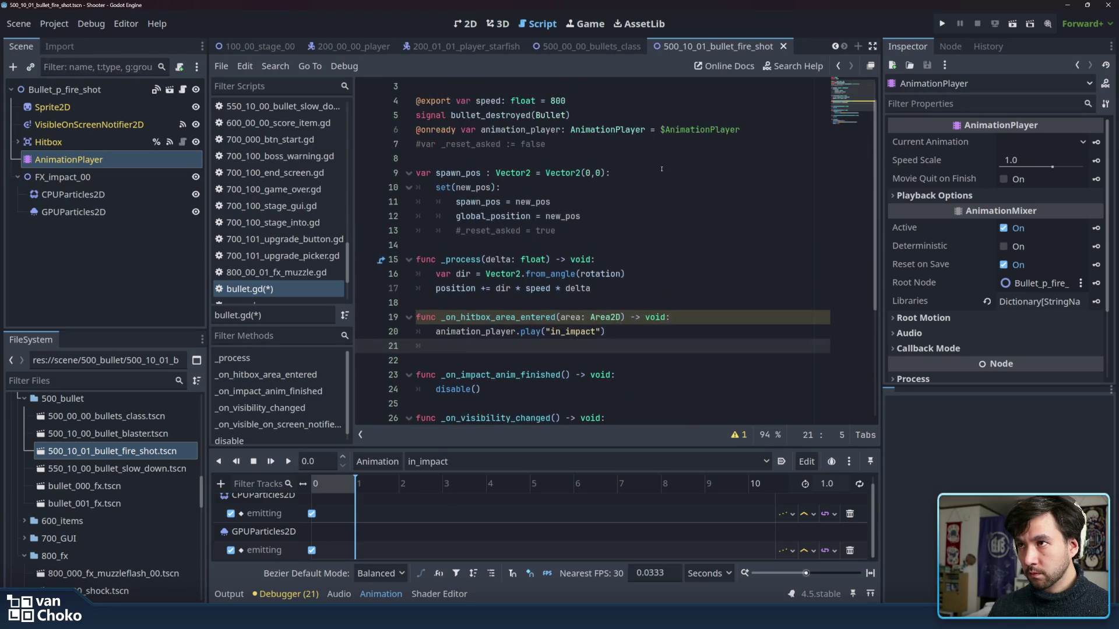
click(642, 274)
click(624, 232)
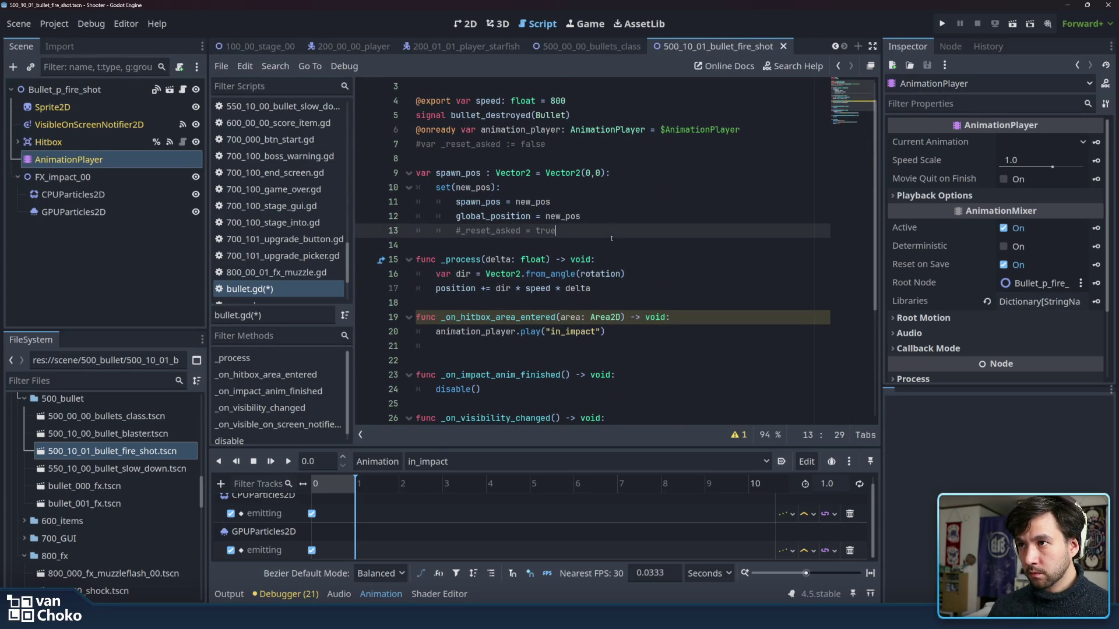
click(613, 192)
click(613, 227)
click(618, 345)
key(ctrl+v)
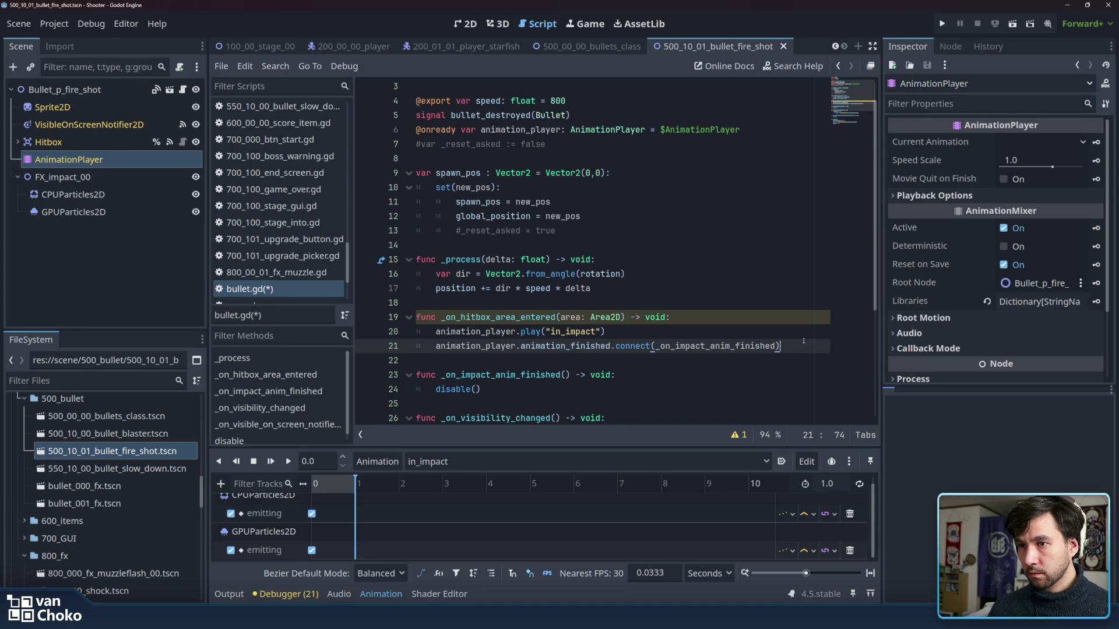
drag(796, 346, 796, 338)
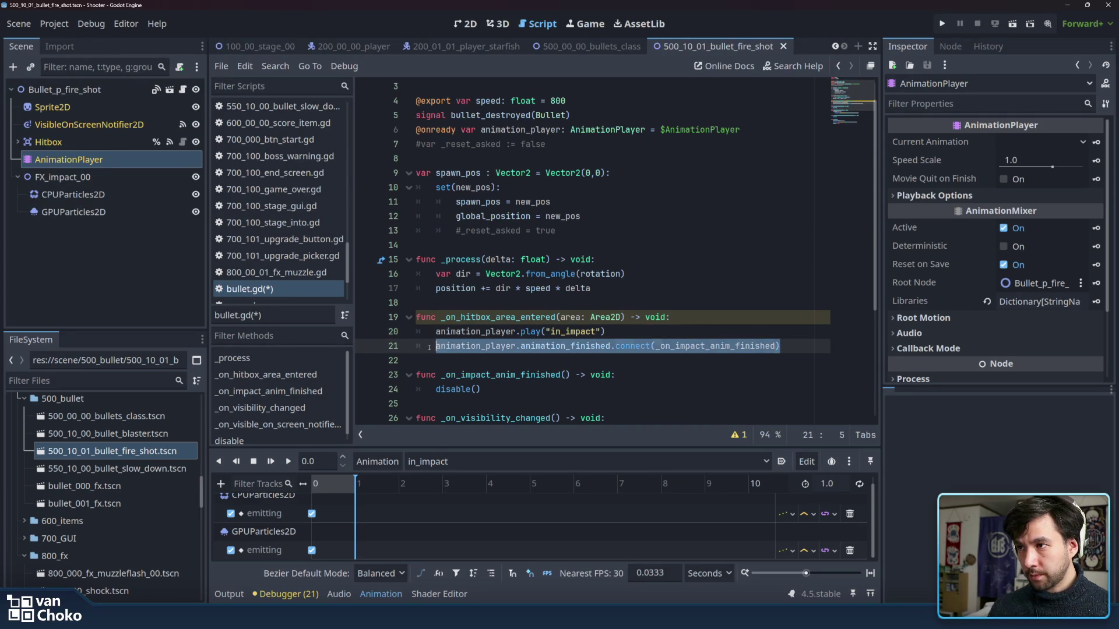
key(BackSpace)
Create a _ready() function above _process and paste the connect call into it
scroll(591, 187, up, 1)
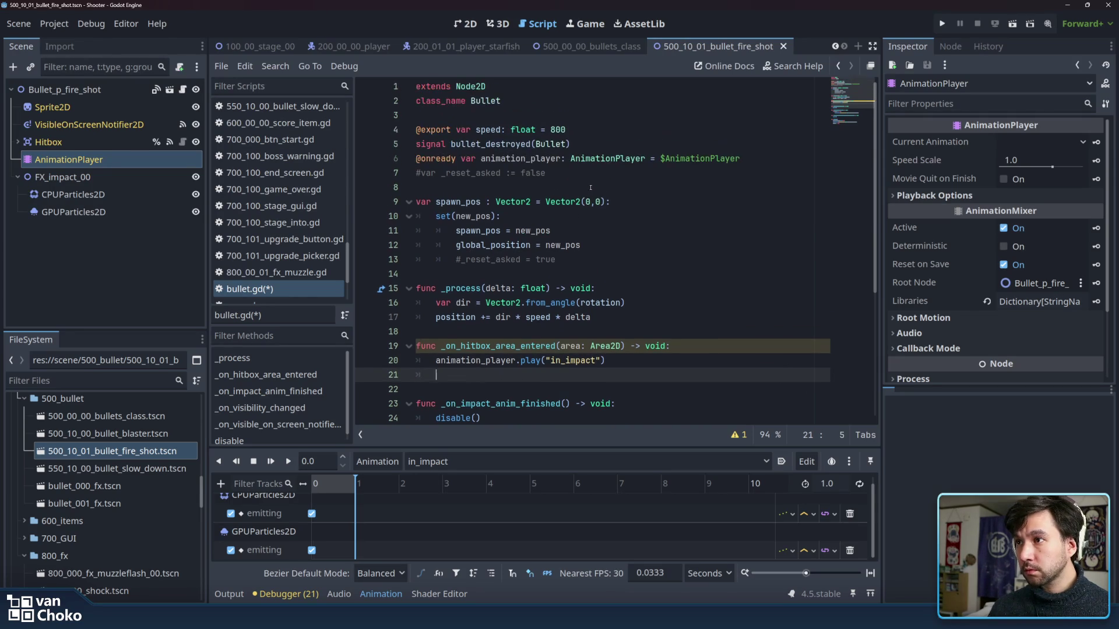
click(548, 187)
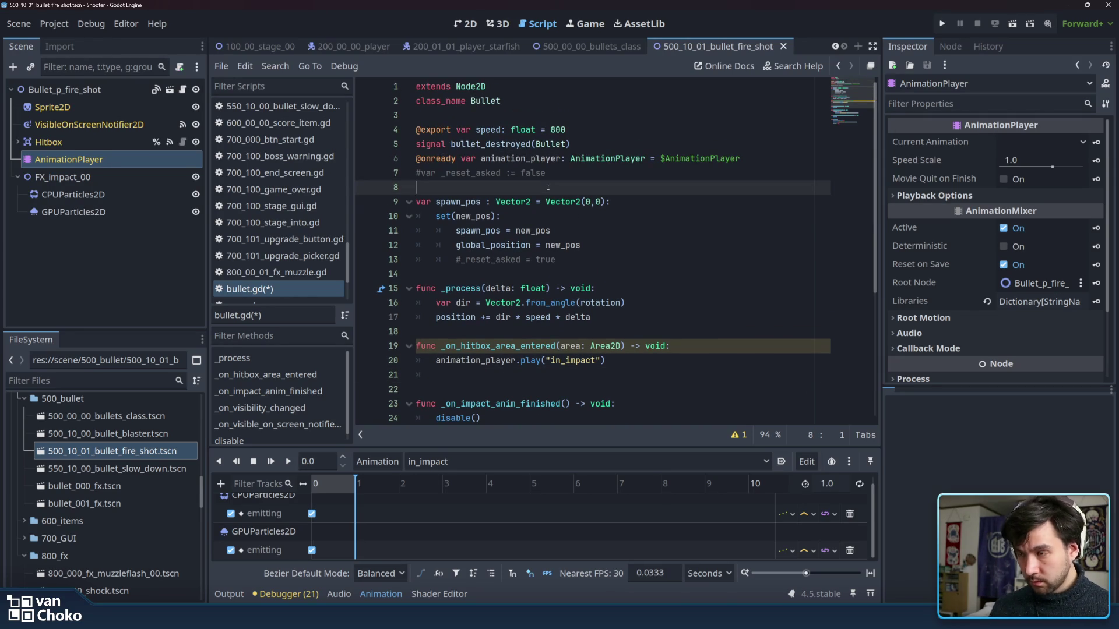
key(Down)
key(Down)
key(Down)
key(Up)
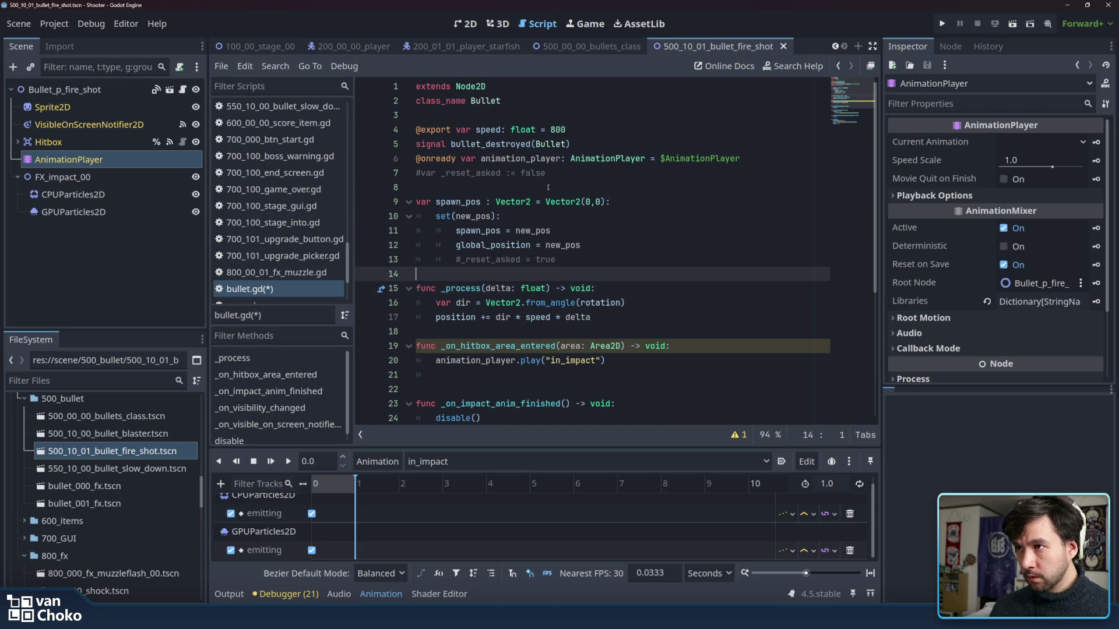
key(Return)
key(Return)
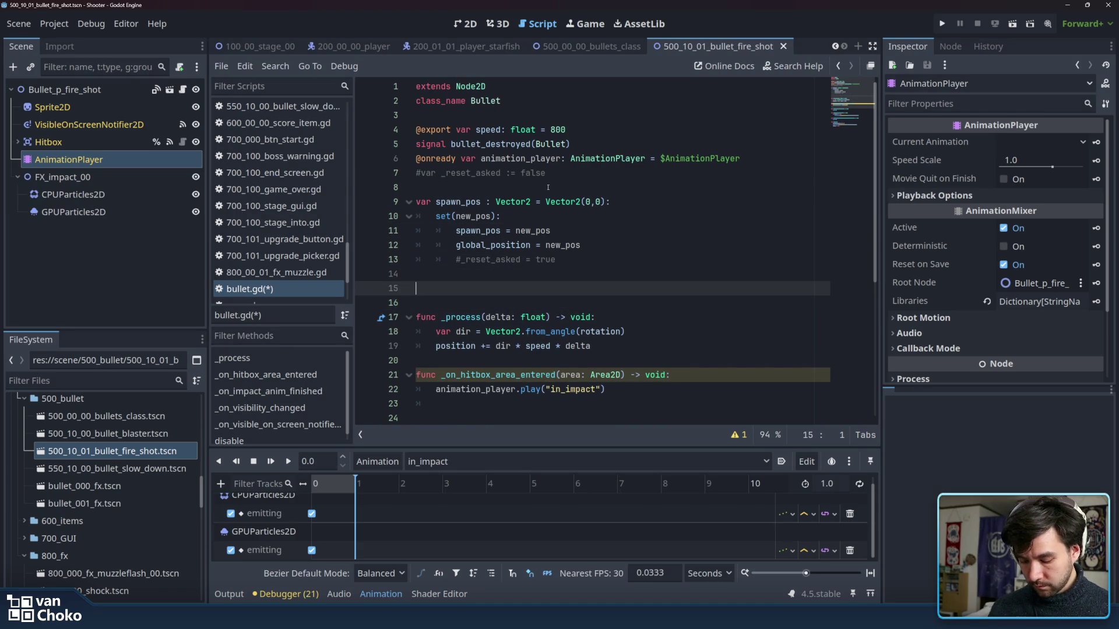
text(_ready)
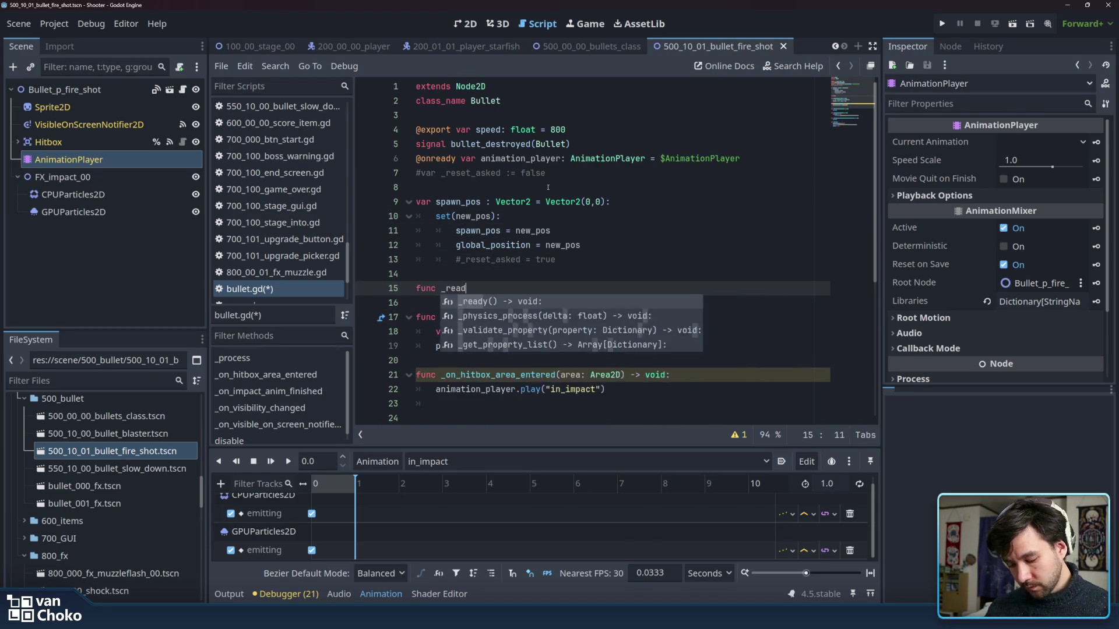
key(Return)
key(Return)
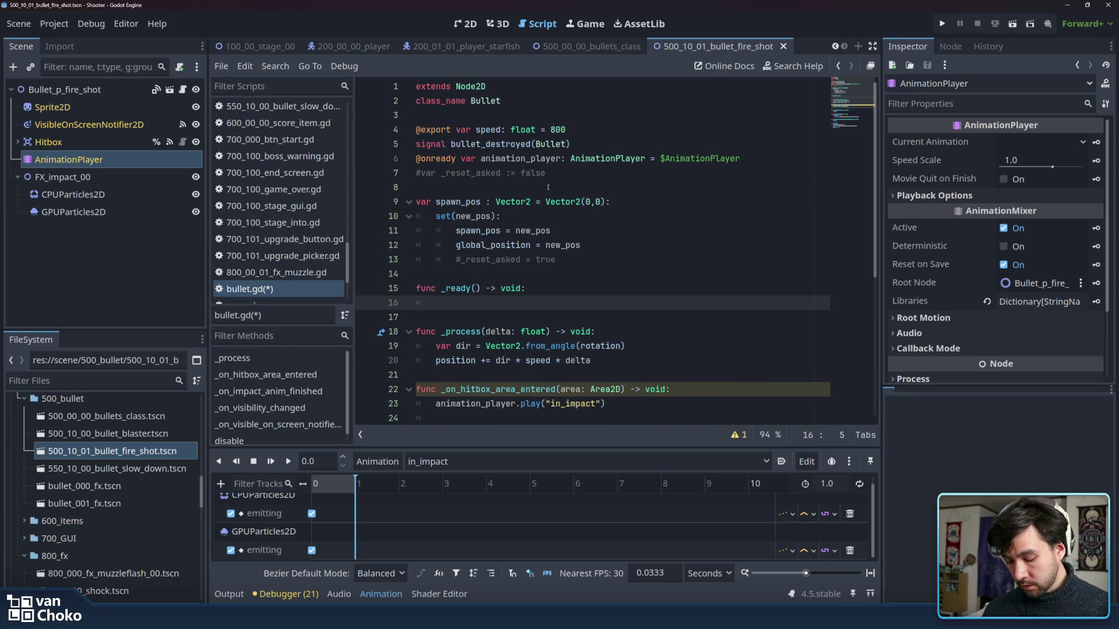
key(ctrl+v)
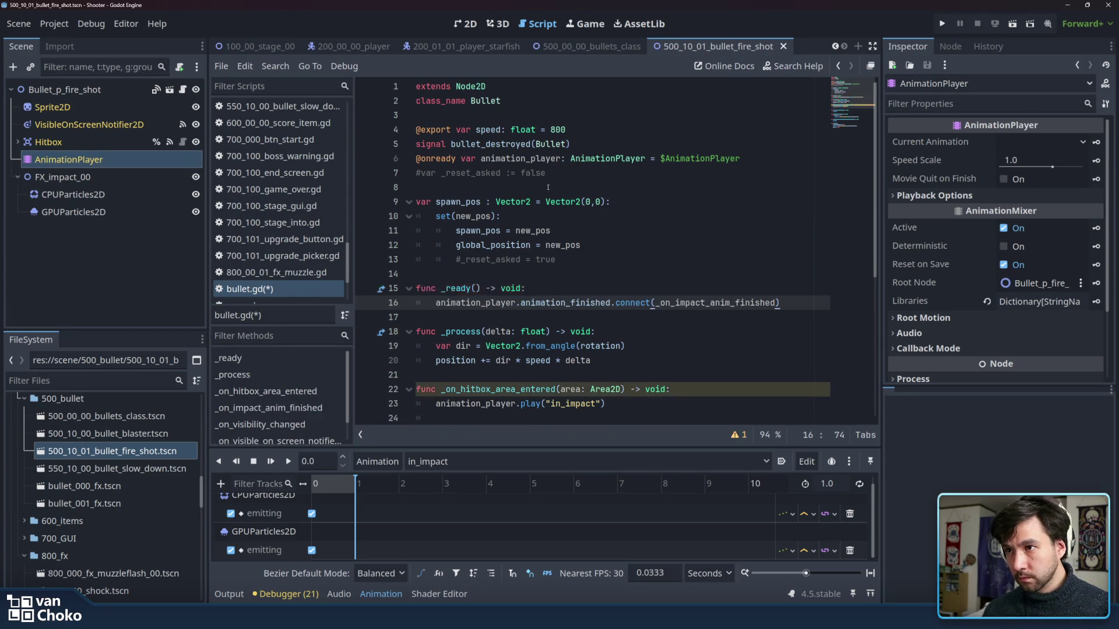
Save bullet.gd and run the project
scroll(824, 183, down, 5)
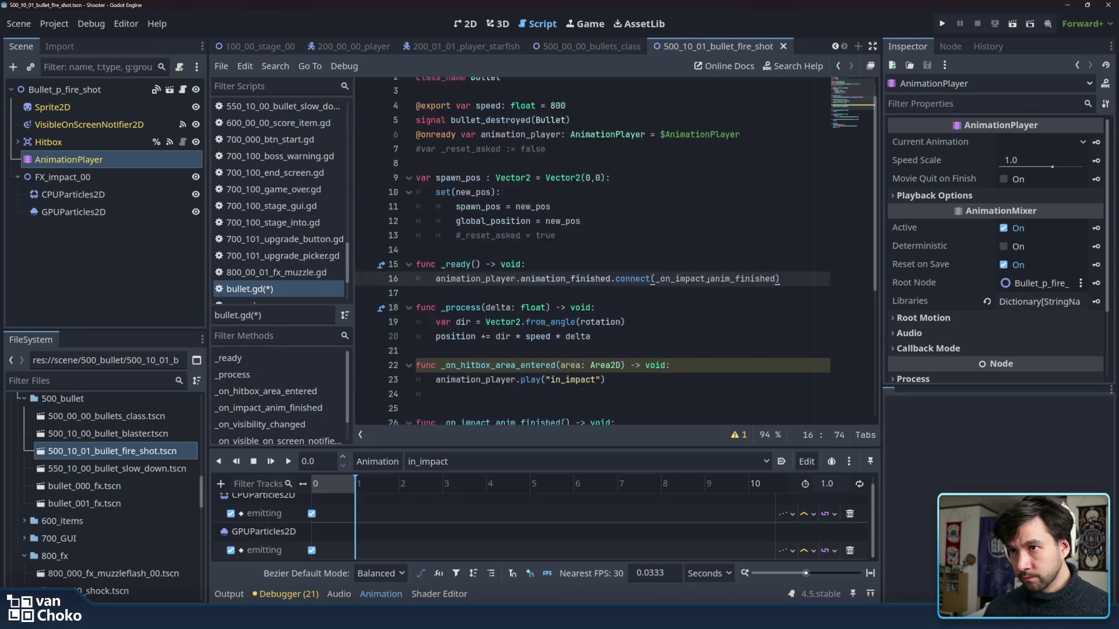
key(ctrl+s)
key(F5)
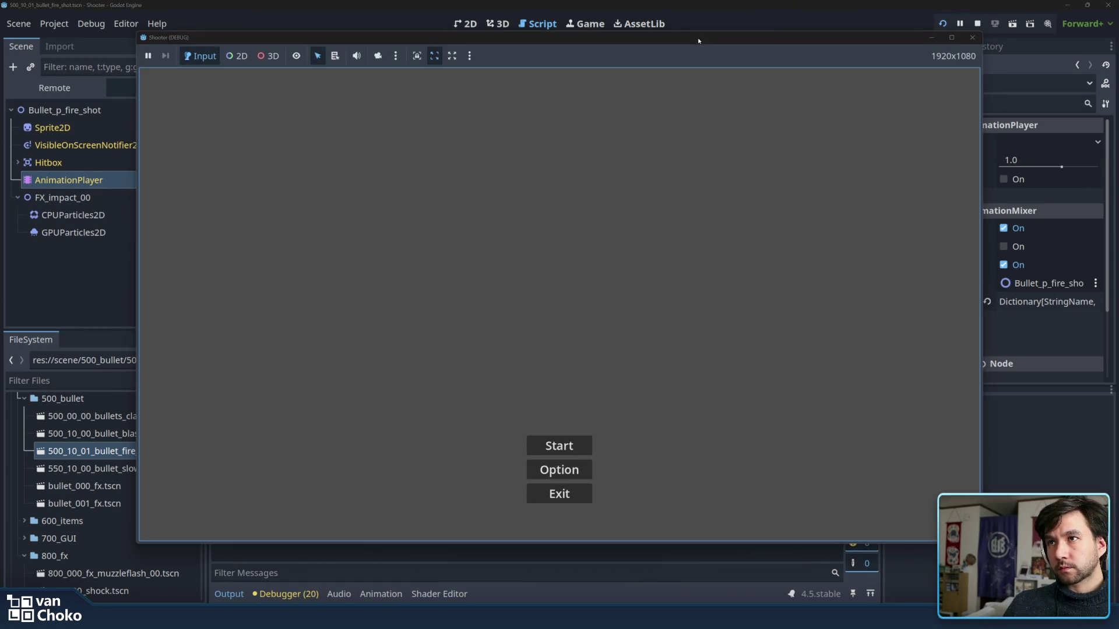
Start Stage 1 and fly the ship with the arrow keys until hurtbox.gd line 16 breaks
click(579, 450)
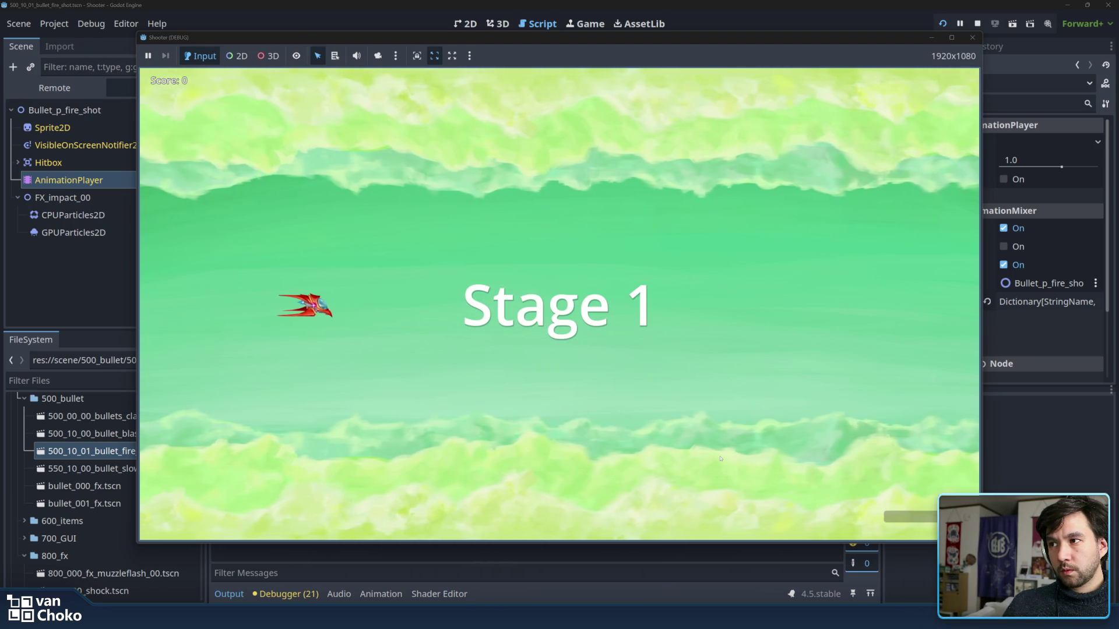
key(Up)
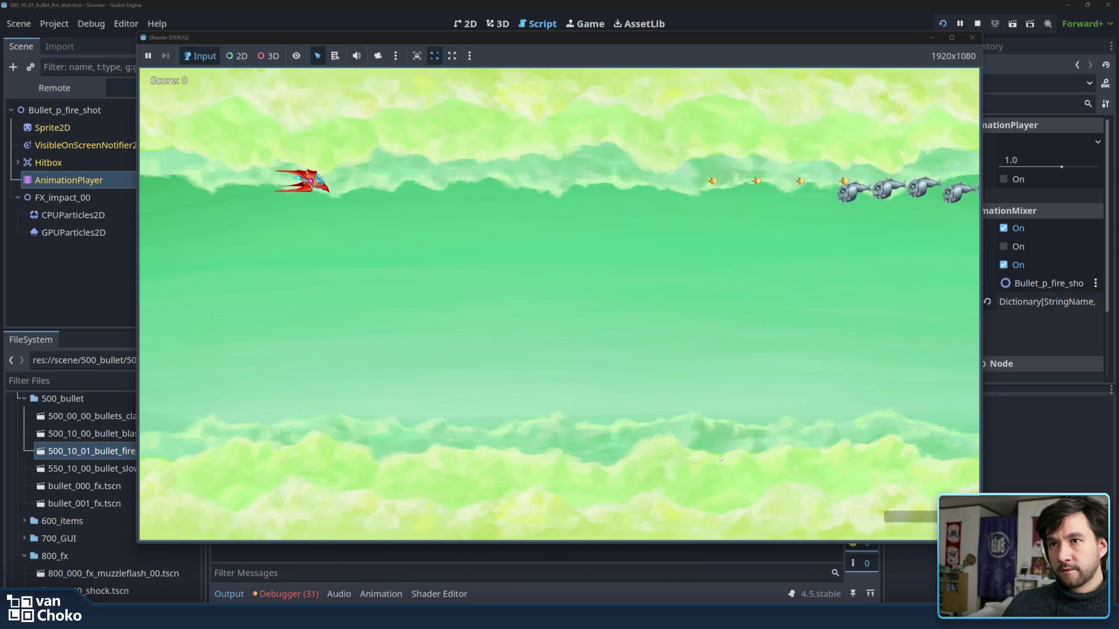
key(Down)
key(Right)
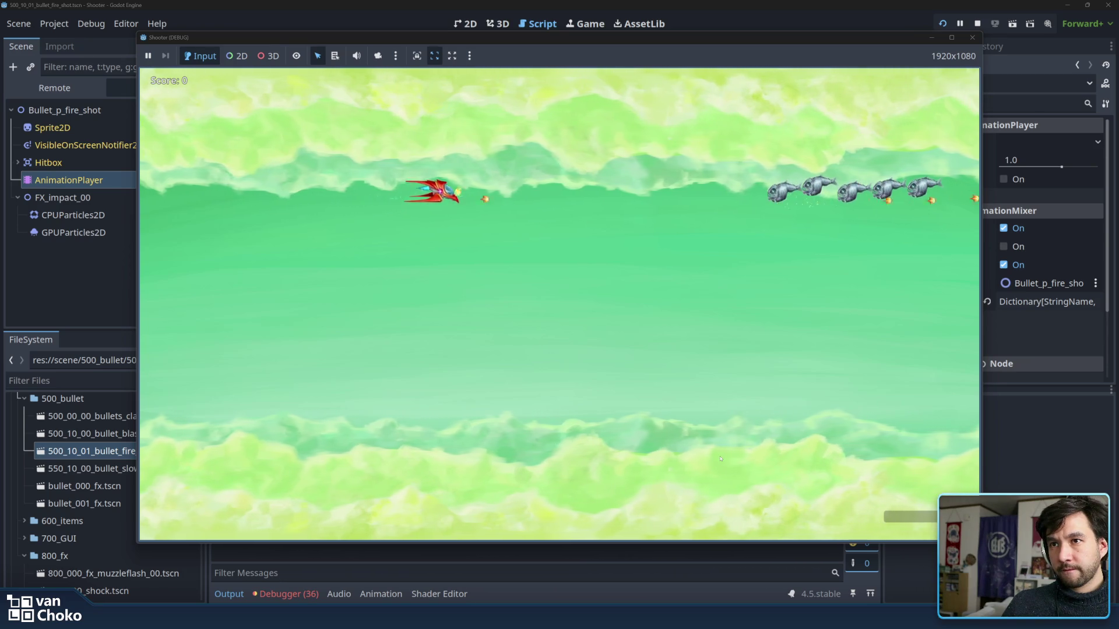
key(Down)
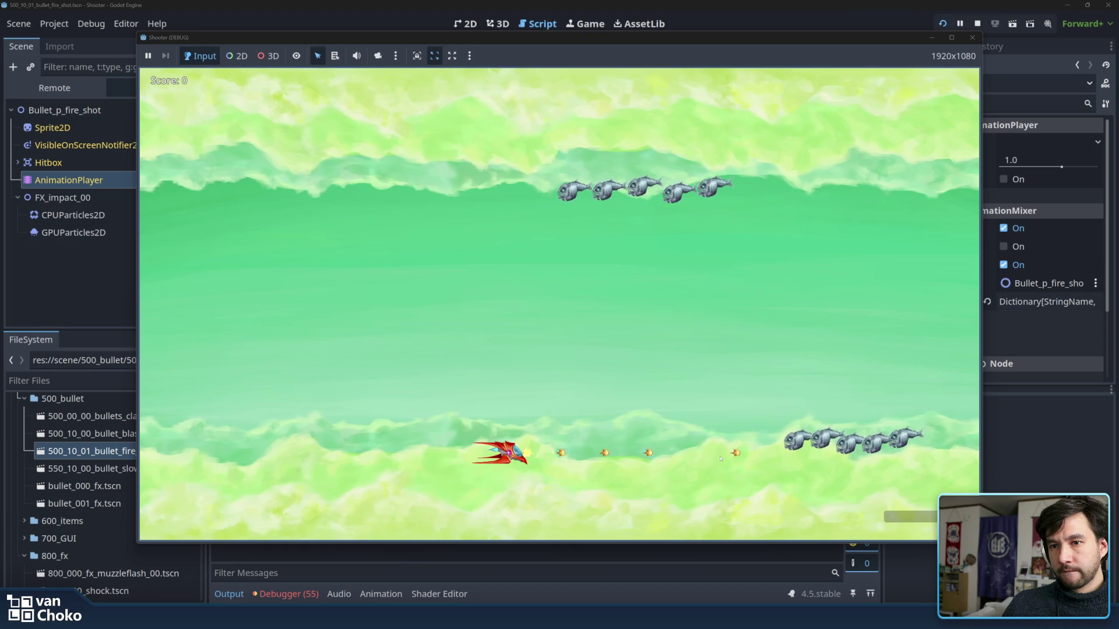
key(Up)
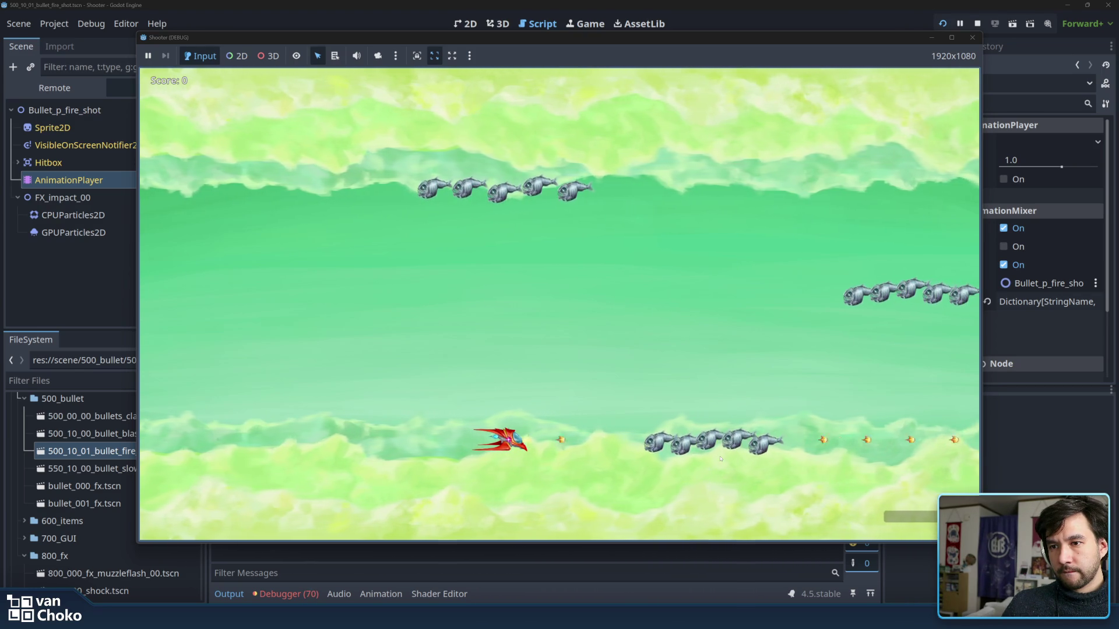
key(Up)
key(Right)
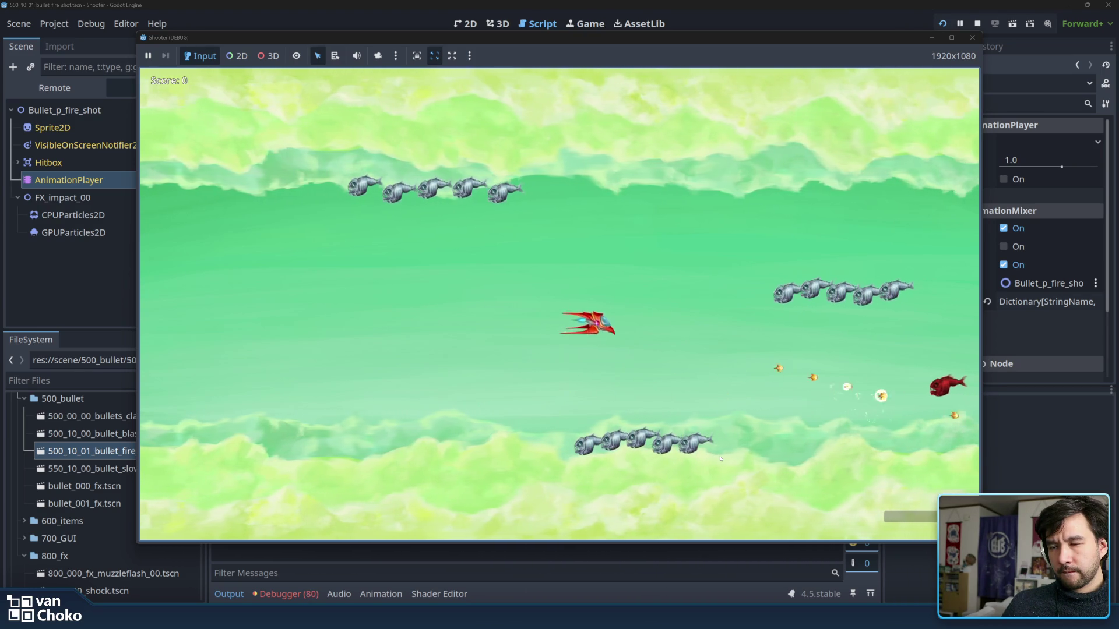
key(Down)
key(Left)
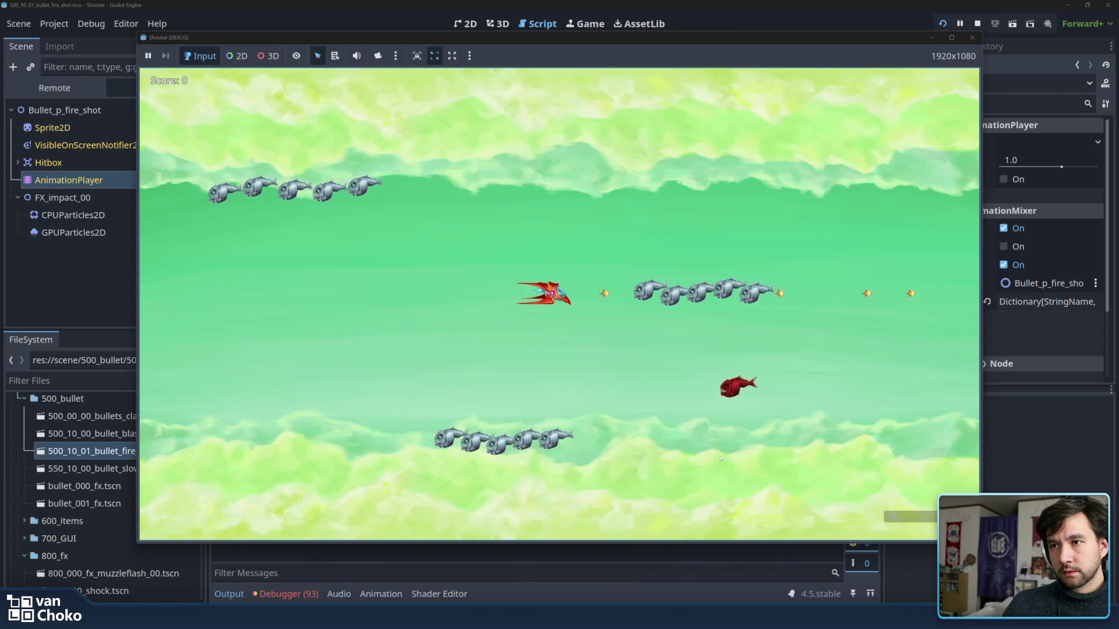
key(Up)
key(Left)
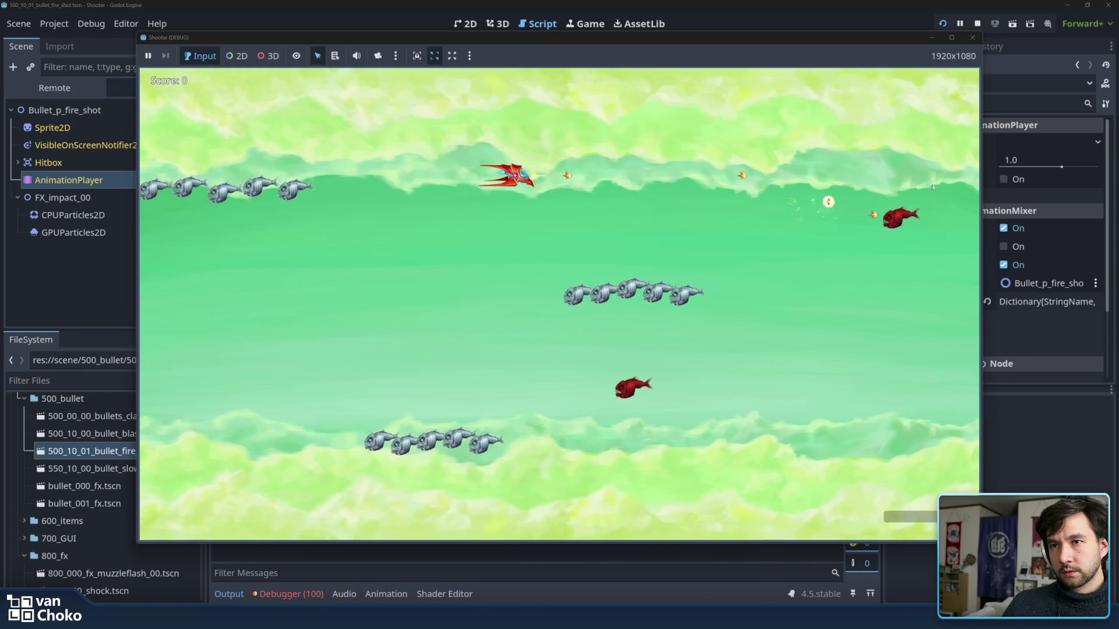
key(Down)
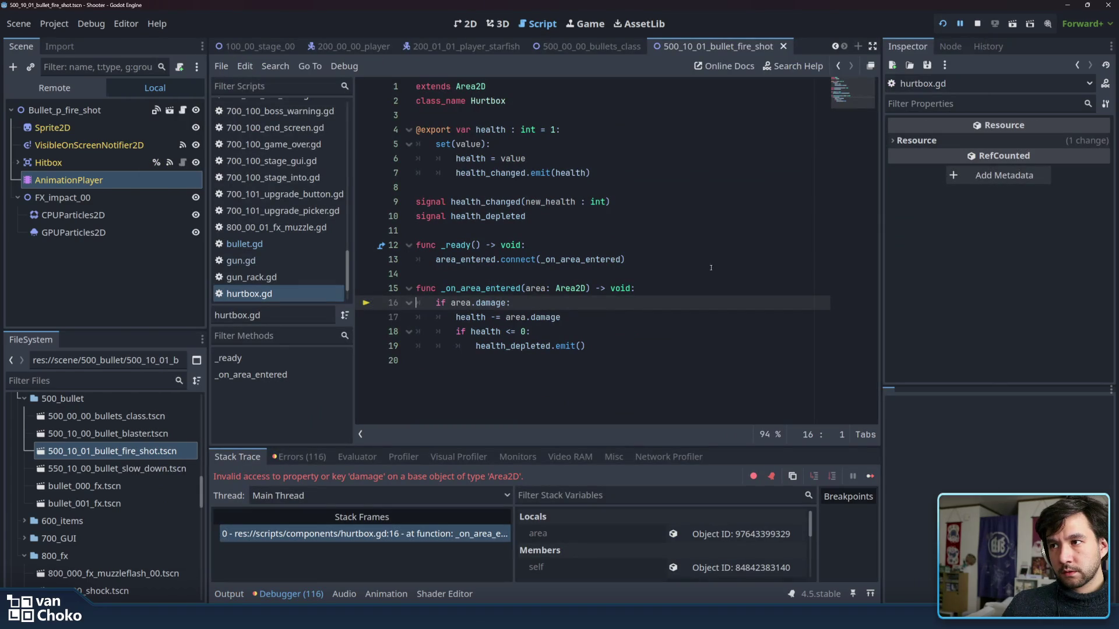
Stop the halted game and return to the fire shot bullet's AnimationPlayer
click(628, 313)
key(Up)
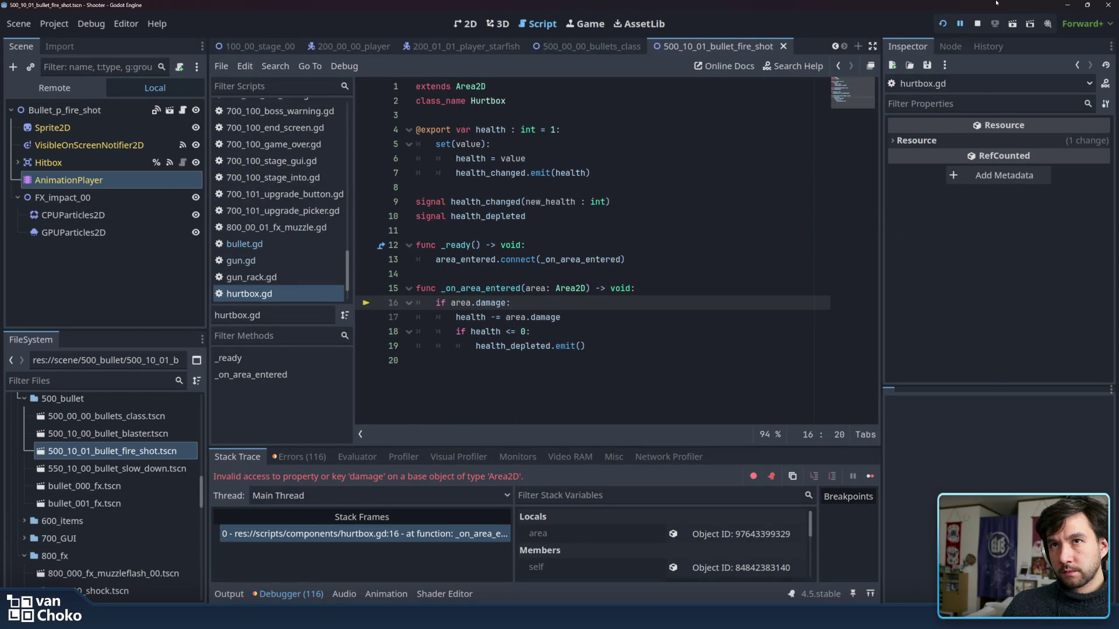
click(977, 23)
click(581, 202)
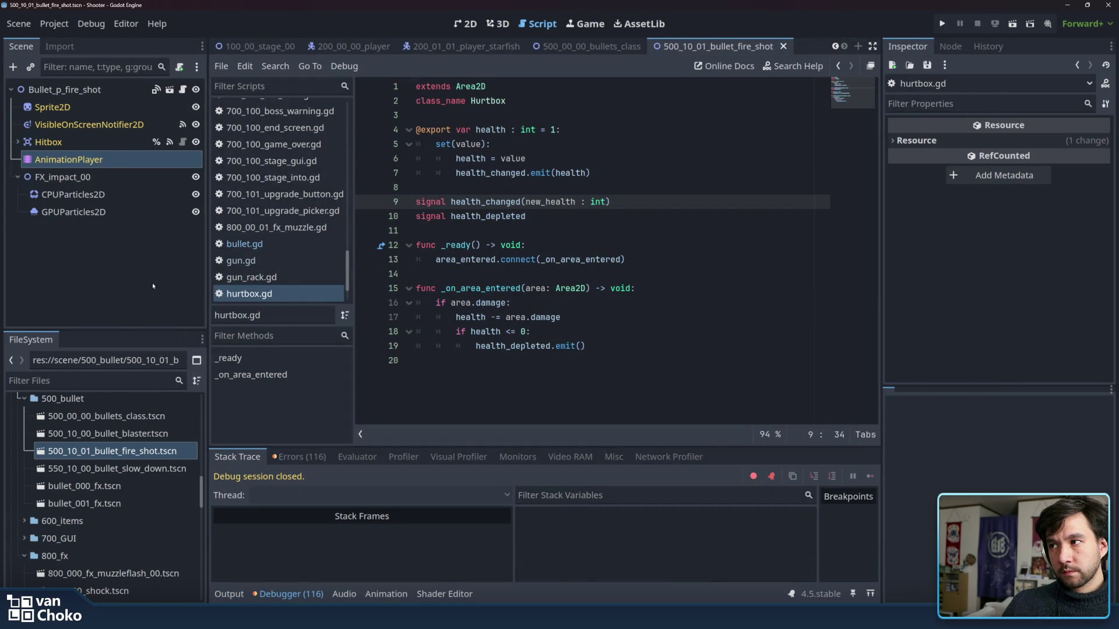
click(245, 243)
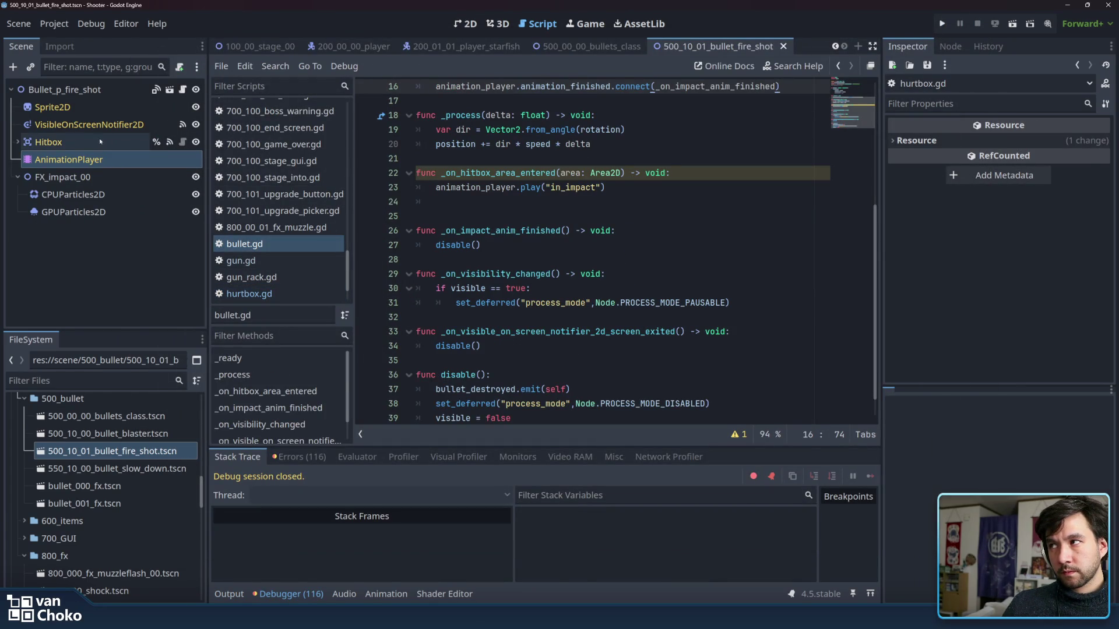
click(95, 160)
click(183, 89)
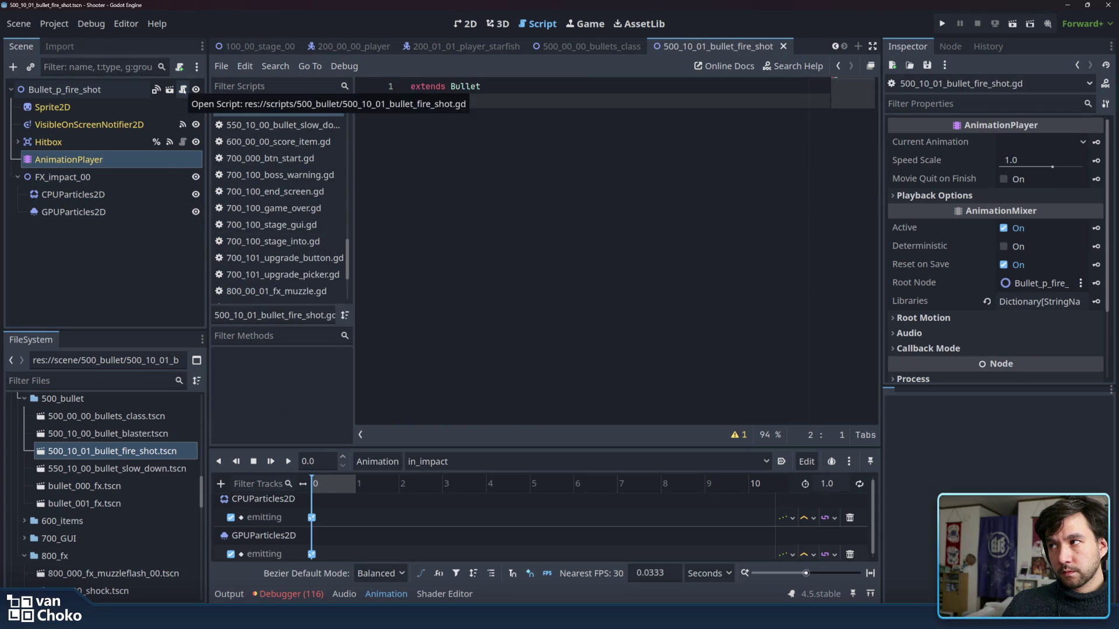
Scrub the in_impact animation from 0 s to preview its particle burst, then deselect
mouse_move(335, 484)
mouse_down()
mouse_move(315, 483)
mouse_move(326, 484)
mouse_up()
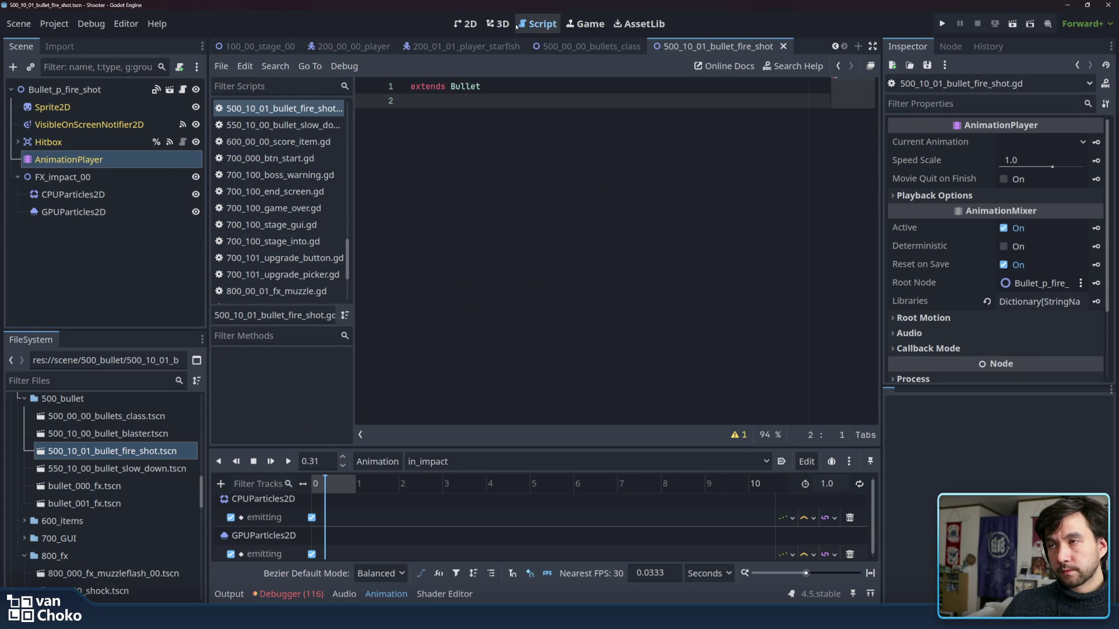
click(472, 23)
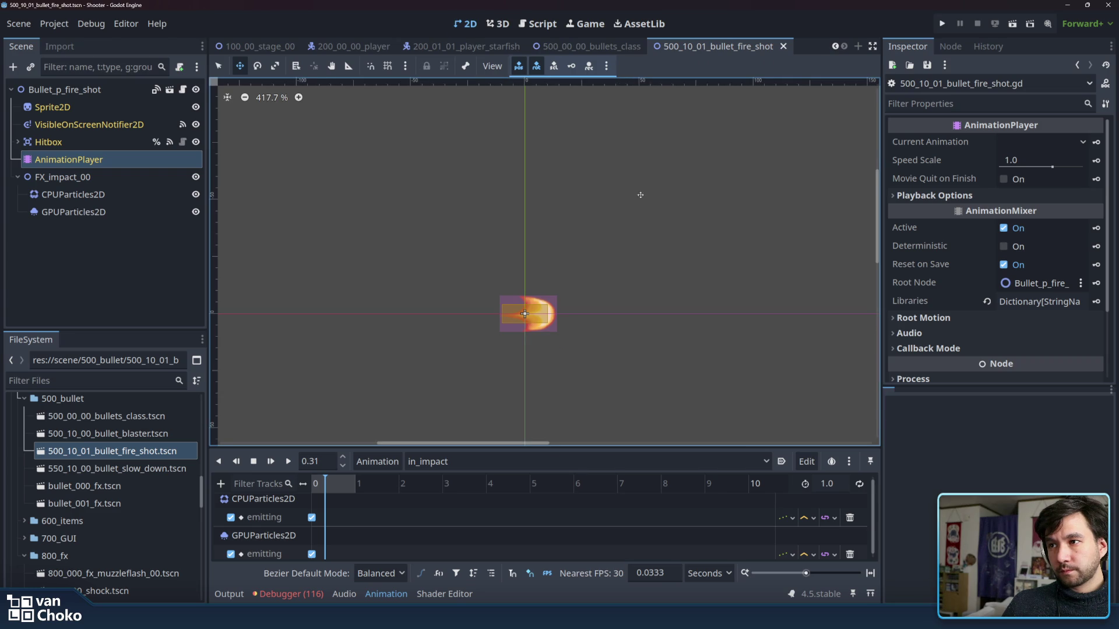
drag(642, 196, 667, 168)
click(306, 484)
drag(305, 484, 362, 489)
click(458, 81)
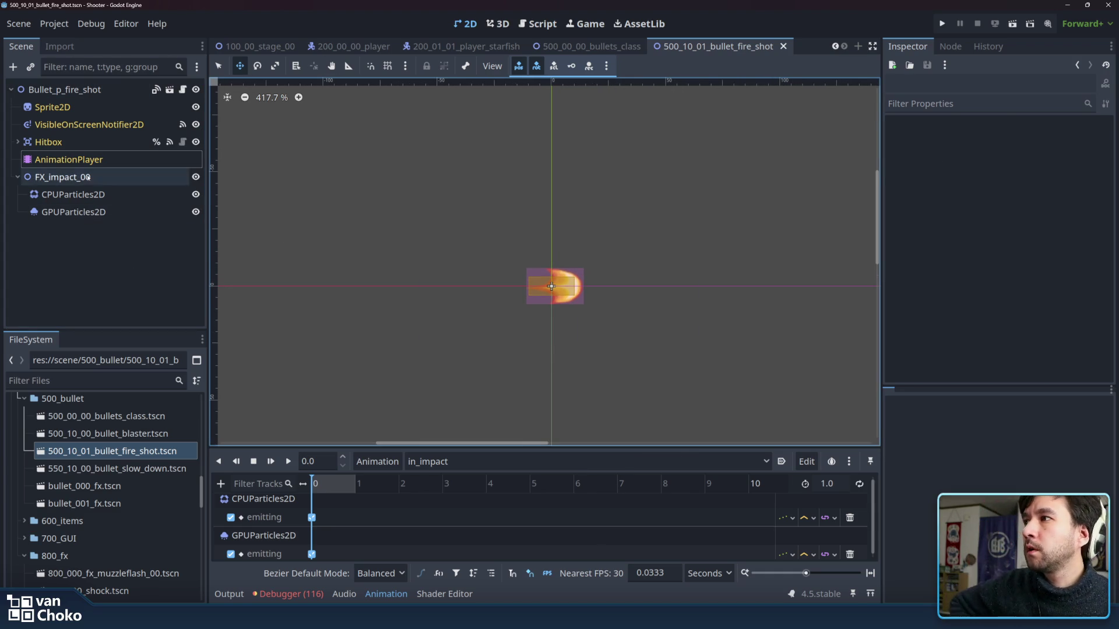
Select and expand the bullet's Hitbox and review its Inspector properties, including Input Pickable
click(63, 143)
click(17, 142)
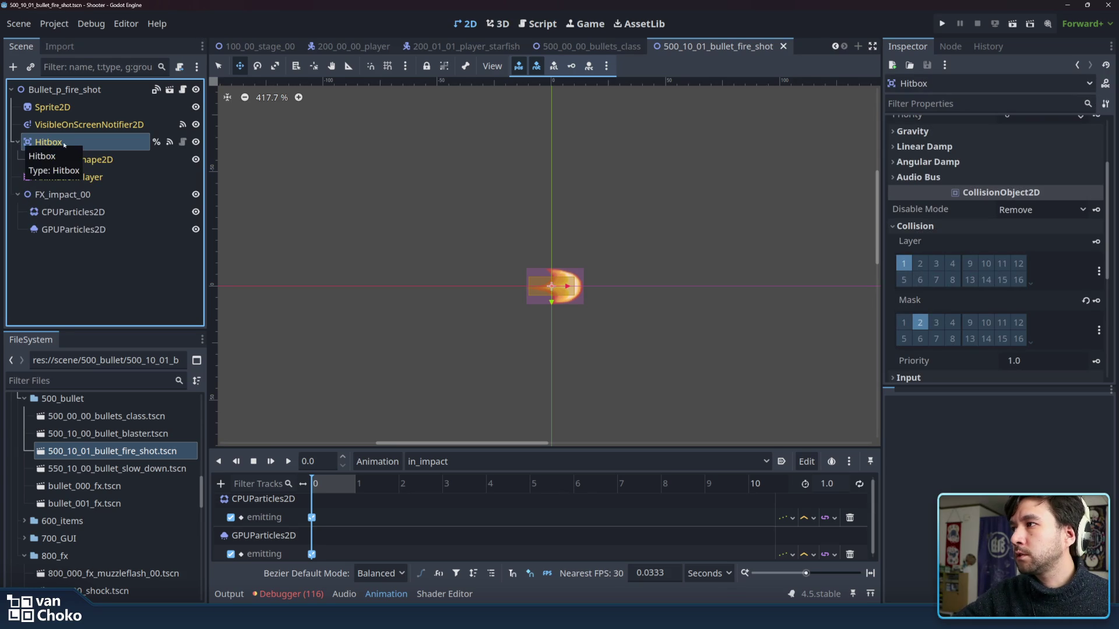
scroll(953, 320, down, 3)
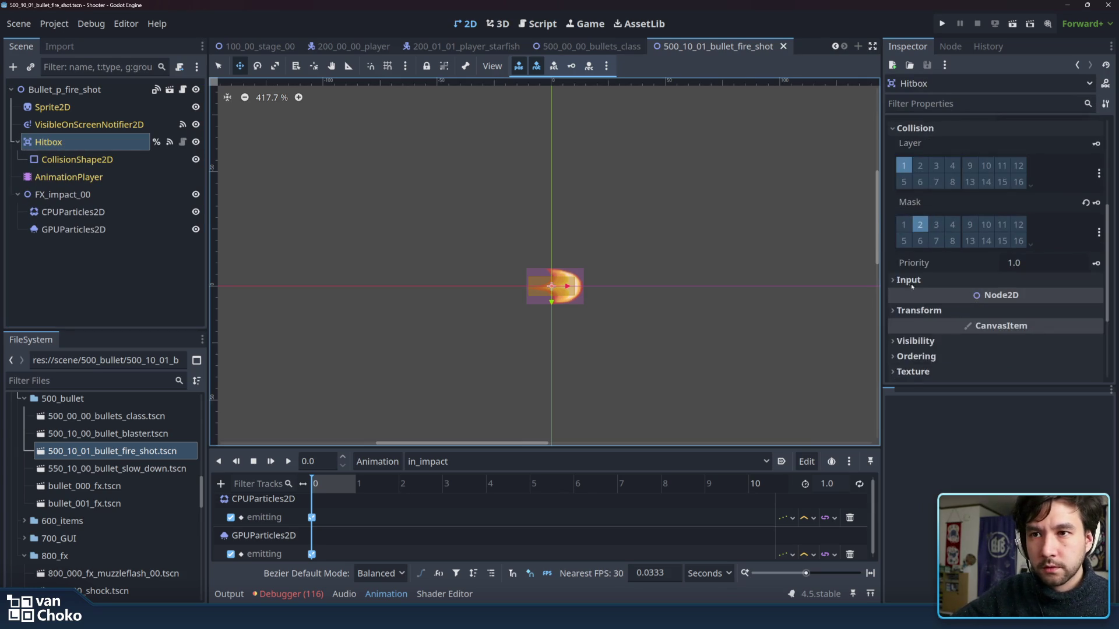
click(909, 280)
click(910, 281)
click(929, 280)
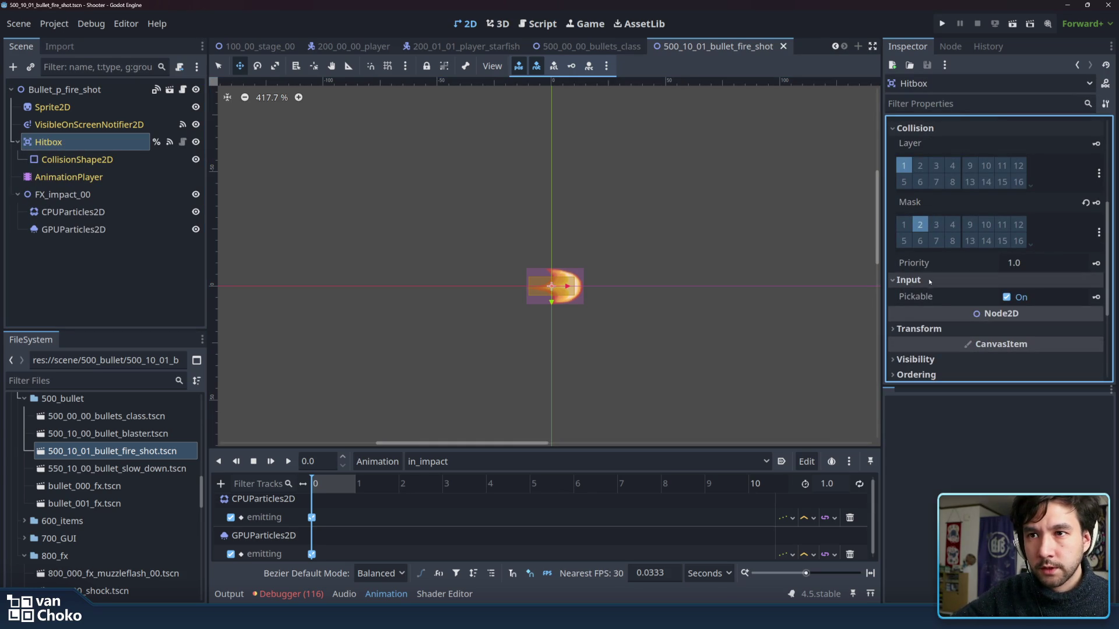
click(959, 282)
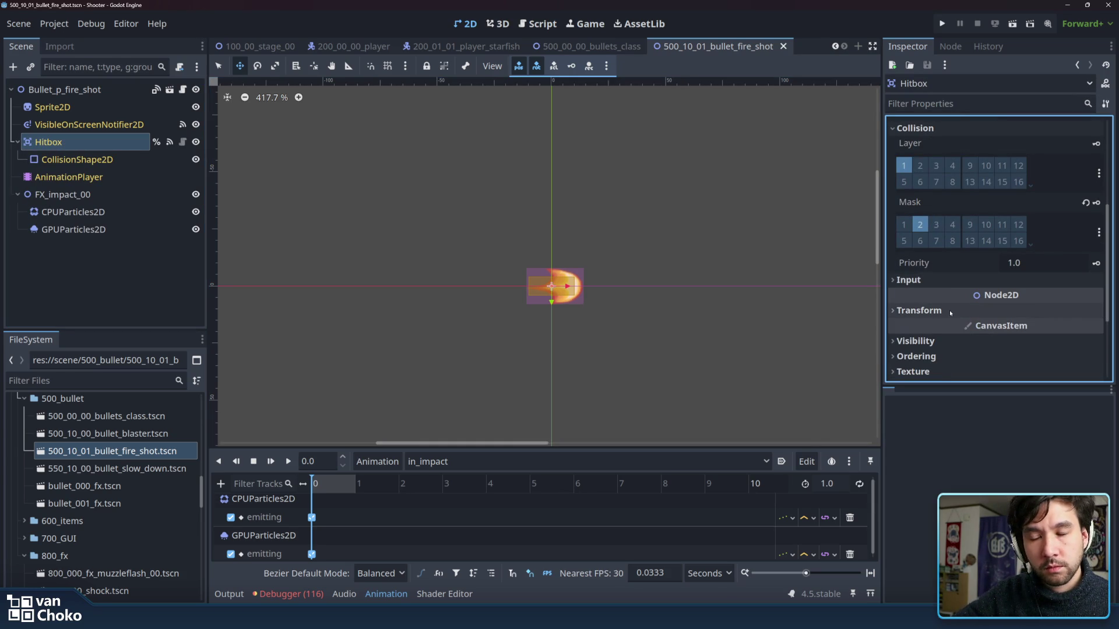
scroll(952, 314, up, 2)
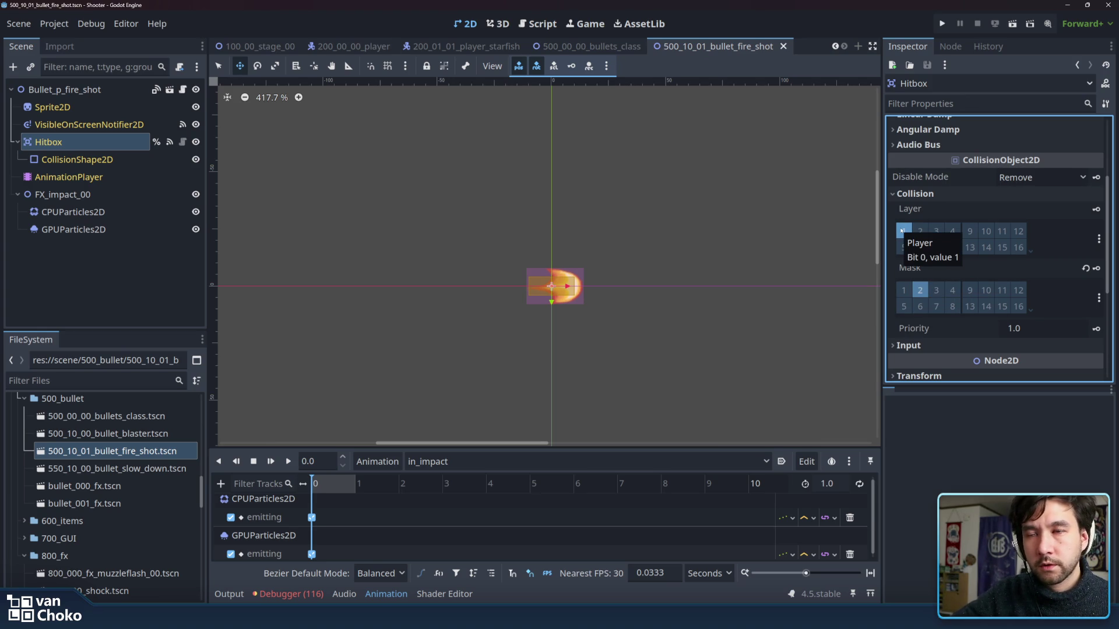
scroll(935, 261, up, 2)
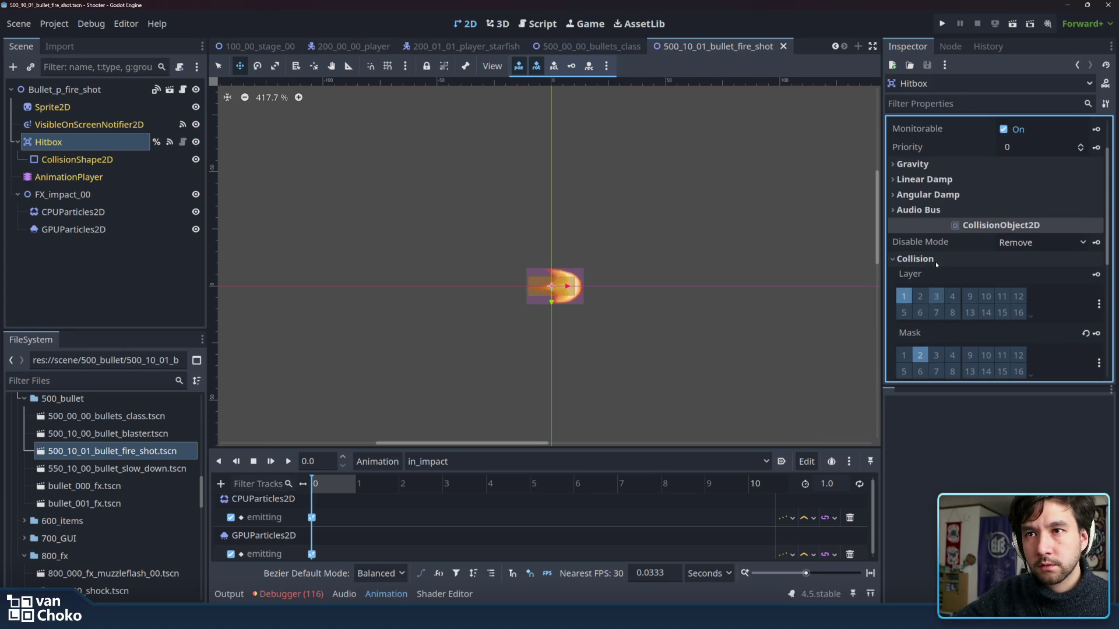
scroll(936, 261, up, 2)
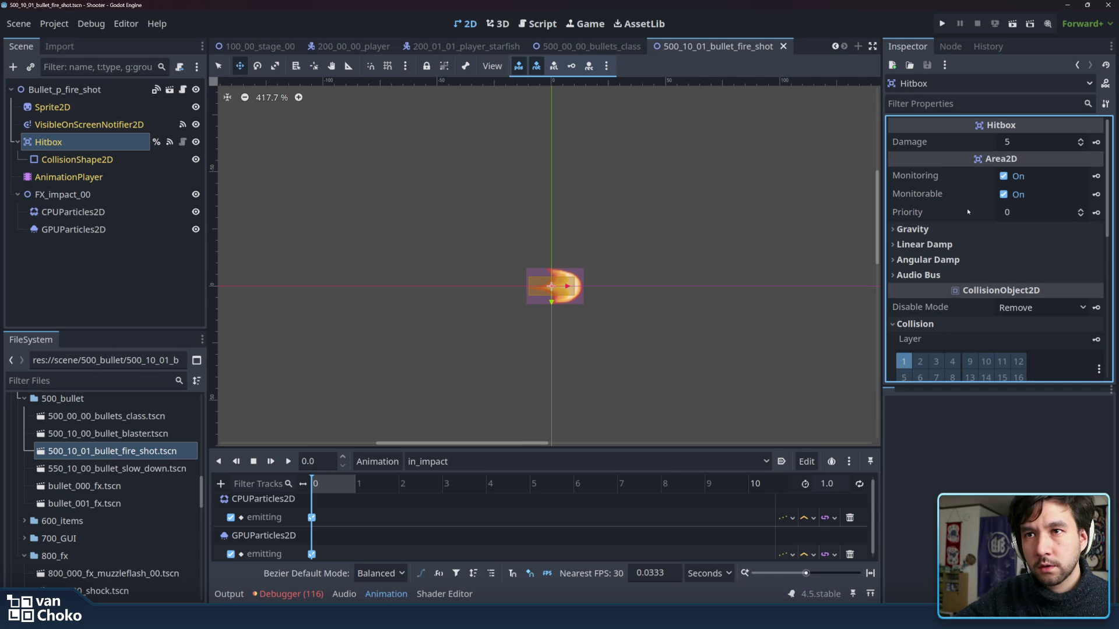
Confirm the Hitbox's area_entered signal is connected to _on_hitbox_area_entered
mouse_move(942, 181)
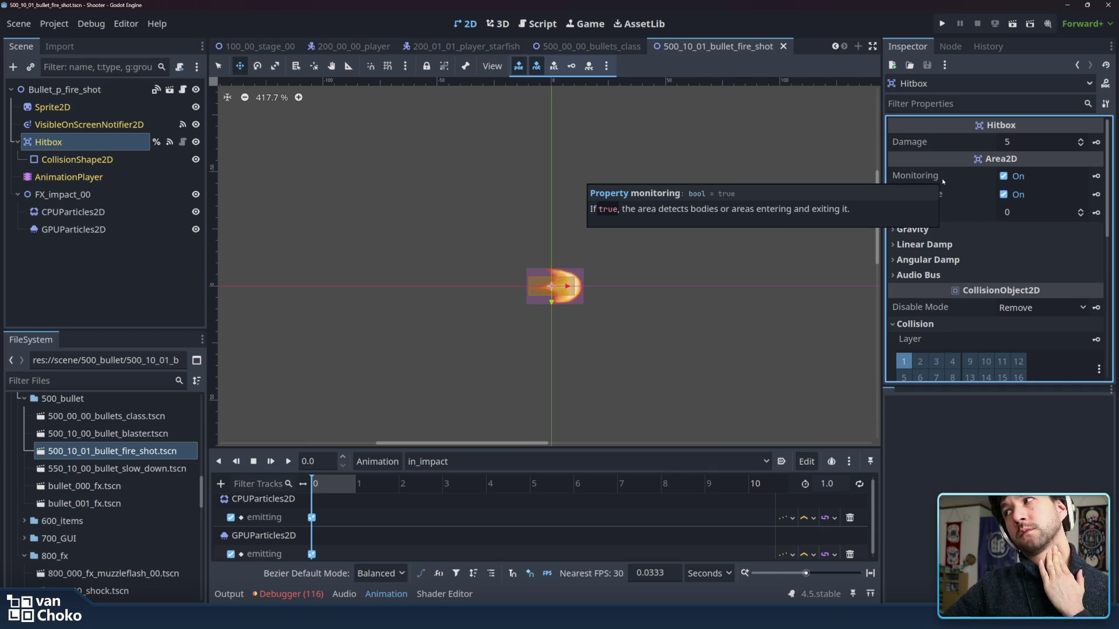
click(87, 159)
click(117, 144)
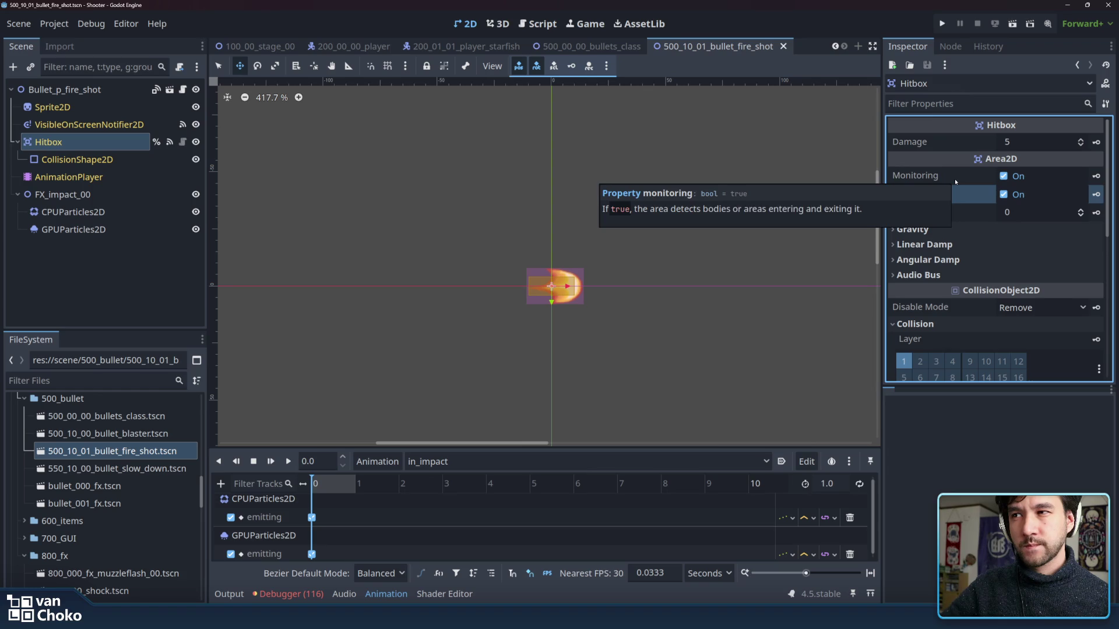
click(107, 91)
click(48, 142)
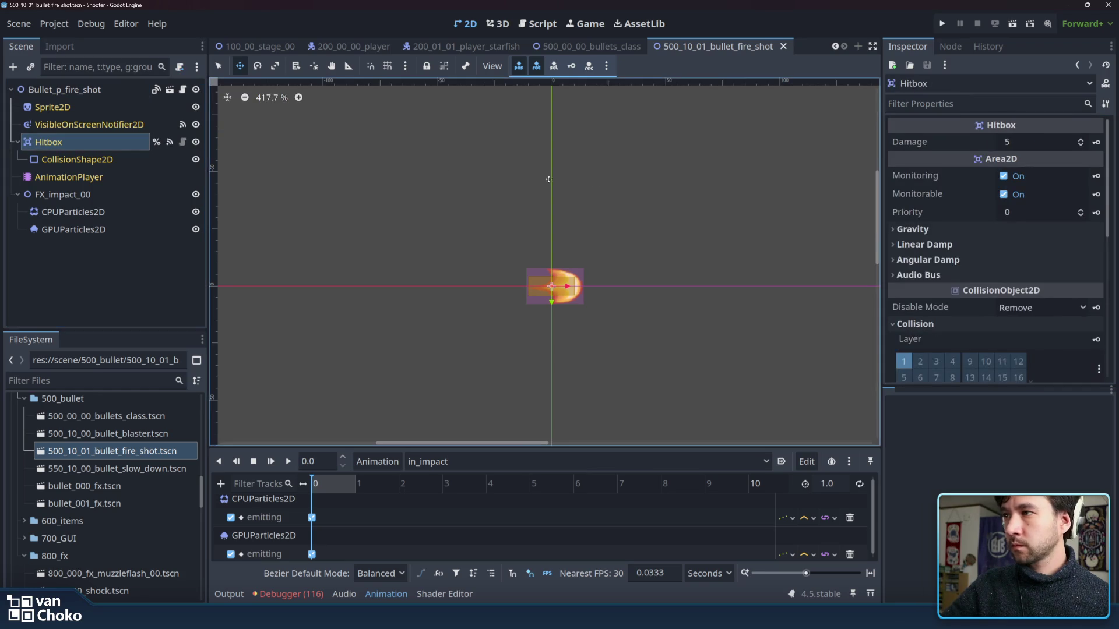
drag(592, 184, 566, 175)
scroll(994, 344, down, 3)
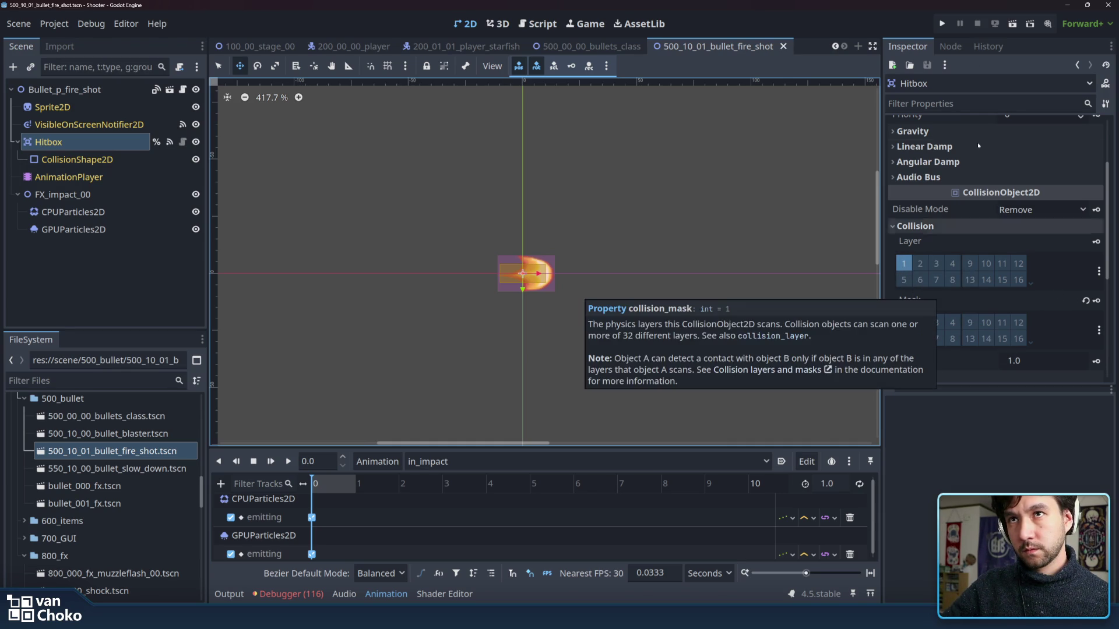
click(960, 46)
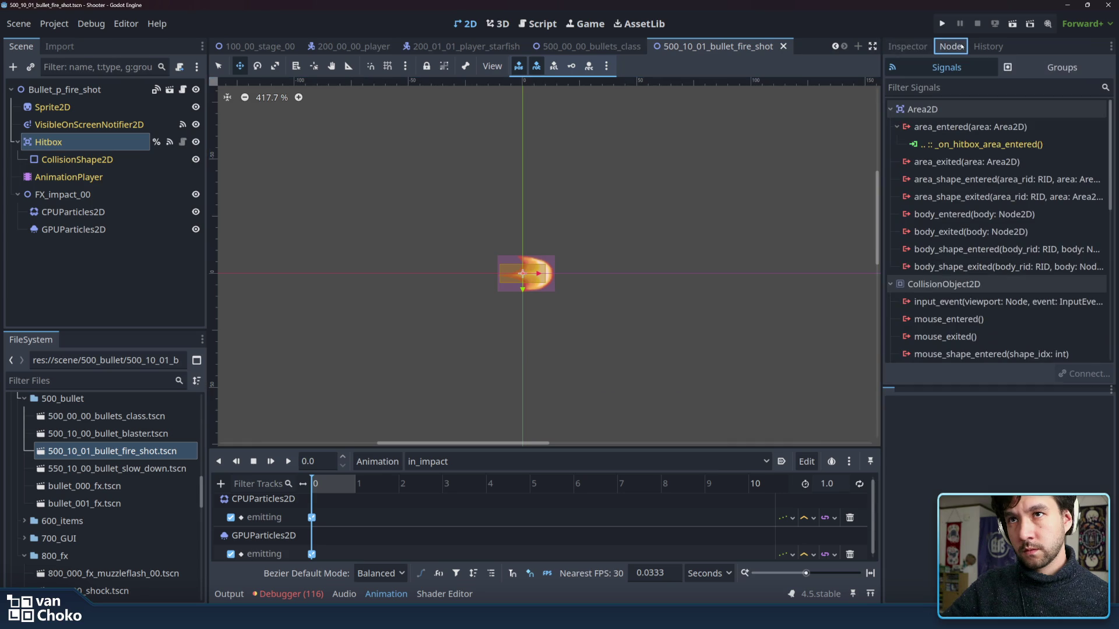
click(923, 46)
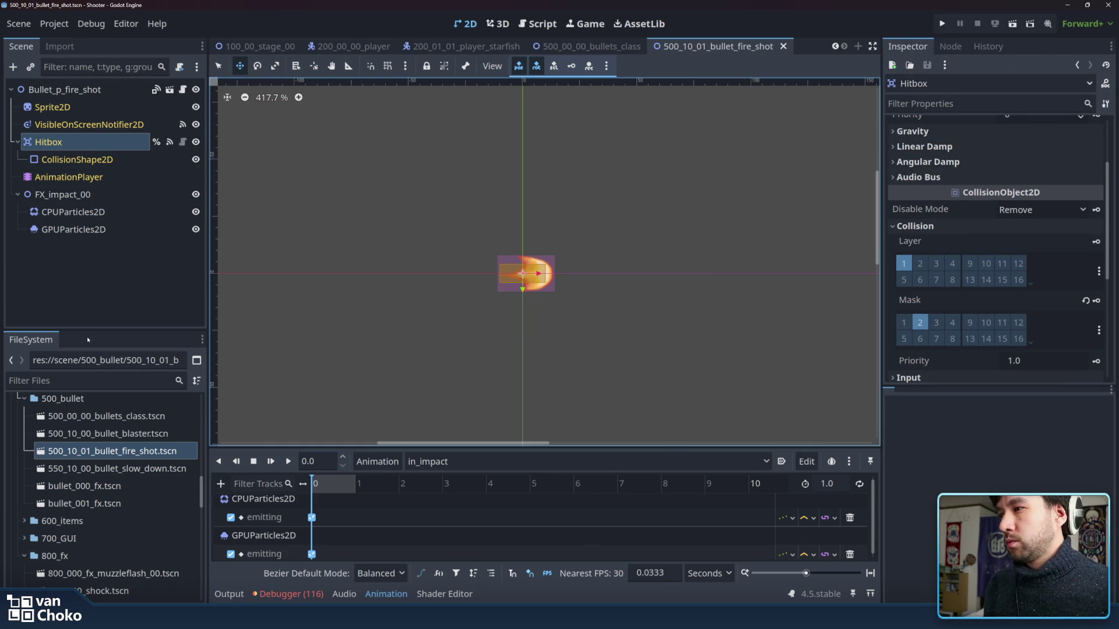
In the FileSystem, collapse 300_weapon and expand the 400_enemy folder
scroll(126, 492, down, 5)
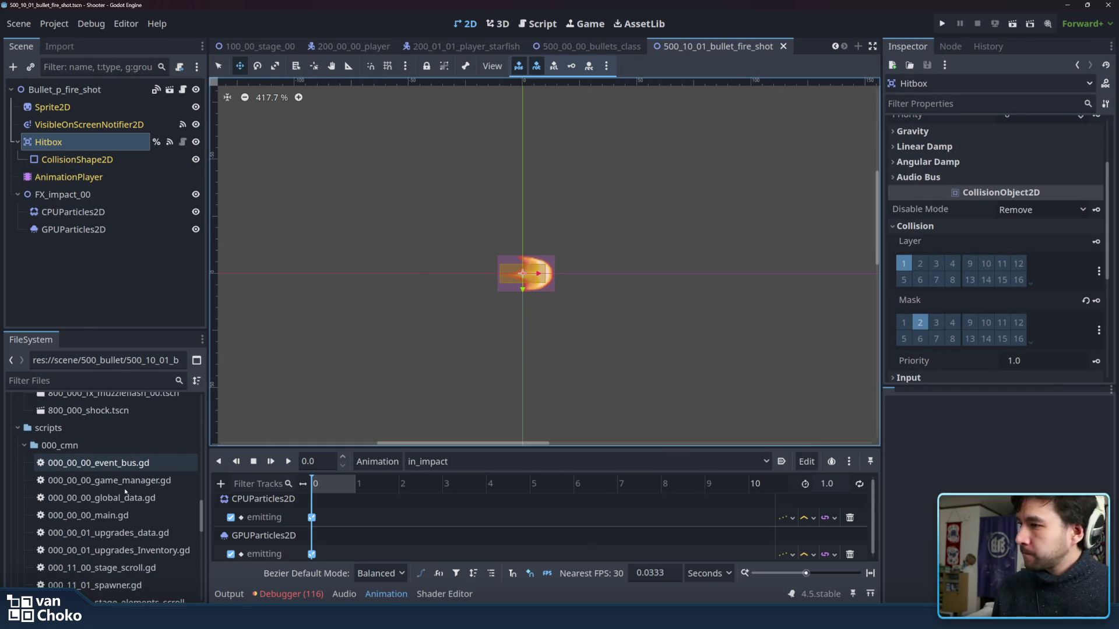
scroll(125, 492, down, 2)
scroll(124, 478, up, 5)
scroll(124, 463, up, 4)
scroll(119, 470, up, 3)
scroll(116, 483, up, 3)
click(116, 490)
scroll(116, 491, down, 3)
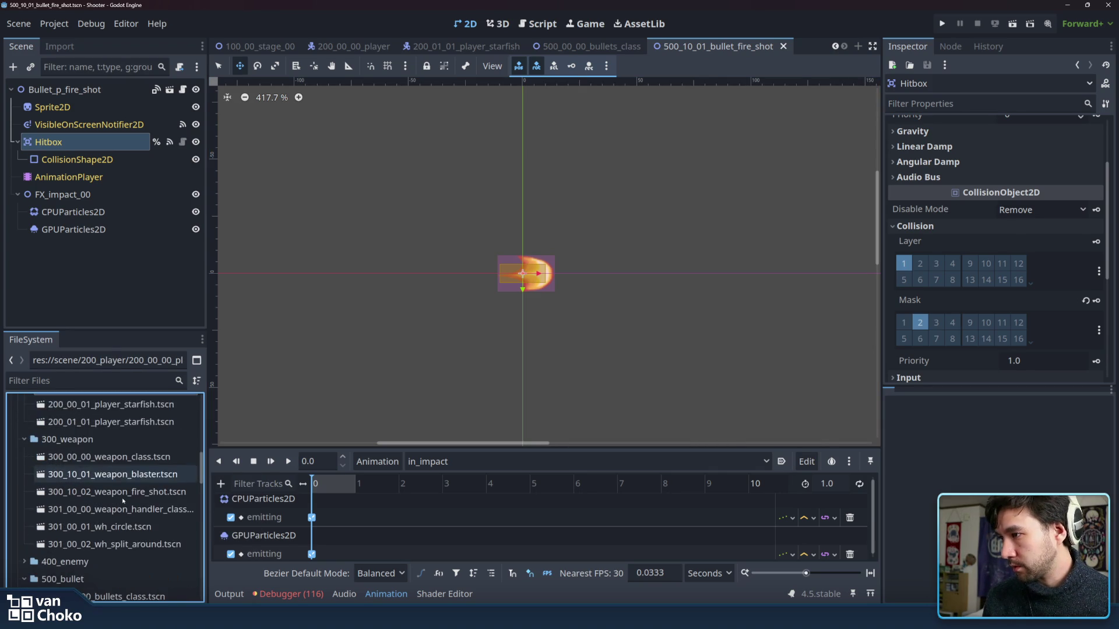
click(25, 440)
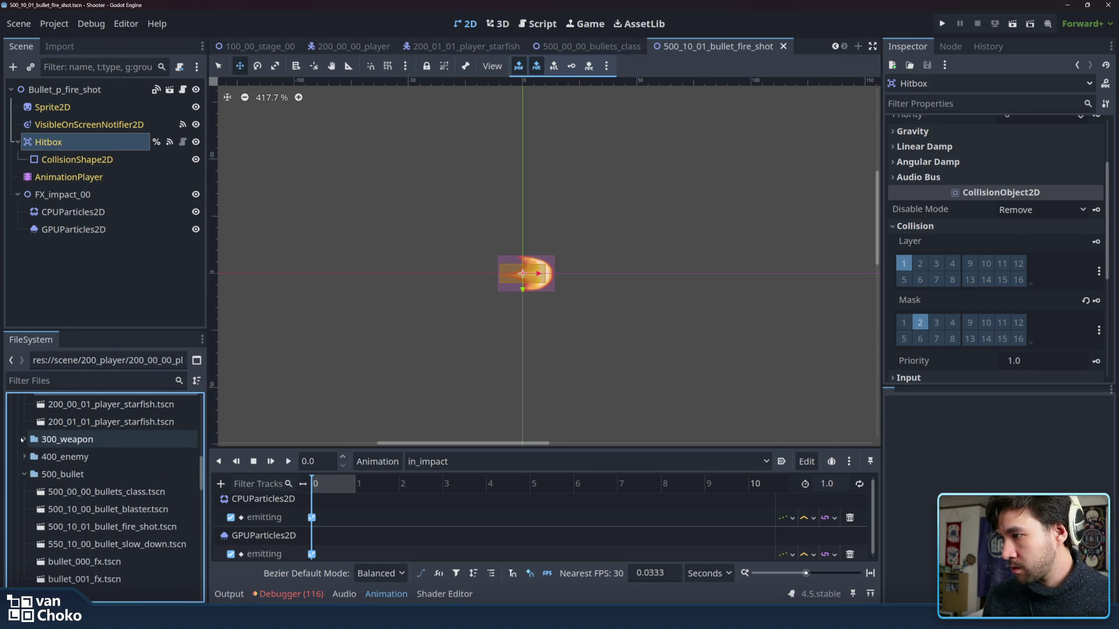
click(25, 456)
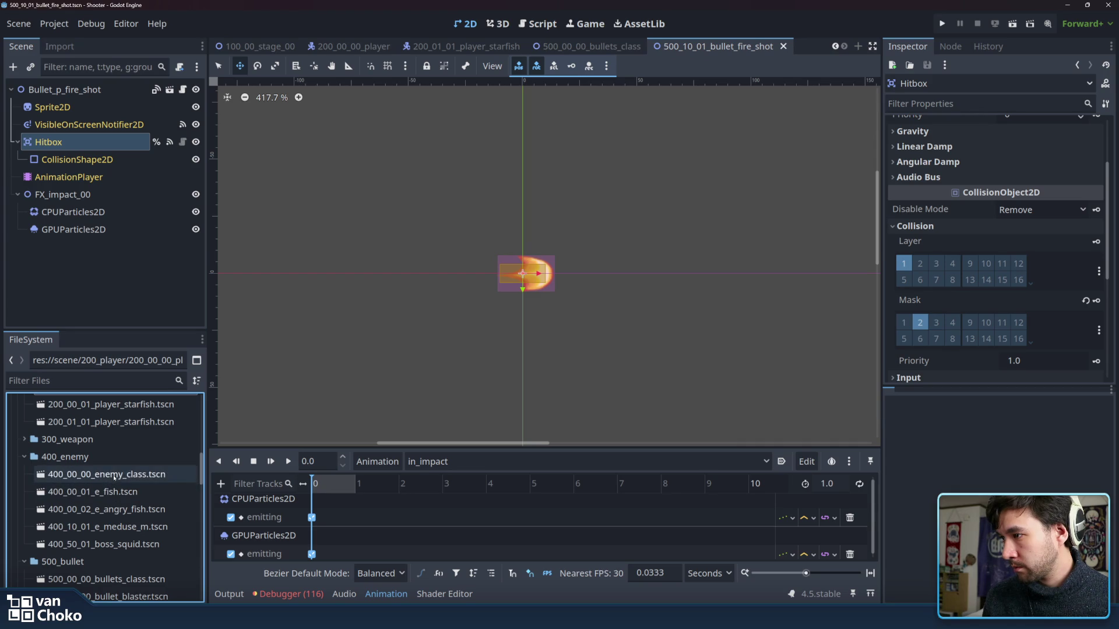
Open 400_00_01_e_fish.tscn, inspect its nodes, then open 400_00_00_enemy_class.tscn
double_click(119, 493)
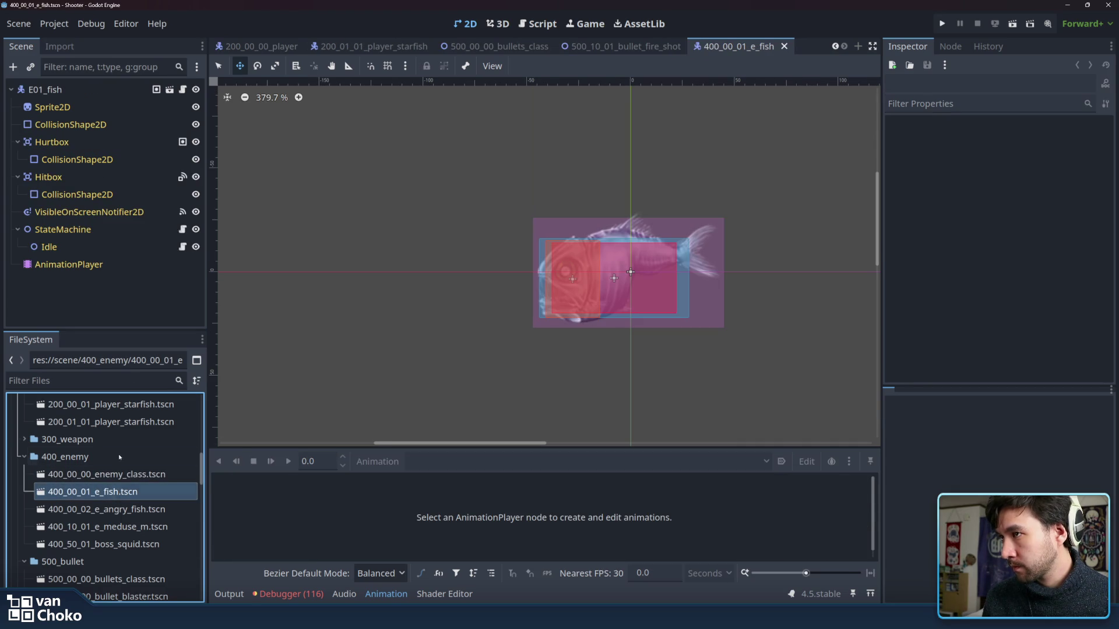
click(53, 107)
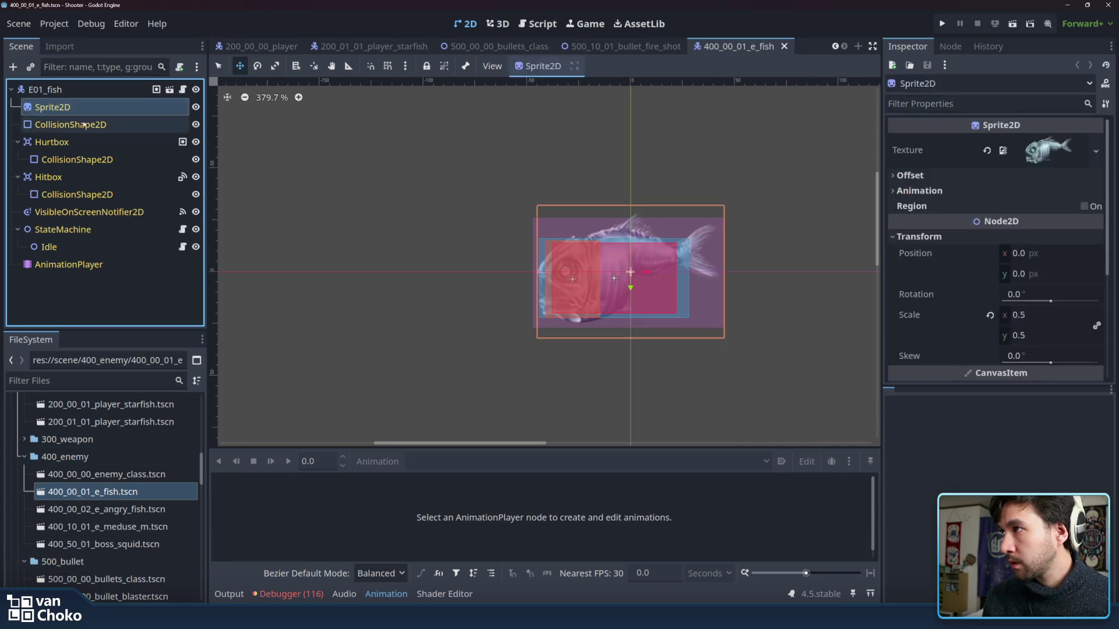
click(70, 125)
click(83, 146)
click(83, 165)
click(88, 212)
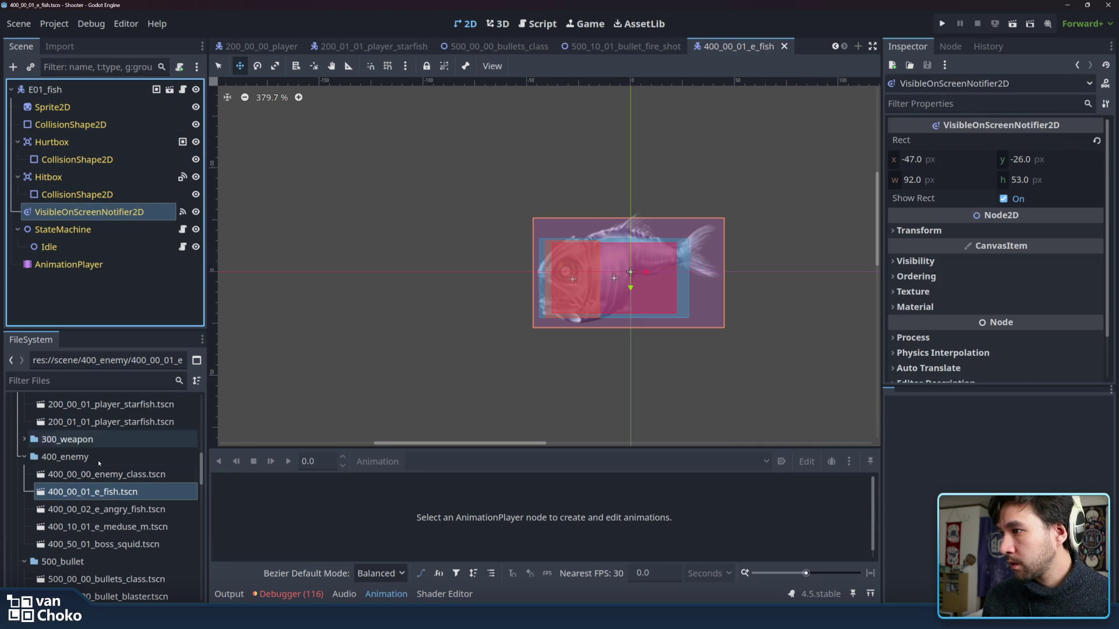
double_click(136, 475)
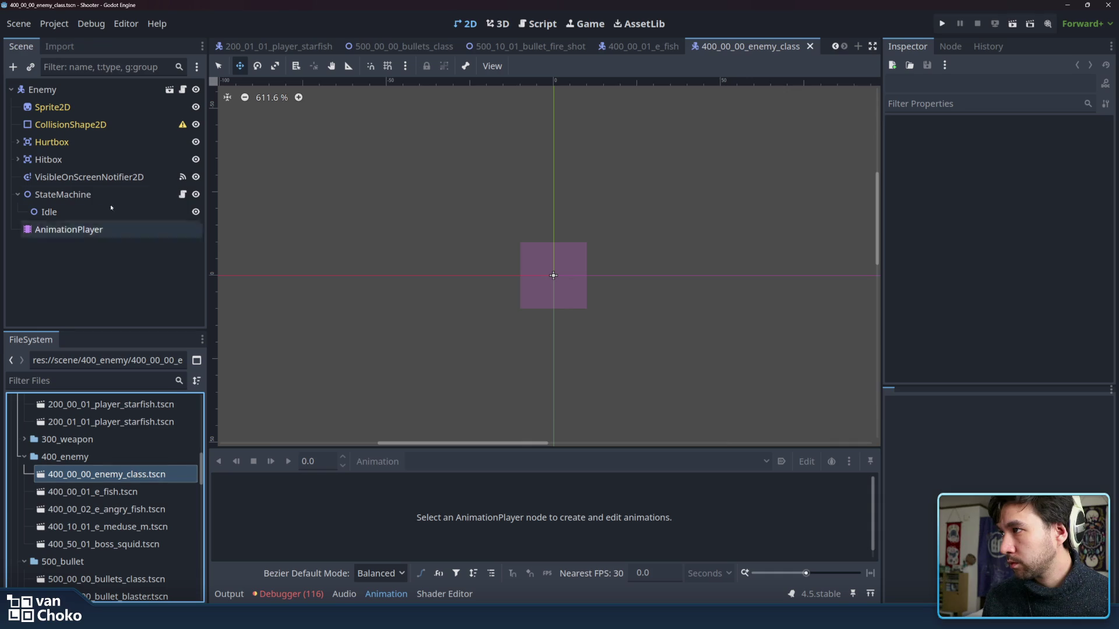
Inspect the enemy scene's nodes, ending on the Enemy root's properties
click(111, 190)
click(103, 155)
click(93, 142)
click(85, 124)
click(76, 107)
click(74, 89)
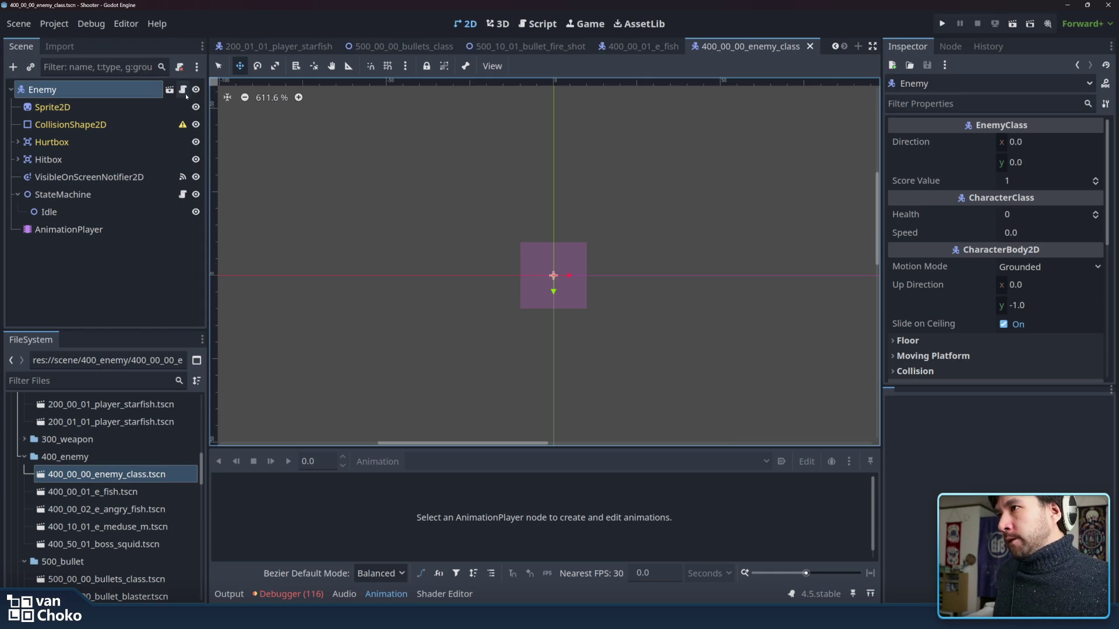
click(18, 143)
click(17, 143)
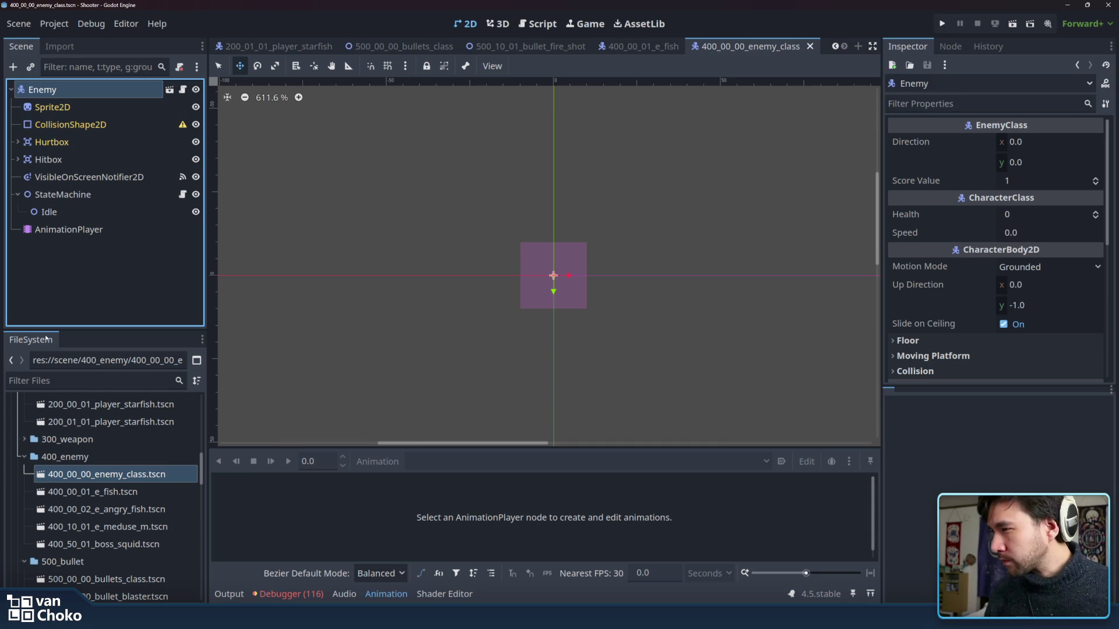
Collapse the 200_player and 100_background asset folders in the FileSystem dock
scroll(97, 472, up, 5)
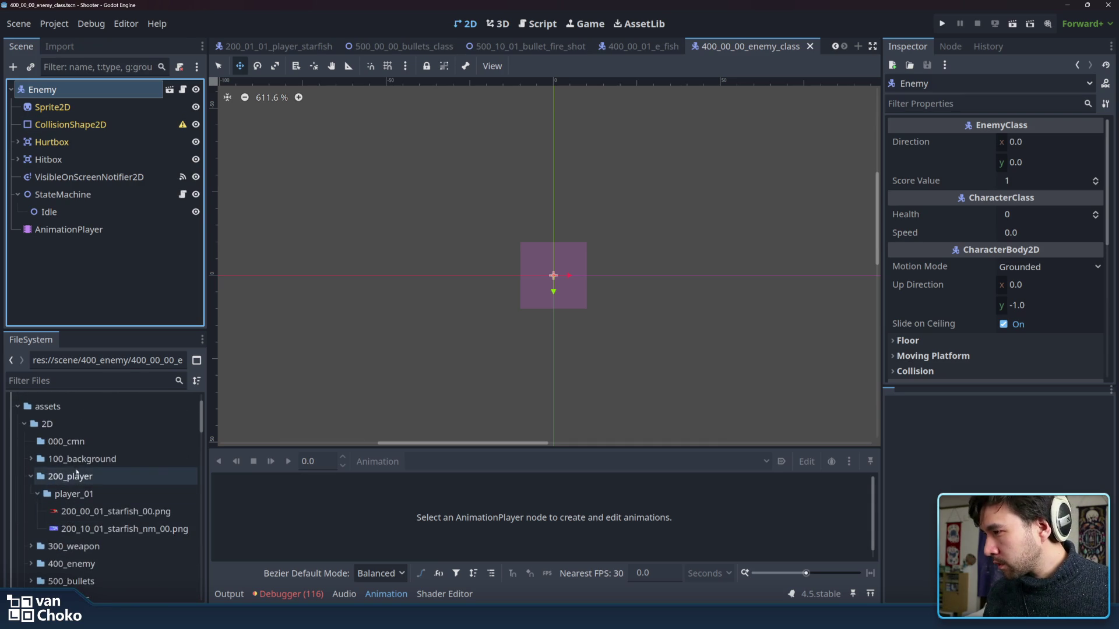
click(67, 478)
click(37, 494)
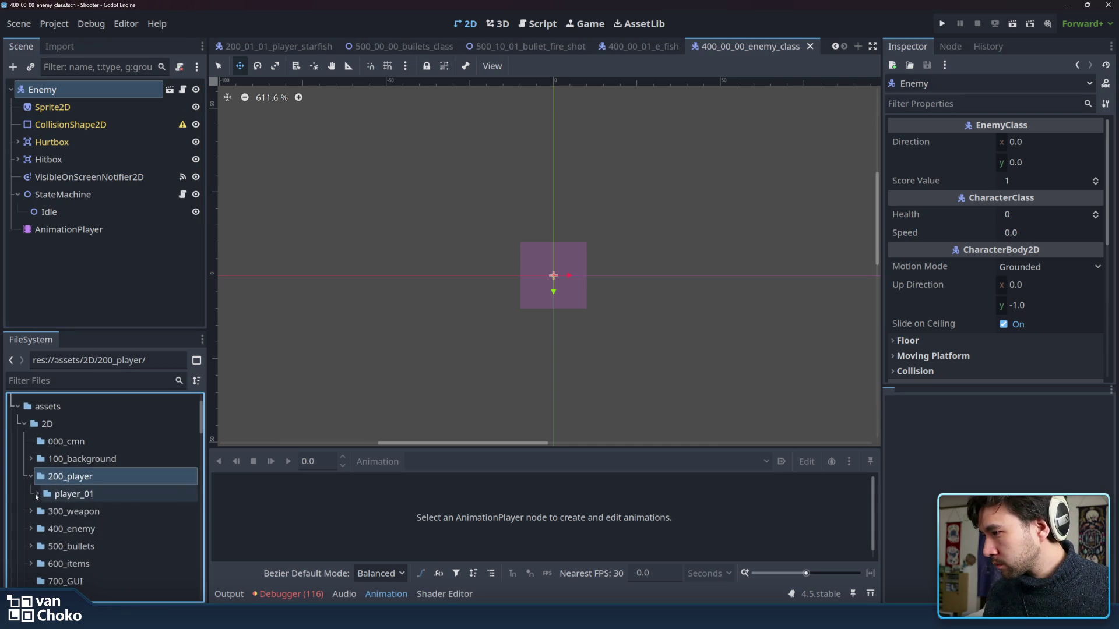
click(30, 476)
click(30, 459)
click(30, 459)
scroll(32, 474, down, 2)
scroll(31, 473, down, 2)
Expand scene/000_cmn to show the spawner, character_class and main scenes
click(29, 460)
click(30, 461)
scroll(28, 463, up, 4)
click(32, 446)
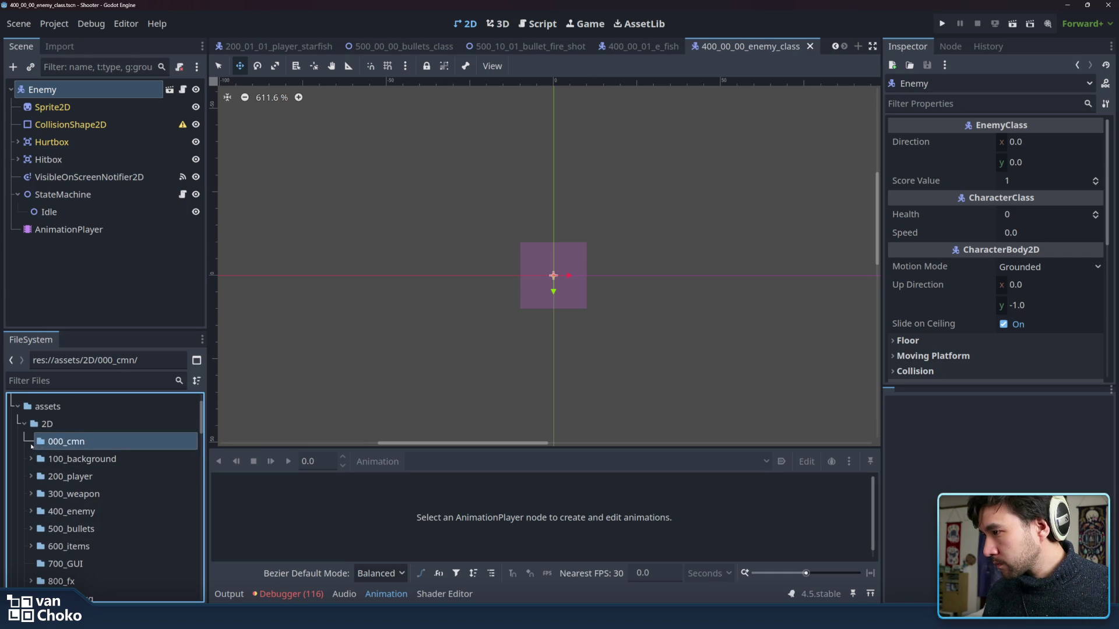
scroll(61, 444, down, 10)
scroll(66, 457, up, 6)
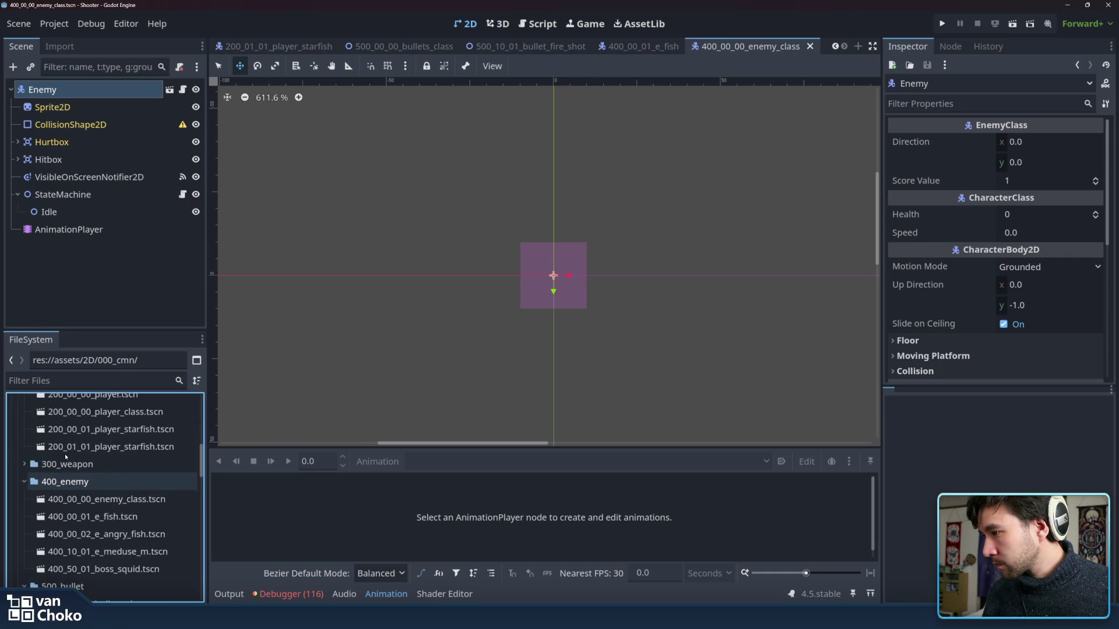
scroll(66, 458, up, 6)
click(24, 489)
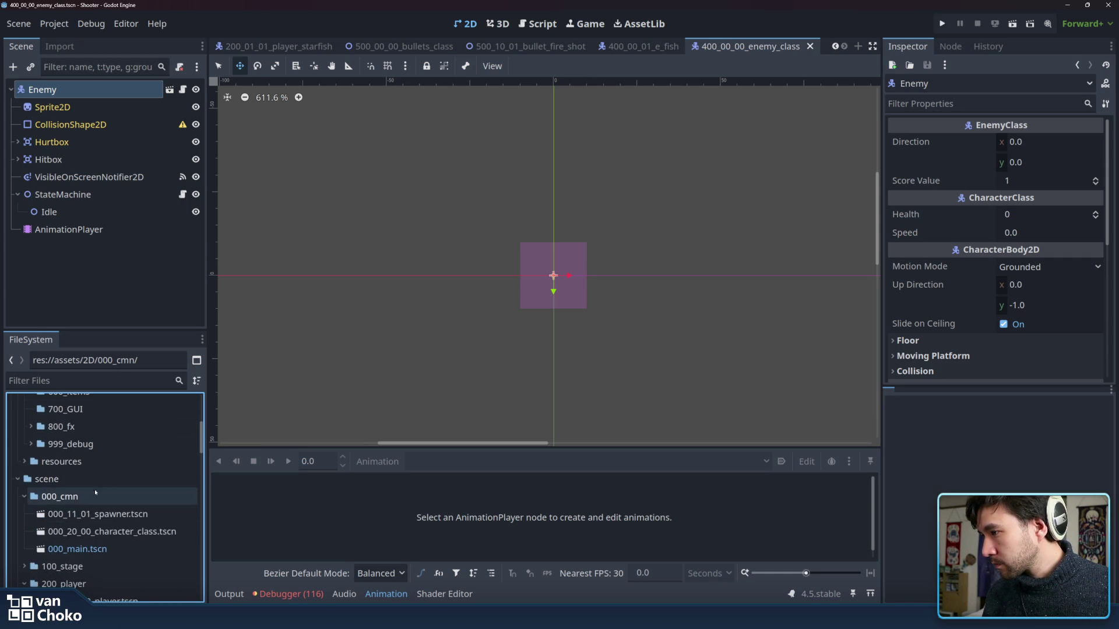
Open 000_20_00_character_class and delete its script body below class_name CharacterClass
scroll(101, 505, down, 1)
double_click(101, 505)
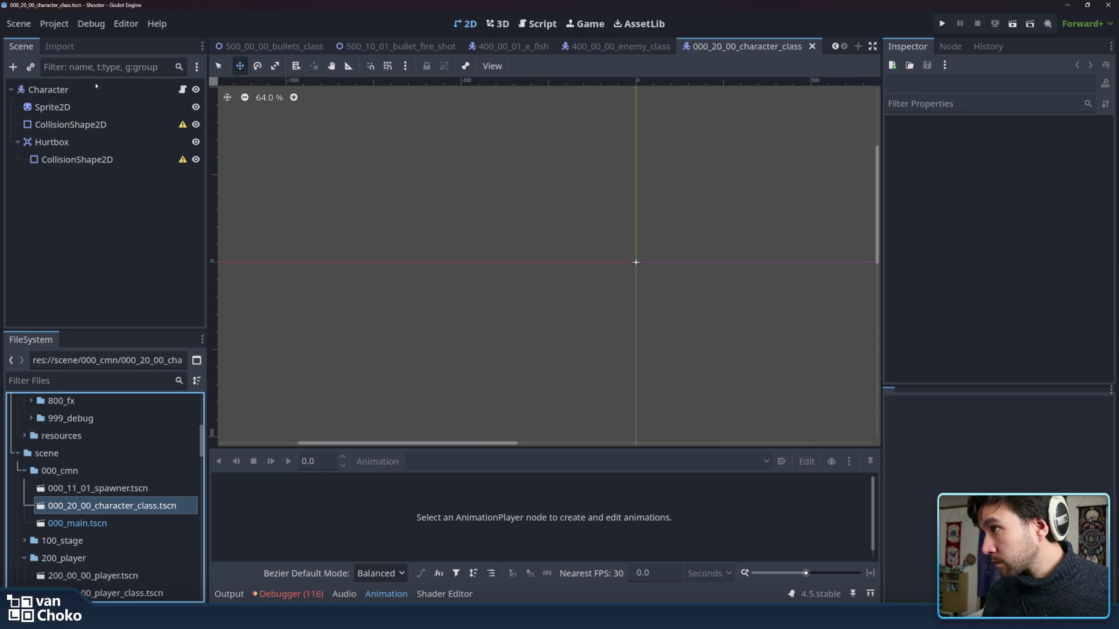
click(92, 106)
click(182, 89)
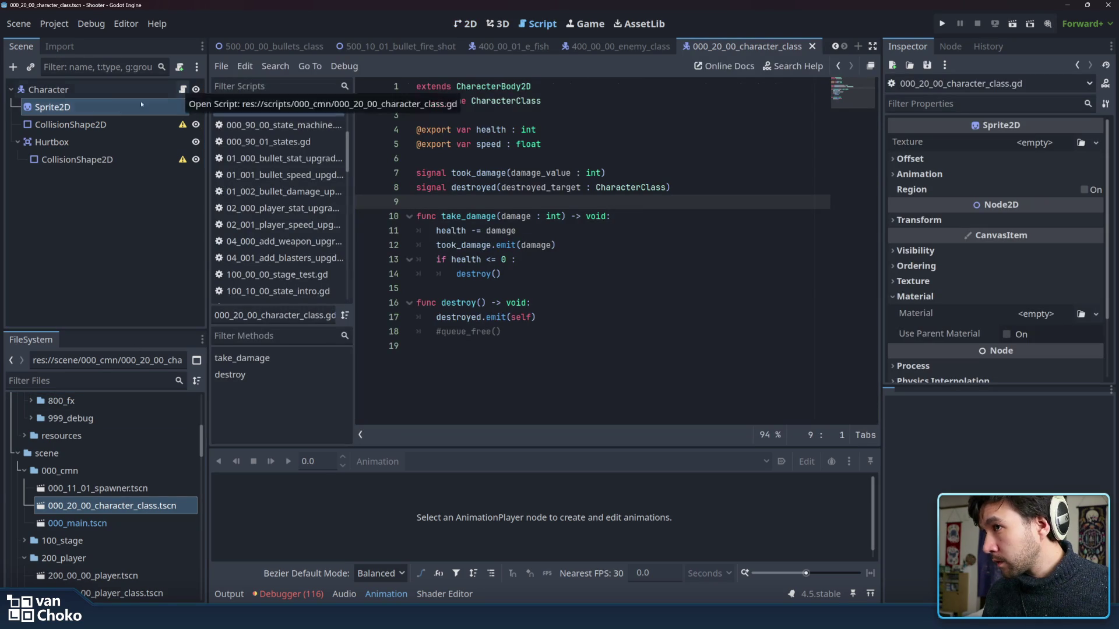
mouse_move(513, 332)
mouse_down()
mouse_move(347, 116)
mouse_move(338, 140)
mouse_move(436, 112)
mouse_move(412, 123)
mouse_up()
key(Delete)
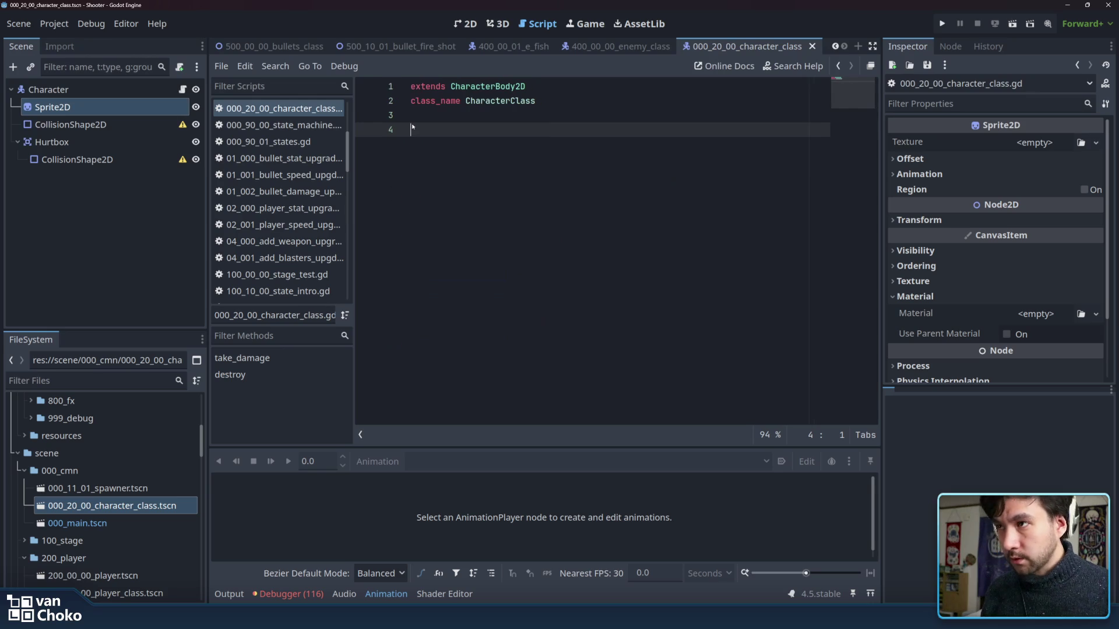
Delete the Sprite2D, CollisionShape2D and Hurtbox nodes from the Character scene
click(114, 124)
right_click(107, 106)
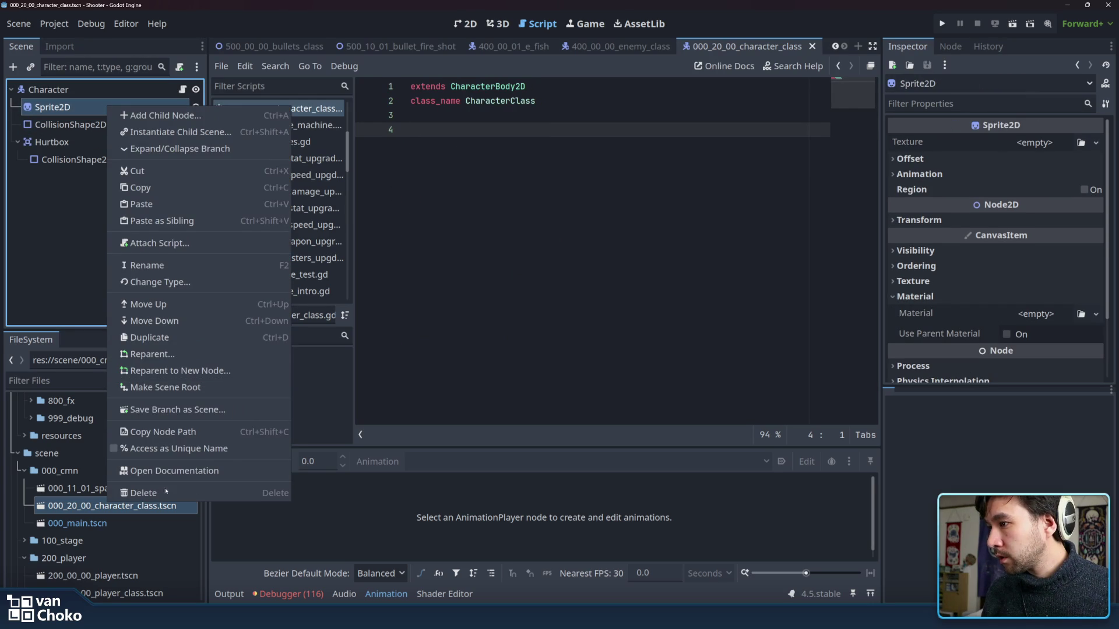
click(155, 493)
click(514, 328)
click(106, 107)
right_click(108, 108)
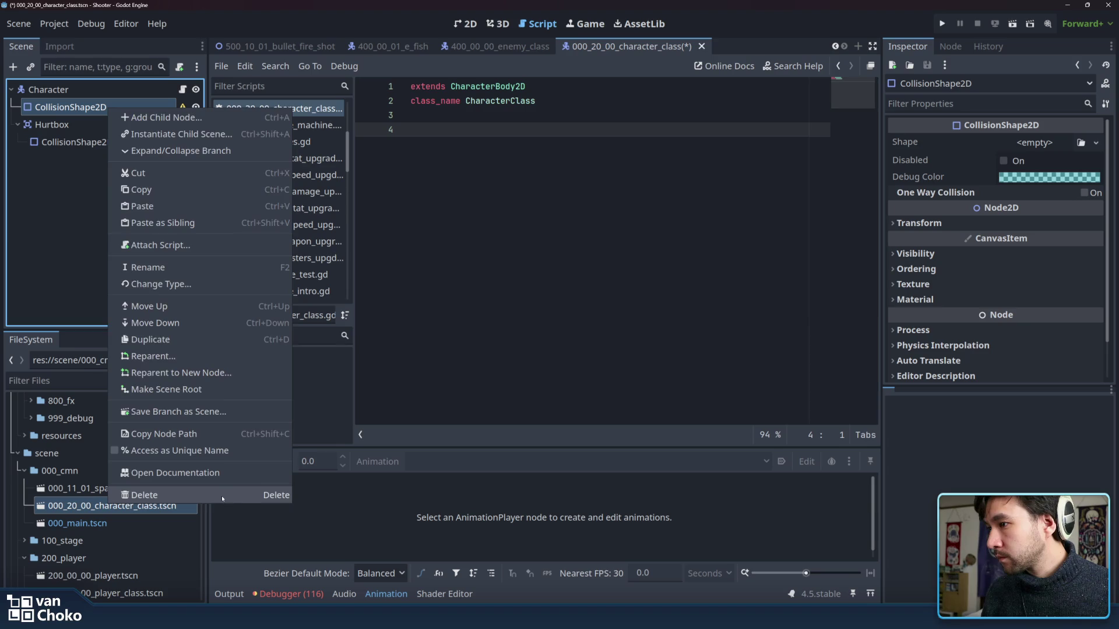
click(221, 495)
click(508, 329)
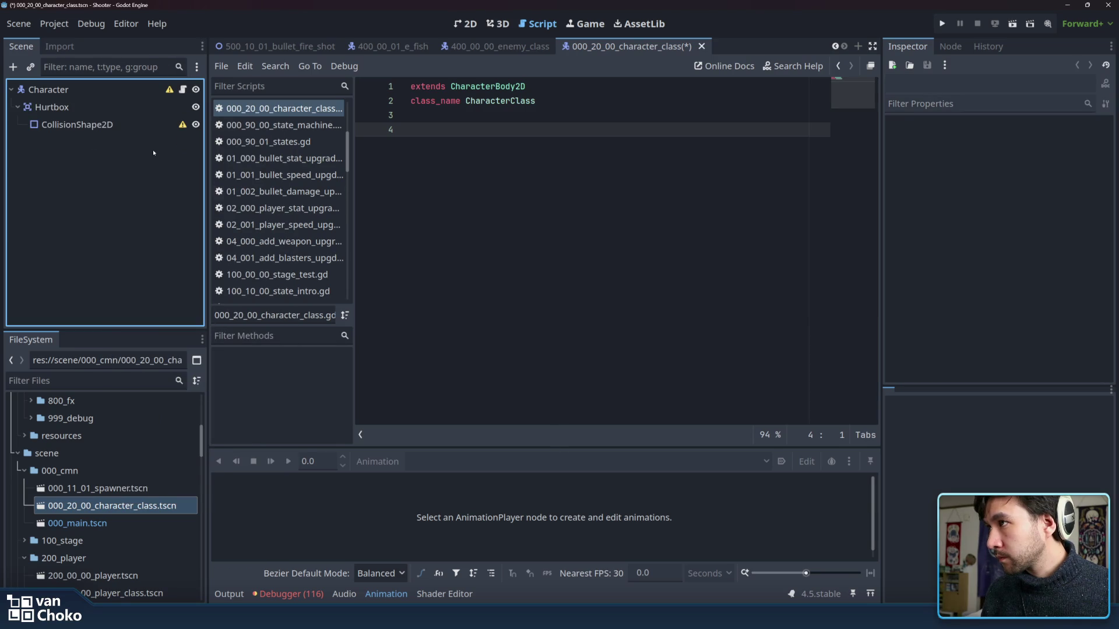
right_click(118, 108)
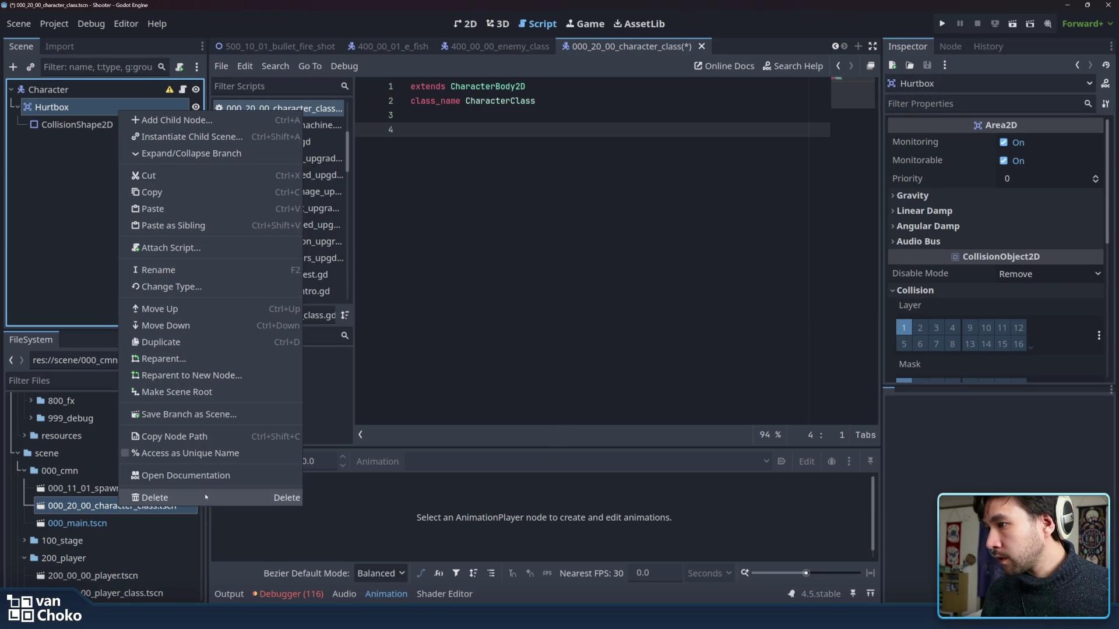
click(157, 497)
click(518, 328)
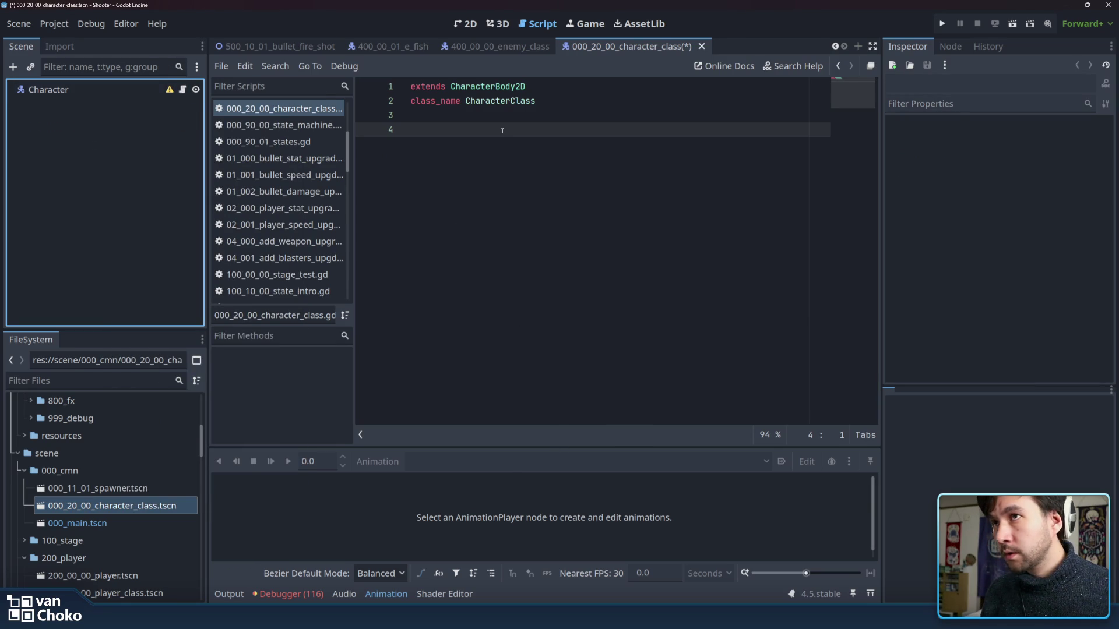
Detach the script from the Character root node and return to the enemy class scene
click(649, 116)
click(146, 89)
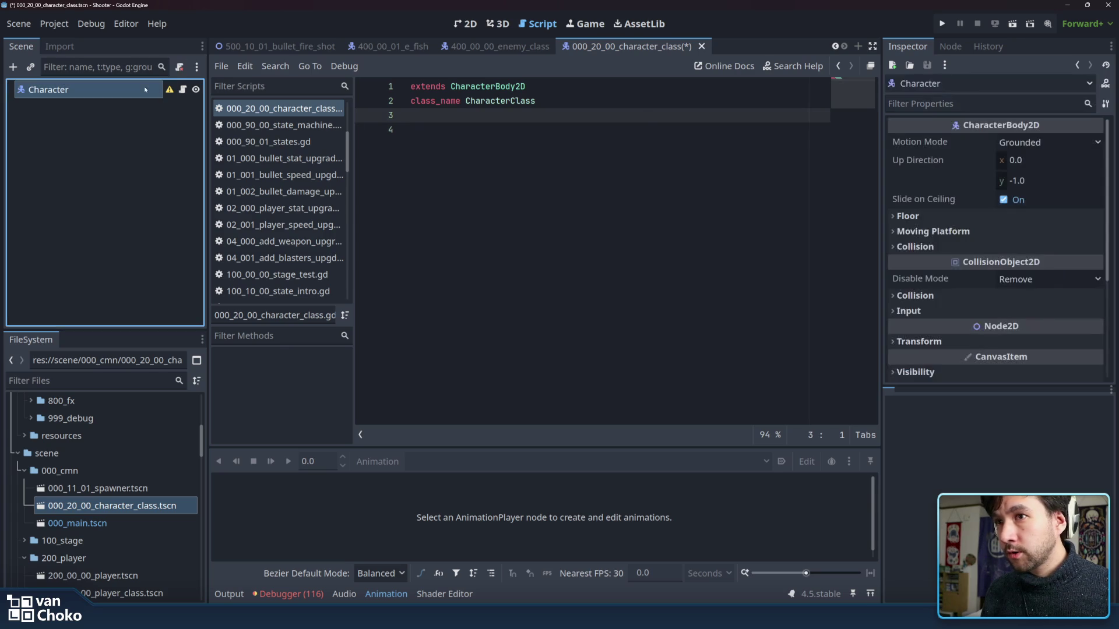
scroll(990, 262, down, 5)
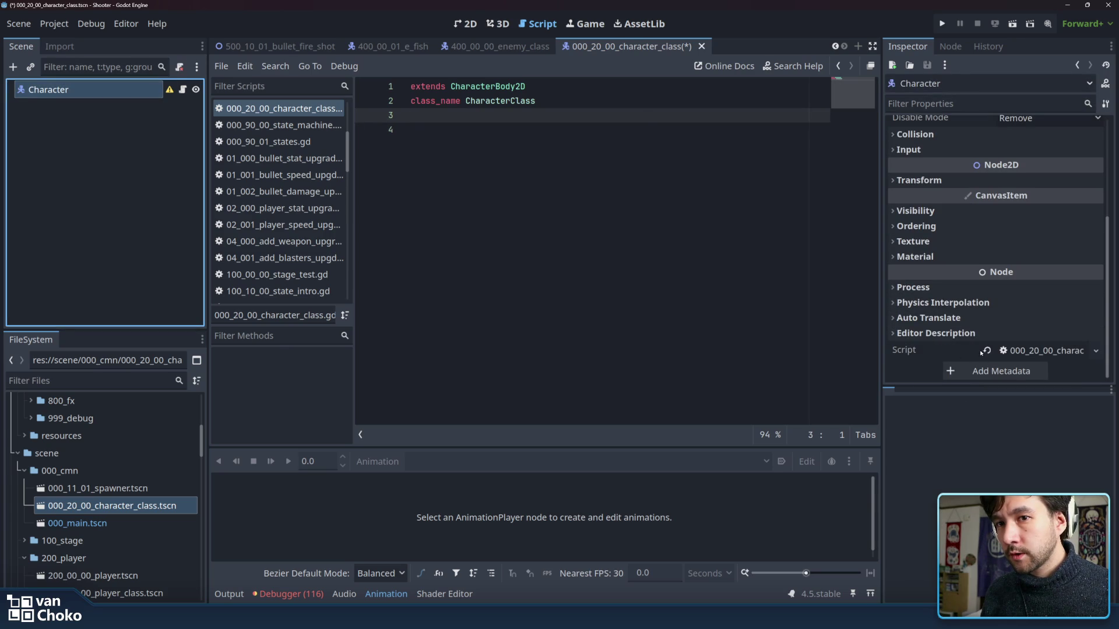
click(988, 351)
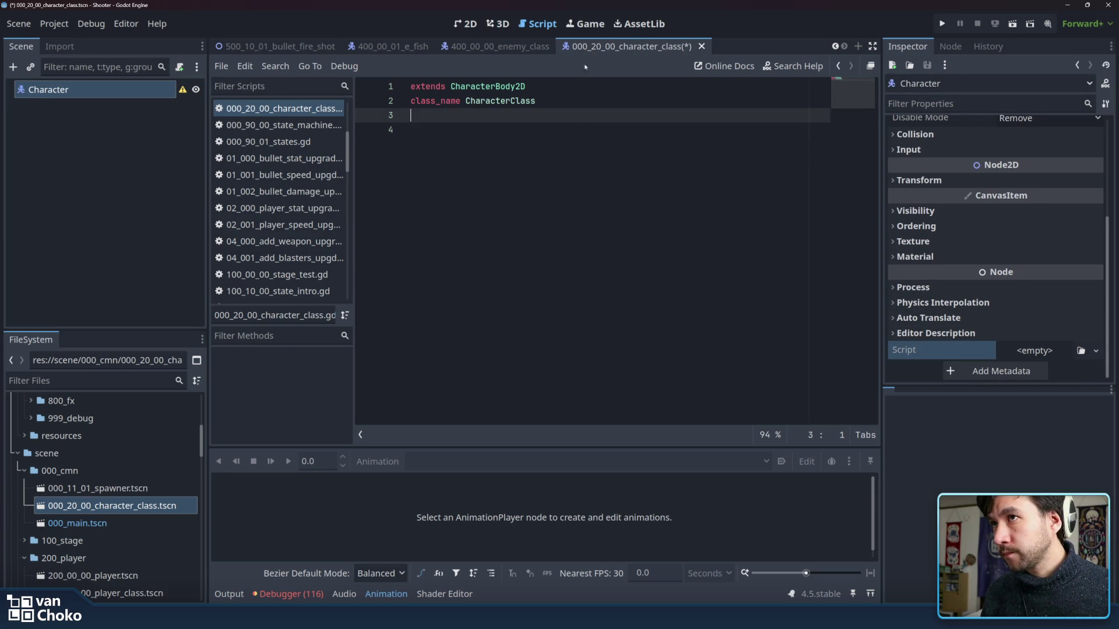
click(501, 47)
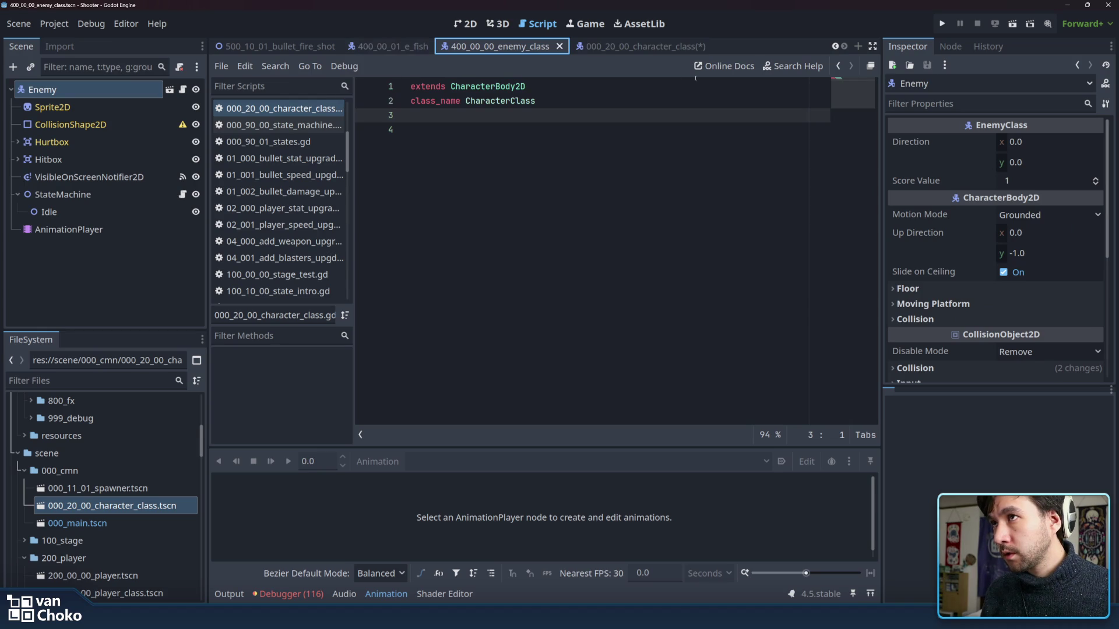
Save the stripped character class scene
click(658, 46)
click(116, 204)
key(ctrl+s)
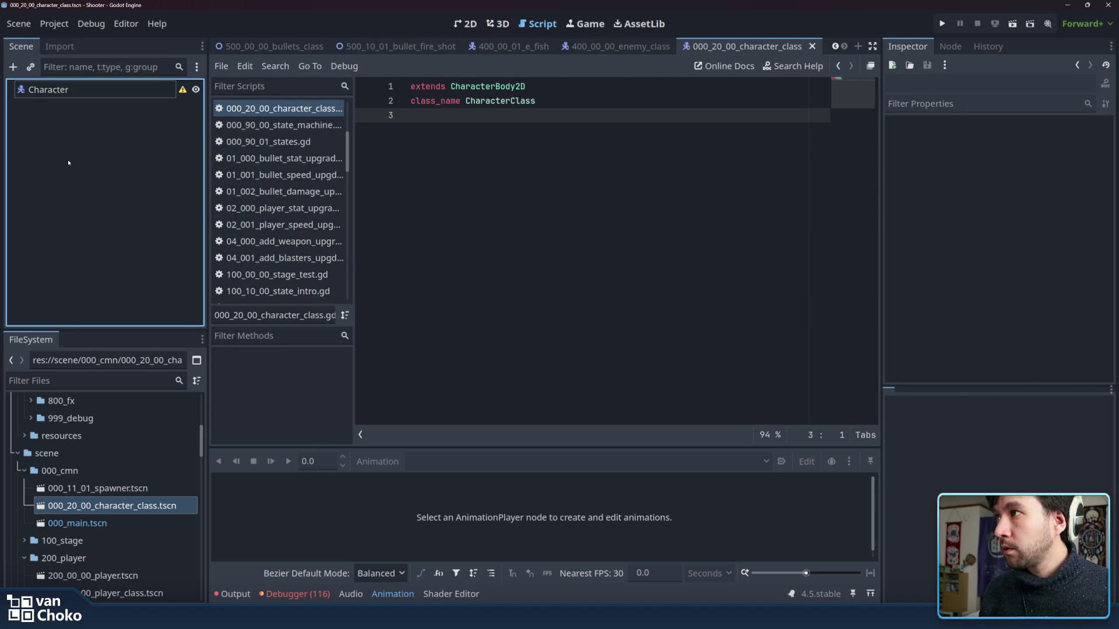
Review the enemy scene's remaining Hitbox, VisibleOnScreenNotifier2D, StateMachine and AnimationPlayer nodes in 2D
click(582, 47)
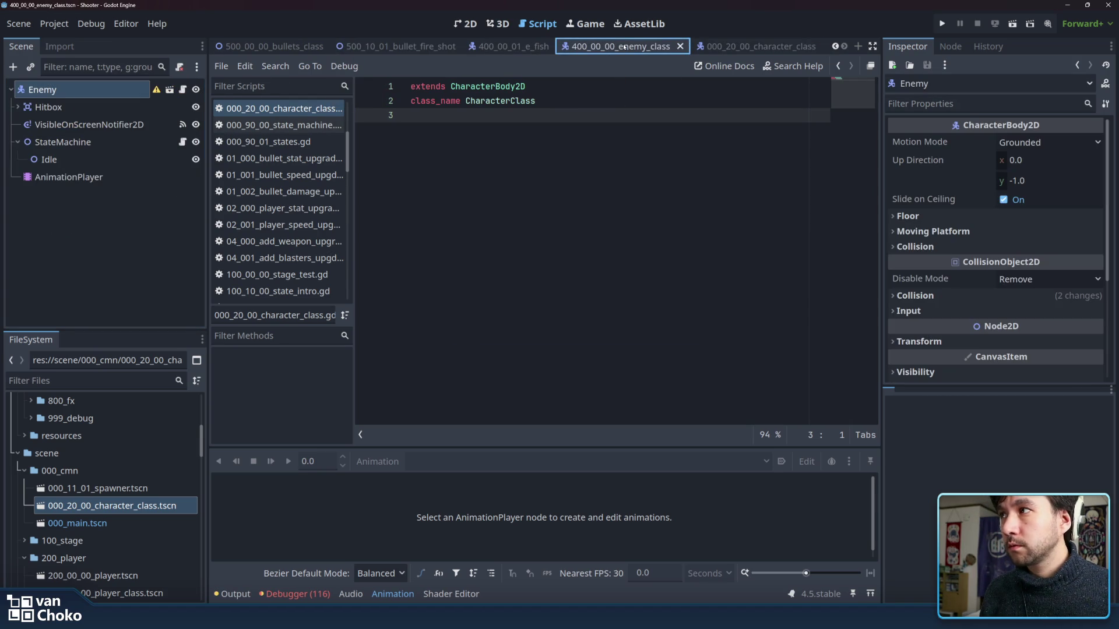
click(64, 107)
click(66, 124)
click(69, 177)
click(63, 142)
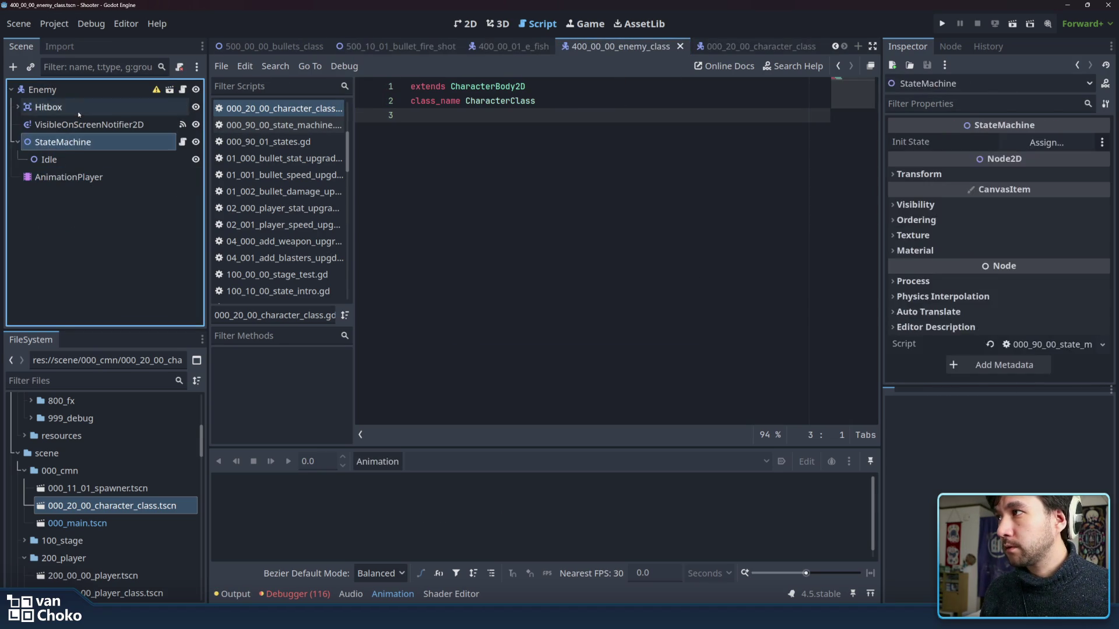
click(78, 105)
click(82, 91)
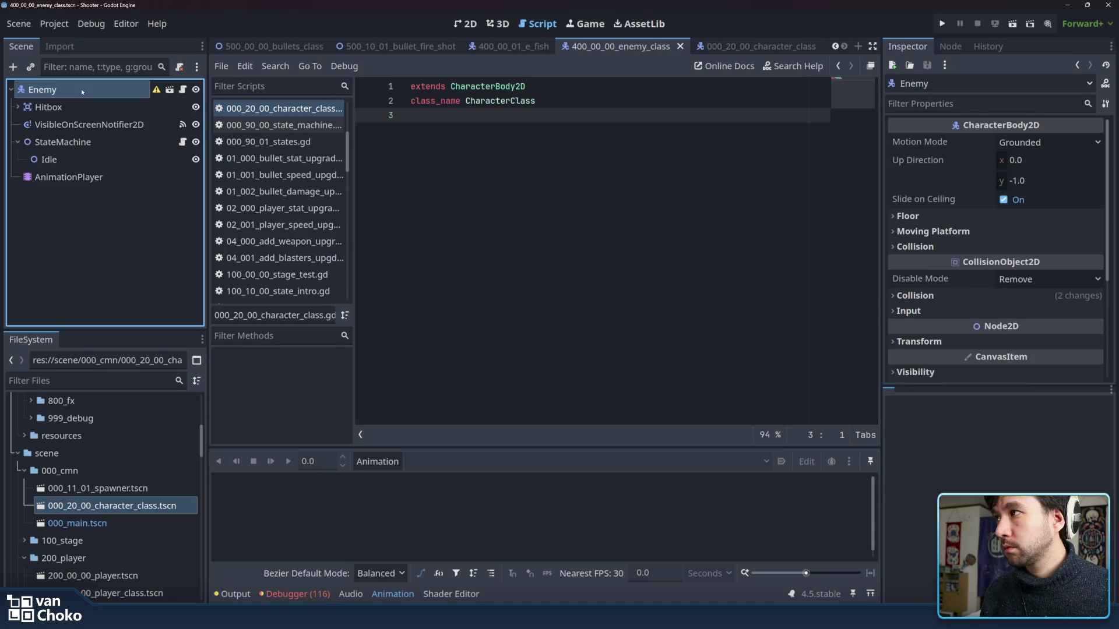
click(468, 25)
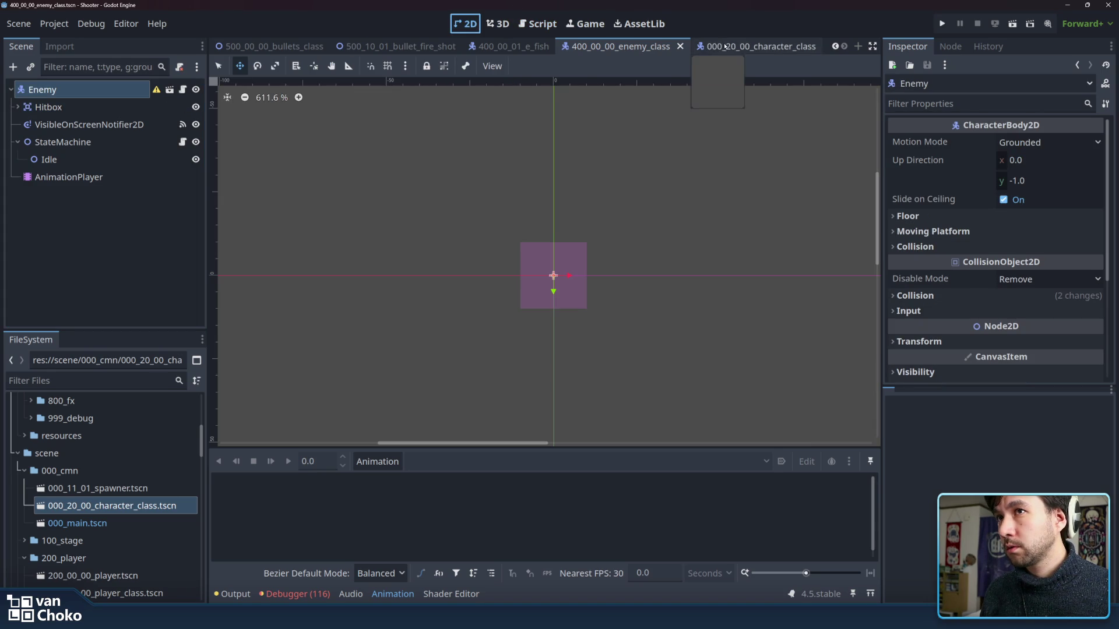
drag(716, 145, 724, 149)
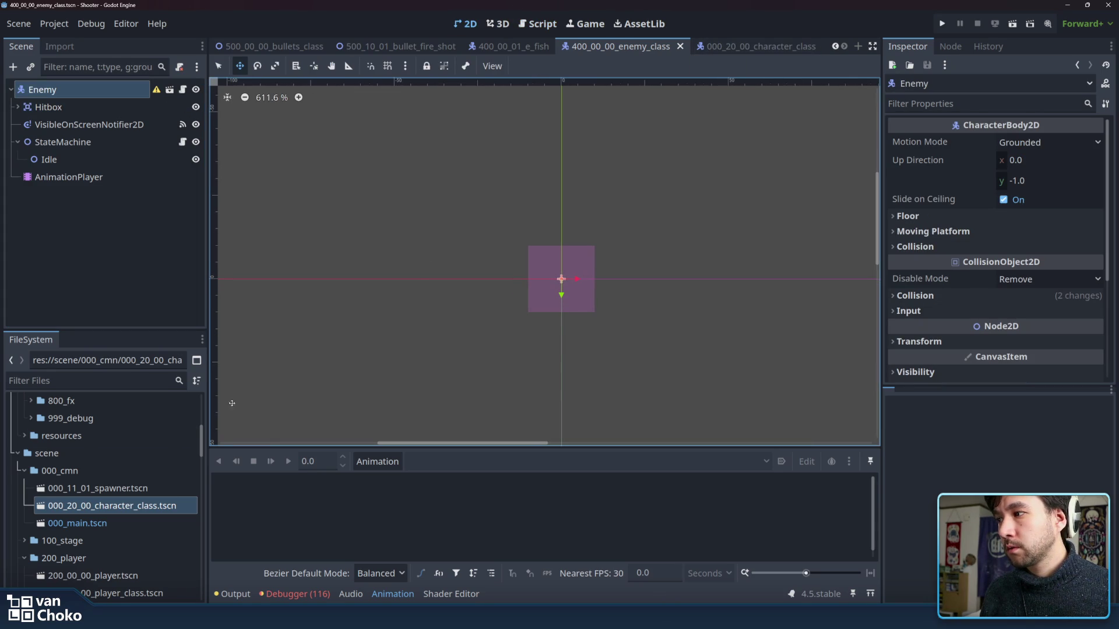
right_click(141, 506)
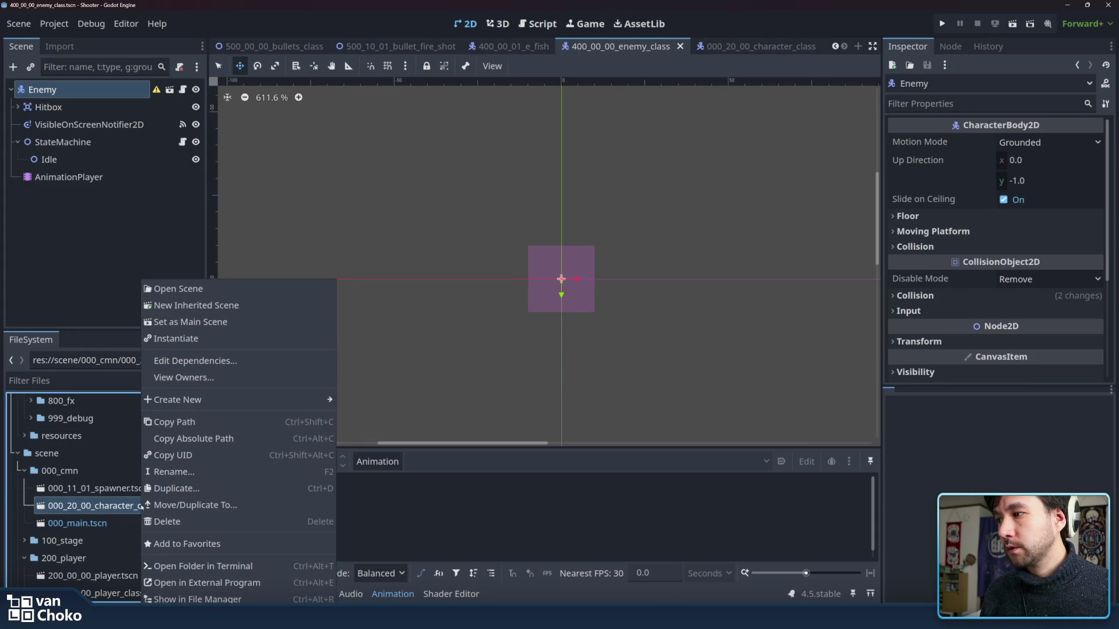
click(167, 521)
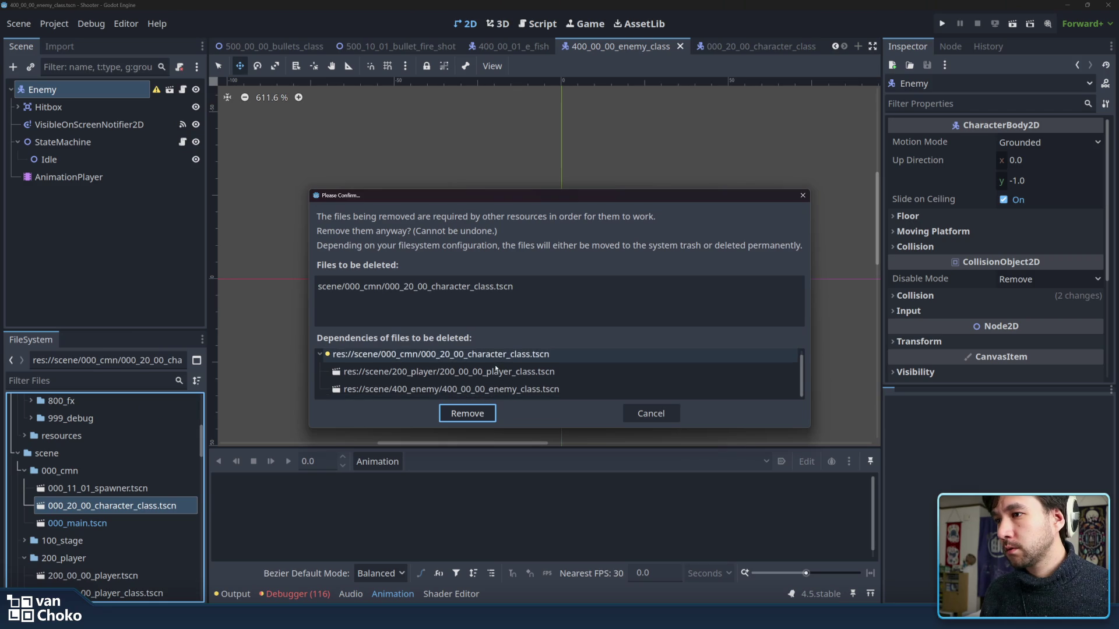
scroll(496, 368, down, 1)
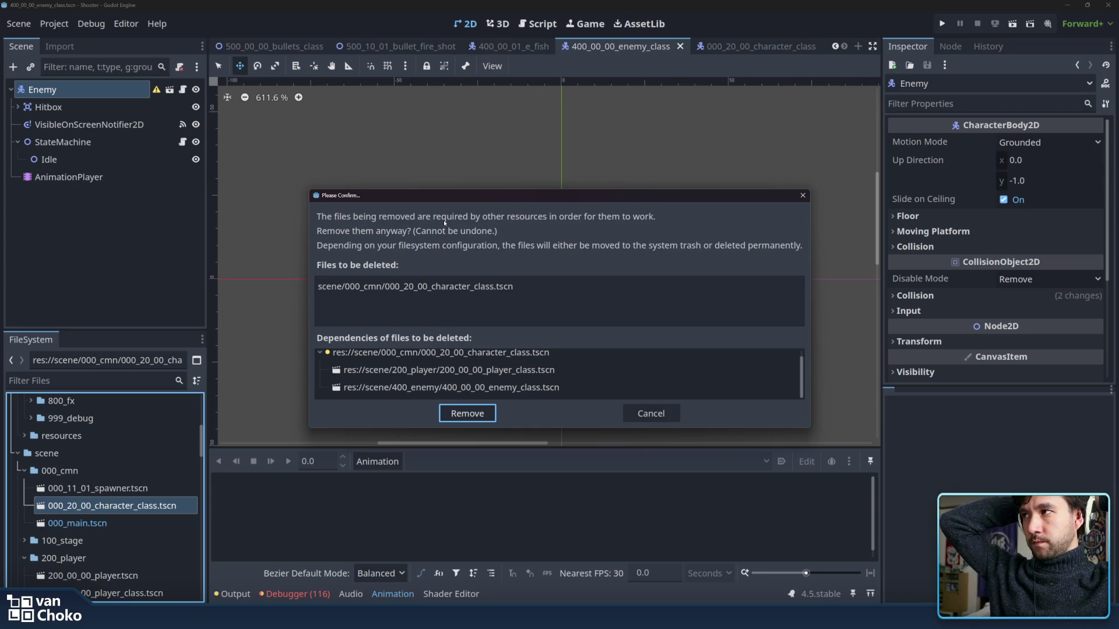
click(668, 412)
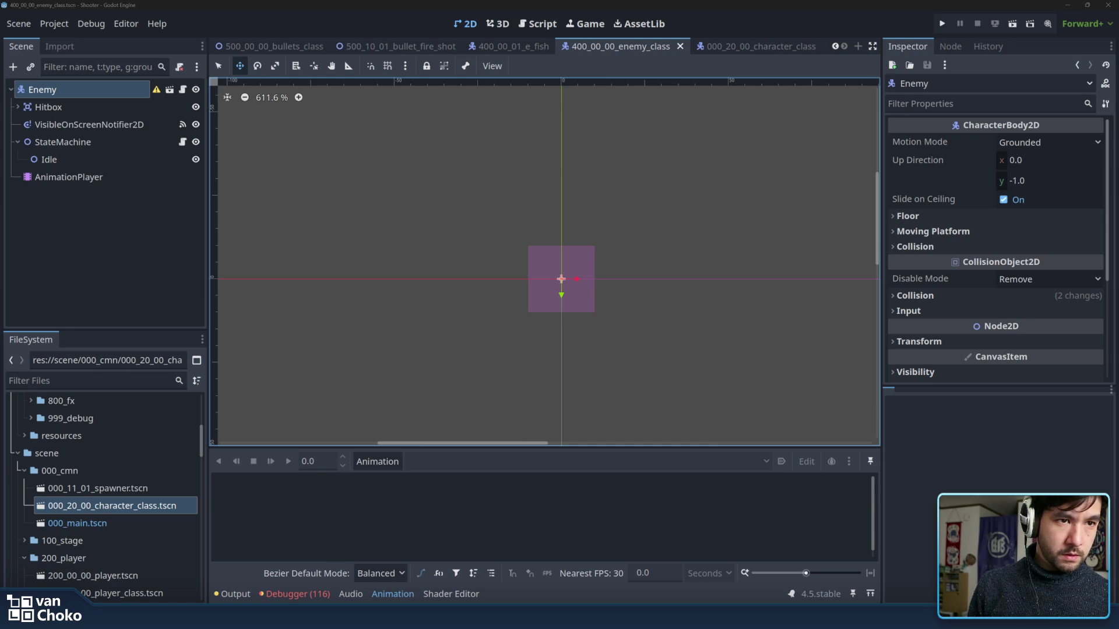
Clear the Enemy root's inheritance from the character class scene and reselect Enemy
scroll(606, 195, up, 1)
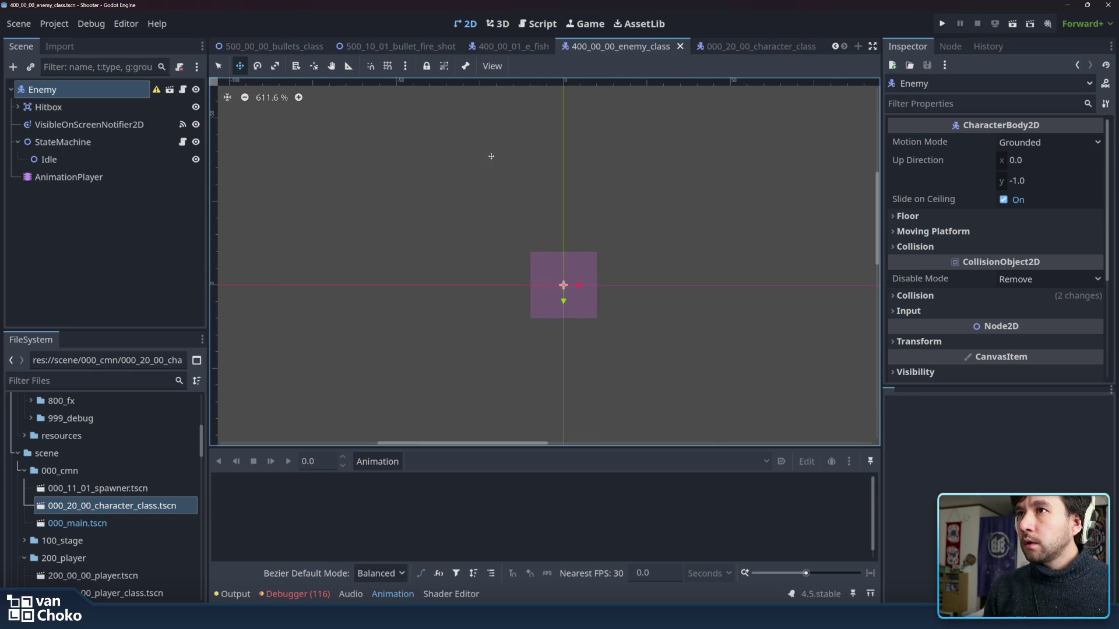
right_click(100, 93)
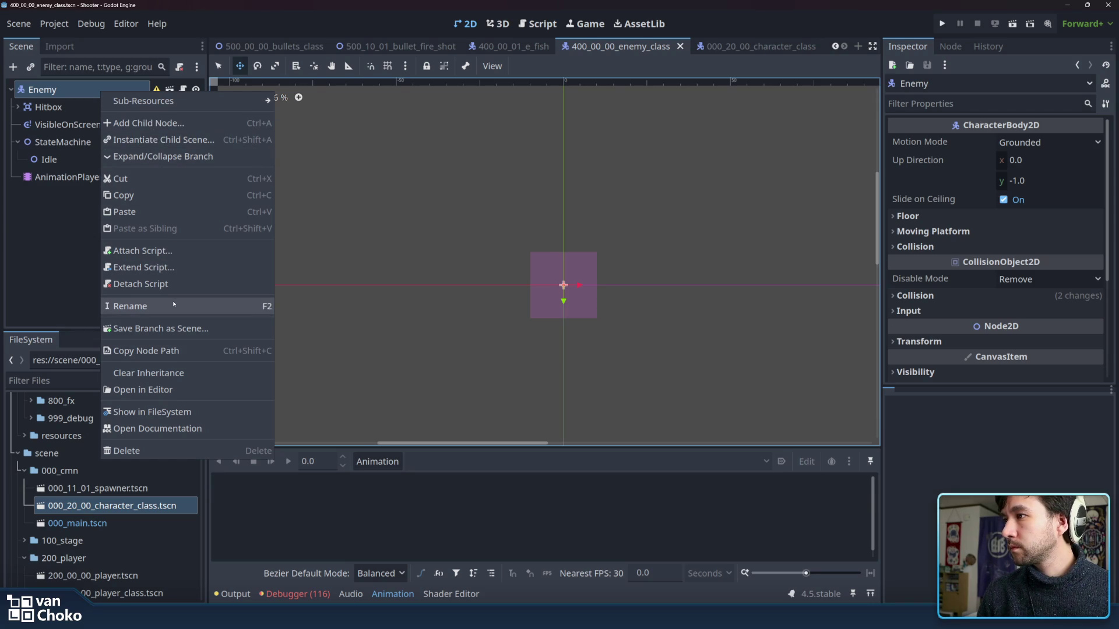
click(194, 372)
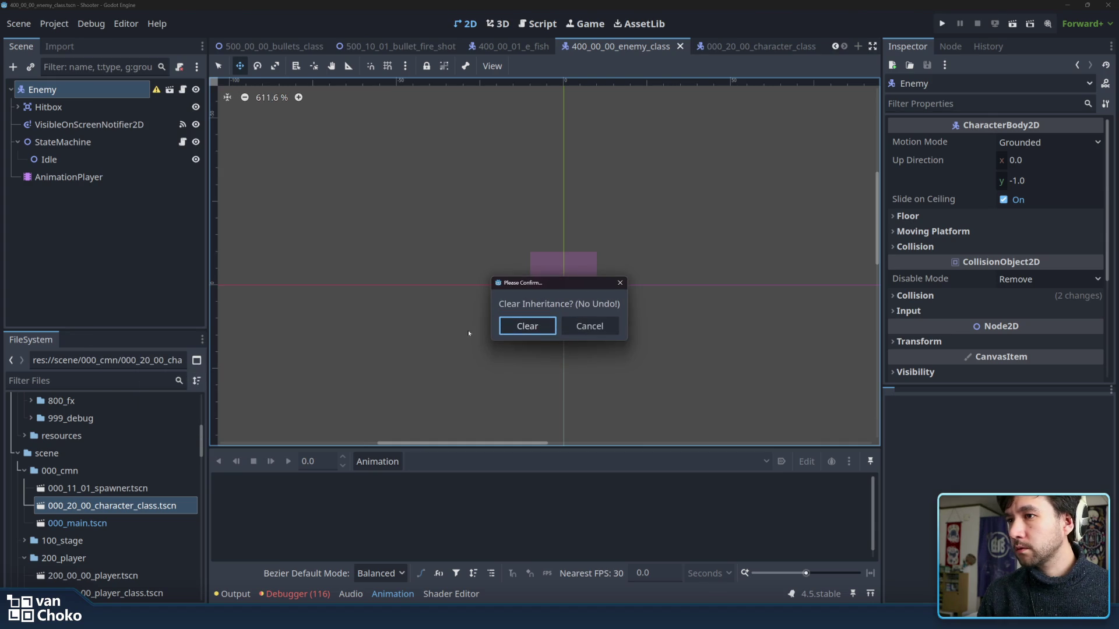
click(519, 325)
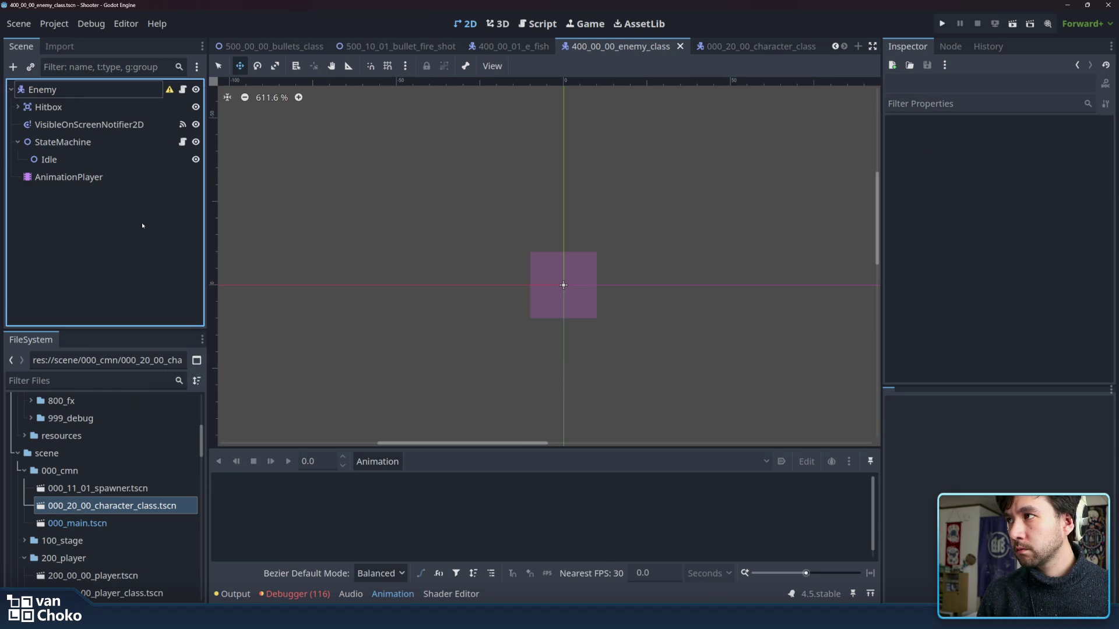
click(76, 90)
click(76, 108)
click(76, 90)
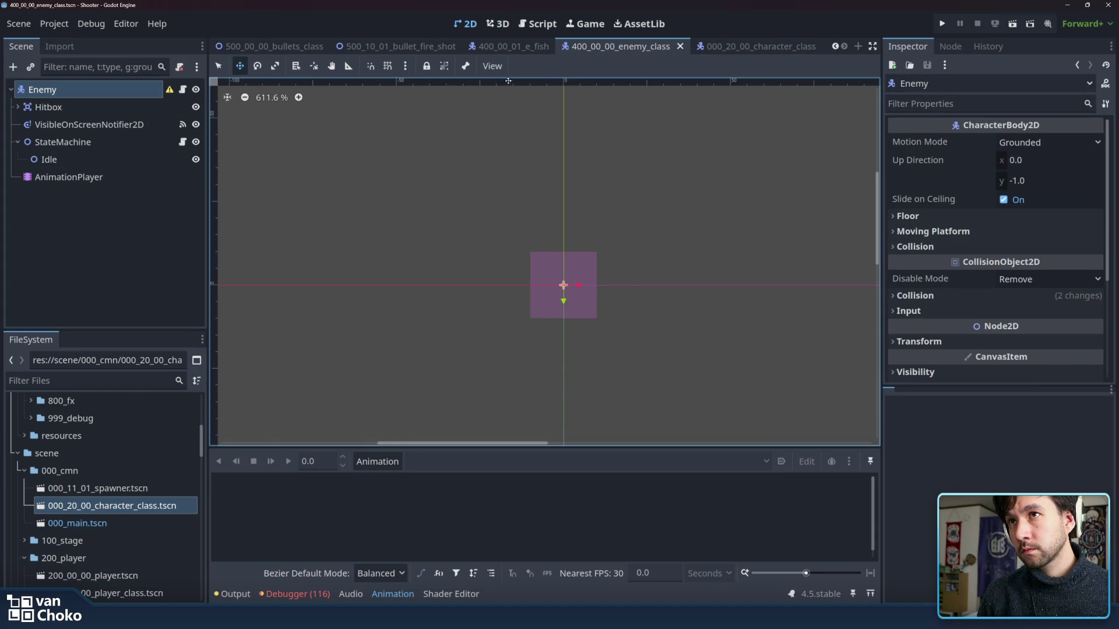
Begin deleting the character class scene file, then cancel and reselect the Enemy root
scroll(105, 501, up, 1)
right_click(120, 531)
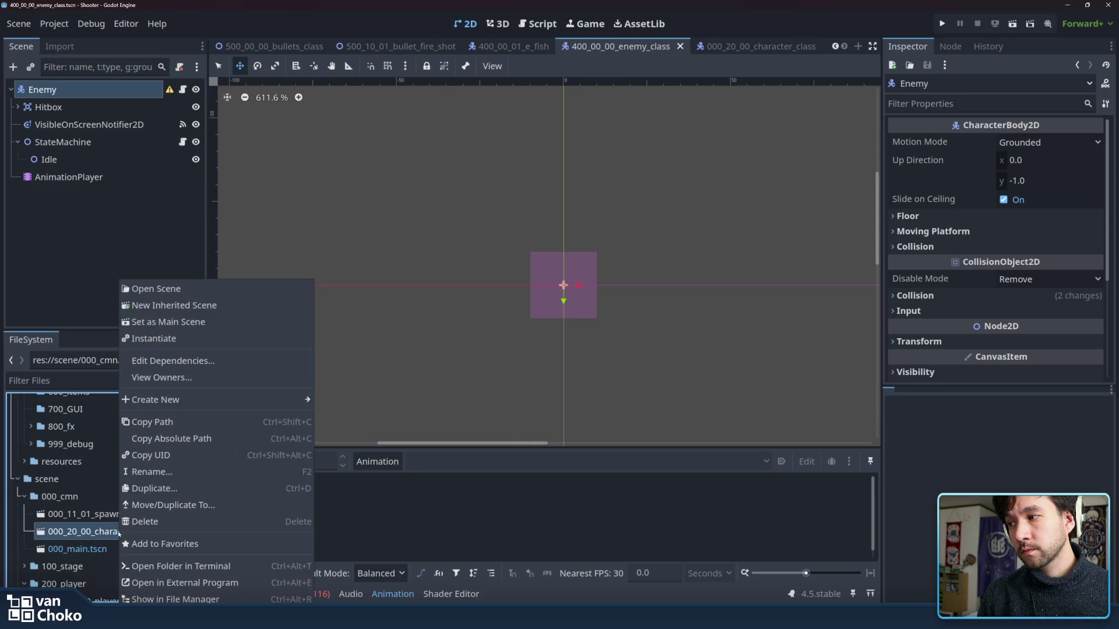
click(145, 522)
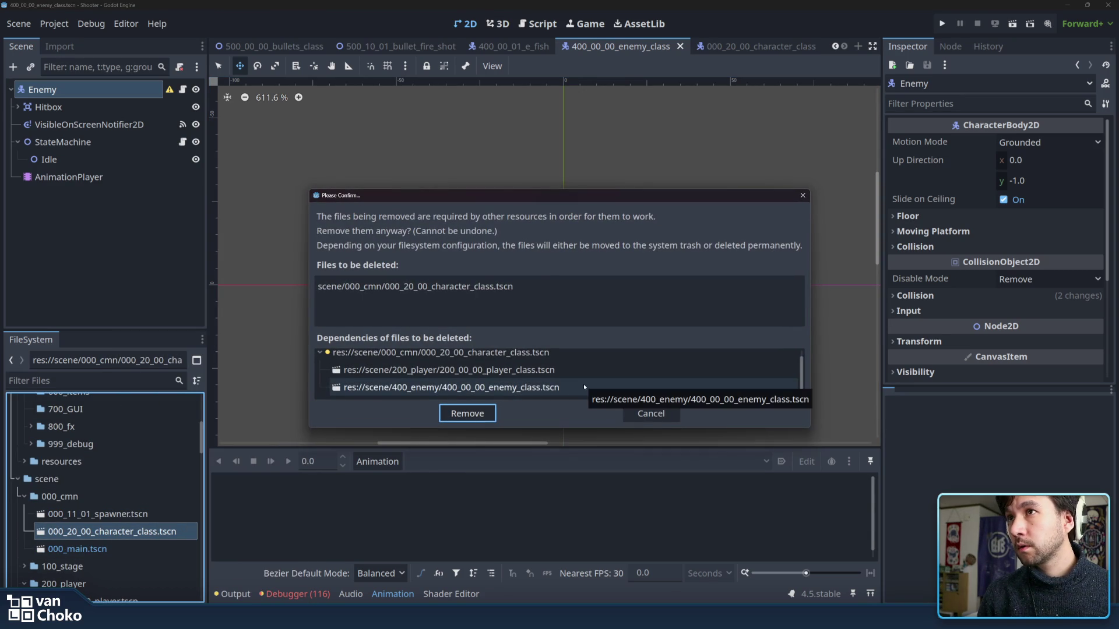
click(663, 413)
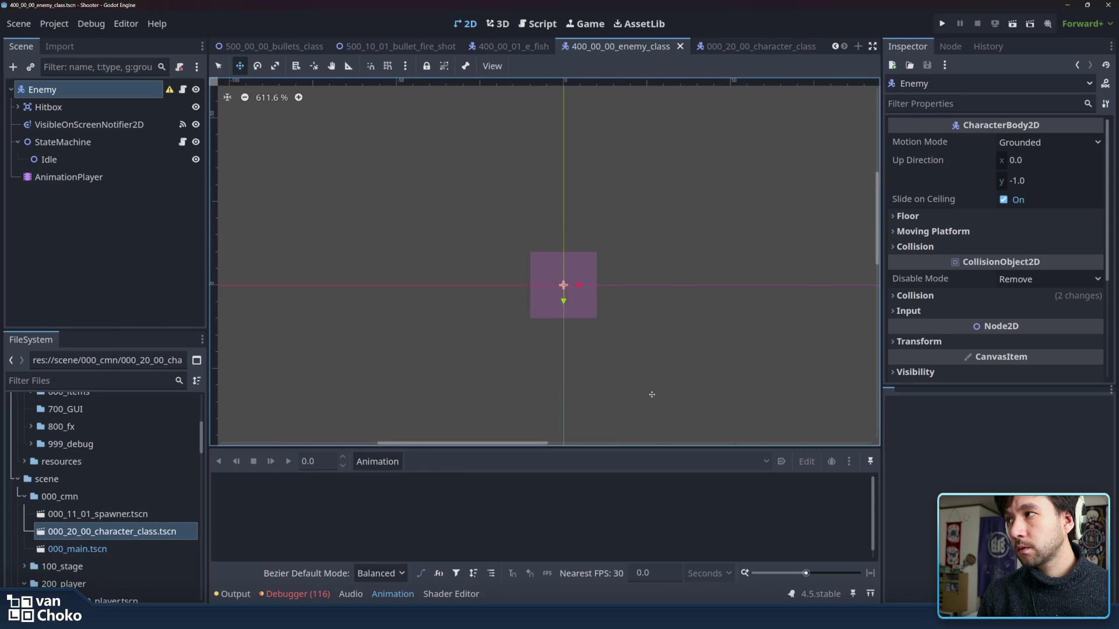
right_click(114, 89)
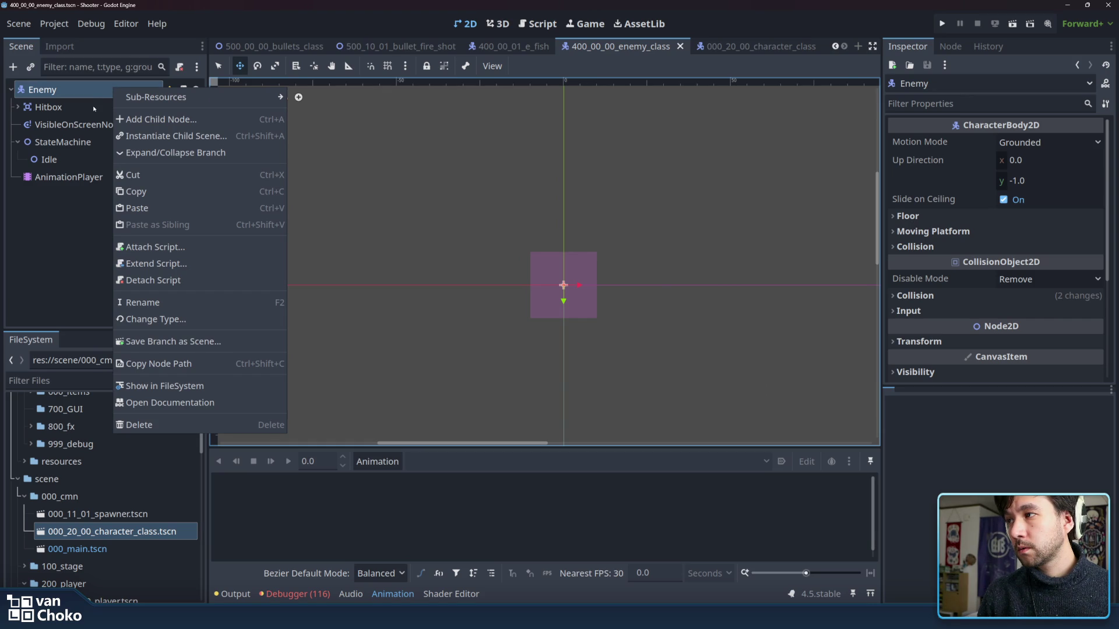
click(94, 108)
click(93, 105)
click(95, 91)
Remove 000_20_00_character_class.tscn despite its dependencies and open the Enemy script
mouse_move(138, 534)
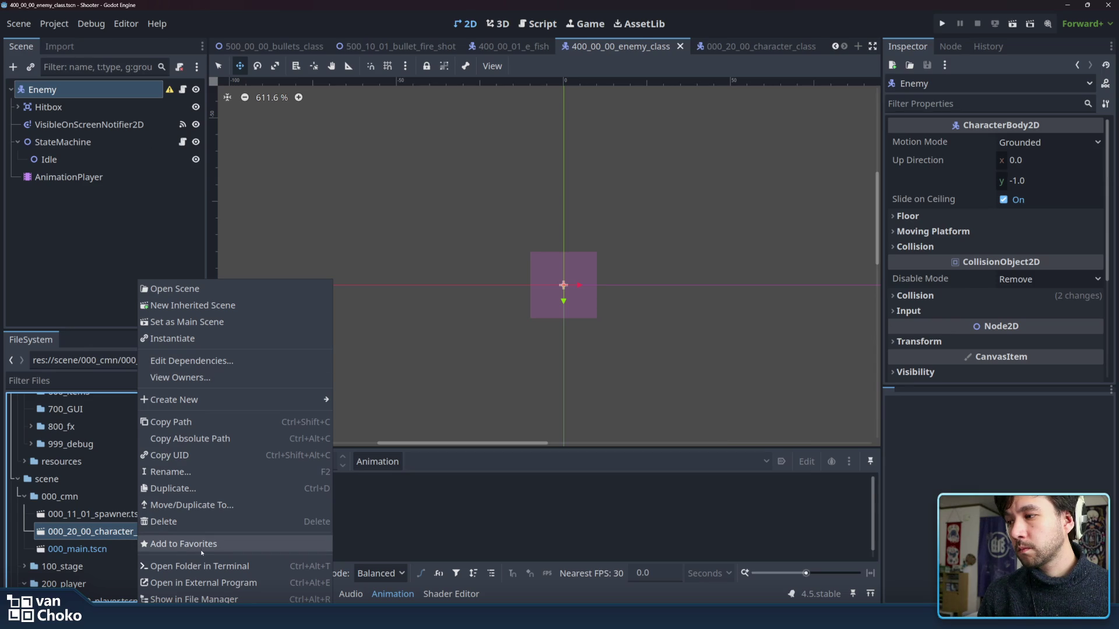
click(191, 527)
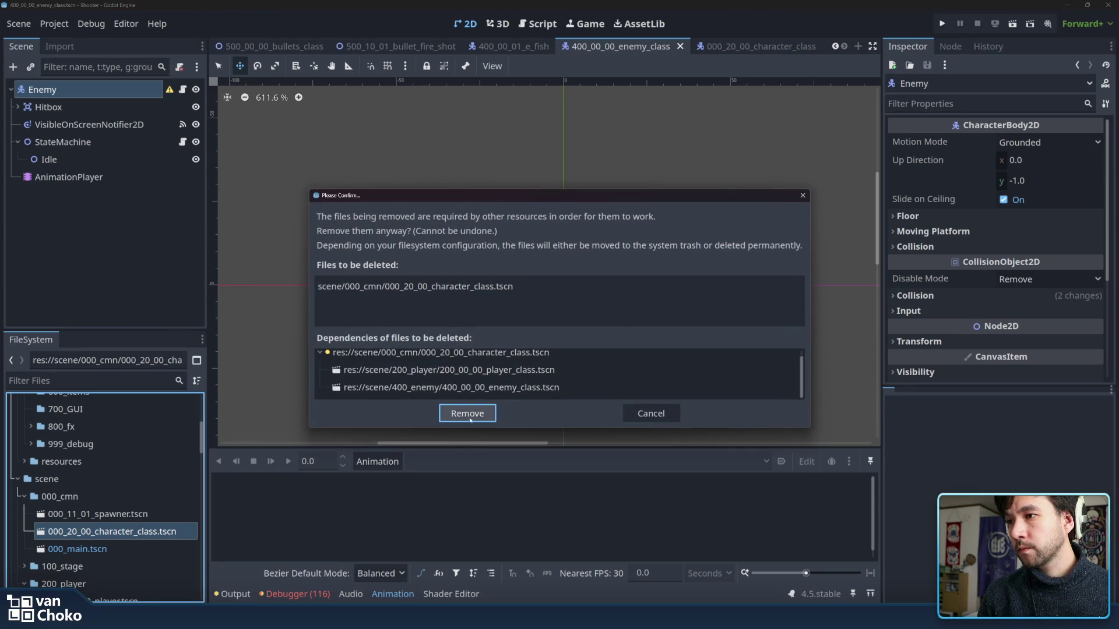
click(168, 294)
click(116, 106)
click(124, 89)
click(184, 90)
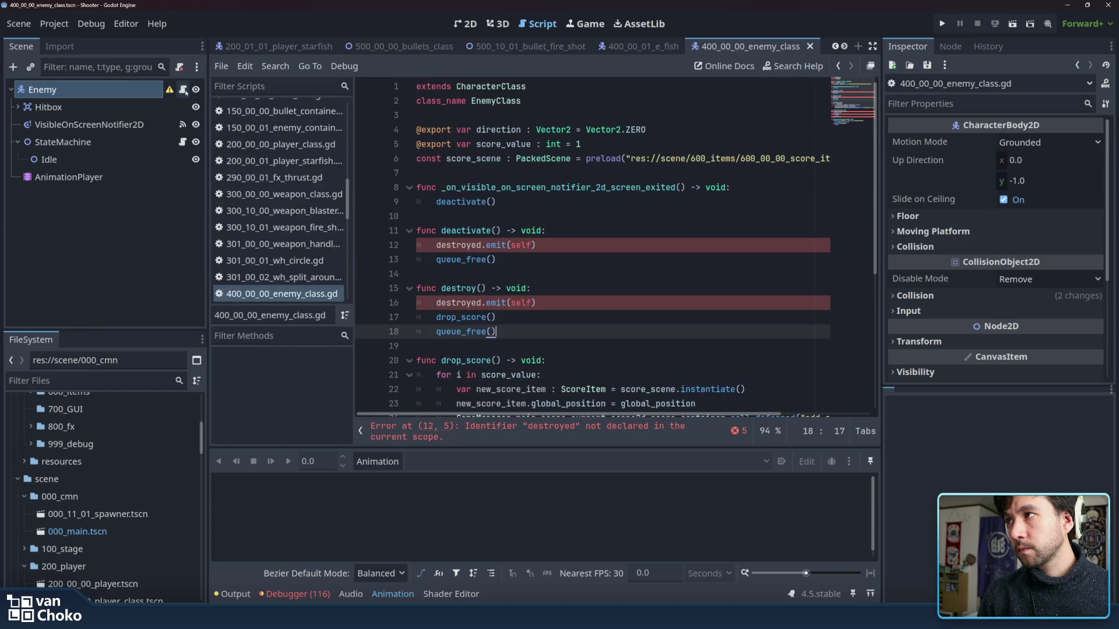
Comment out the Enemy script's functions and the score_scene preload line
click(602, 240)
scroll(583, 291, down, 5)
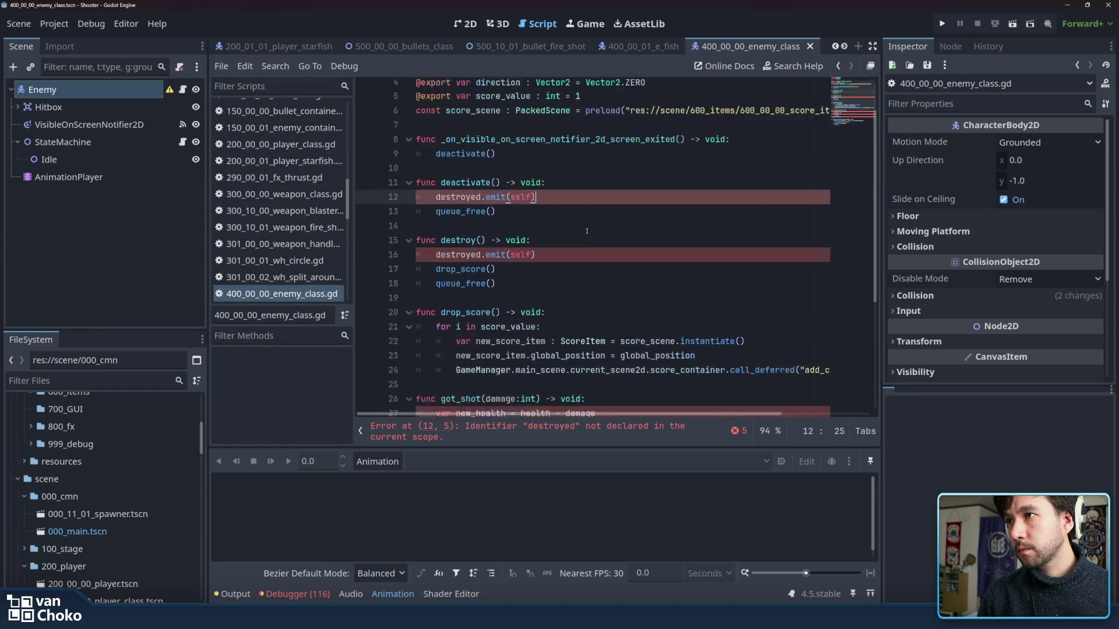
click(559, 395)
mouse_move(559, 396)
mouse_down()
mouse_move(466, 245)
mouse_move(426, 87)
mouse_move(409, 185)
mouse_up()
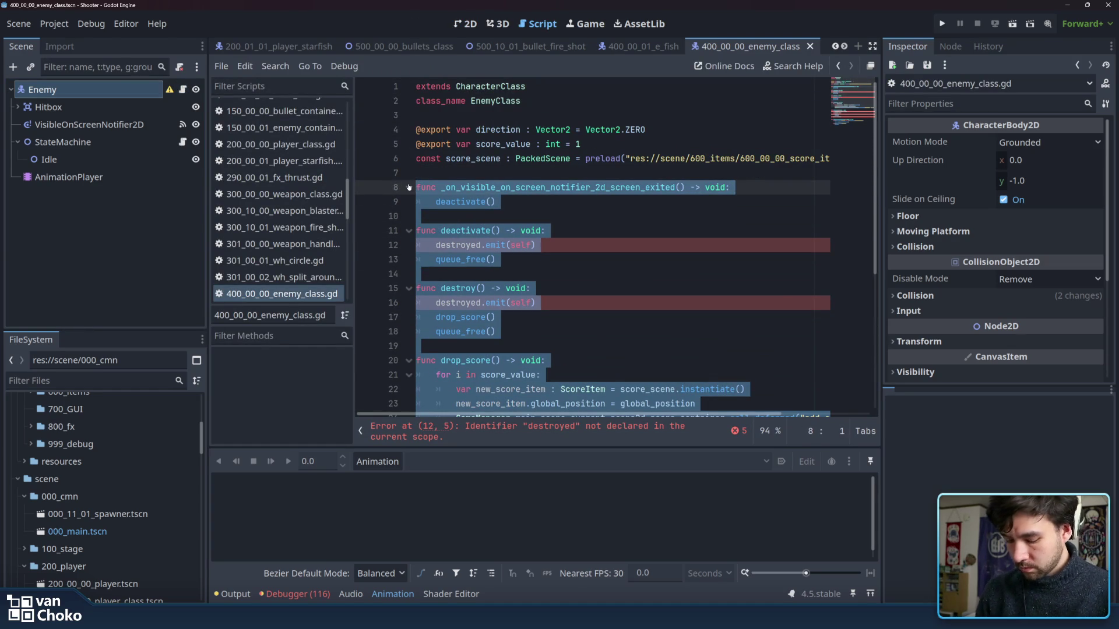
key(ctrl+k)
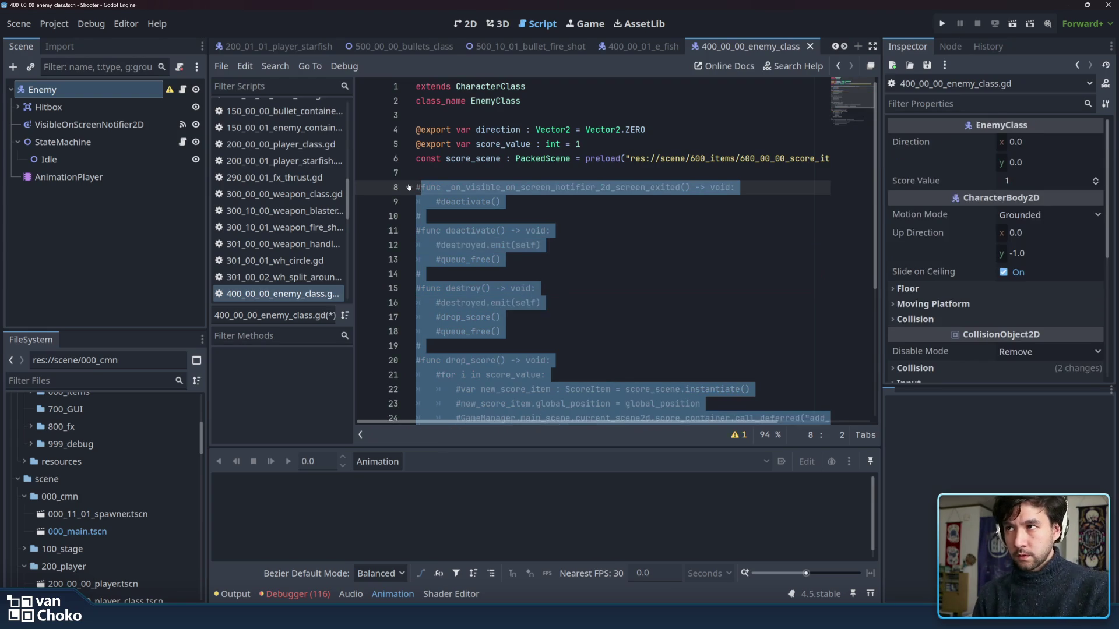
click(447, 185)
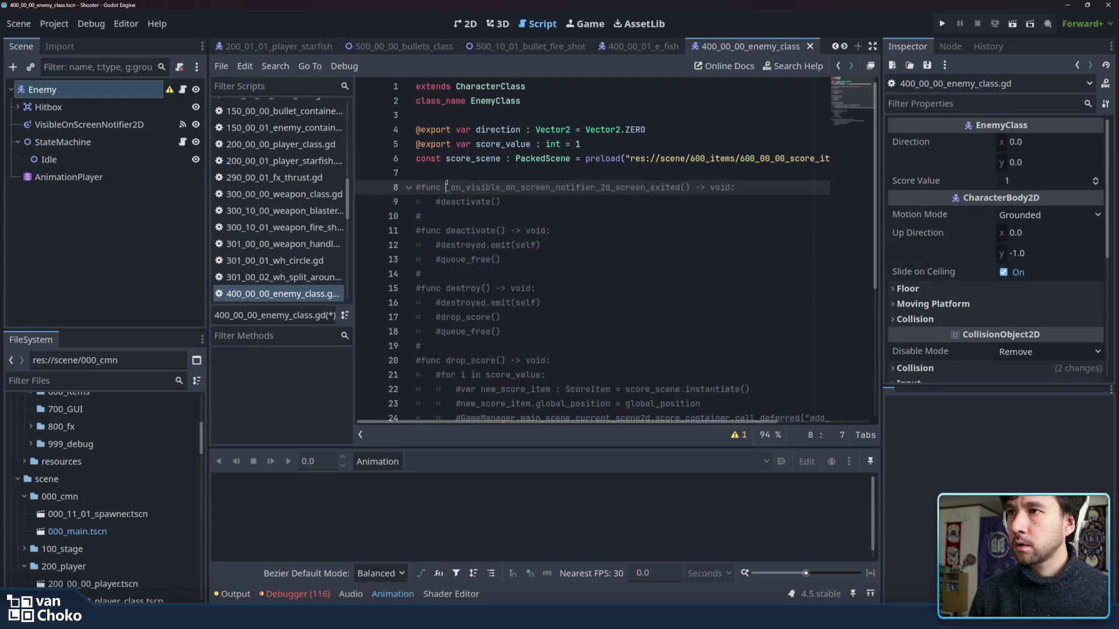
click(454, 174)
drag(432, 173, 416, 160)
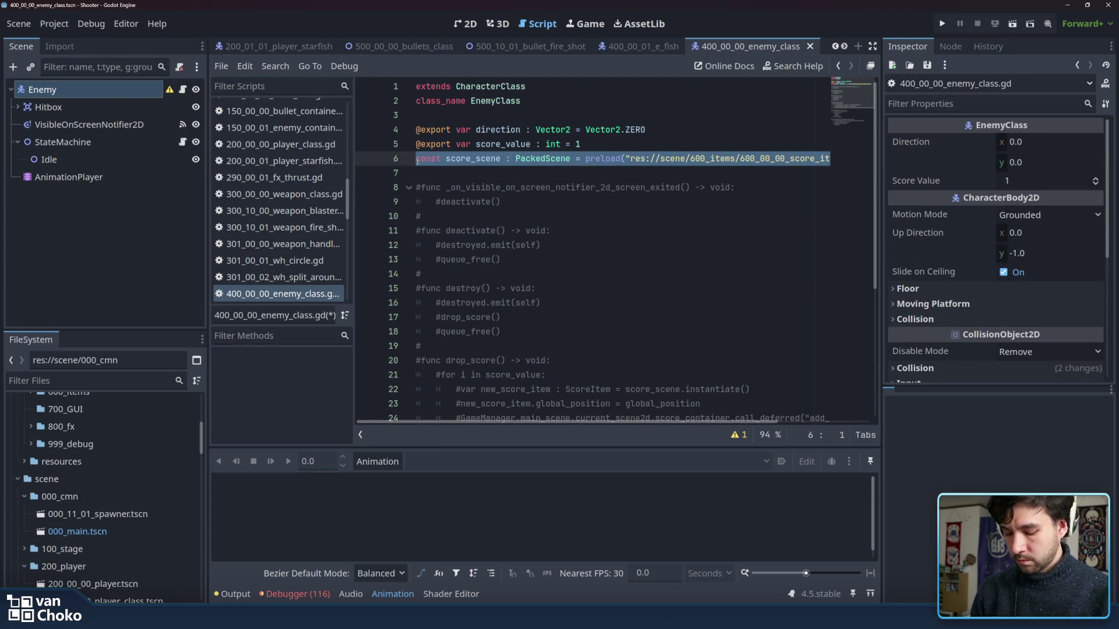
key(ctrl+k)
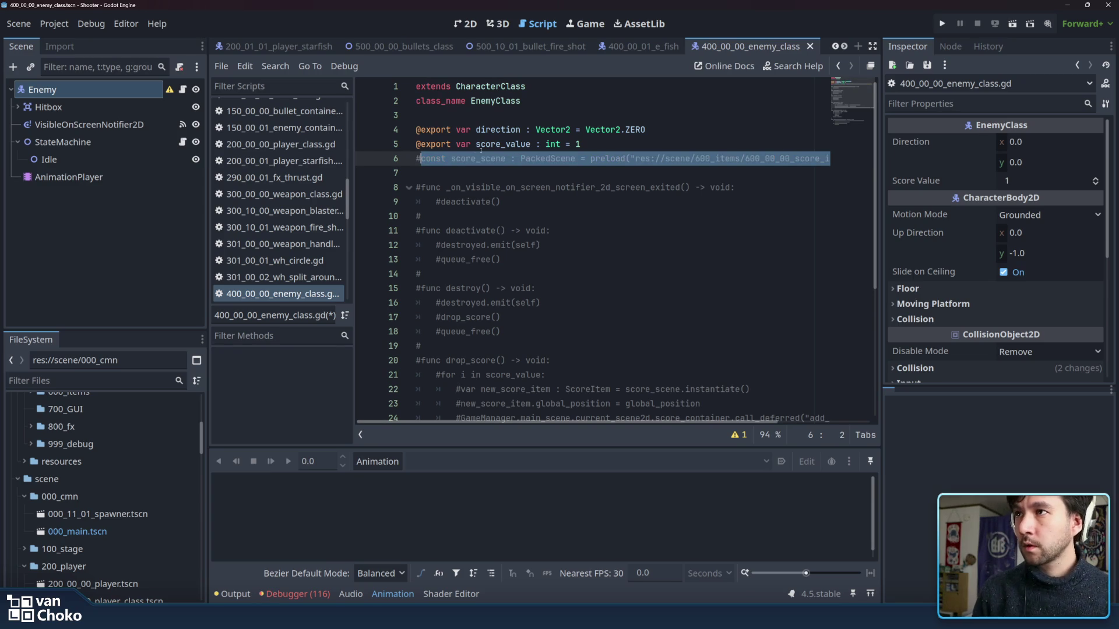
Change the script's base type from CharacterClass to CharacterBody2D
key(Up)
key(Up)
key(Up)
click(546, 102)
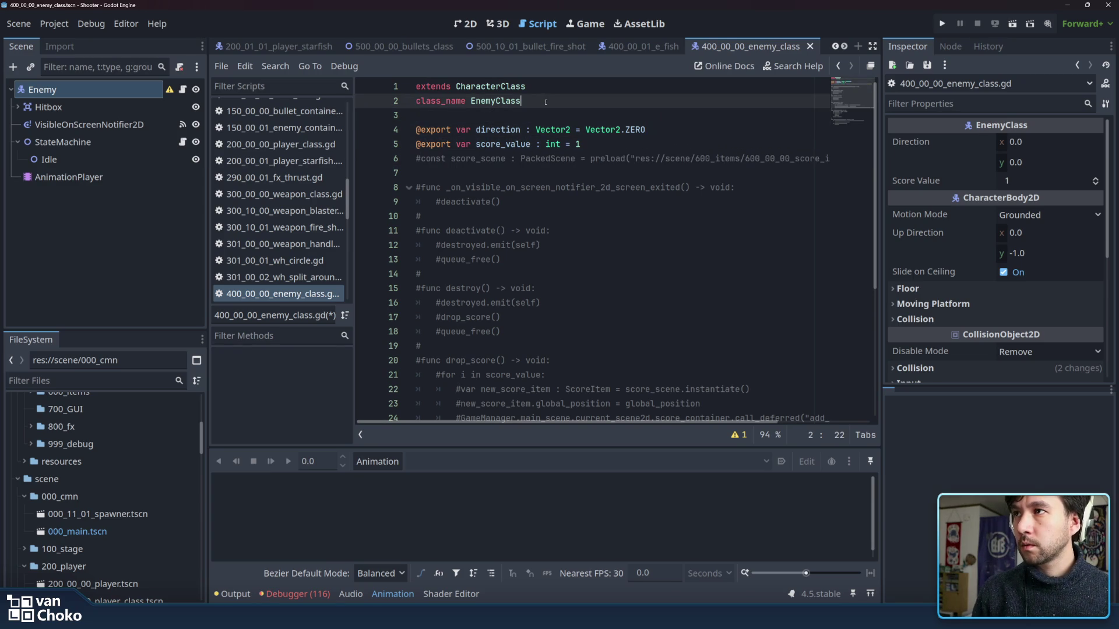
double_click(541, 89)
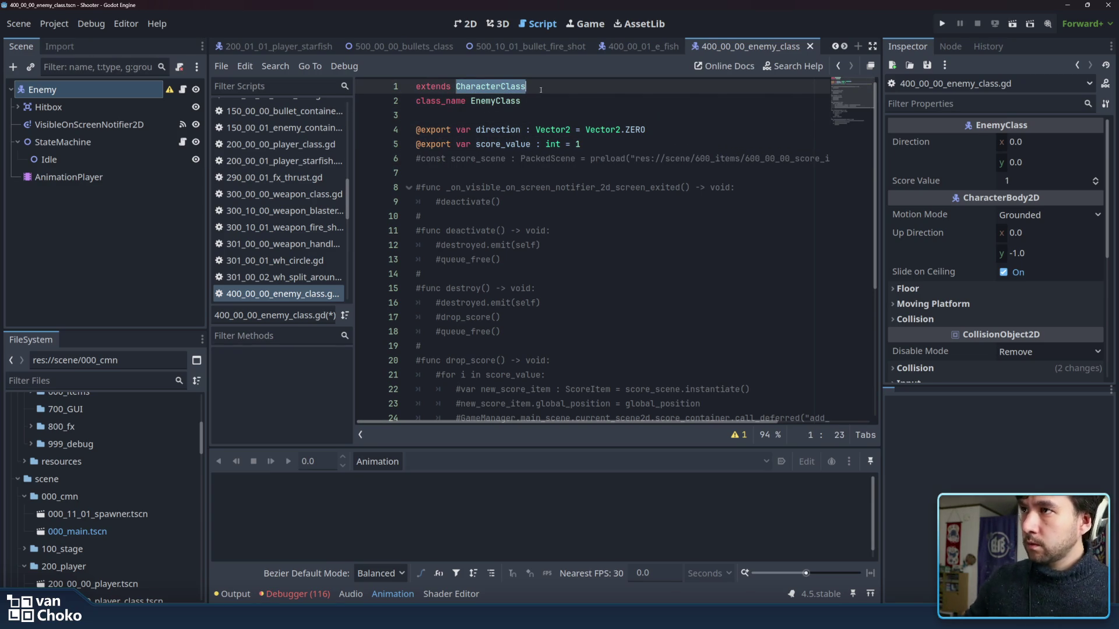
text(Character)
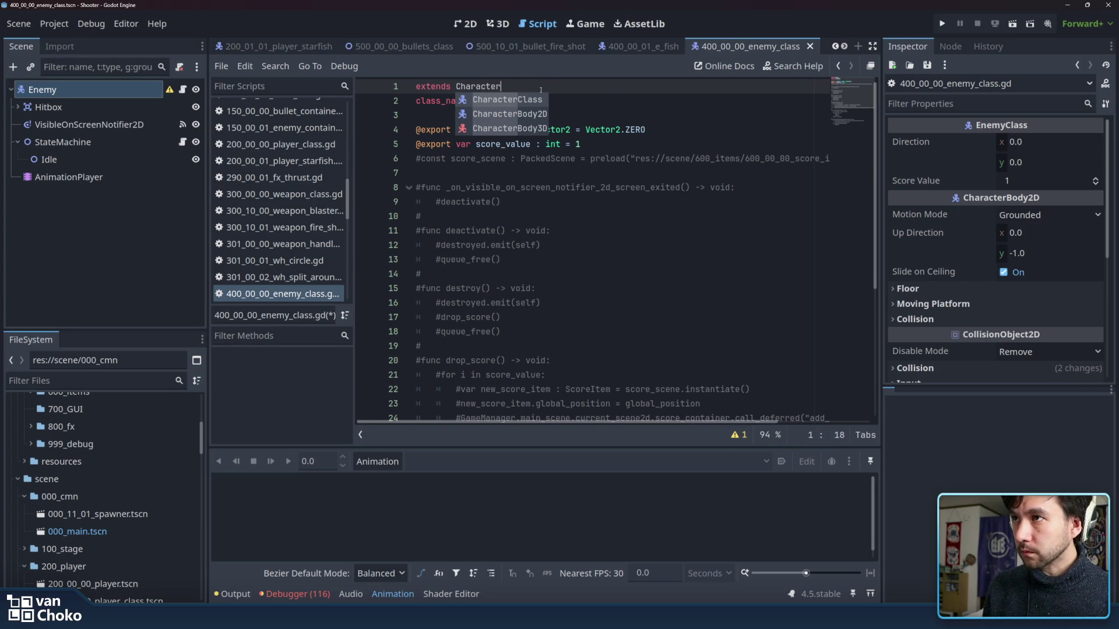
key(Down)
key(Return)
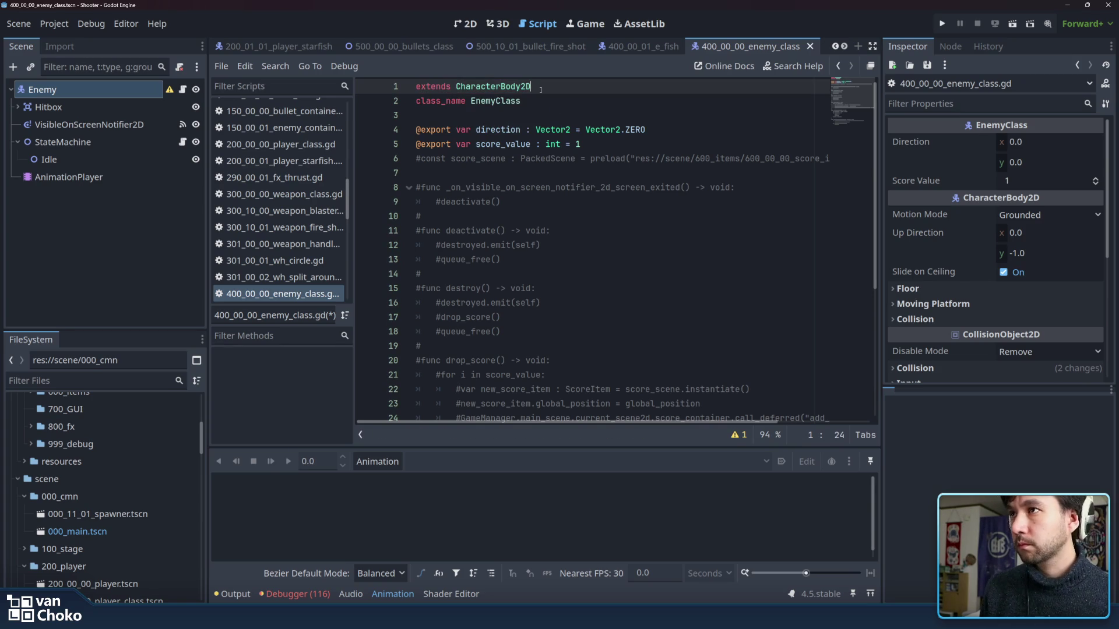
click(562, 121)
key(Left)
scroll(553, 177, down, 5)
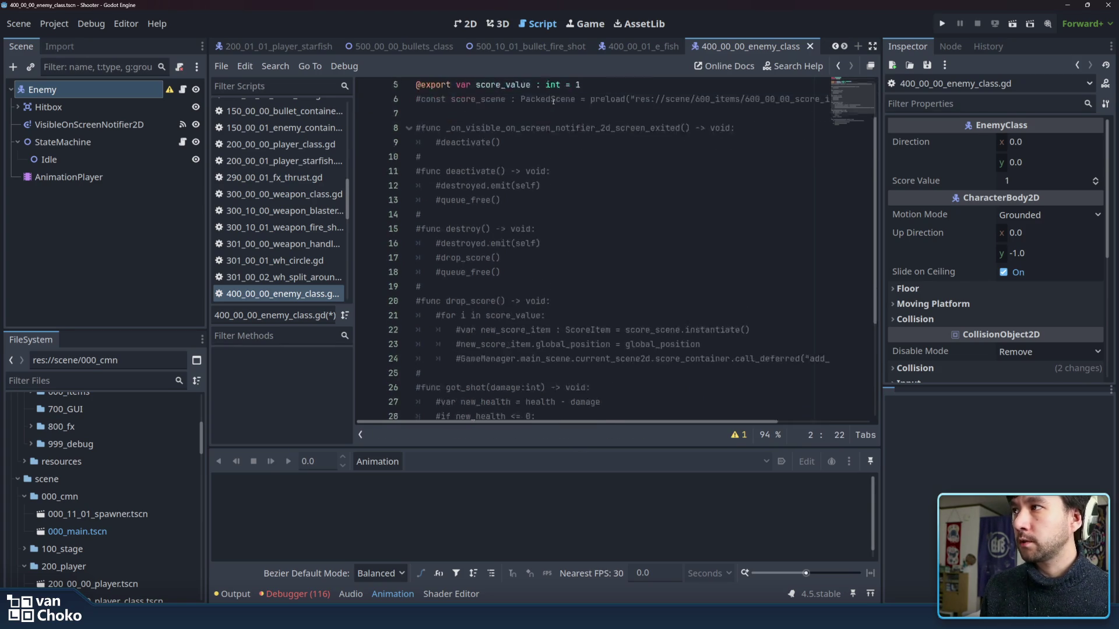
scroll(553, 178, up, 5)
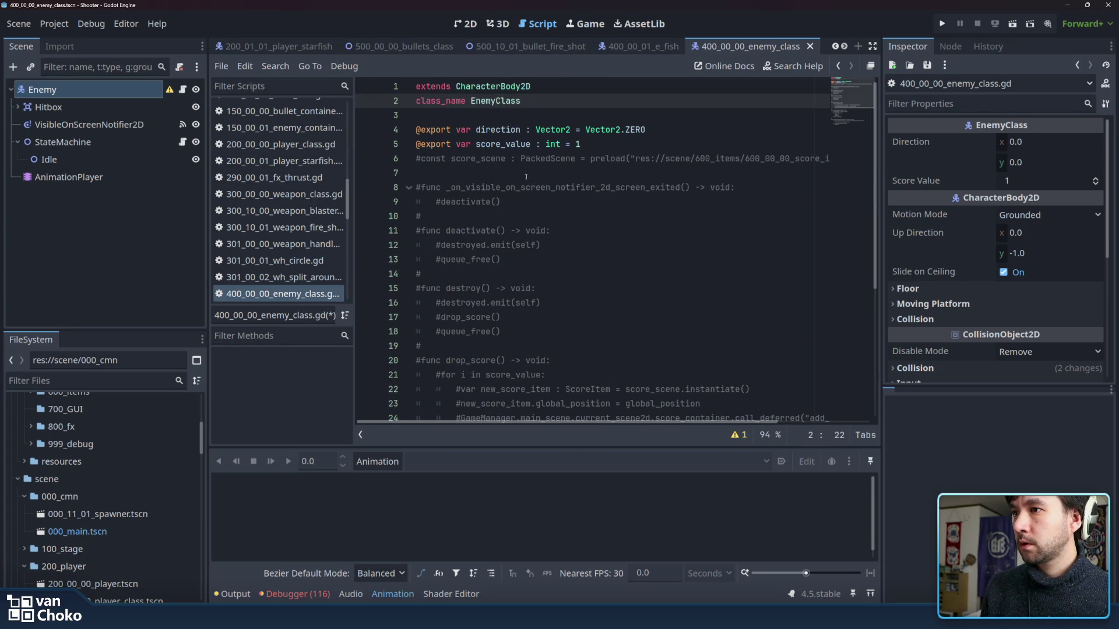
click(459, 171)
click(626, 142)
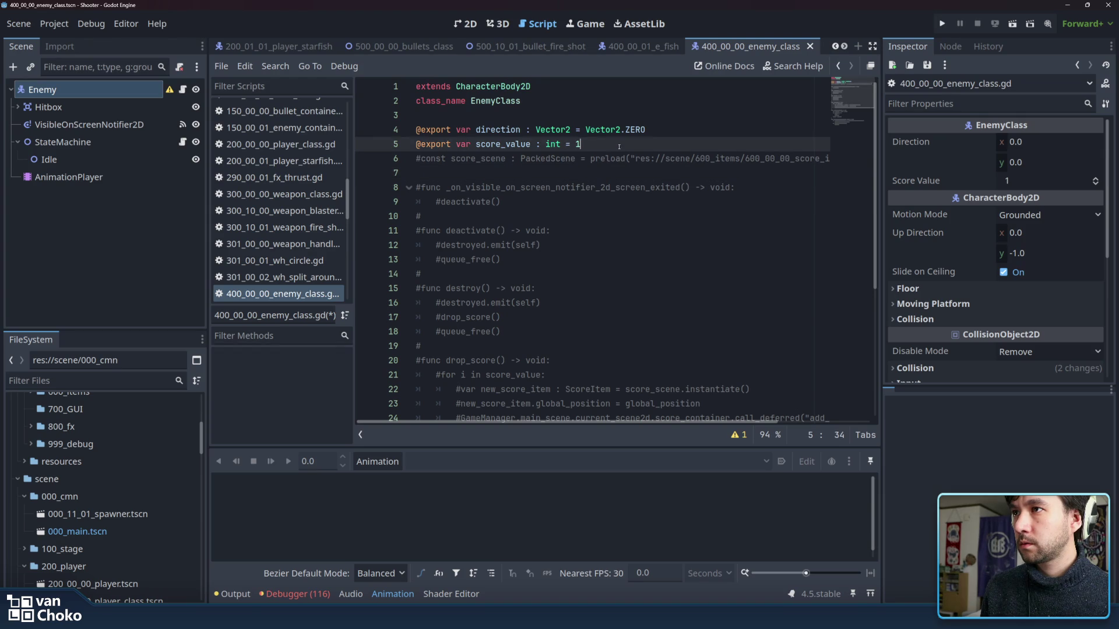
key(Up)
Check the Enemy node's configuration warning and show the scene in the 2D view
click(169, 233)
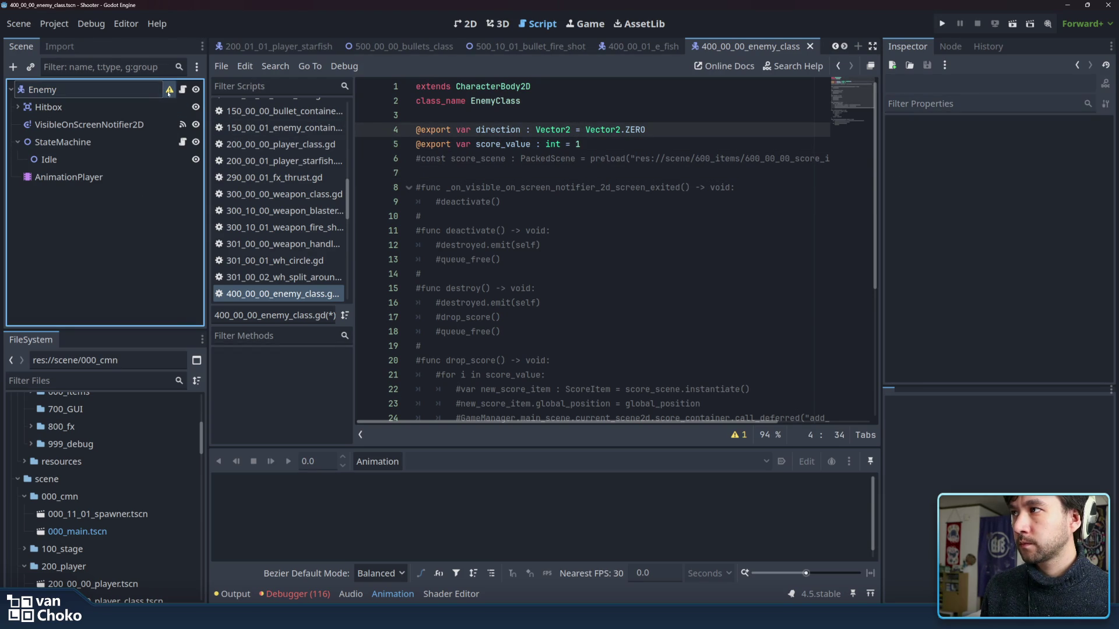
click(169, 89)
click(557, 348)
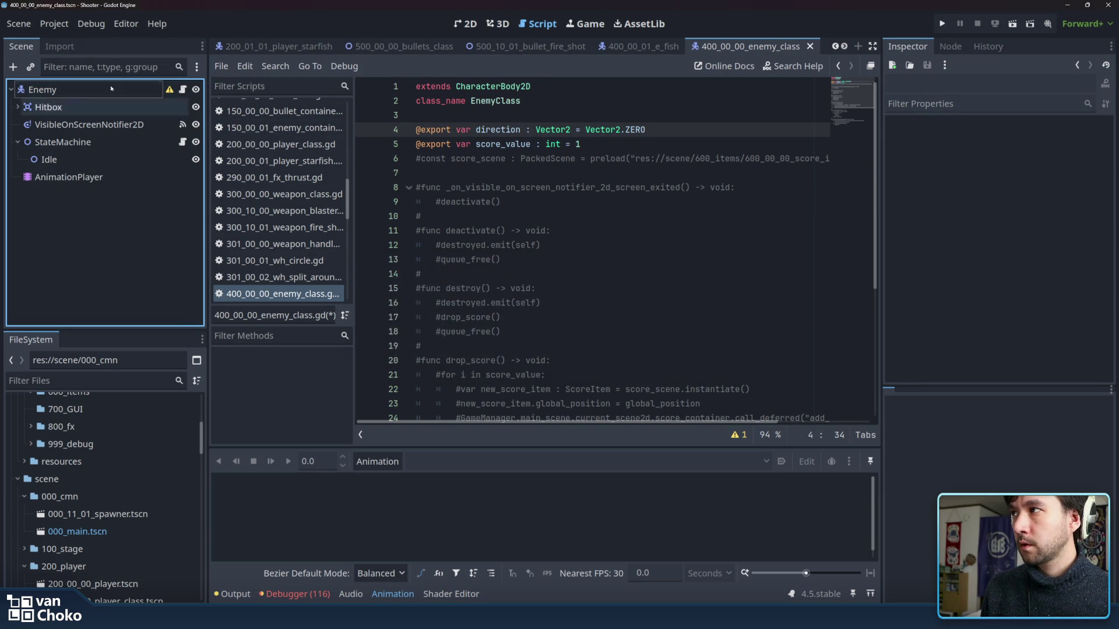
click(79, 87)
click(471, 24)
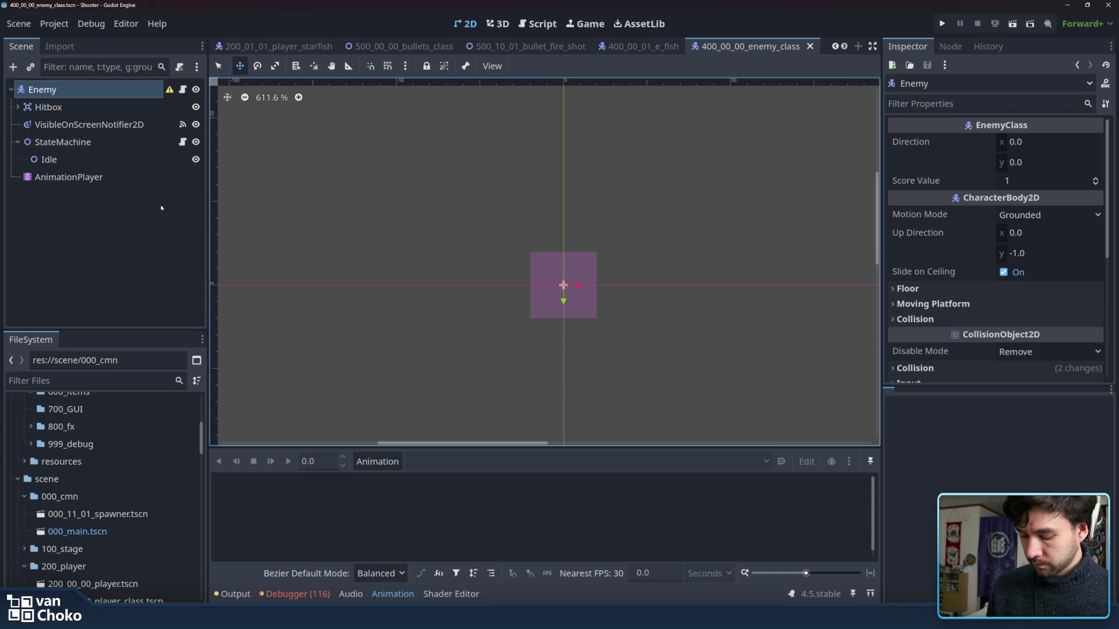
Add a Sprite2D and then a CollisionShape2D as Enemy's first two children
key(ctrl+a)
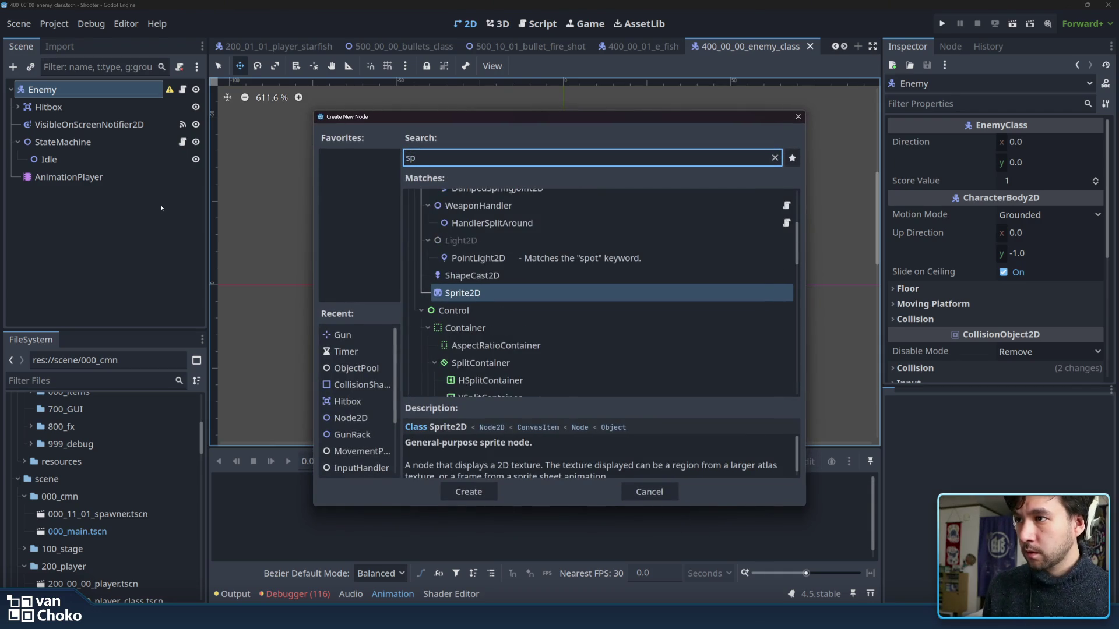
key(Return)
drag(153, 194, 145, 101)
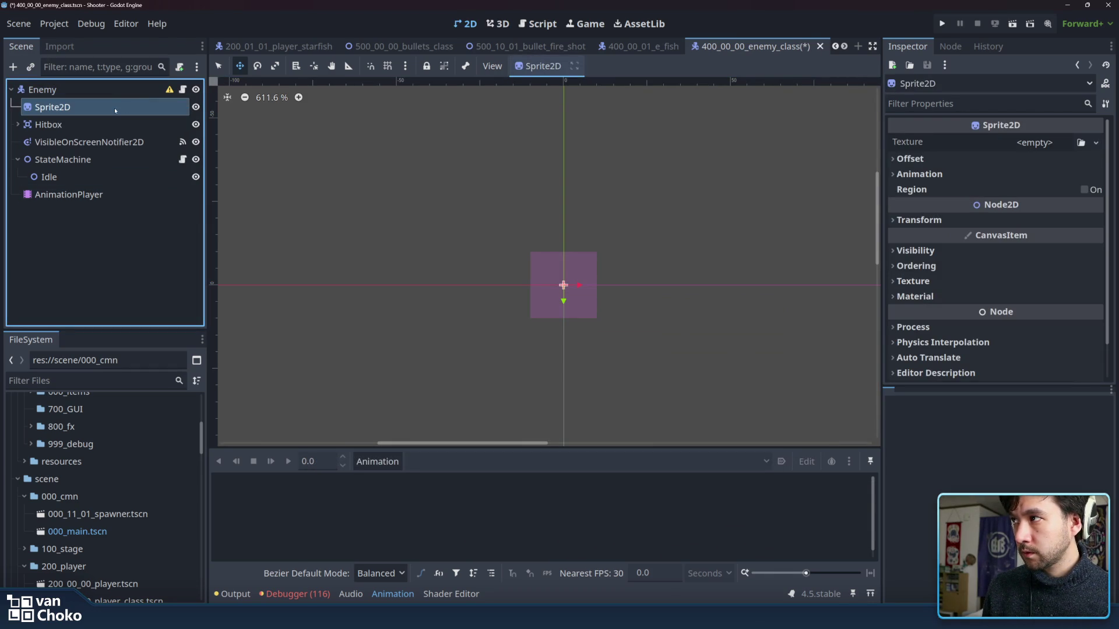
click(86, 92)
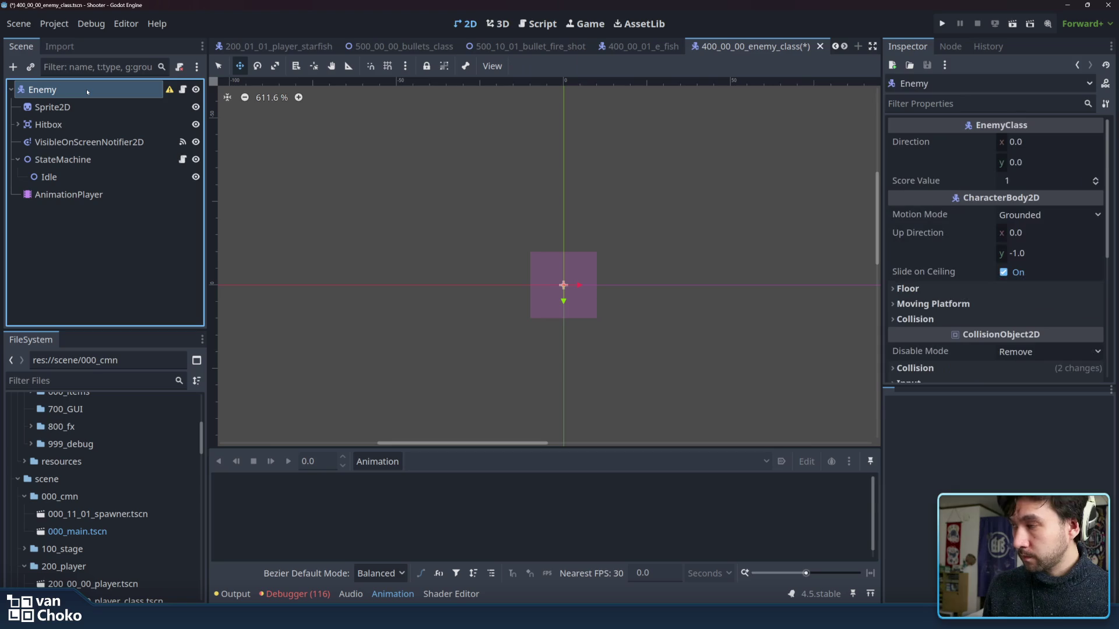
key(ctrl+a)
text(coll)
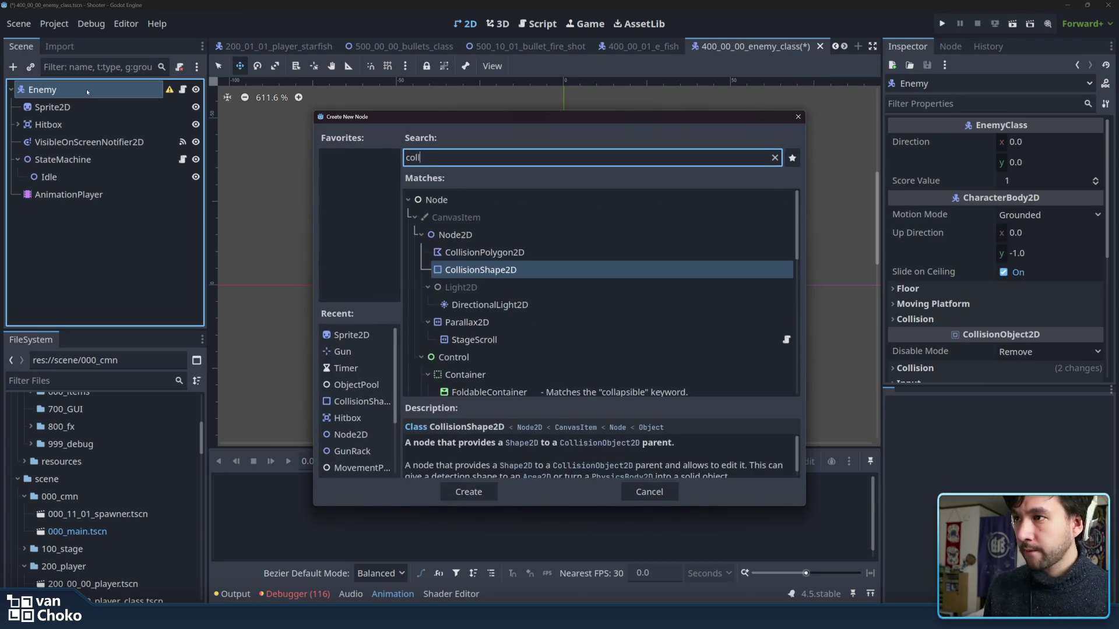
key(Return)
drag(70, 212, 80, 116)
click(59, 108)
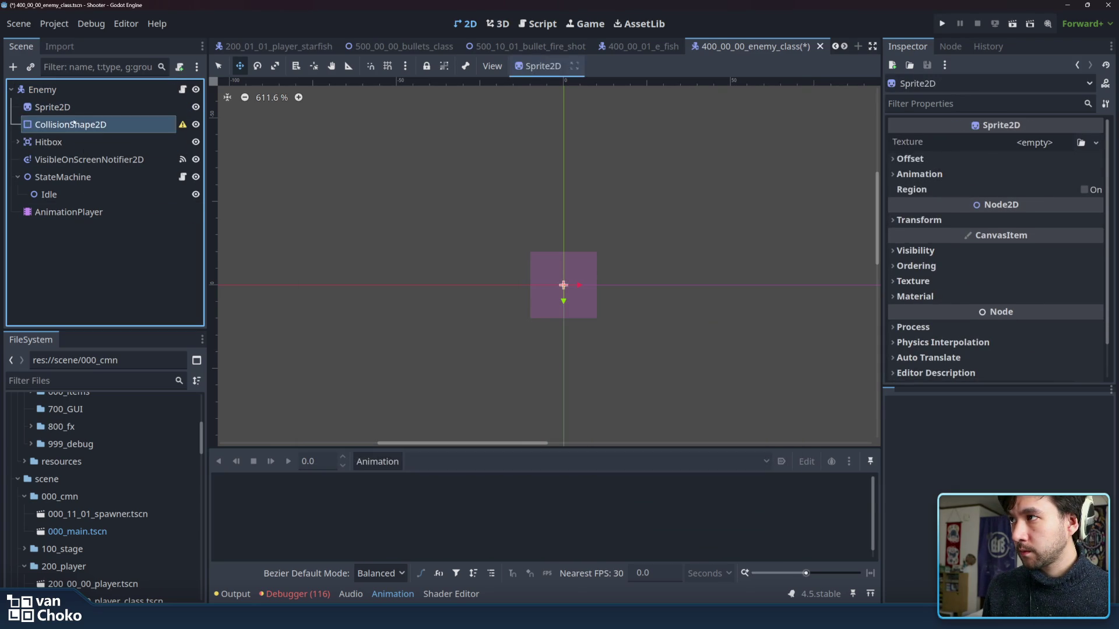
click(73, 150)
Add a Hurtbox below the body CollisionShape2D, with its own CollisionShape2D child
click(71, 88)
right_click(71, 86)
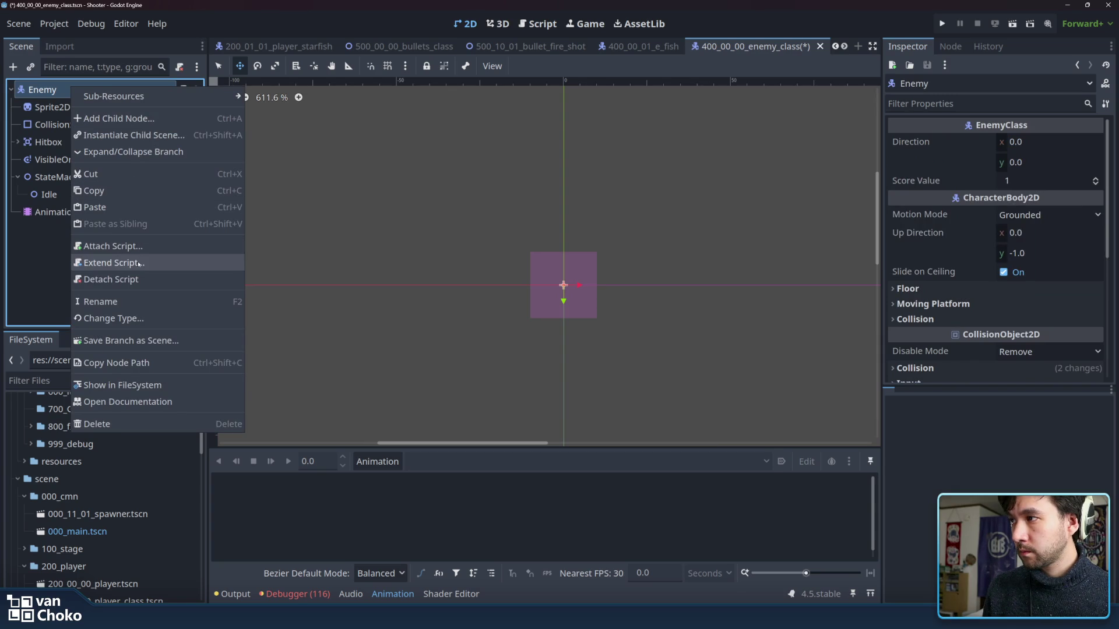
click(39, 285)
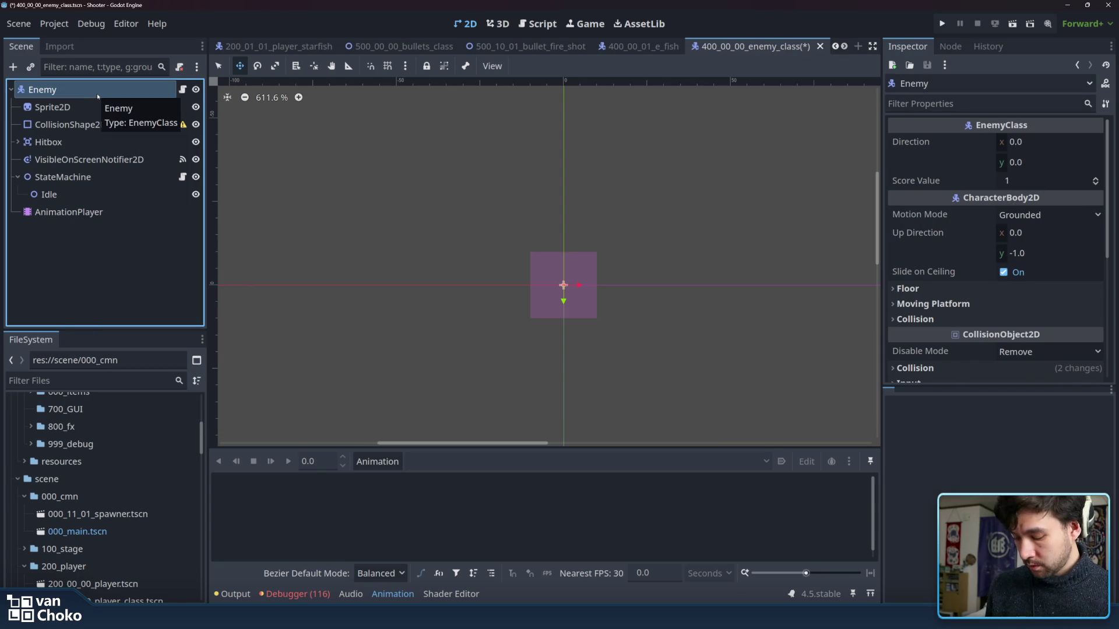
key(ctrl+a)
text(hurt)
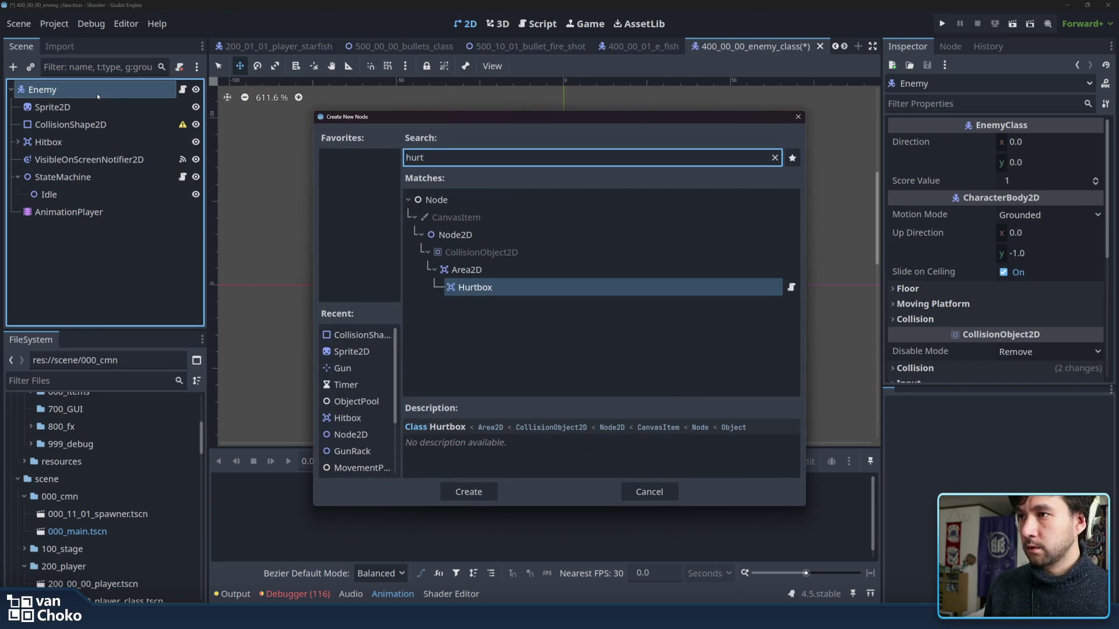
key(Return)
mouse_move(107, 235)
mouse_down()
mouse_move(105, 121)
mouse_move(103, 136)
mouse_up()
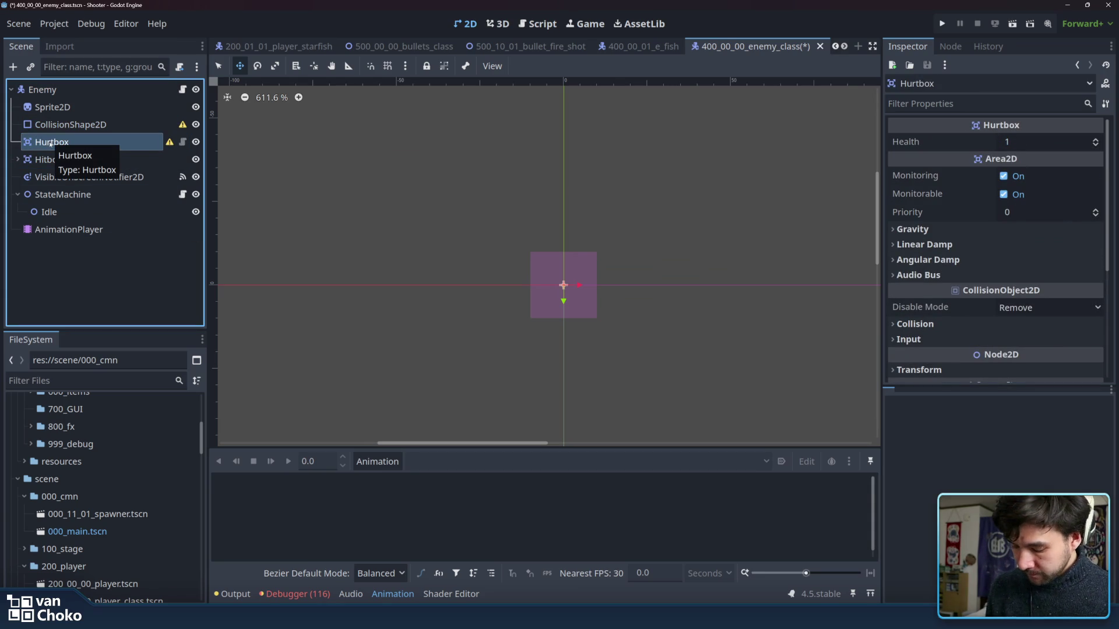
key(ctrl+a)
text(colli)
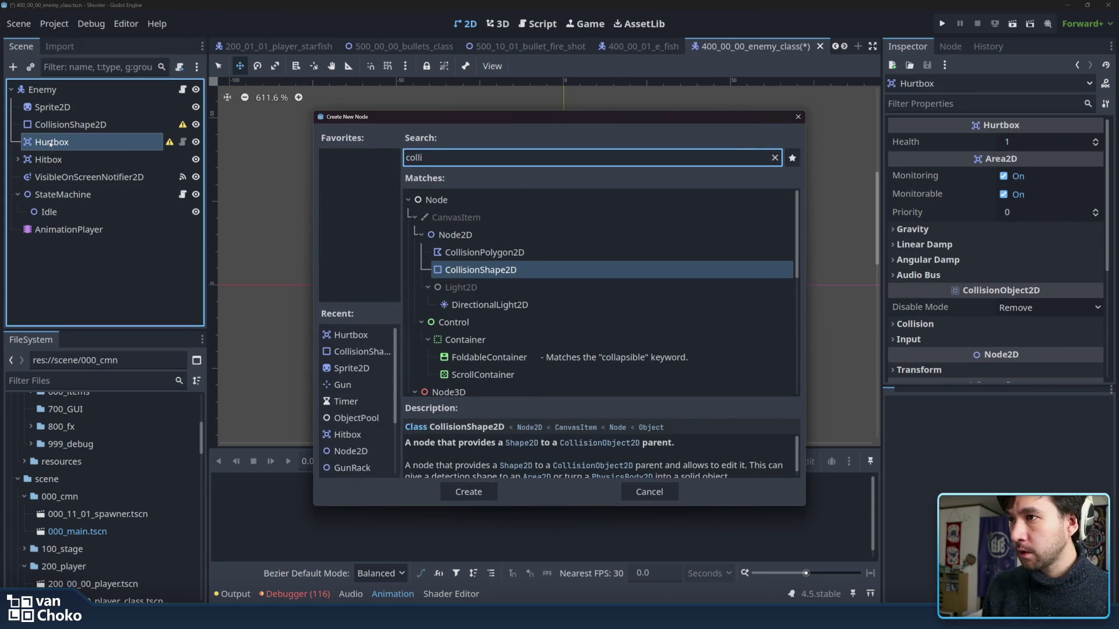
key(Return)
Delete the old Hitbox node and its children from the Enemy scene
click(55, 177)
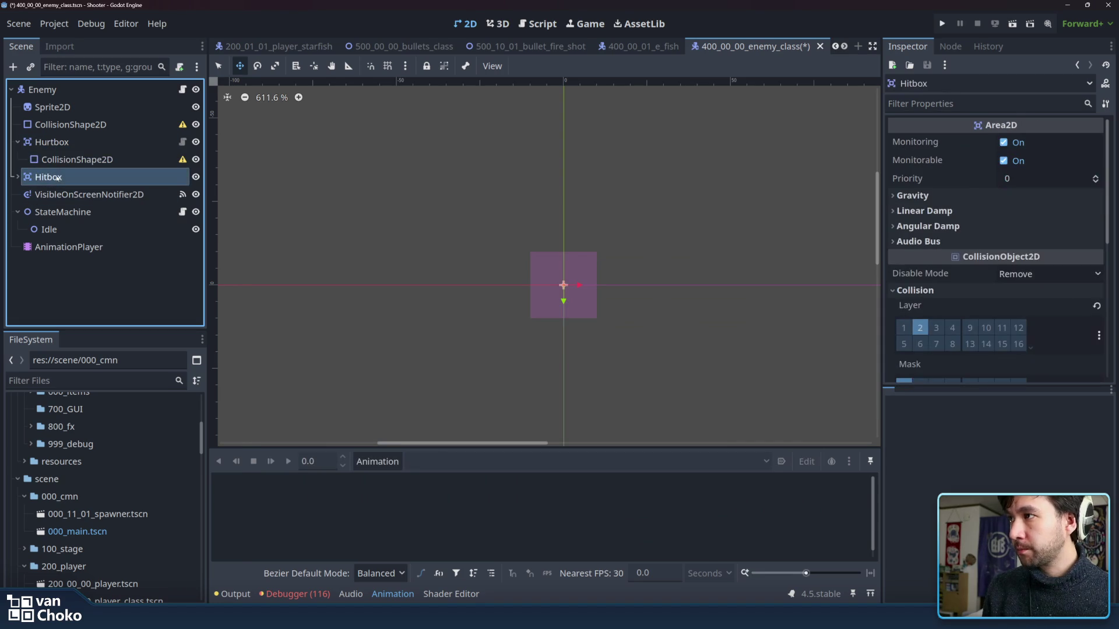
right_click(57, 178)
click(94, 563)
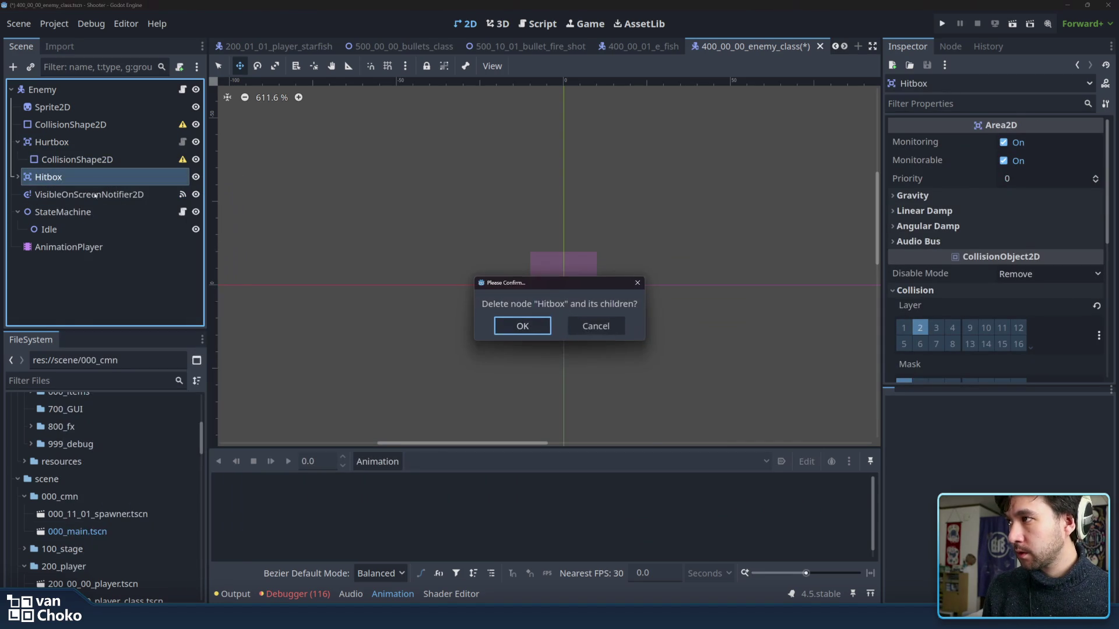
click(521, 326)
click(93, 87)
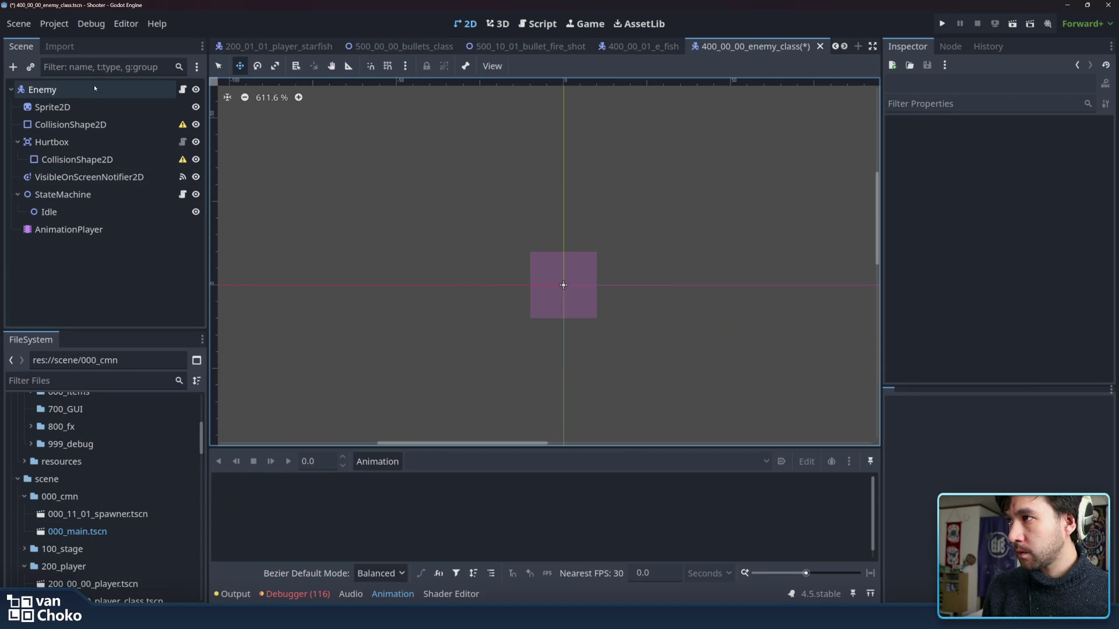
Add a new Hitbox right after the Hurtbox, with a CollisionShape2D child
key(ctrl+a)
text(hit)
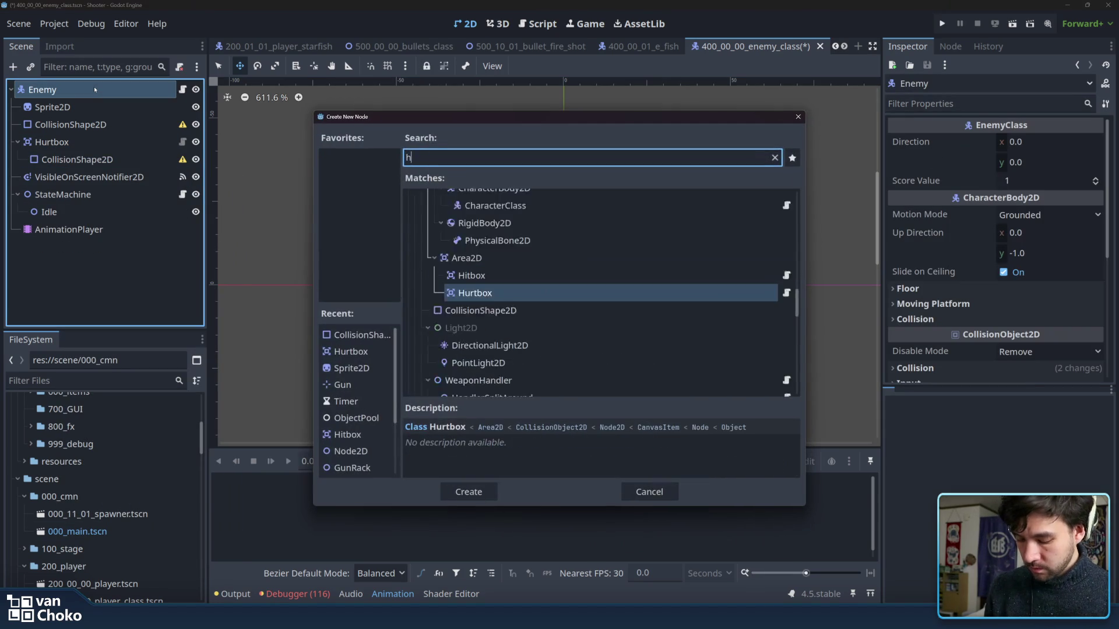
key(Return)
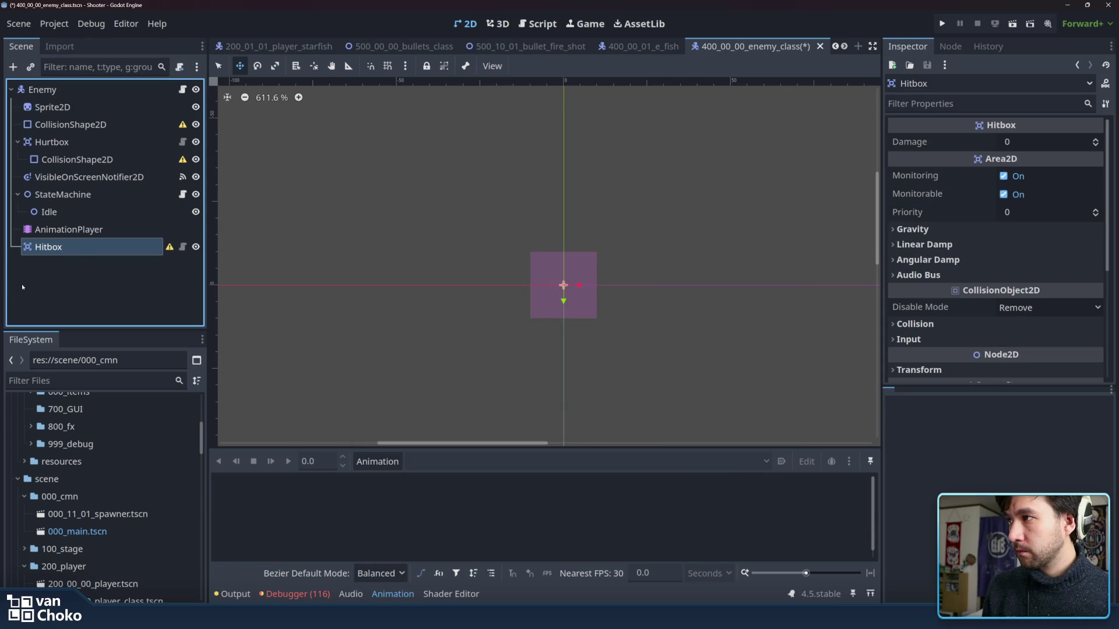
mouse_move(80, 242)
mouse_down()
mouse_move(93, 175)
mouse_move(82, 171)
mouse_up()
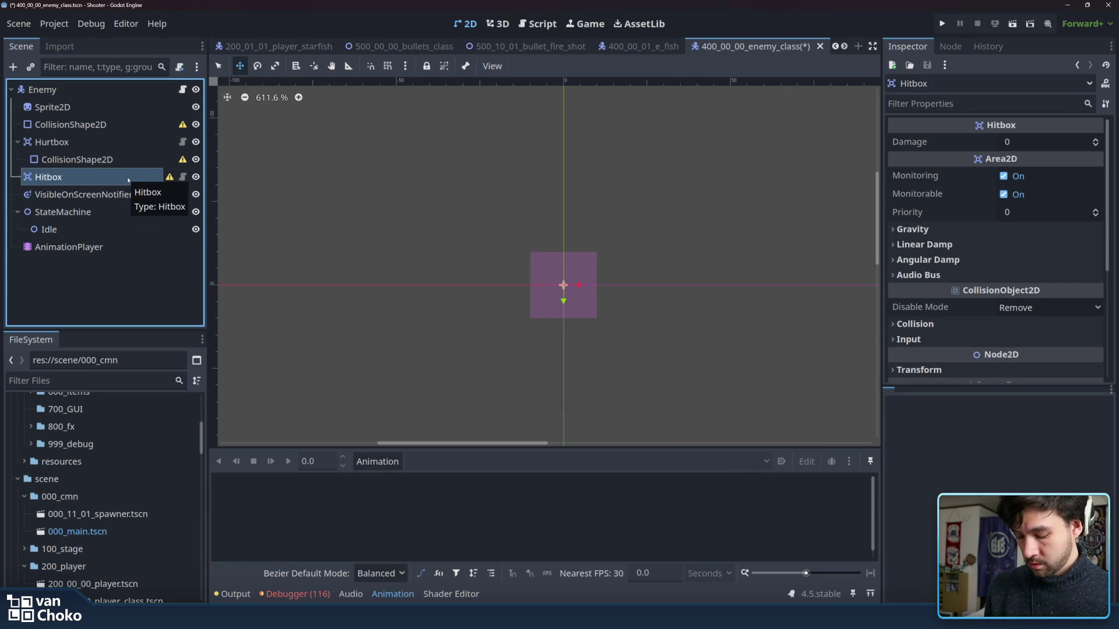
key(ctrl+a)
text(collisio)
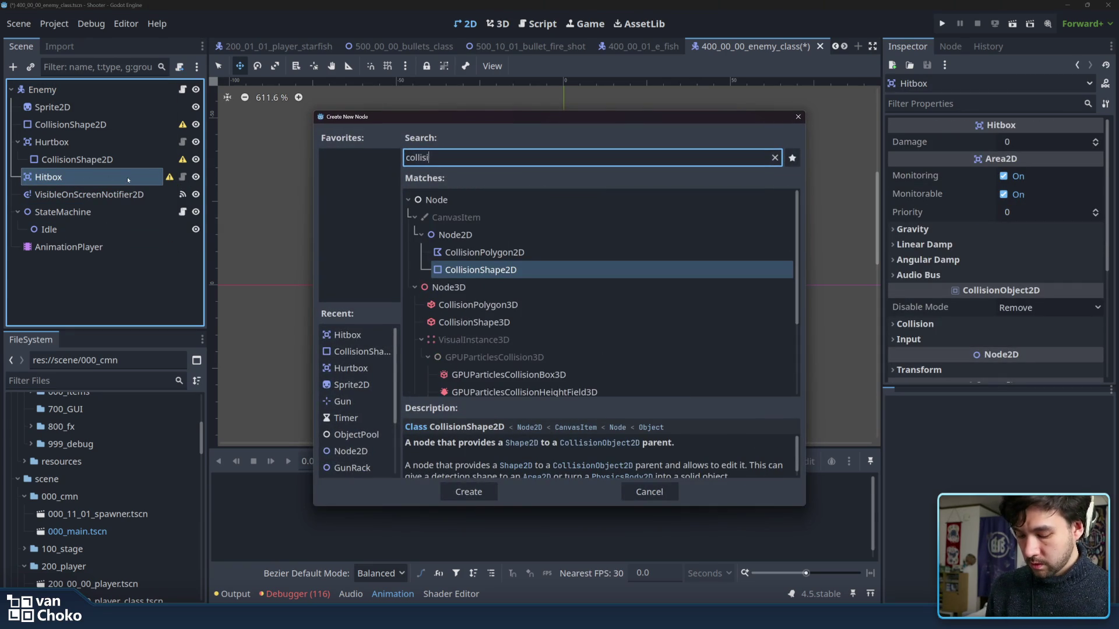
key(Return)
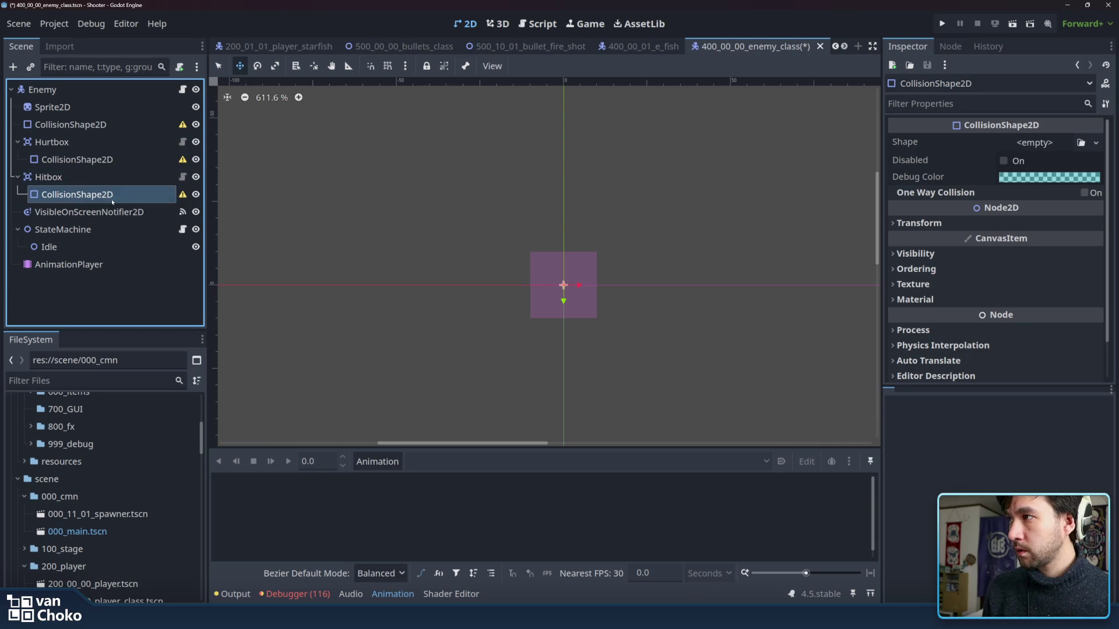
Collapse the StateMachine, Hitbox and Hurtbox branches in the scene tree
click(107, 214)
click(58, 177)
click(64, 230)
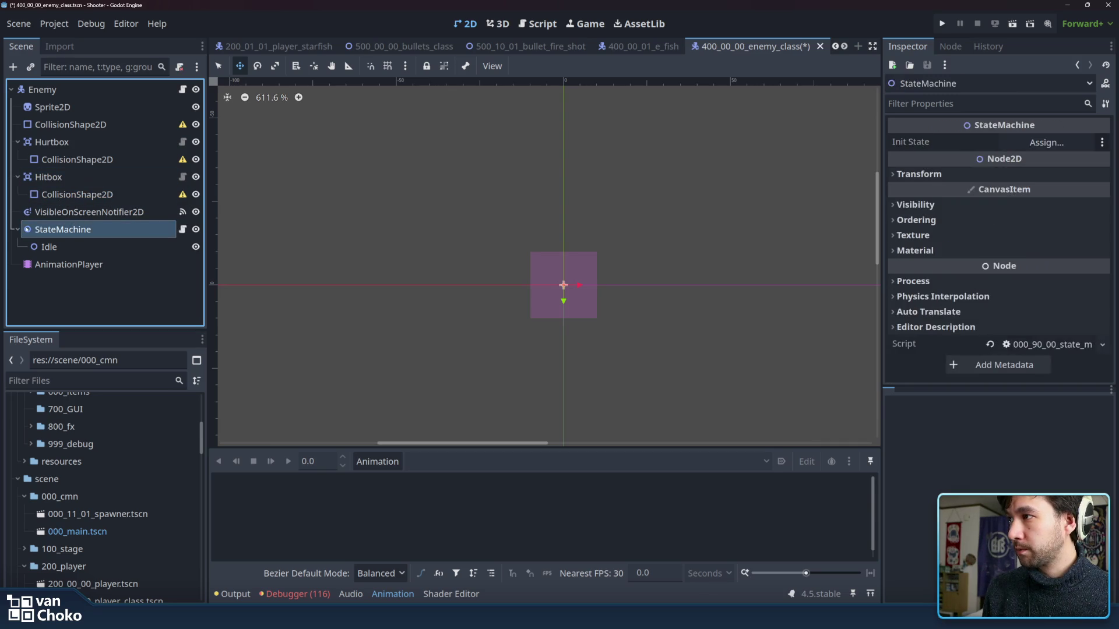
click(18, 229)
click(18, 177)
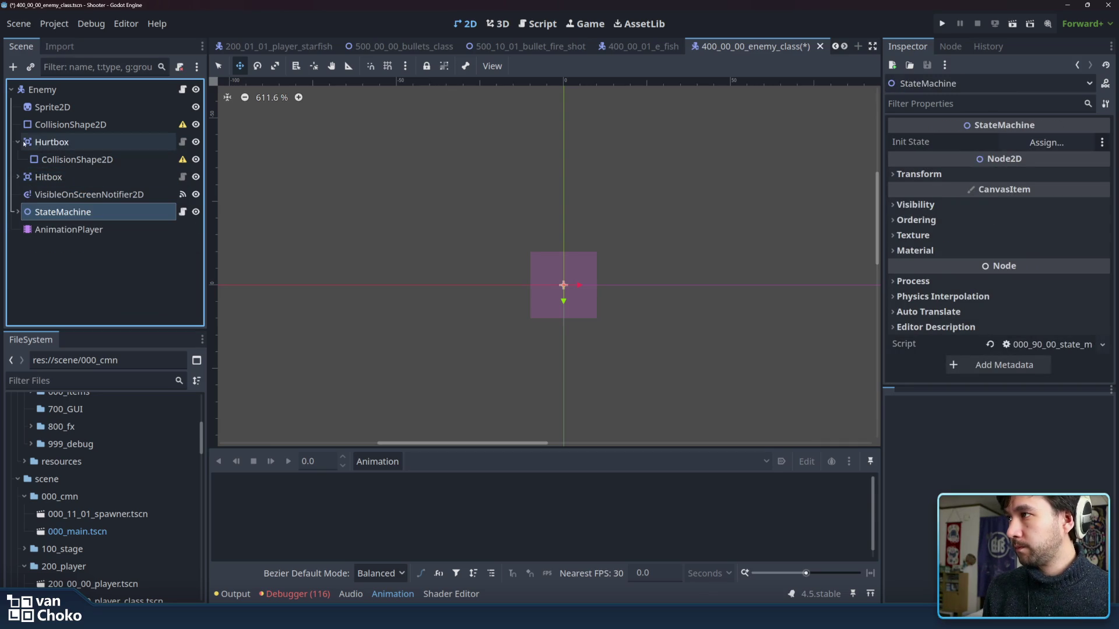
click(22, 142)
click(18, 143)
Check the Sprite2D, body CollisionShape2D, Hurtbox and Hitbox nodes' properties in turn
click(61, 125)
click(67, 159)
click(64, 106)
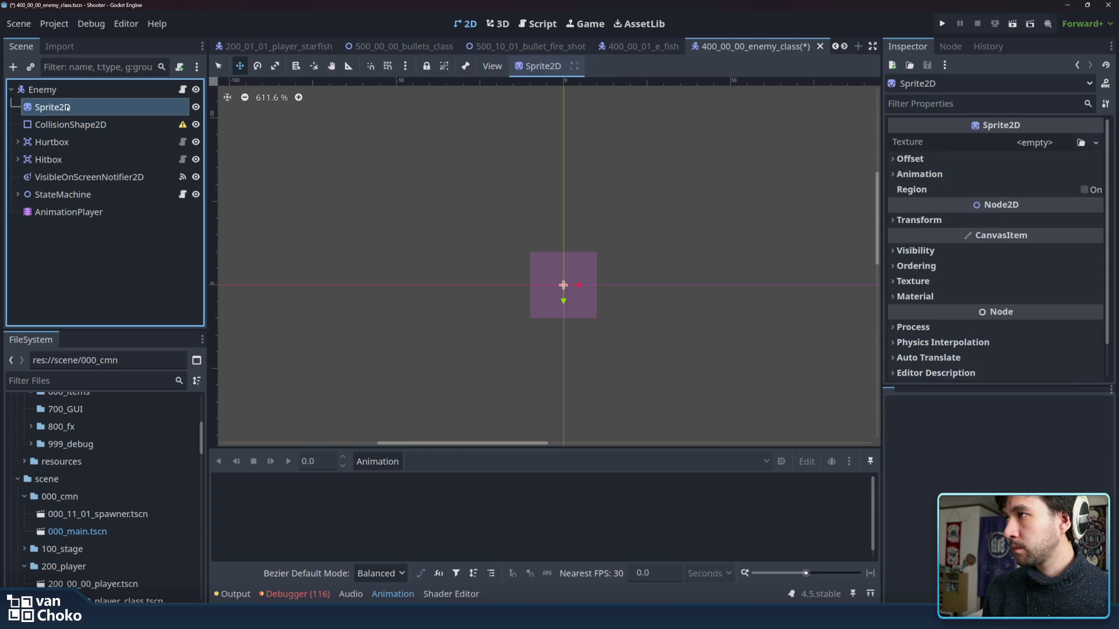
click(67, 92)
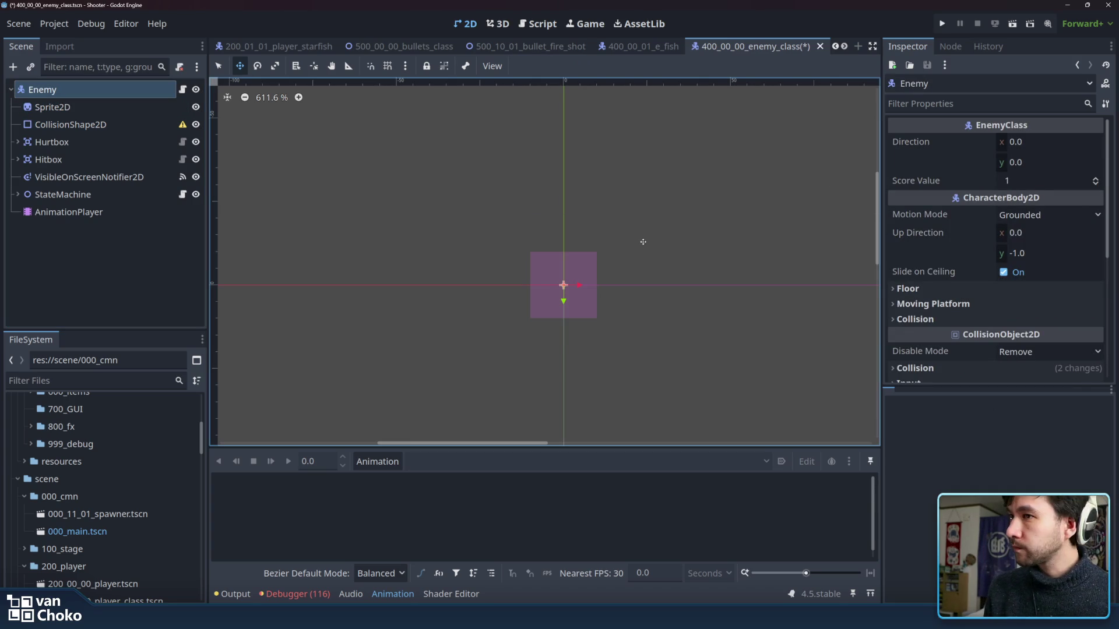
click(88, 107)
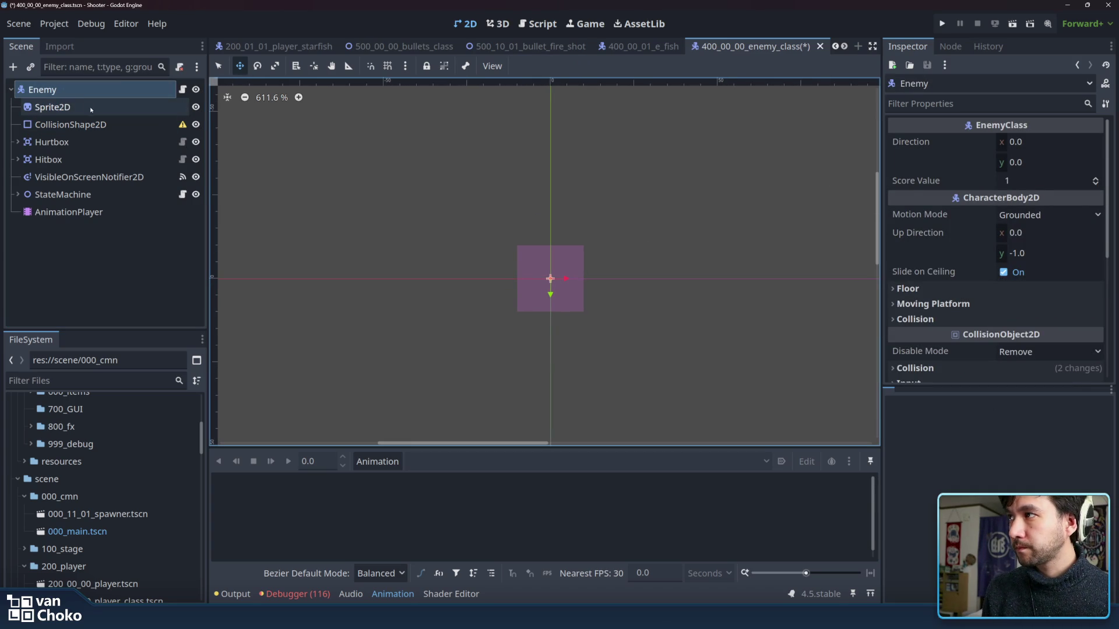
click(89, 125)
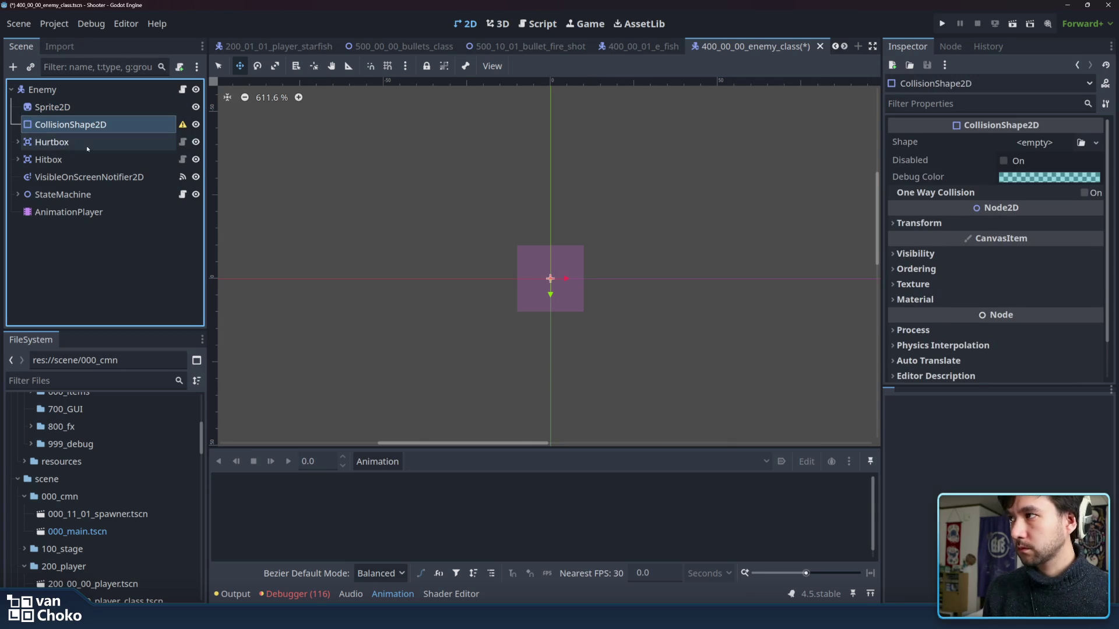
click(53, 142)
click(60, 160)
click(54, 142)
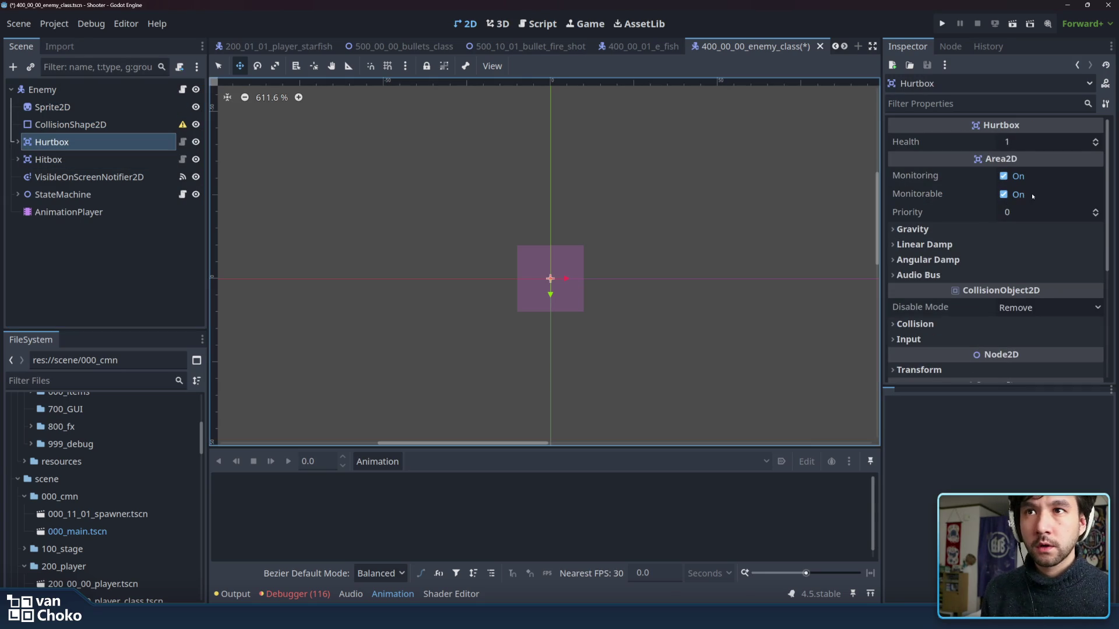
Set the Hurtbox Health to 12 and the Hitbox Damage to 1
click(1028, 144)
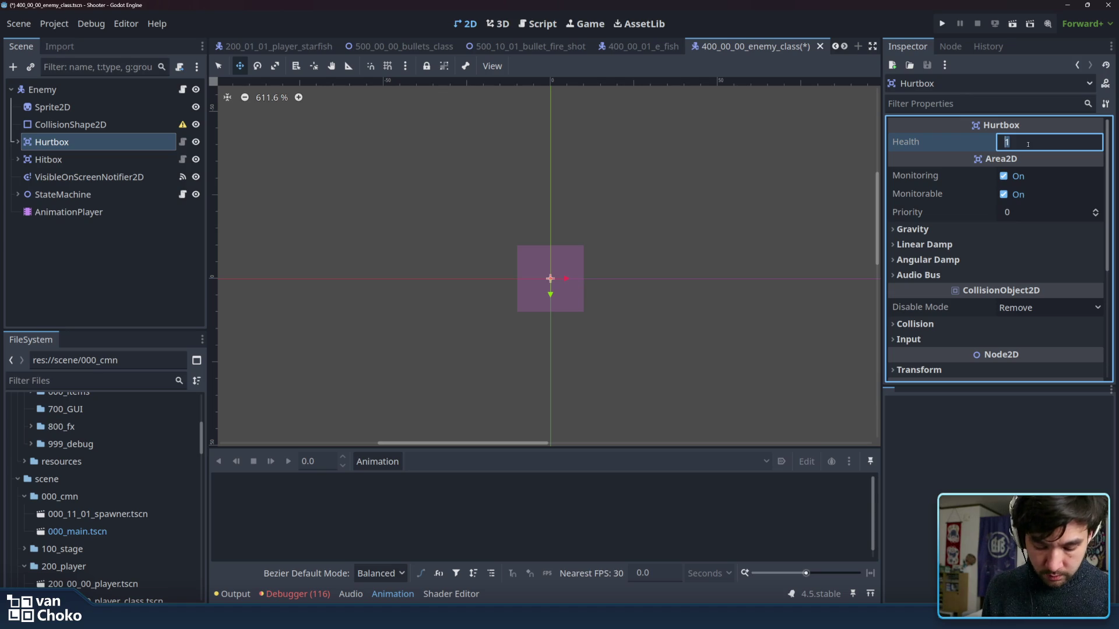
text(12)
key(Return)
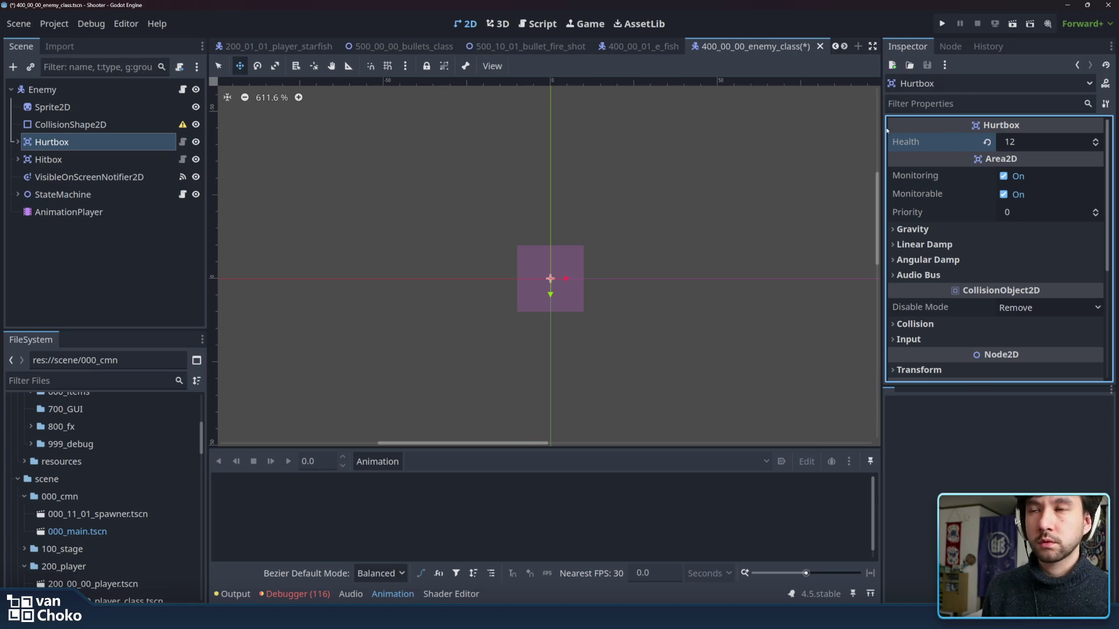
click(56, 156)
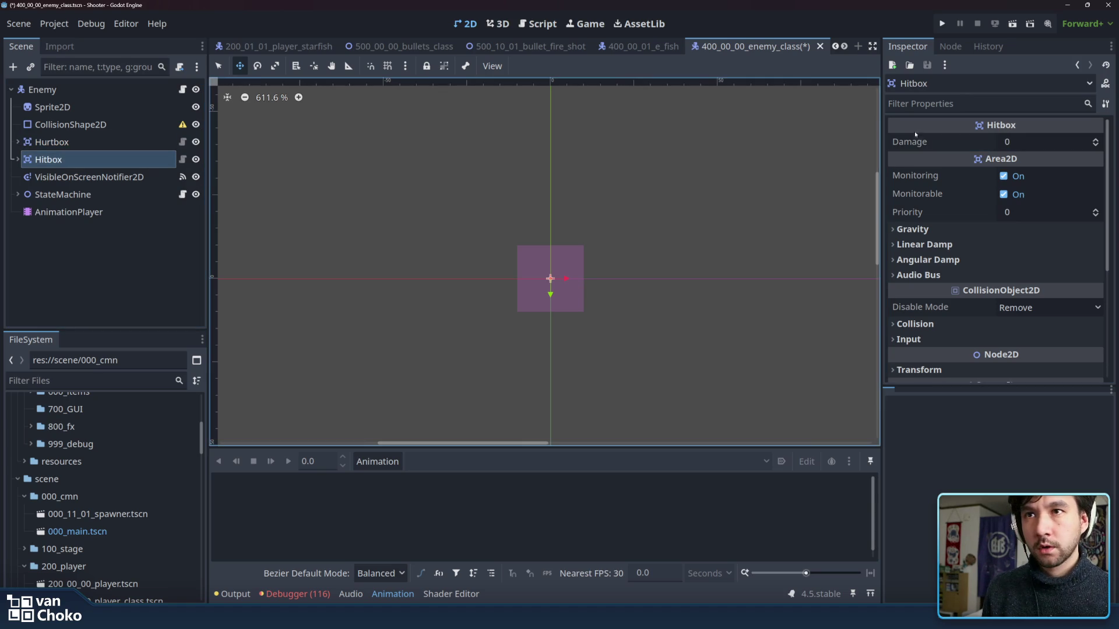
click(1013, 140)
text(1)
key(Return)
Look over the Hurtbox, VisibleOnScreenNotifier2D and StateMachine nodes in the Enemy tree
drag(654, 225, 675, 197)
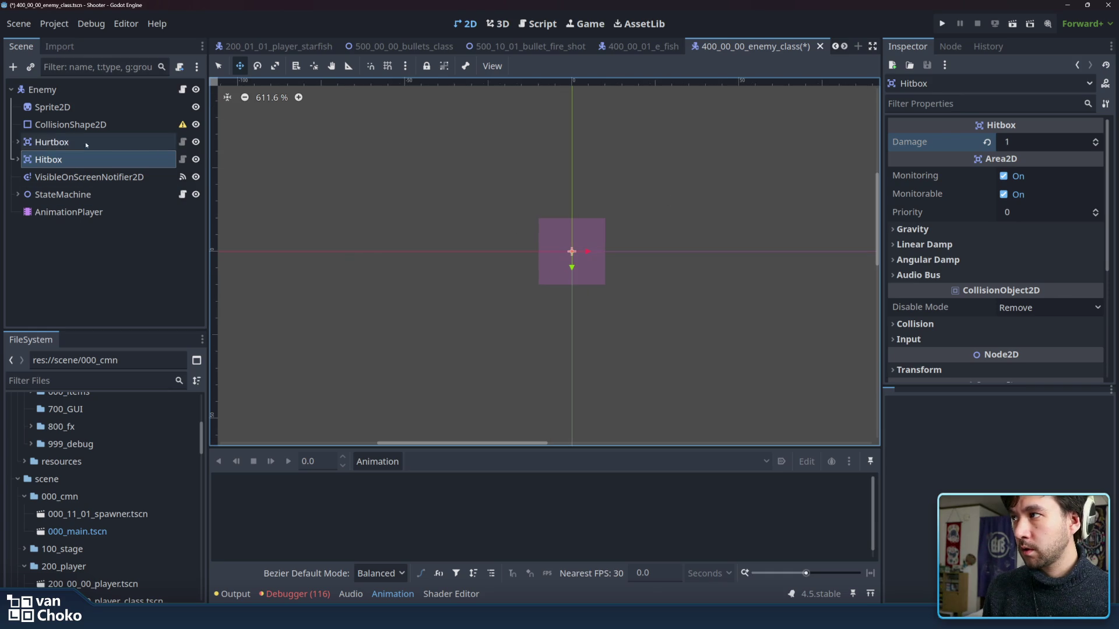
click(50, 141)
click(18, 142)
click(18, 142)
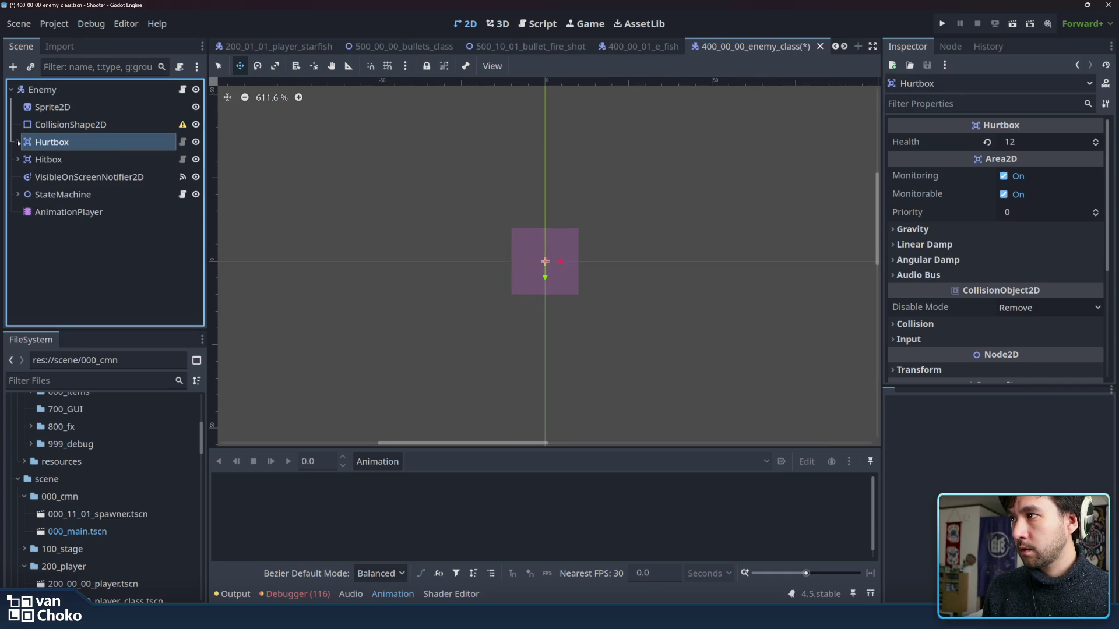
key(Up)
key(Up)
key(Up)
click(94, 194)
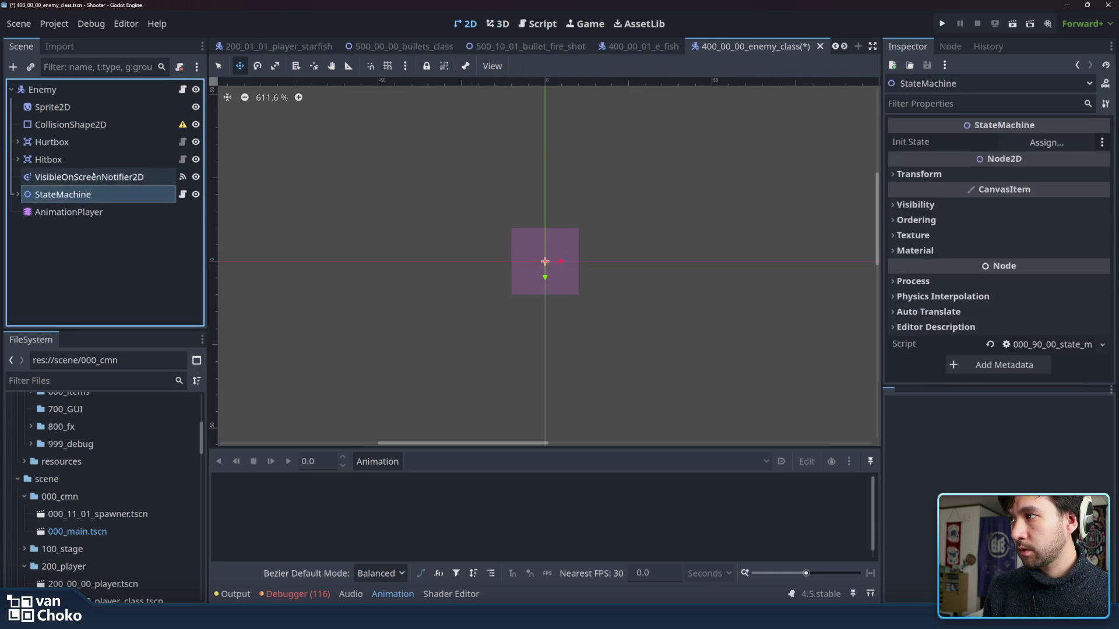
click(96, 180)
click(90, 202)
click(96, 243)
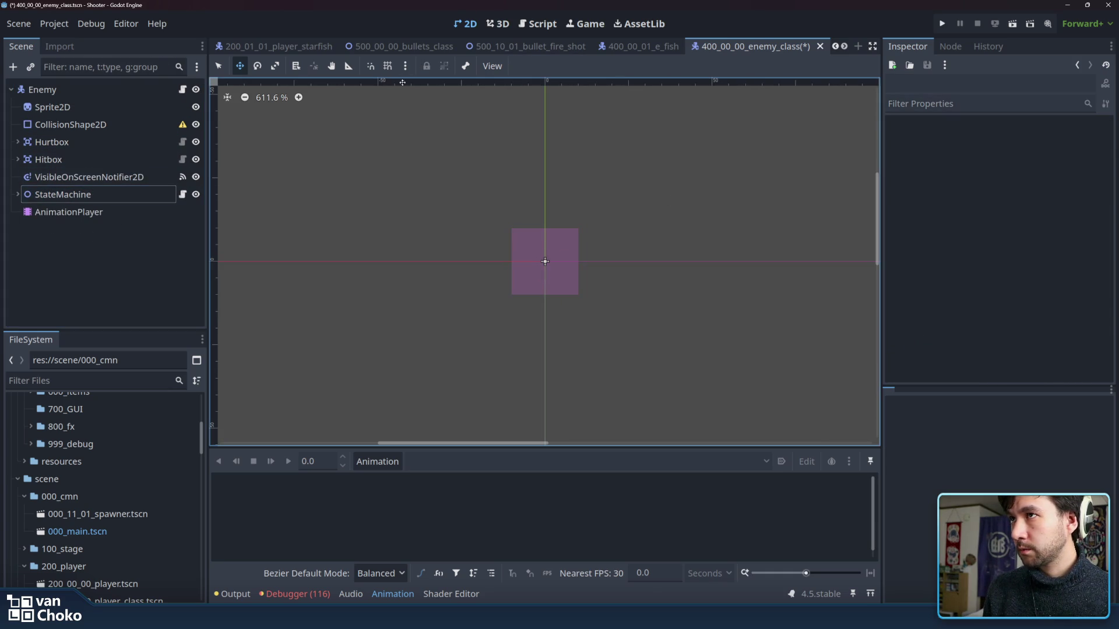
scroll(108, 489, down, 4)
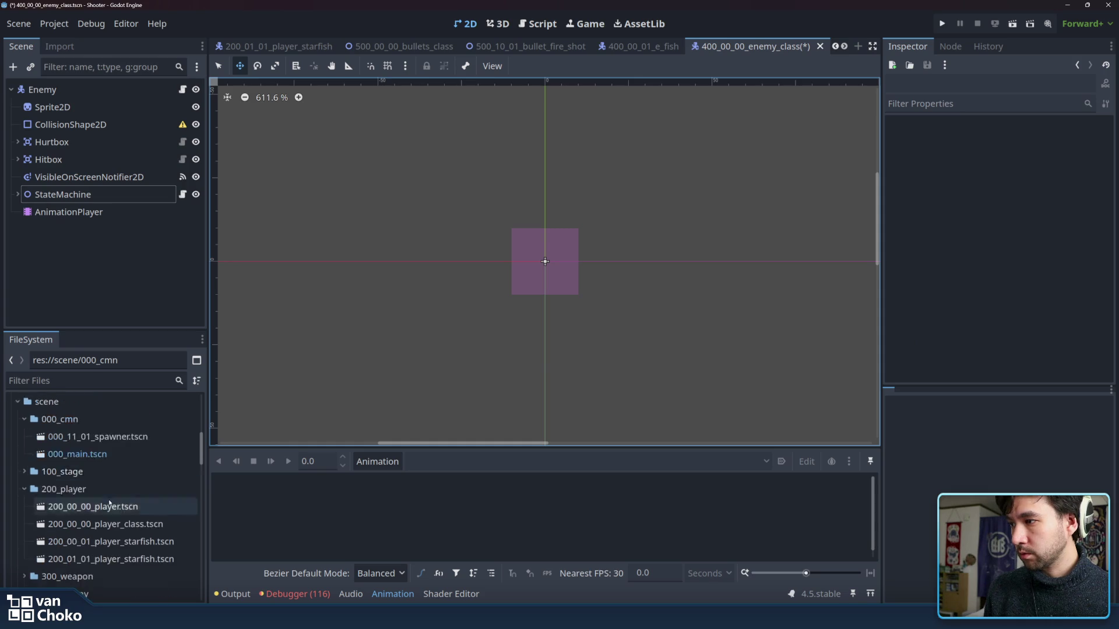
Save the enemy class scene, then open 400_00_01_e_fish.tscn from the FileSystem dock
scroll(109, 517, down, 3)
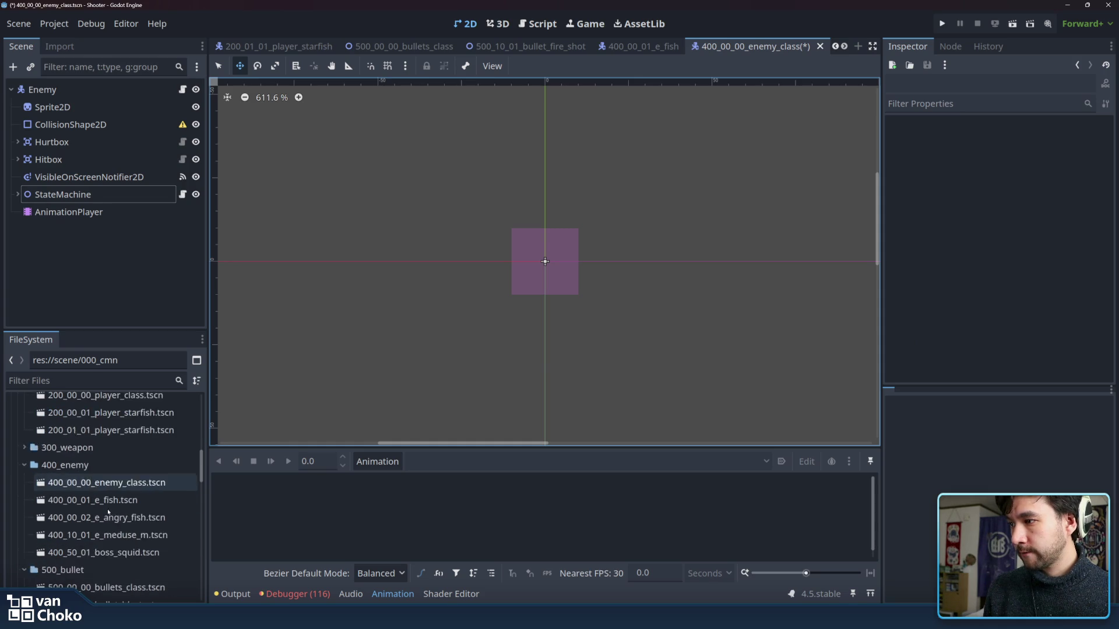
click(138, 264)
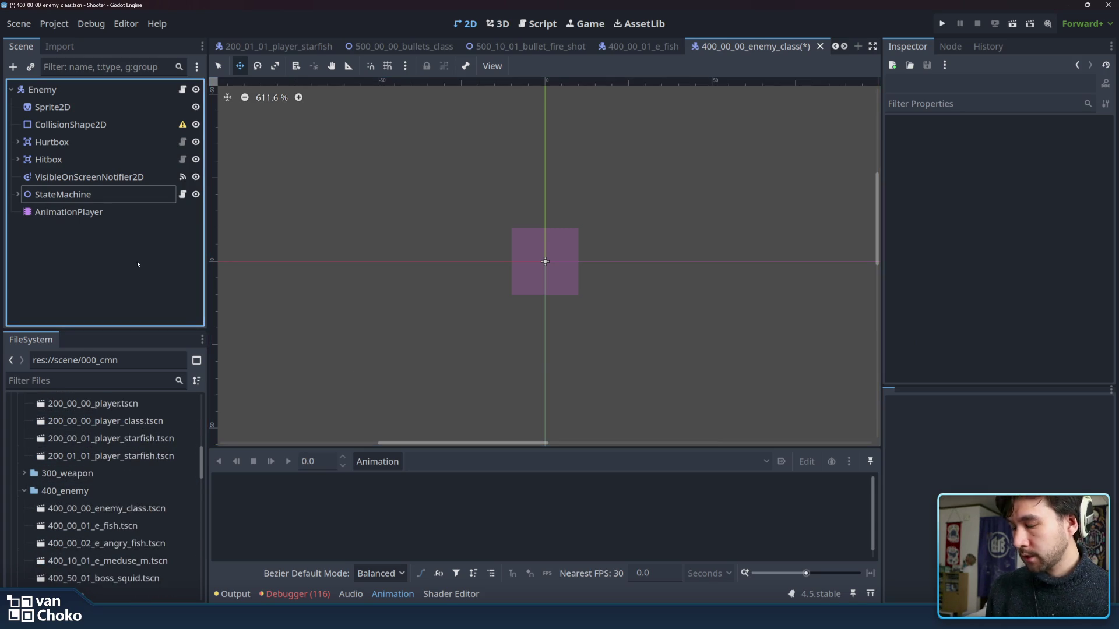
key(ctrl+s)
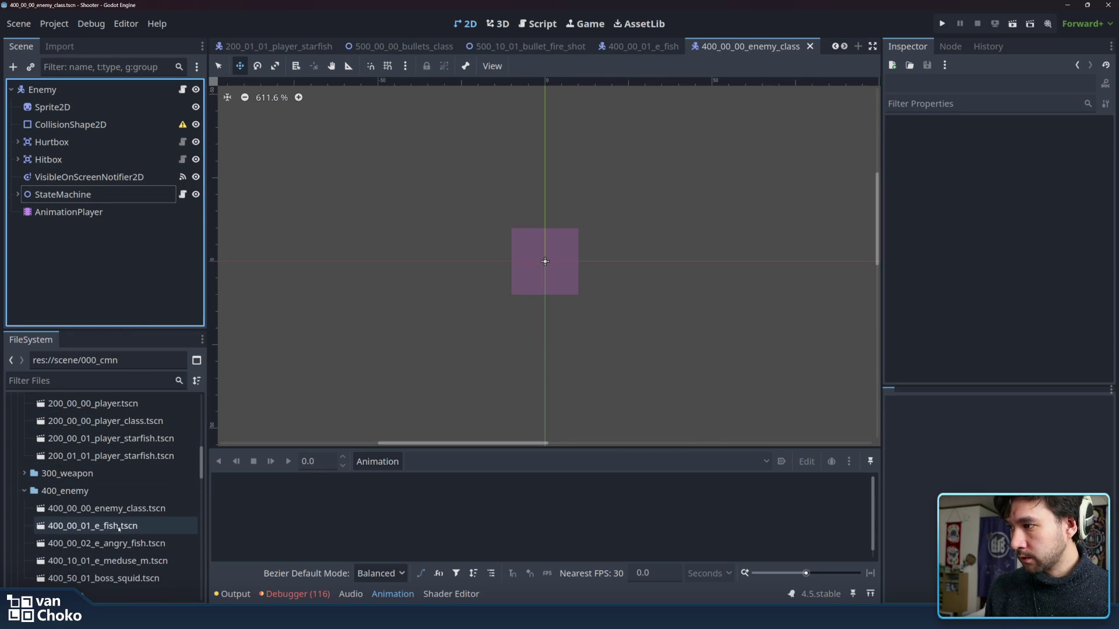
click(132, 543)
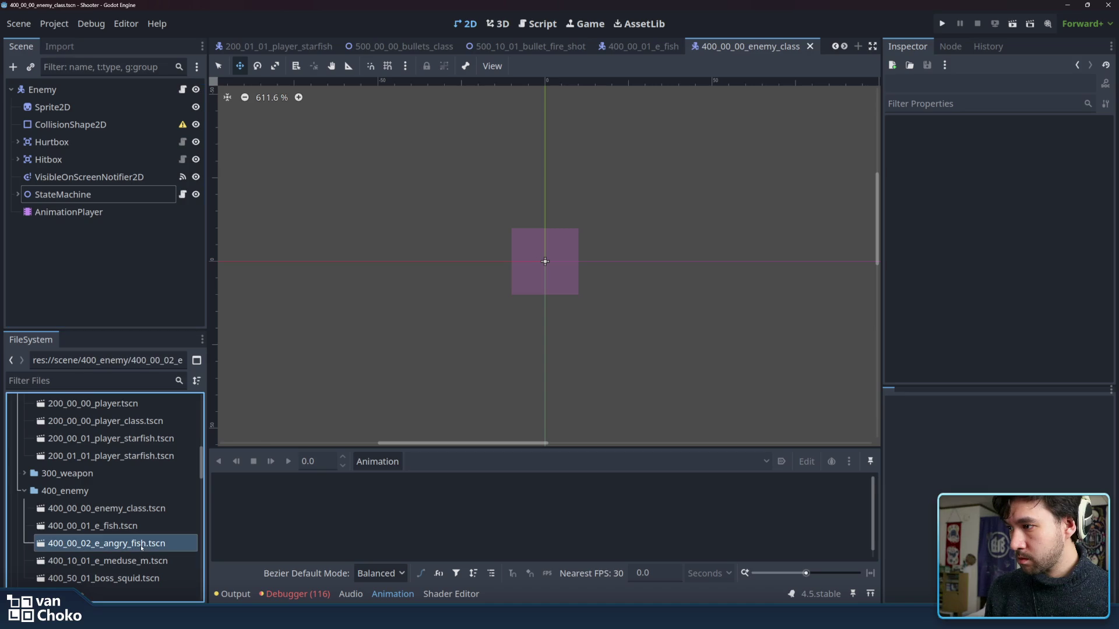
double_click(133, 526)
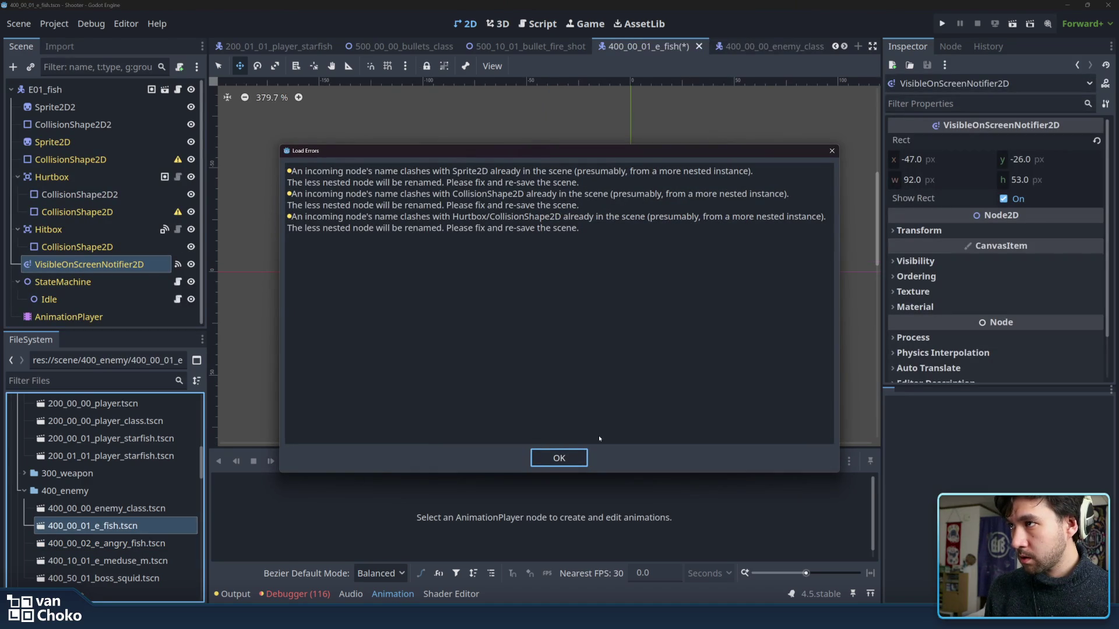
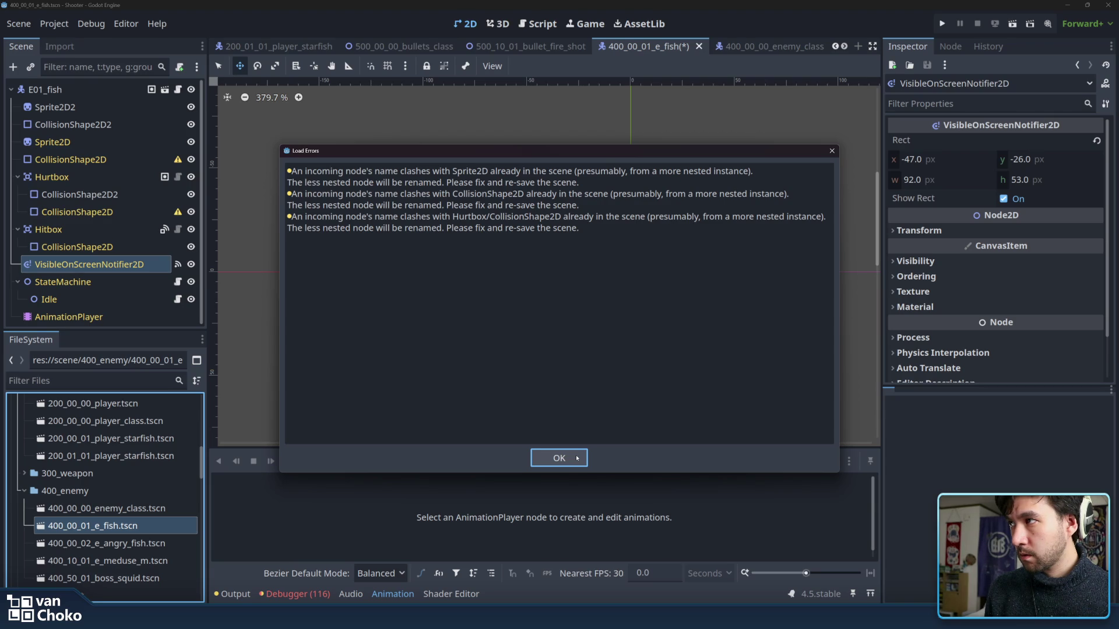
Dismiss the load errors and delete the extra CollisionShape2D2 under Hurtbox
click(577, 459)
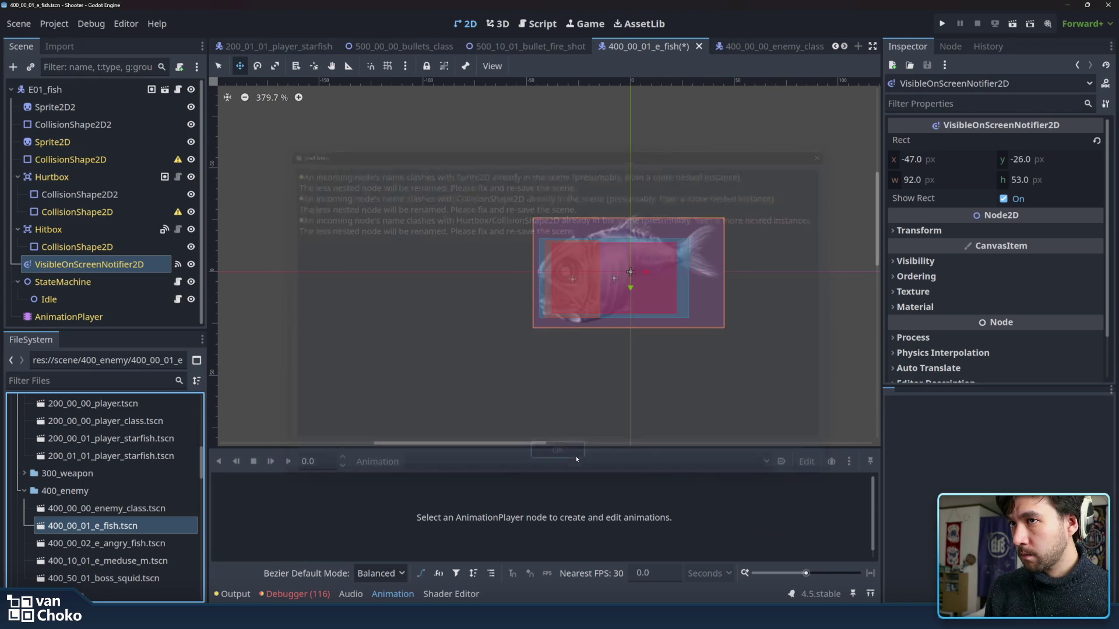
click(119, 189)
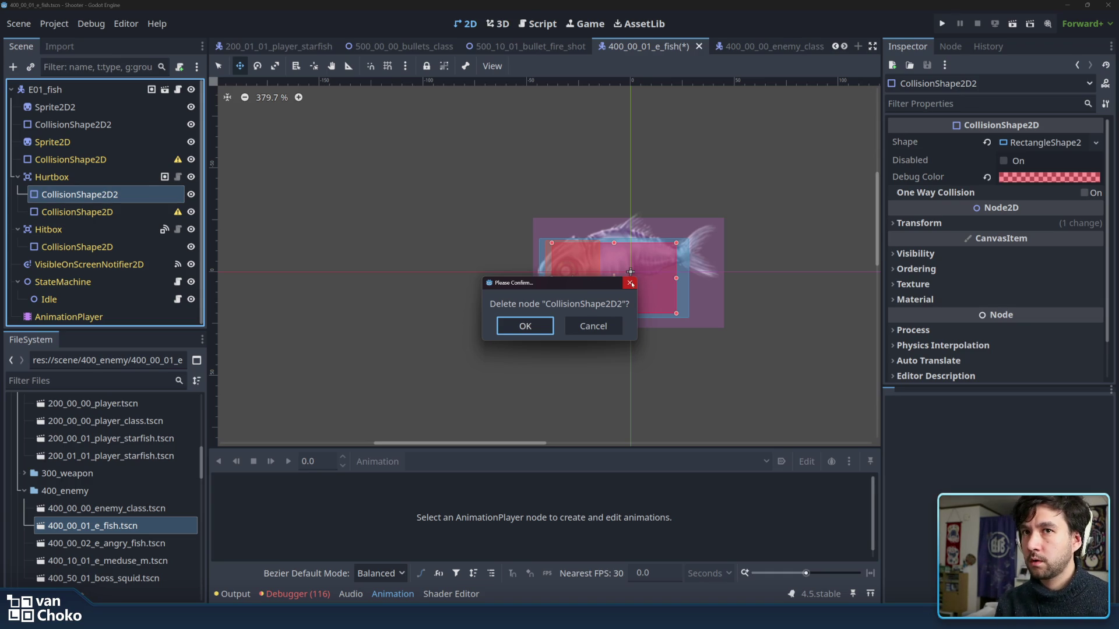
click(630, 284)
click(125, 212)
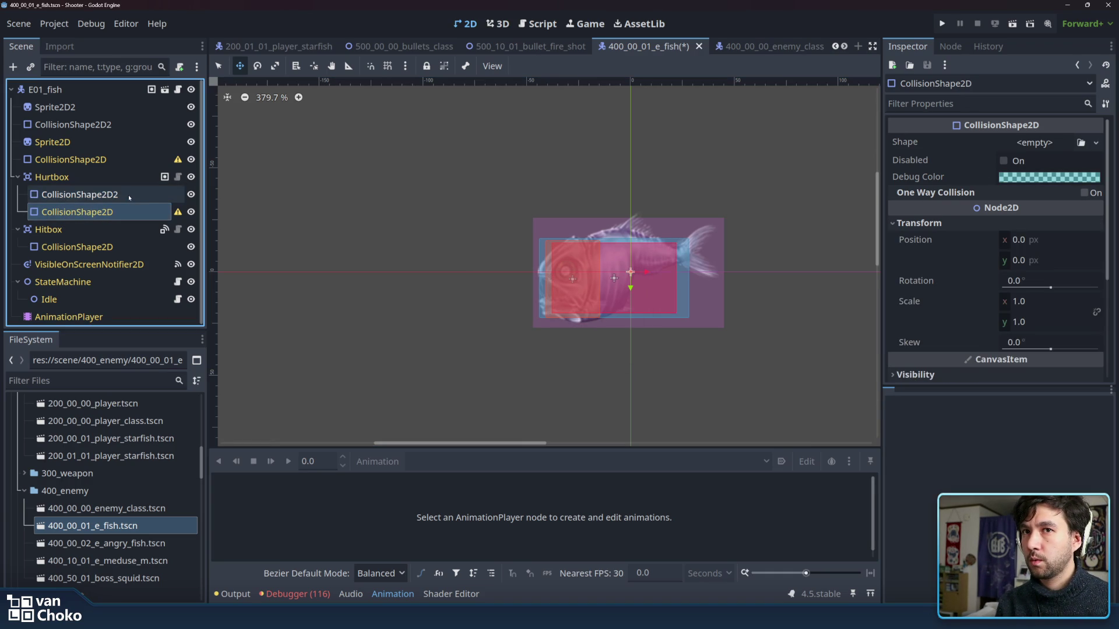
click(129, 195)
click(129, 196)
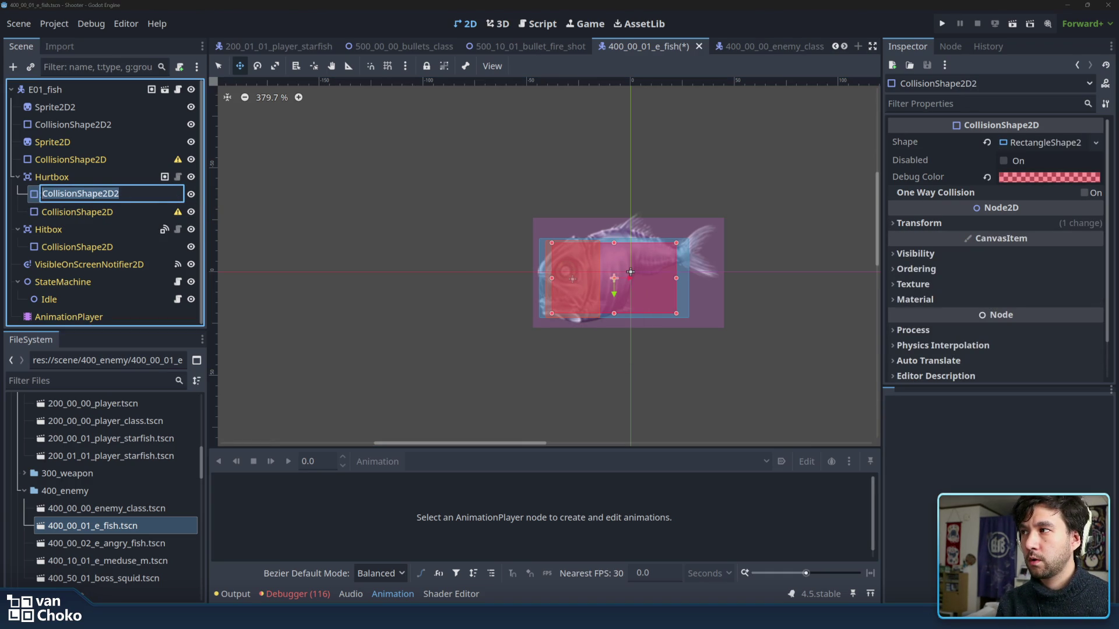
click(35, 197)
key(Delete)
key(Return)
Delete the duplicate root collision shape and the Sprite2D2 node
click(106, 126)
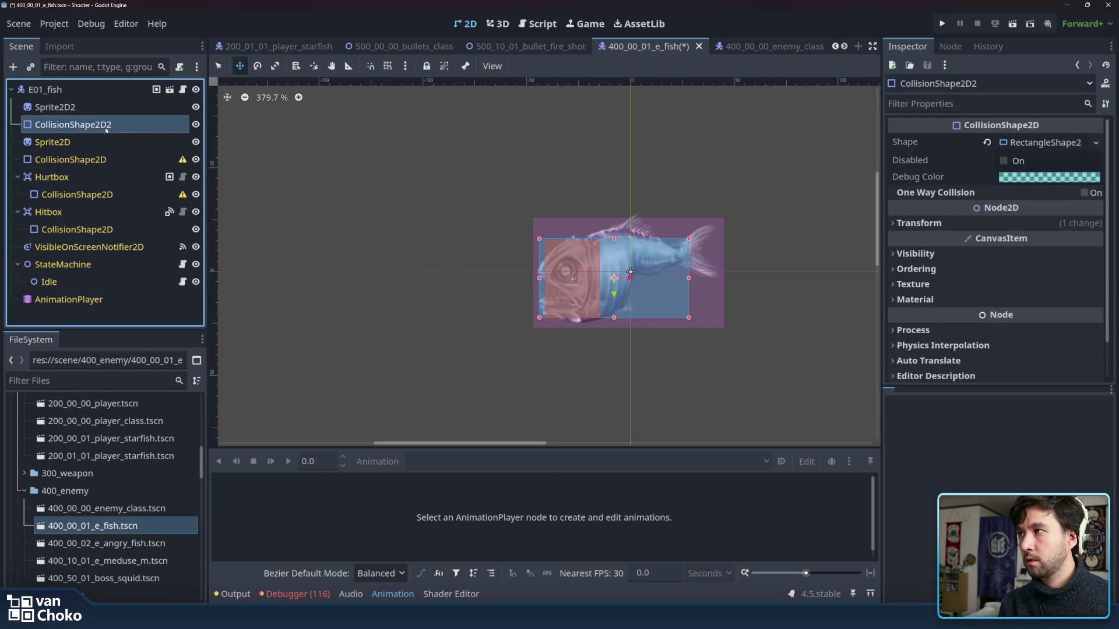
key(Delete)
key(Return)
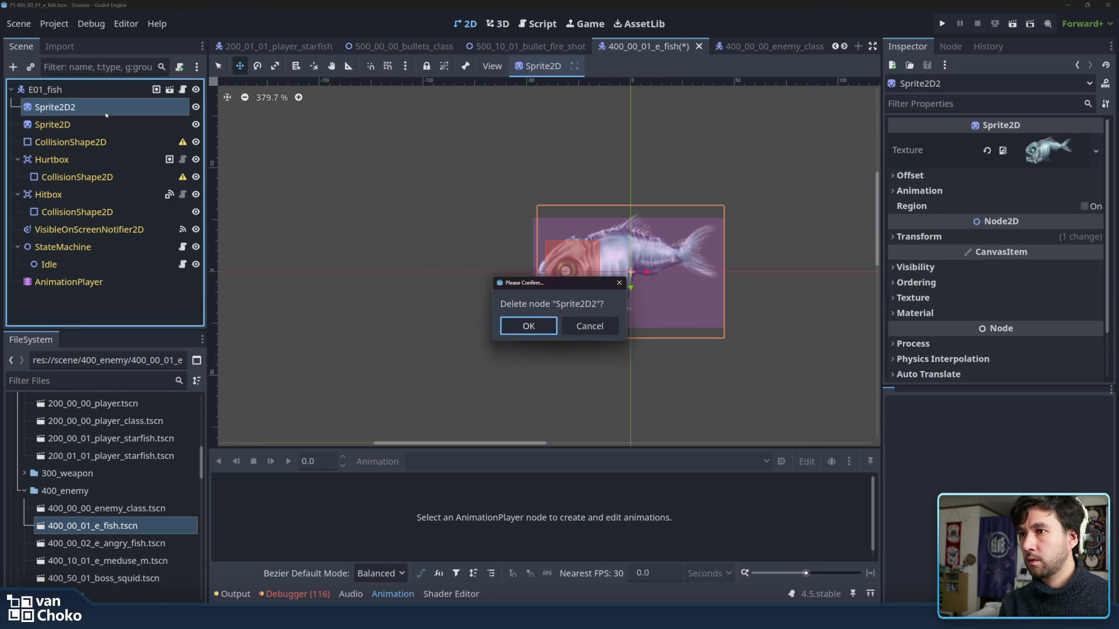
key(Return)
click(105, 107)
Check each remaining node in the scene tree, ending on the E01_fish root's properties
click(104, 125)
click(105, 142)
click(105, 175)
click(104, 195)
click(102, 229)
click(101, 264)
click(99, 248)
click(98, 229)
click(96, 159)
click(96, 125)
click(94, 108)
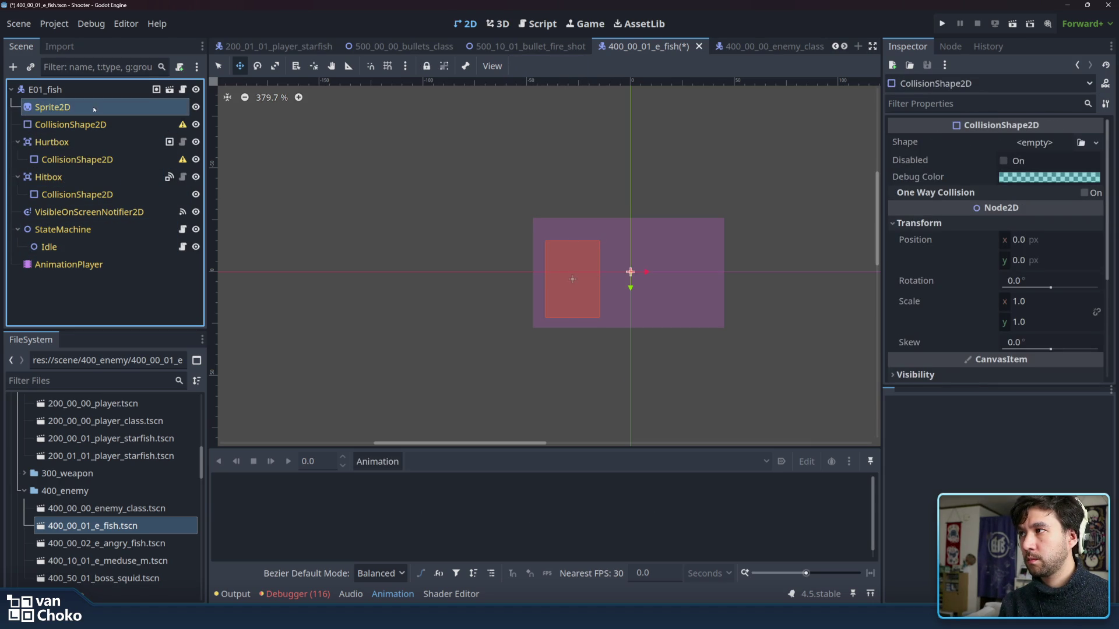
click(92, 90)
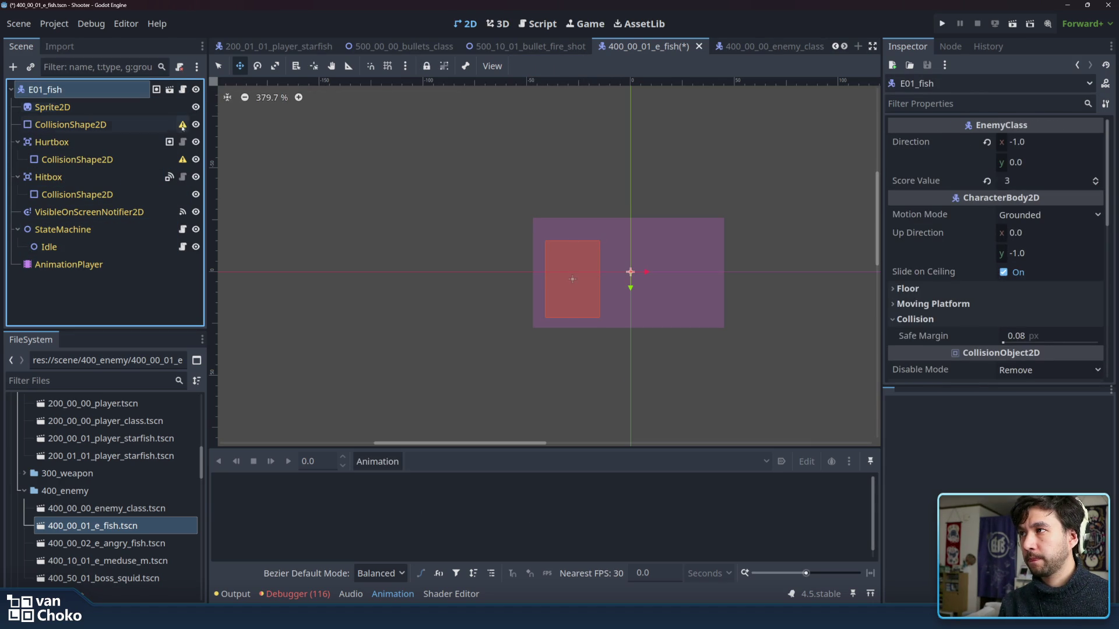
Give the body's CollisionShape2D a new RectangleShape2D
click(108, 124)
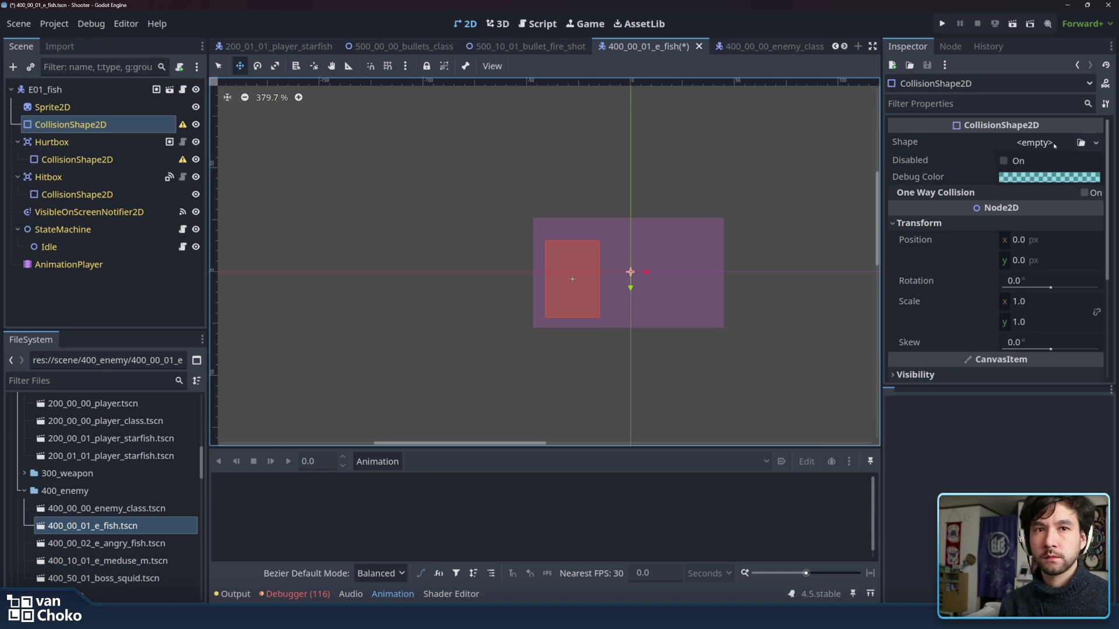
click(1049, 143)
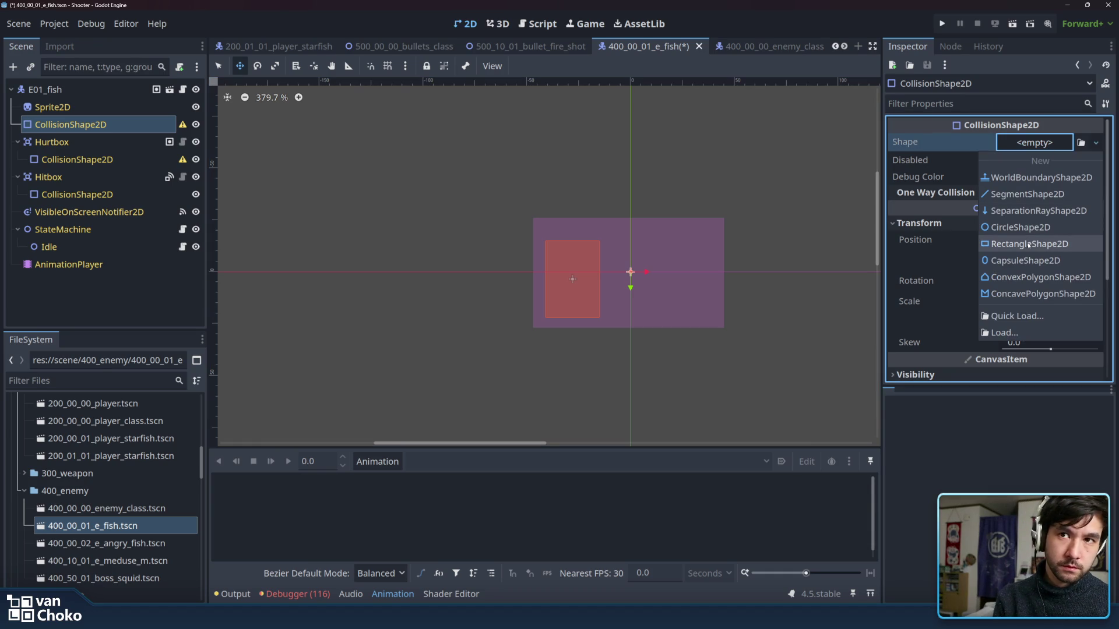
click(1028, 244)
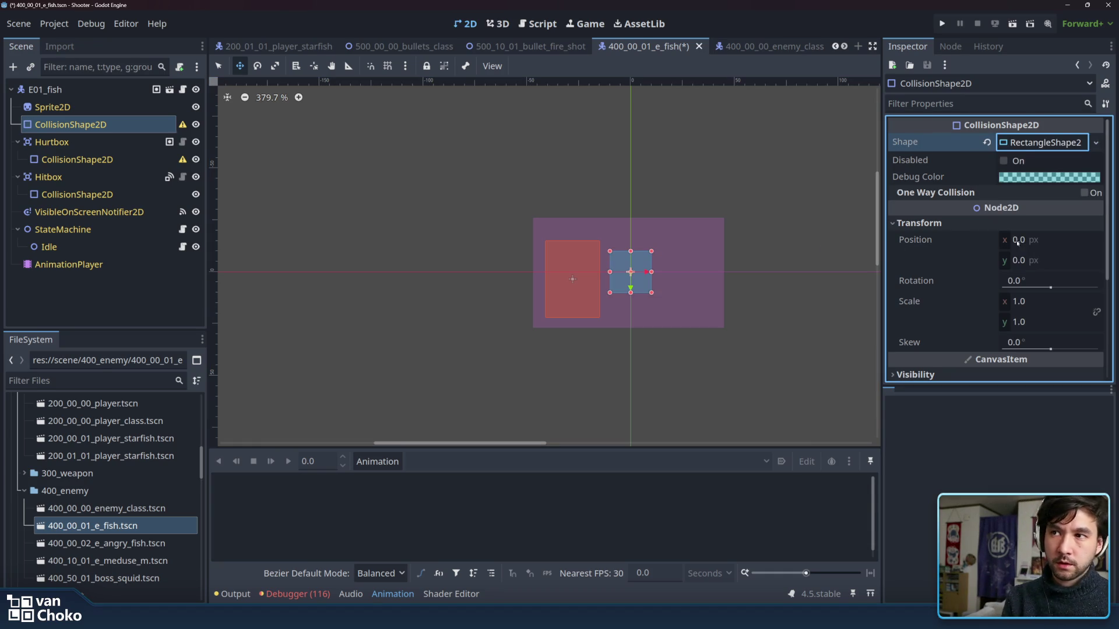
Assign 04_enemy_s_00.png from the 400_enemy/400_small folder as the Sprite2D texture
click(99, 145)
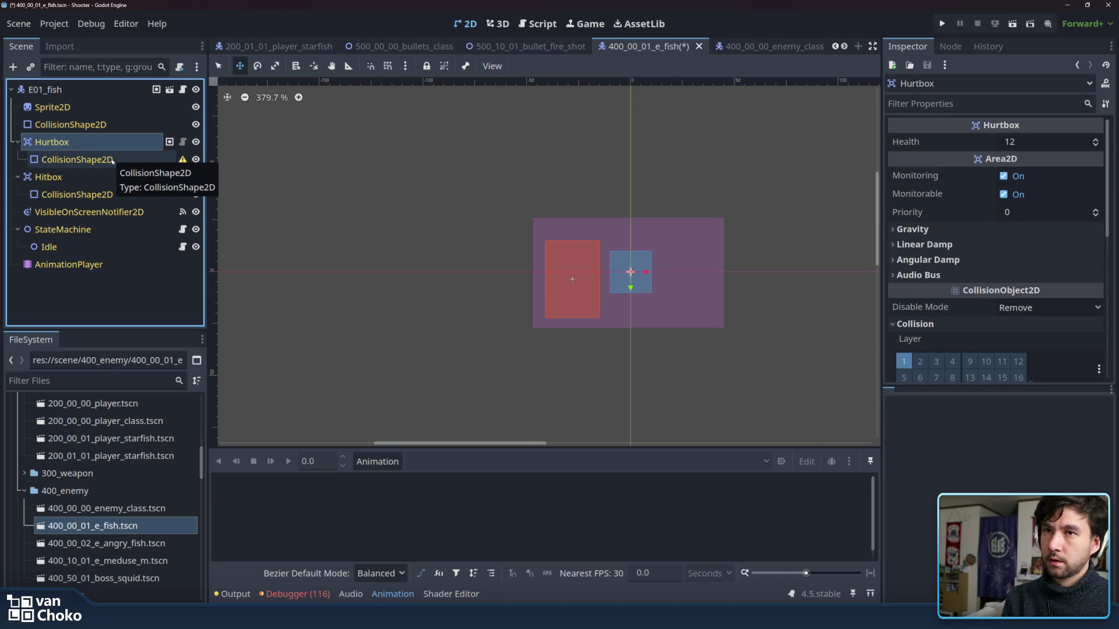
click(70, 124)
click(52, 106)
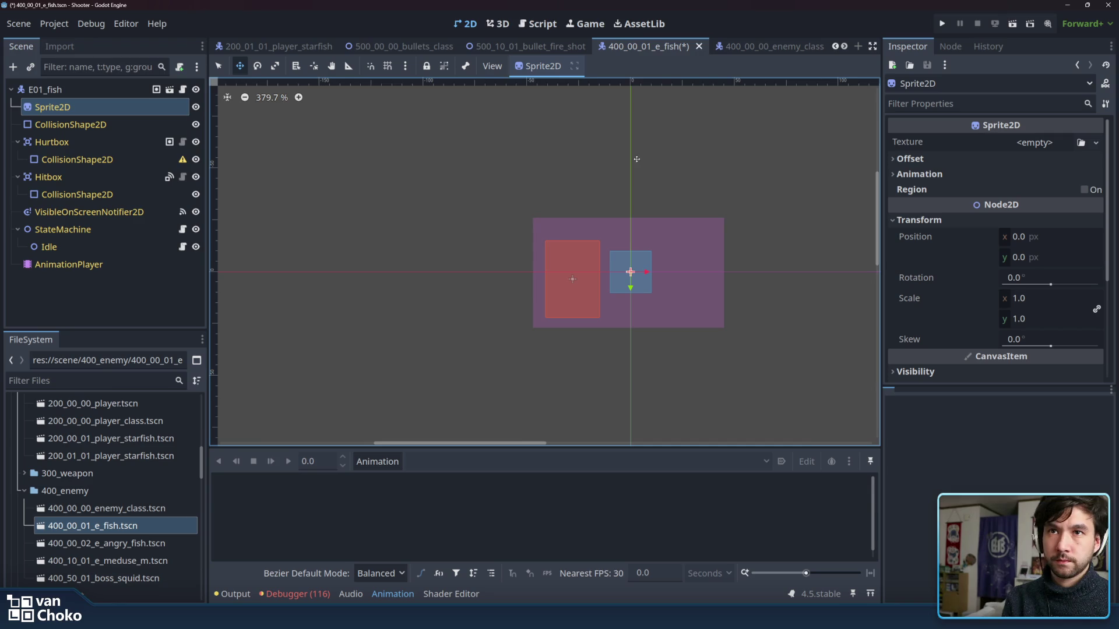
scroll(107, 488, up, 10)
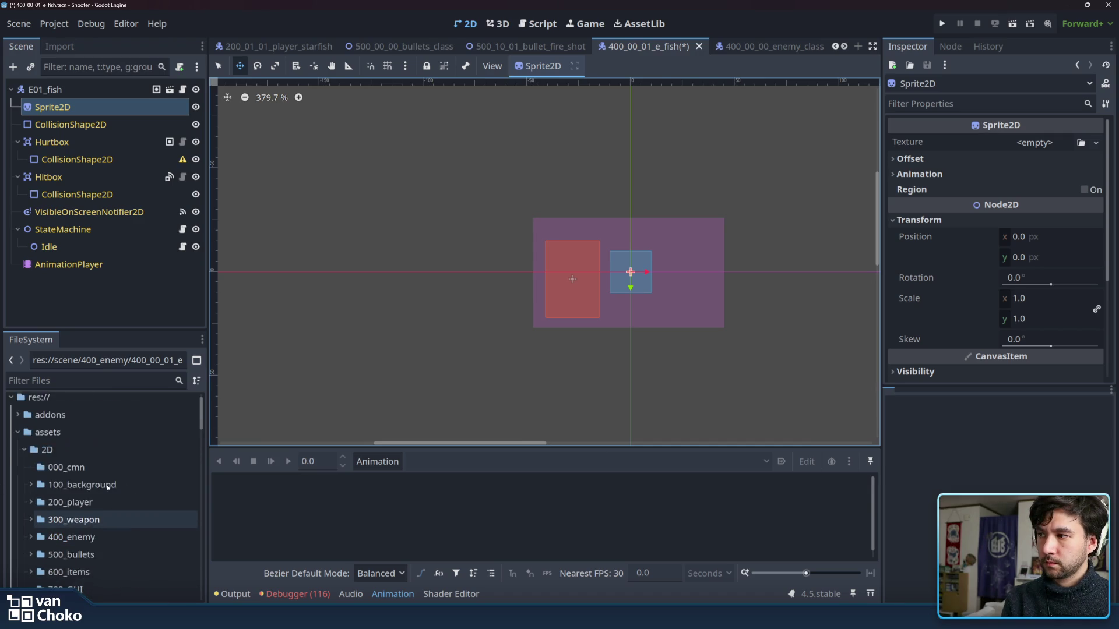
click(70, 526)
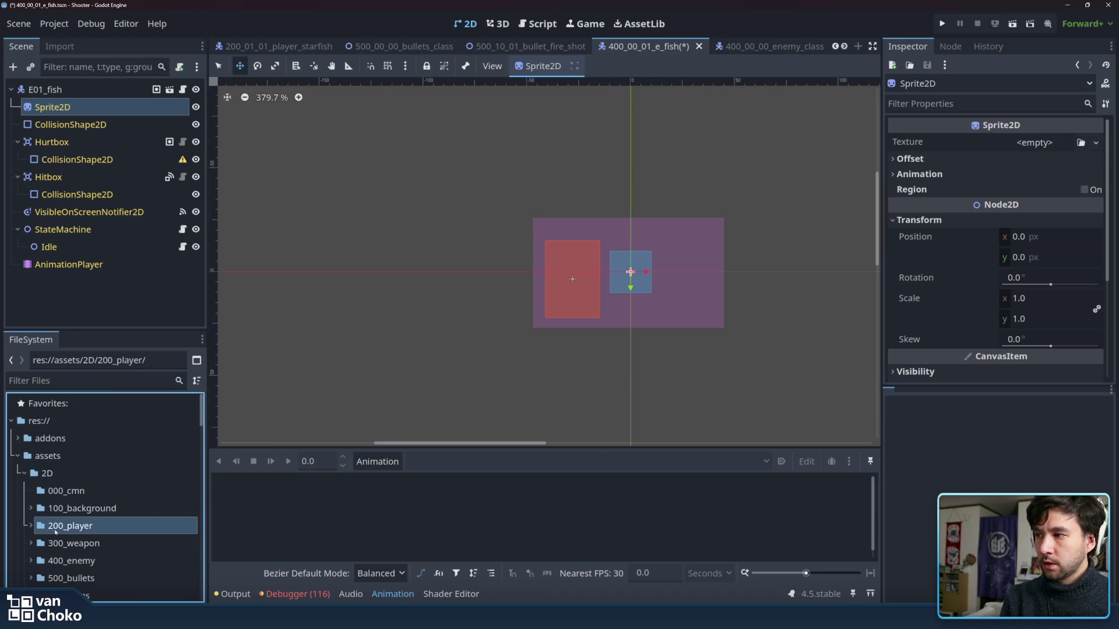
scroll(71, 525, down, 2)
click(75, 510)
click(29, 510)
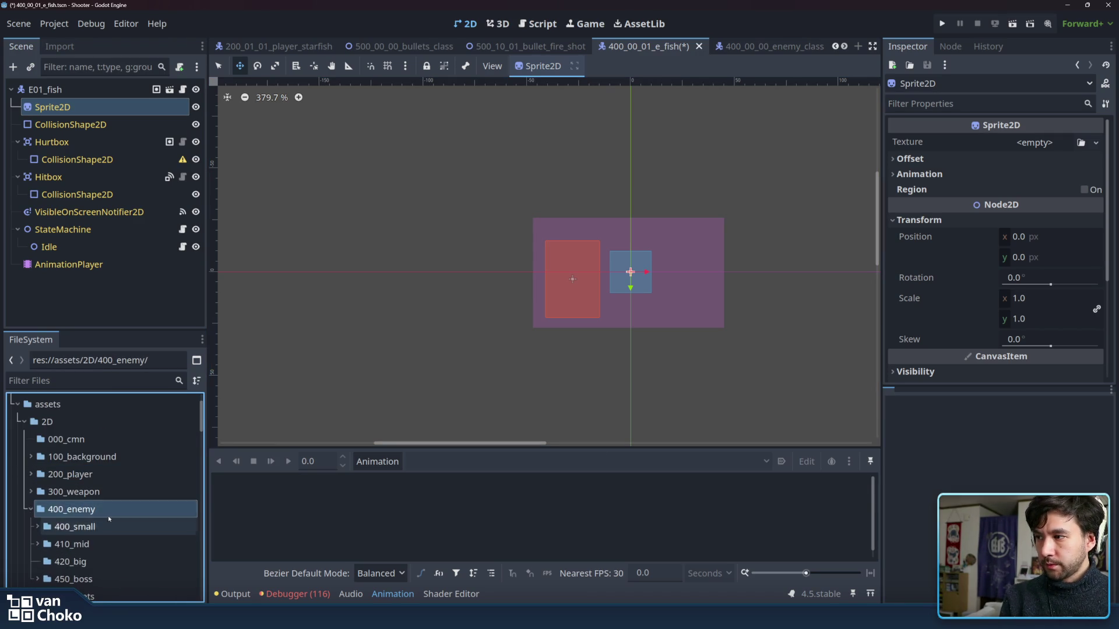
scroll(101, 494, down, 3)
click(73, 475)
click(37, 474)
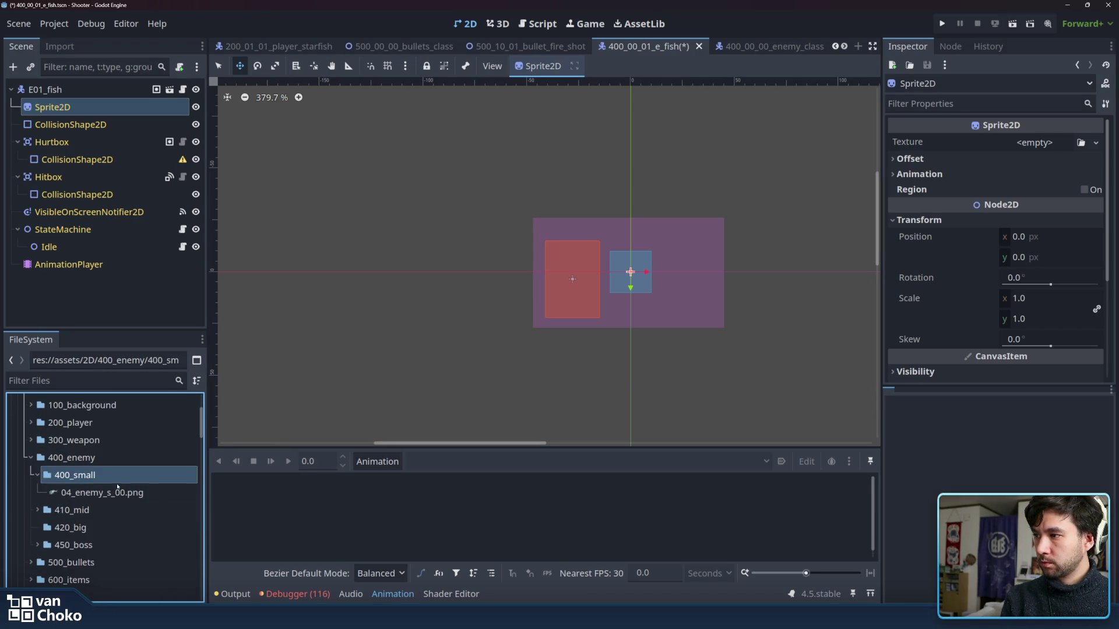
click(96, 493)
drag(96, 492, 1043, 145)
Set the sprite's scale to 0.5 and recentre the fish in the viewport
click(1022, 314)
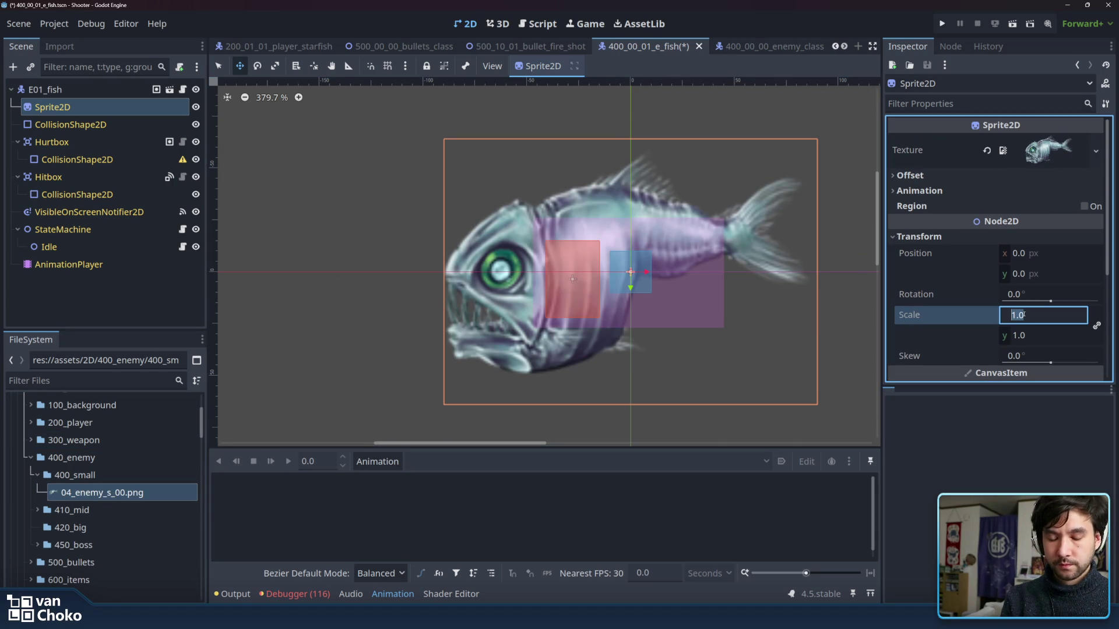
text(.5)
click(858, 285)
drag(795, 255, 818, 258)
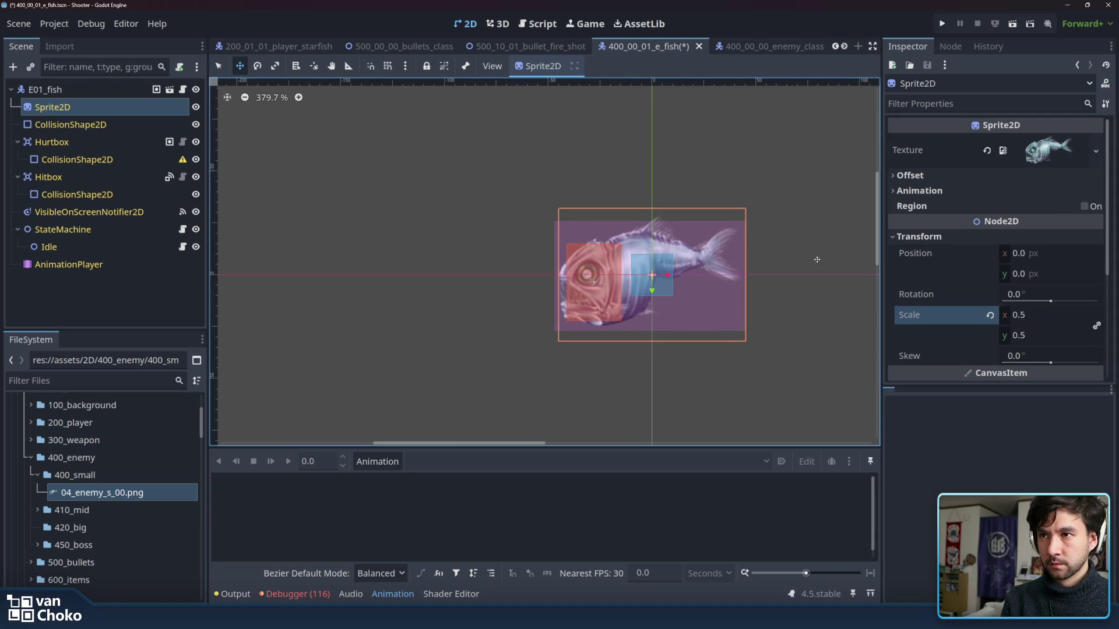
click(65, 124)
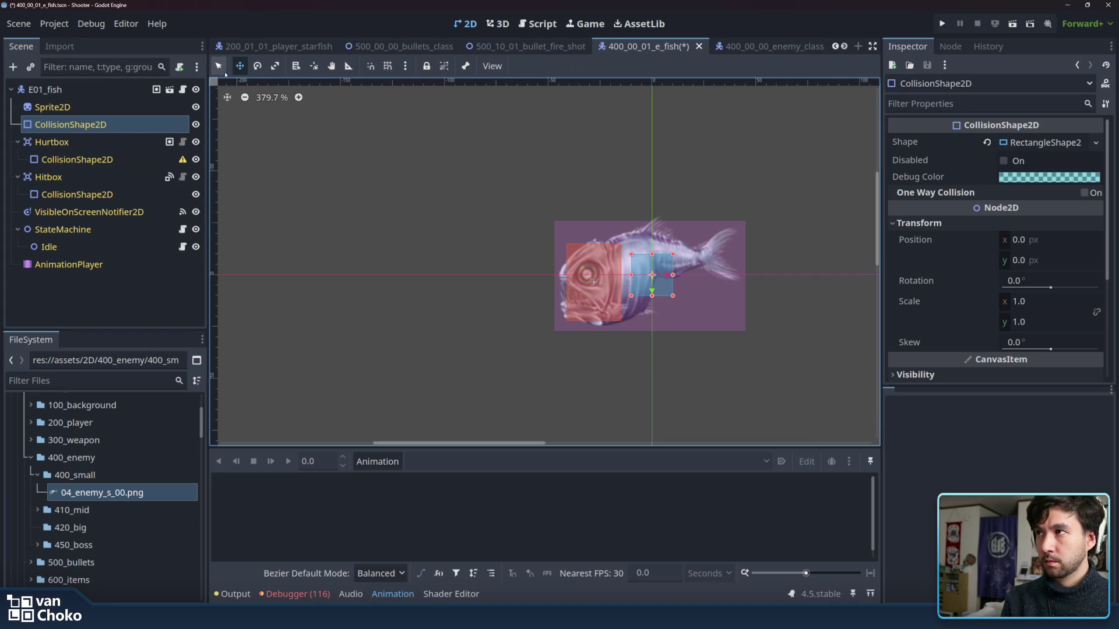
Drag the body rectangle's right, left, top and bottom edges out to enclose the fish
drag(672, 275, 743, 281)
drag(631, 275, 560, 278)
drag(650, 254, 650, 229)
drag(650, 296, 653, 328)
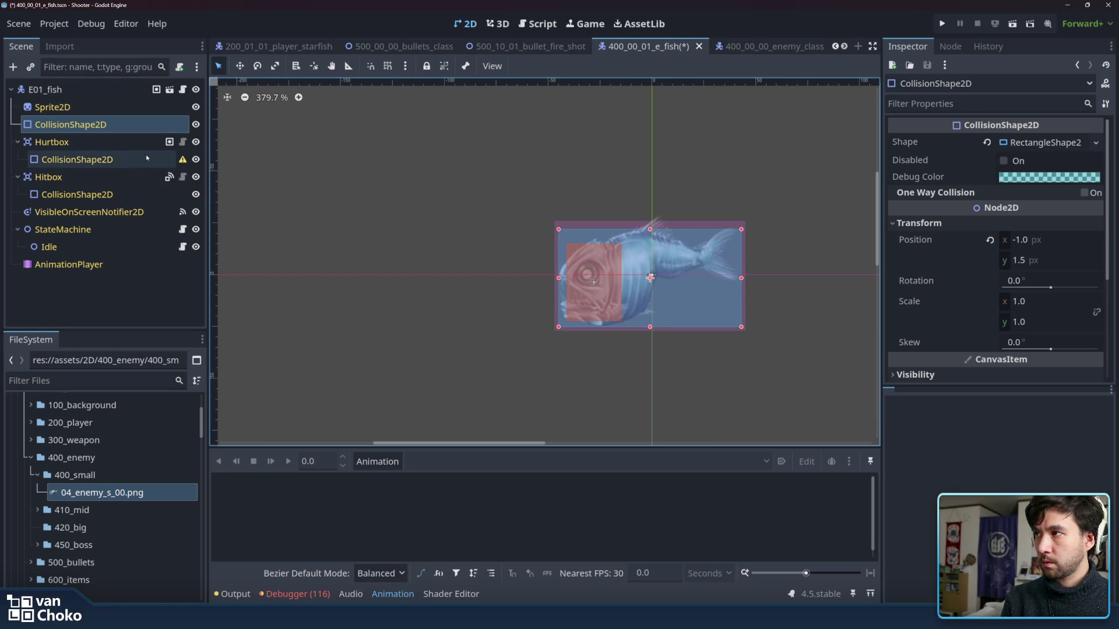
click(117, 159)
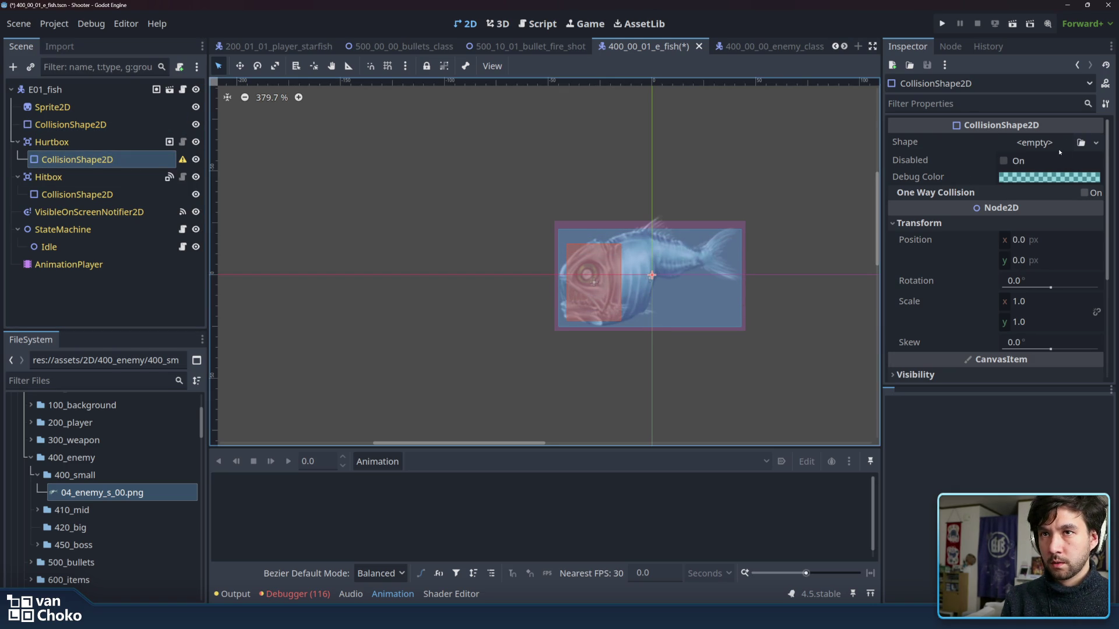
Give the Hurtbox's collision shape a new RectangleShape2D with a pink debug colour
click(1037, 143)
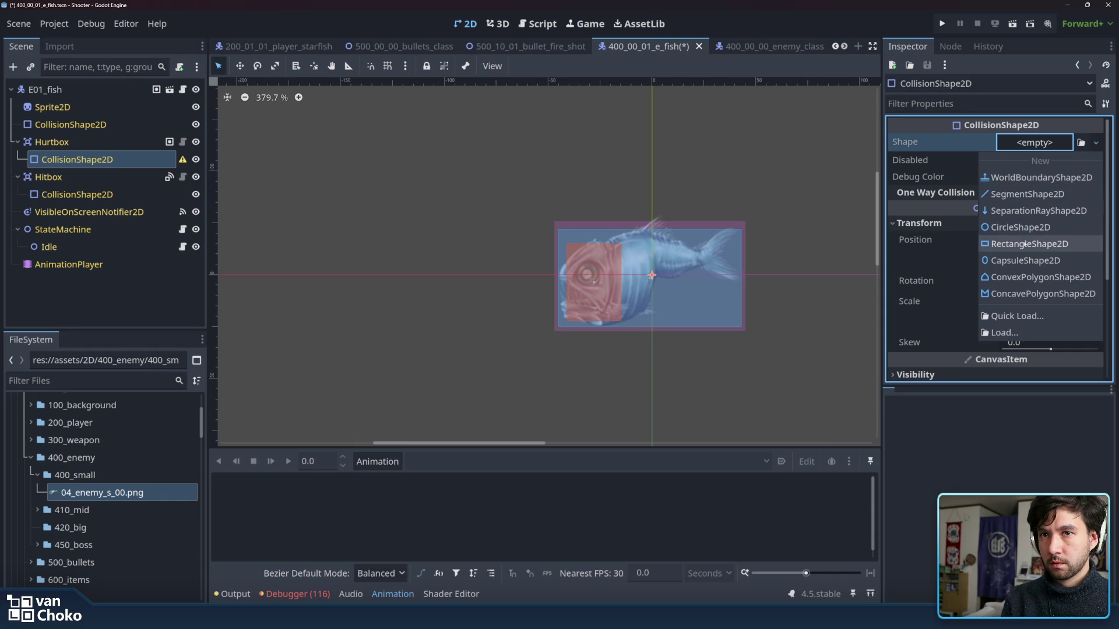
click(1024, 244)
click(1008, 177)
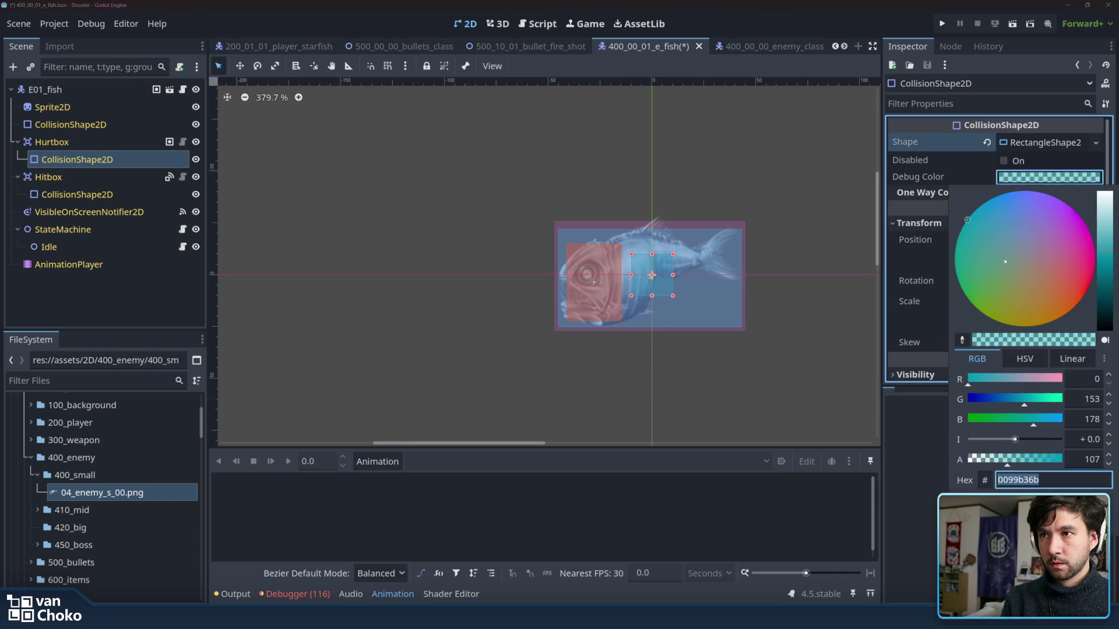
drag(1067, 309, 1097, 235)
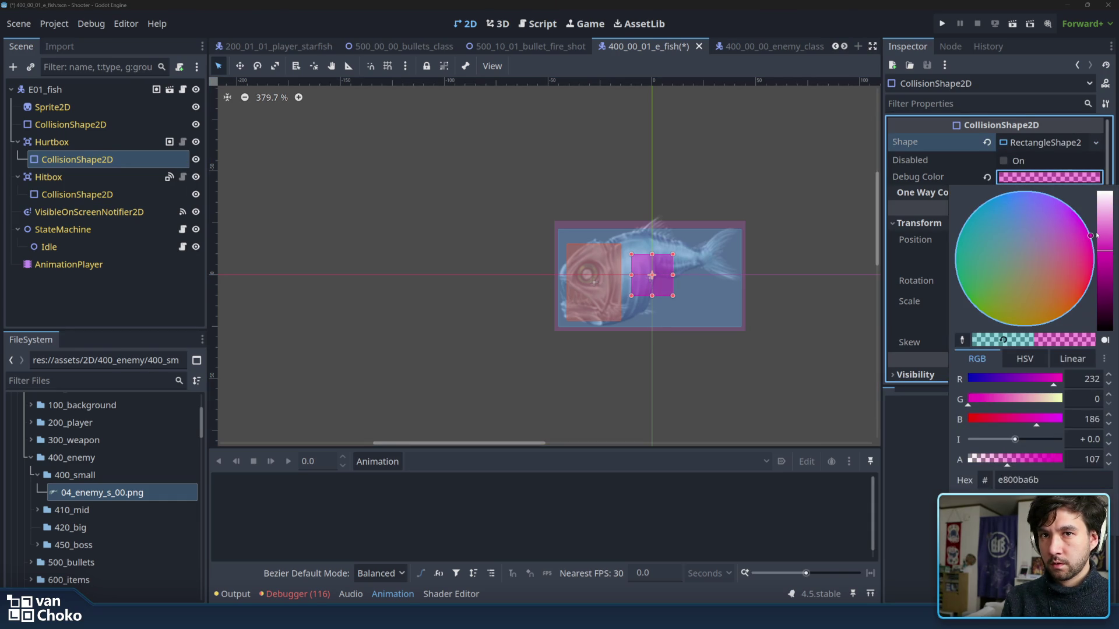
click(632, 277)
Drag the Hurtbox rectangle's left, top, right and bottom edges around the whole fish
drag(632, 276, 560, 279)
drag(617, 254, 617, 232)
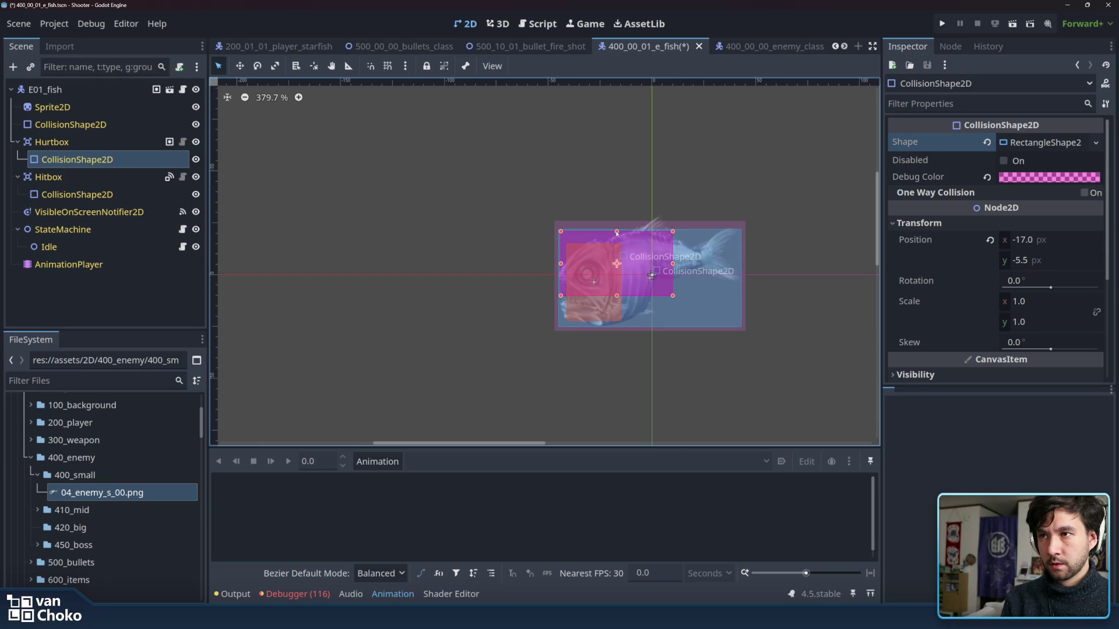
drag(674, 264, 733, 264)
drag(651, 295, 647, 325)
drag(560, 277, 575, 281)
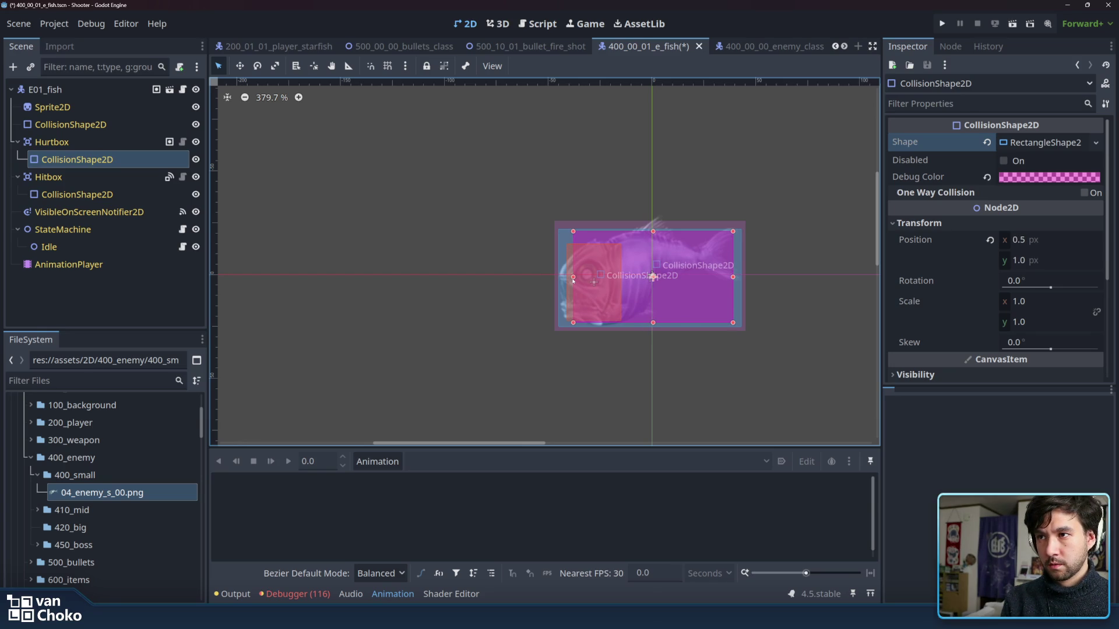
click(568, 286)
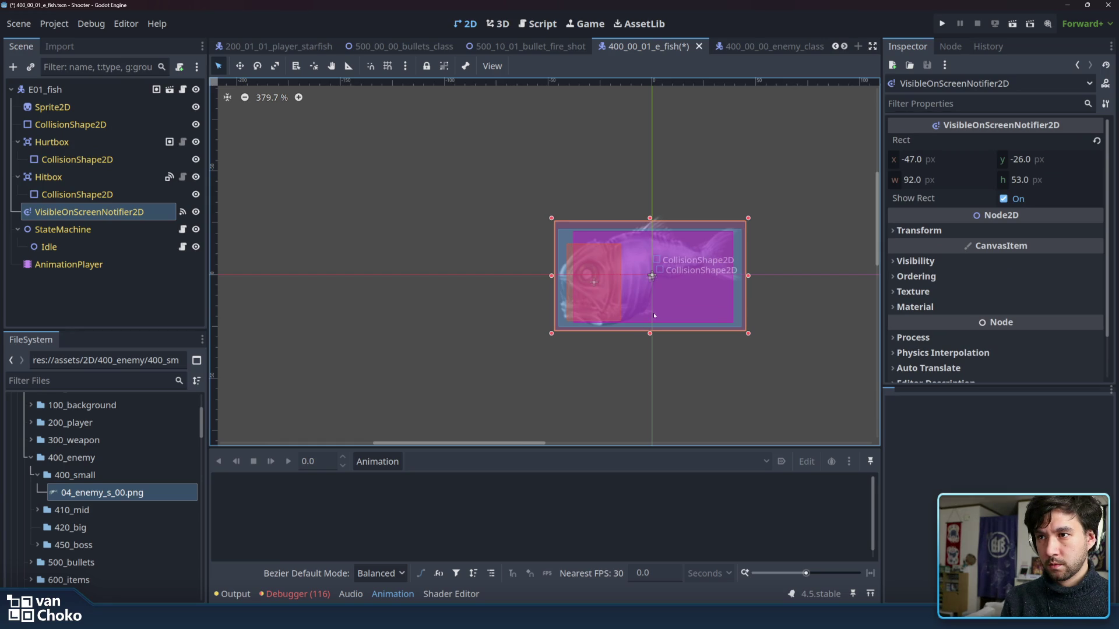
click(63, 159)
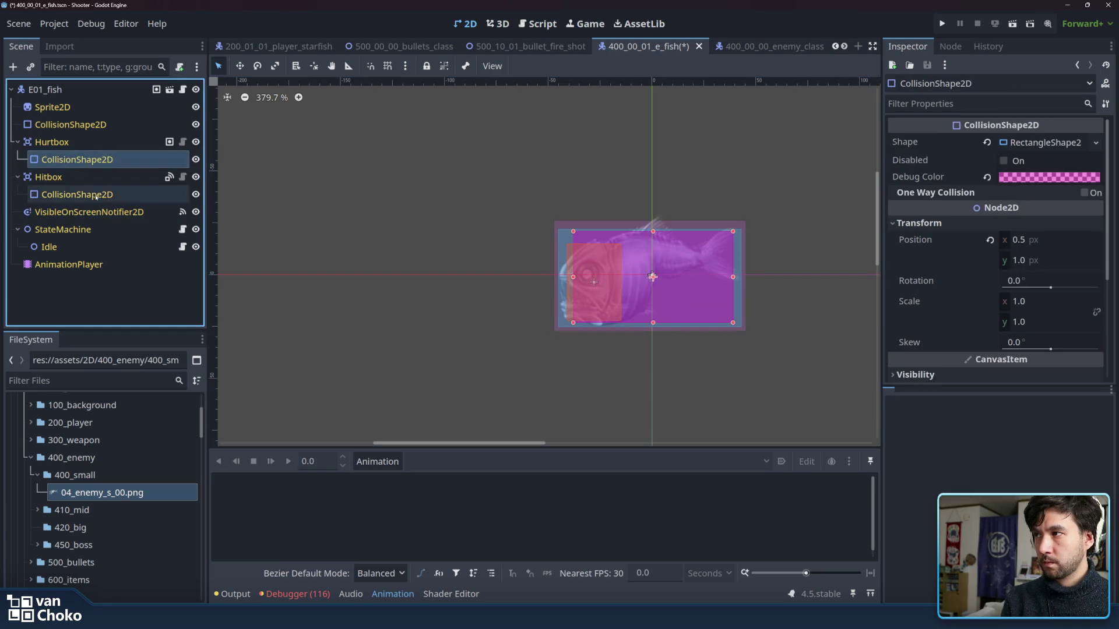
Check the Hitbox, notifier, sprite and body shape, ending on the Hurtbox's collision shape
key(Down)
key(Down)
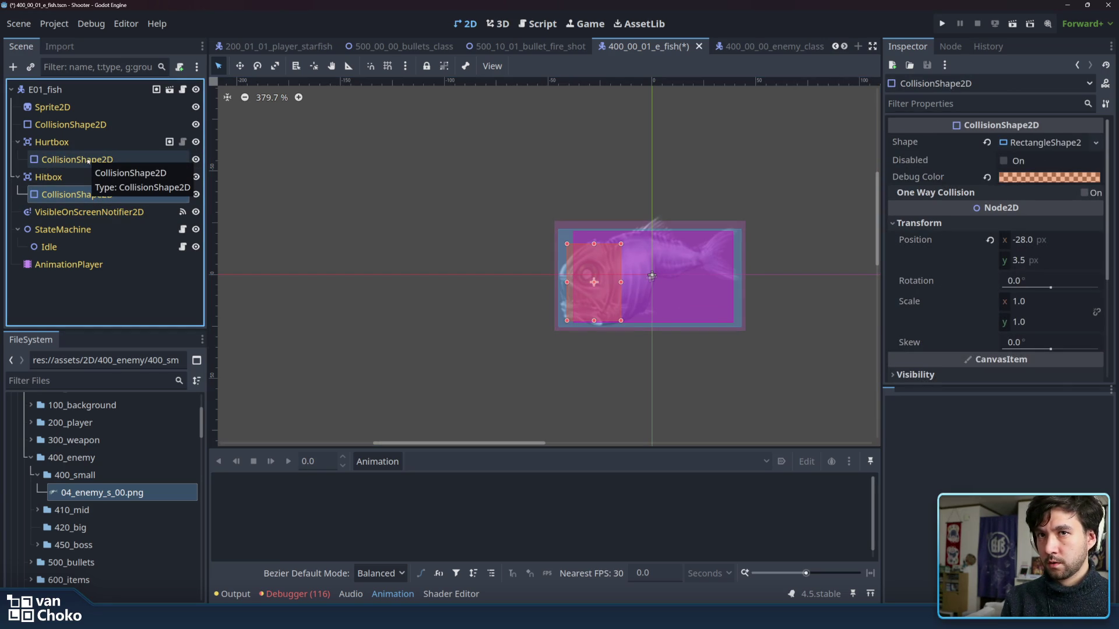
click(75, 175)
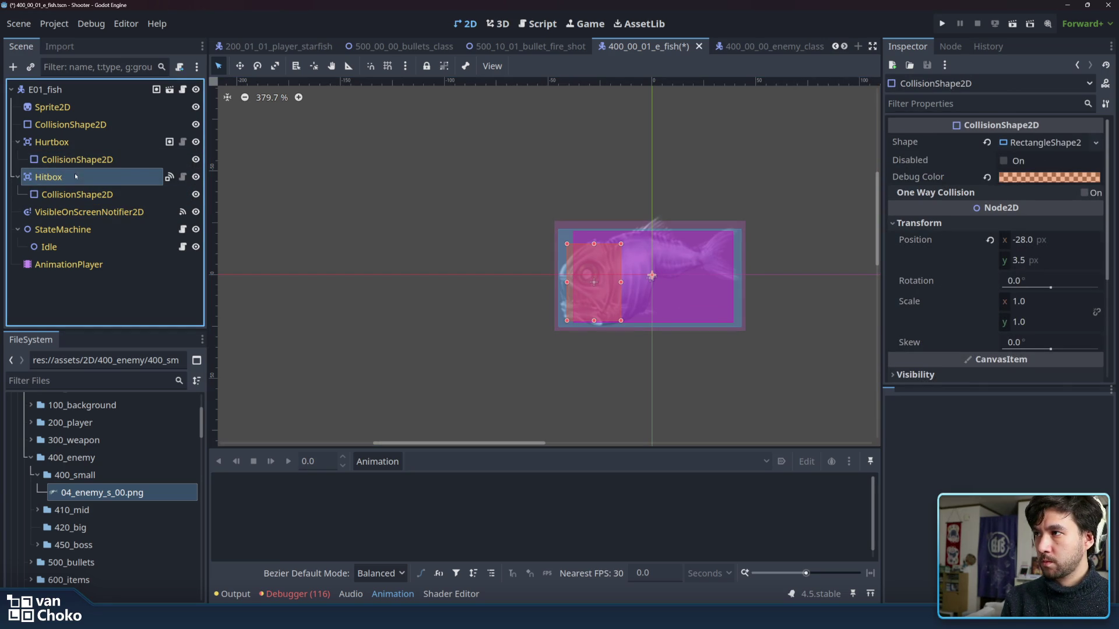
click(123, 140)
click(123, 174)
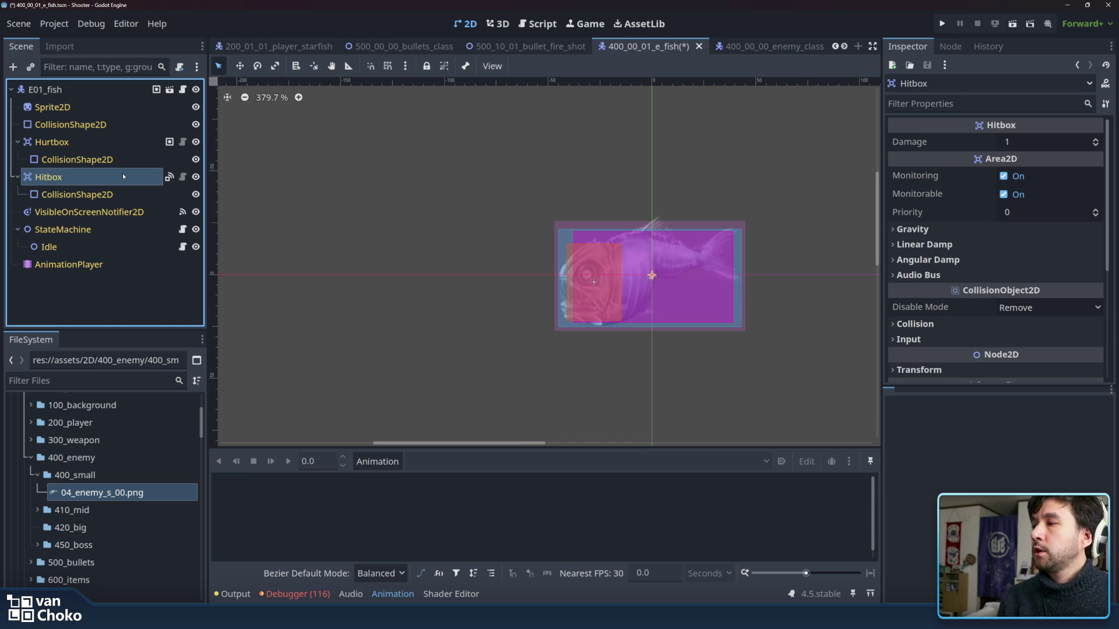
click(115, 213)
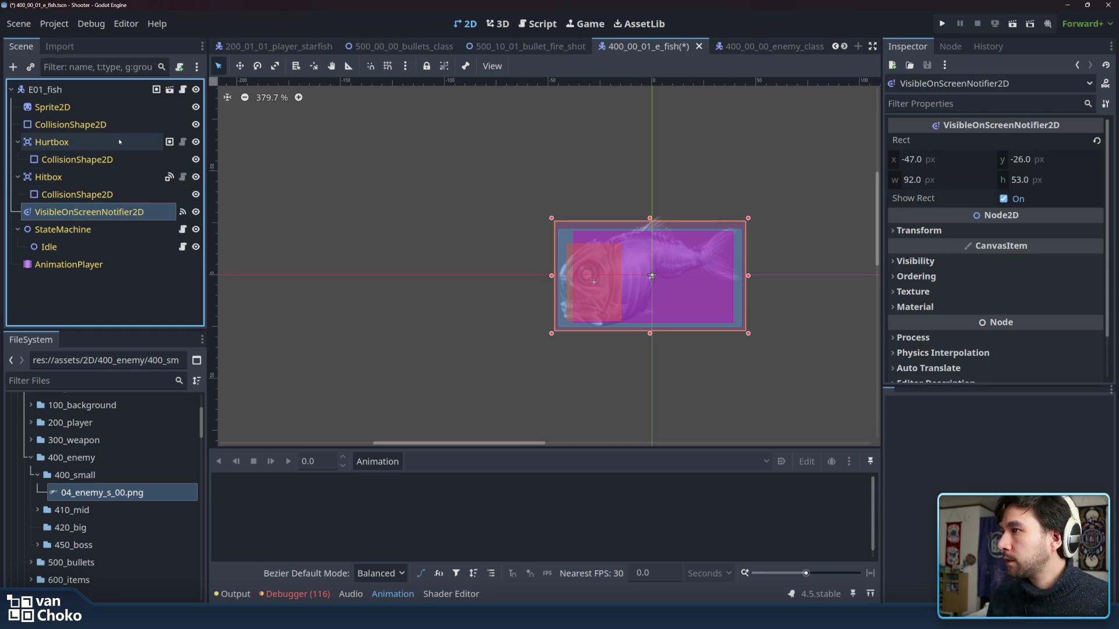
click(105, 124)
click(104, 107)
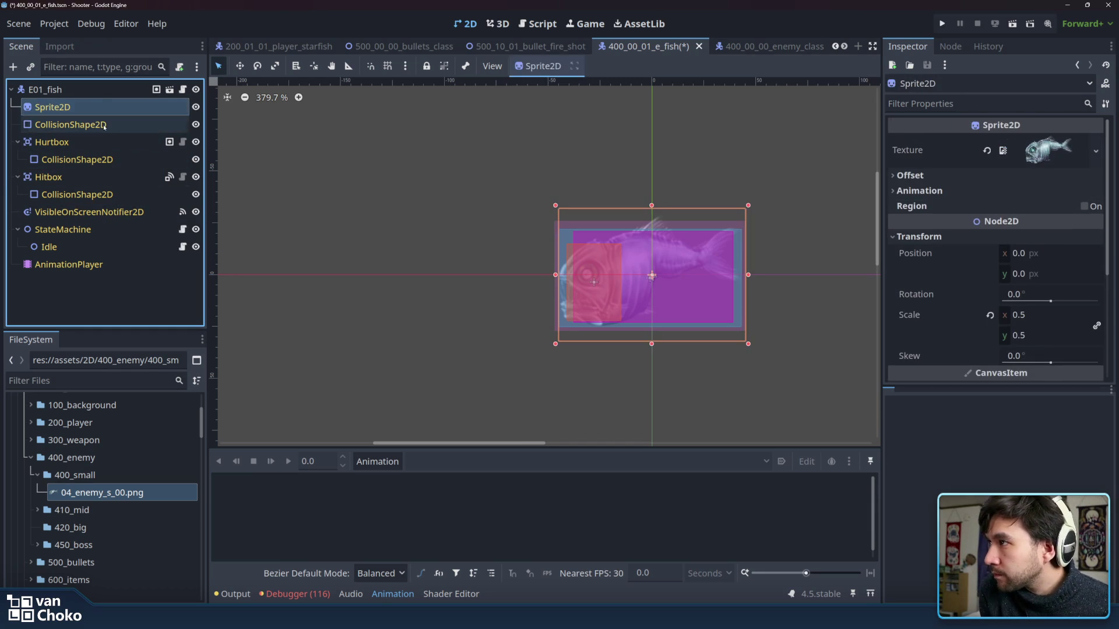
click(104, 144)
click(135, 161)
click(117, 143)
click(117, 159)
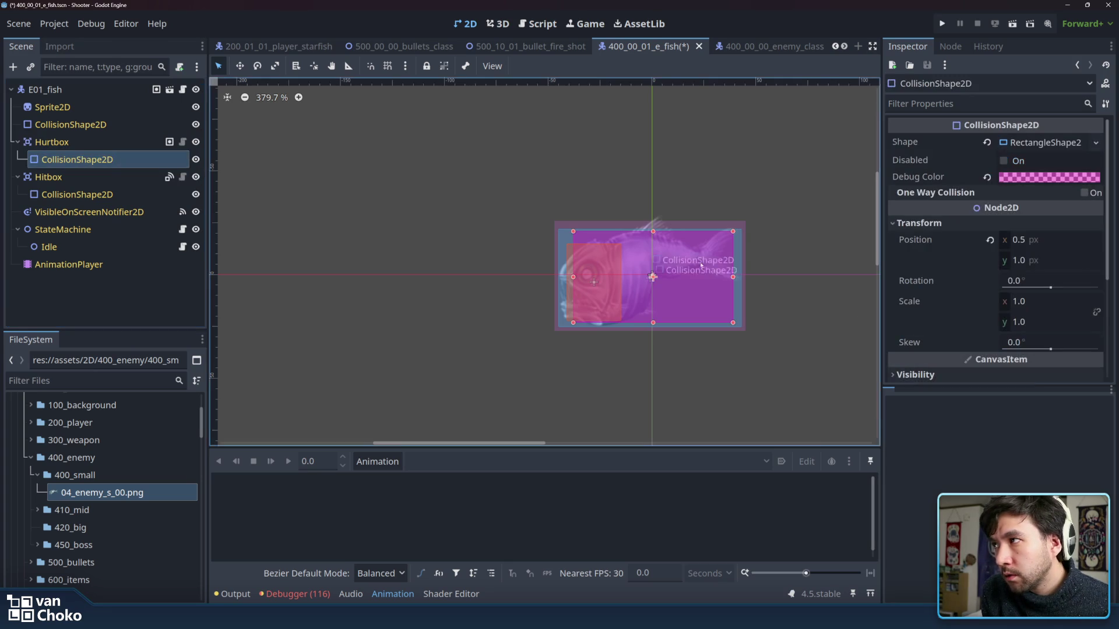
Pull the hurtbox rectangle's bottom, top and right edges inward to fit the fish body
drag(654, 323, 654, 319)
drag(654, 231, 653, 248)
drag(733, 284, 731, 281)
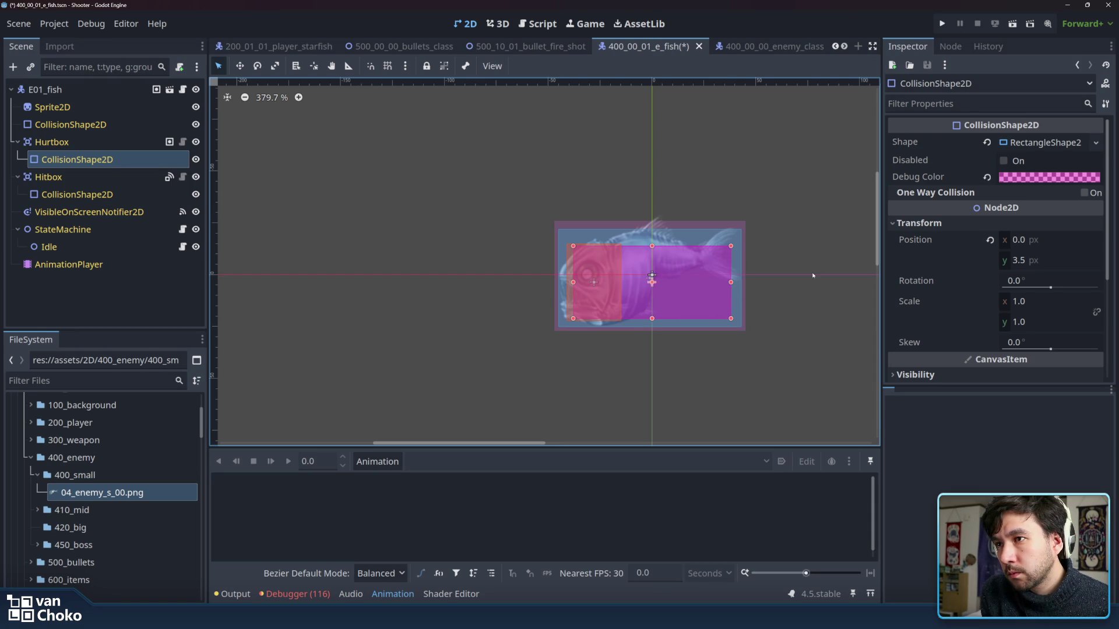
click(796, 300)
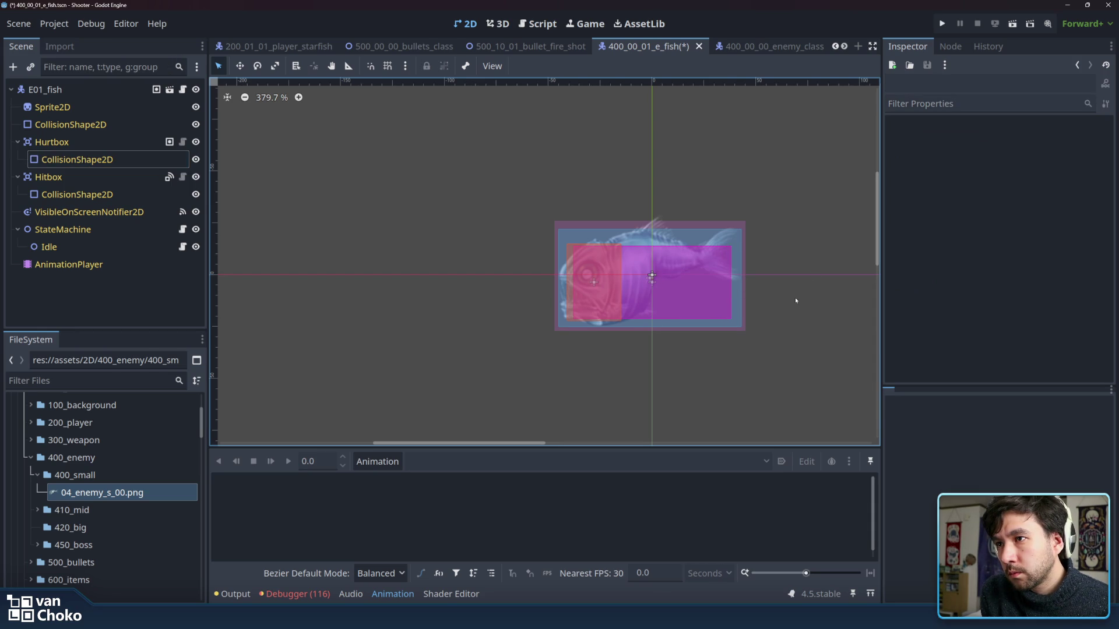
Open the E01_fish root's EnemyClass script, 400_00_00_enemy_class.gd
click(64, 177)
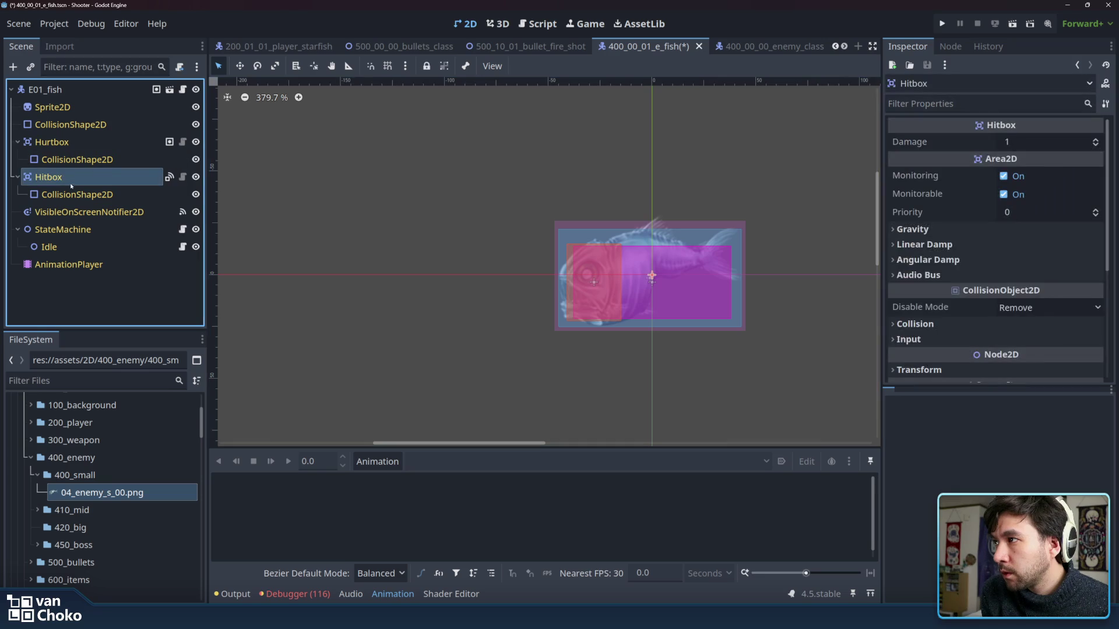
click(79, 214)
key(Down)
key(Down)
key(Down)
key(Up)
key(Up)
click(76, 159)
click(52, 142)
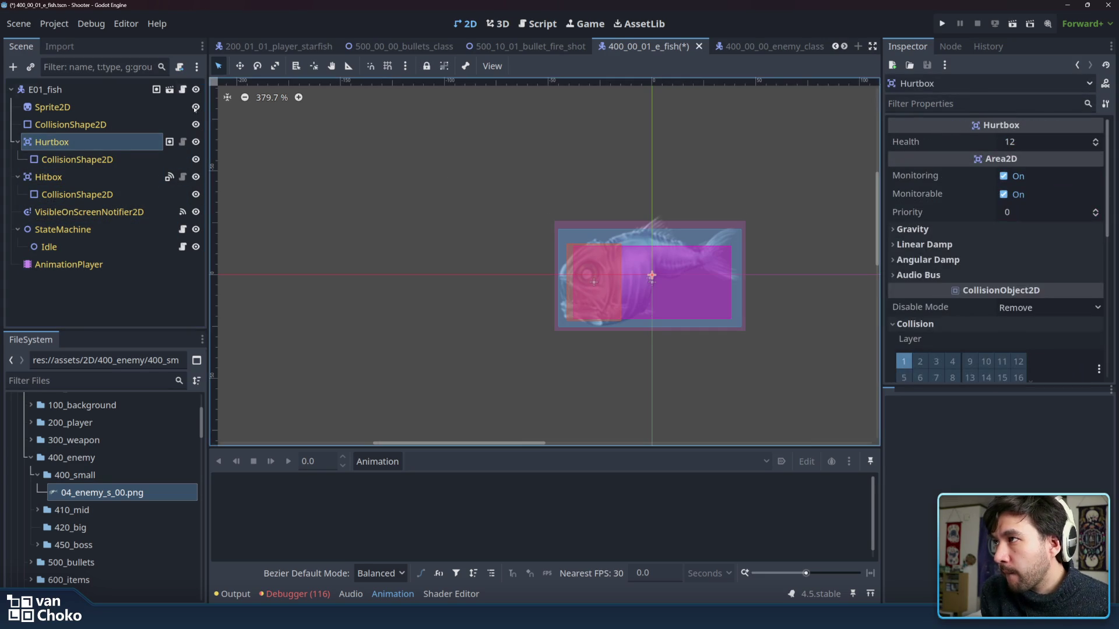
click(116, 90)
click(183, 90)
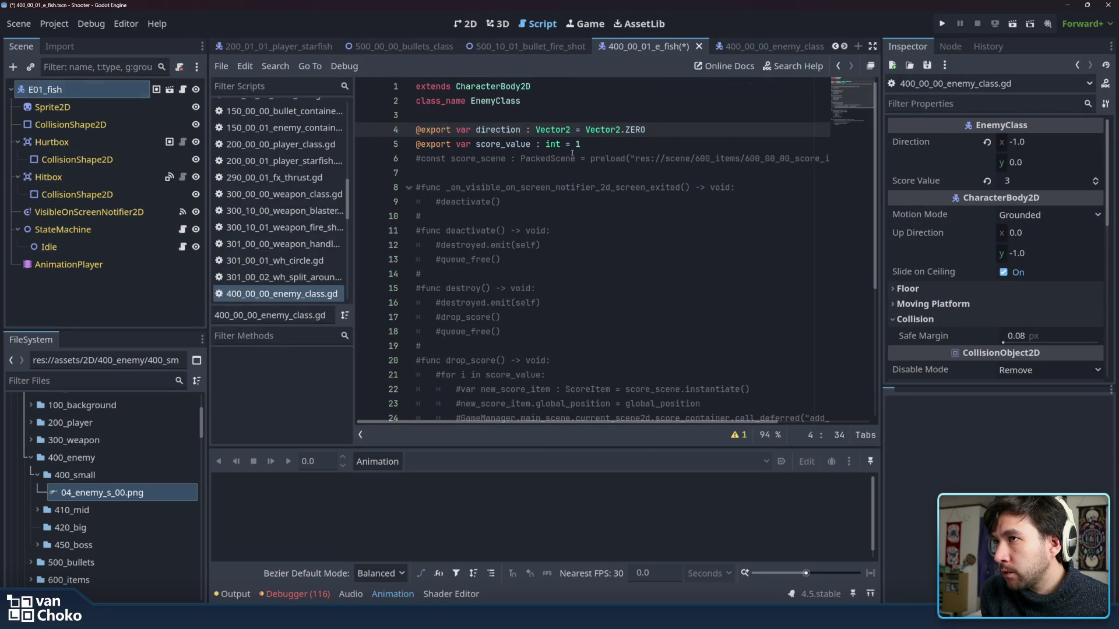
click(630, 198)
scroll(630, 198, down, 5)
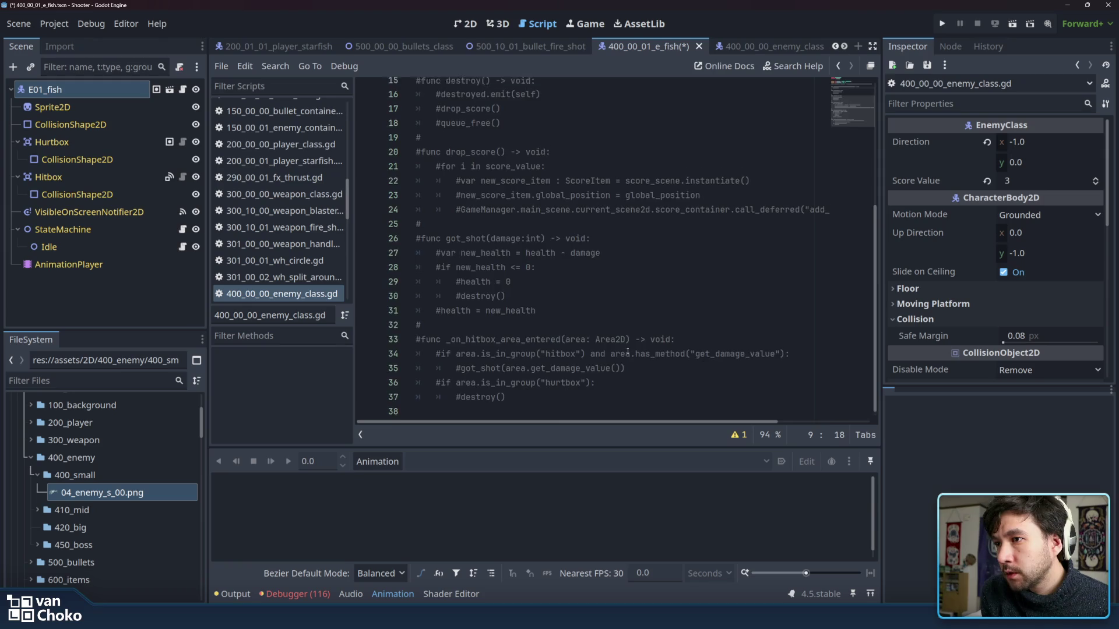
scroll(627, 350, up, 5)
click(492, 87)
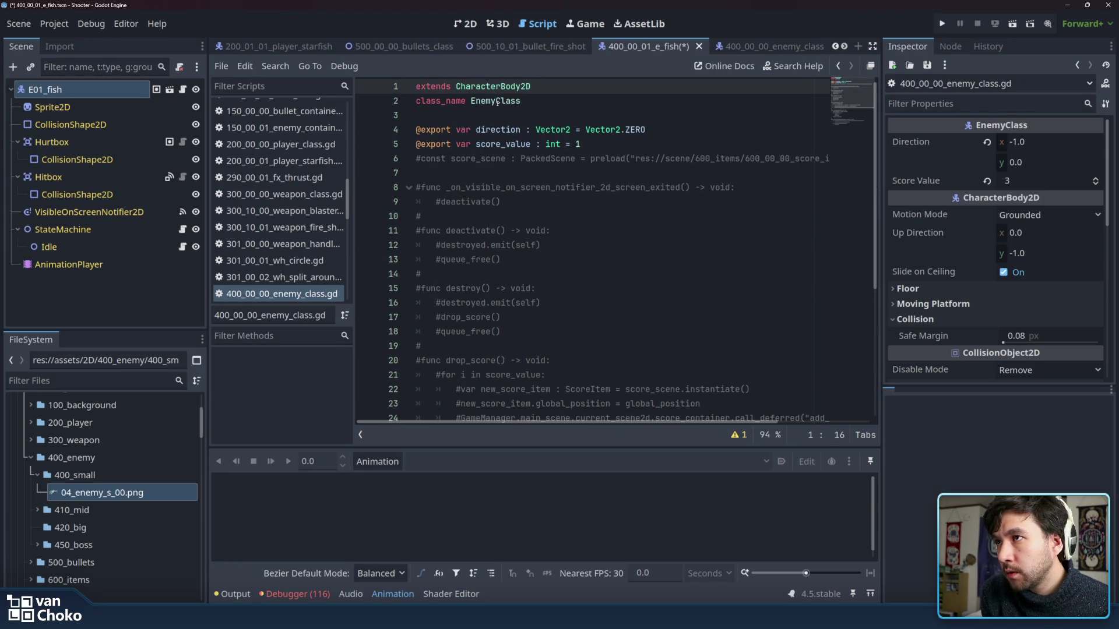
click(496, 101)
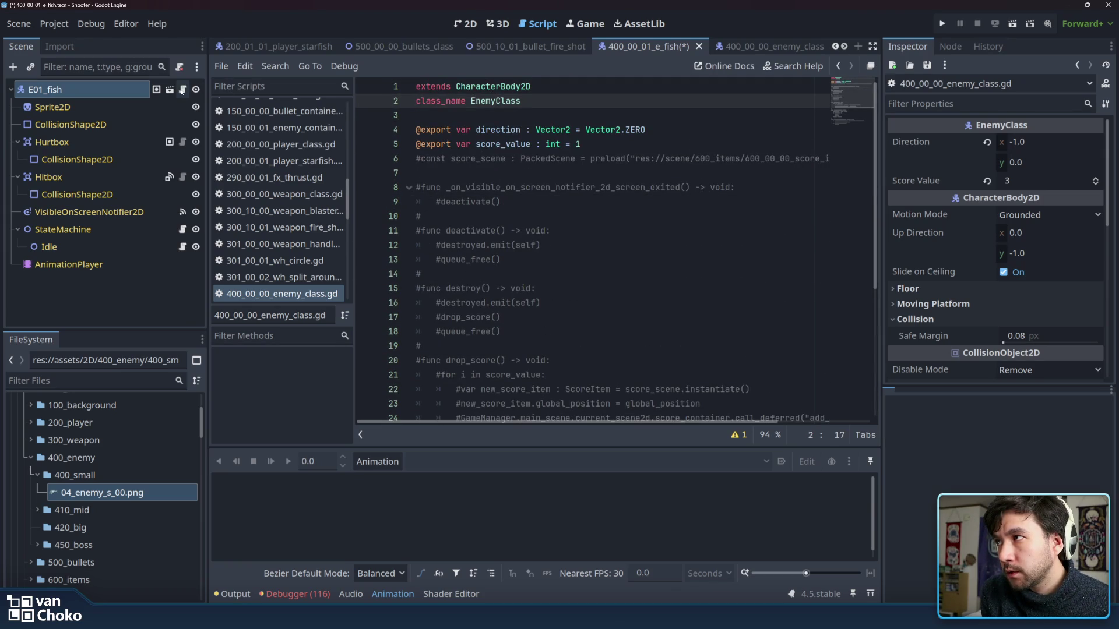
click(117, 90)
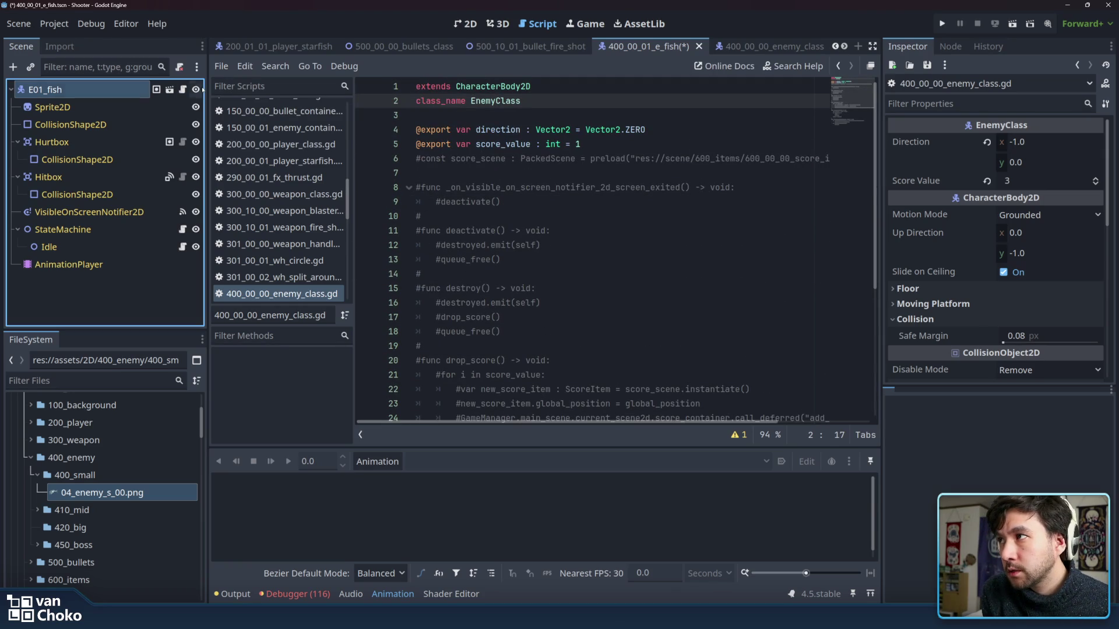
scroll(328, 178, down, 3)
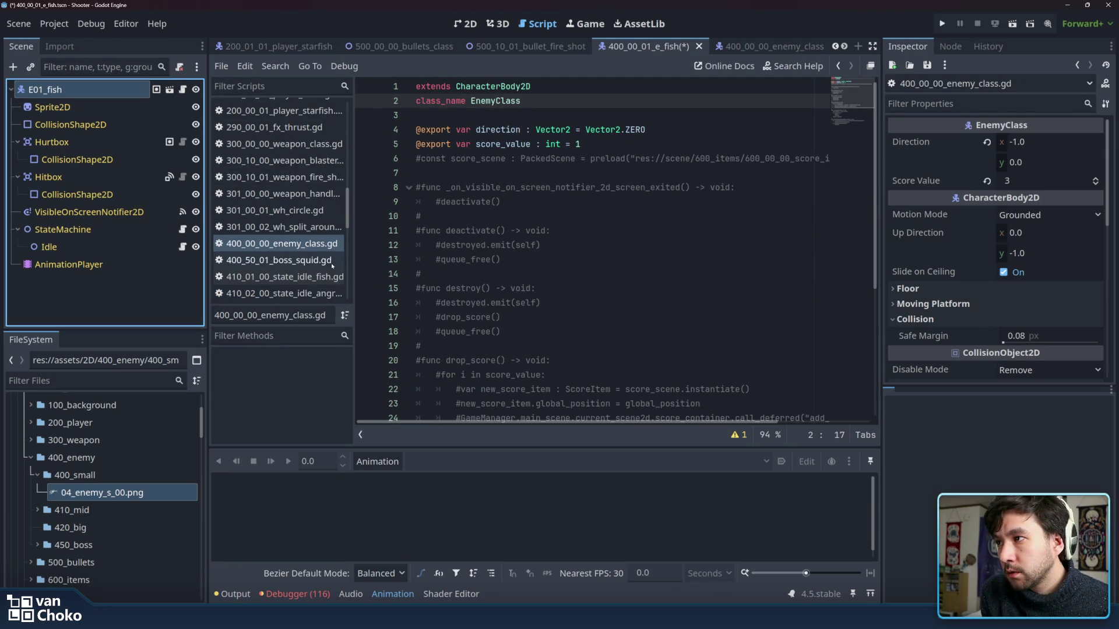
scroll(329, 259, down, 1)
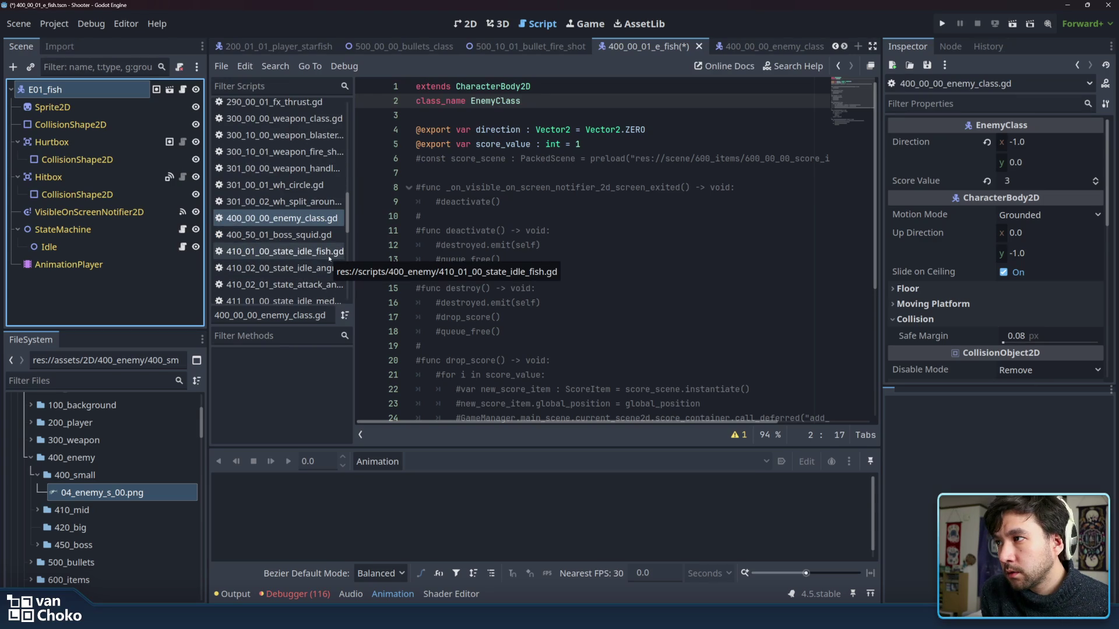
scroll(328, 260, down, 1)
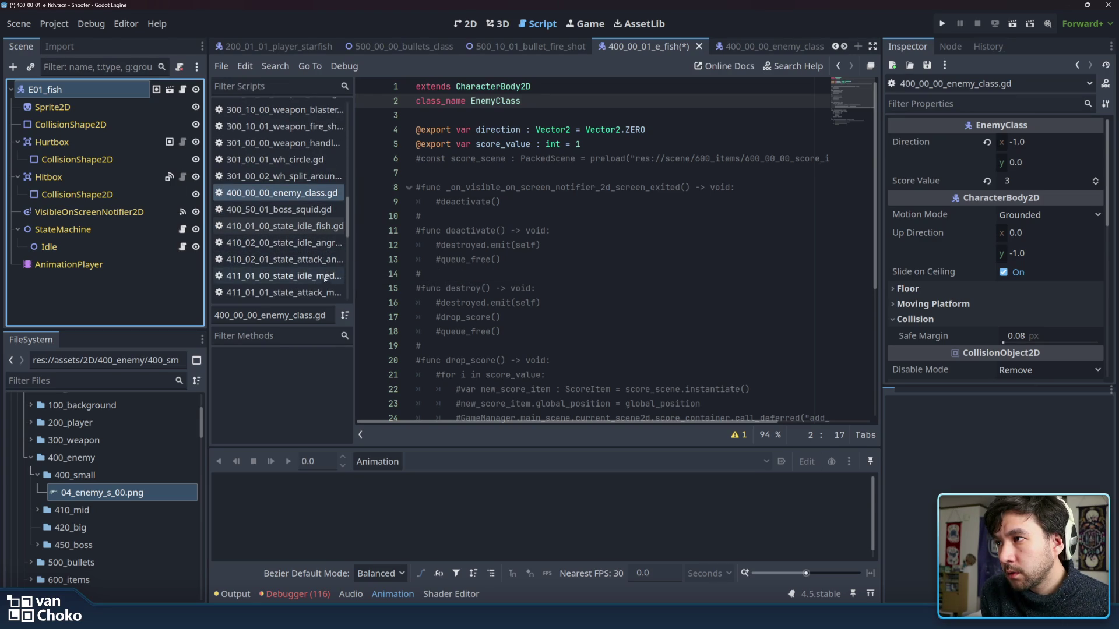
scroll(321, 262, down, 2)
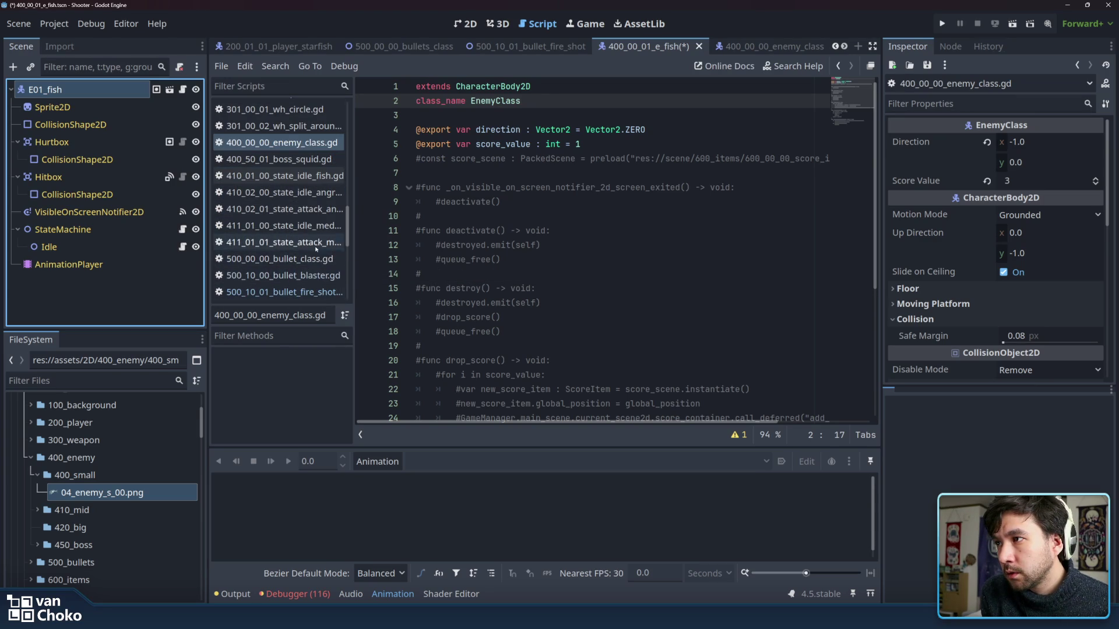
click(177, 231)
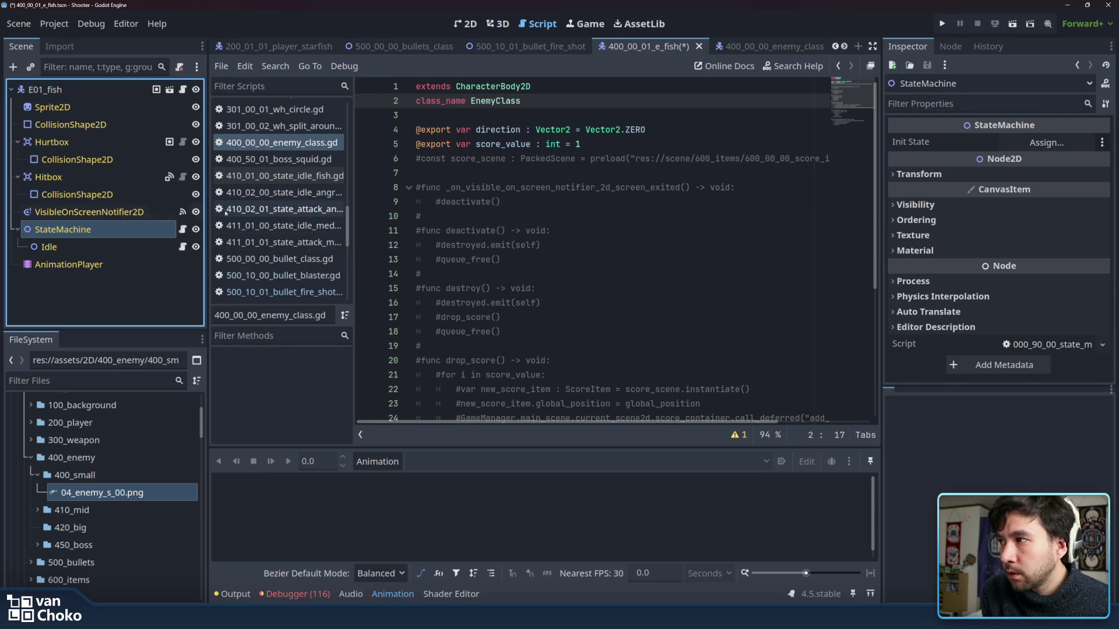
click(114, 253)
scroll(1061, 351, down, 3)
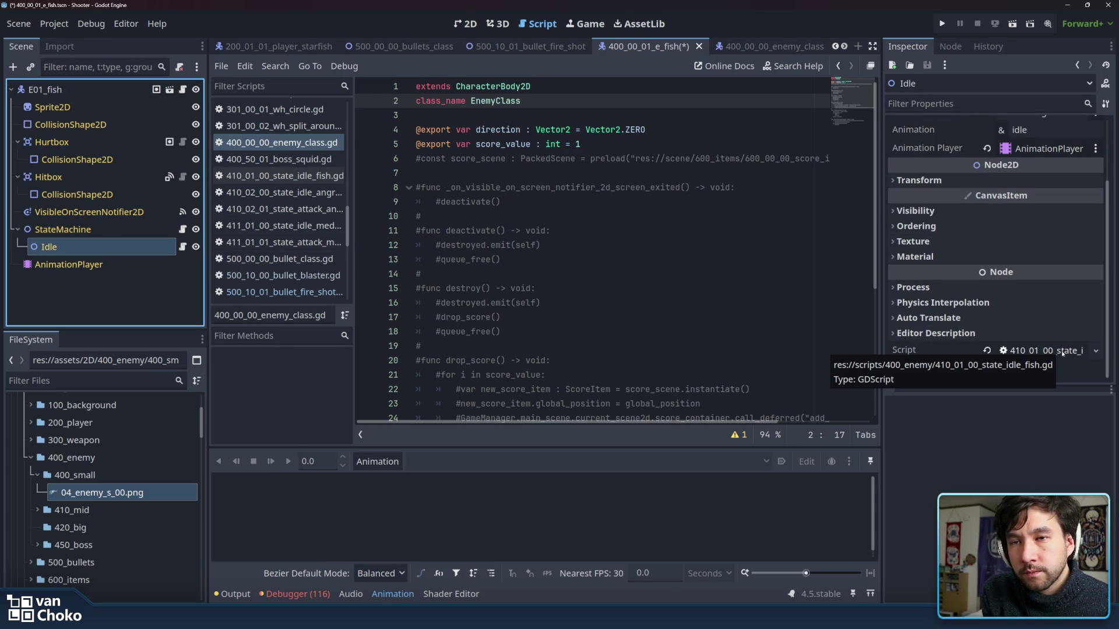
scroll(1015, 177, up, 3)
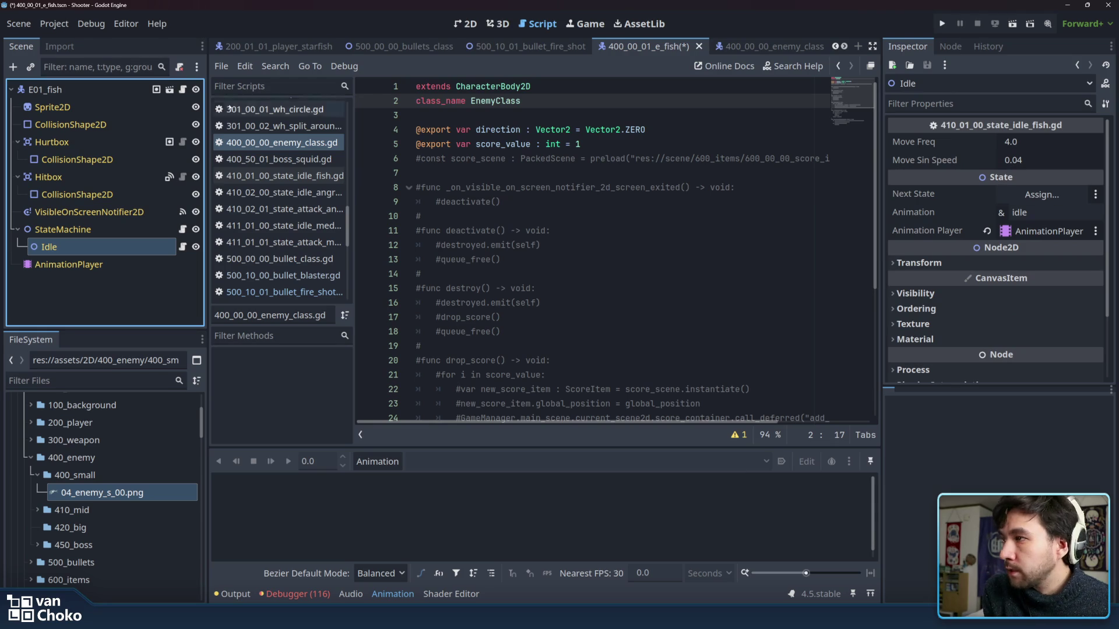
click(63, 229)
click(68, 264)
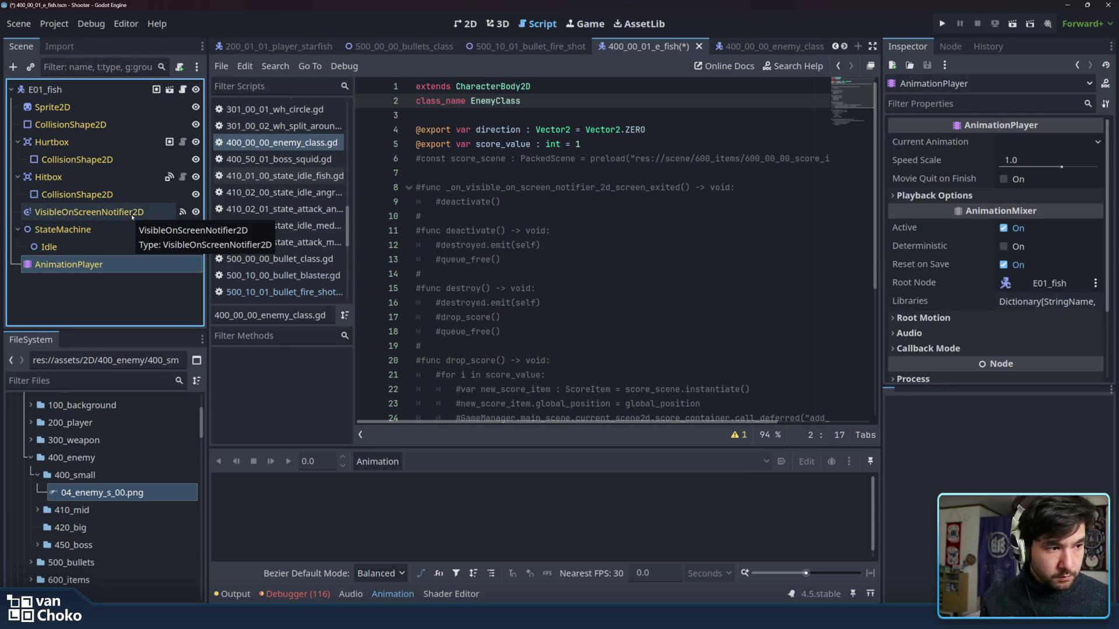
click(131, 177)
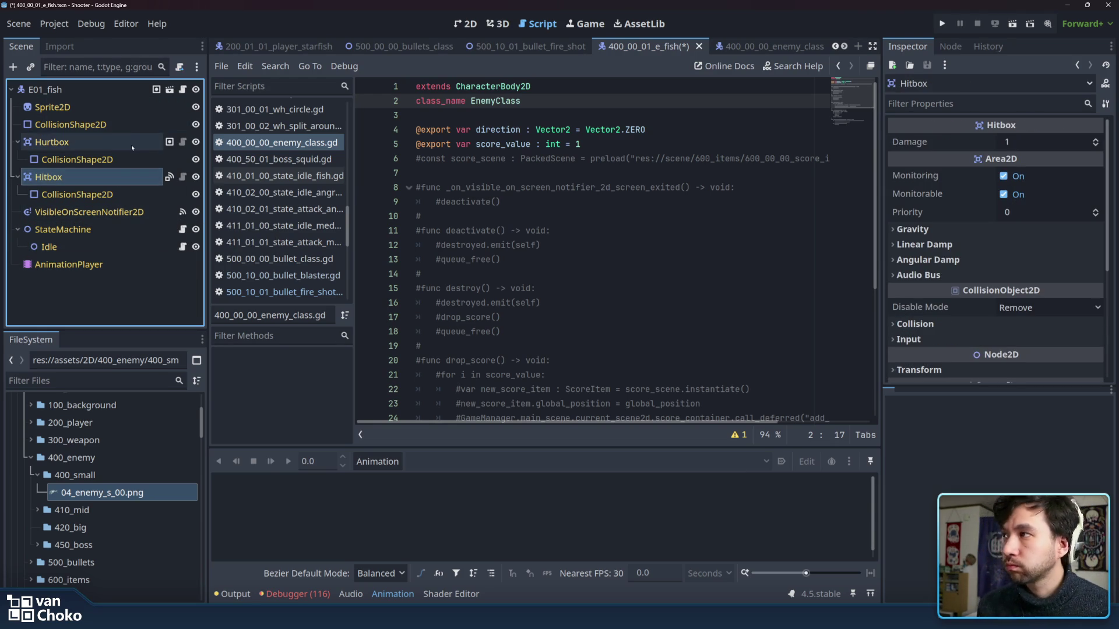
click(131, 145)
click(127, 124)
click(87, 90)
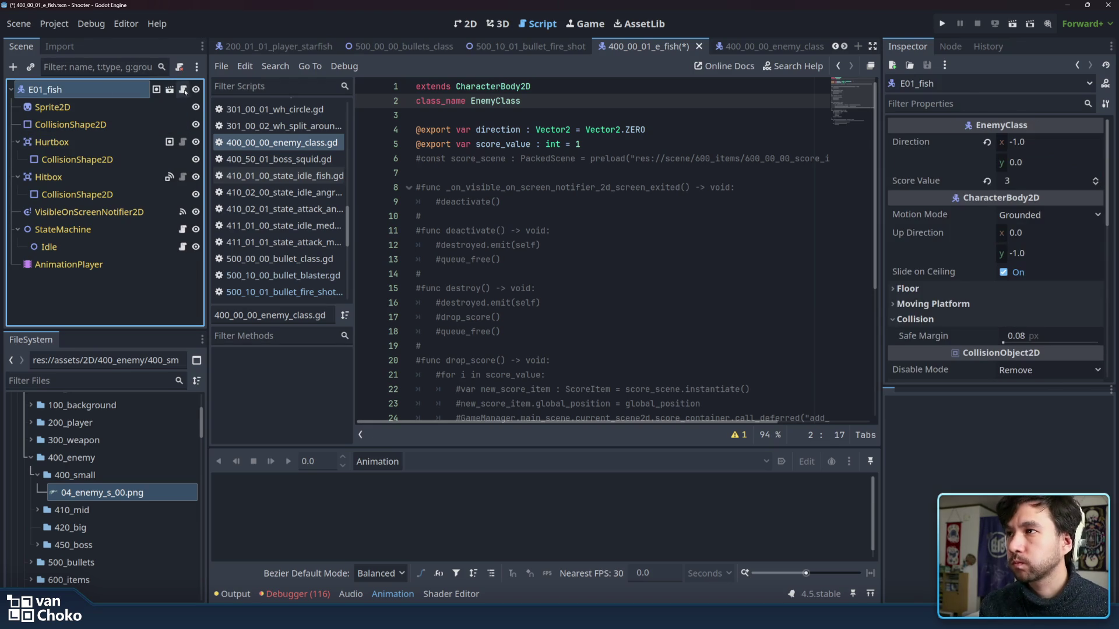
click(568, 225)
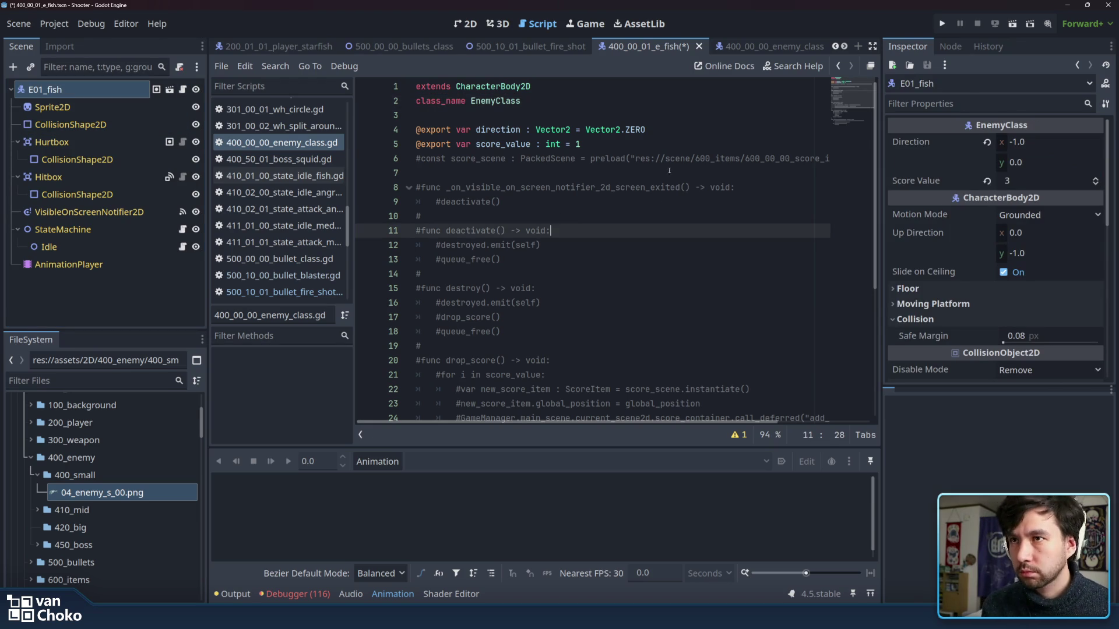
click(682, 150)
click(561, 169)
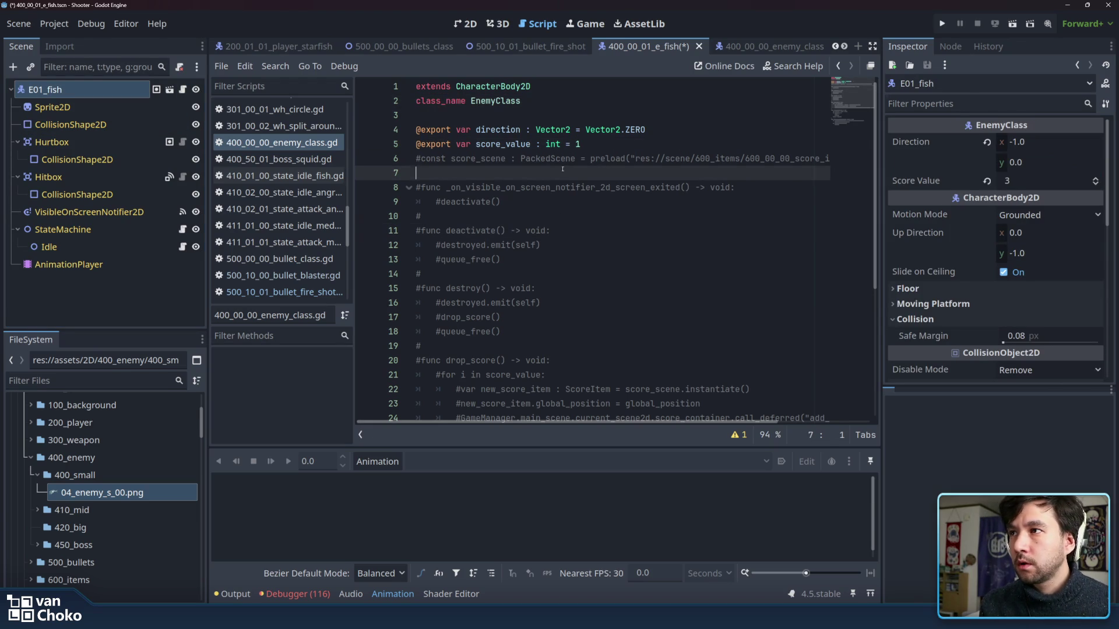
drag(431, 86, 432, 104)
click(436, 120)
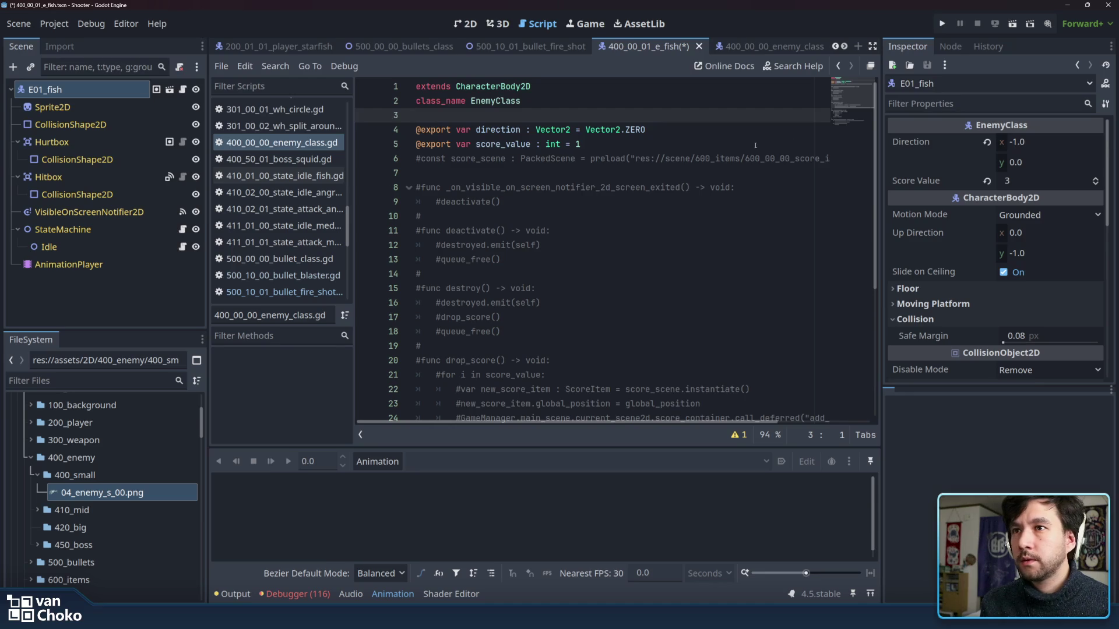
scroll(583, 175, down, 5)
click(628, 405)
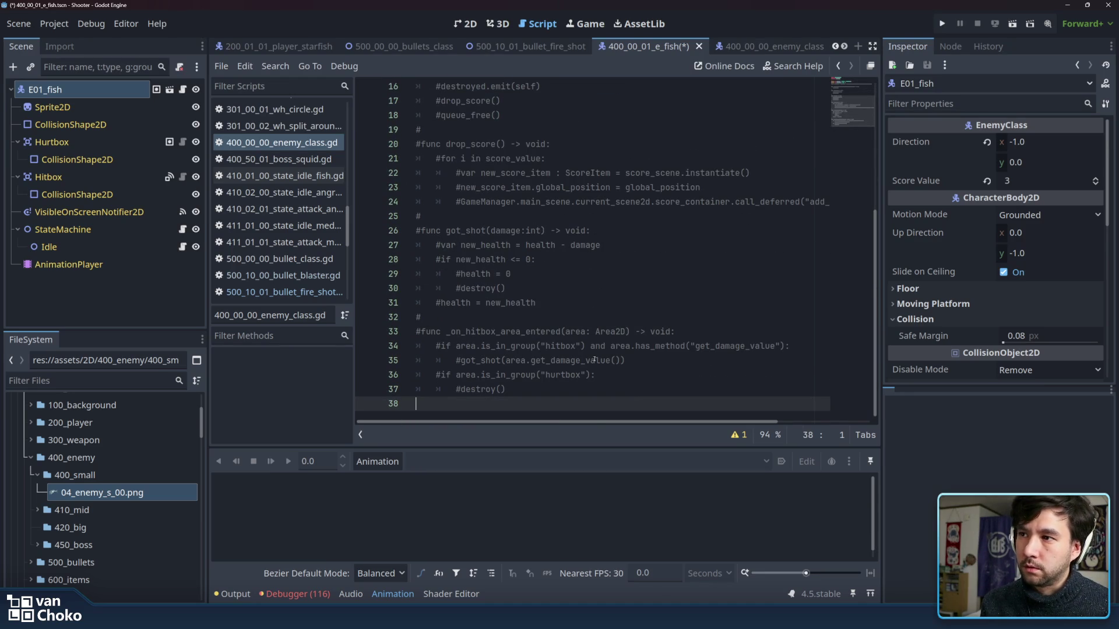
click(51, 142)
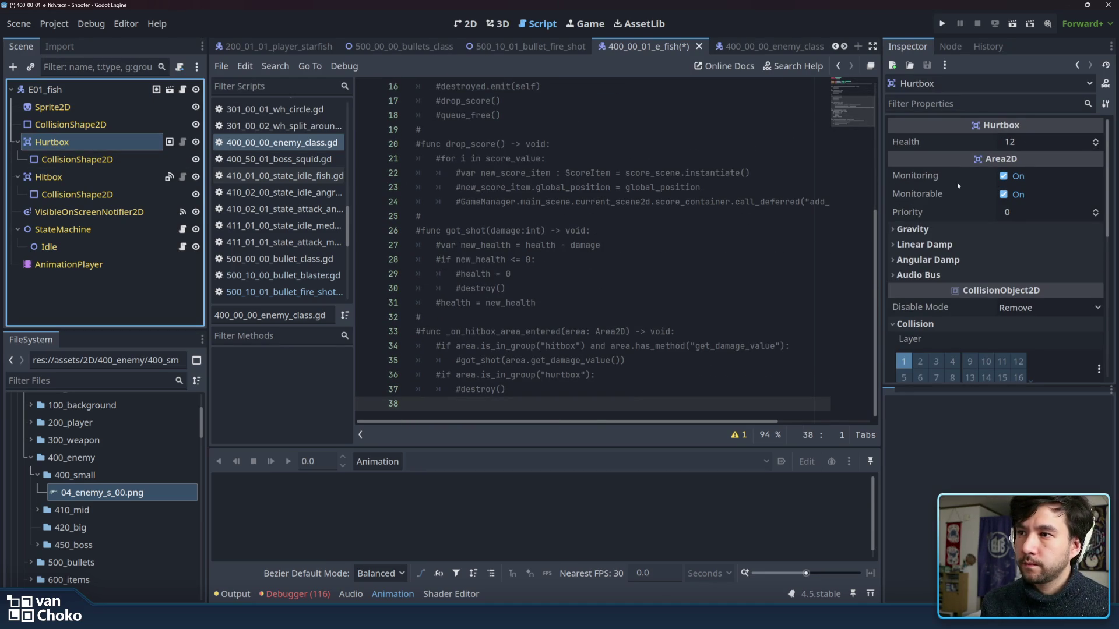
Connect the Hurtbox's health_depleted signal to a new handler and select its pass line
click(950, 46)
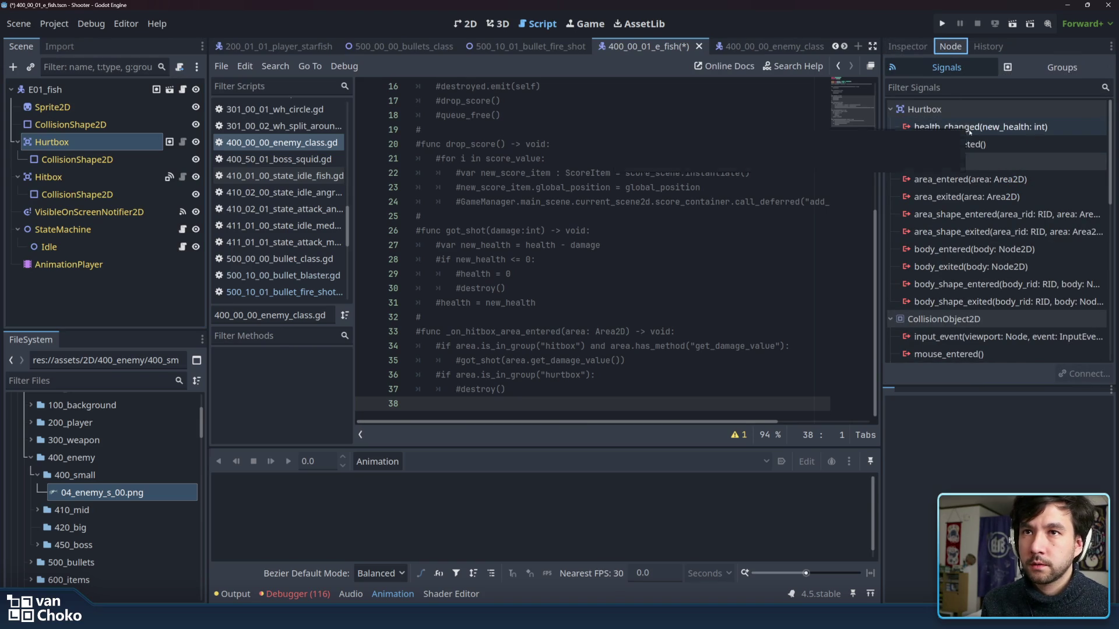
double_click(956, 144)
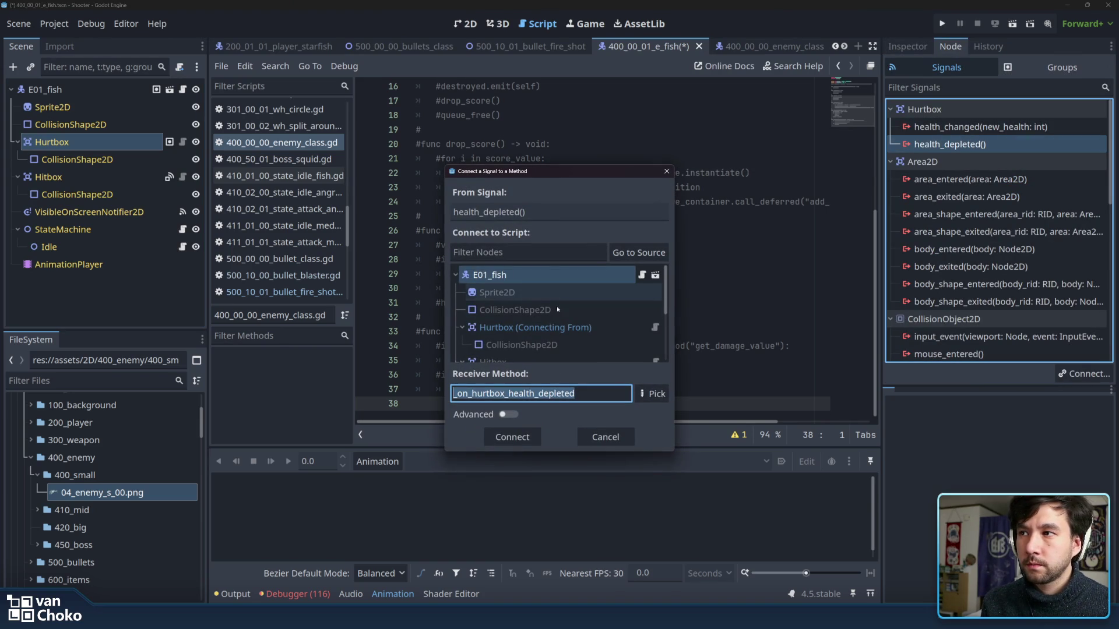
click(513, 437)
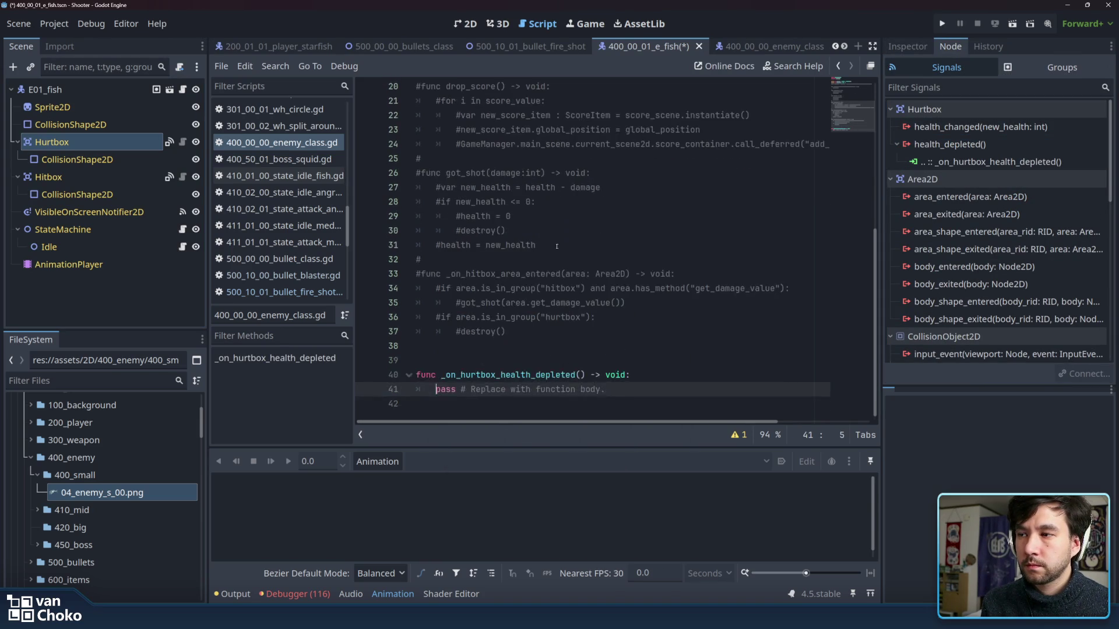
mouse_move(691, 393)
mouse_down()
mouse_move(415, 375)
mouse_move(433, 392)
mouse_up()
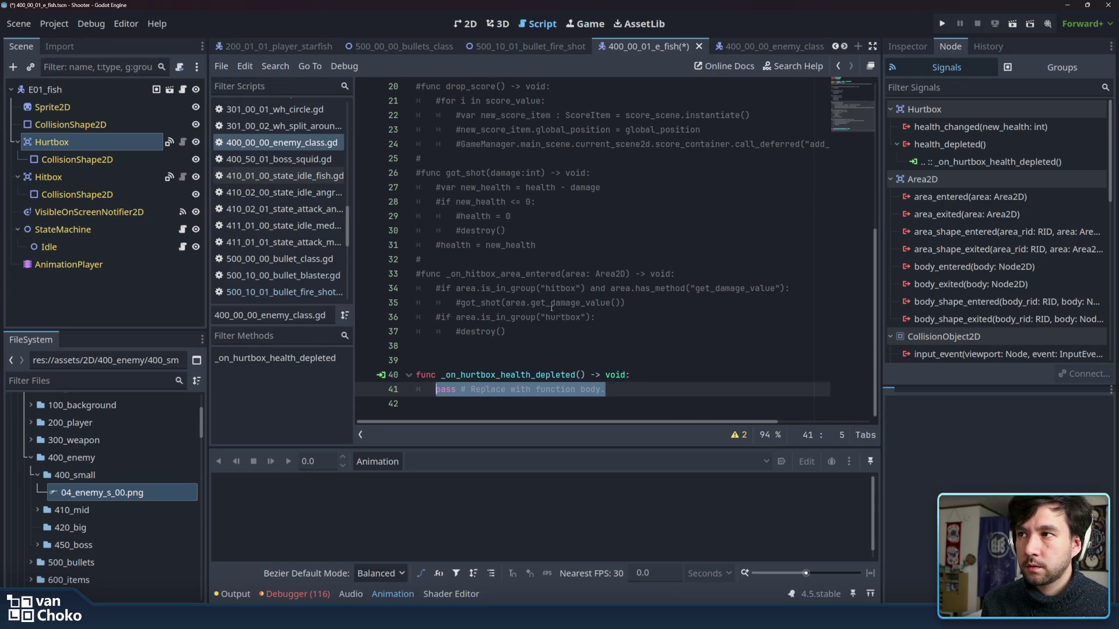
Review the commented drop_score function, then return to the score_scene constant on line 6
scroll(530, 303, up, 7)
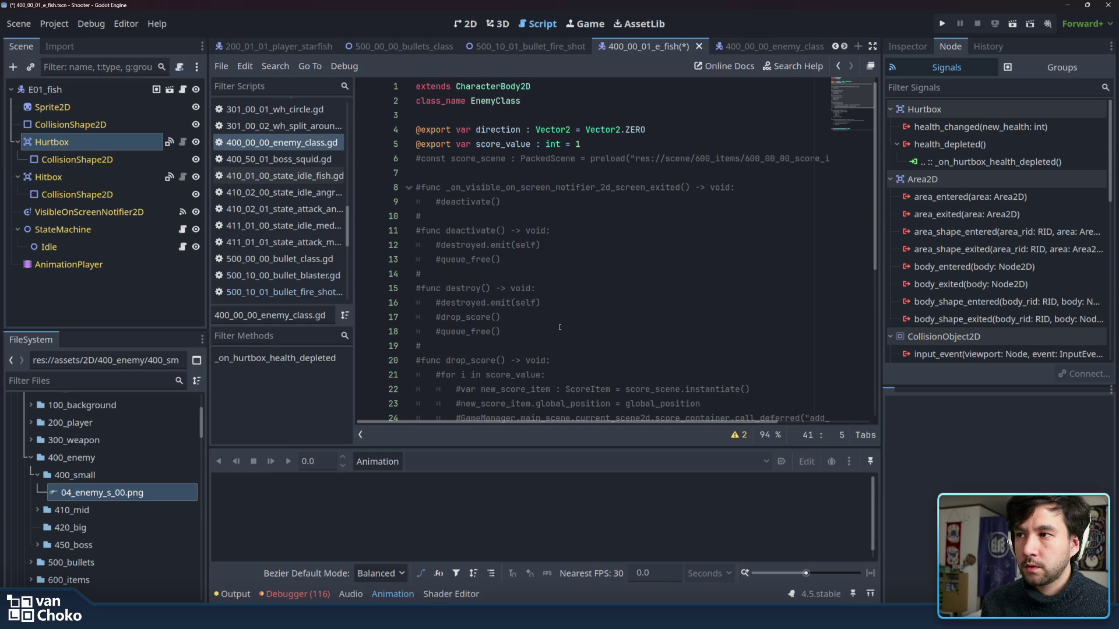
scroll(564, 329, down, 2)
scroll(565, 329, down, 1)
scroll(567, 326, up, 1)
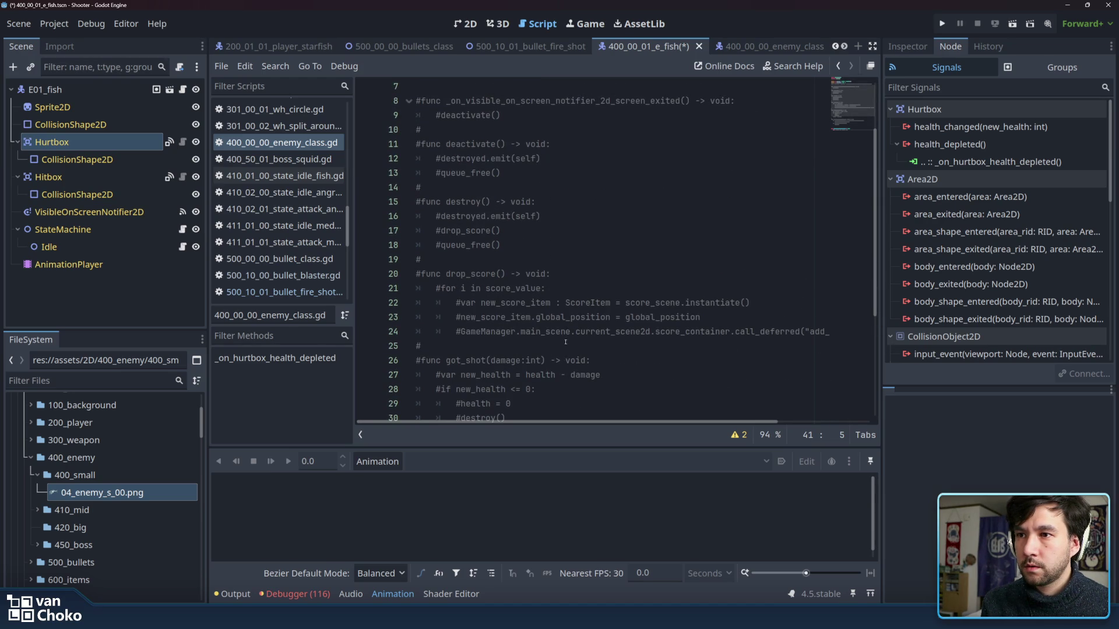
click(565, 345)
mouse_move(553, 345)
mouse_down()
mouse_move(408, 265)
mouse_move(404, 274)
mouse_up()
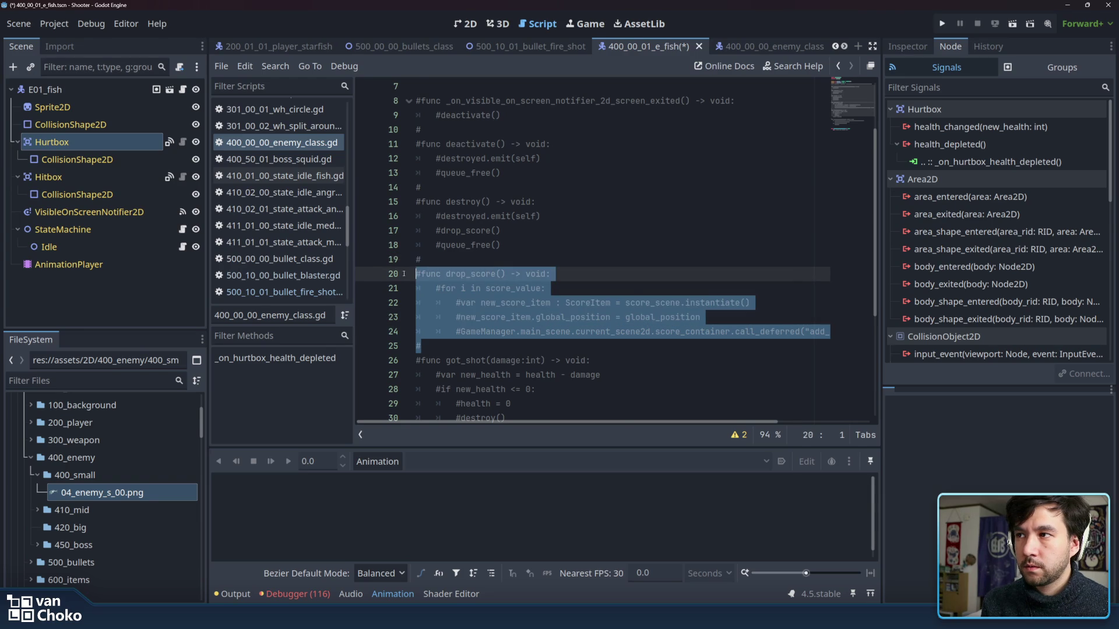
scroll(598, 235, up, 2)
click(606, 158)
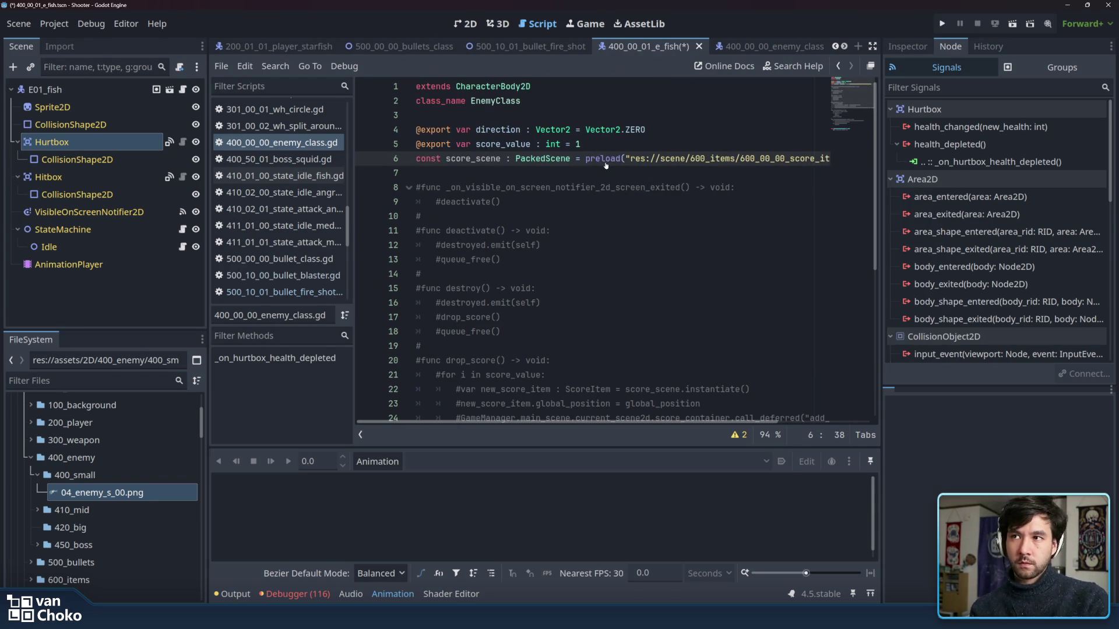
Save the EnemyClass script with Ctrl+S
click(606, 176)
key(ctrl+s)
drag(606, 158, 856, 165)
click(520, 158)
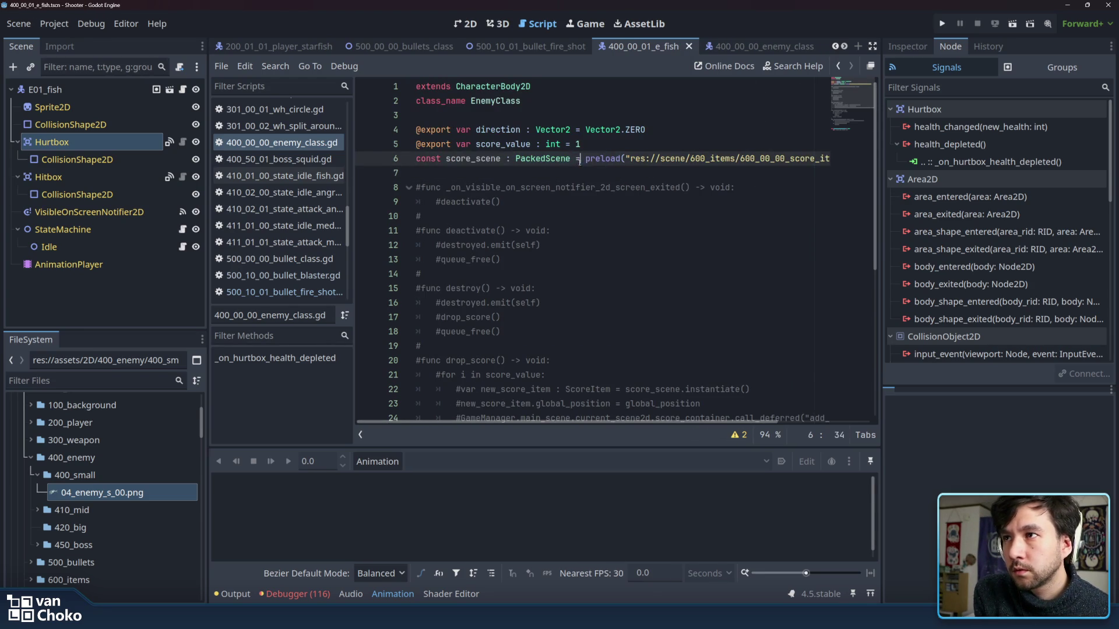
click(522, 175)
Look through the commented deactivate and destroy functions, trying selections in destroy's body
scroll(495, 181, down, 1)
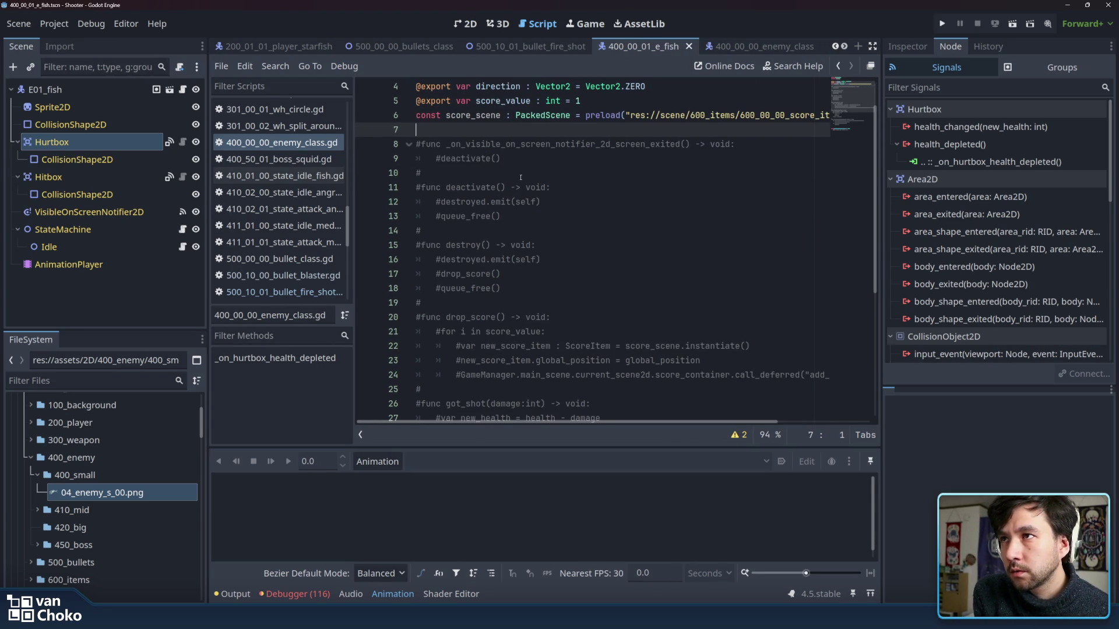
click(444, 202)
click(466, 245)
scroll(466, 233, down, 1)
click(502, 245)
key(shift+Up)
drag(467, 216, 441, 216)
click(495, 216)
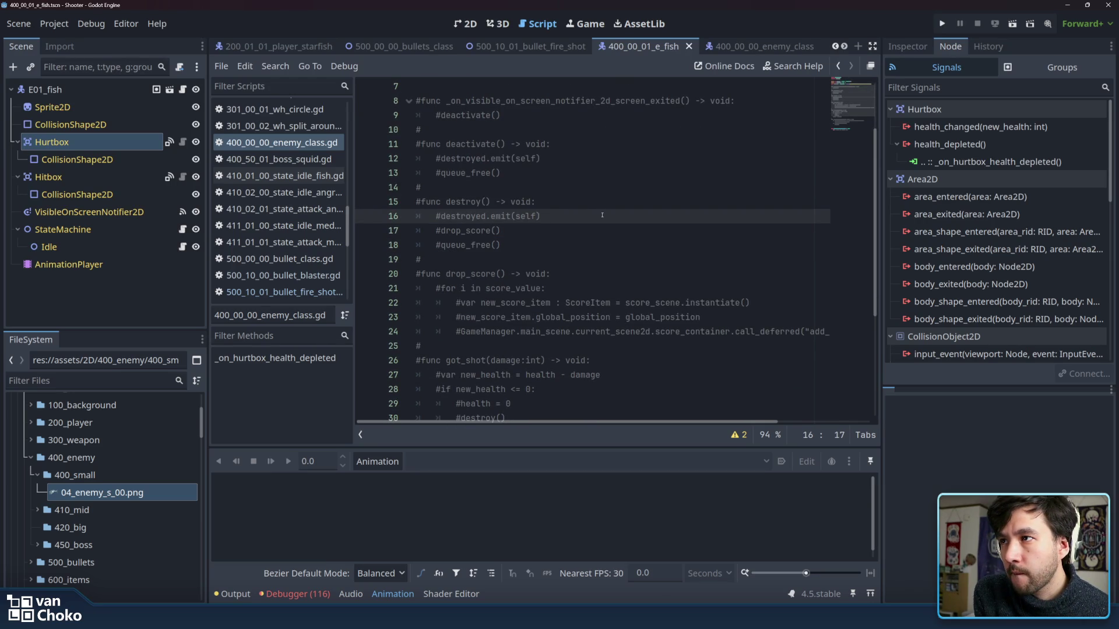
Copy lines 15–24 (destroy and drop_score), then select the handler's placeholder pass line
scroll(476, 114, up, 2)
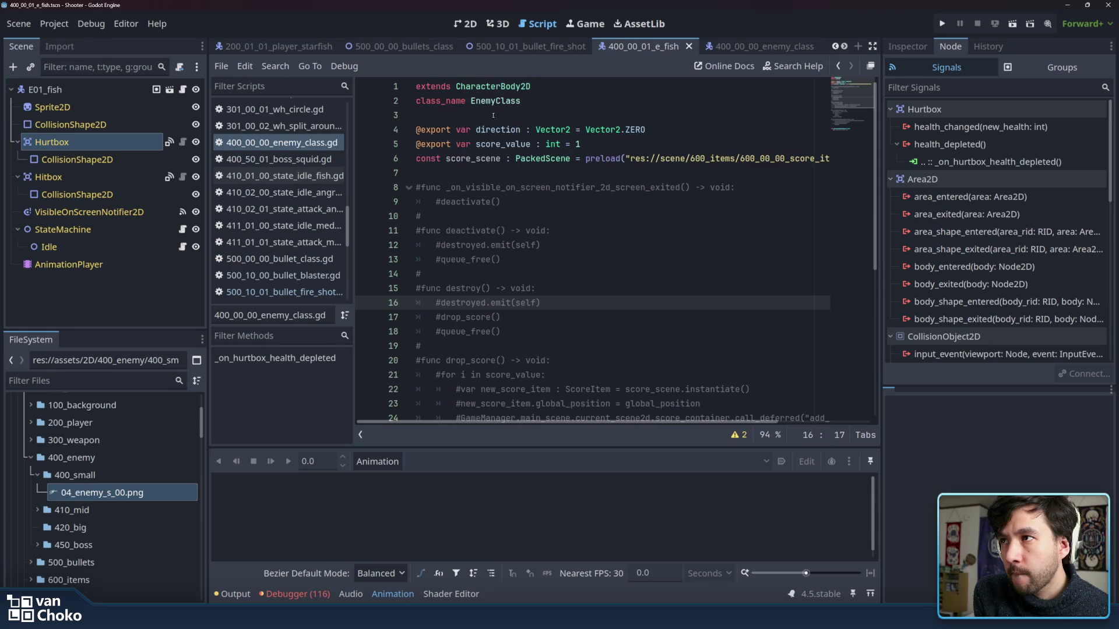
scroll(493, 114, down, 2)
click(521, 241)
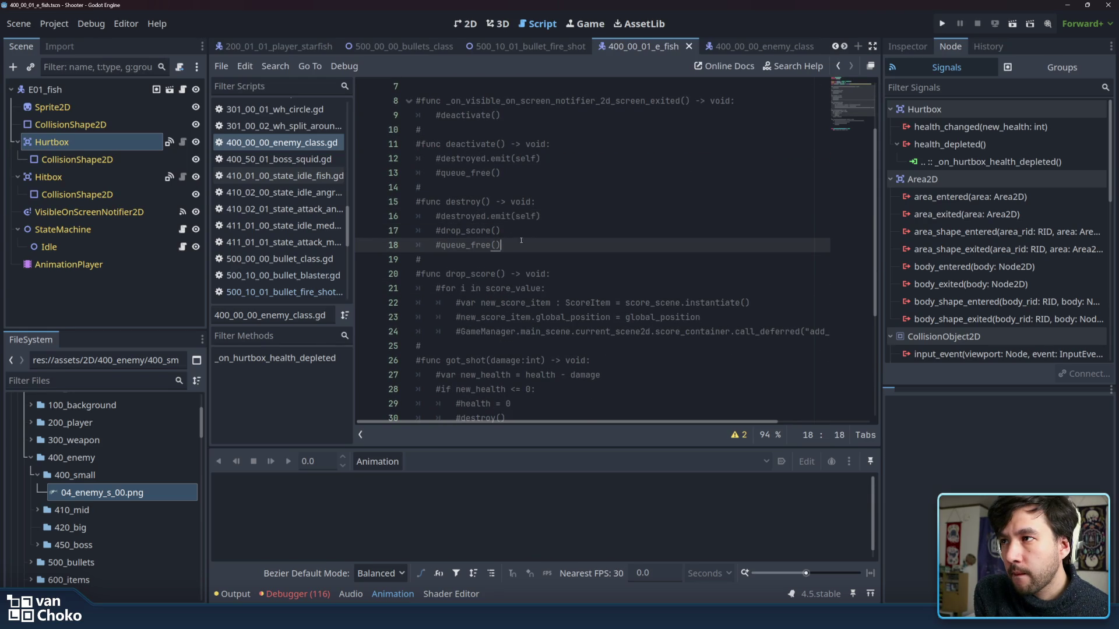
mouse_move(441, 231)
mouse_down()
mouse_move(501, 232)
mouse_move(521, 245)
mouse_up()
drag(421, 201, 491, 231)
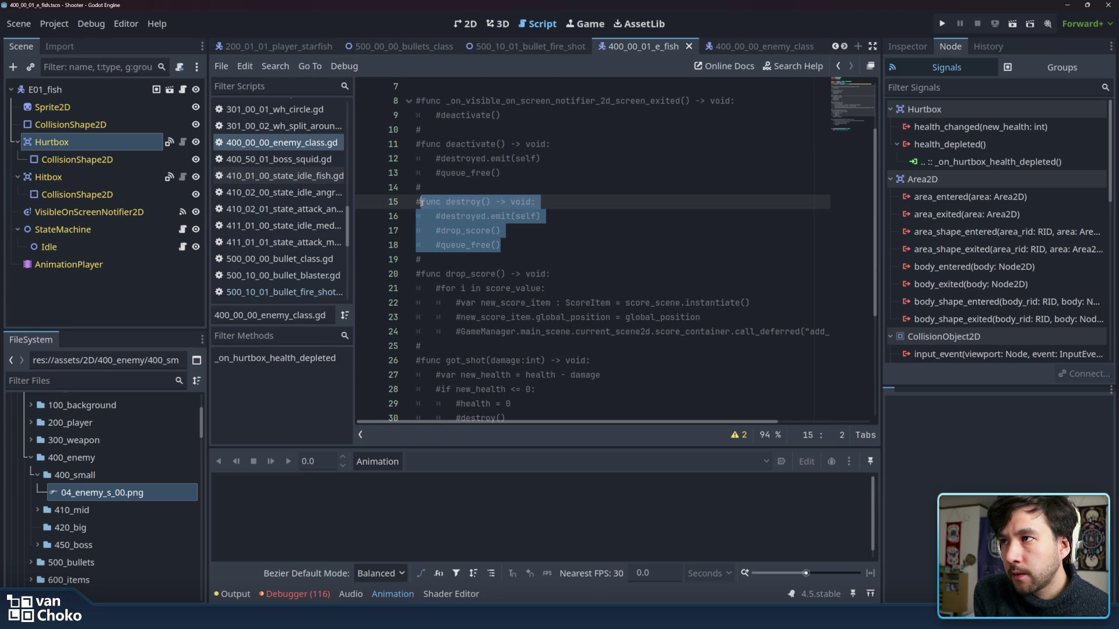
mouse_move(574, 272)
mouse_down()
mouse_move(577, 263)
mouse_move(635, 344)
mouse_up()
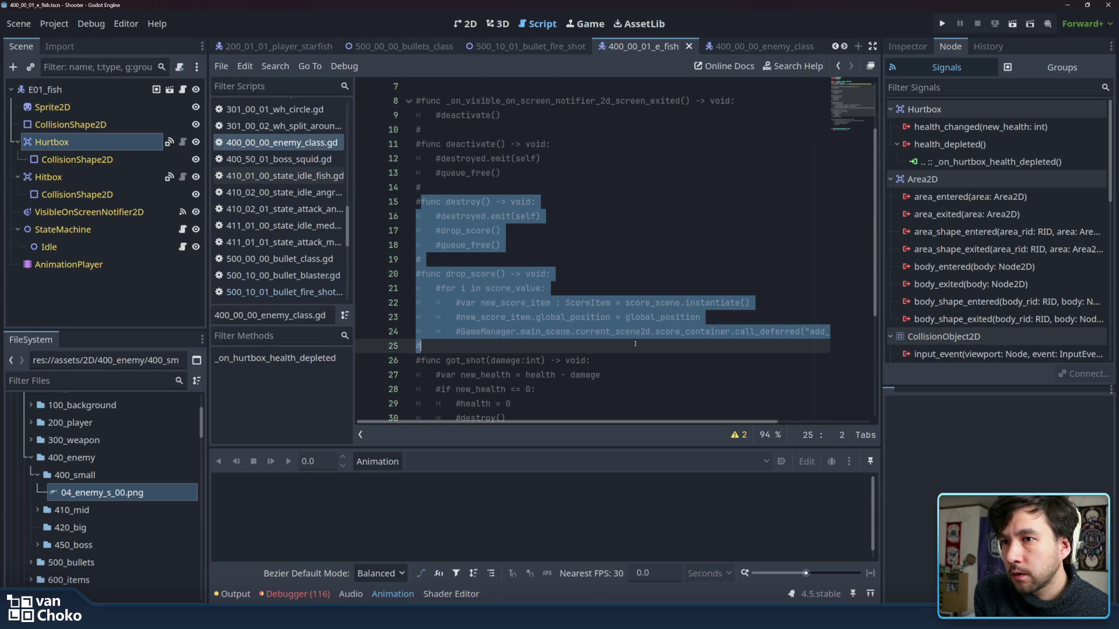
drag(531, 341, 416, 346)
right_click(556, 331)
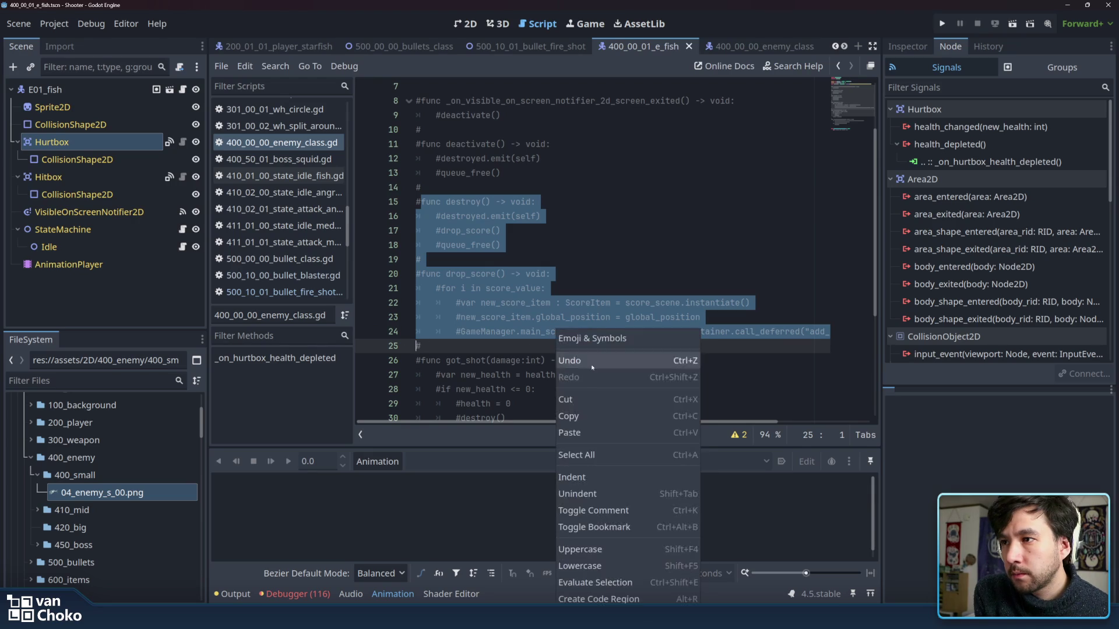
click(592, 415)
scroll(581, 288, down, 4)
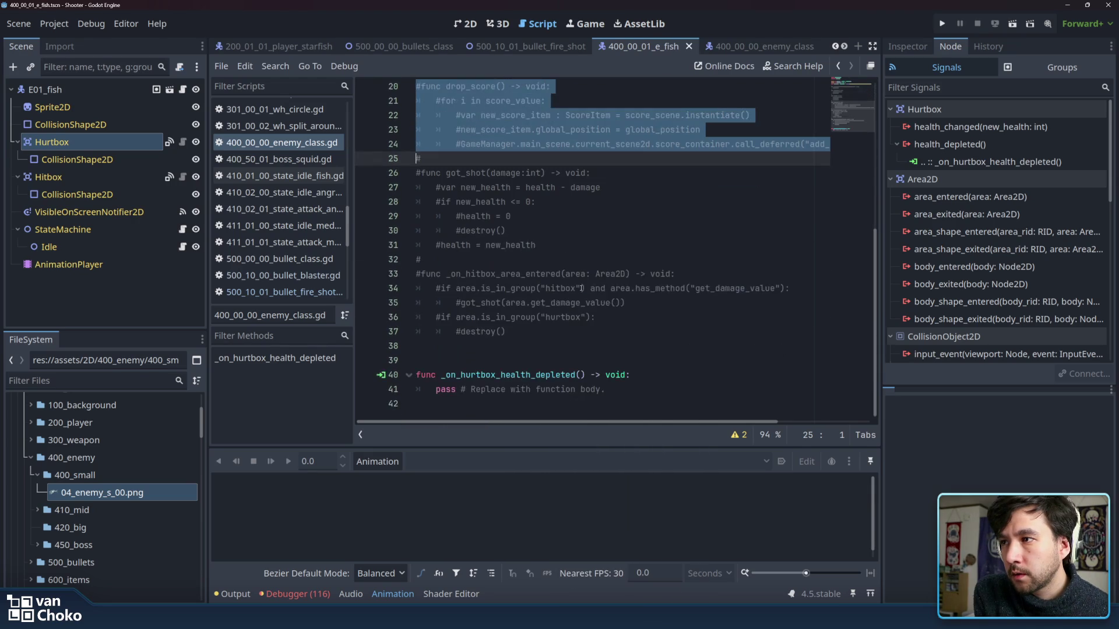
mouse_move(635, 387)
mouse_down()
mouse_move(420, 376)
mouse_move(436, 389)
mouse_up()
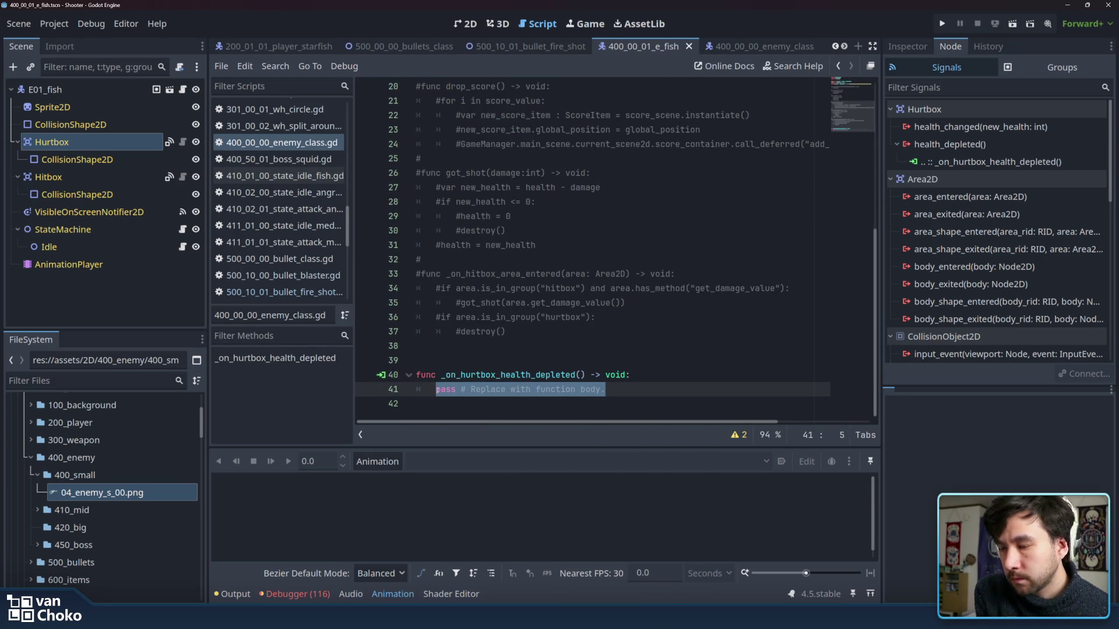
Paste the functions over pass, uncomment them with Ctrl+K and unindent func destroy
key(ctrl+v)
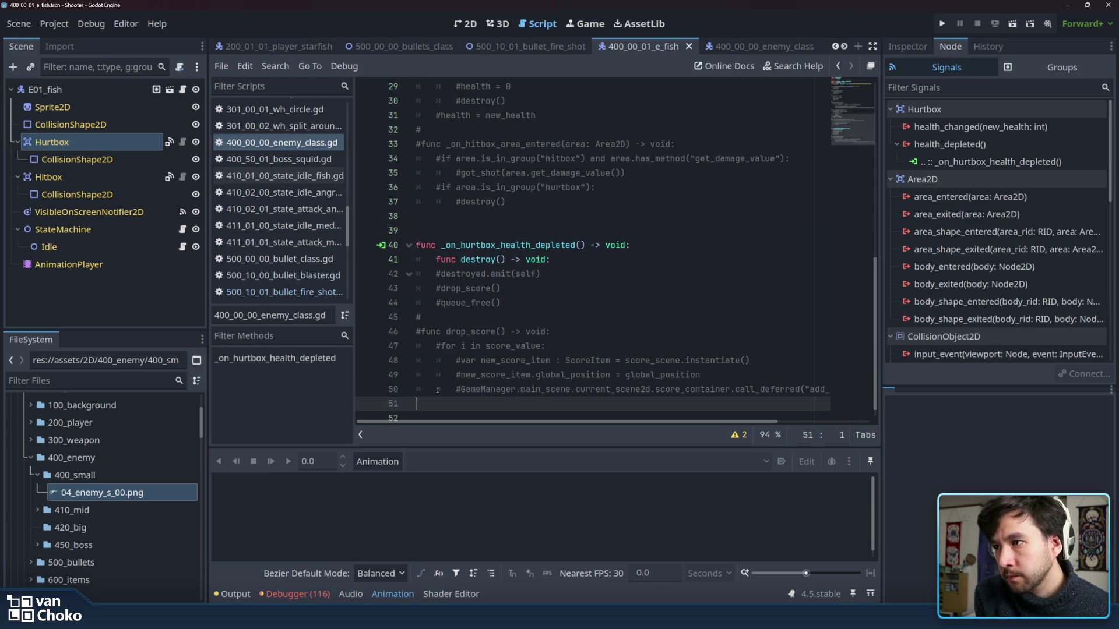
drag(431, 404, 476, 273)
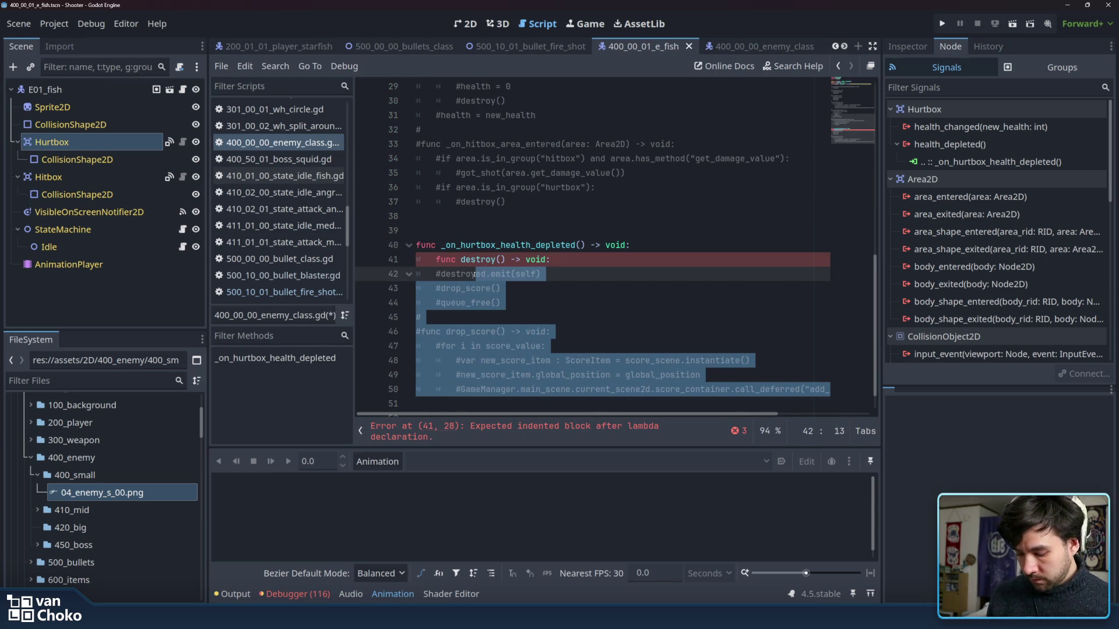
key(ctrl+k)
click(519, 316)
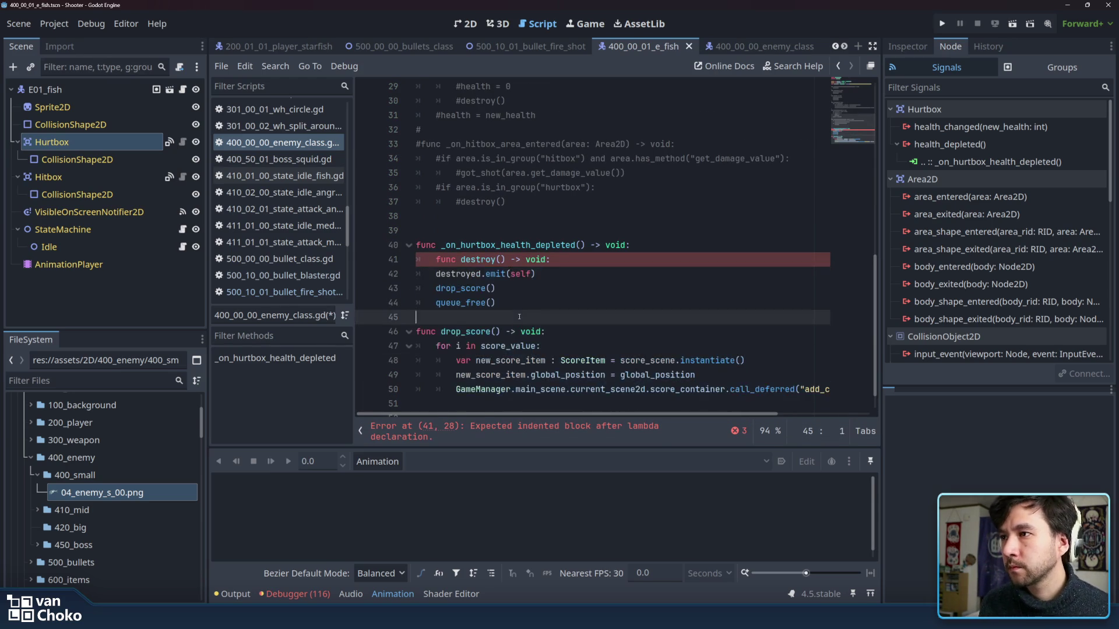
double_click(475, 258)
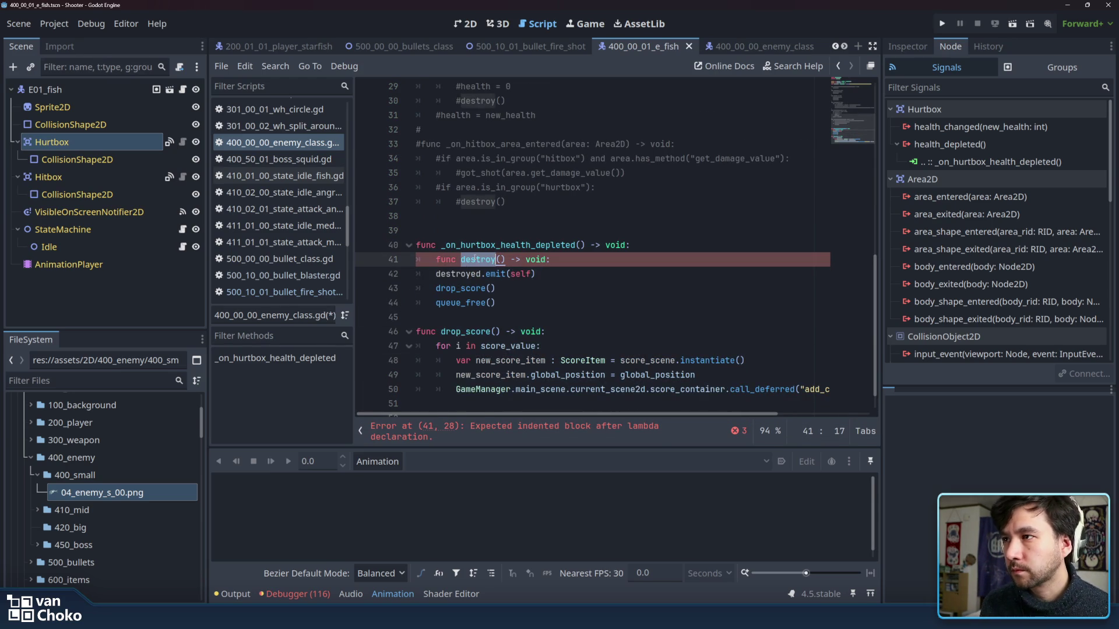
click(432, 259)
key(BackSpace)
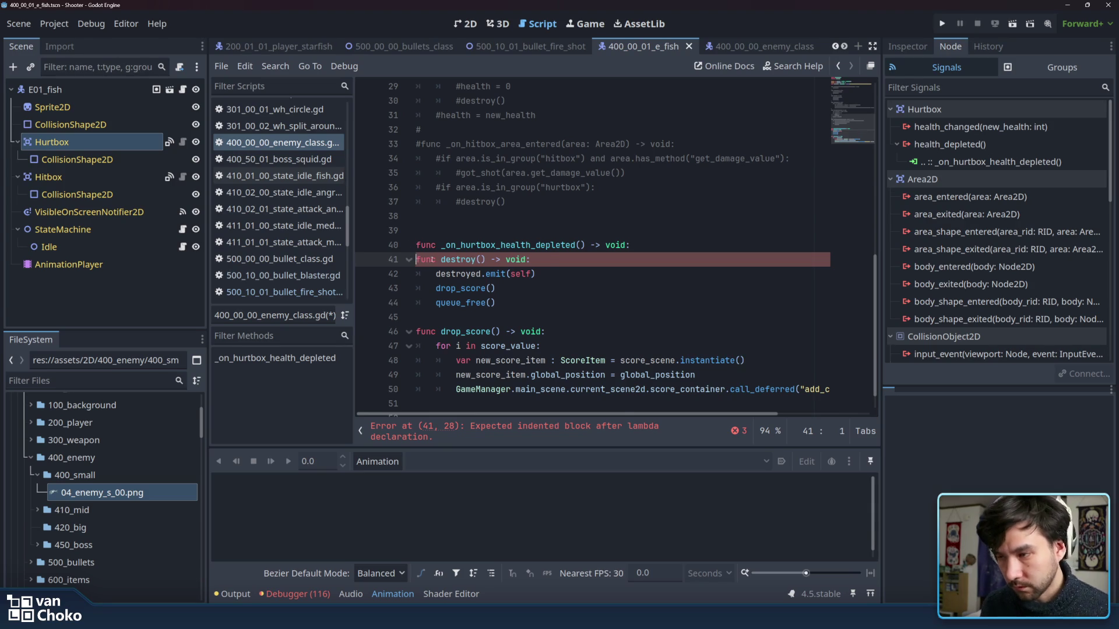
key(Return)
key(Return)
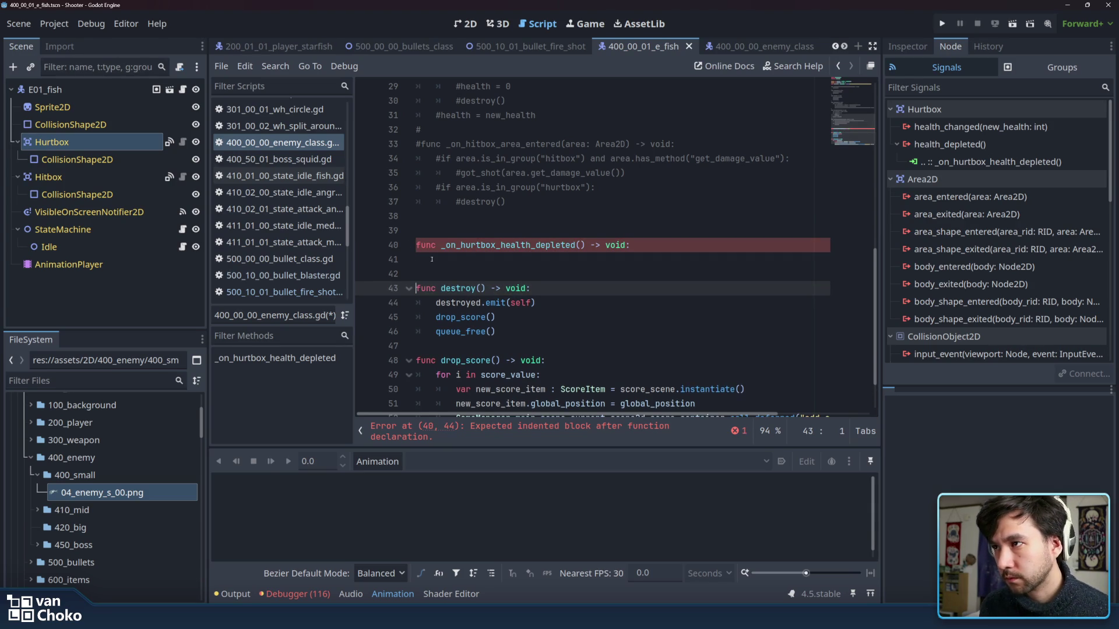
Make _on_hurtbox_health_depleted call destroy()
click(431, 258)
key(Tab)
text(destr)
key(Return)
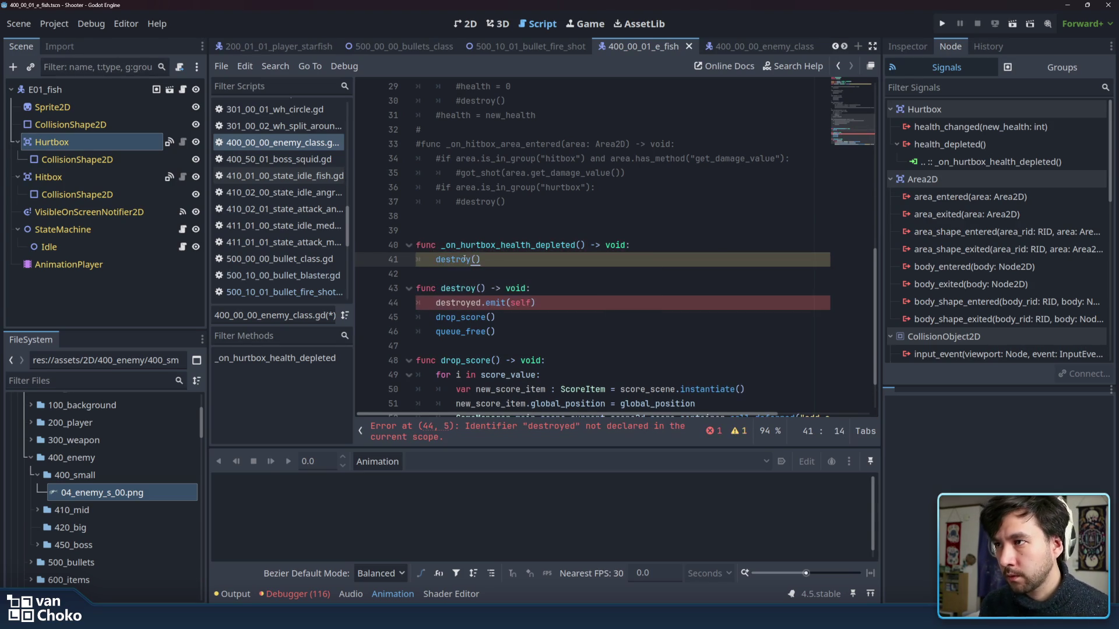
Inspect the undeclared destroyed identifier, then go to the score_value line
click(534, 318)
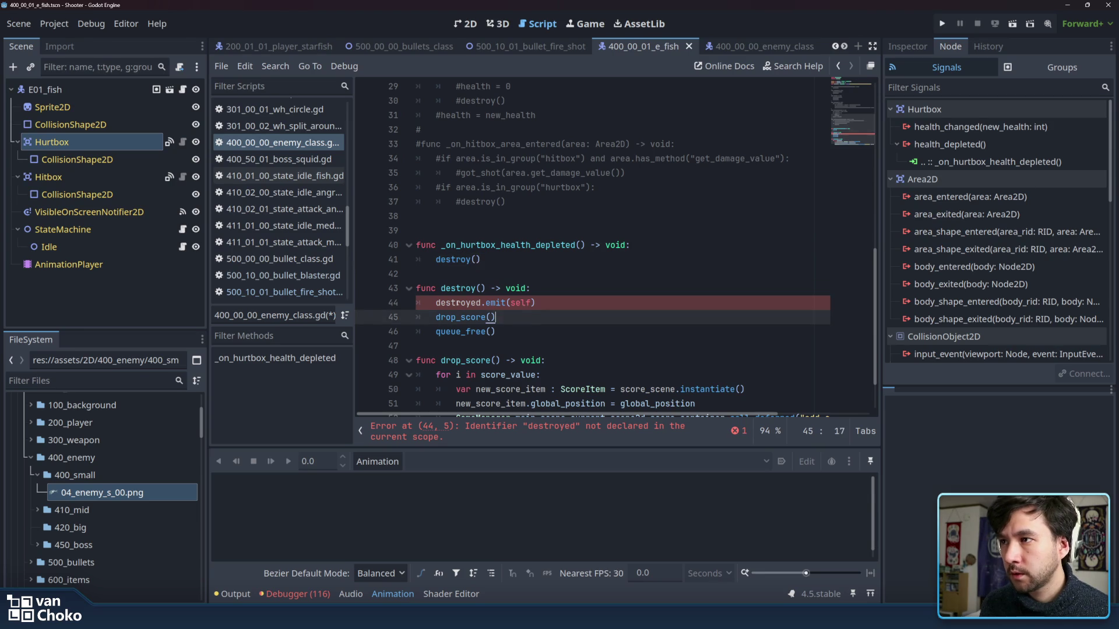
double_click(458, 303)
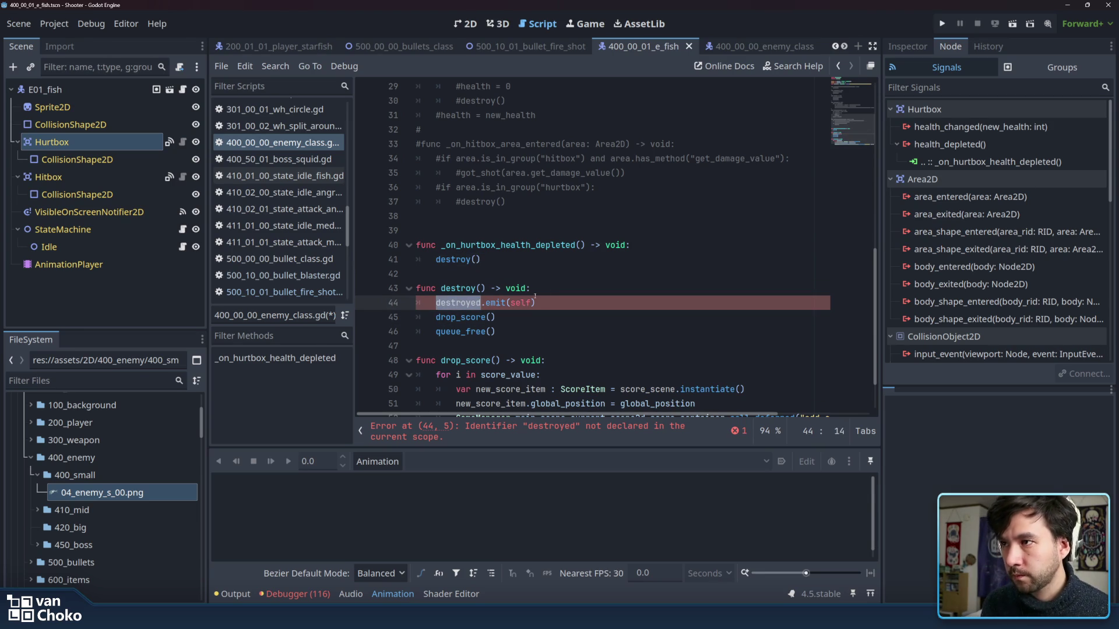
scroll(569, 274, up, 10)
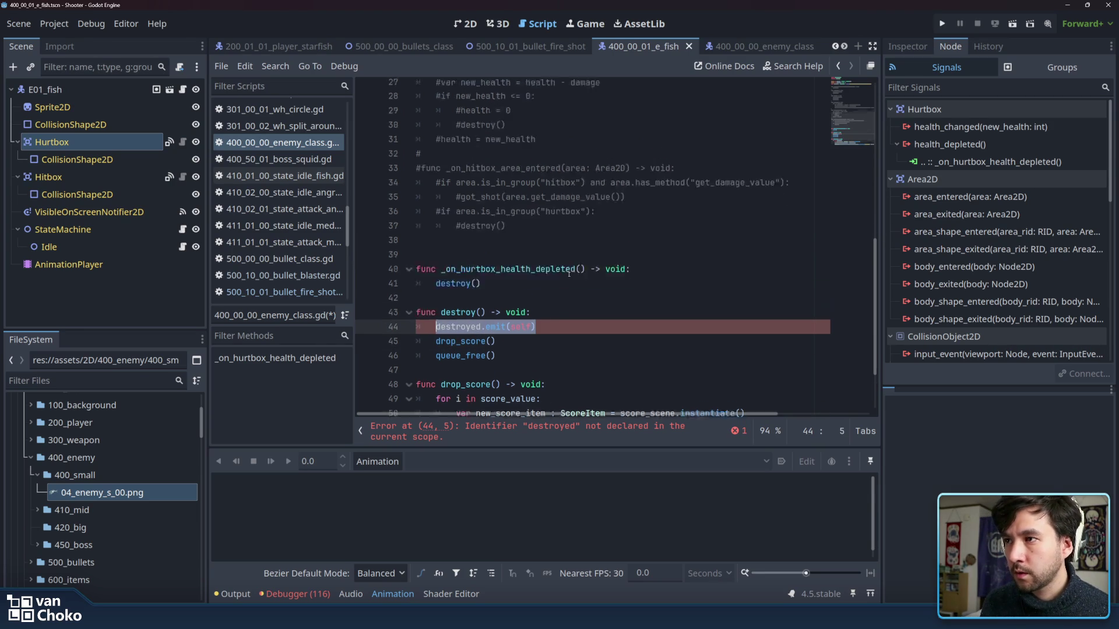
click(635, 147)
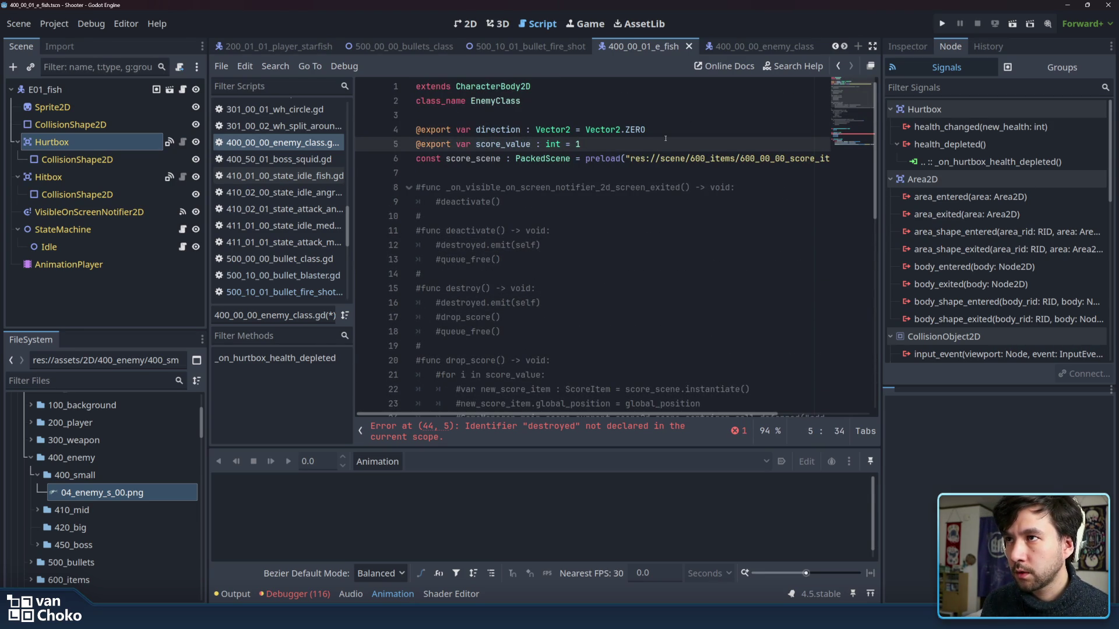
Declare signal destroyed(EnemyClass) on a new line 6, below the score_value export
key(Return)
text(var destroyed.emit(self))
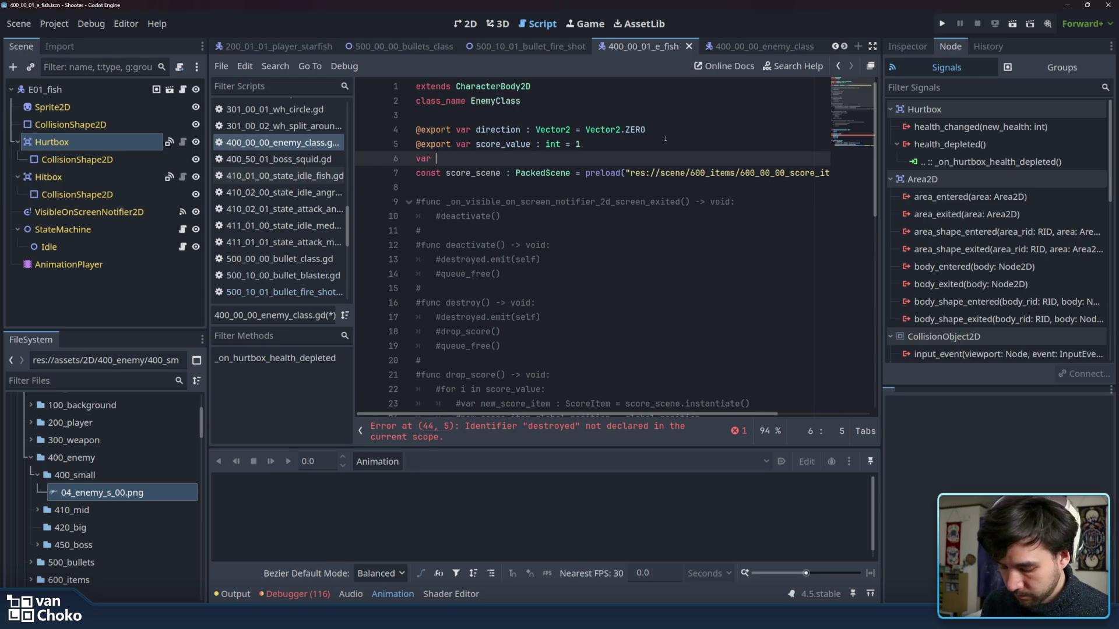
double_click(432, 159)
text(signa)
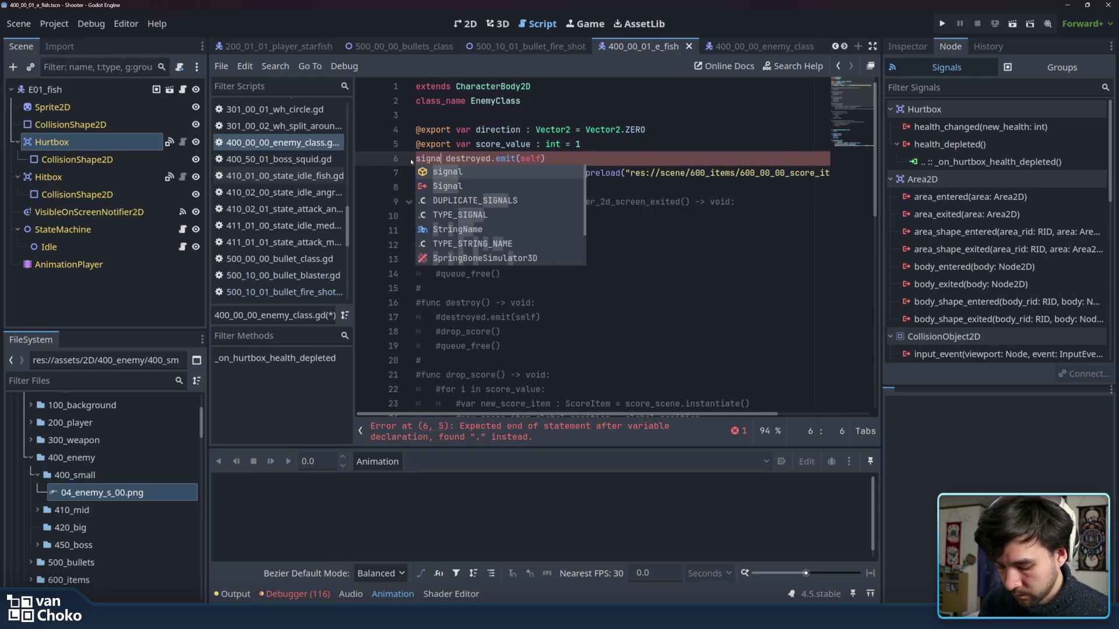
text(l)
key(Escape)
double_click(510, 158)
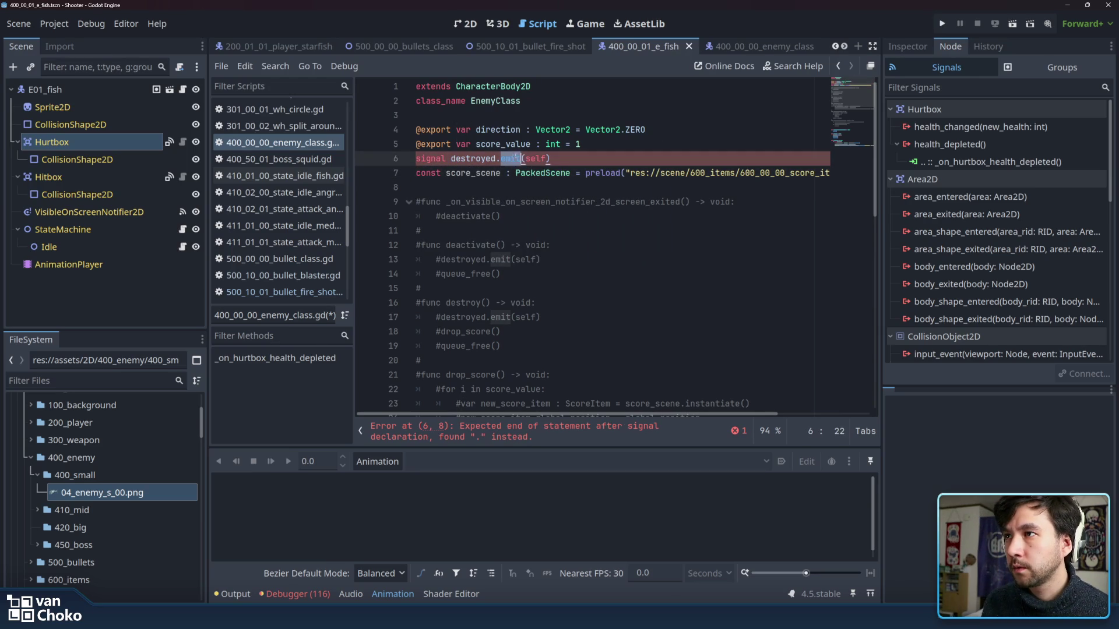
key(BackSpace)
key(BackSpace)
double_click(511, 158)
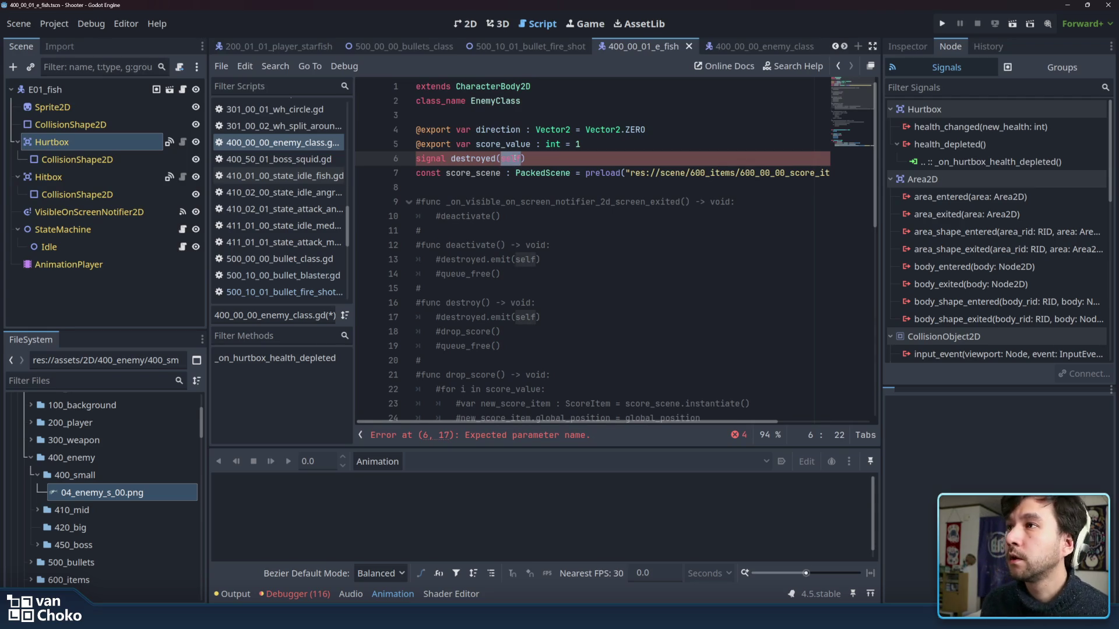
text(EnemyClass)
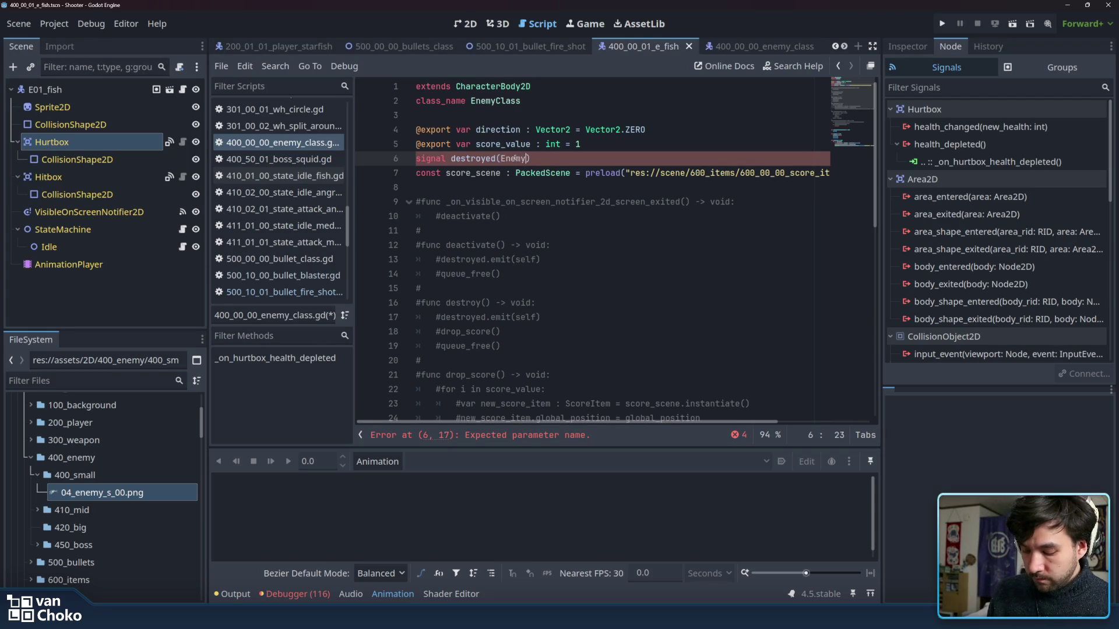
click(514, 158)
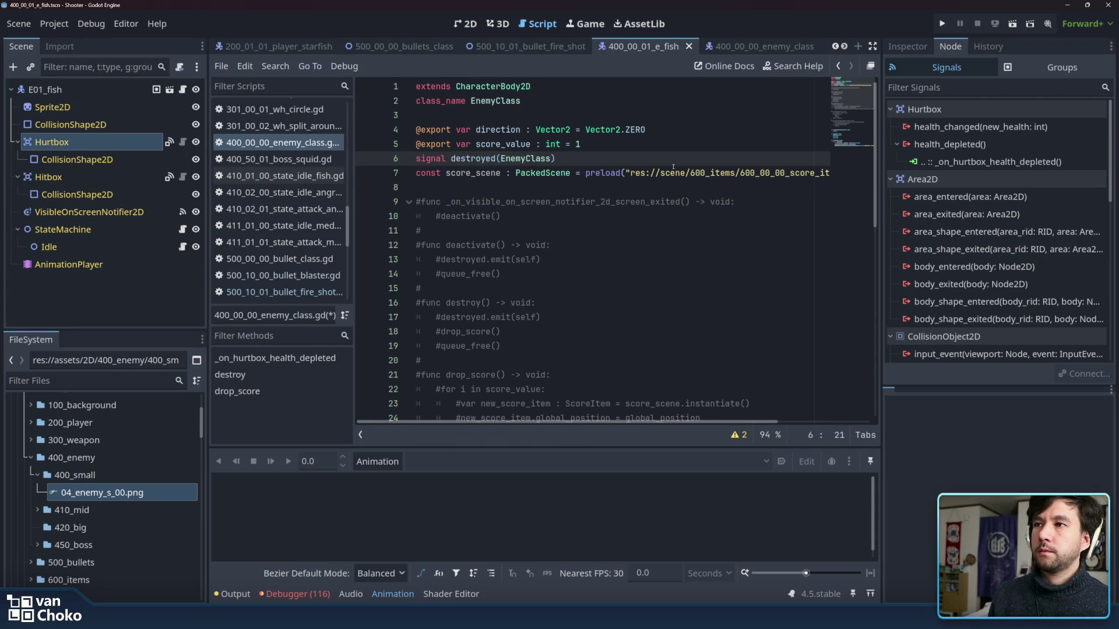
key(Return)
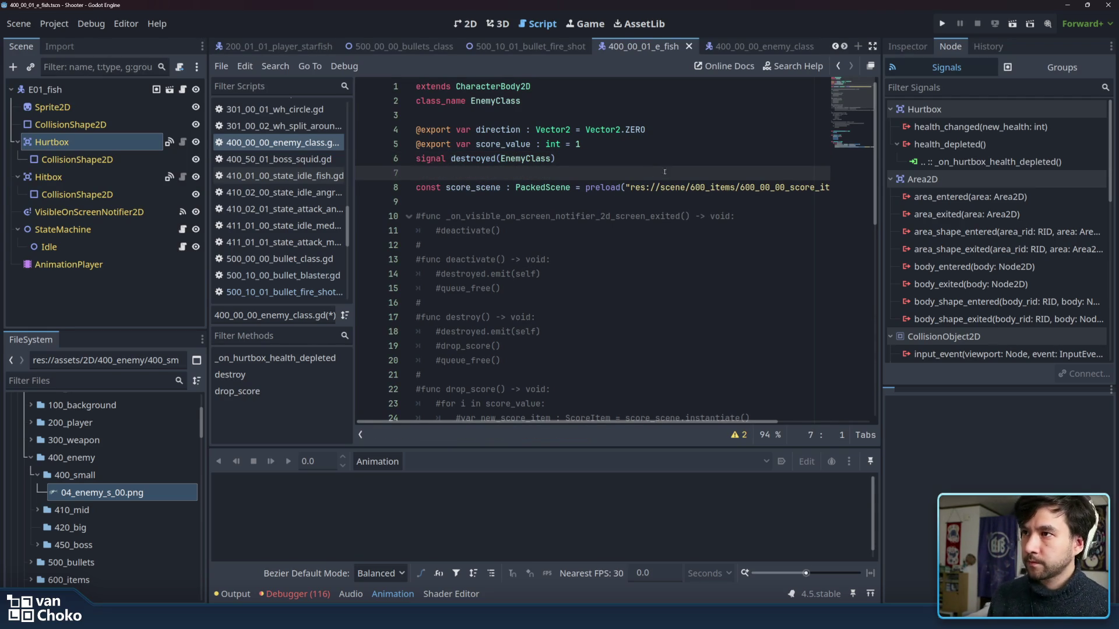
click(582, 203)
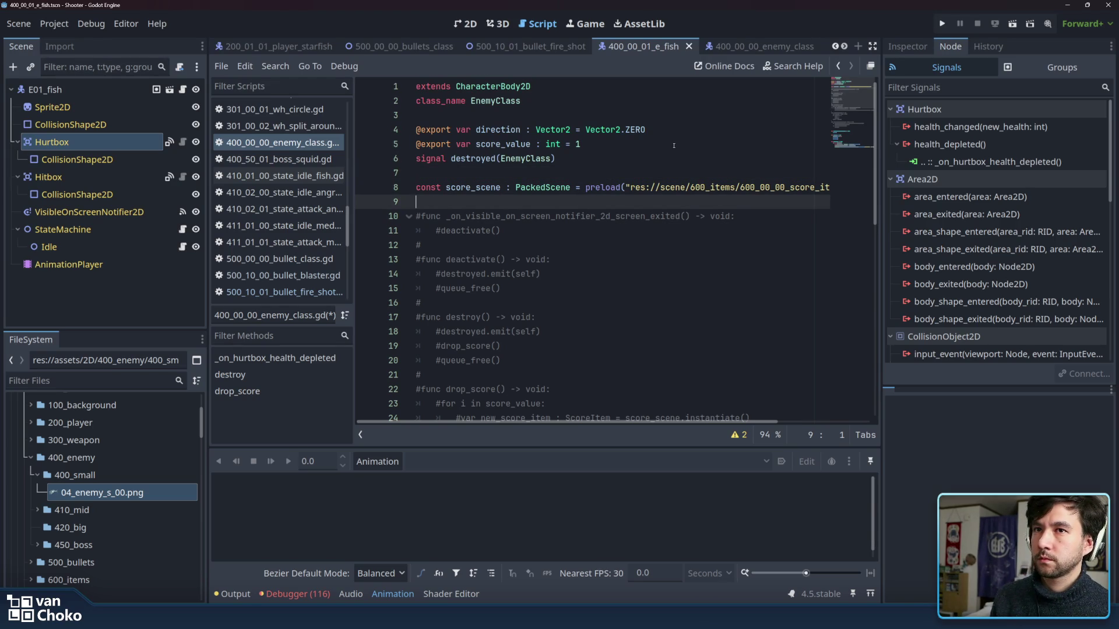
scroll(673, 145, down, 7)
scroll(665, 151, down, 1)
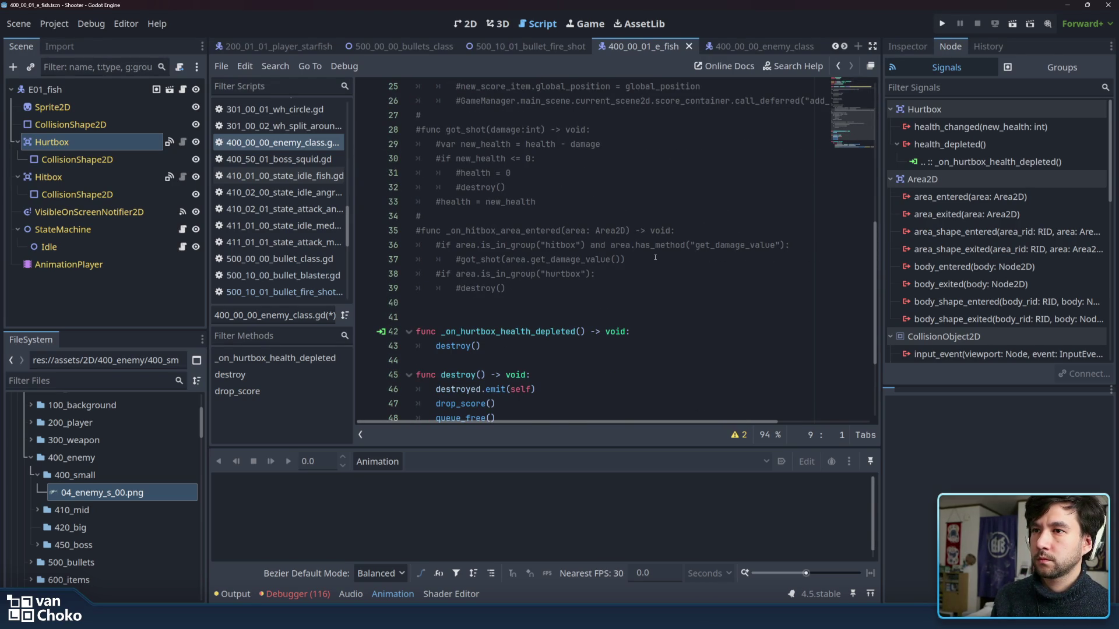
scroll(654, 257, down, 3)
double_click(466, 131)
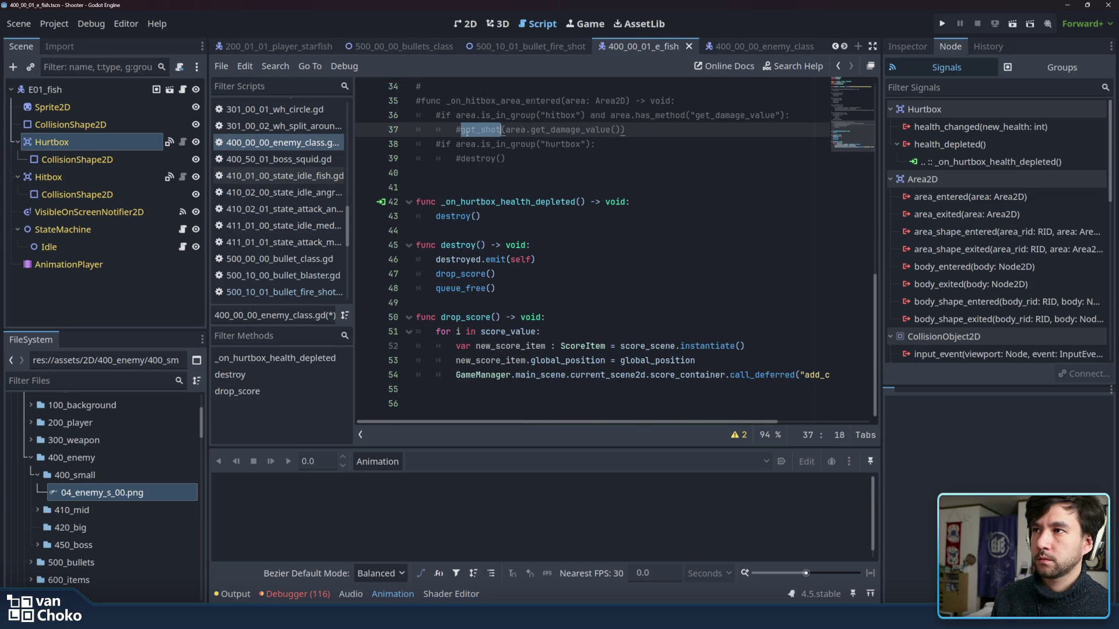
mouse_move(625, 129)
mouse_down()
mouse_move(507, 132)
mouse_move(536, 132)
mouse_up()
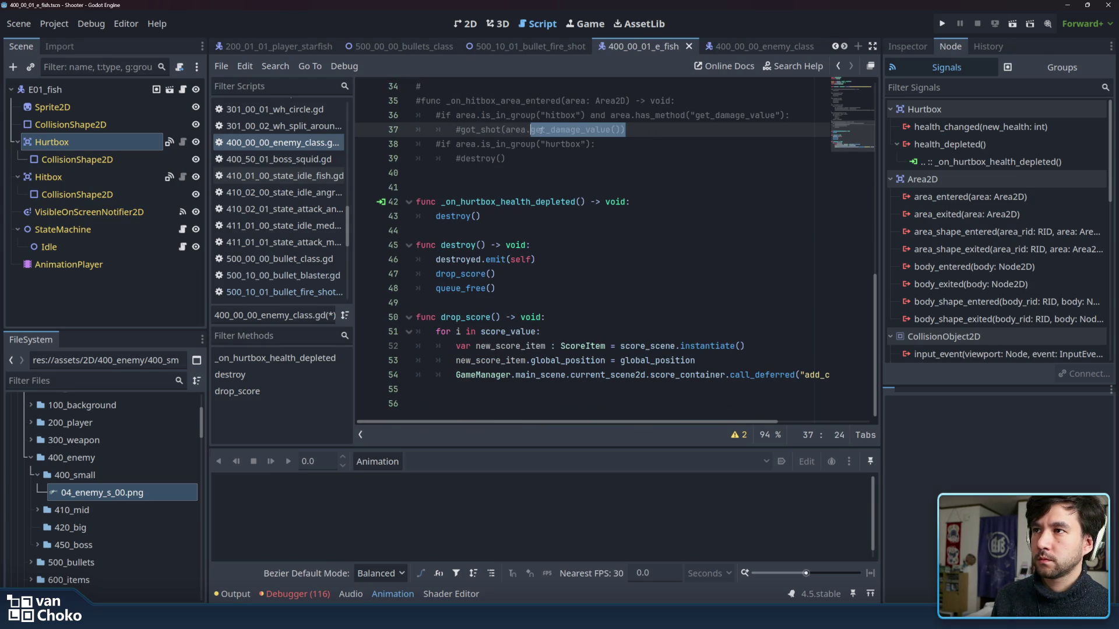
click(634, 128)
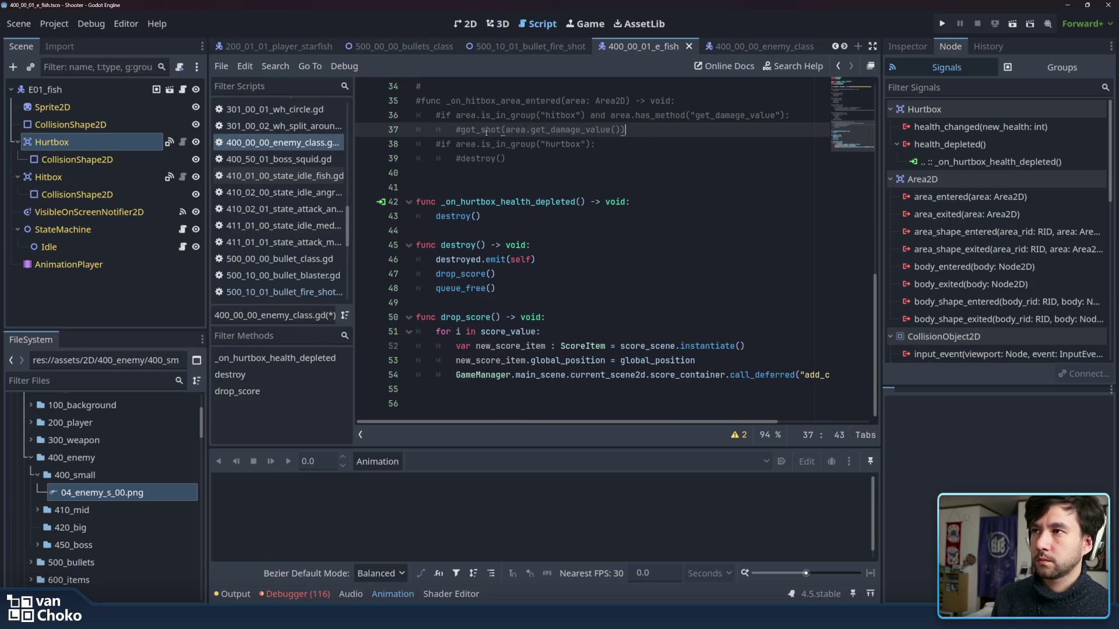
key(Down)
key(Down)
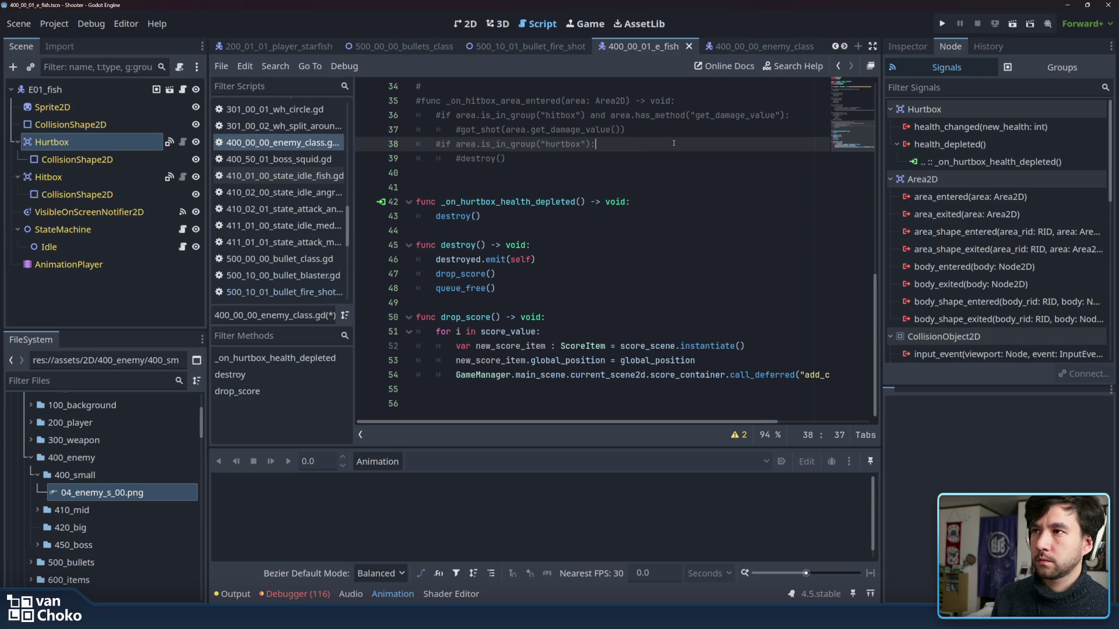
key(Down)
scroll(650, 186, up, 2)
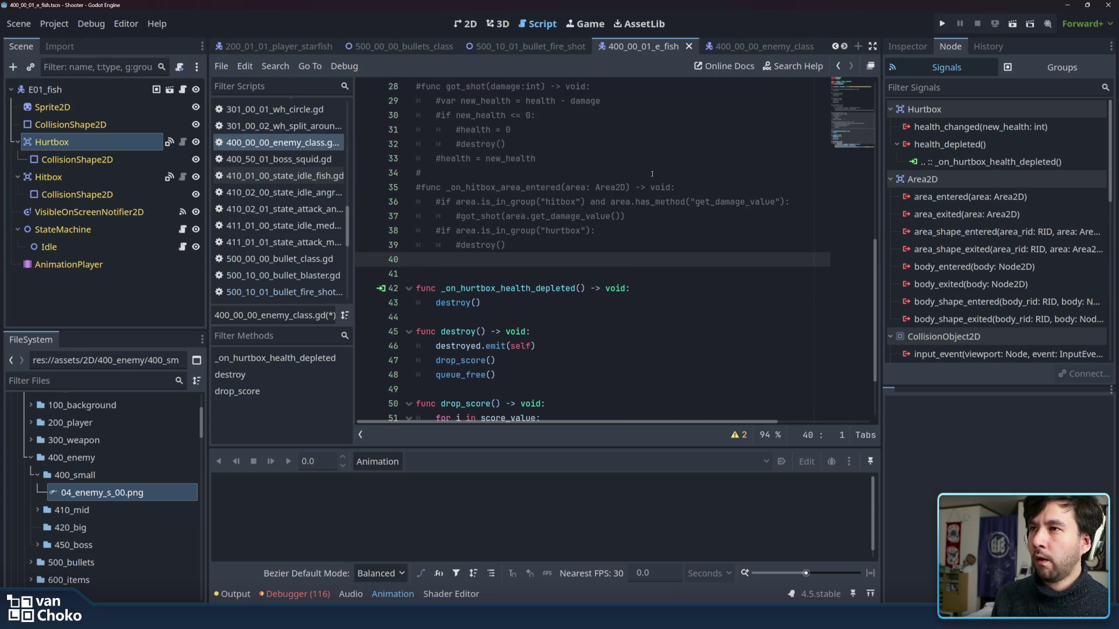
scroll(653, 174, up, 2)
click(610, 215)
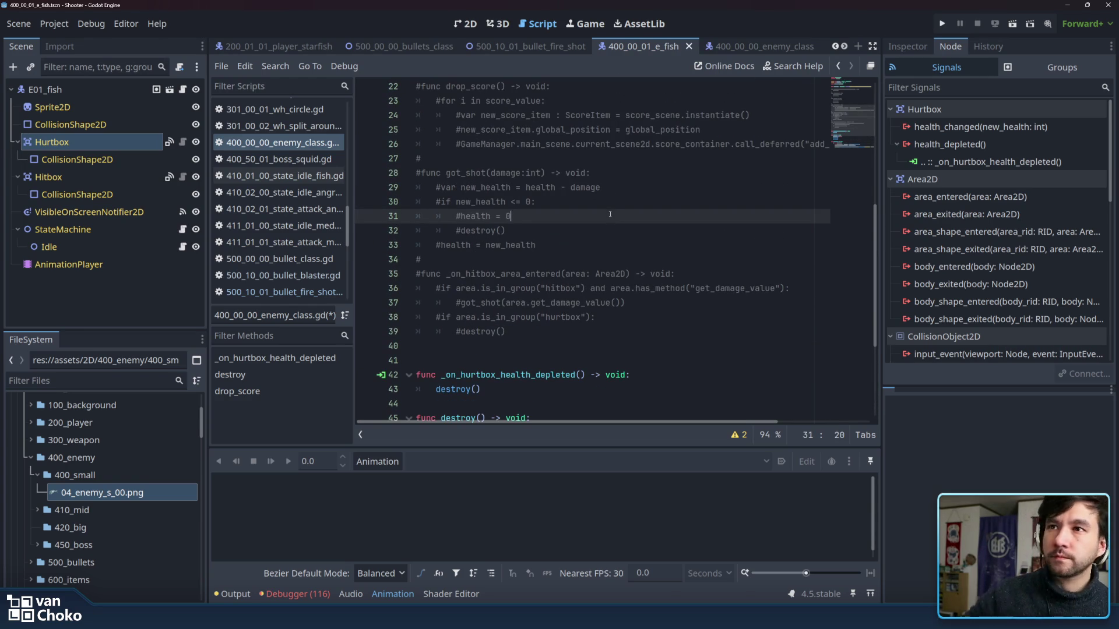
scroll(610, 215, up, 6)
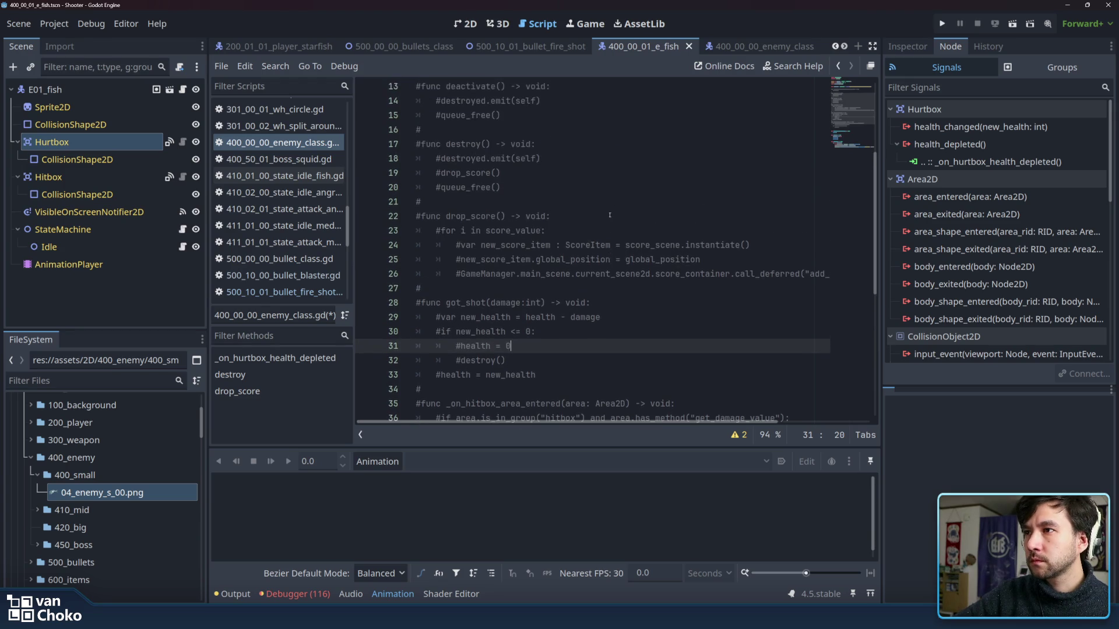
scroll(610, 215, down, 10)
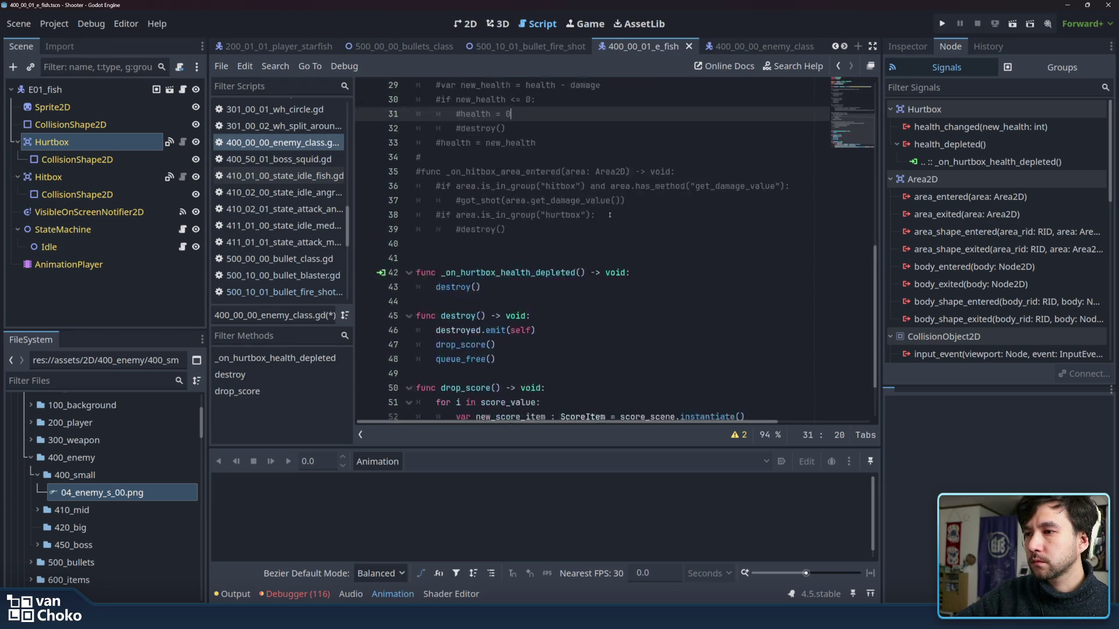
double_click(510, 331)
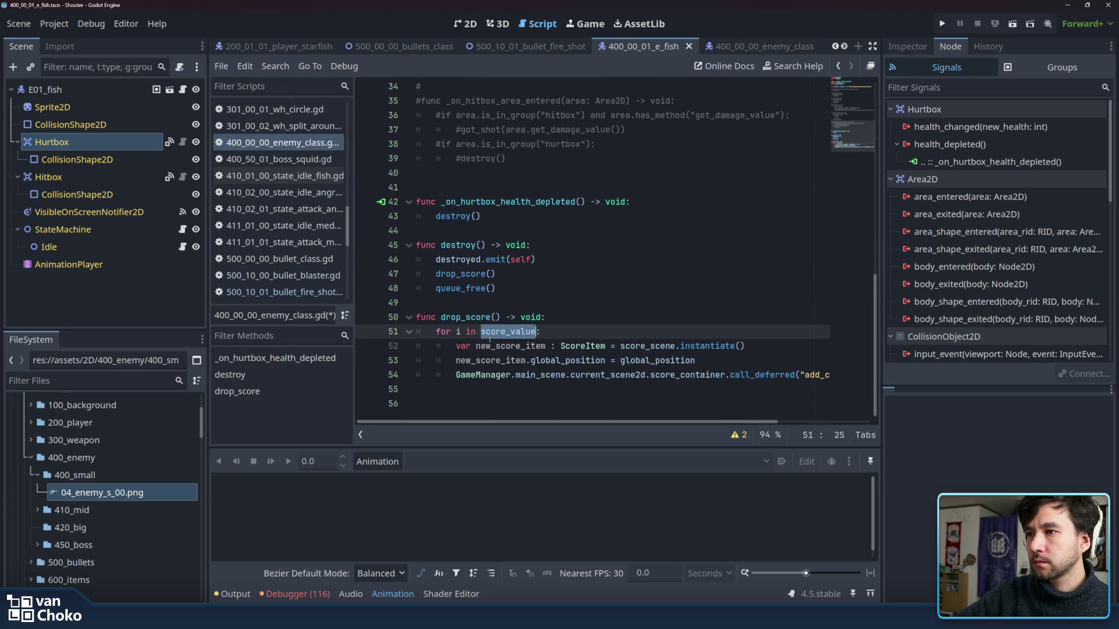
double_click(484, 346)
click(595, 346)
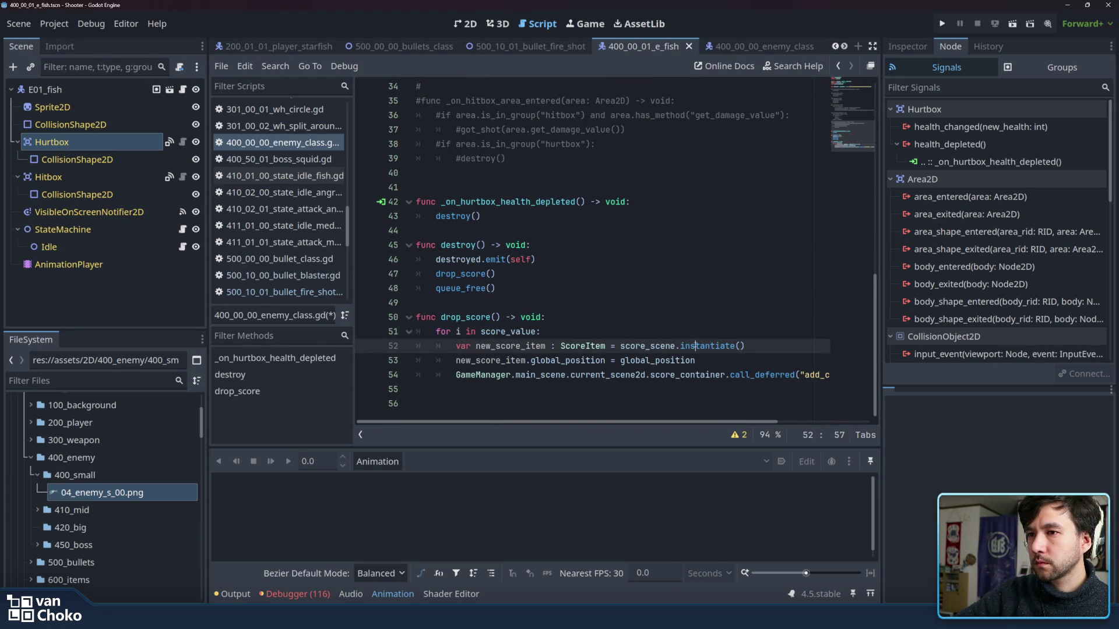
double_click(498, 346)
click(653, 361)
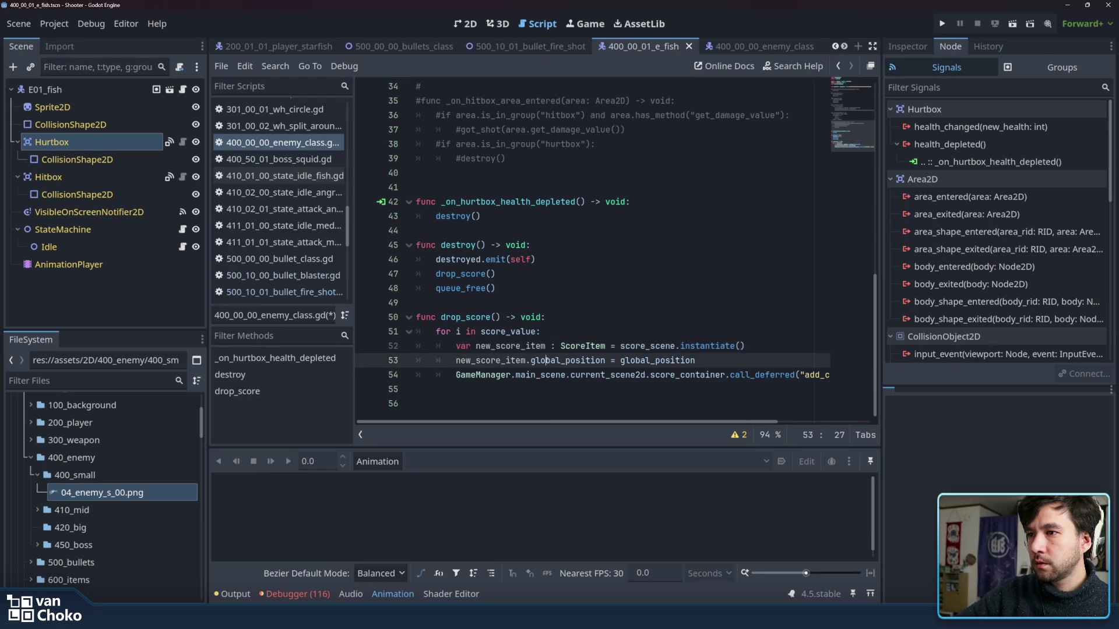
key(Down)
key(Down)
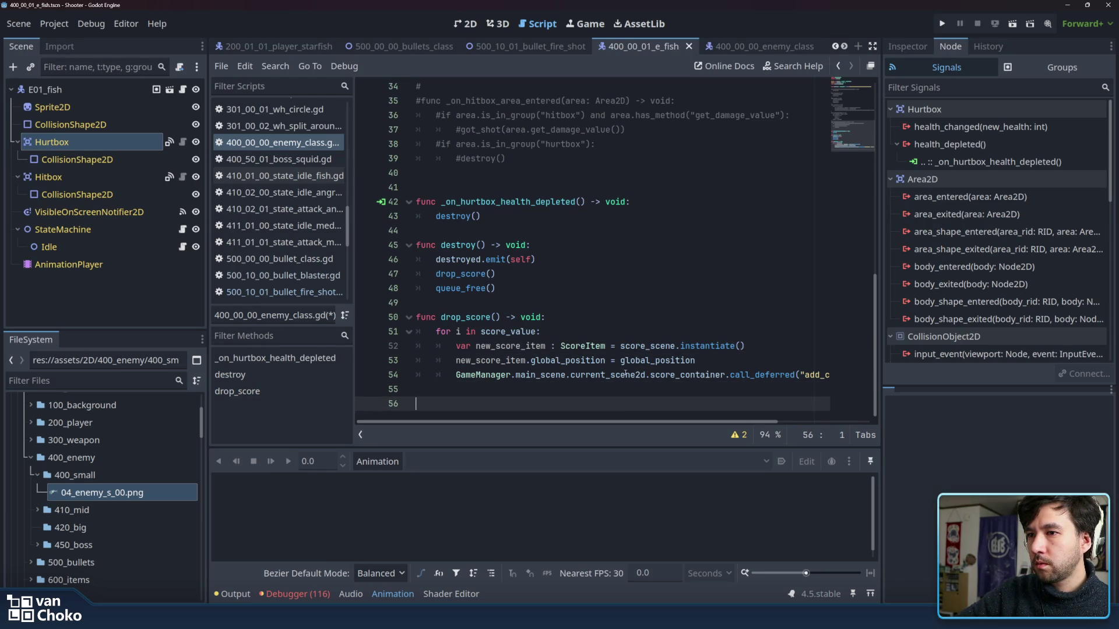
click(625, 374)
mouse_move(626, 375)
mouse_down()
mouse_move(840, 379)
mouse_move(695, 390)
mouse_up()
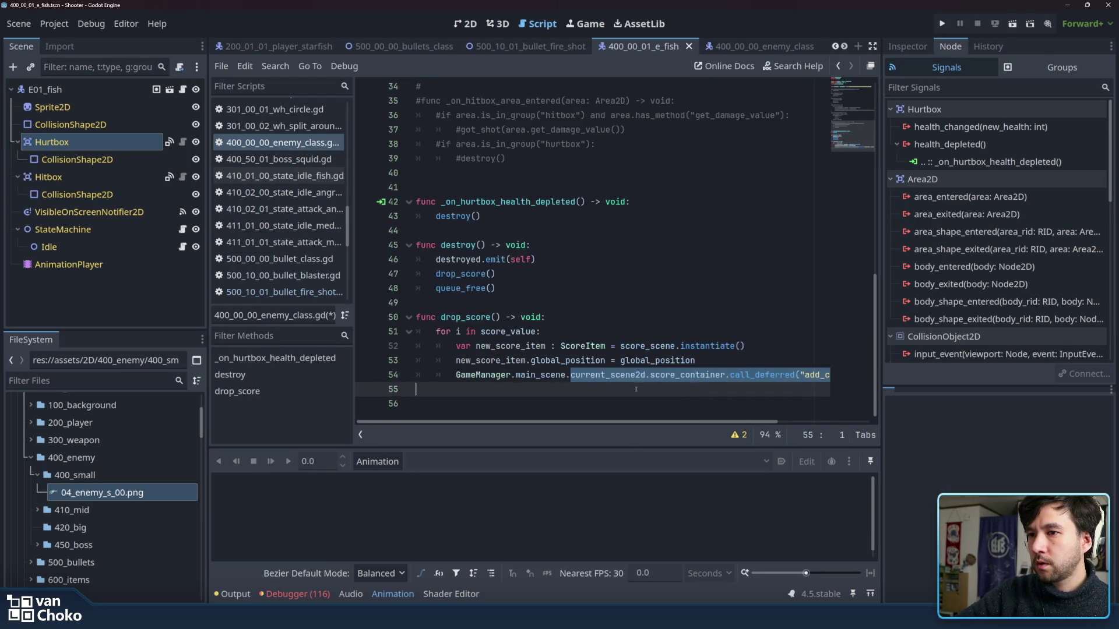
click(508, 388)
click(527, 231)
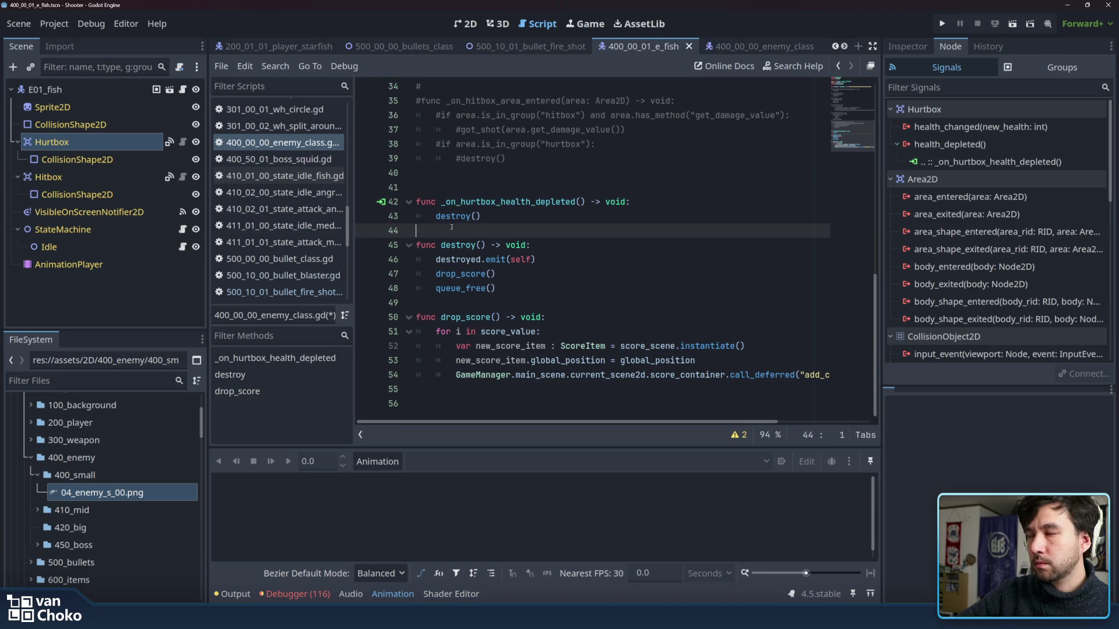
click(527, 216)
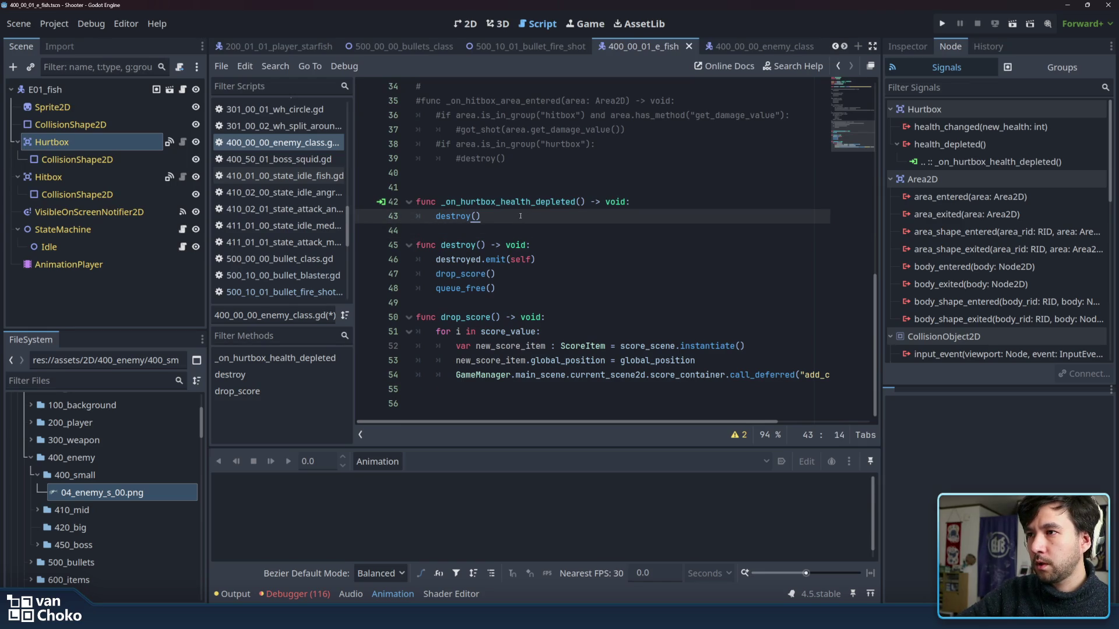
click(83, 142)
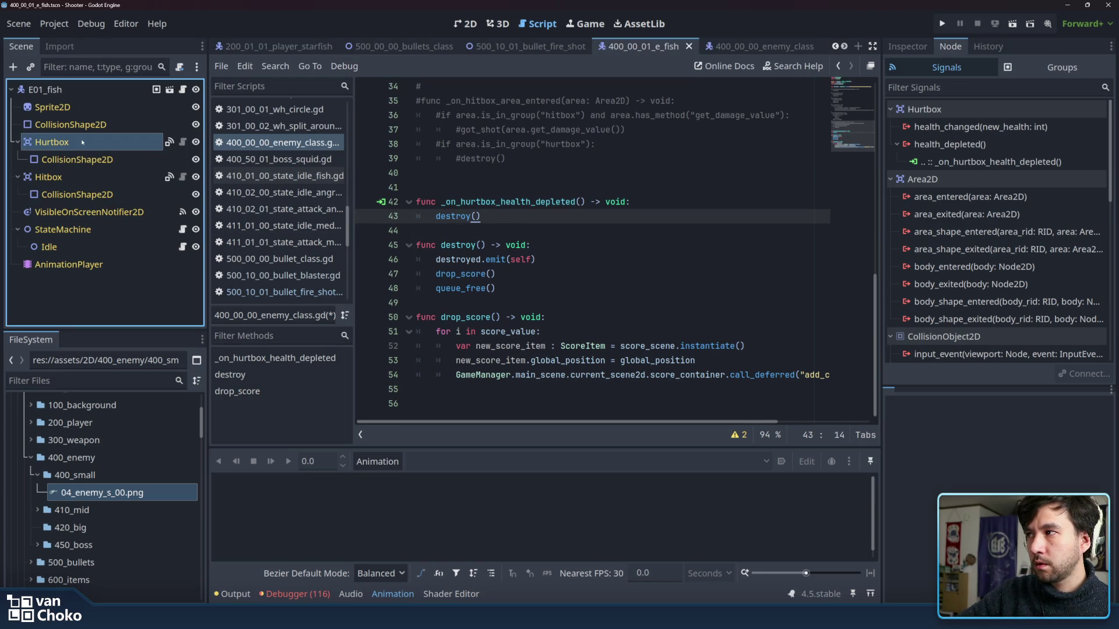
Move the Hurtbox to collision layer 2, turning off layer 1
click(76, 92)
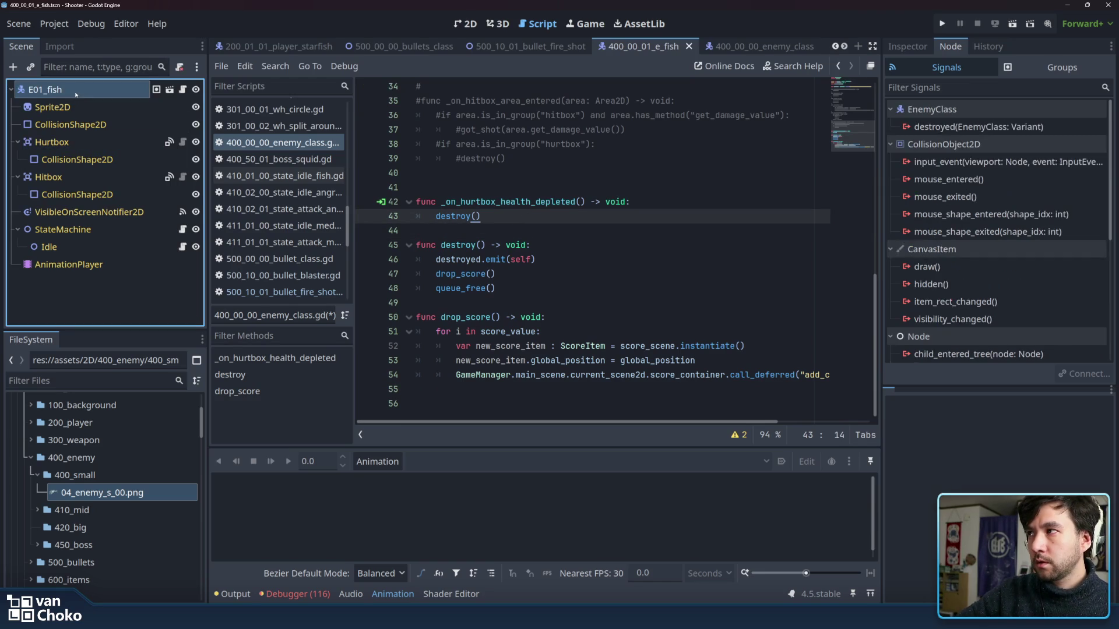
click(900, 48)
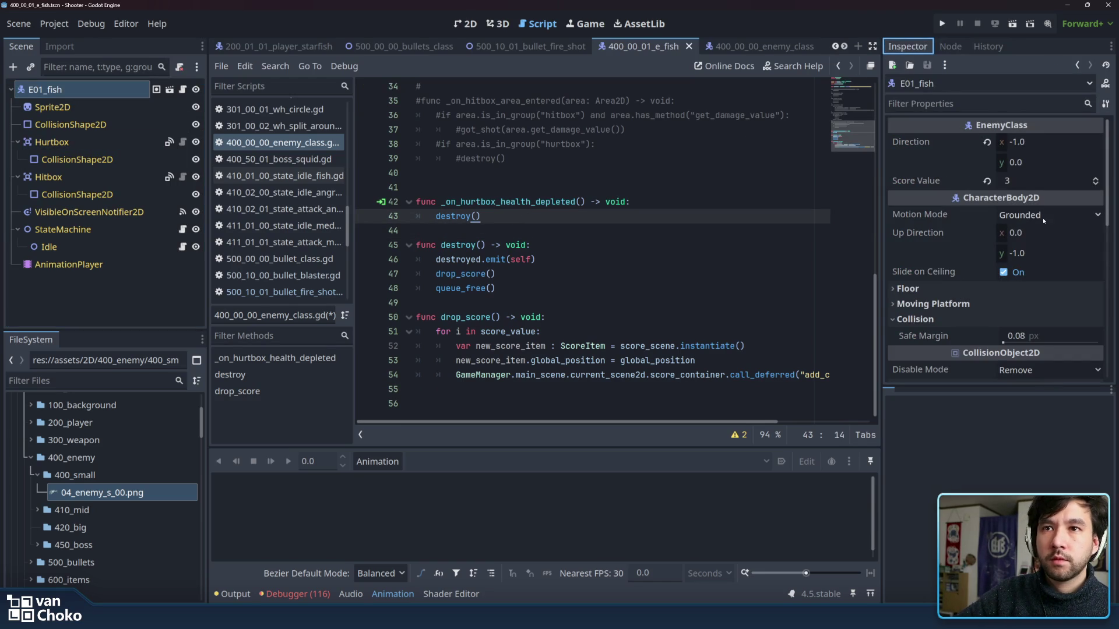
scroll(946, 246, down, 3)
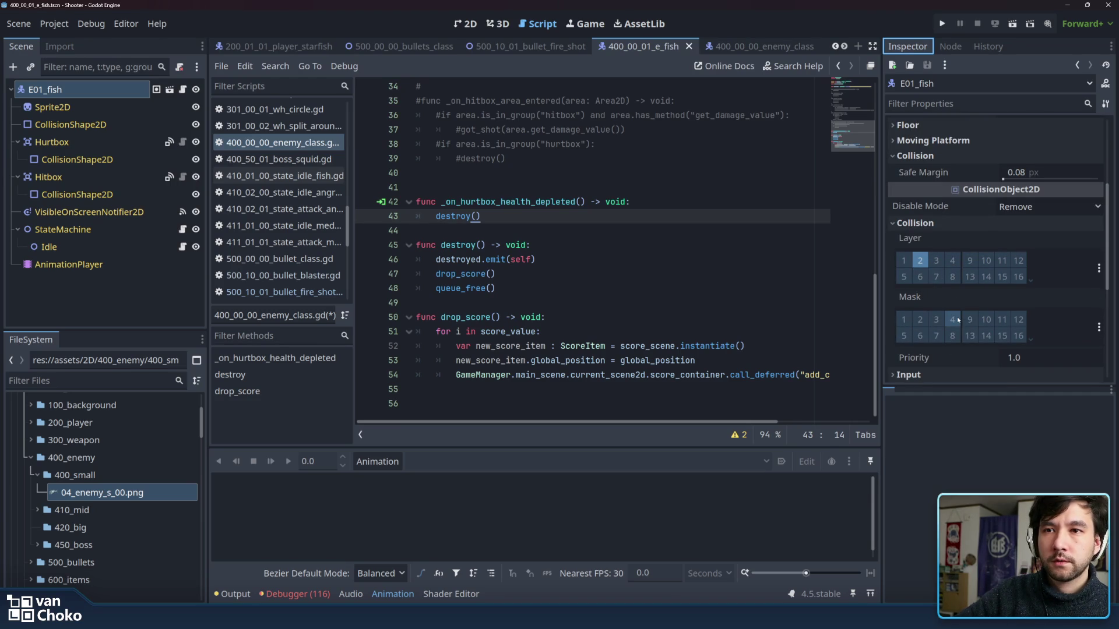
click(88, 142)
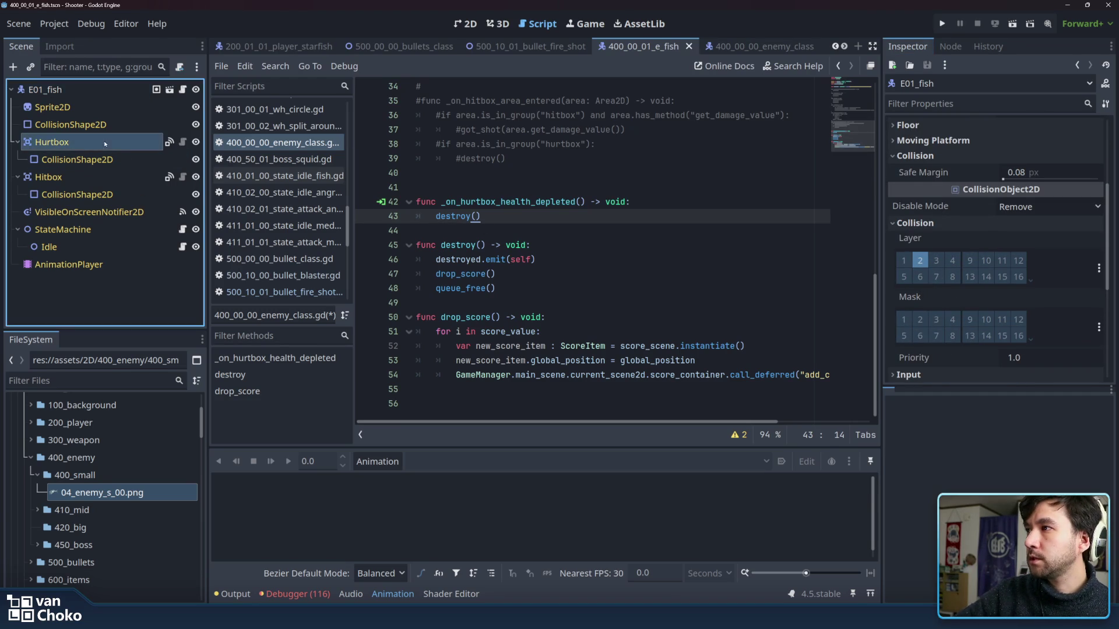
scroll(934, 301, down, 2)
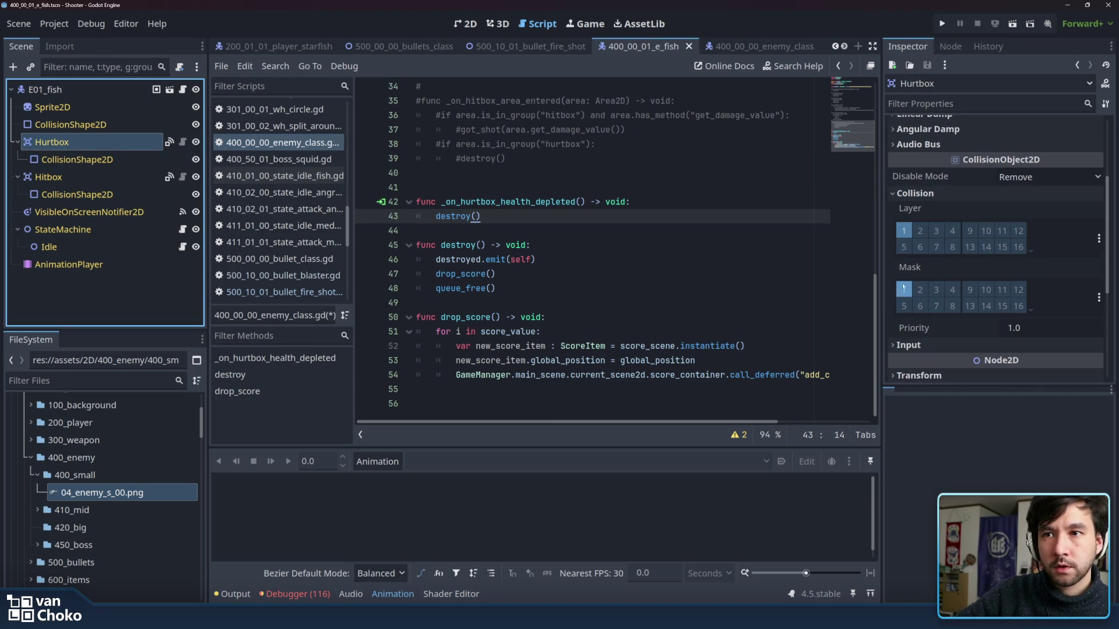
click(920, 231)
click(904, 230)
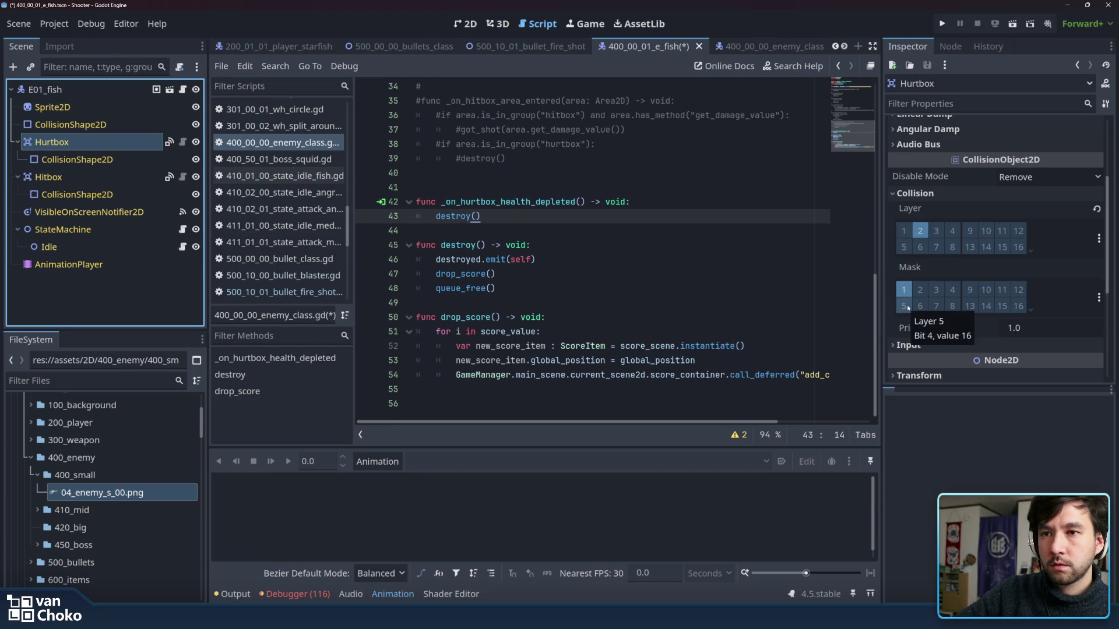
Open hitbox.gd and hurtbox.gd from their nodes' script icons, then run the game
click(51, 176)
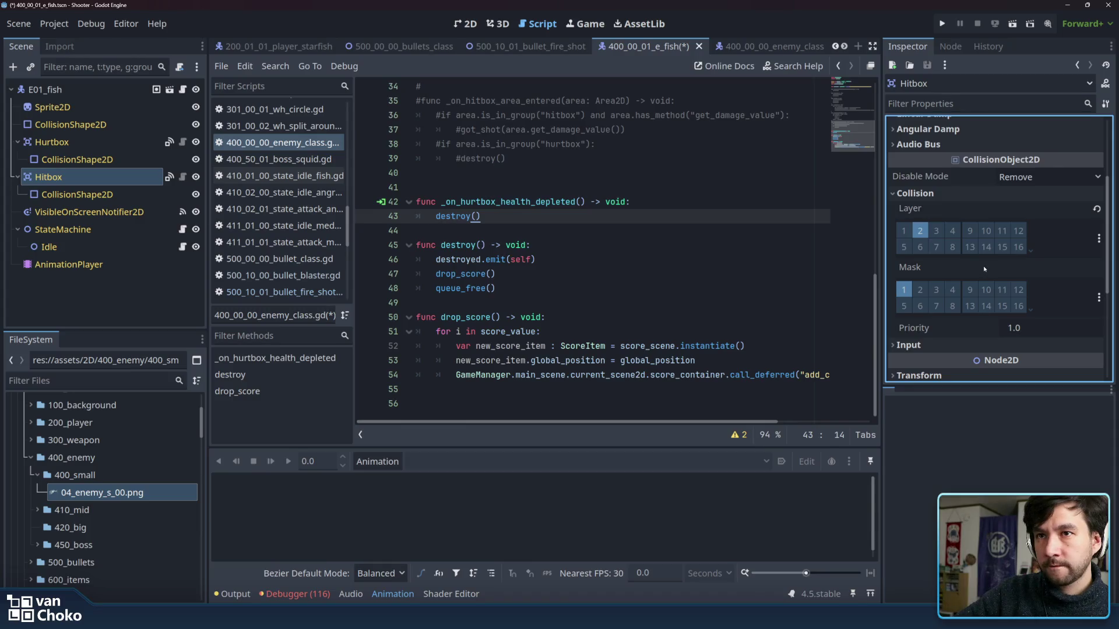
scroll(987, 268, down, 3)
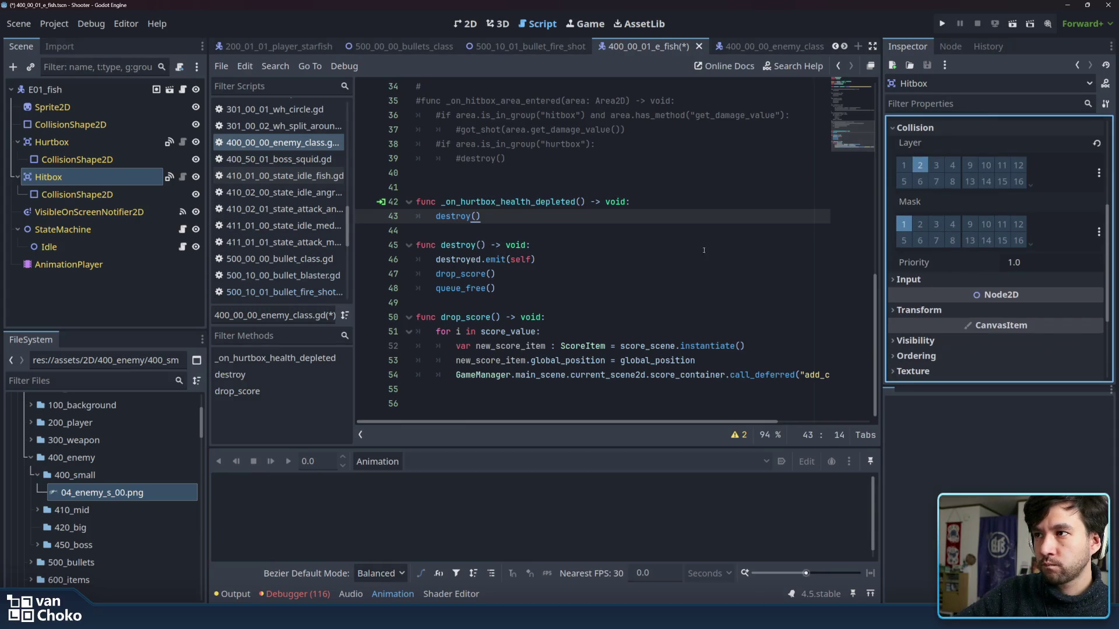
click(182, 177)
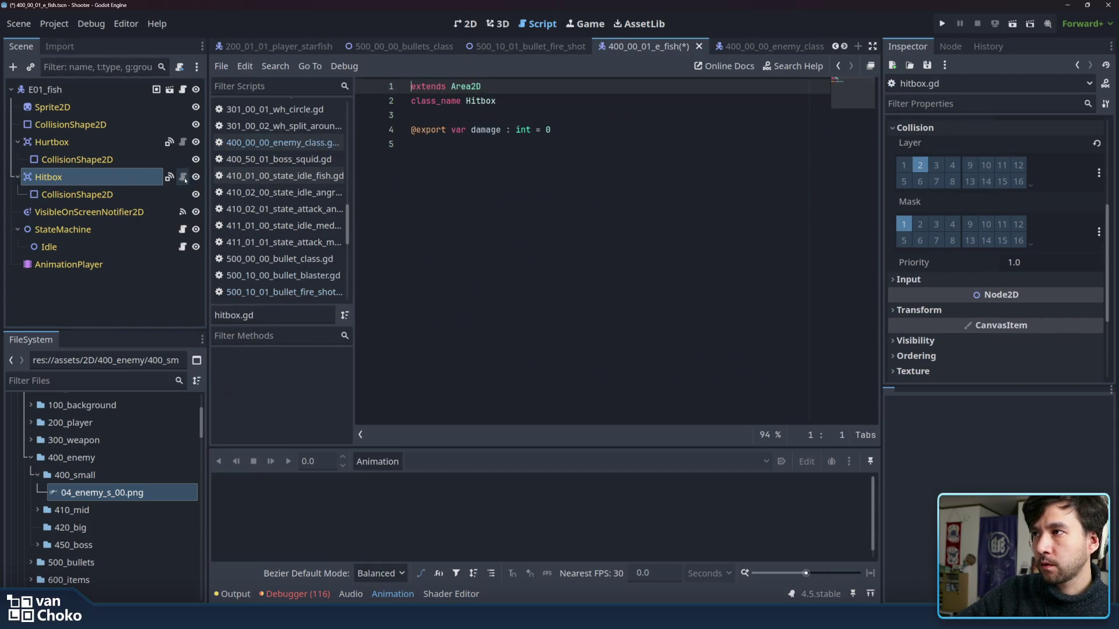
click(509, 158)
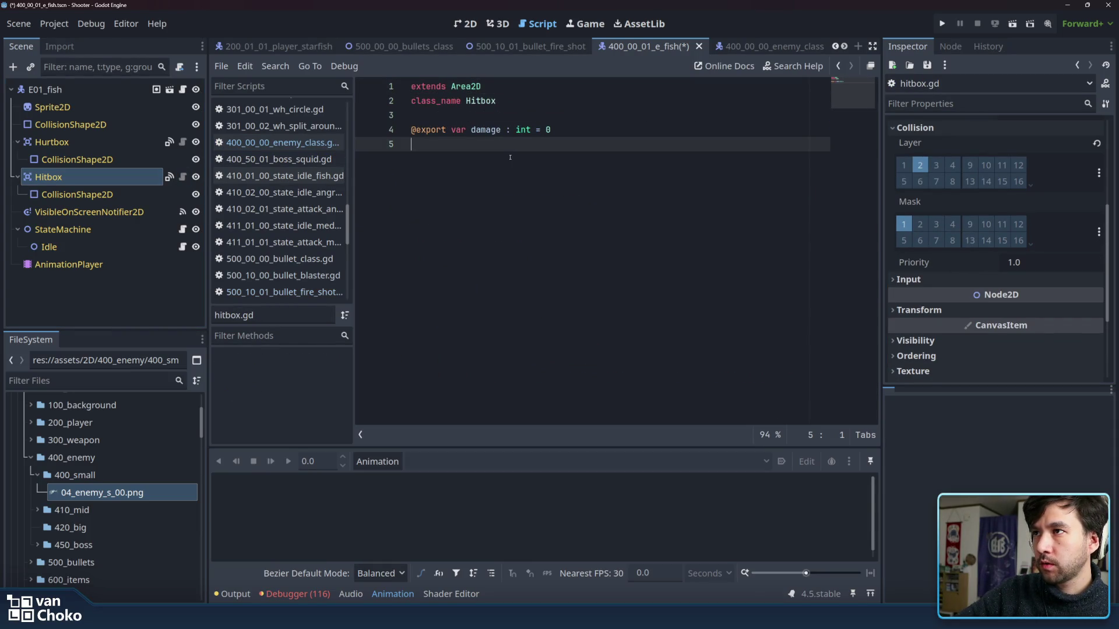
click(116, 141)
click(183, 142)
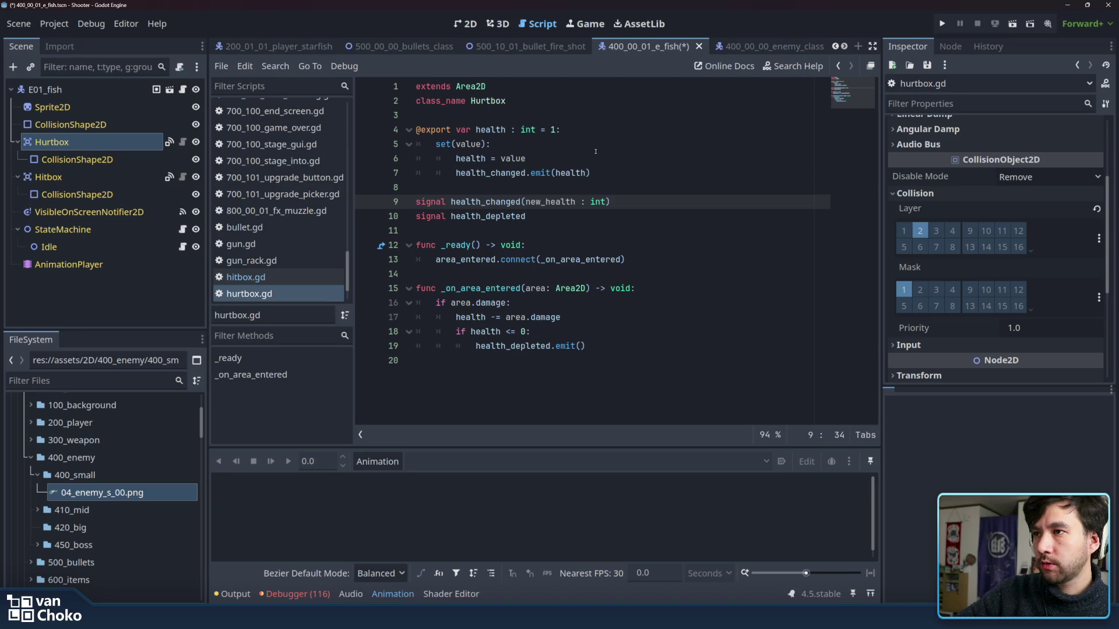
click(684, 273)
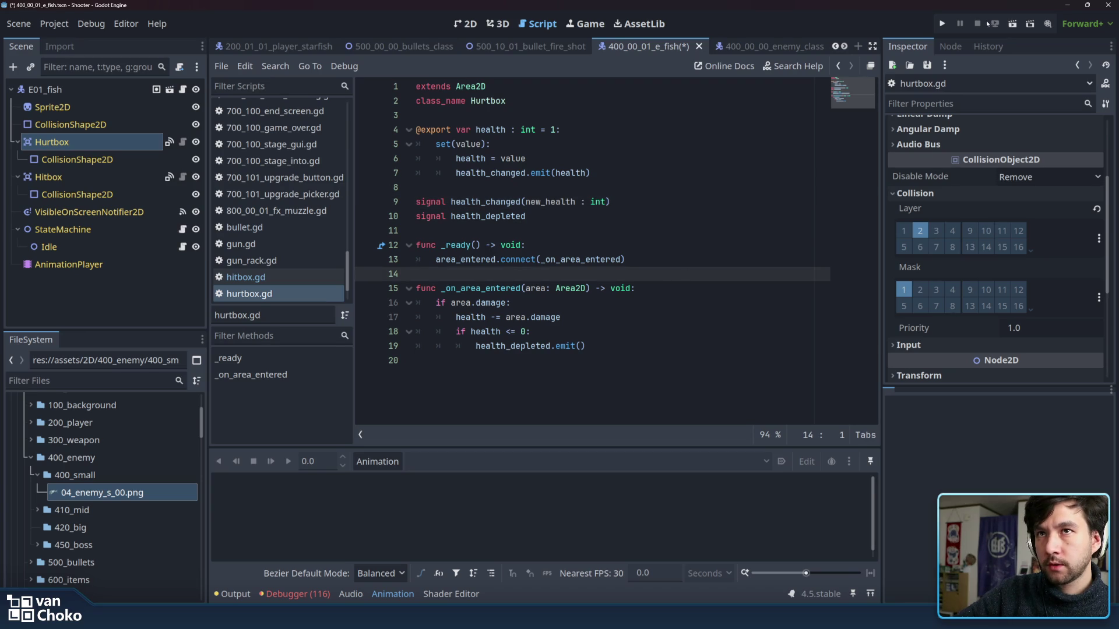
click(941, 25)
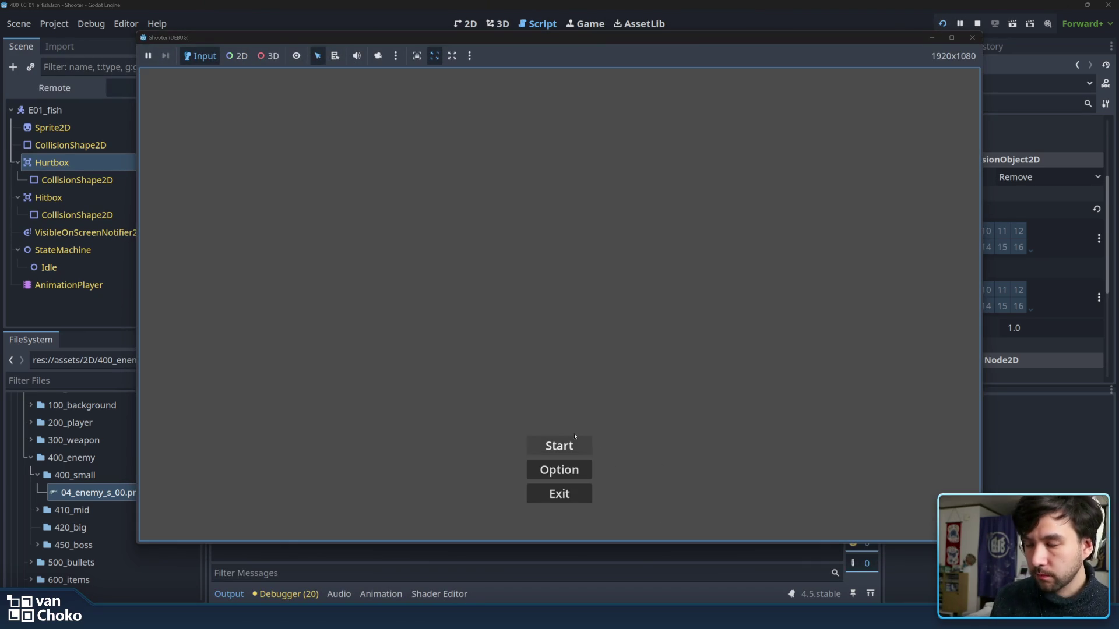
Start the game and undo the stray 'wwwwww' on line 14 of the idle fish script
click(570, 446)
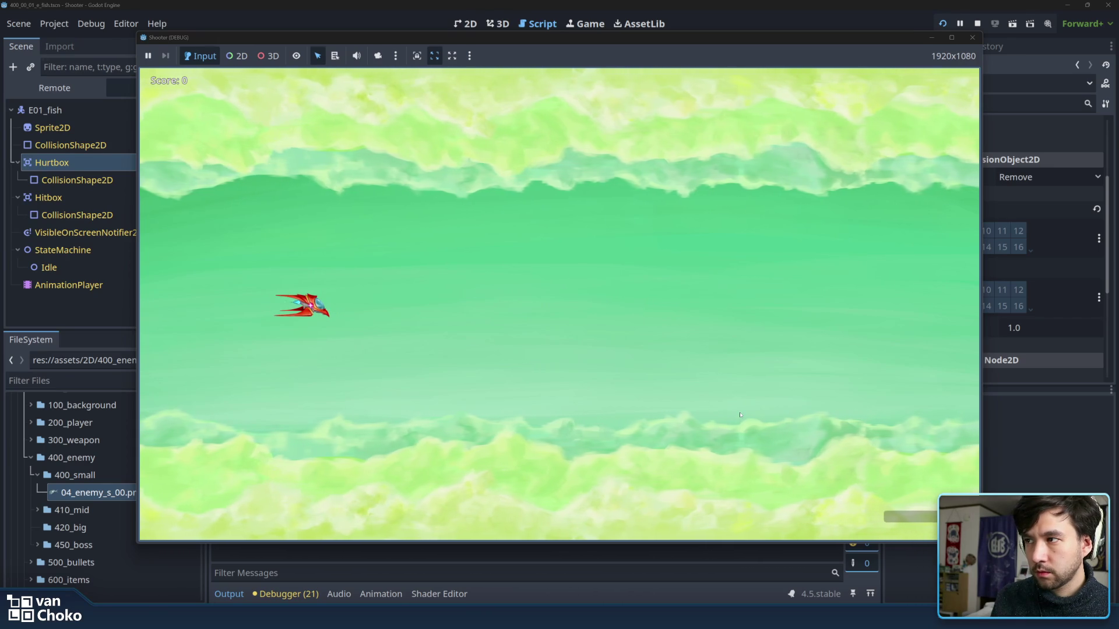
text(wwwwww)
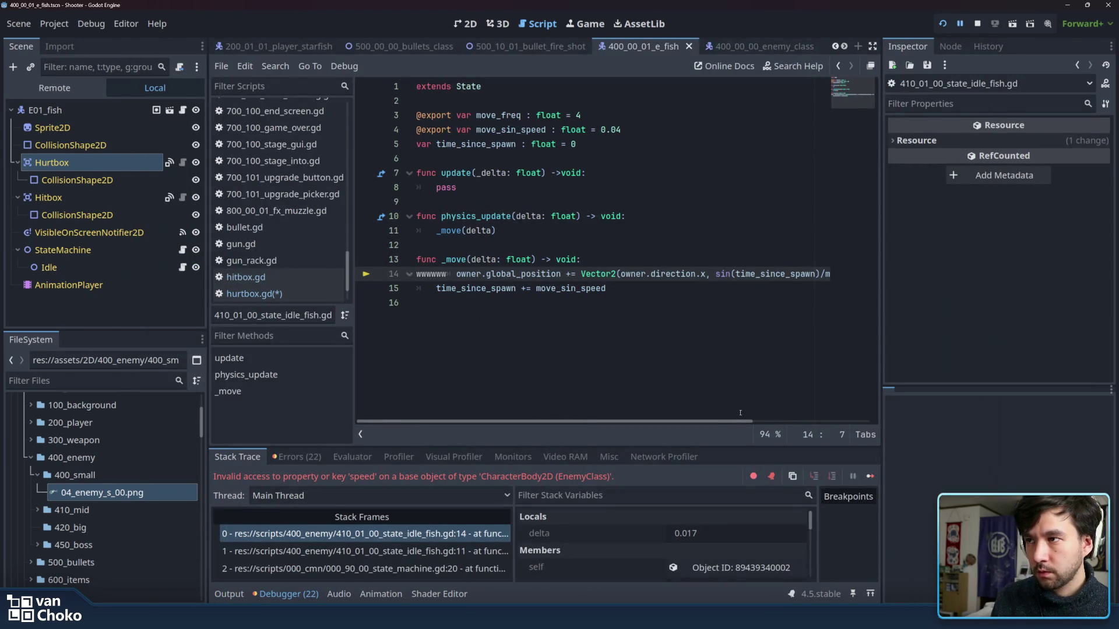
key(ctrl+z)
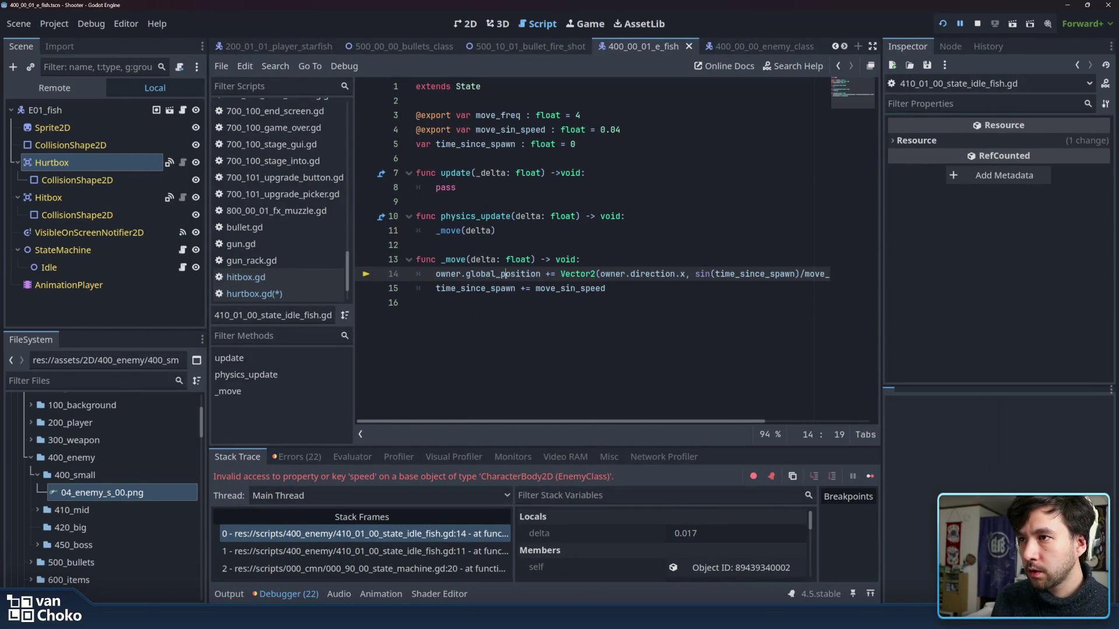
double_click(504, 274)
drag(504, 274, 442, 274)
Inspect the owner.global_position and direction code in the _move function, lines 13–15
click(627, 275)
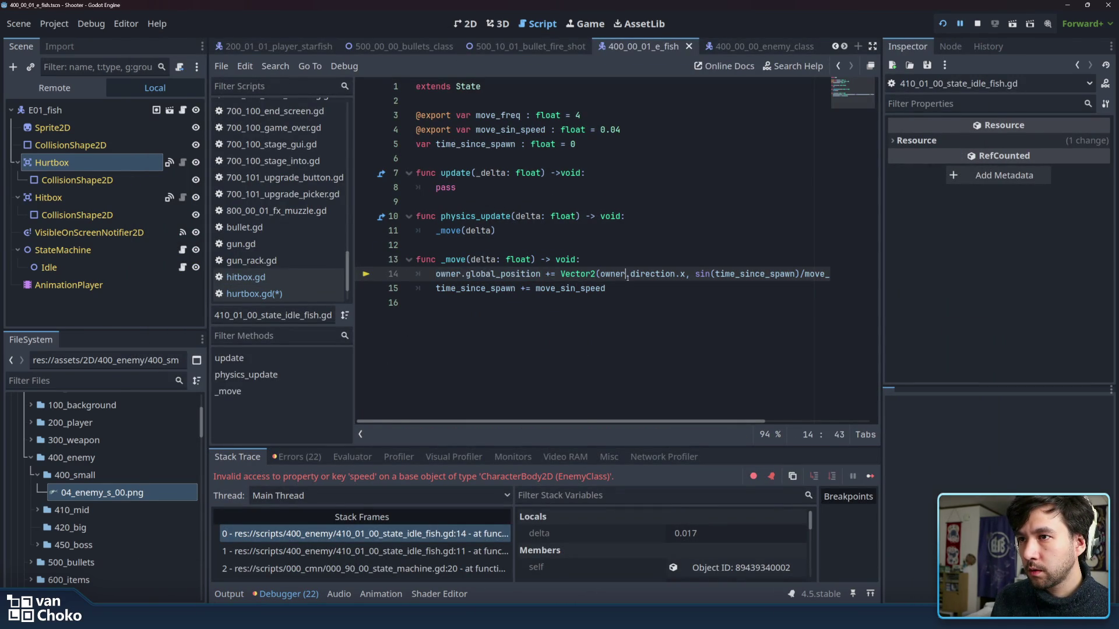
click(623, 287)
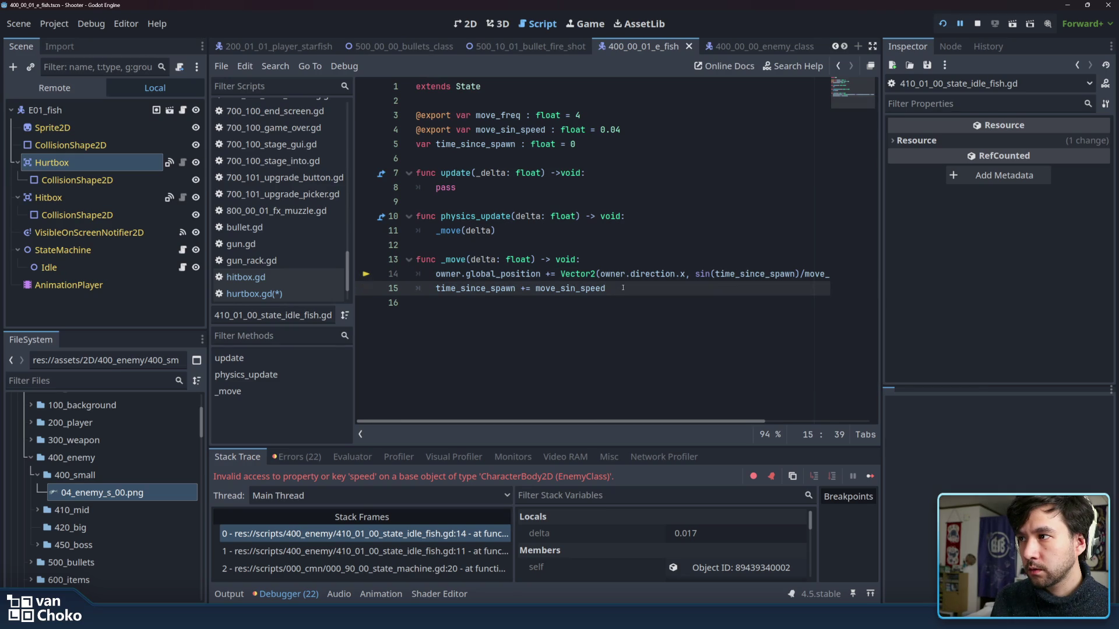
mouse_move(622, 288)
mouse_down()
mouse_move(839, 274)
mouse_move(670, 259)
mouse_move(665, 274)
mouse_move(443, 274)
mouse_move(526, 288)
mouse_up()
click(526, 287)
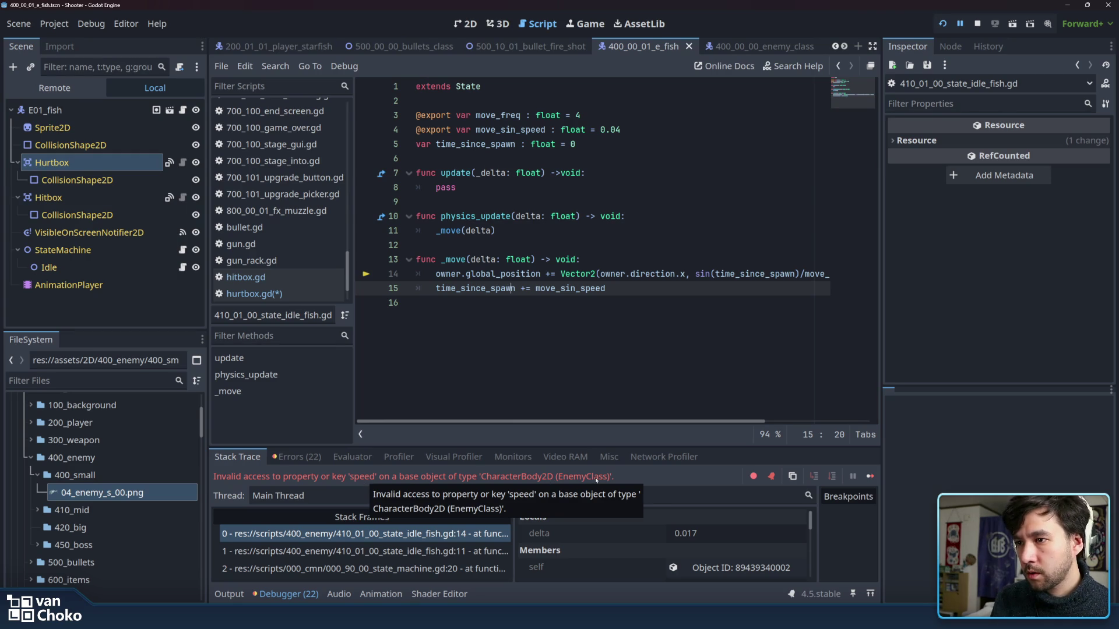
click(87, 107)
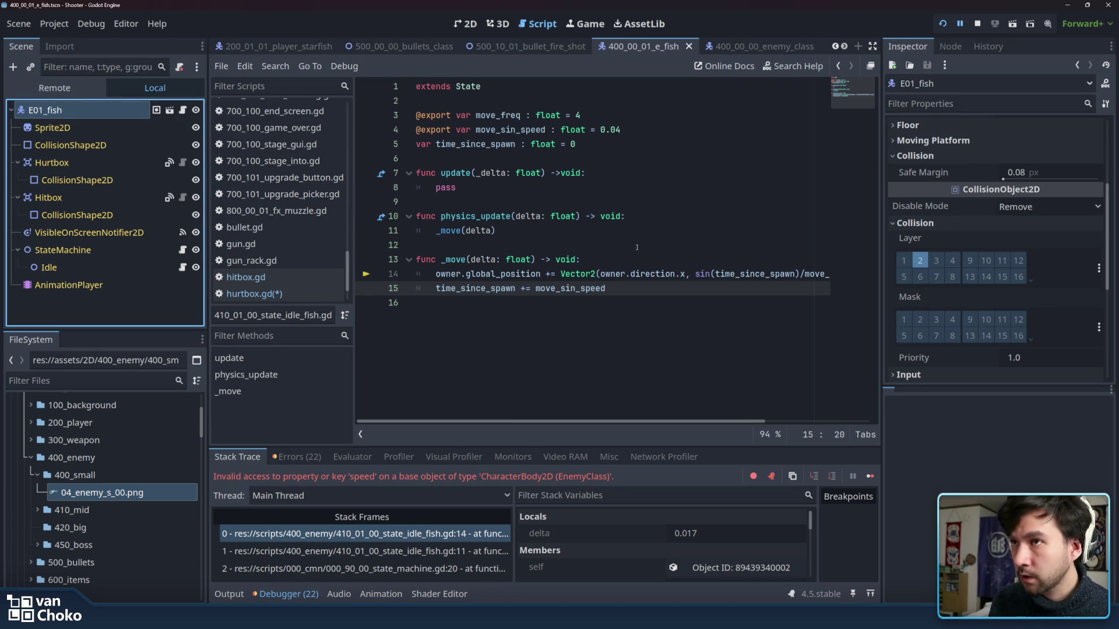
click(680, 183)
drag(649, 299, 632, 264)
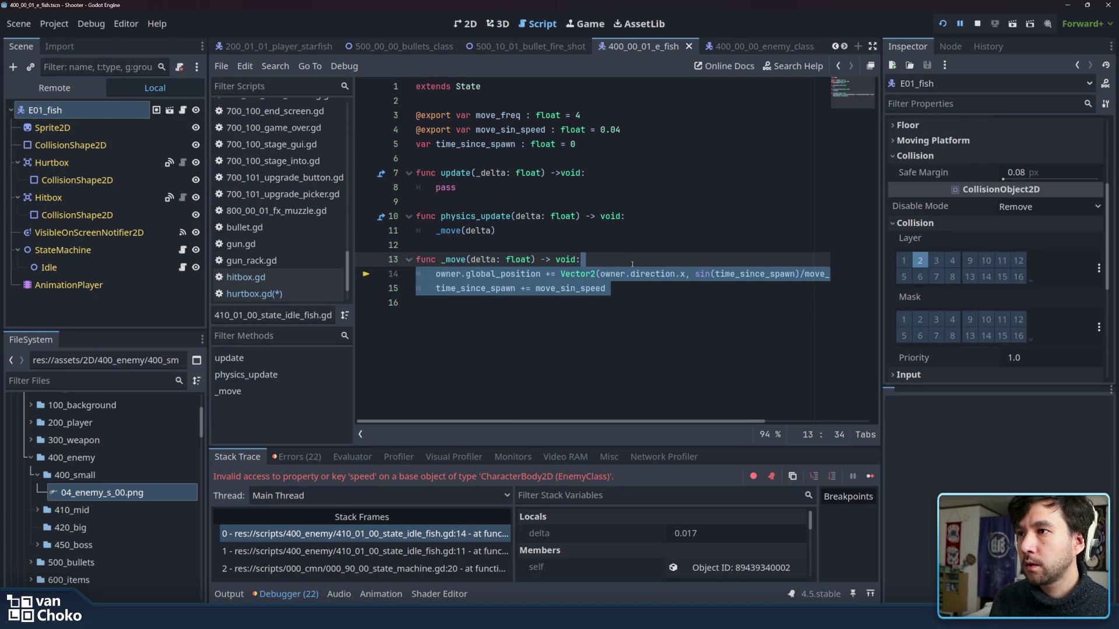
click(585, 246)
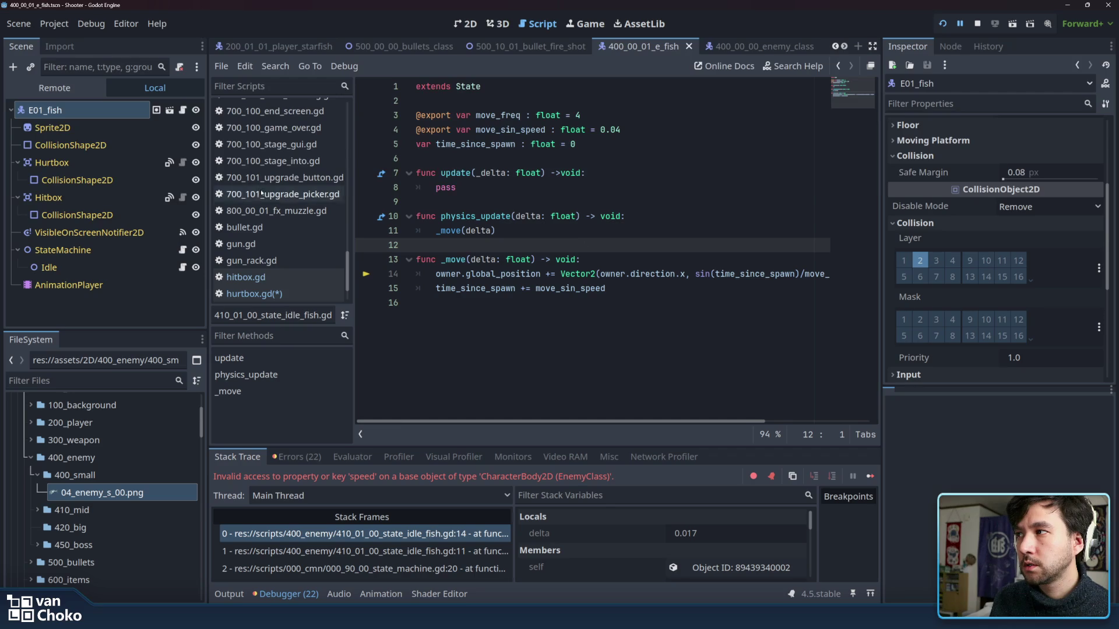
Collapse the Hurtbox and Hitbox branches in the Scene dock, keeping E01_fish's name unchanged
click(15, 163)
click(17, 180)
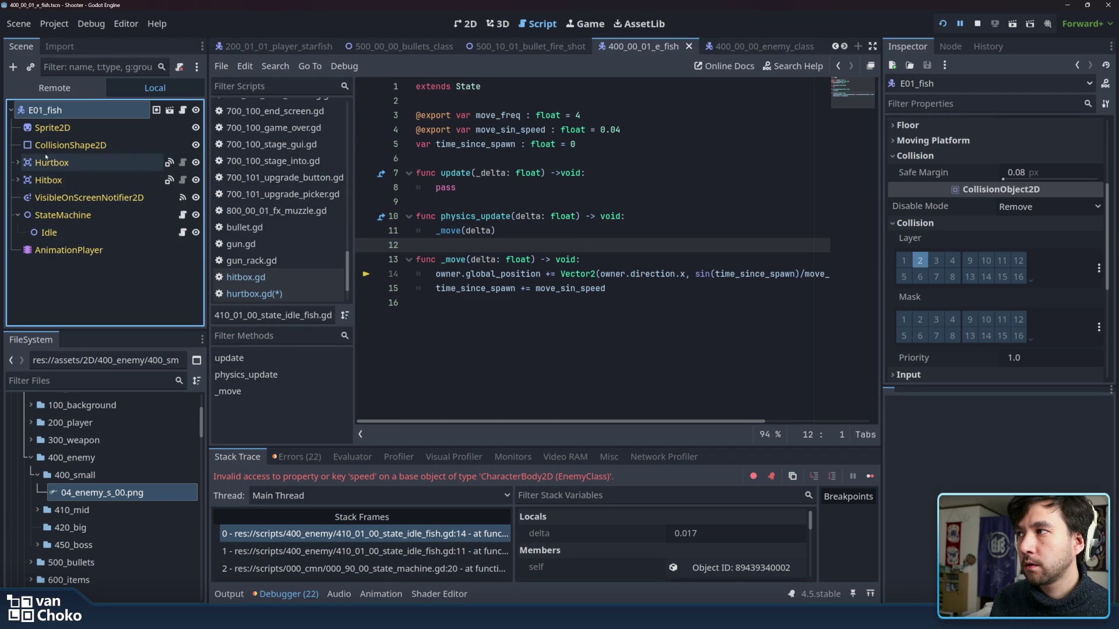
double_click(68, 111)
click(22, 112)
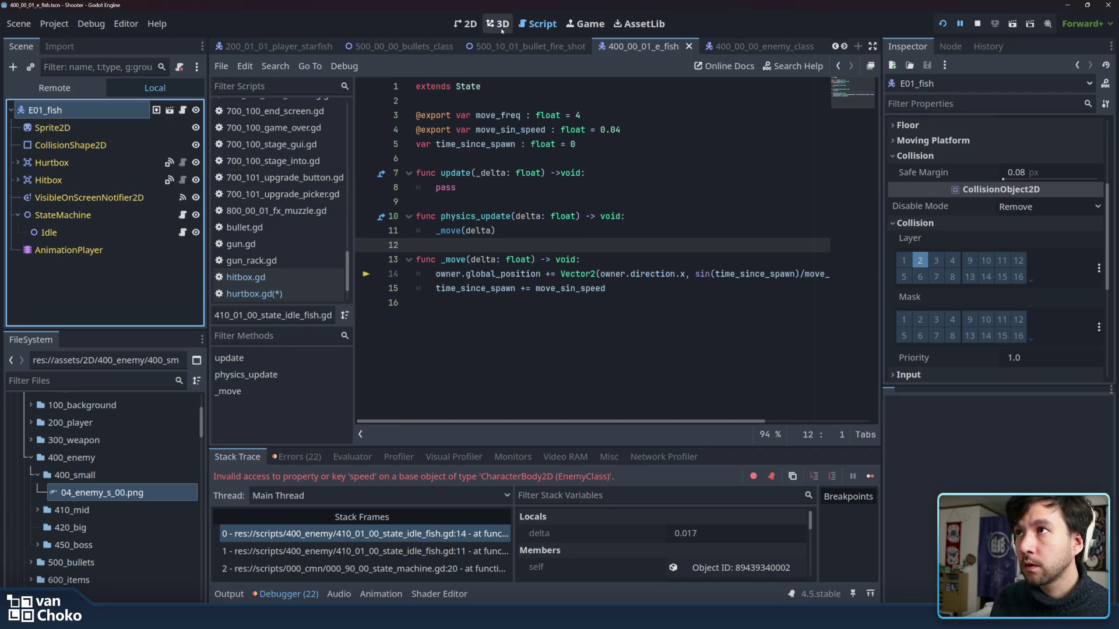
Add a MovementPhysic child node to E01_fish and place it above StateMachine
click(466, 23)
key(ctrl+a)
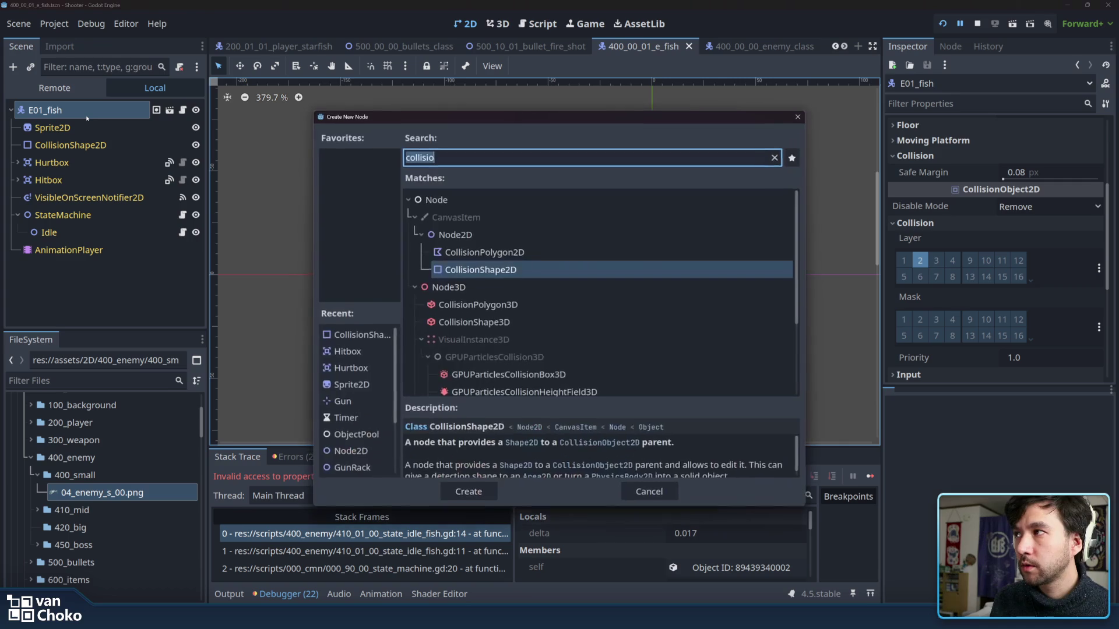
text(move)
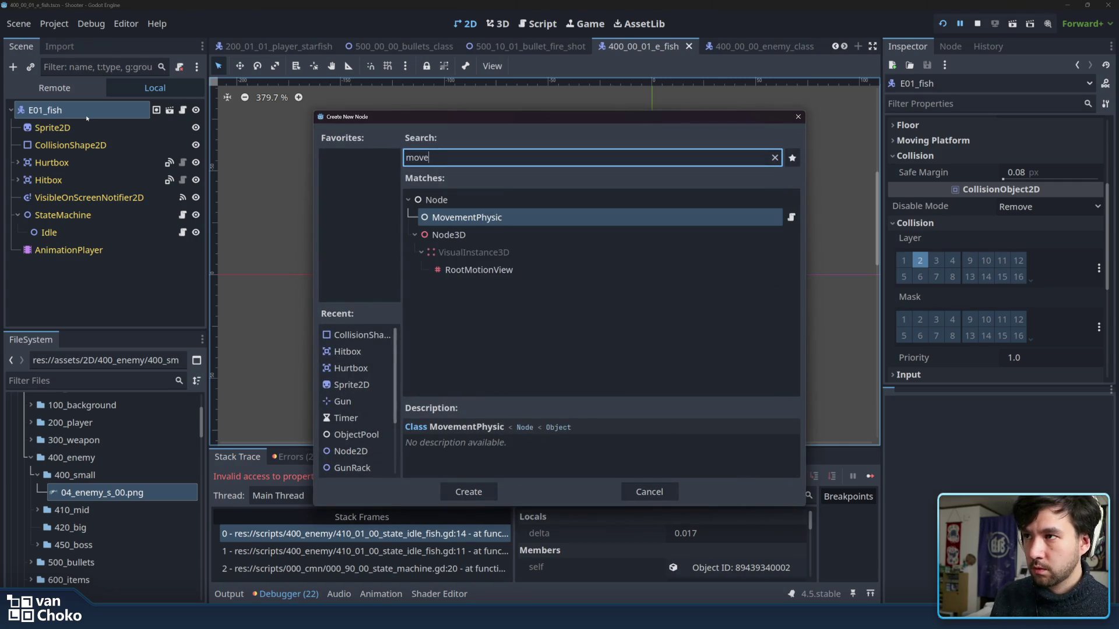
key(Return)
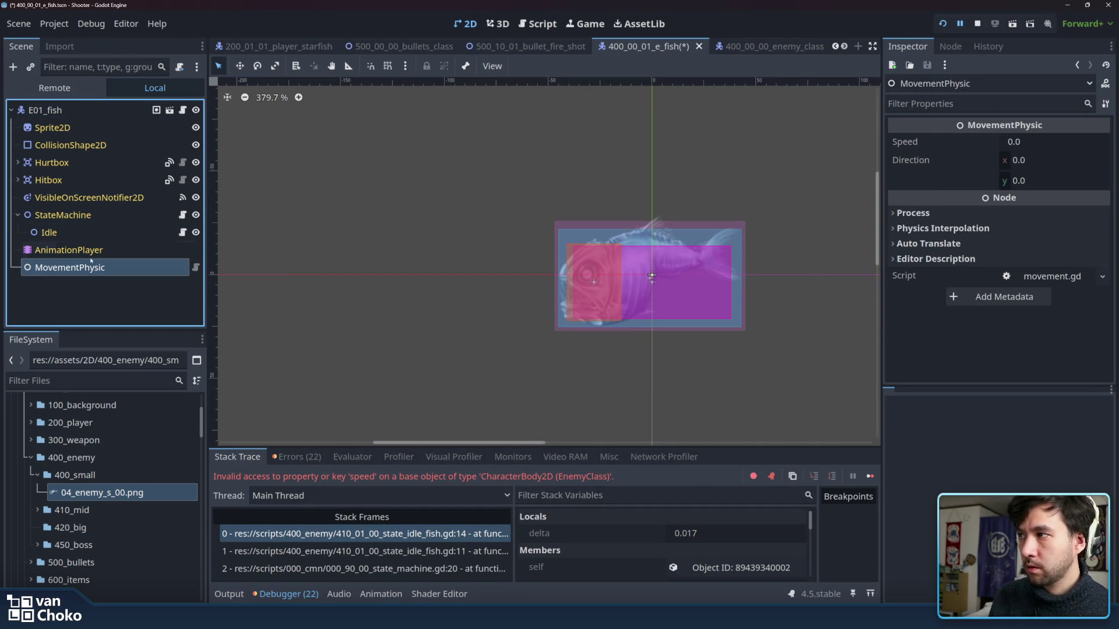
drag(91, 268, 74, 217)
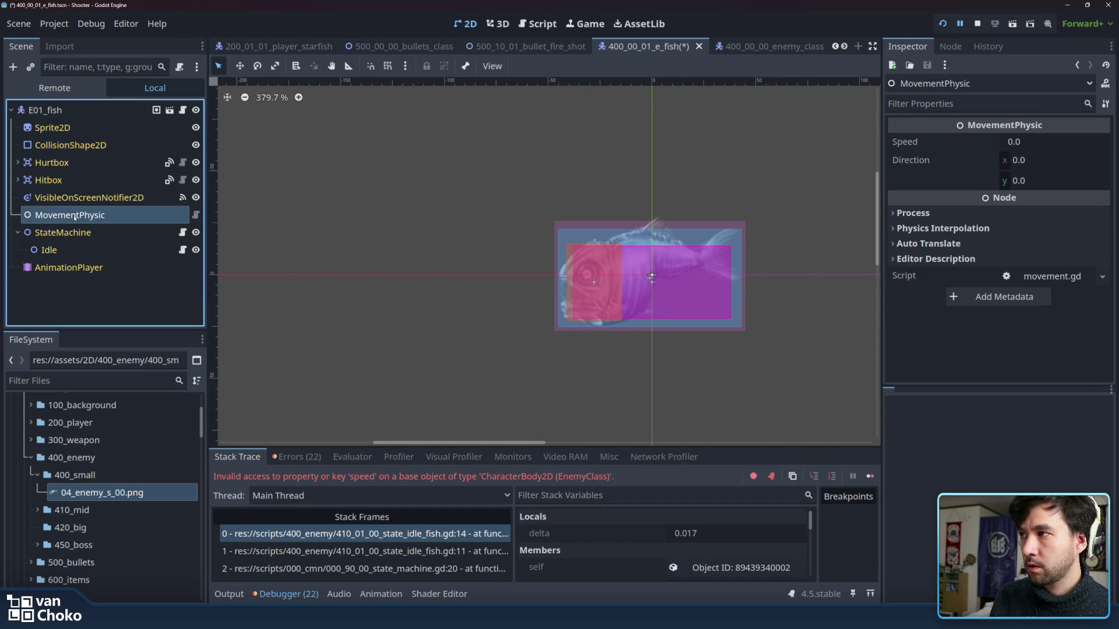
Set MovementPhysic Speed to 50 and Direction x to -1, then open the StateMachine script
click(1033, 143)
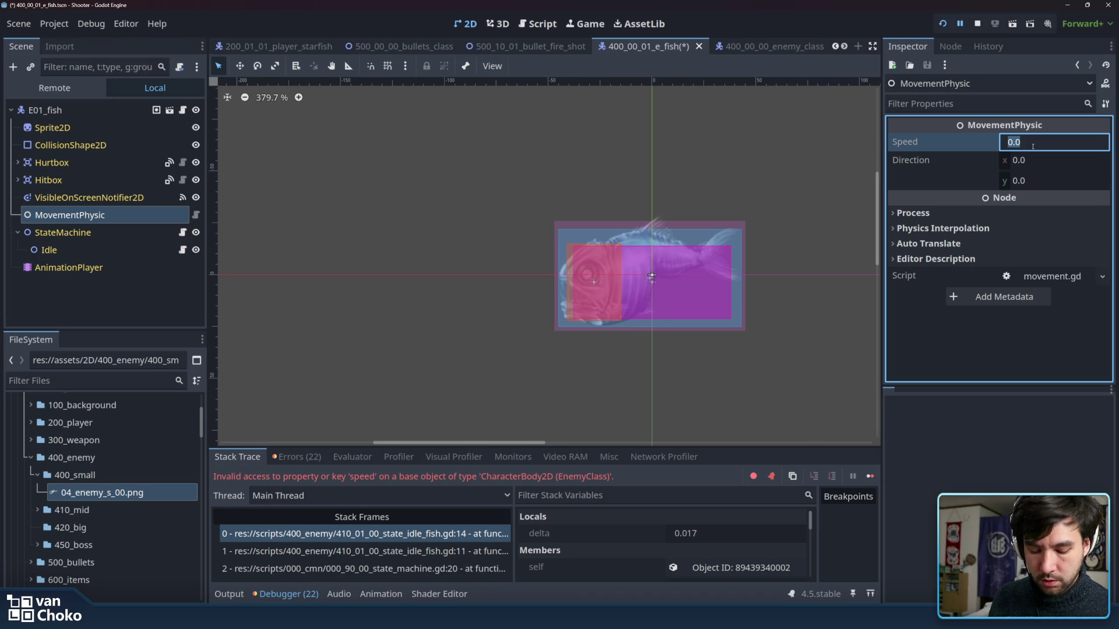
text(50)
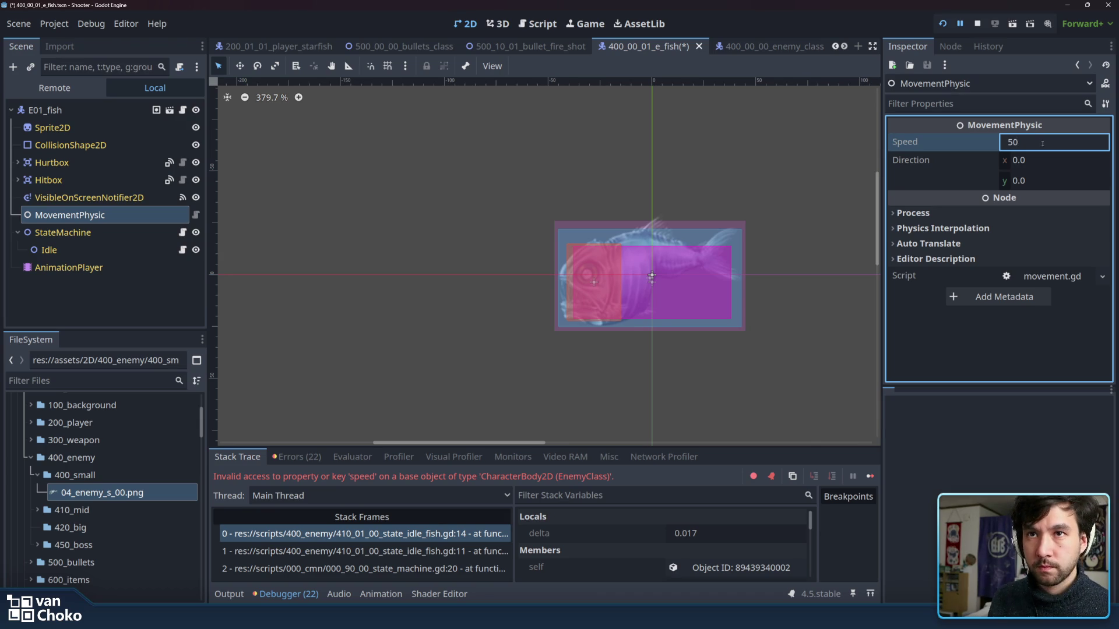
click(1048, 156)
text(-1)
key(Return)
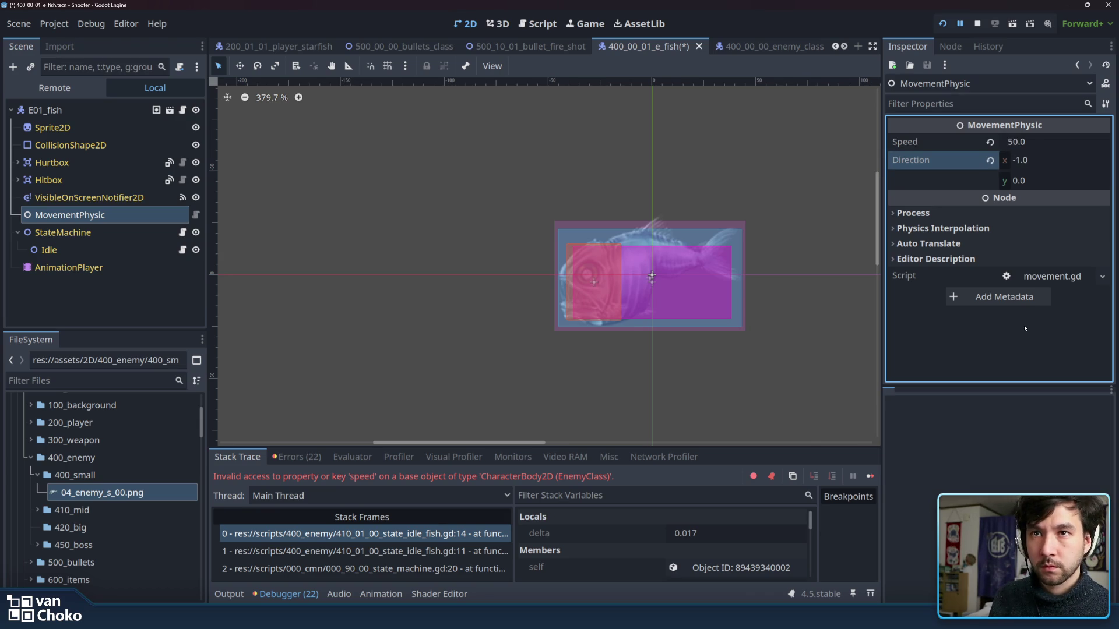
click(96, 233)
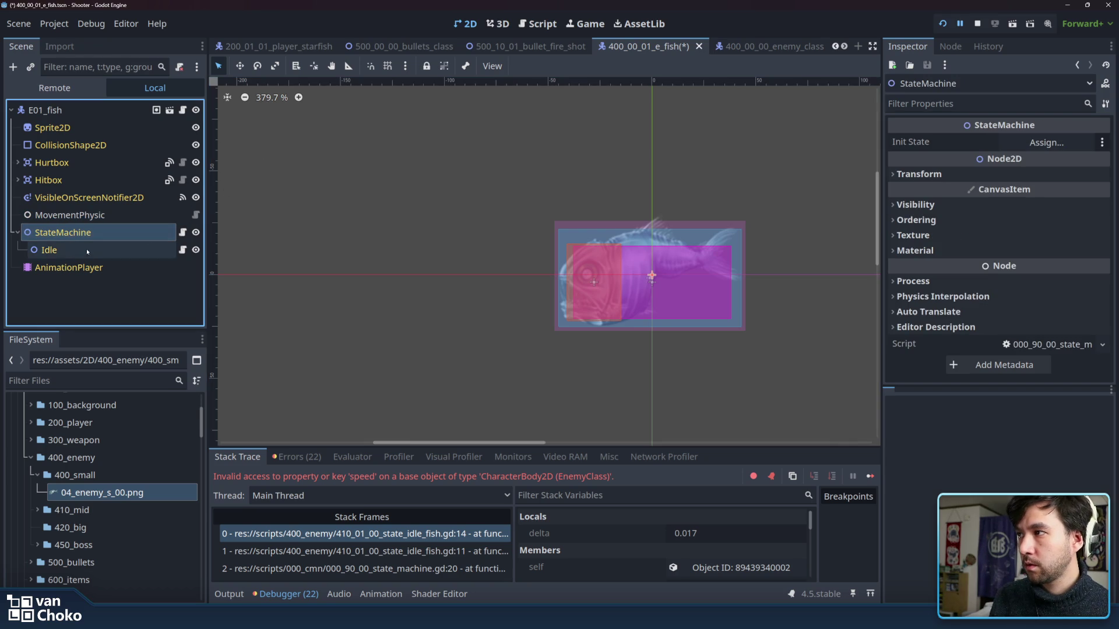
click(182, 232)
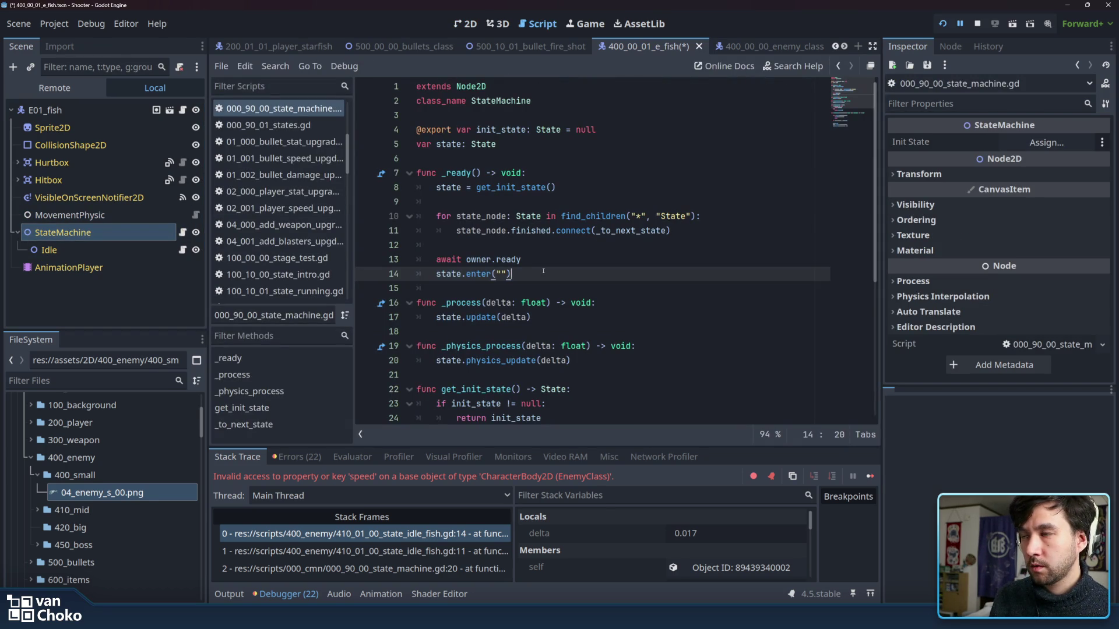
Open the fish idle state script and comment out lines 14 and 15 with #
click(172, 250)
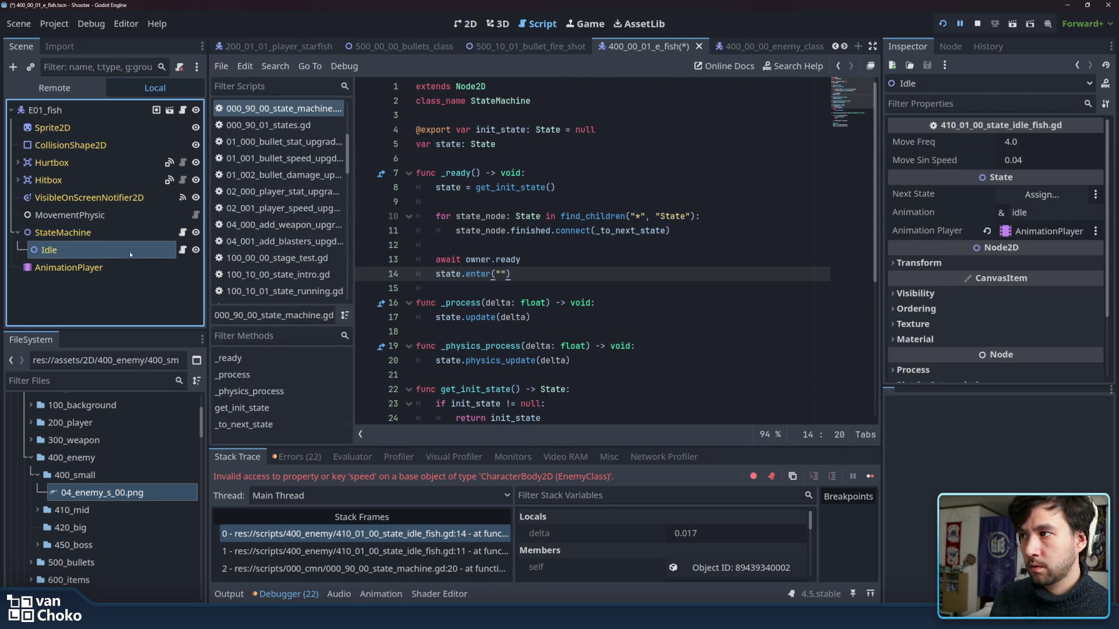
click(182, 250)
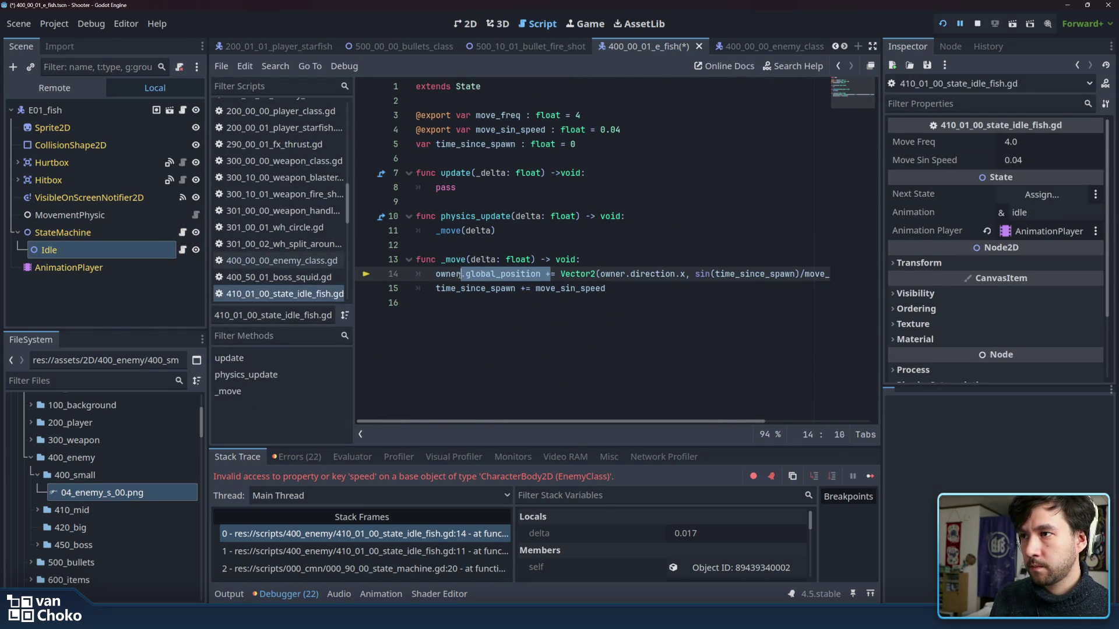
double_click(489, 274)
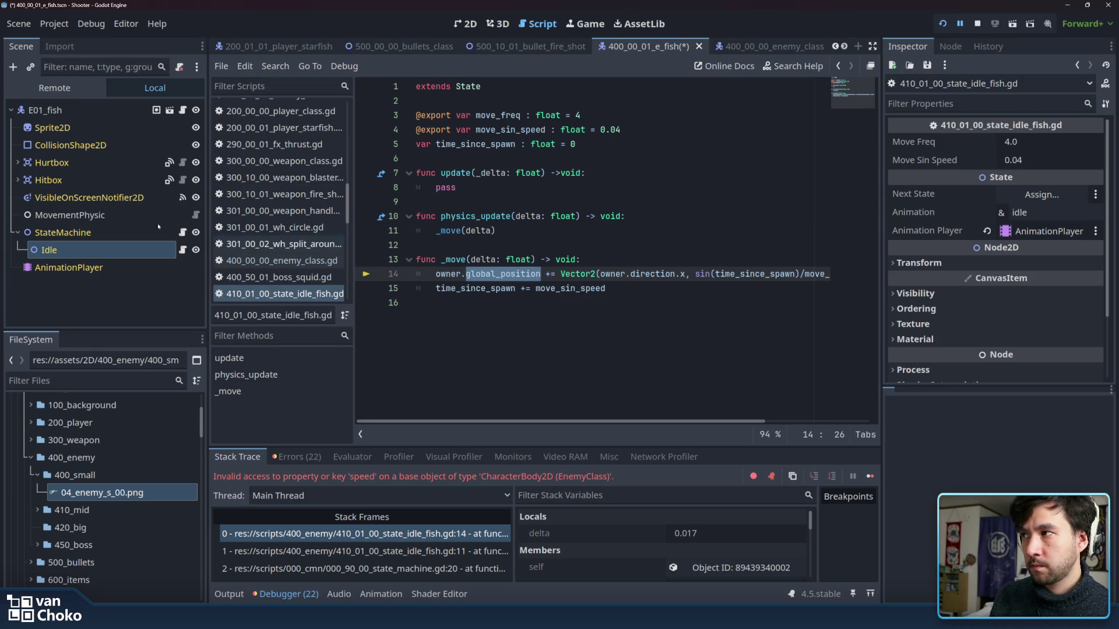
click(673, 288)
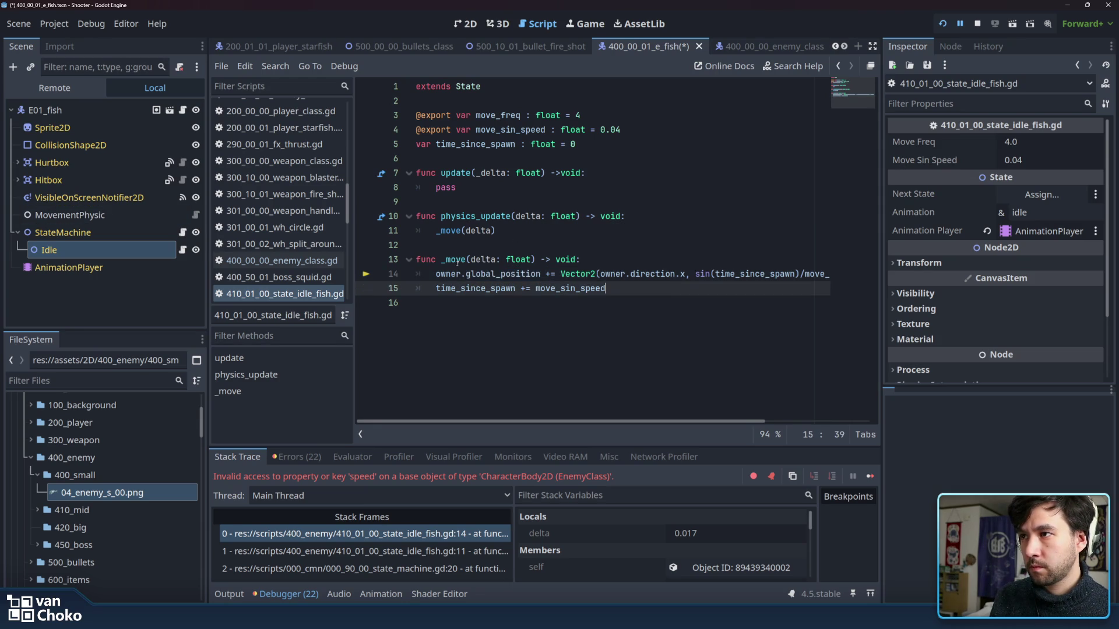
click(433, 275)
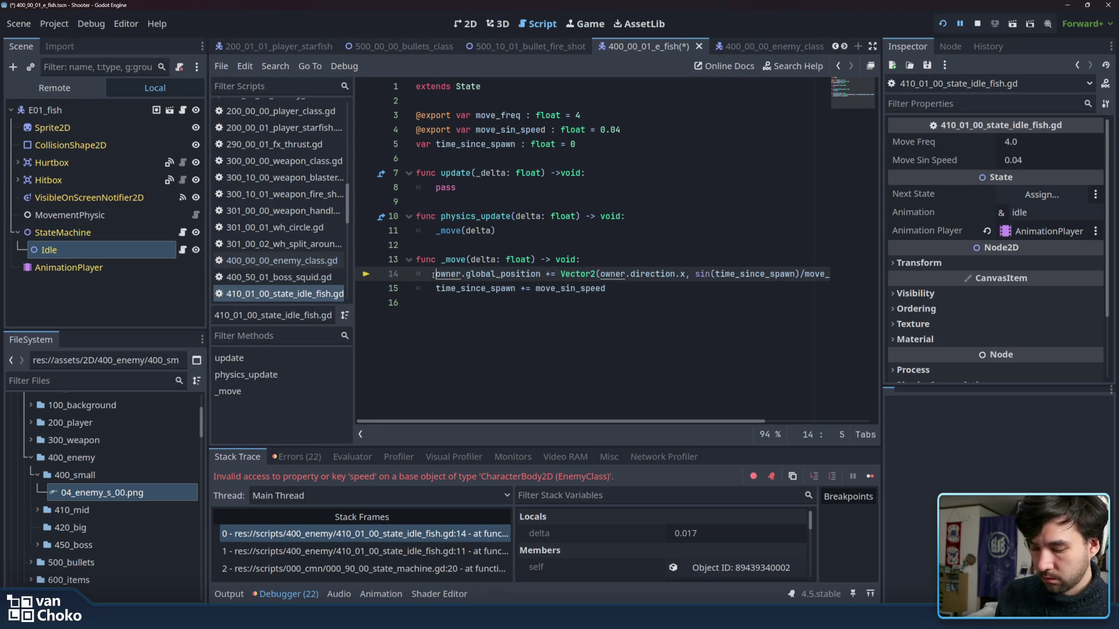
text(#)
click(433, 288)
text(#)
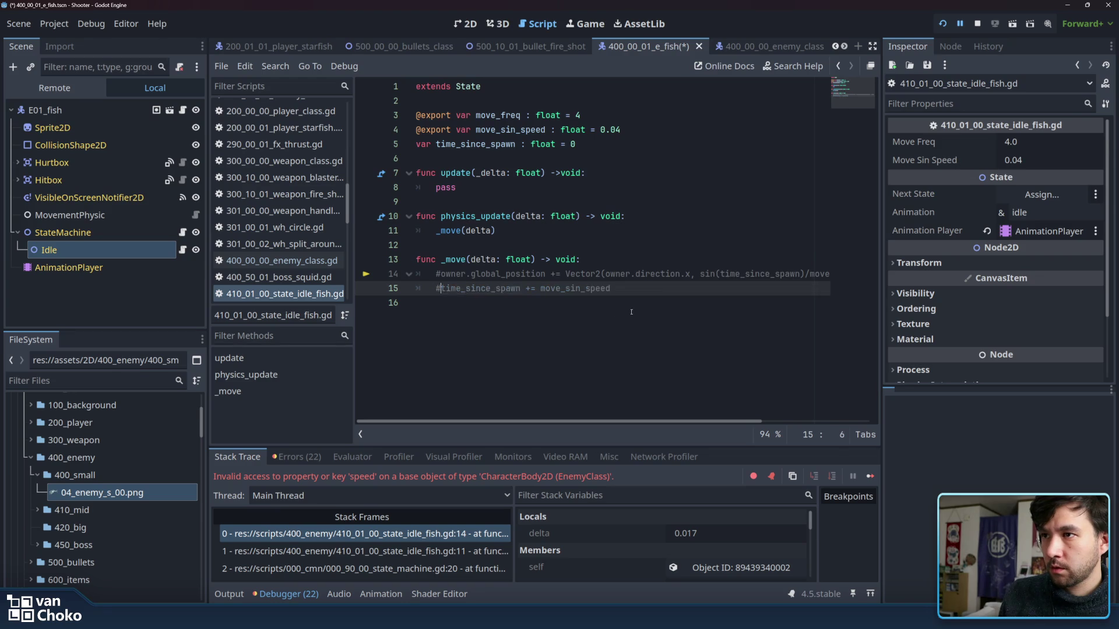
key(Down)
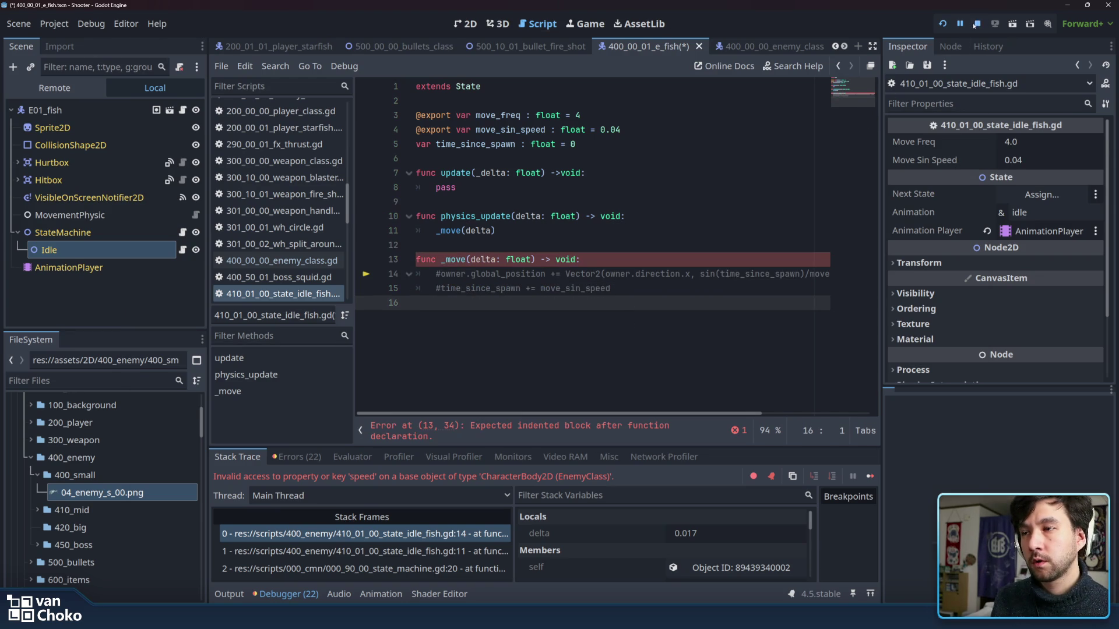
Stop the game and comment out the _move header and physics_update function with Ctrl+K
click(977, 23)
click(618, 258)
key(ctrl+k)
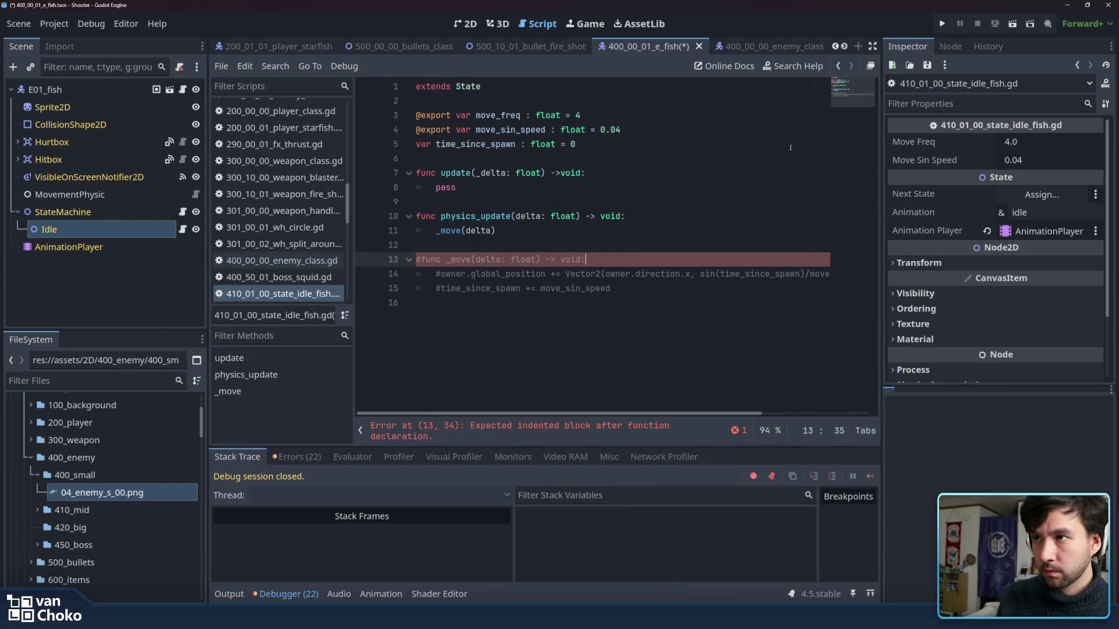
drag(701, 239, 700, 212)
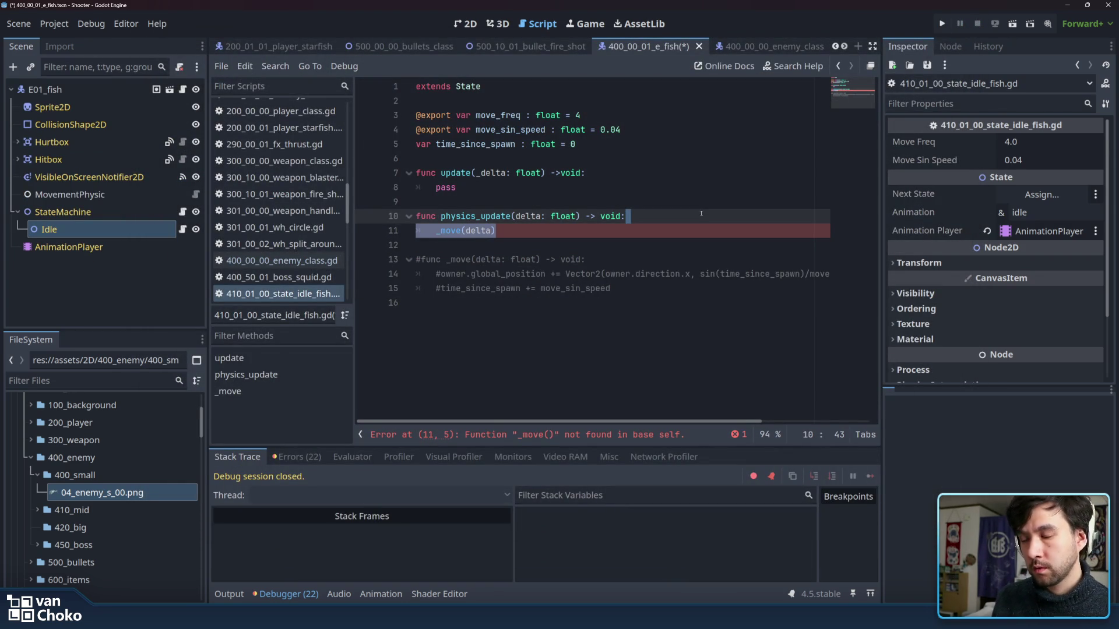
key(ctrl+k)
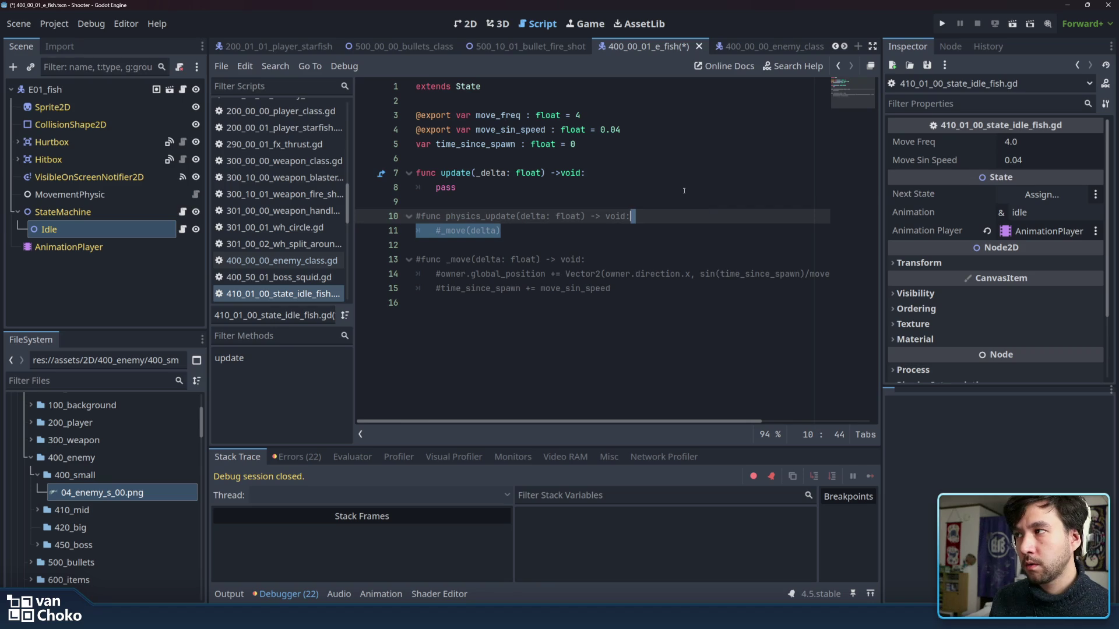
Open movement.gd from the MovementPhysic node and run the game again
click(166, 195)
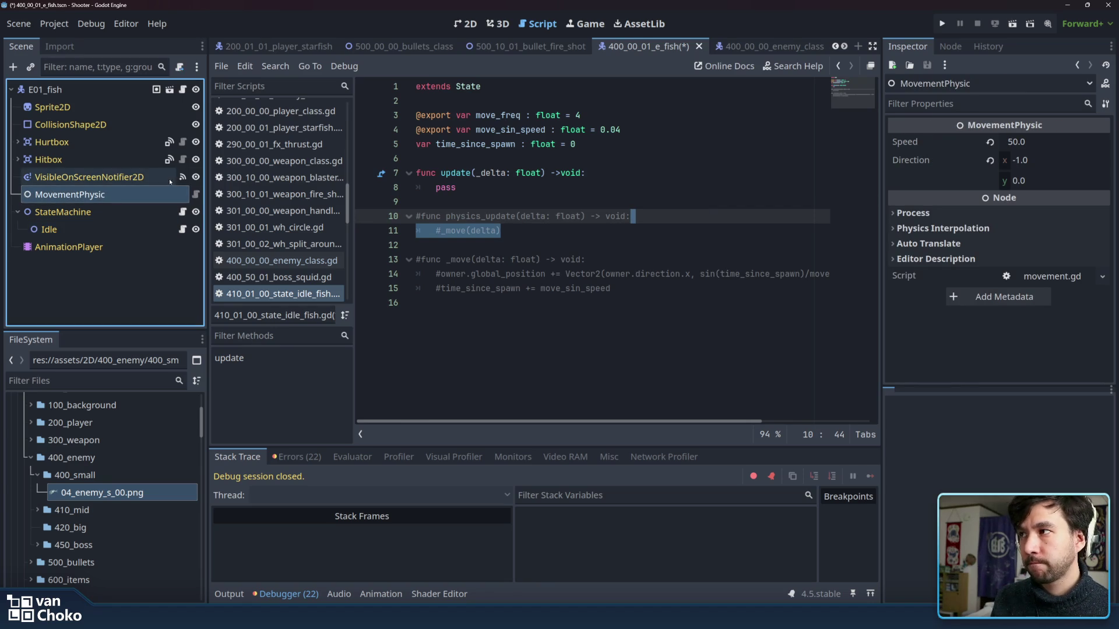
click(195, 194)
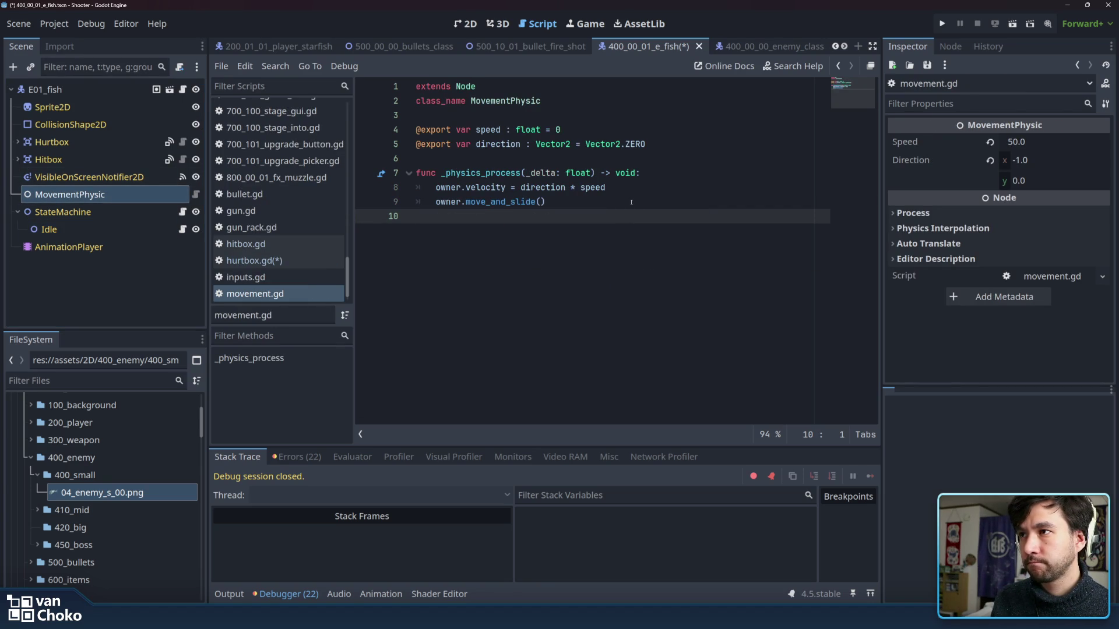
click(942, 23)
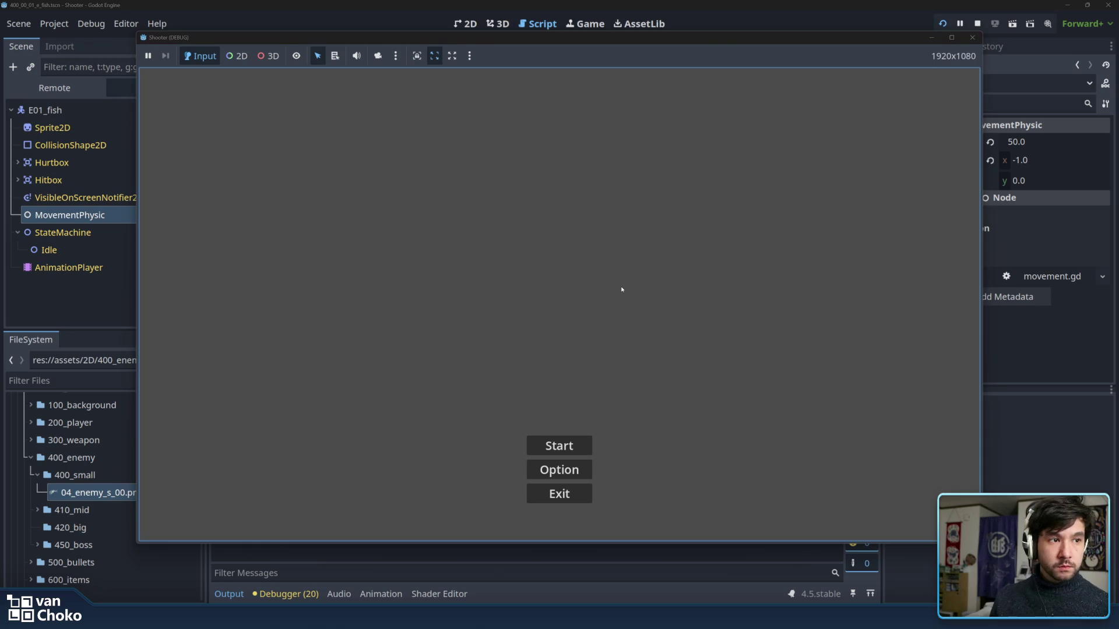
Delete the stray 'w' on line 14 of hurtbox.gd, save it, and rerun the game
click(582, 446)
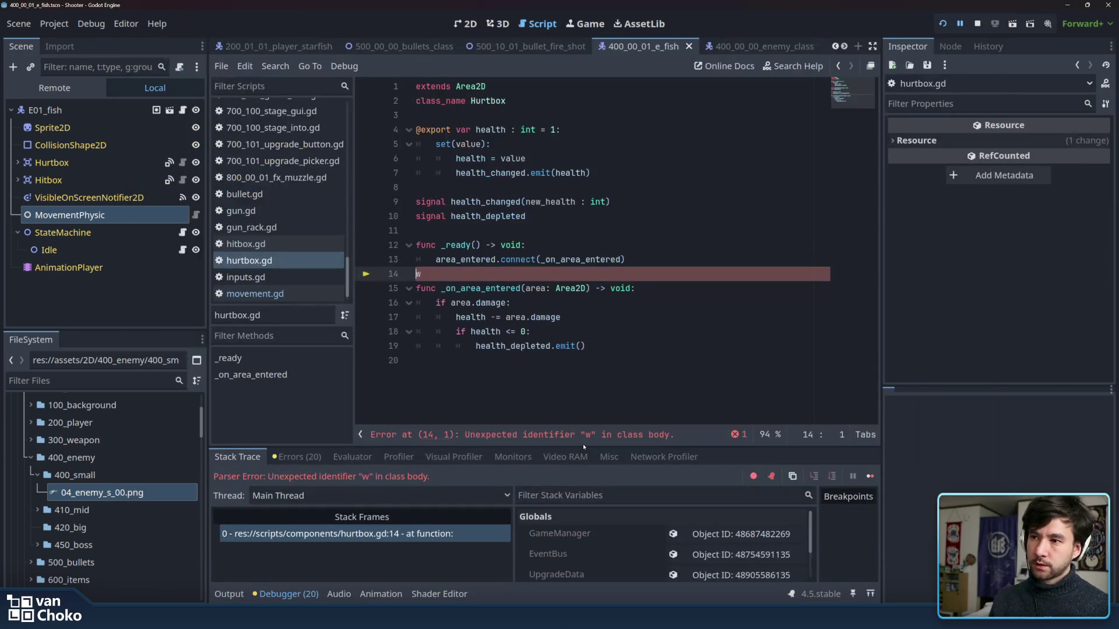
key(BackSpace)
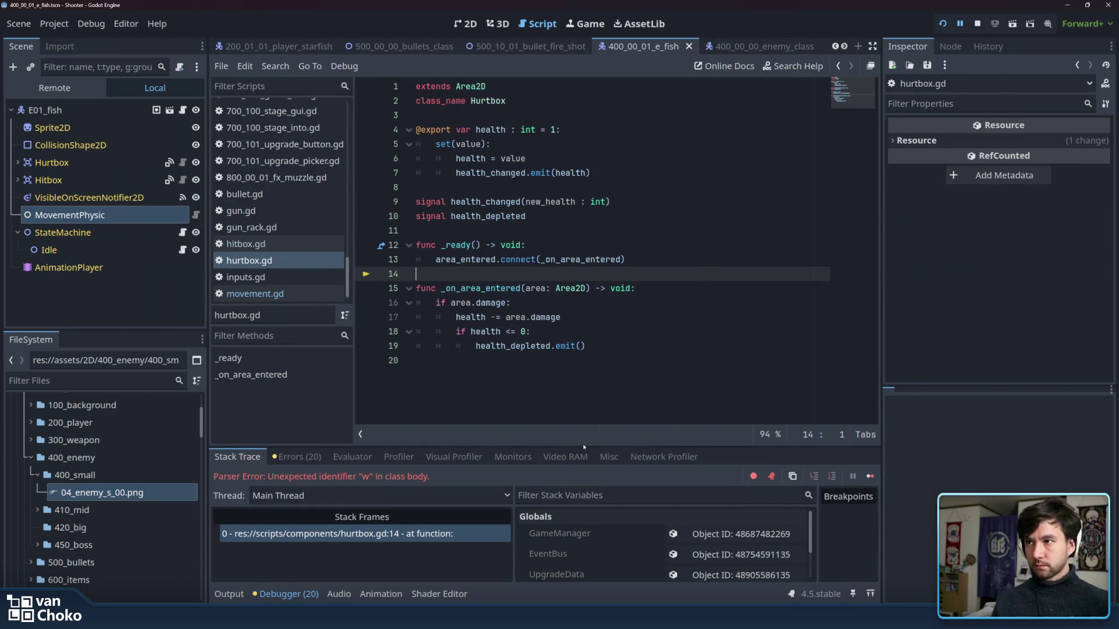
key(ctrl+s)
click(961, 24)
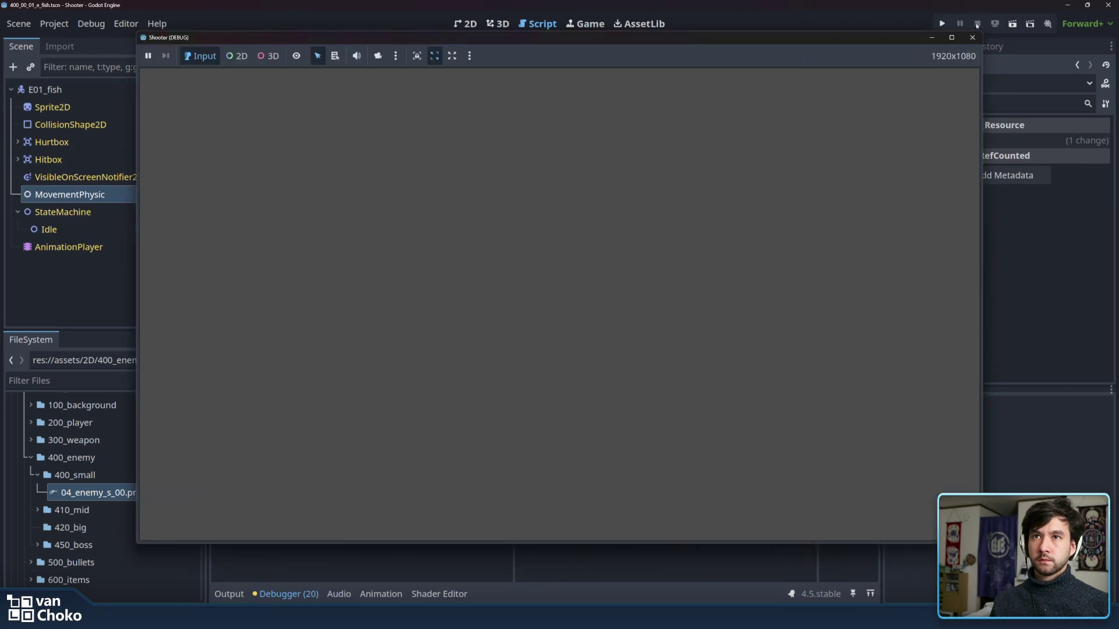
click(943, 26)
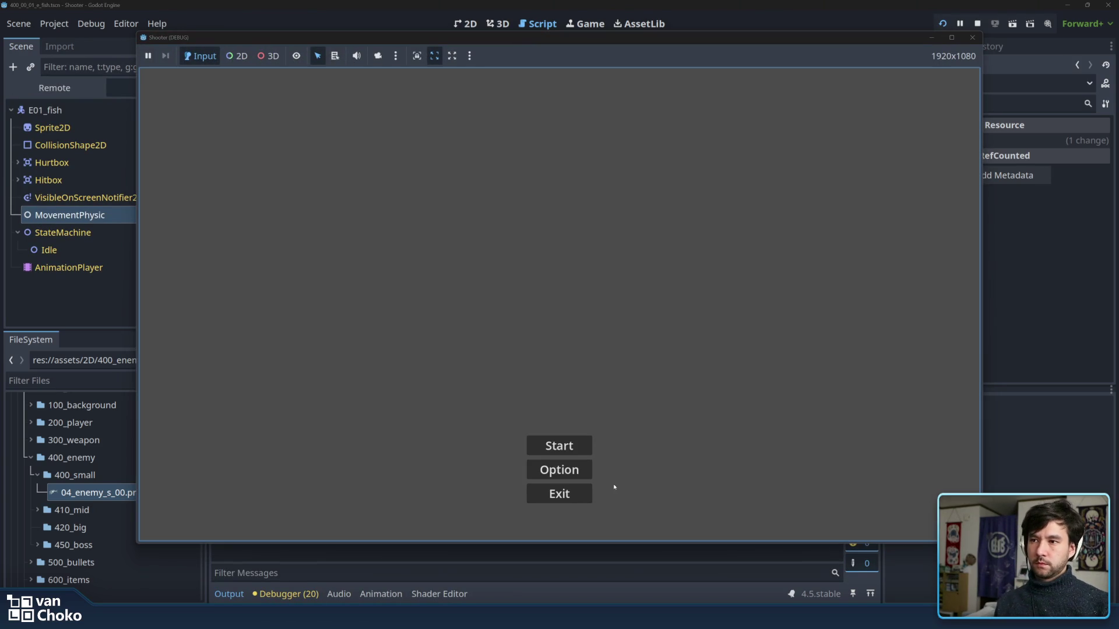
Start a game and fly the ship with the arrow keys, shooting fish with space
click(590, 452)
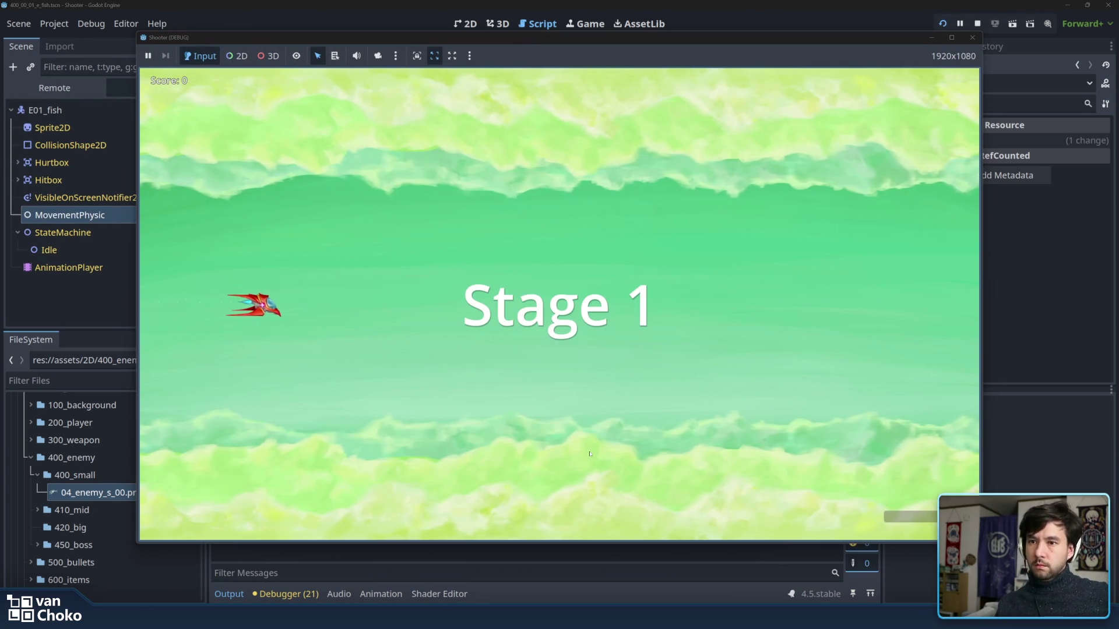
key(Left)
key(Up)
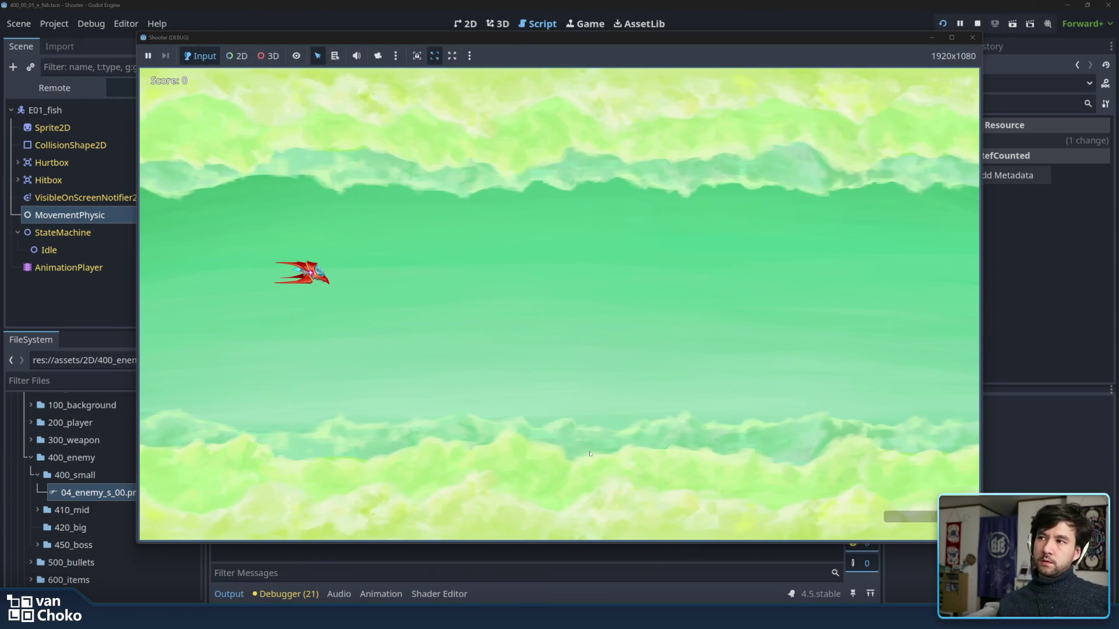
key(Up)
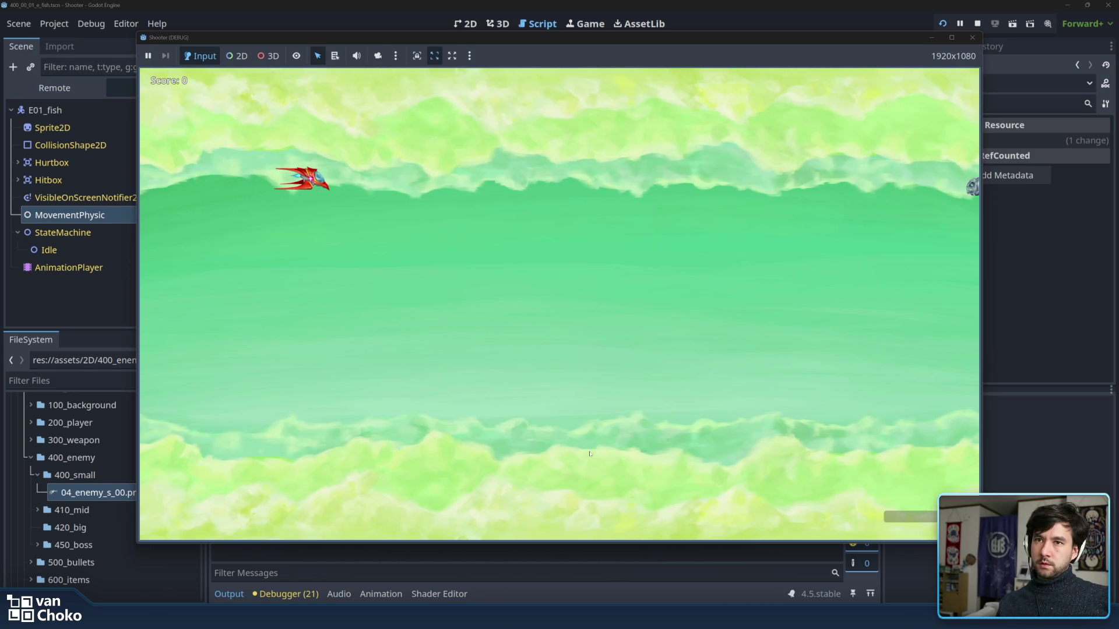
key(Right)
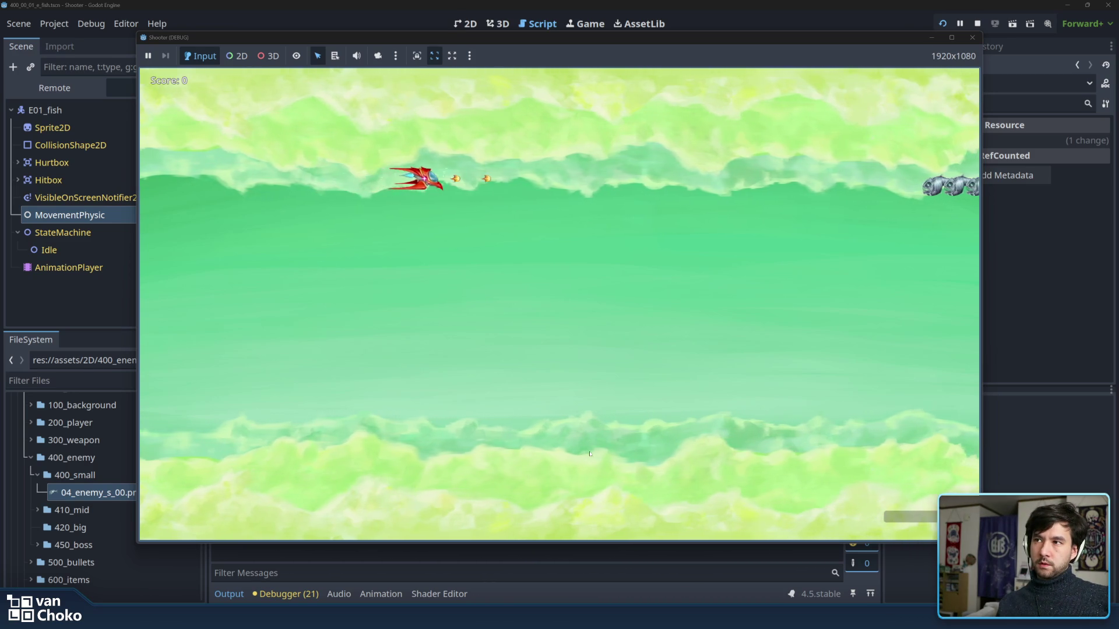
key(space)
key(Right)
key(space)
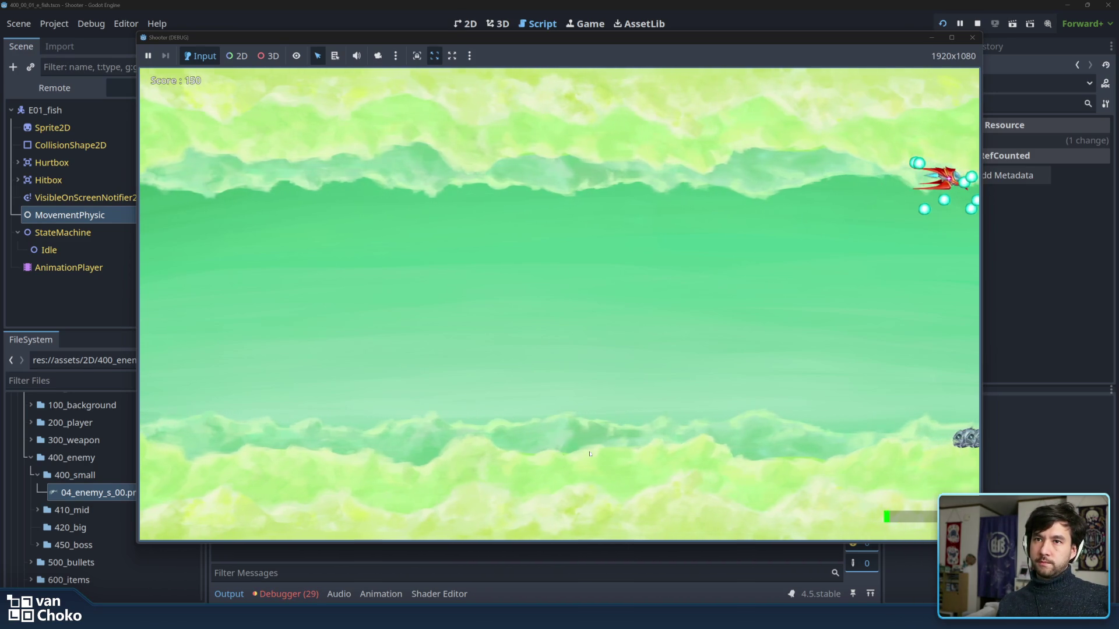
key(Left)
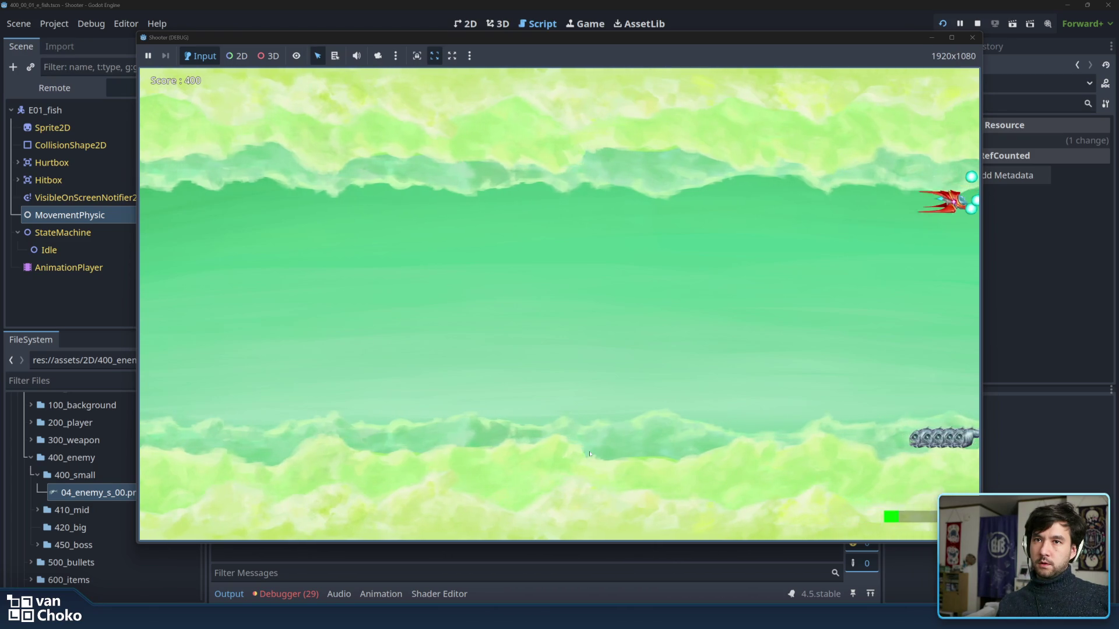
key(Left)
key(Down)
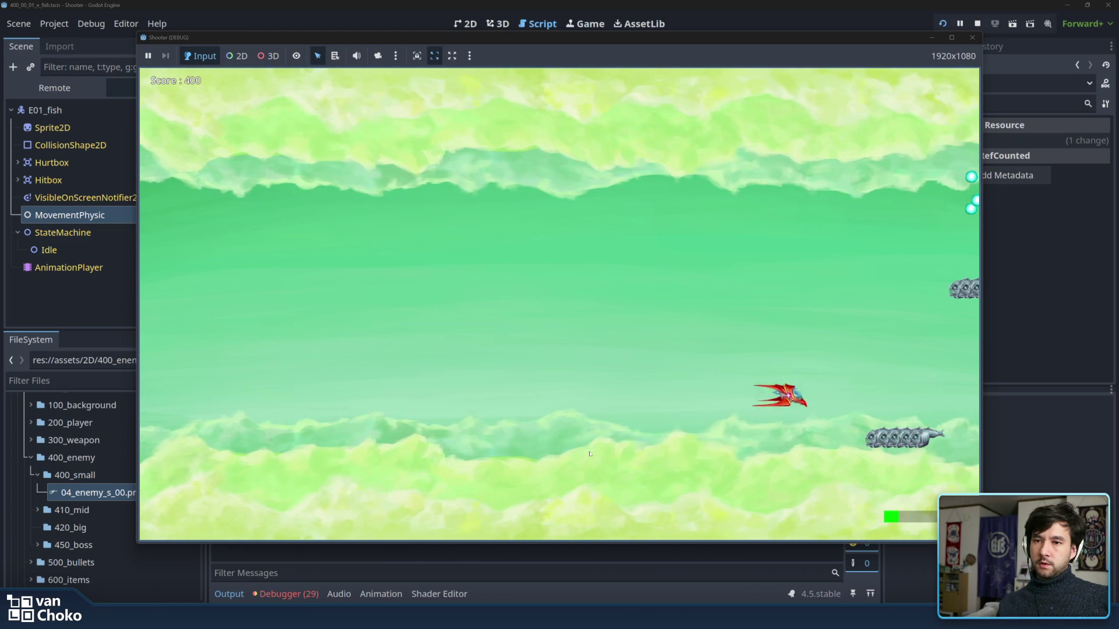
key(Down)
key(Left)
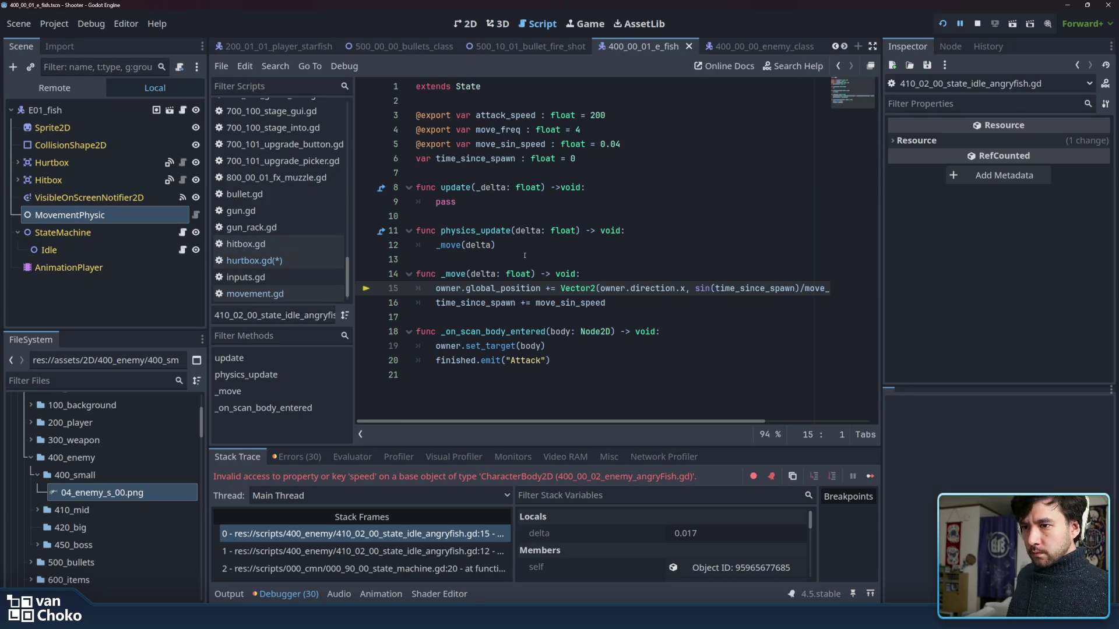
Select the MovementPhysic node, view it in 2D, and open its movement.gd script
click(542, 387)
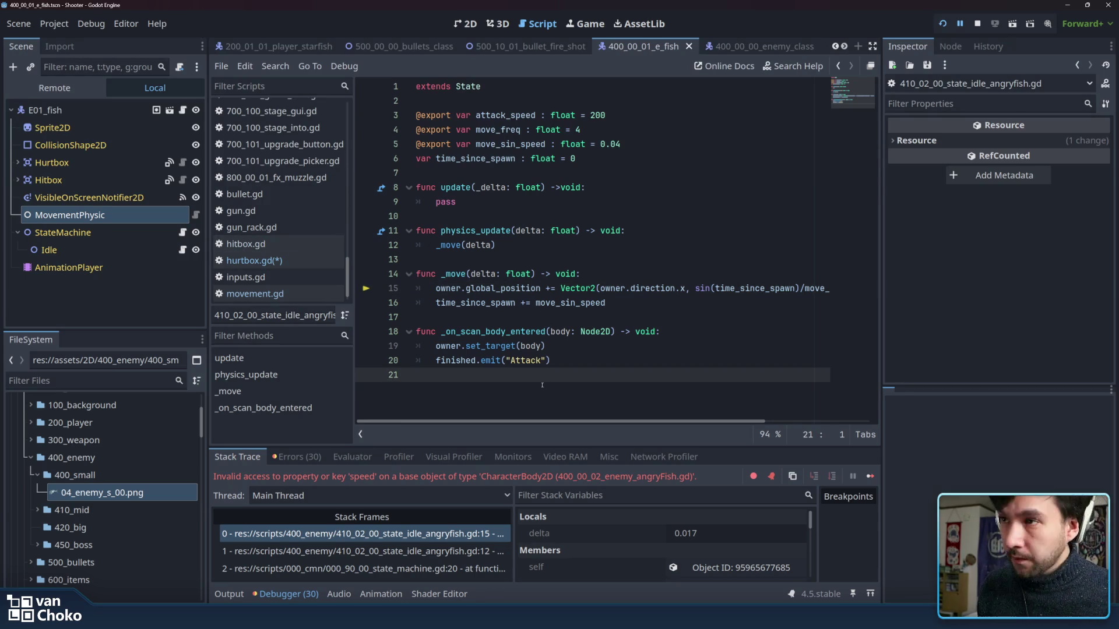
click(598, 287)
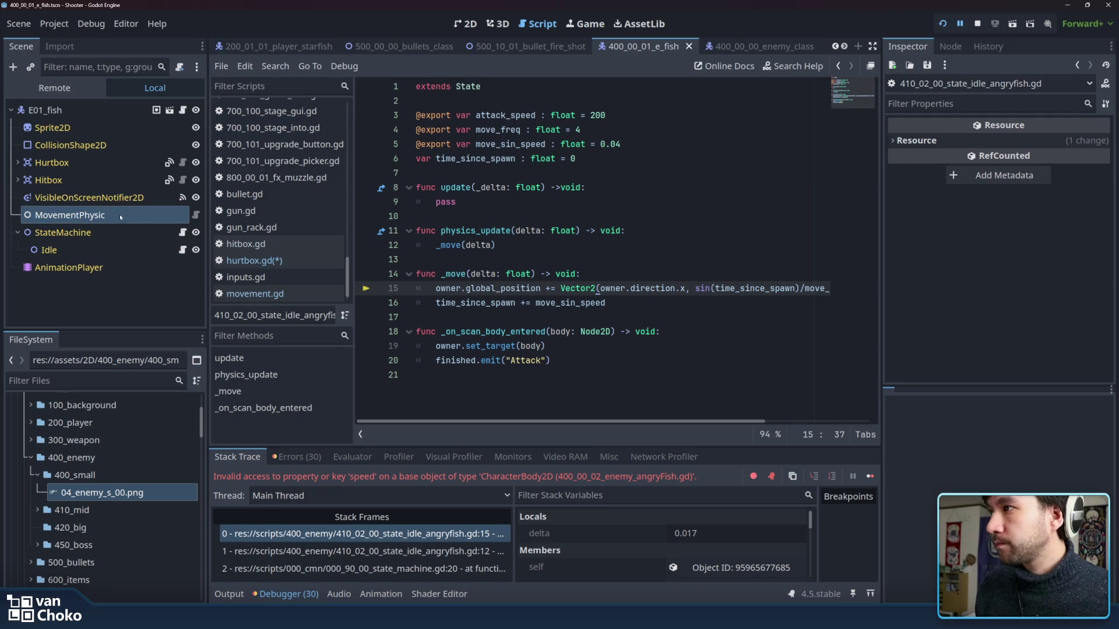
click(87, 197)
click(88, 233)
click(119, 216)
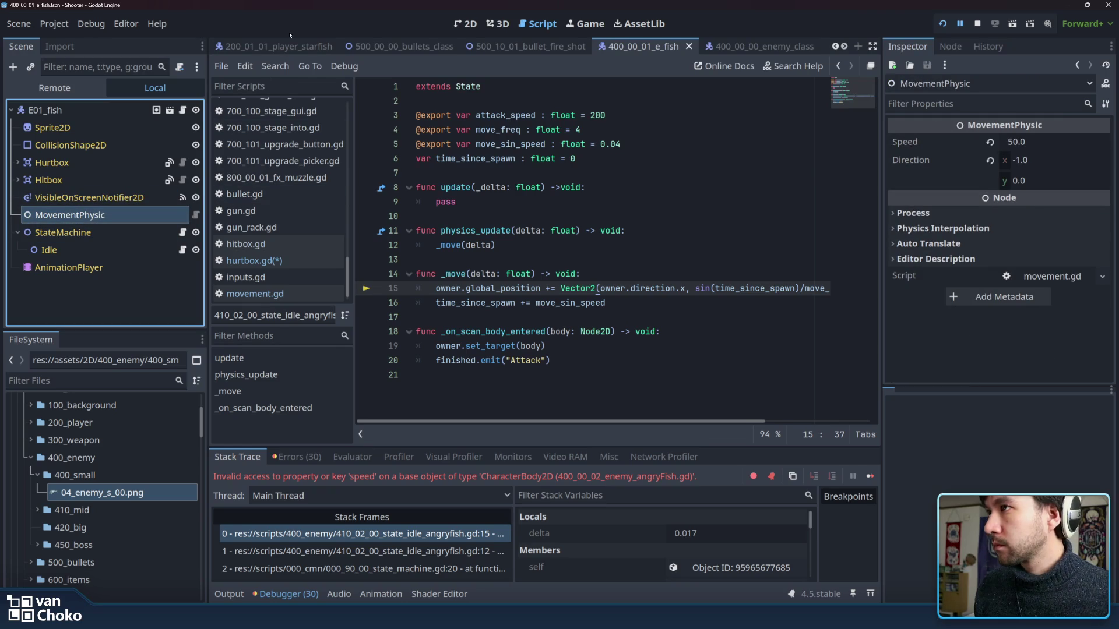
click(465, 23)
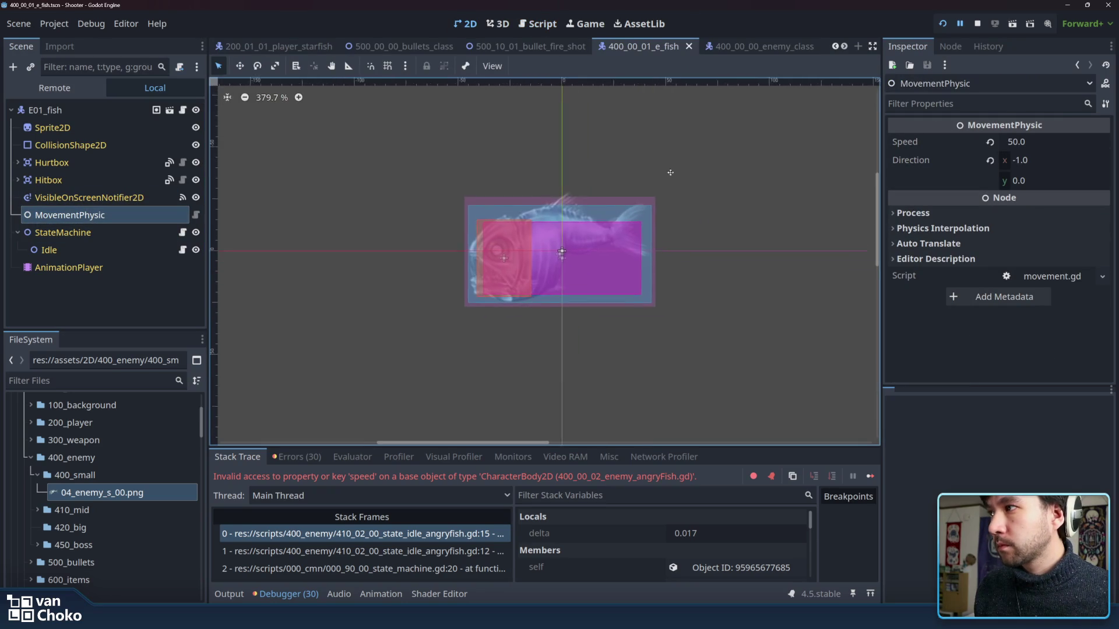
click(111, 233)
click(115, 216)
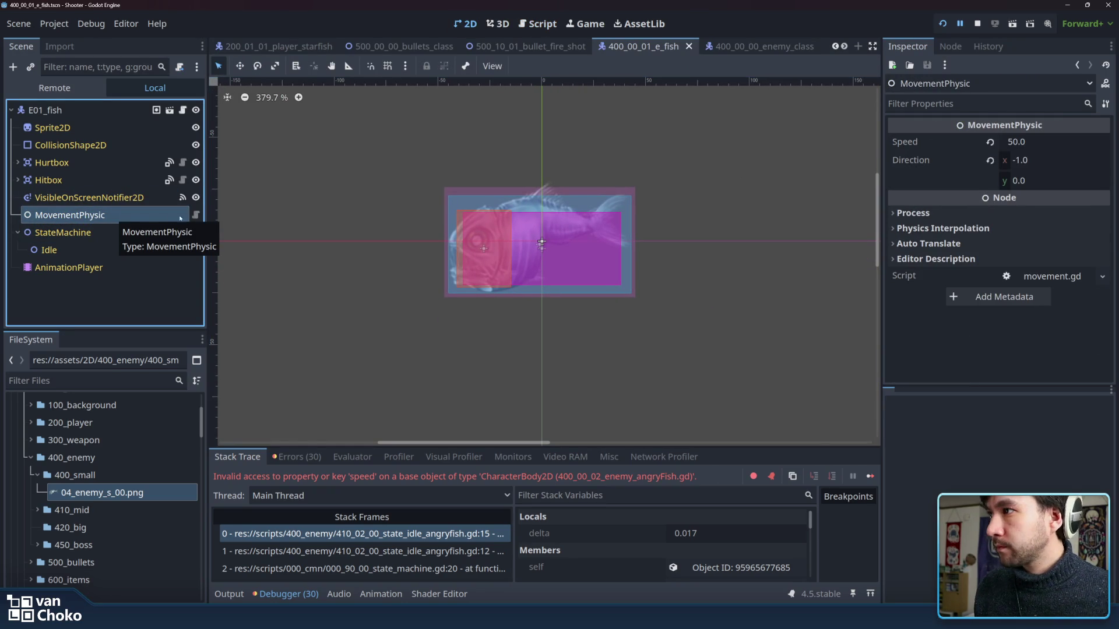
click(196, 216)
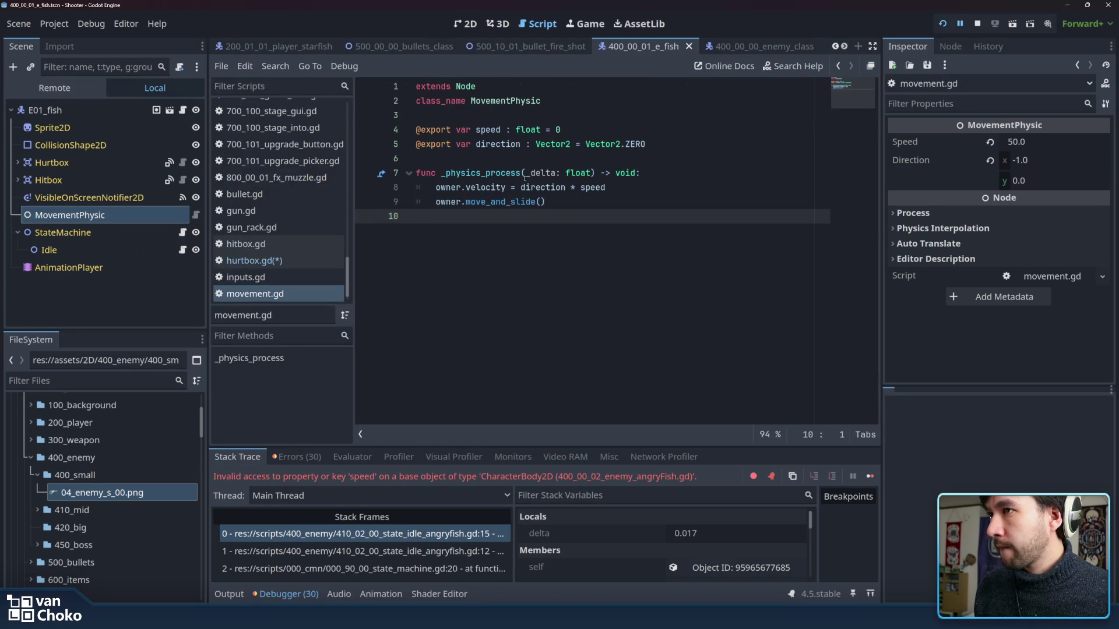
click(117, 232)
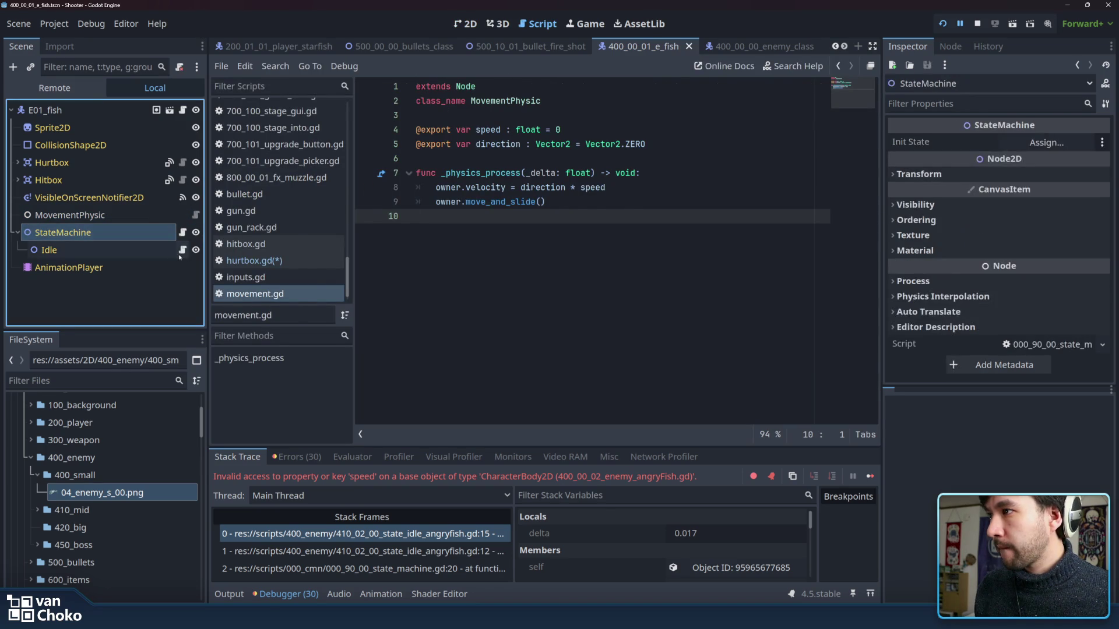
Copy the commented _move function, lines 13–15, from the fish idle state script
click(182, 250)
key(Down)
key(Down)
key(Down)
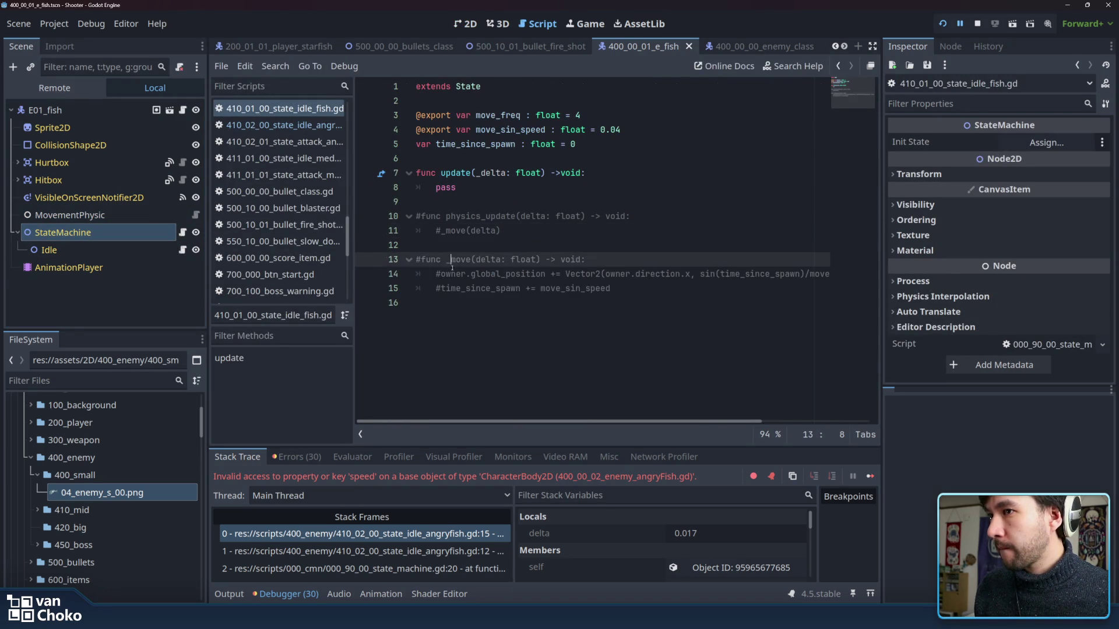
double_click(452, 275)
mouse_move(458, 275)
mouse_down()
mouse_move(801, 275)
mouse_move(767, 275)
mouse_up()
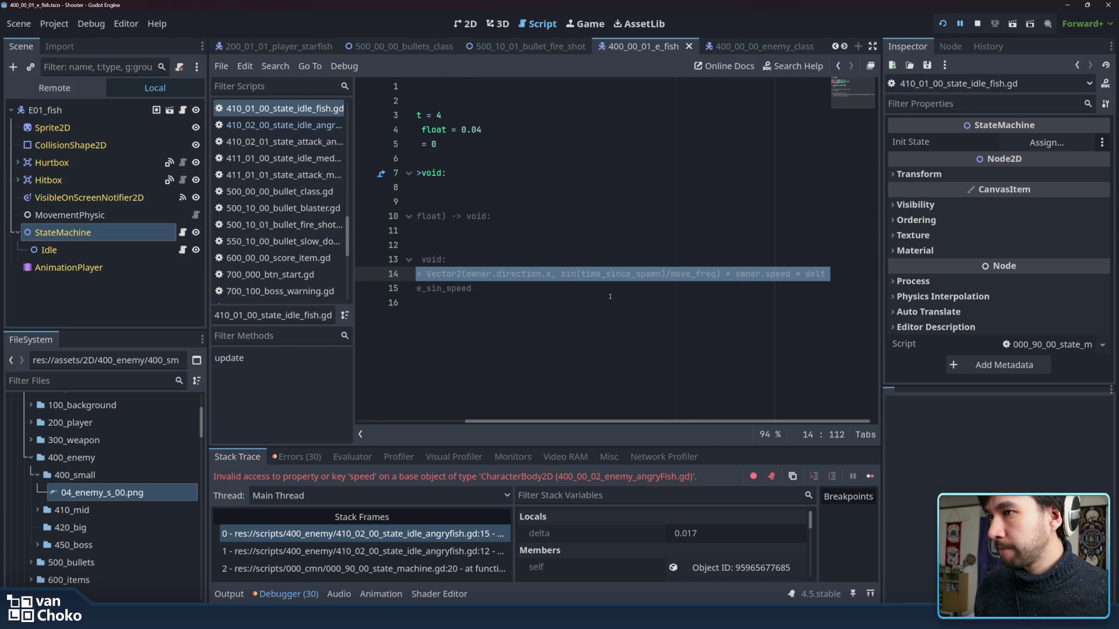
click(415, 303)
drag(416, 302, 369, 257)
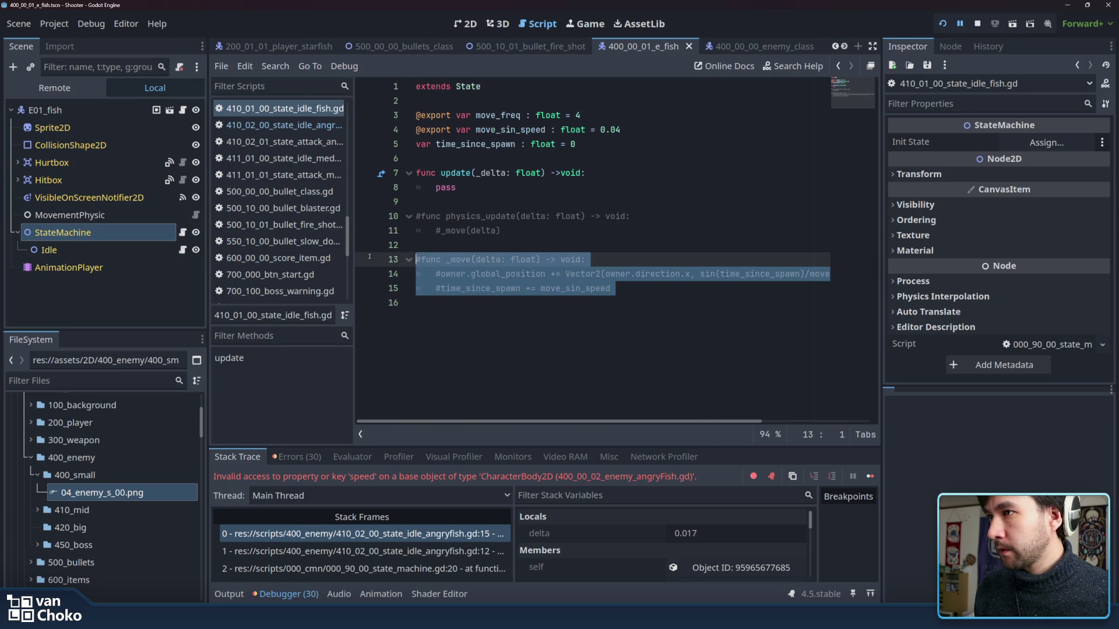
right_click(487, 268)
click(536, 352)
click(551, 250)
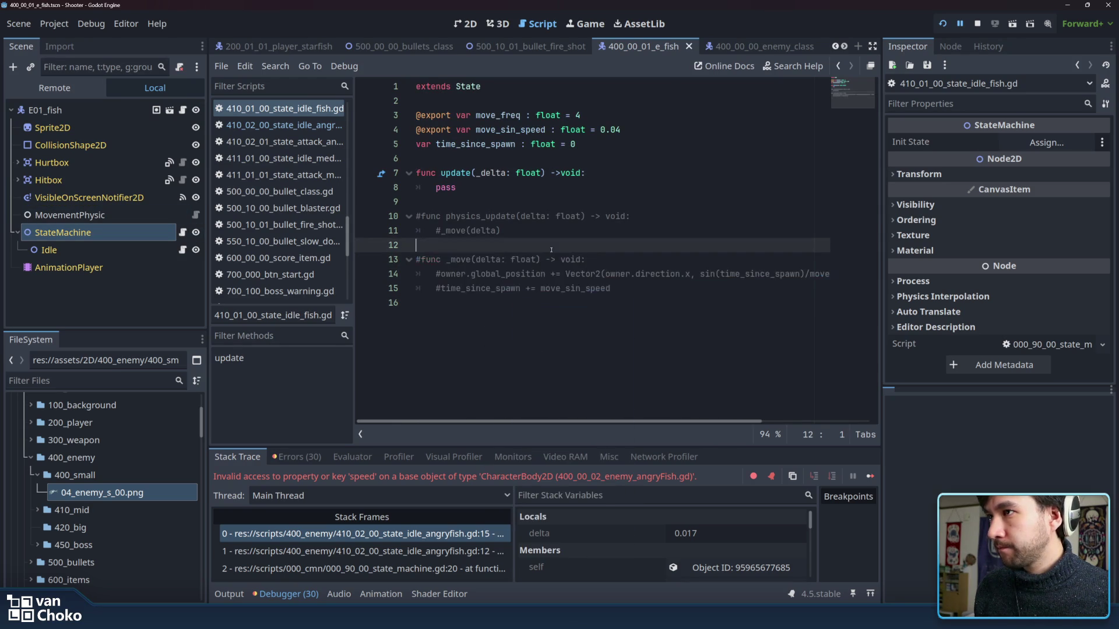
Paste the copied lines into movement.gd after line 10, below _physics_process
click(117, 215)
click(196, 215)
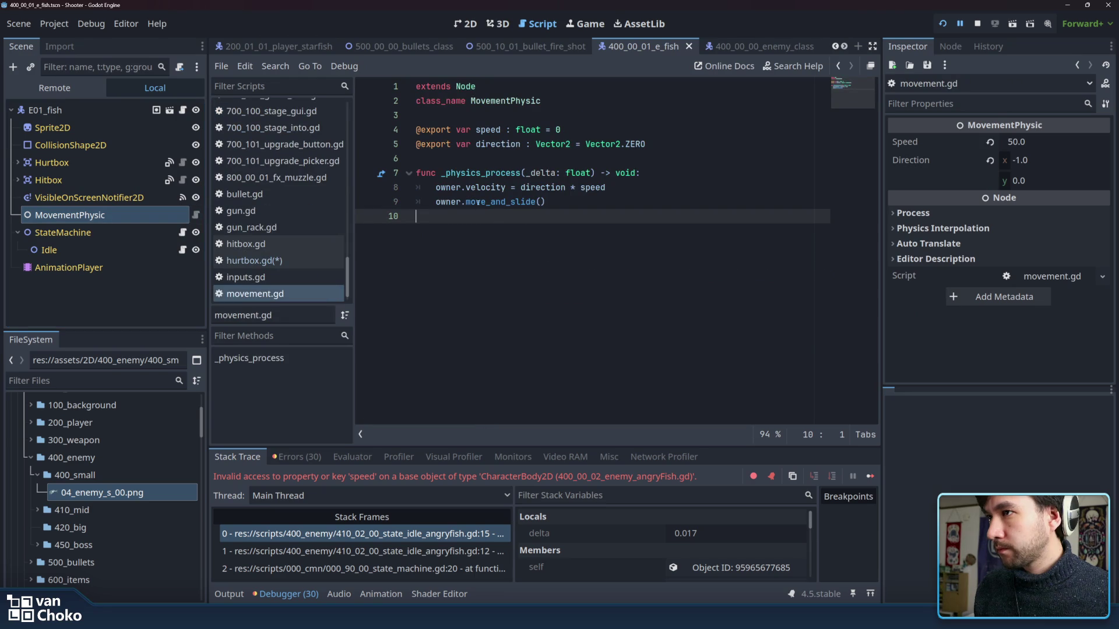
key(Return)
key(ctrl+v)
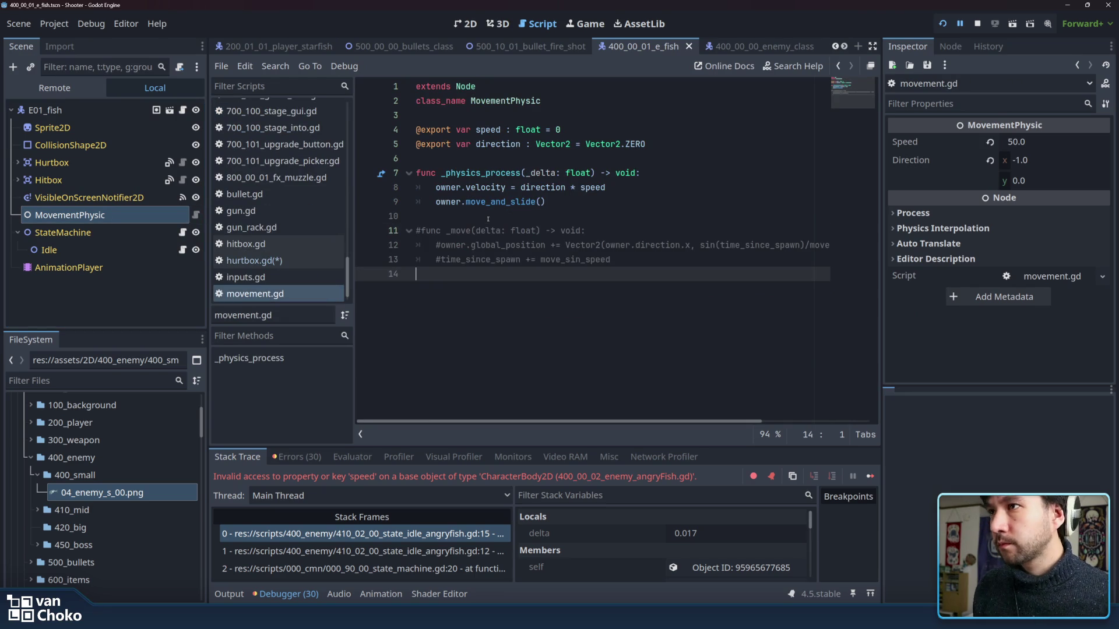
mouse_move(471, 245)
mouse_down()
mouse_move(689, 245)
mouse_move(630, 245)
mouse_up()
click(613, 245)
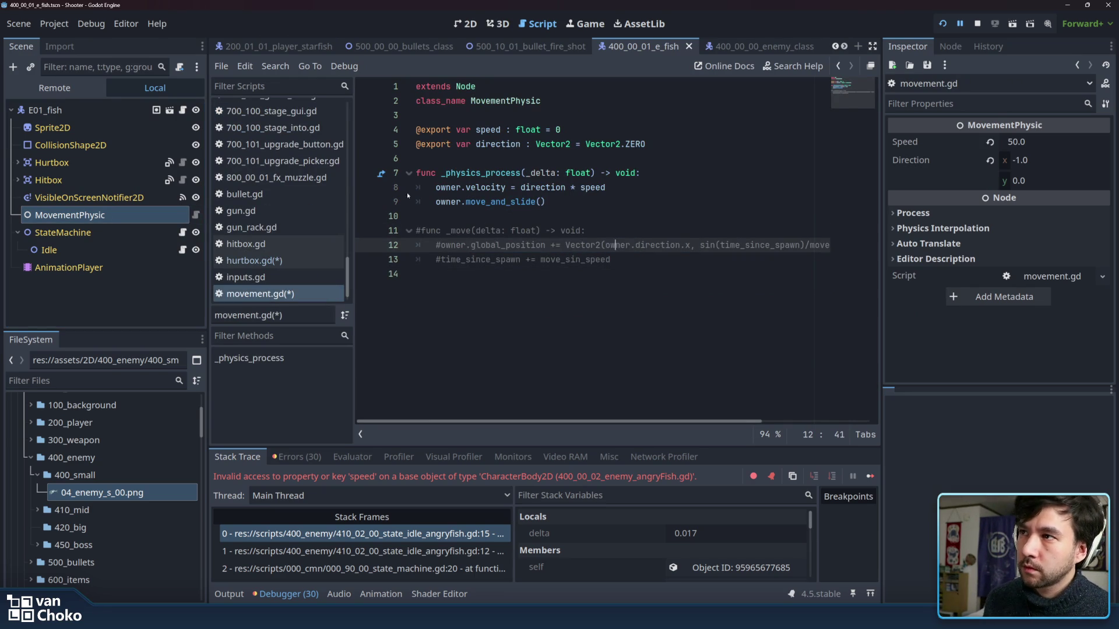
double_click(437, 187)
drag(437, 187, 486, 190)
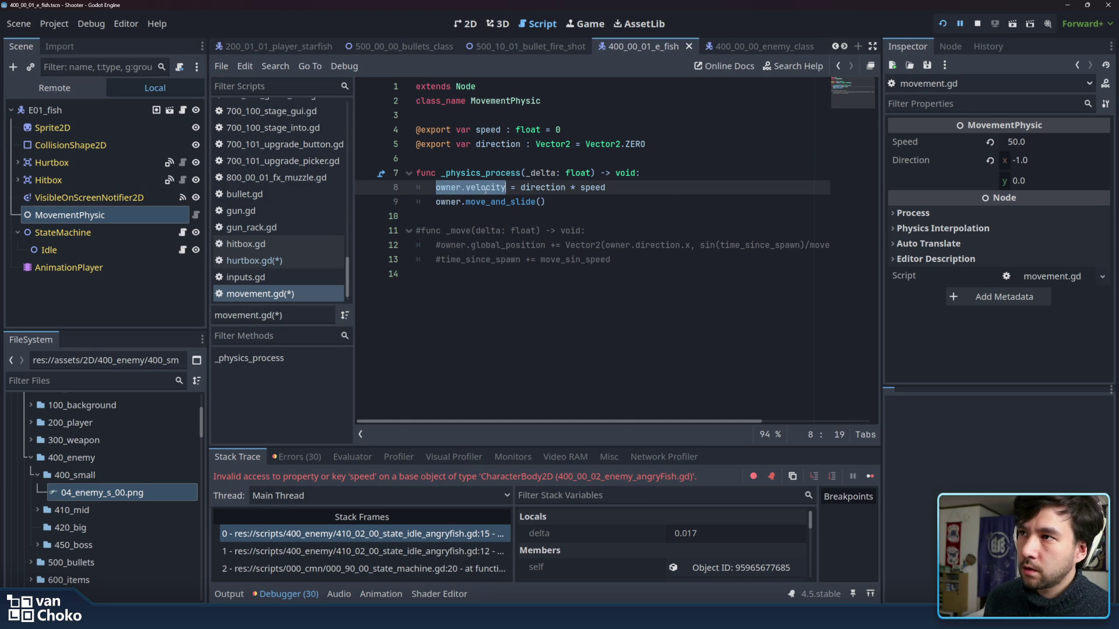
click(670, 192)
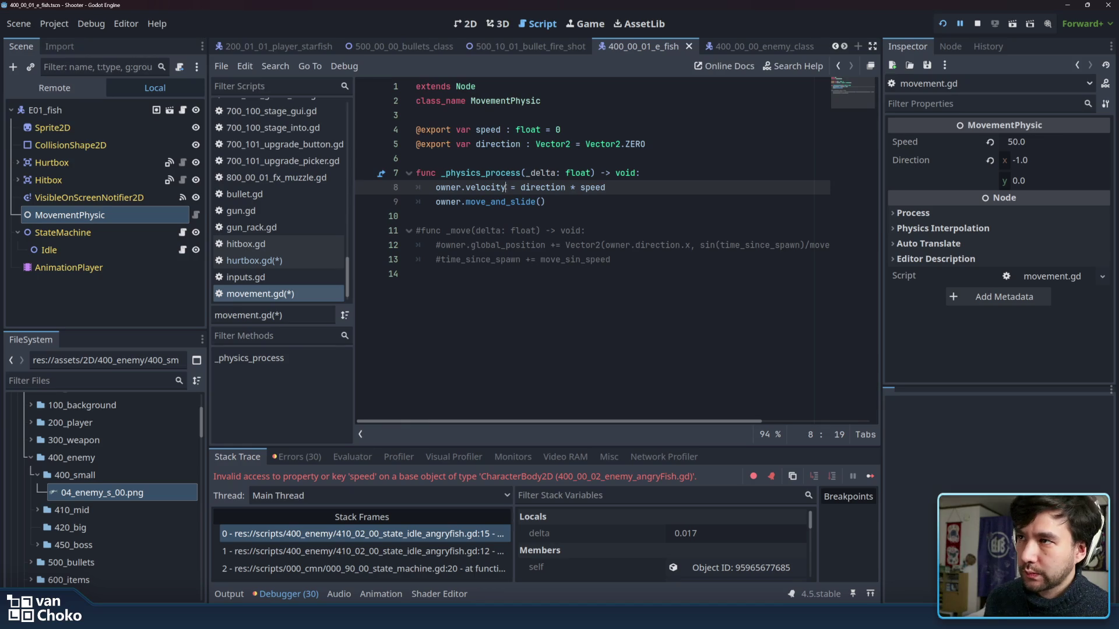
click(678, 142)
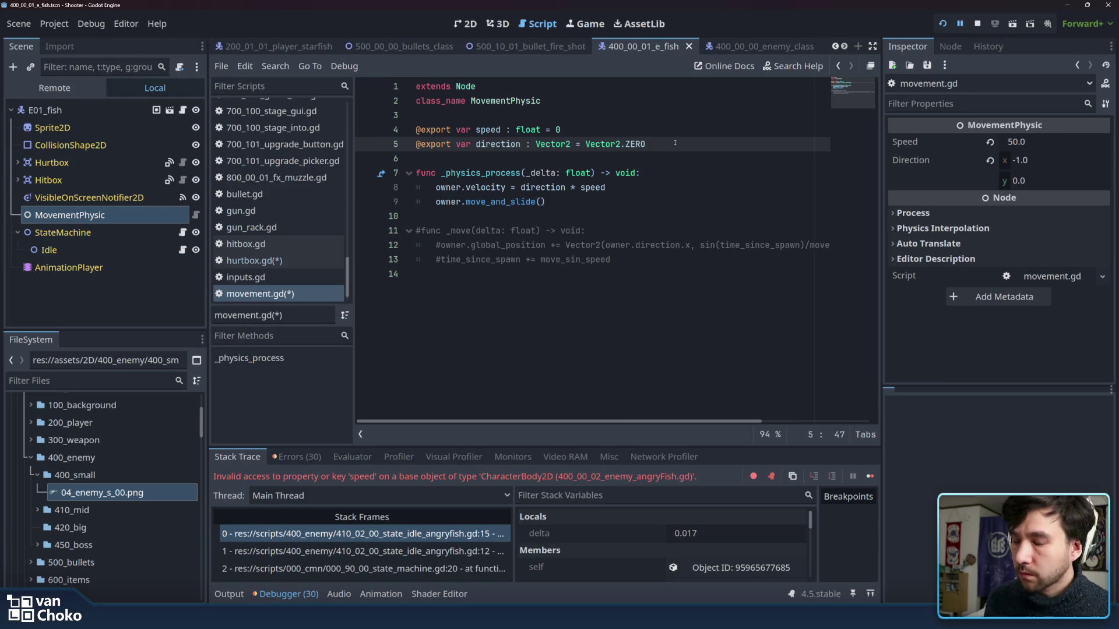
Duplicate the velocity line into owner.velocity.x and owner.velocity.y, save movement.gd, and stop the game
key(Return)
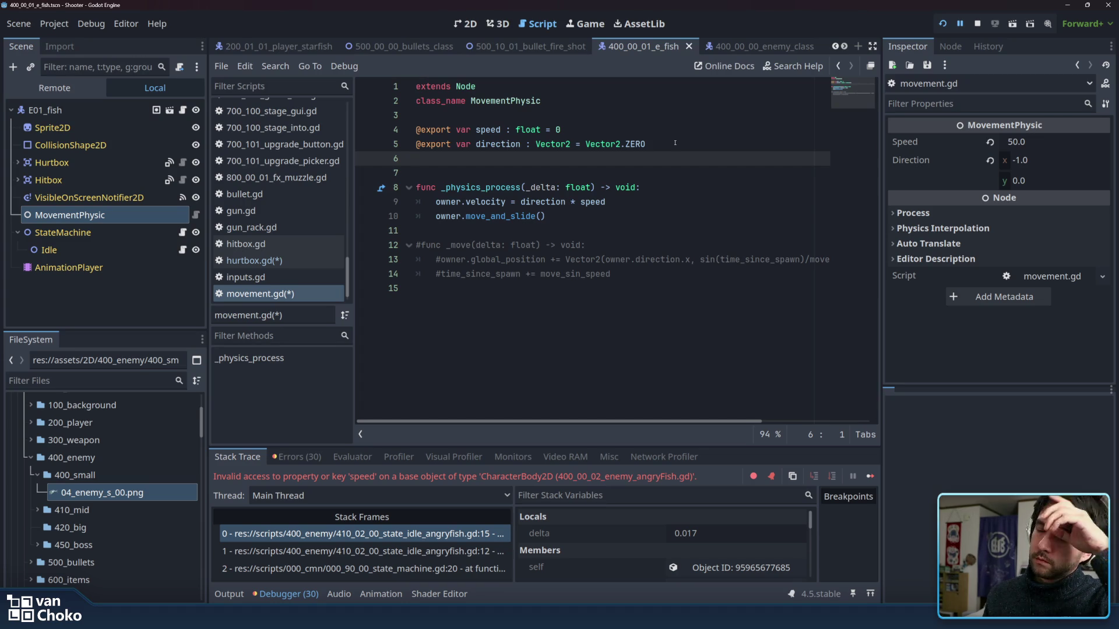
click(647, 201)
key(ctrl+shift+d)
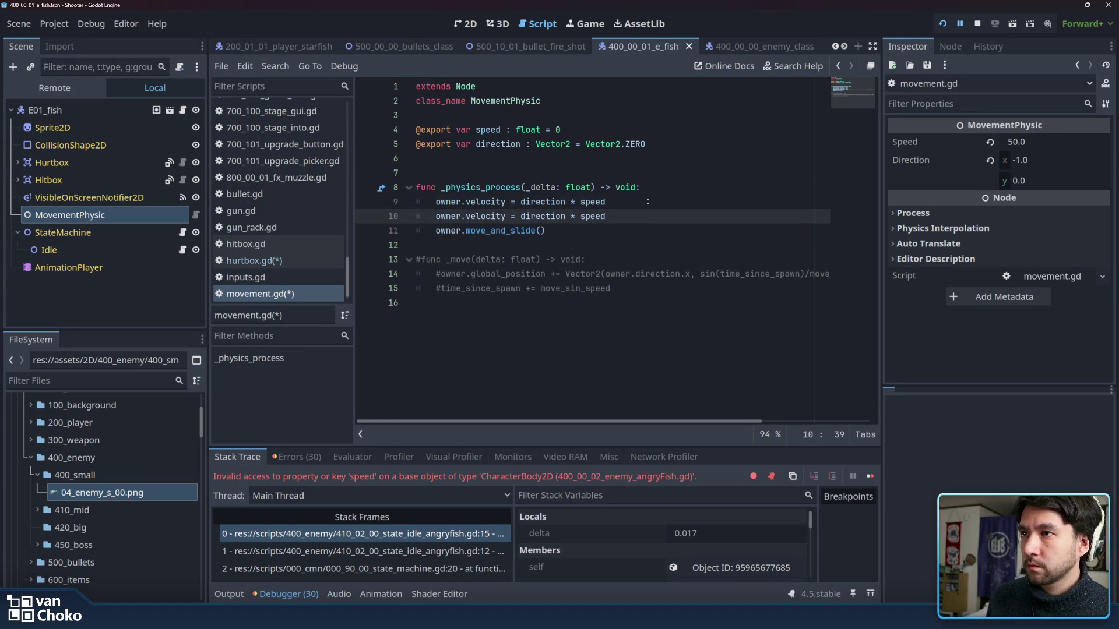
click(504, 202)
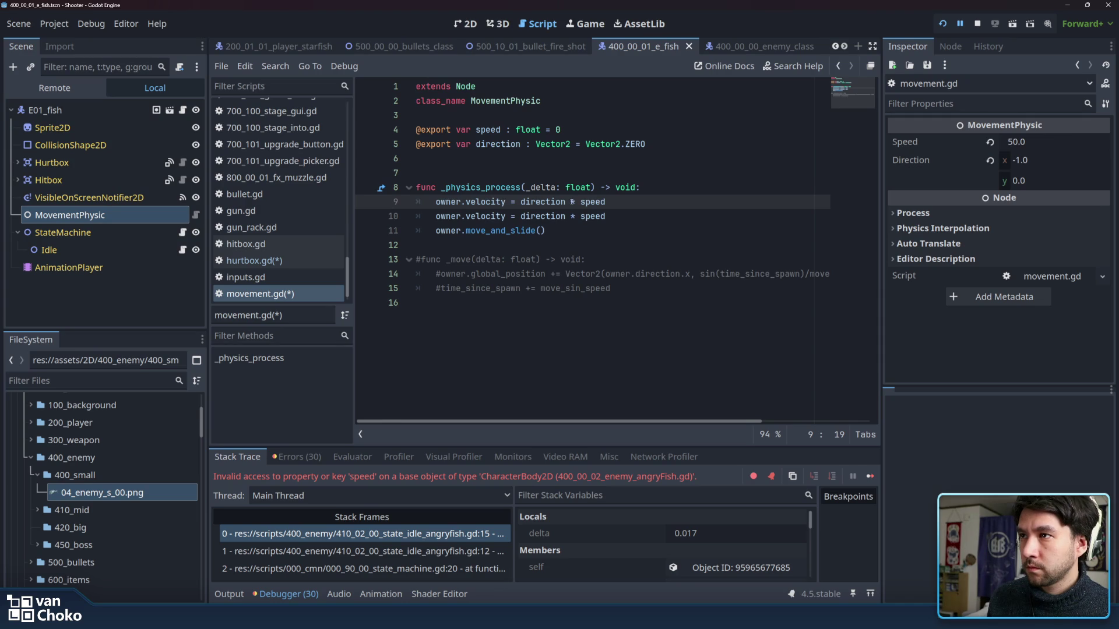
text(.x)
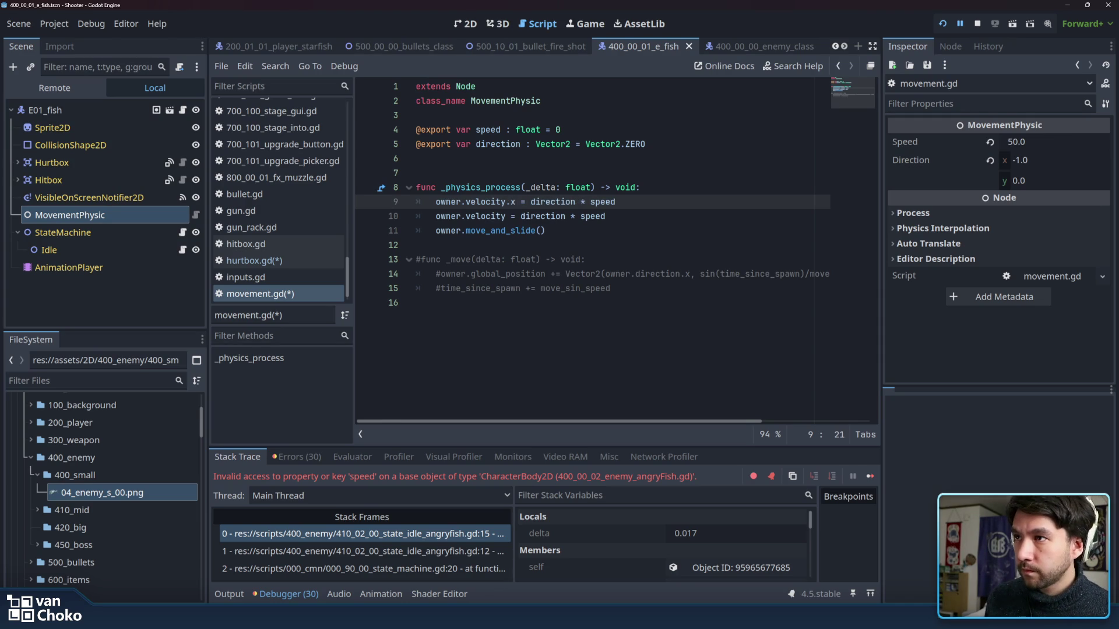
click(507, 216)
text(.y)
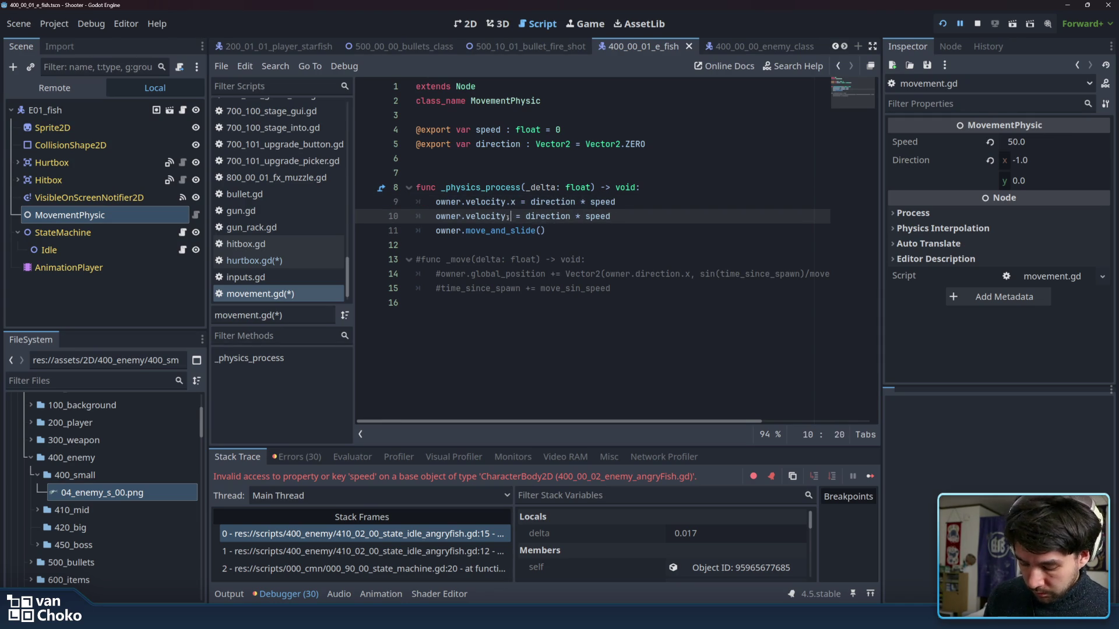
click(581, 231)
key(ctrl+s)
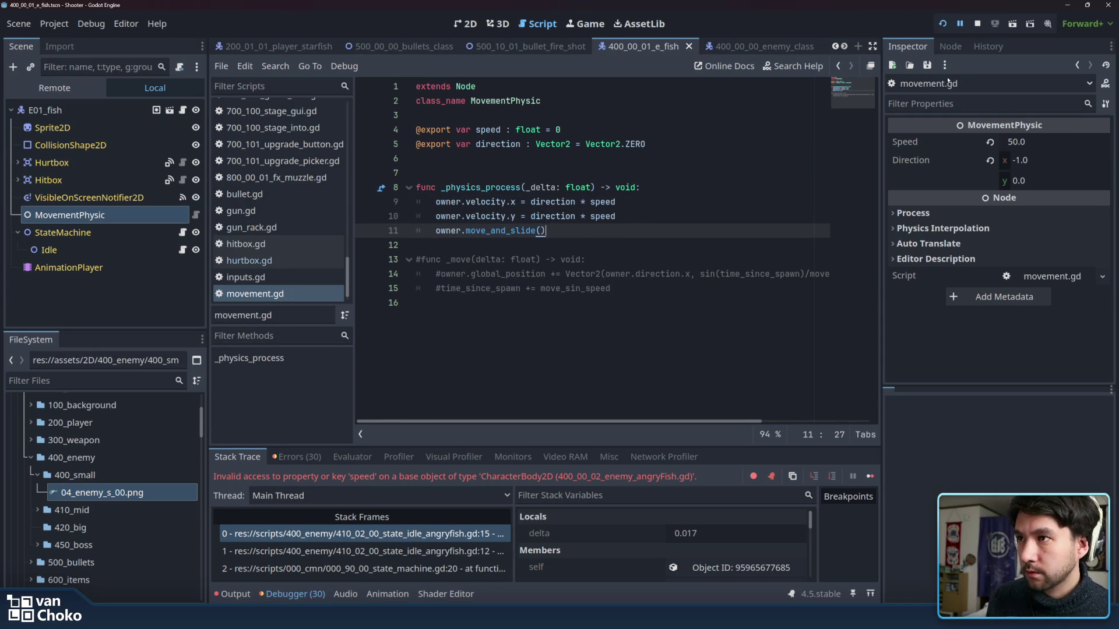
click(977, 24)
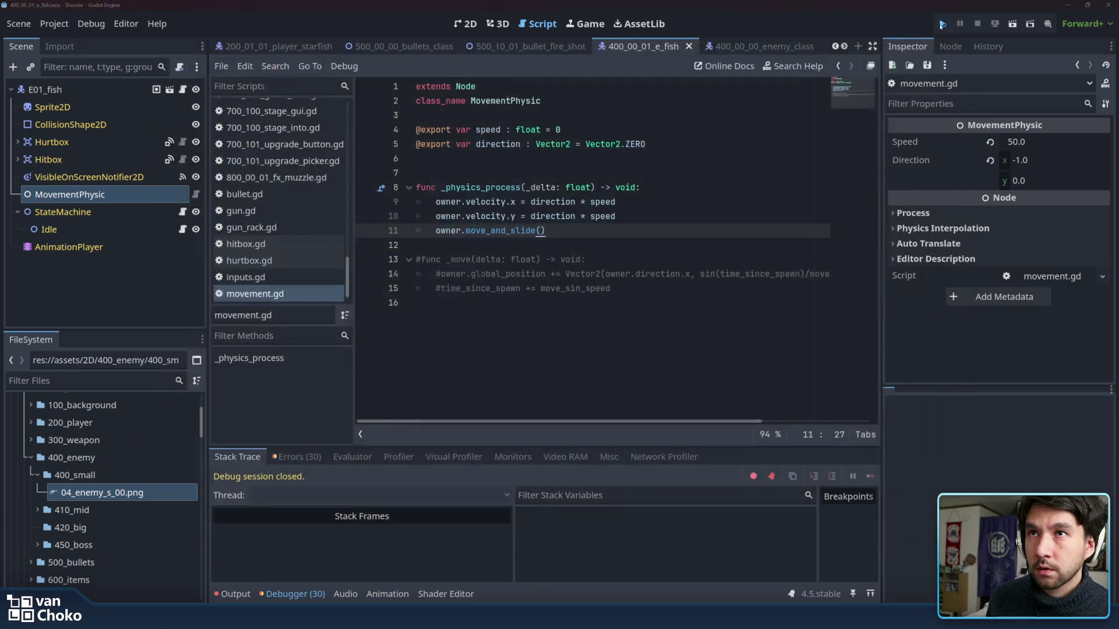
Fix the parse error on line 14 of hurtbox.gd, save it, and relaunch the game from Start
click(942, 23)
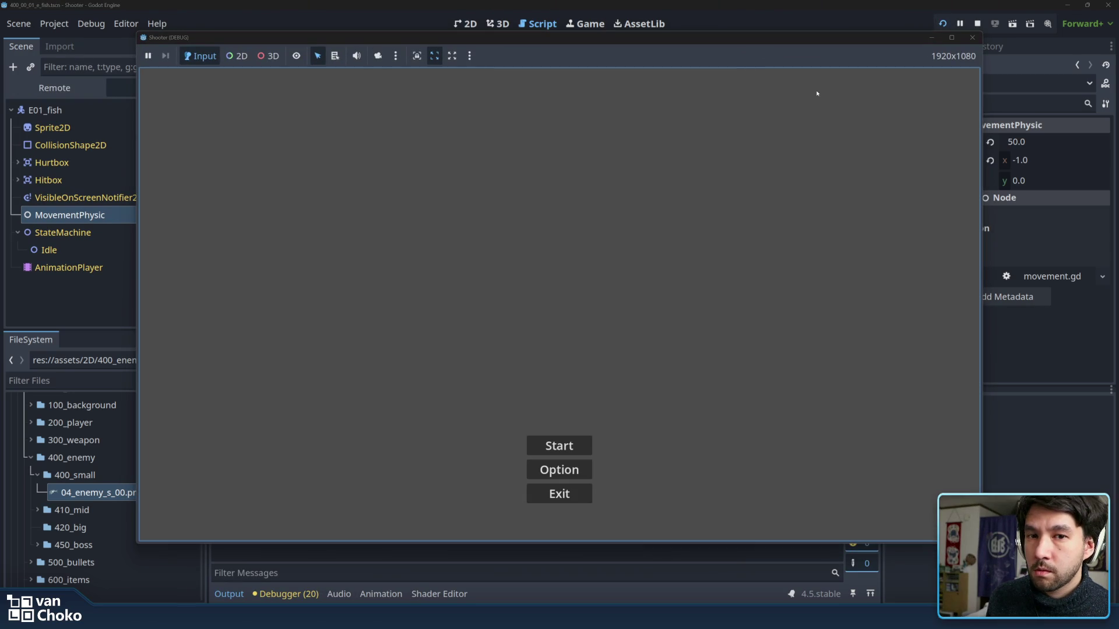
click(559, 446)
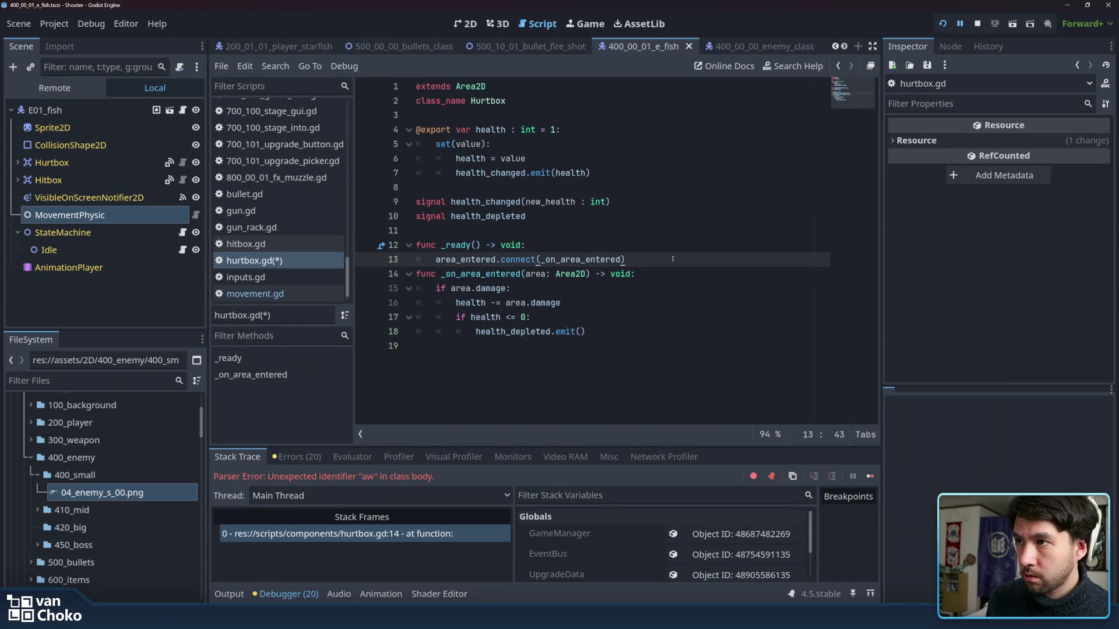
key(Return)
key(BackSpace)
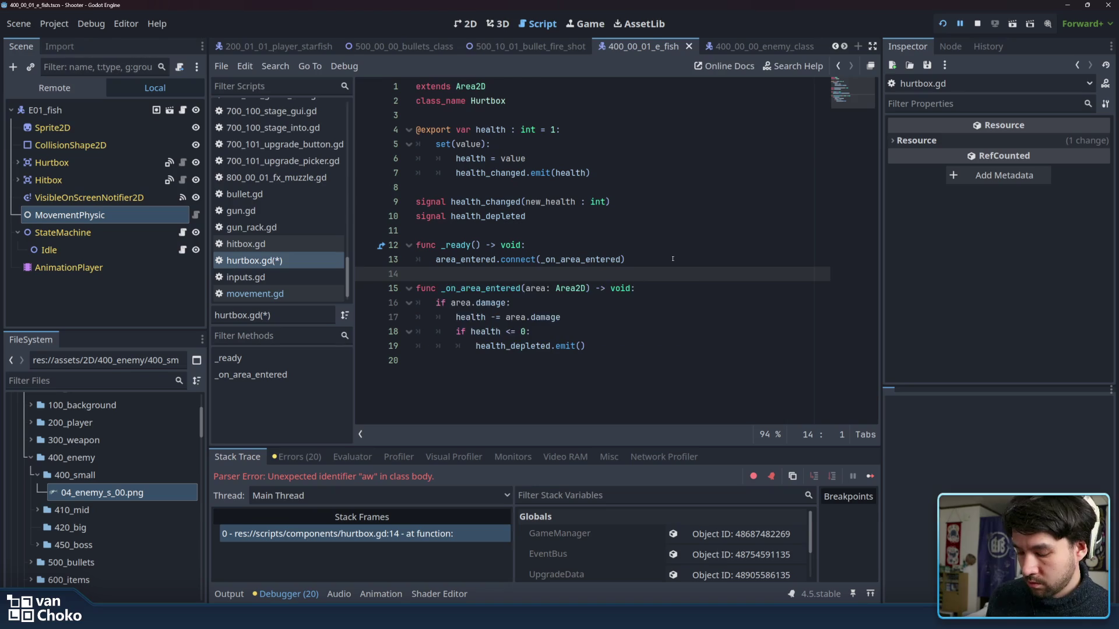
key(ctrl+s)
click(944, 24)
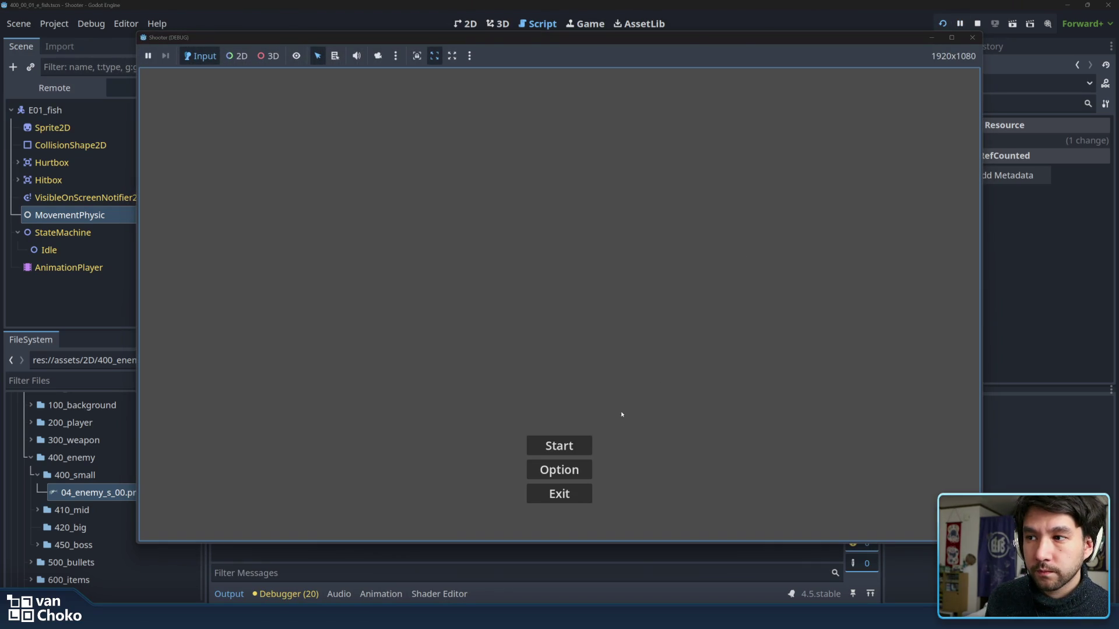
click(588, 444)
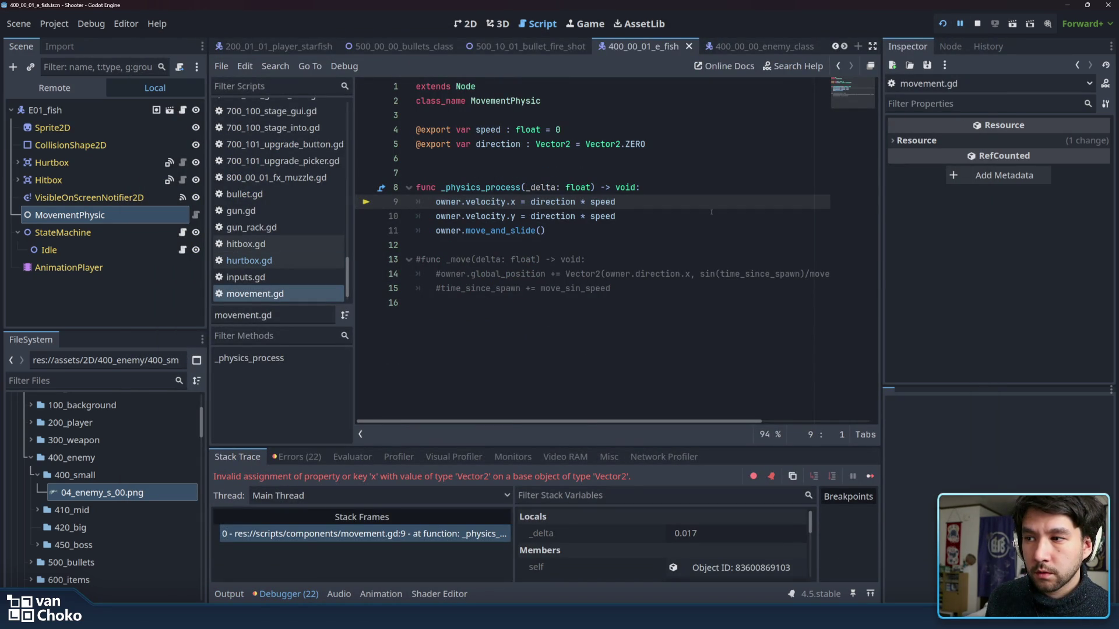
Change movement.gd lines 9–10 to use direction.x and direction.y times speed, then rerun the project
click(576, 203)
text(.x)
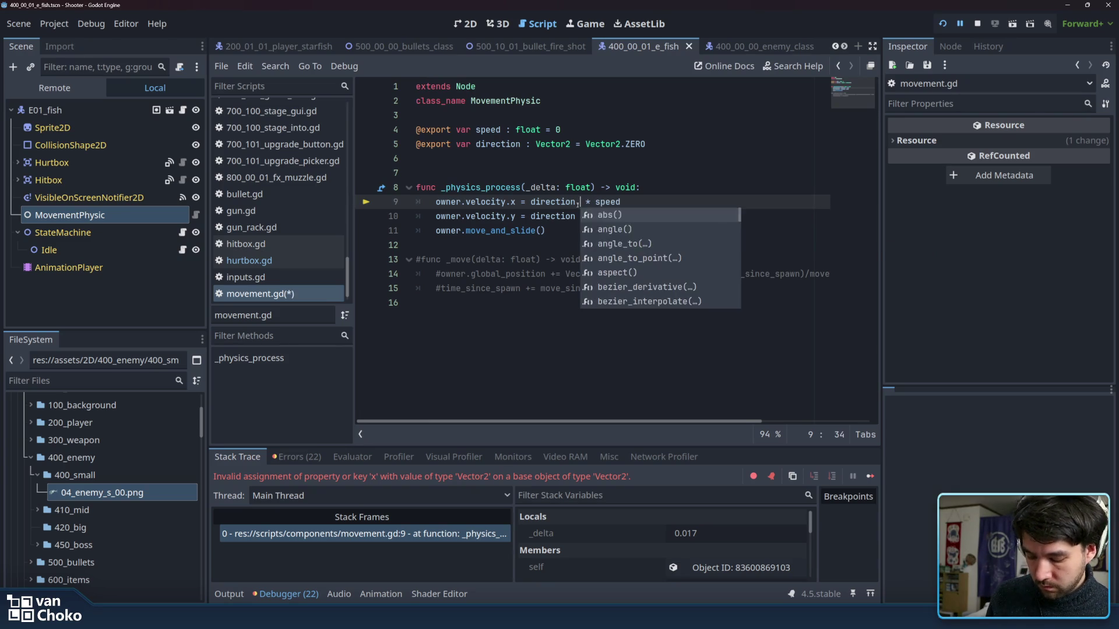
click(578, 216)
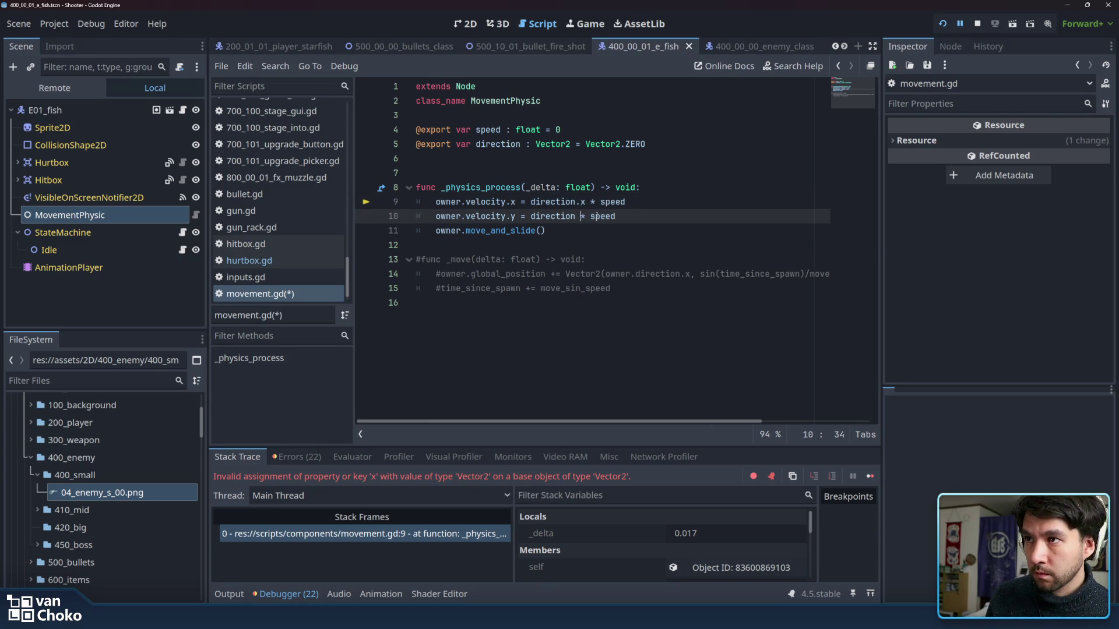
text(.y)
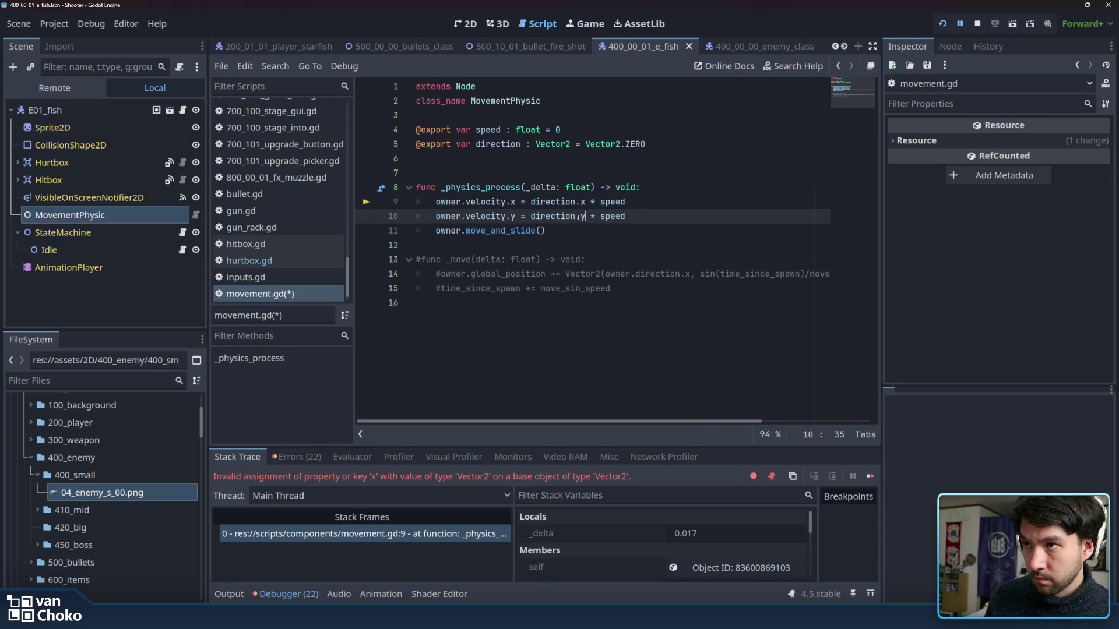
click(718, 203)
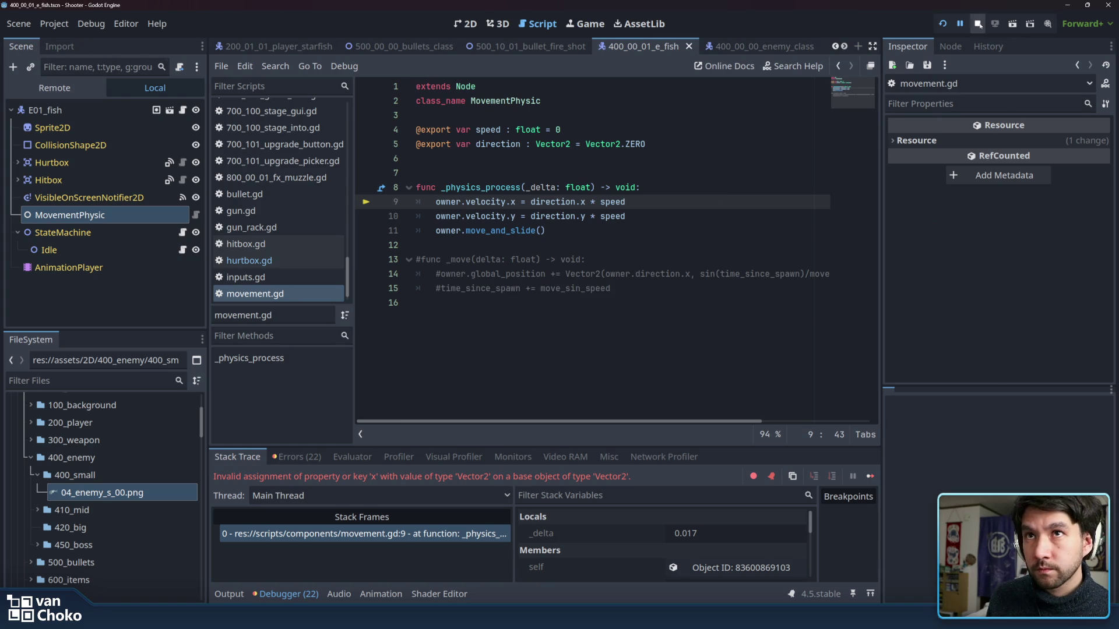
click(943, 23)
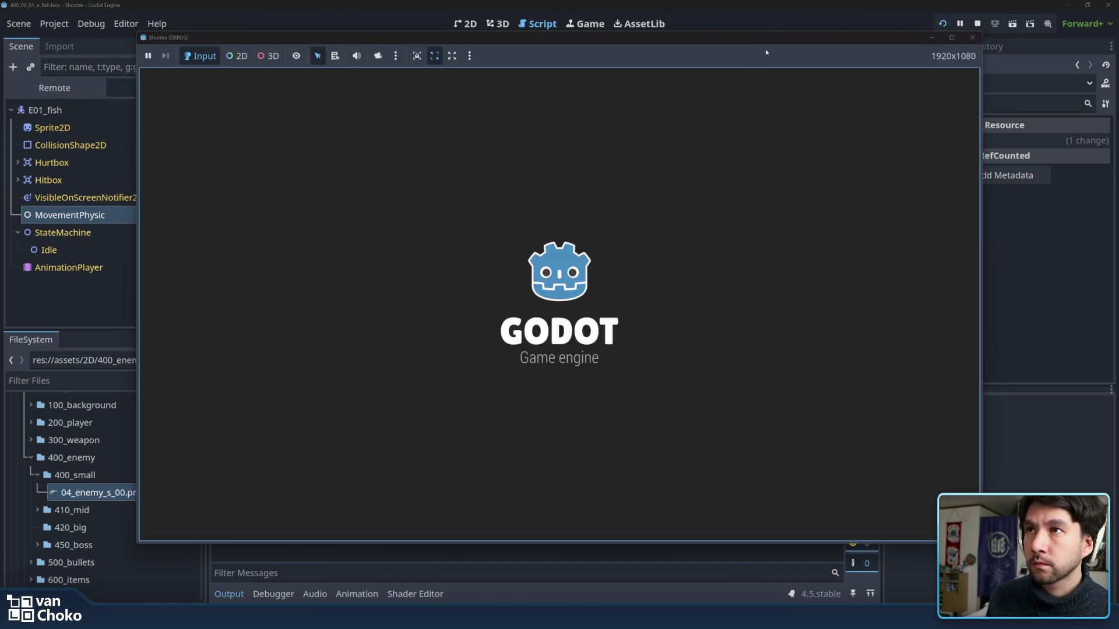
Start Stage 1 and fly the ship with the arrow keys, shooting fish until the debugger breaks at line 15
key(Return)
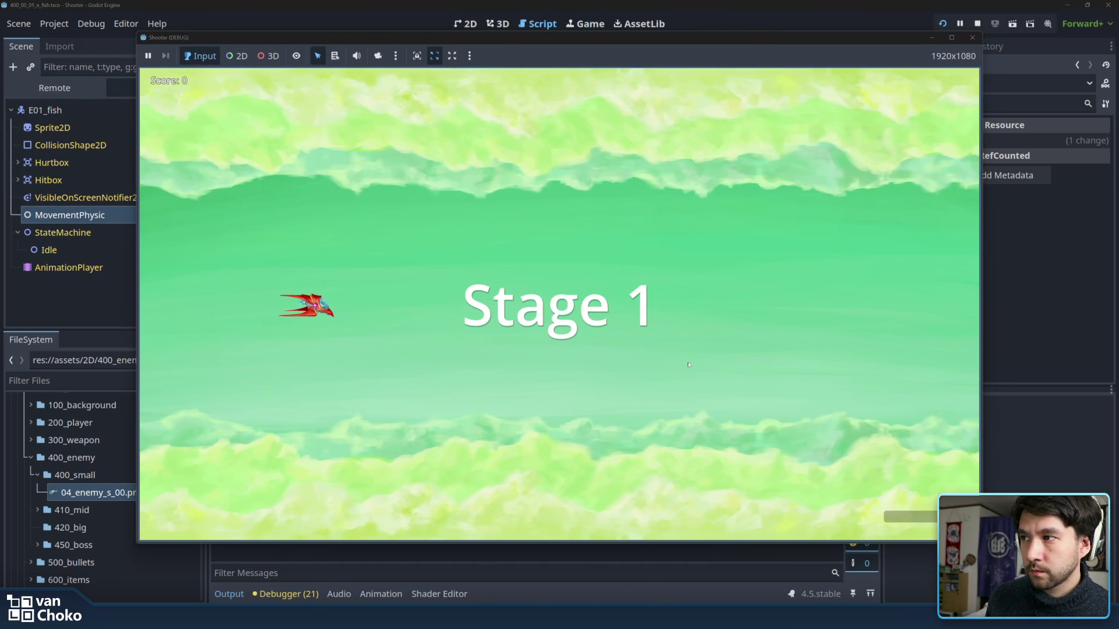
key(Up)
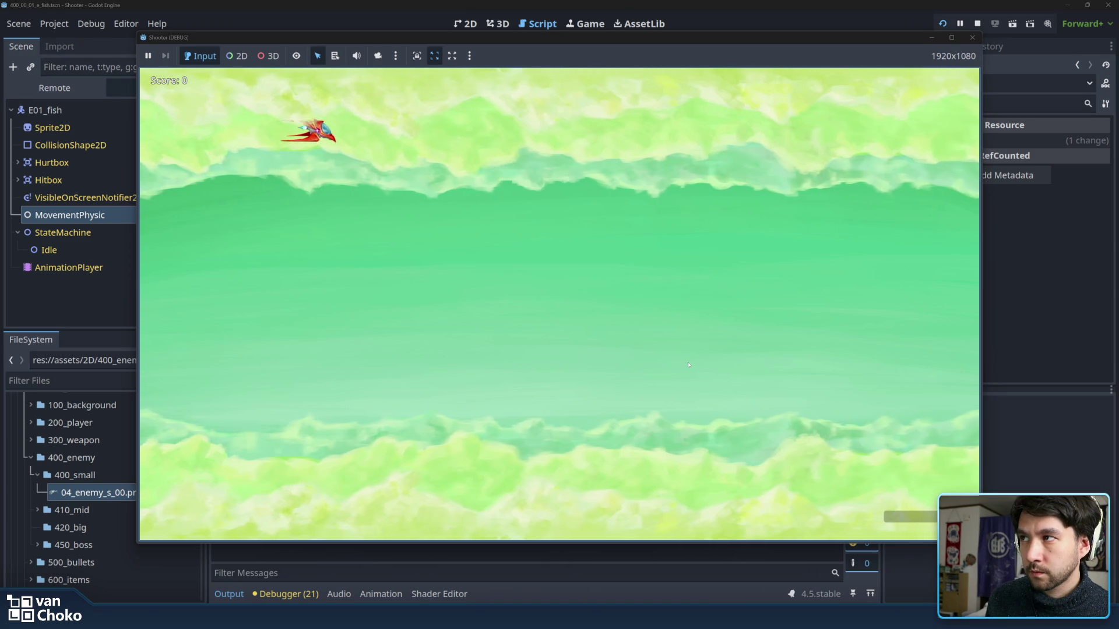
key(Right)
key(Down)
key(Left)
key(Left)
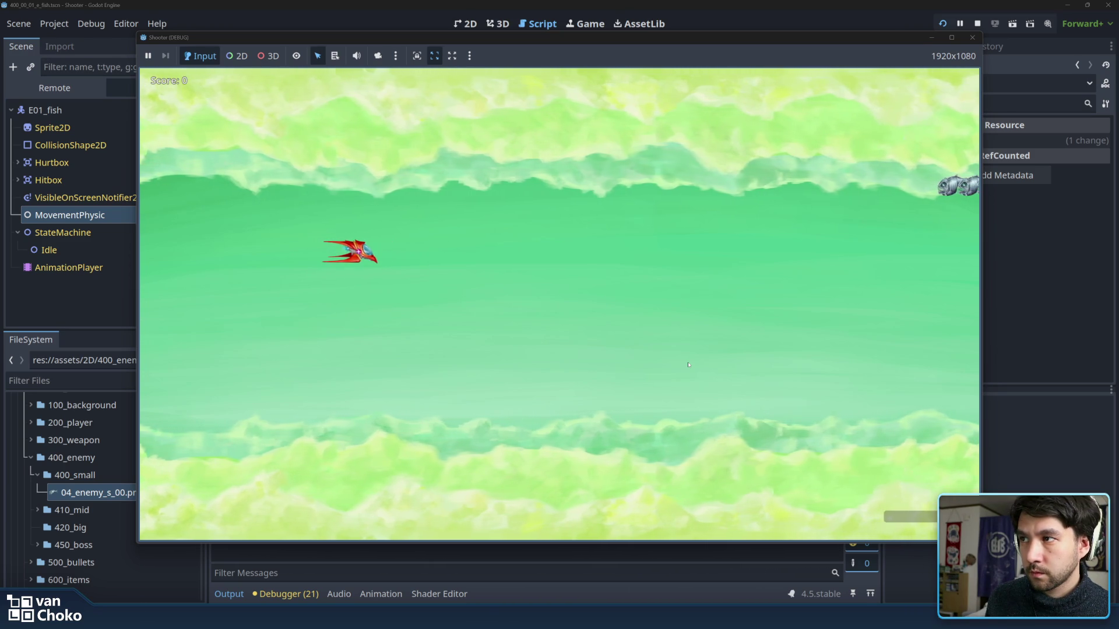
key(Up)
key(Right)
key(Down)
key(Up)
key(Right)
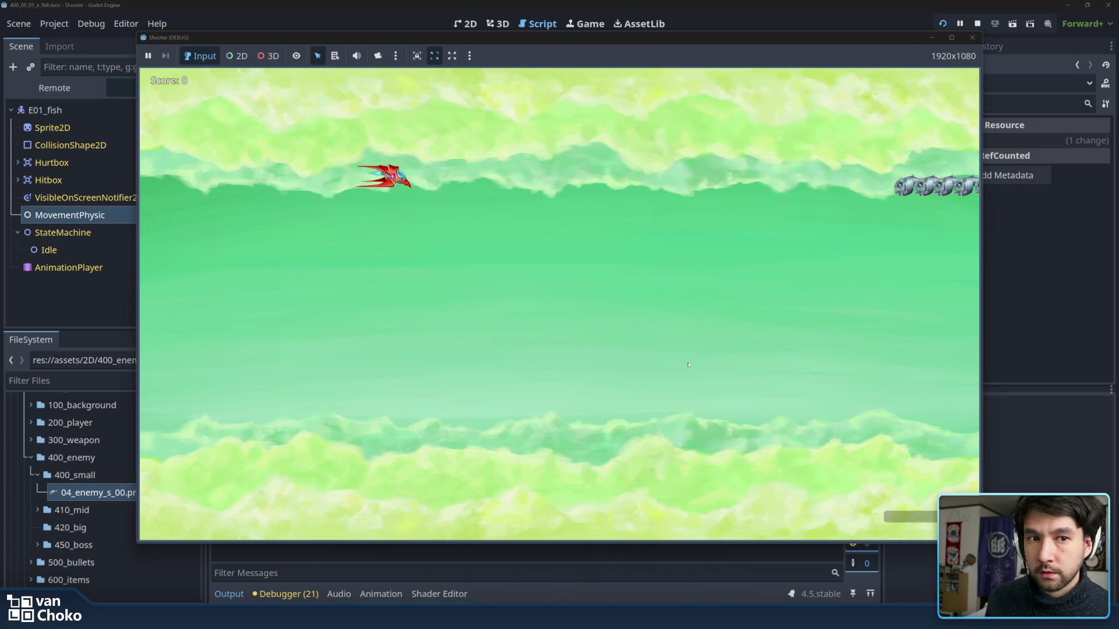
key(Right)
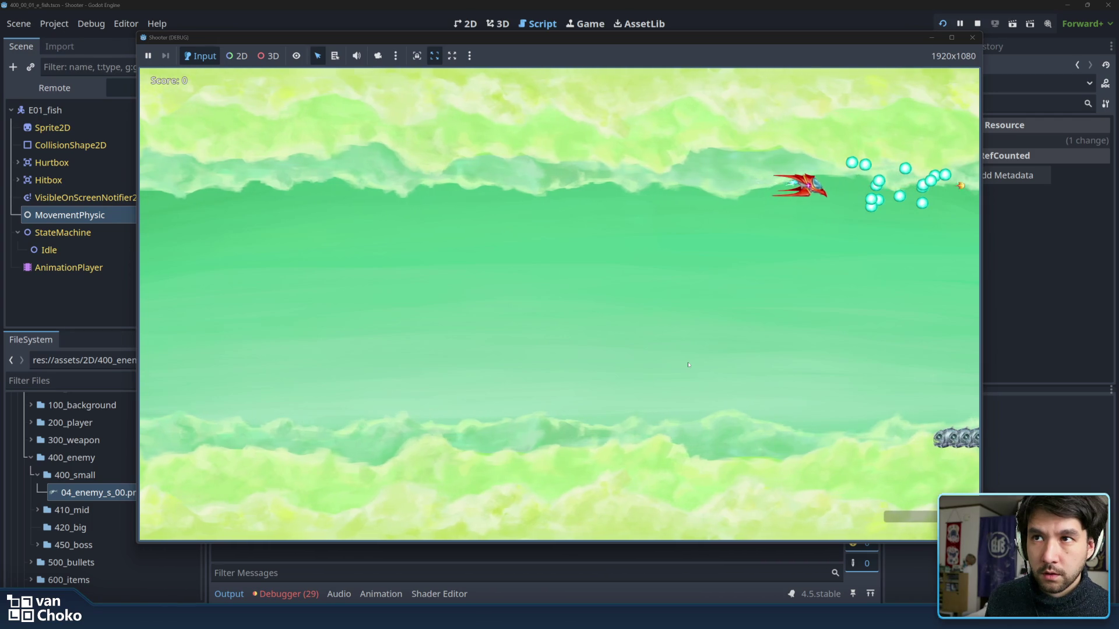
key(Left)
key(Up)
key(Down)
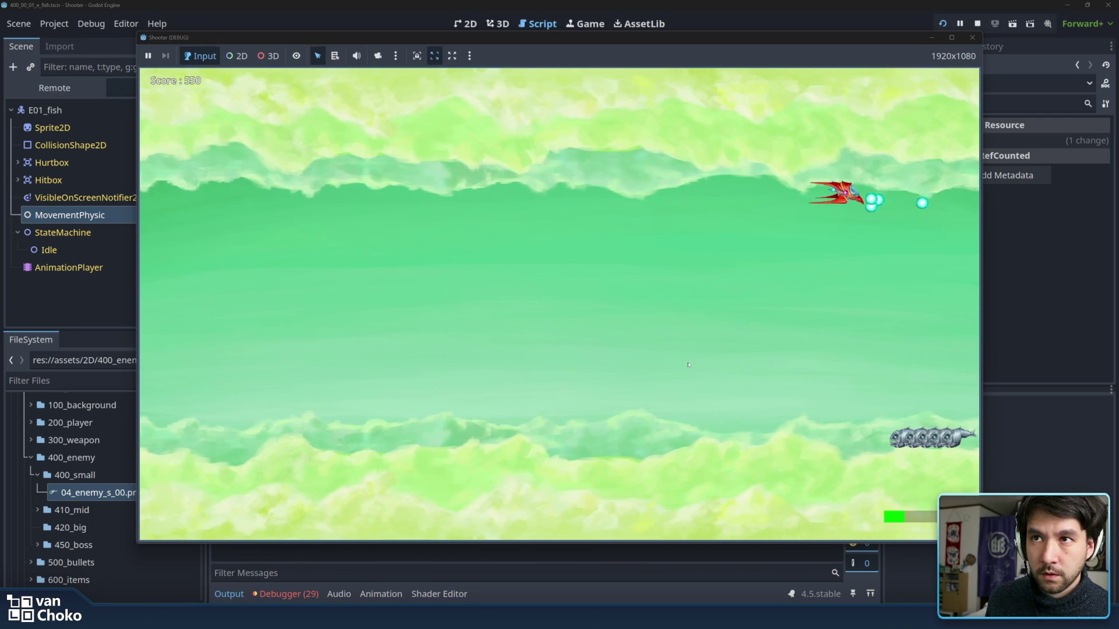
key(Up)
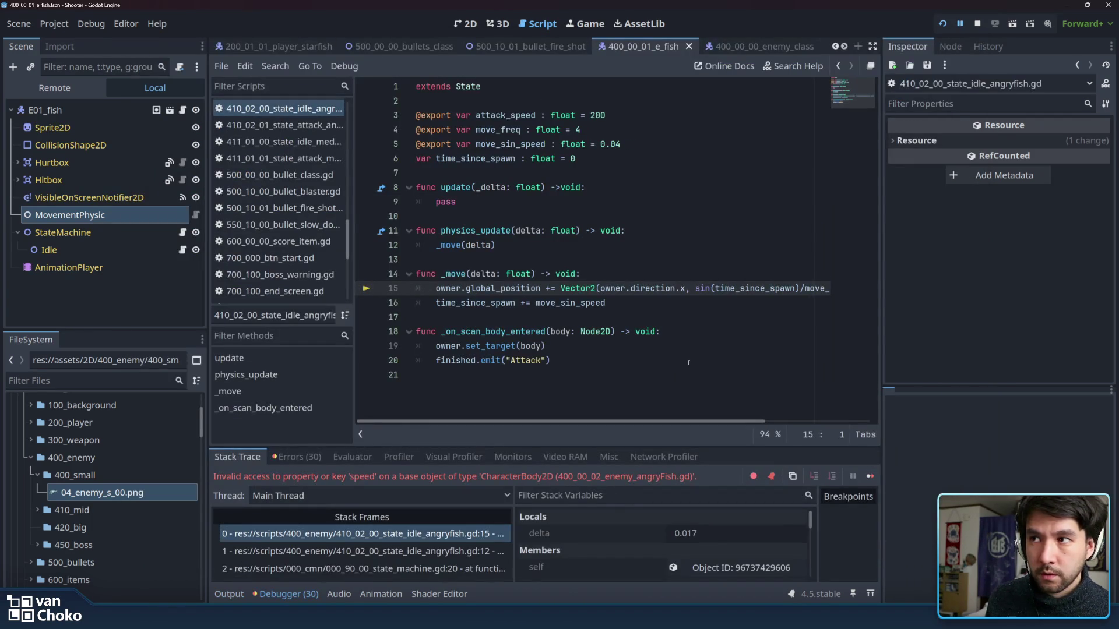
Stop the crashed game and inspect the Idle state's physics_update script
click(978, 24)
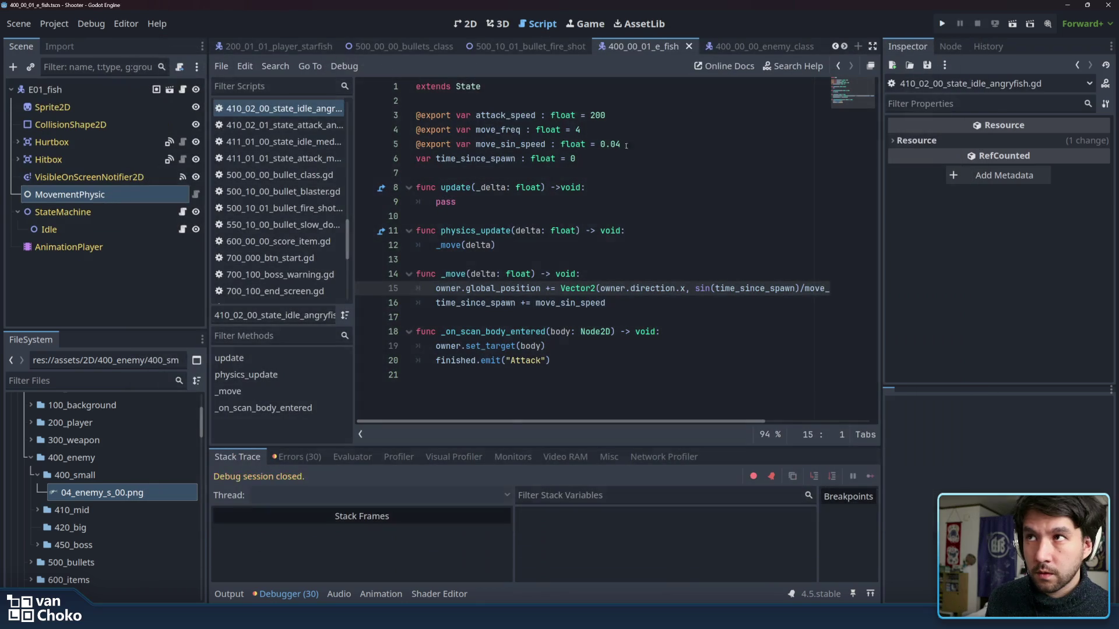
click(605, 231)
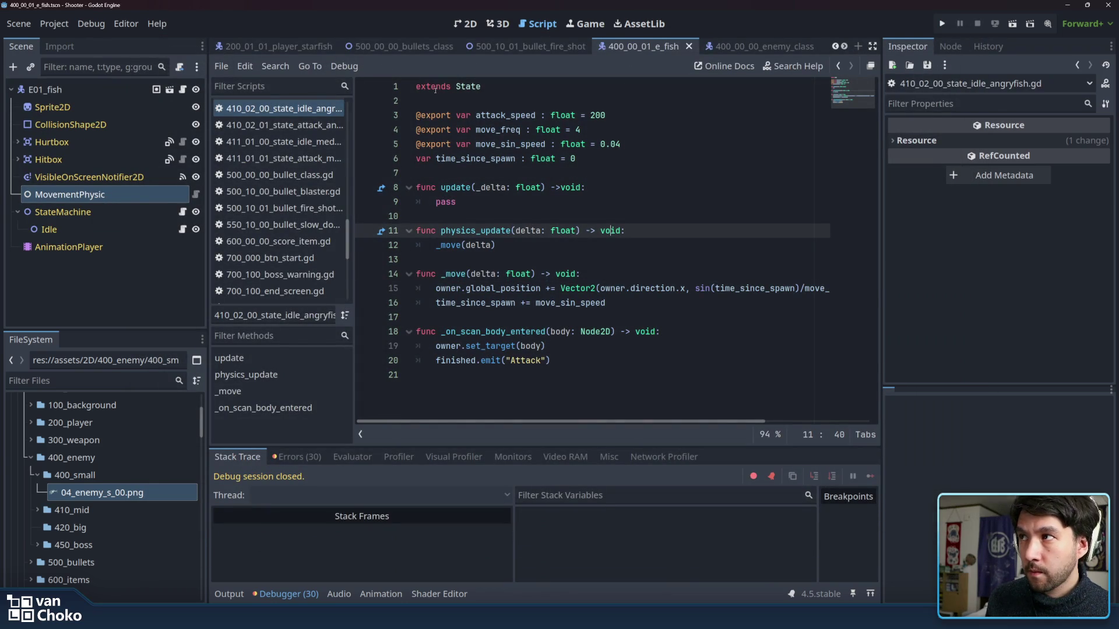
click(182, 232)
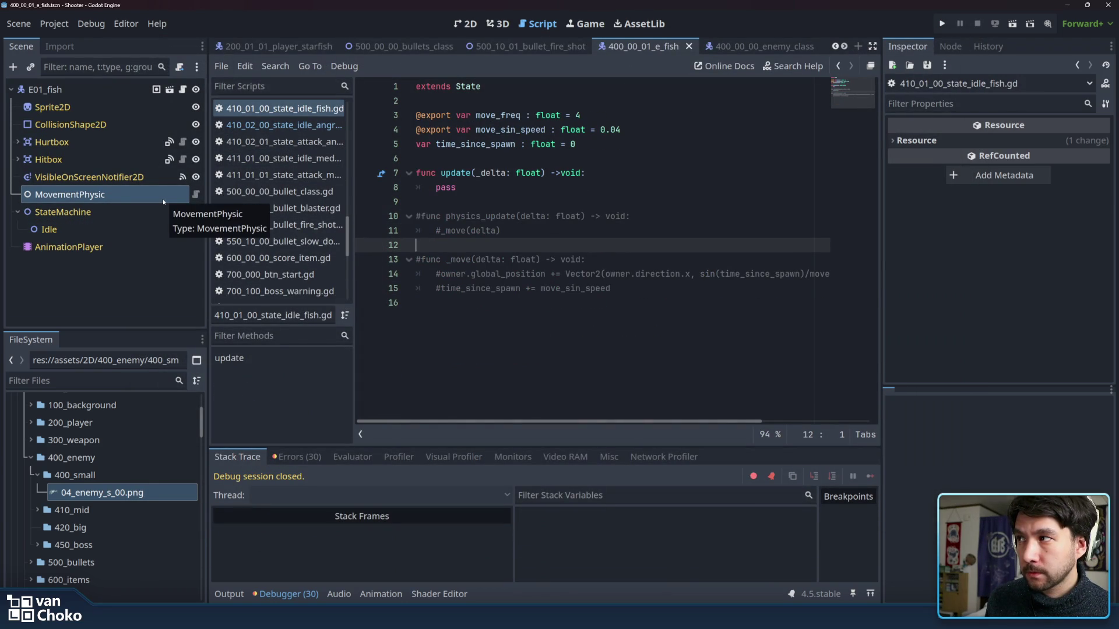
Open MovementPhysic's movement.gd and select the commented time_since_spawn statement on line 15
click(120, 194)
click(195, 194)
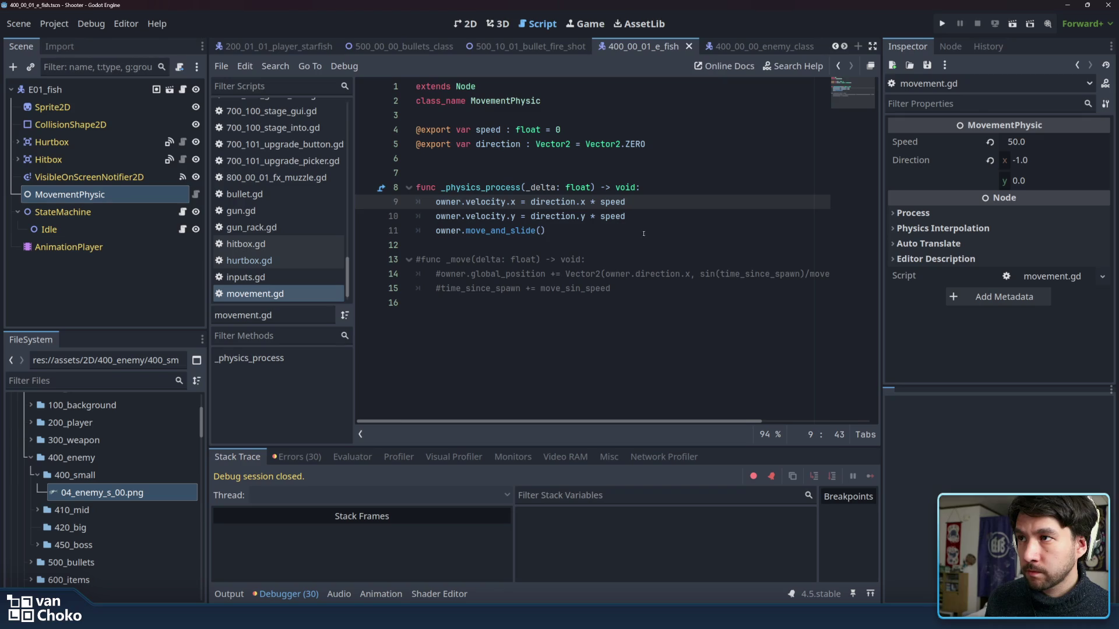
click(611, 232)
click(585, 216)
click(470, 216)
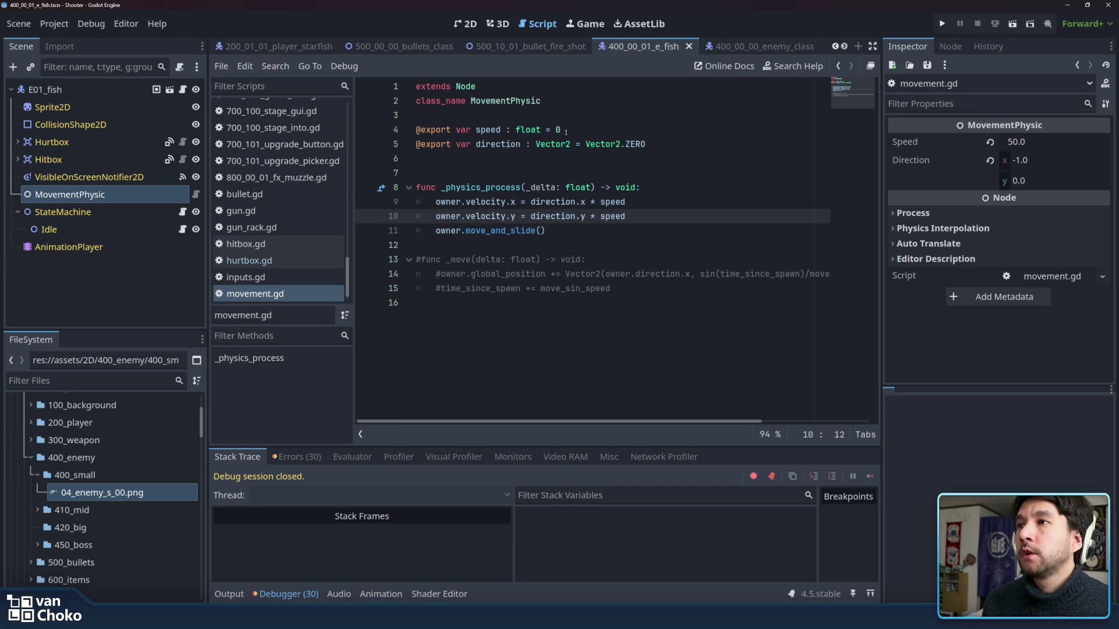
click(675, 144)
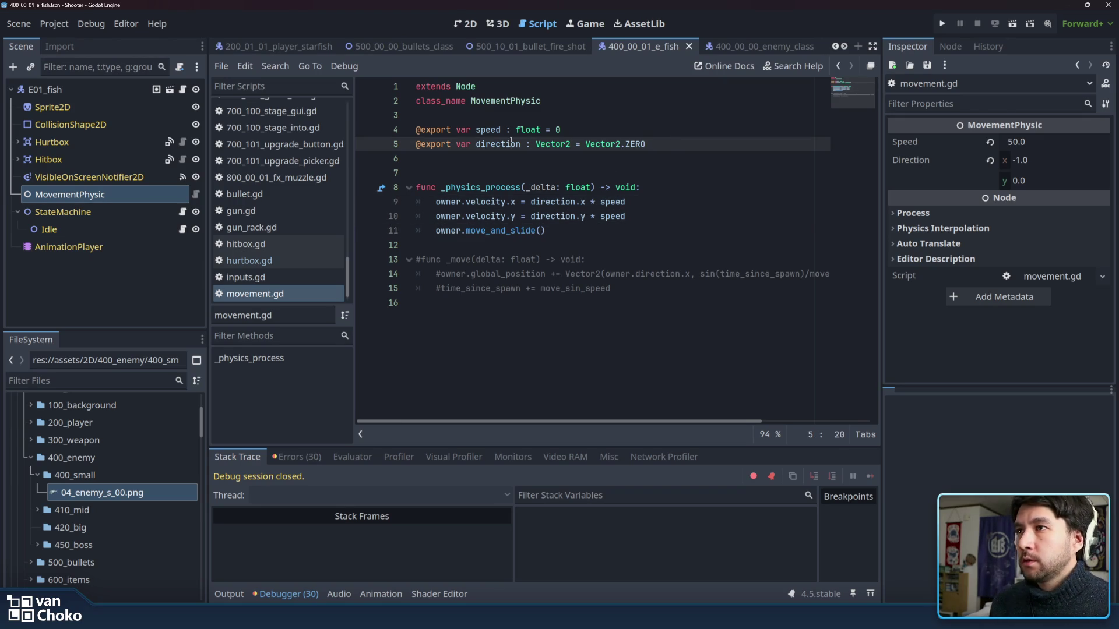
click(659, 222)
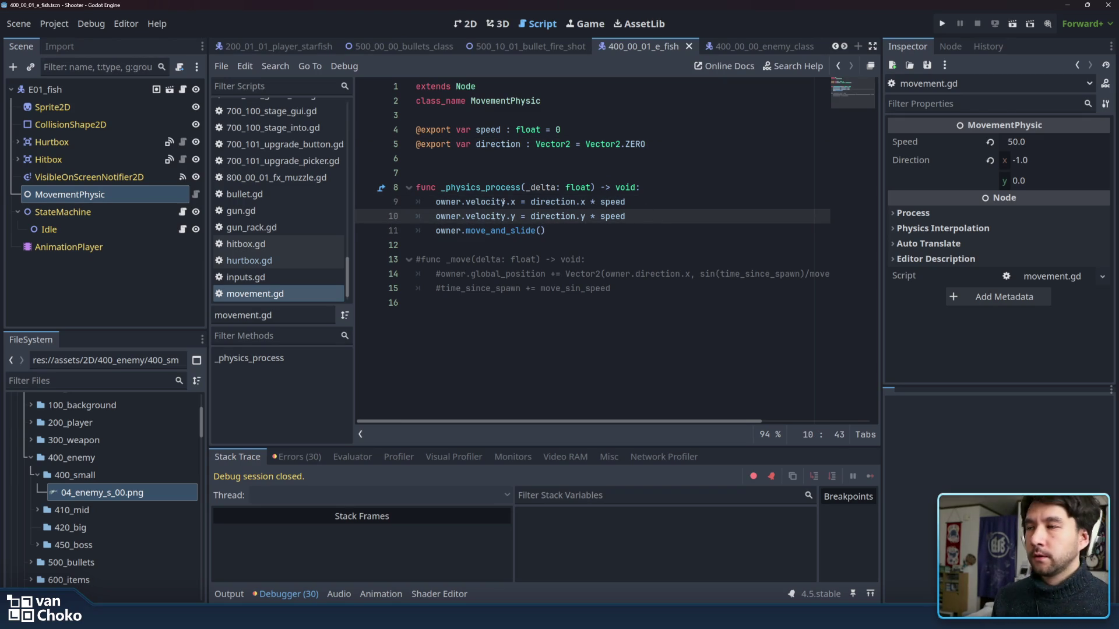
drag(610, 288, 442, 289)
Copy the commented time_since_spawn statement and add a blank line after the velocity.y line
right_click(466, 289)
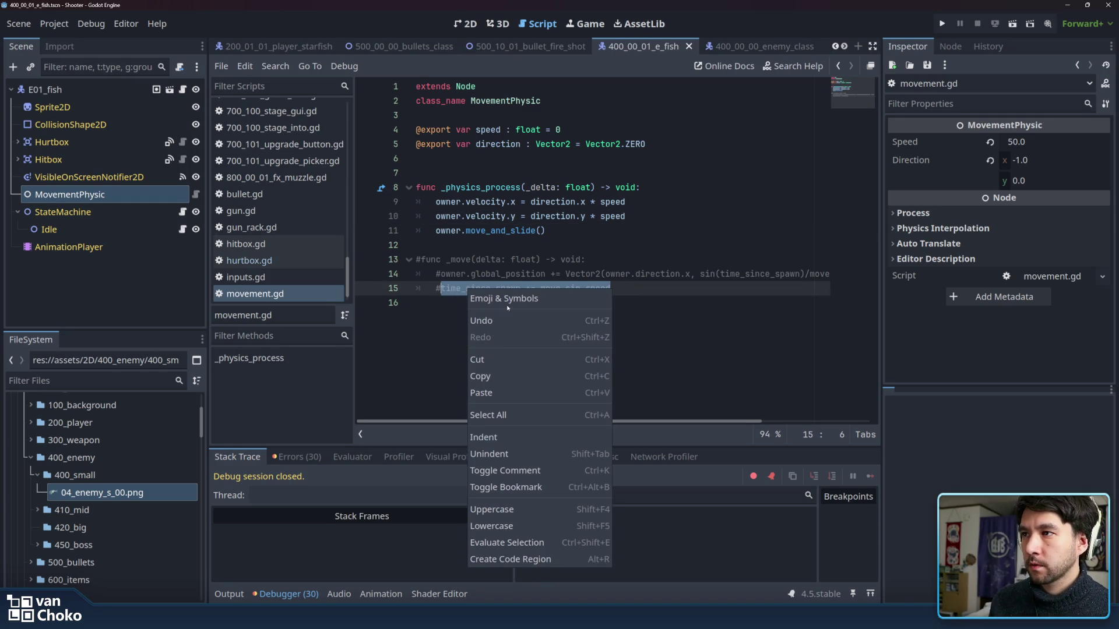
click(501, 377)
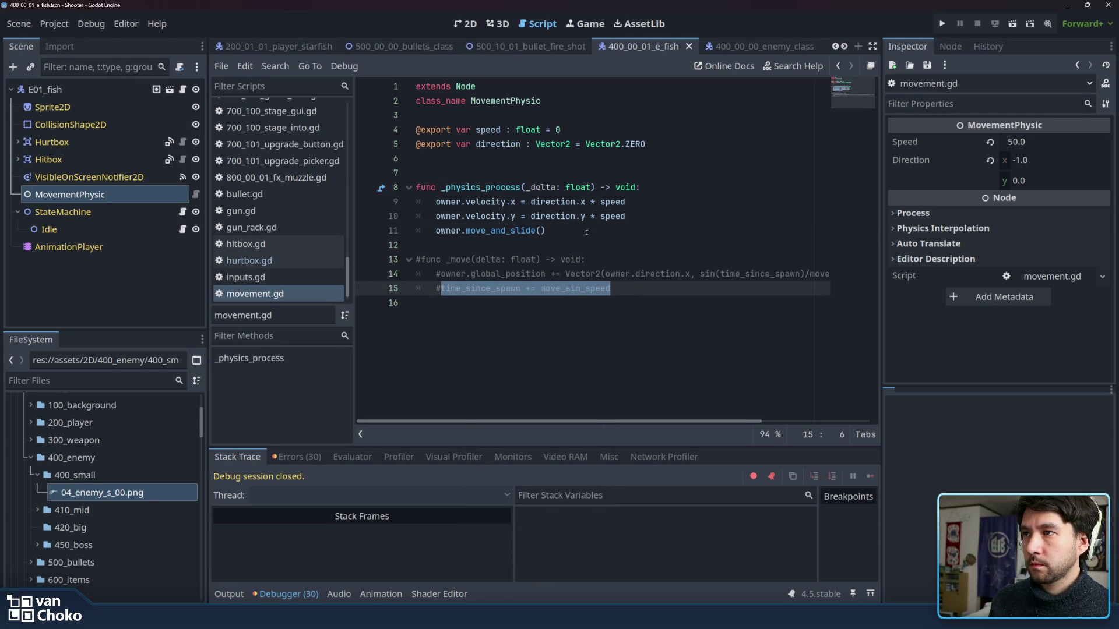
click(699, 219)
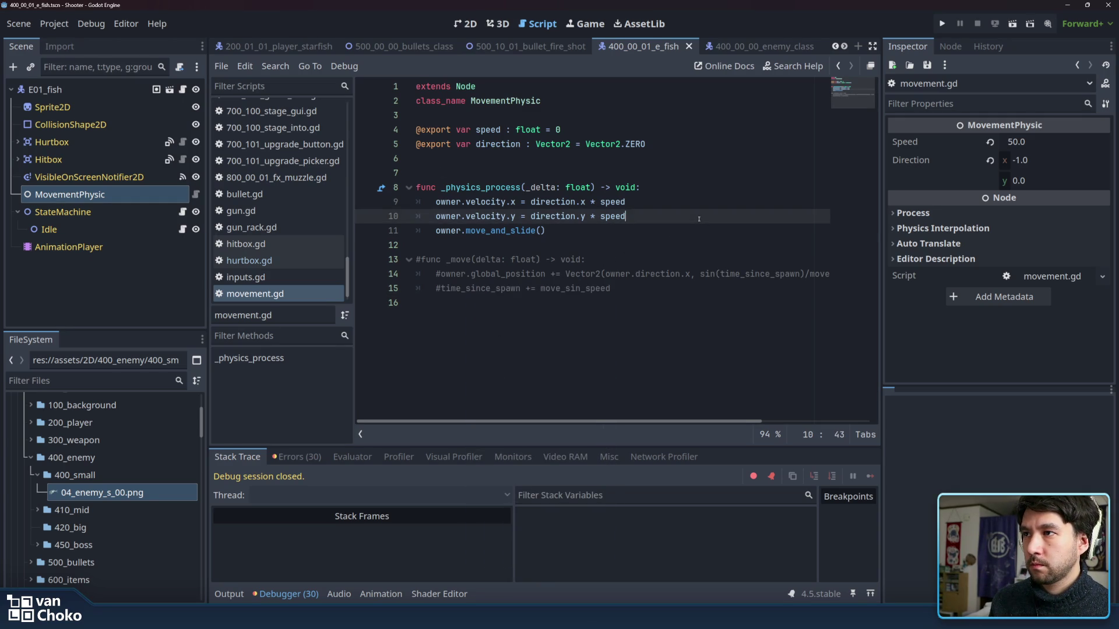
key(Return)
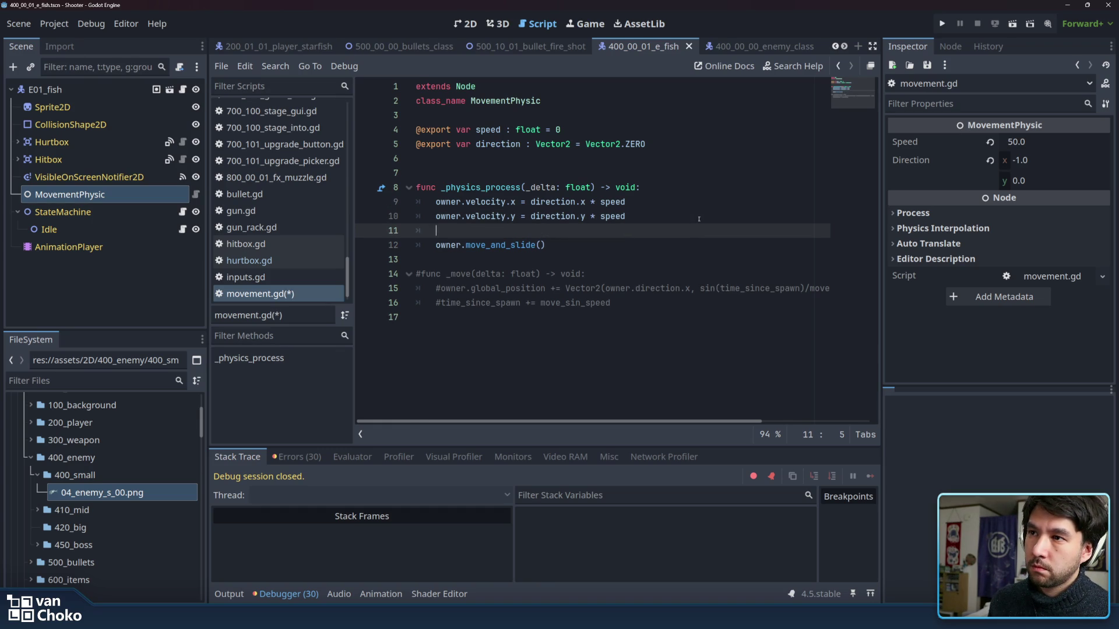
double_click(593, 302)
click(705, 145)
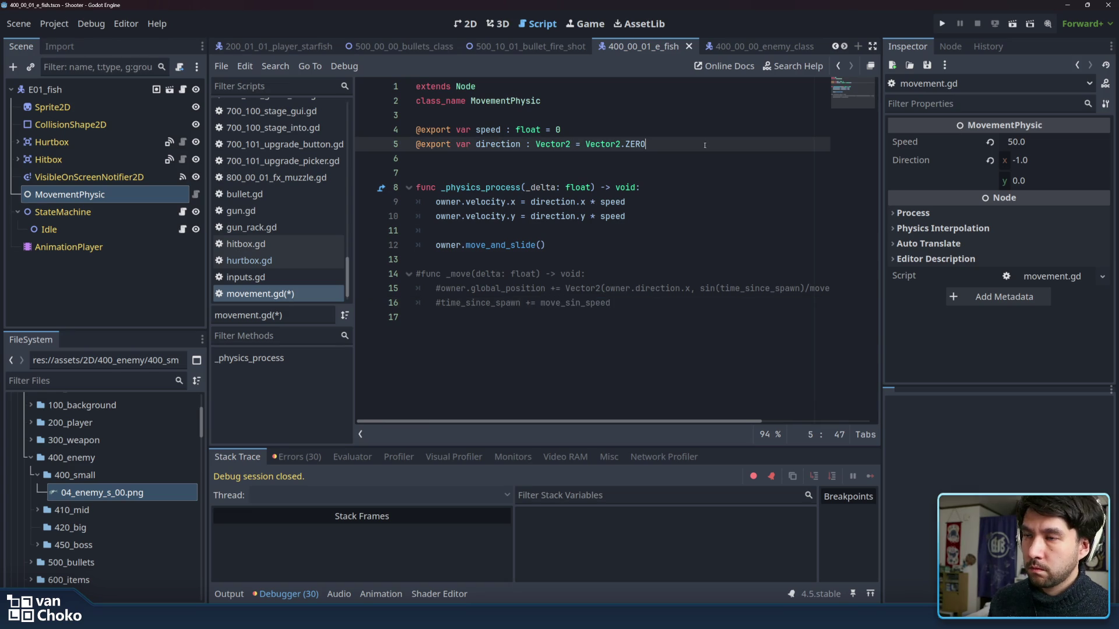
key(Return)
text(@e)
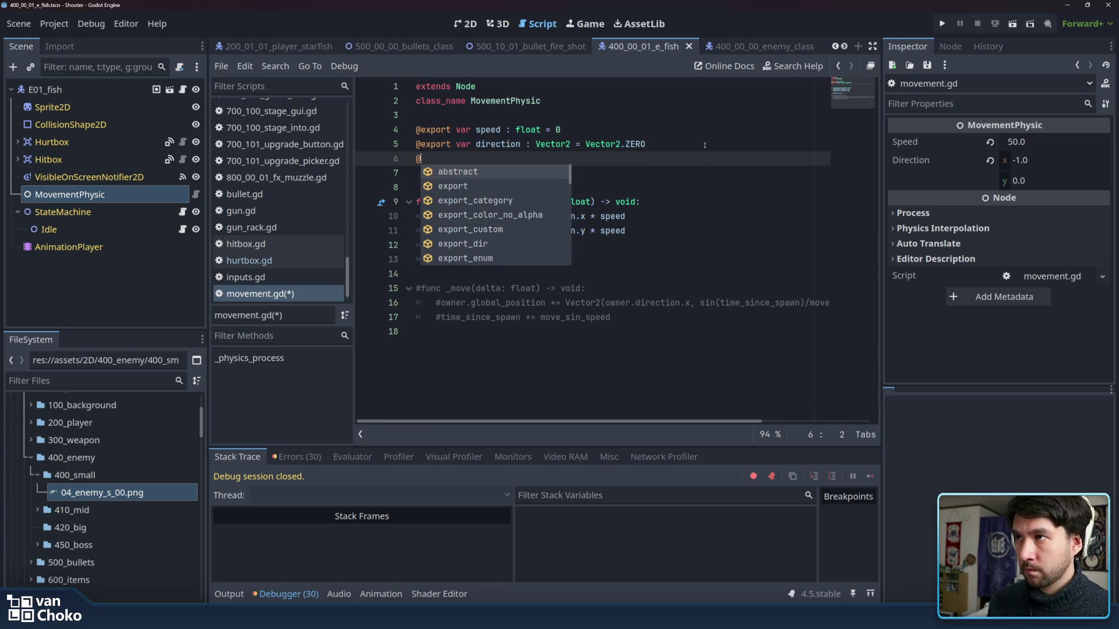
text(xport)
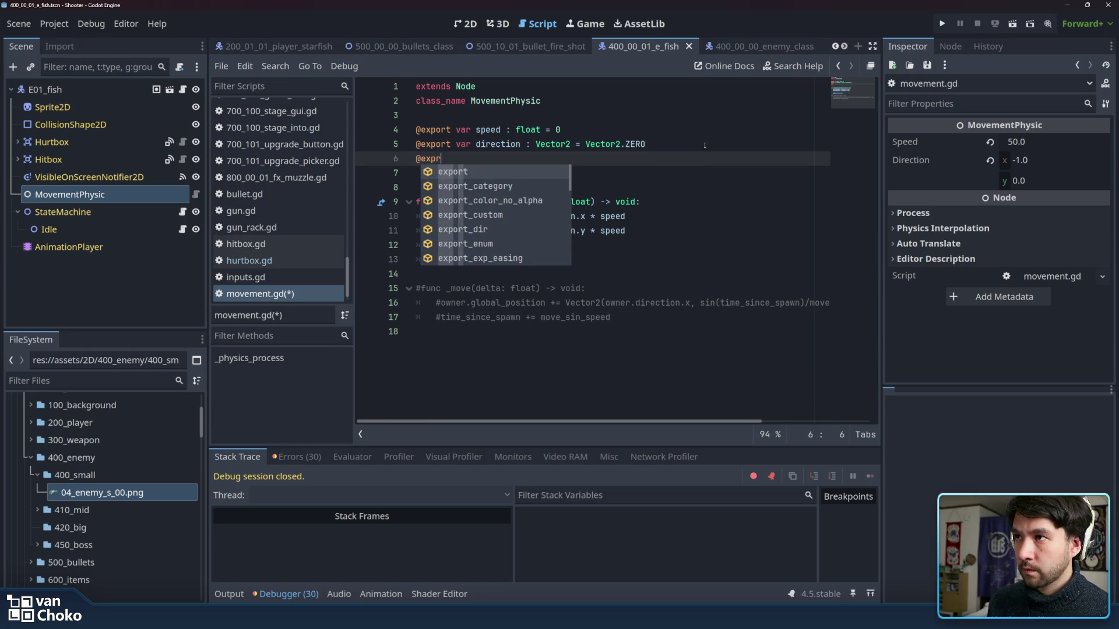
key(Return)
text(var move)
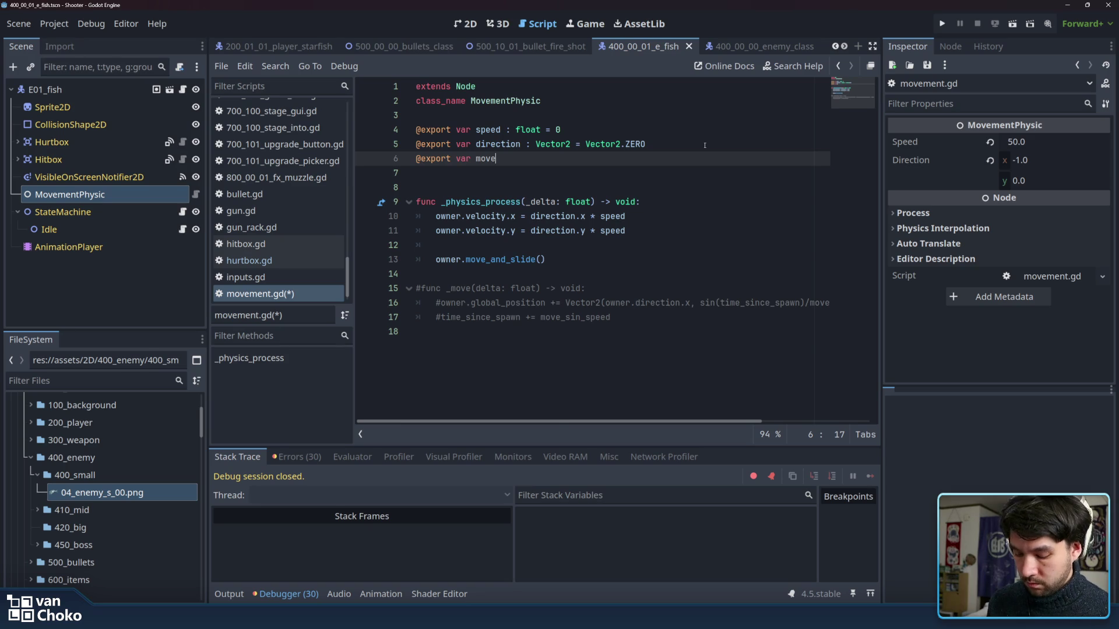
text(_sin_speed)
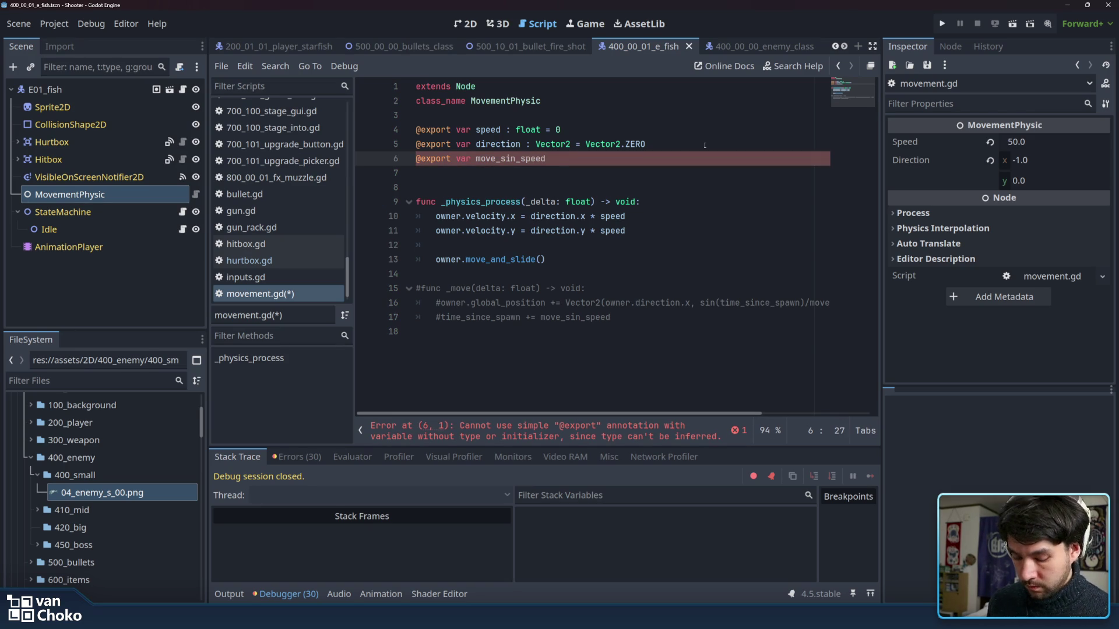
text( : float )
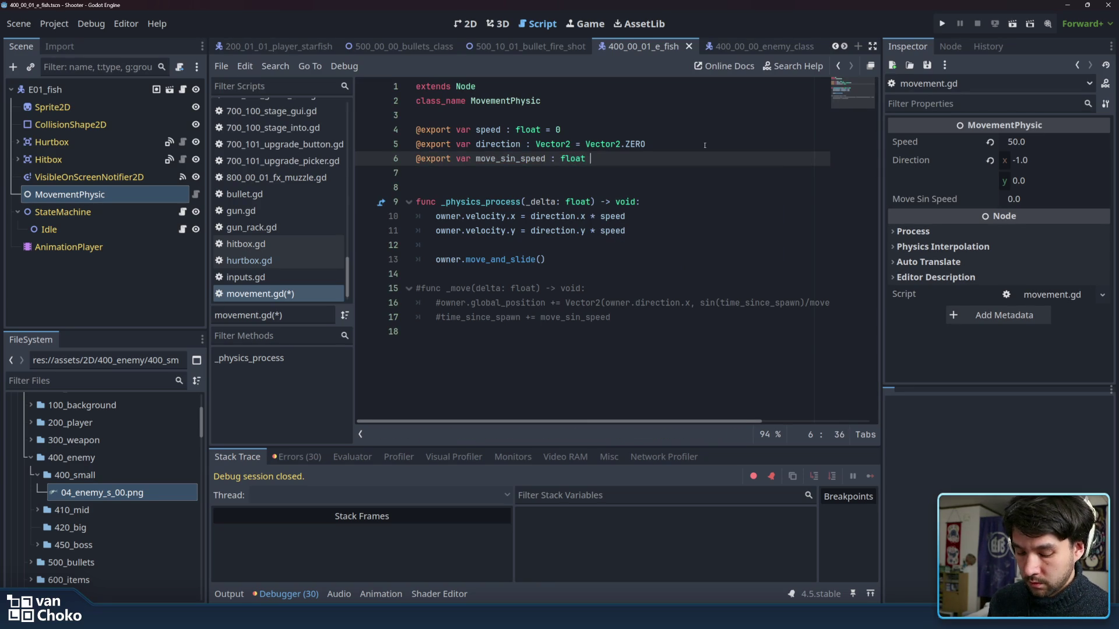
text(= 0.0)
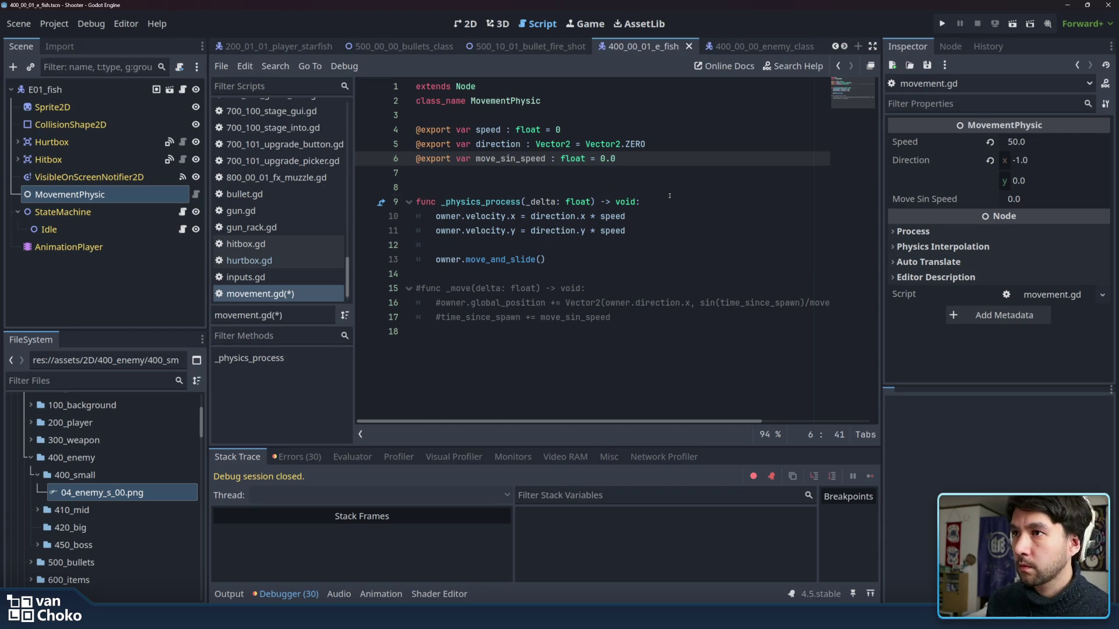
click(669, 195)
click(671, 211)
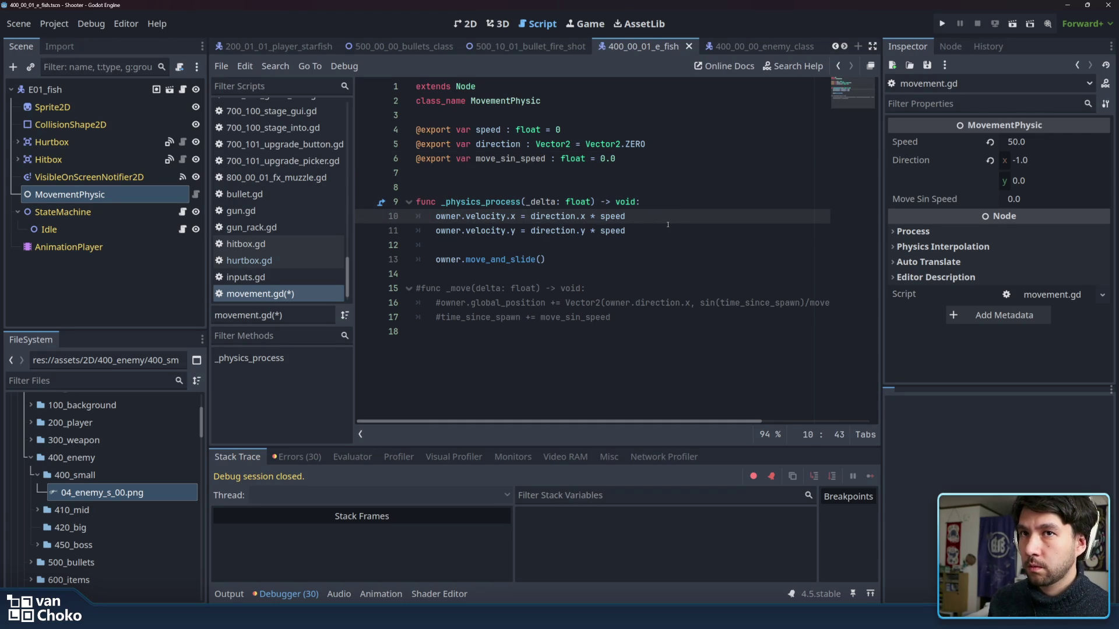
Set the fish's Move Sin Speed to 10 in the Inspector
click(1032, 199)
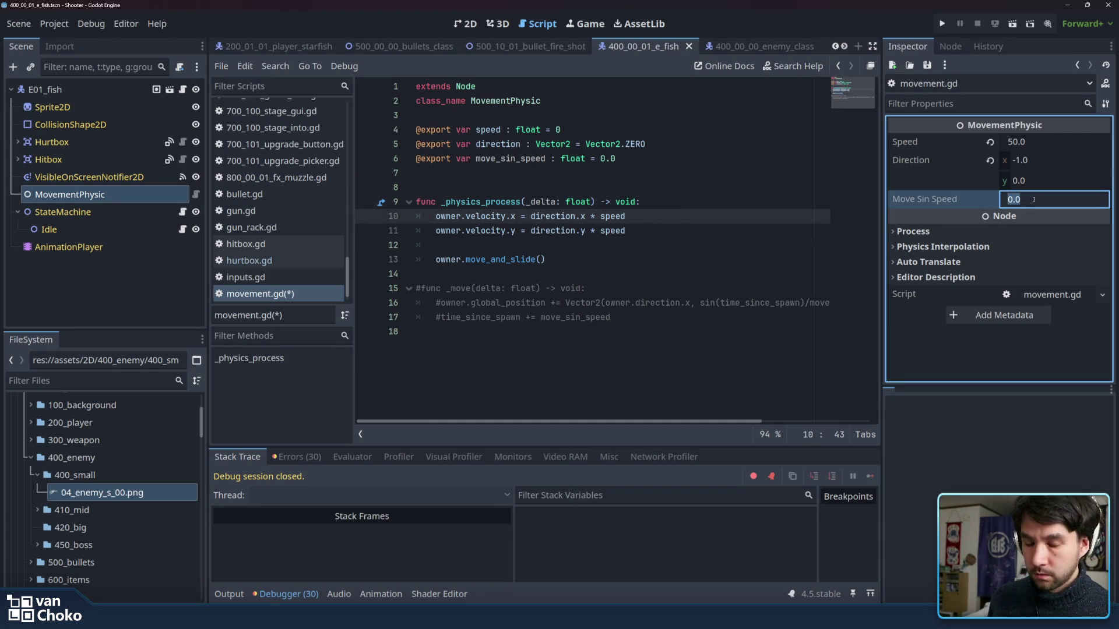
text(10)
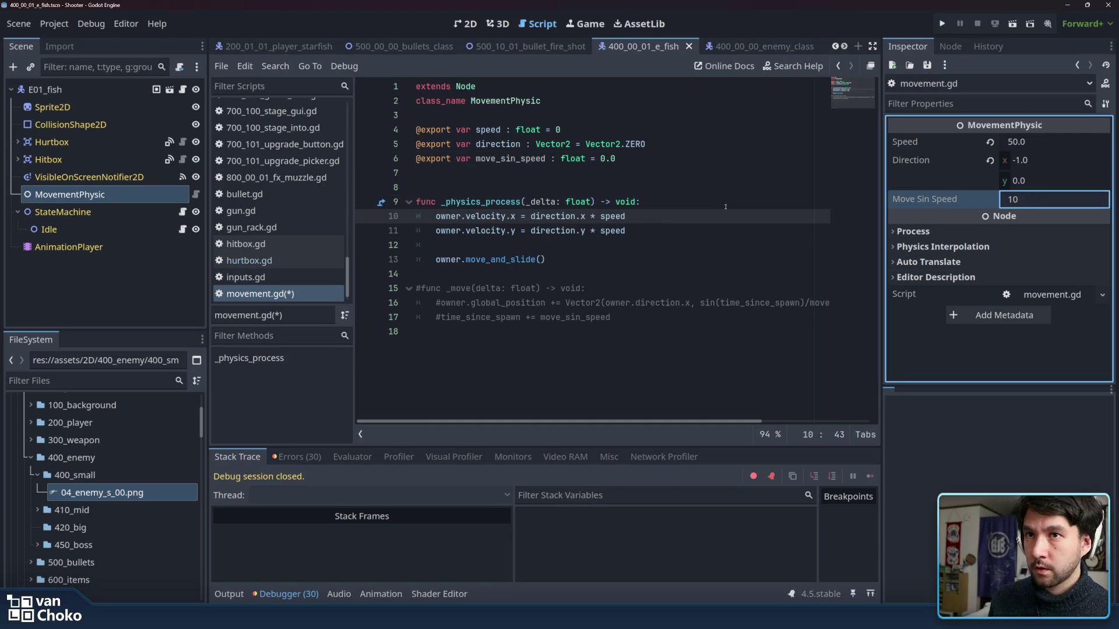
click(690, 201)
click(690, 244)
click(690, 226)
Copy the commented time_since_spawn increment and place the caret on empty line 12
drag(624, 316, 441, 317)
right_click(506, 317)
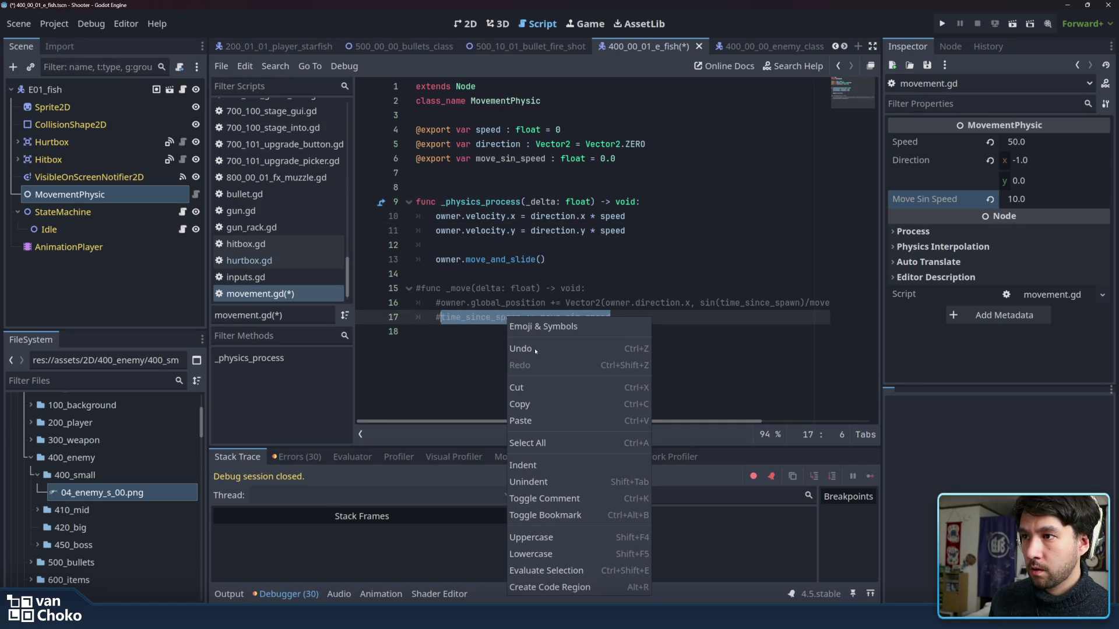
click(532, 401)
click(526, 246)
Write 'if move_sin_speed > 0.0:' on line 12 of _physics_process
text(if)
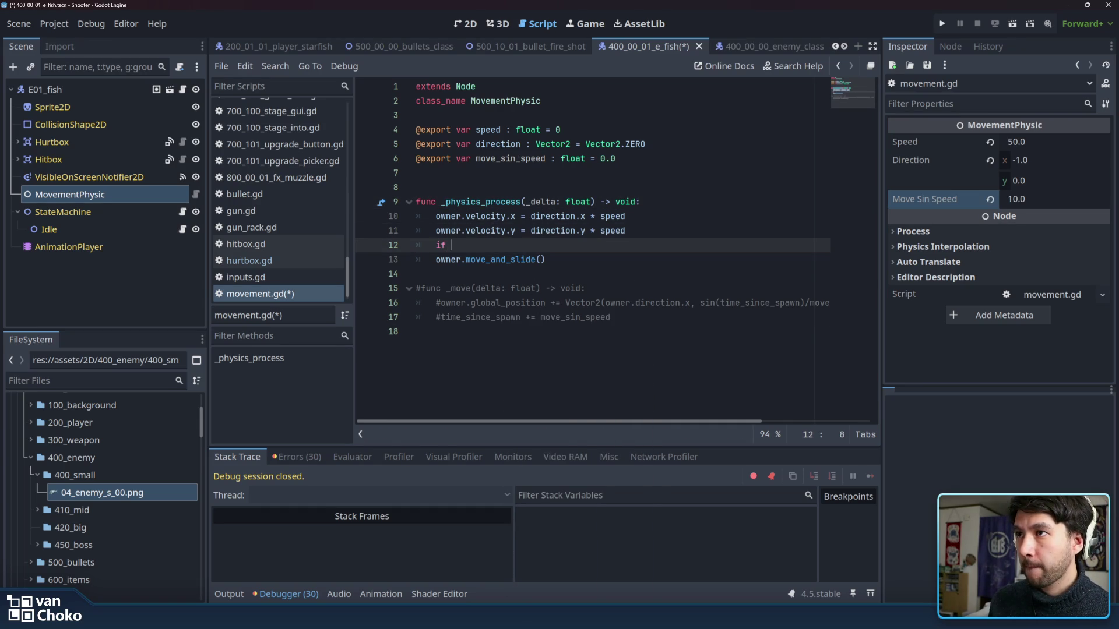
double_click(519, 158)
key(ctrl+c)
click(495, 245)
key(ctrl+v)
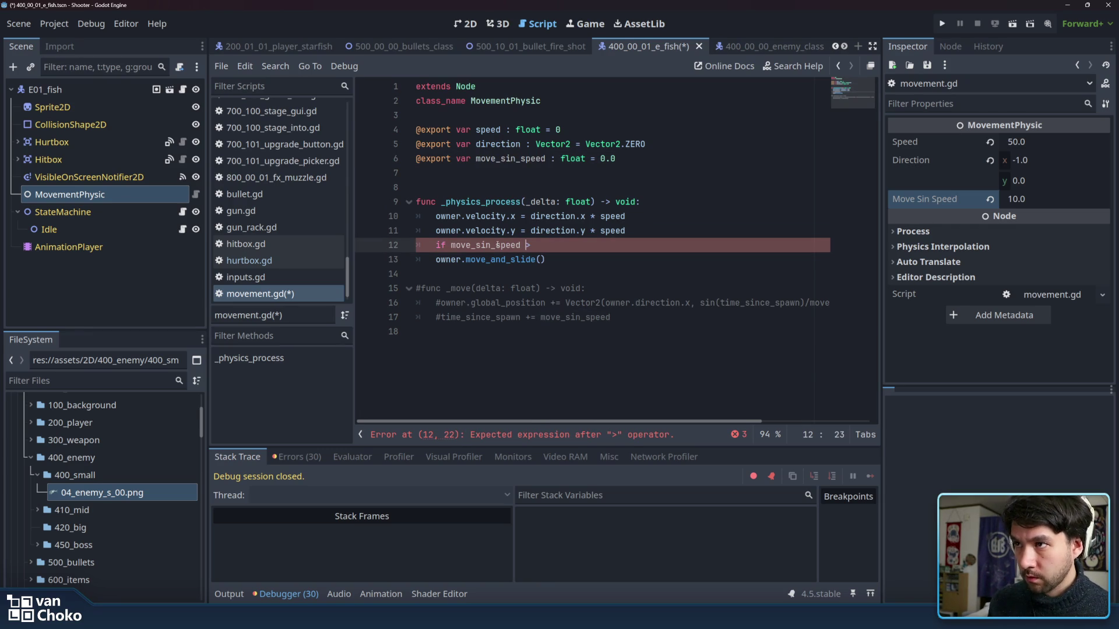
text(0.0)
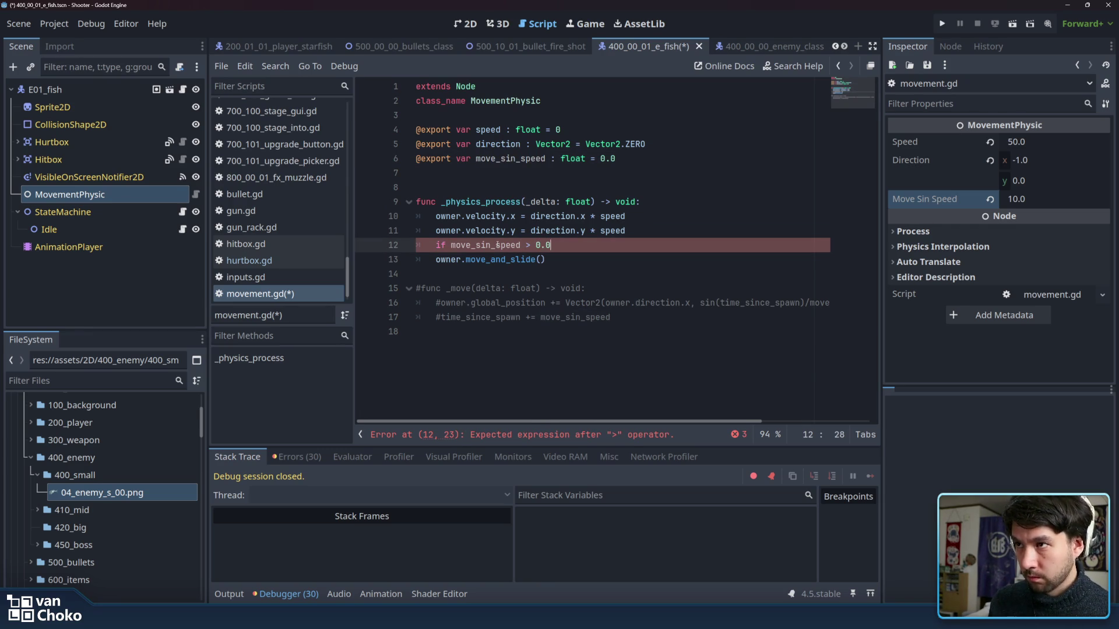
text(:)
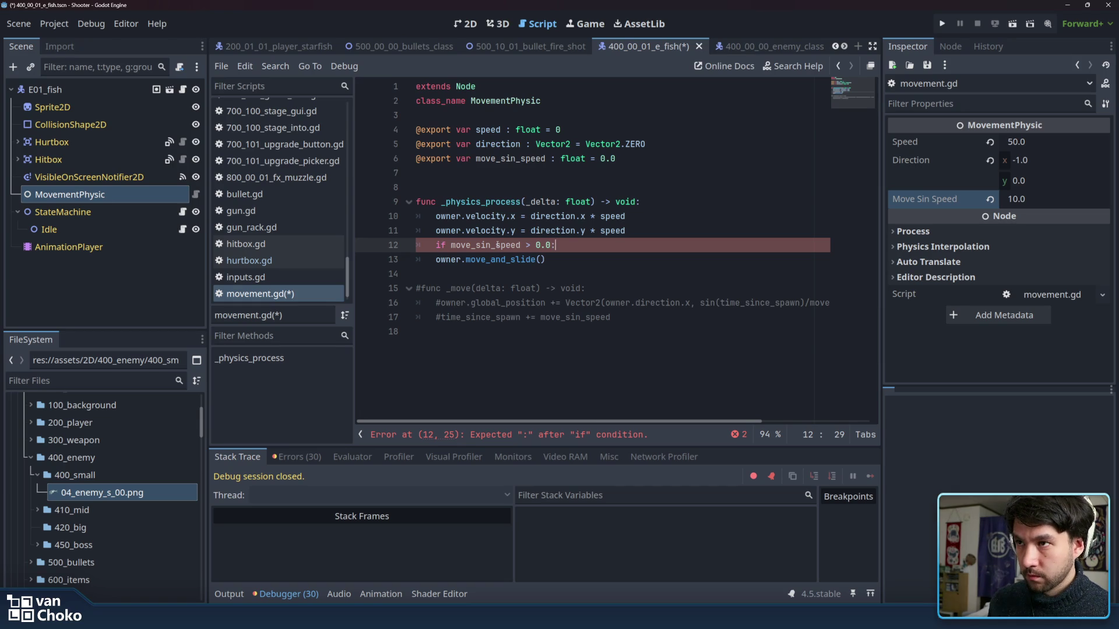
key(Return)
Paste 'time_since_spawn += move_sin_speed' inside the if block and copy the time_since_spawn name
drag(441, 332, 610, 331)
click(525, 261)
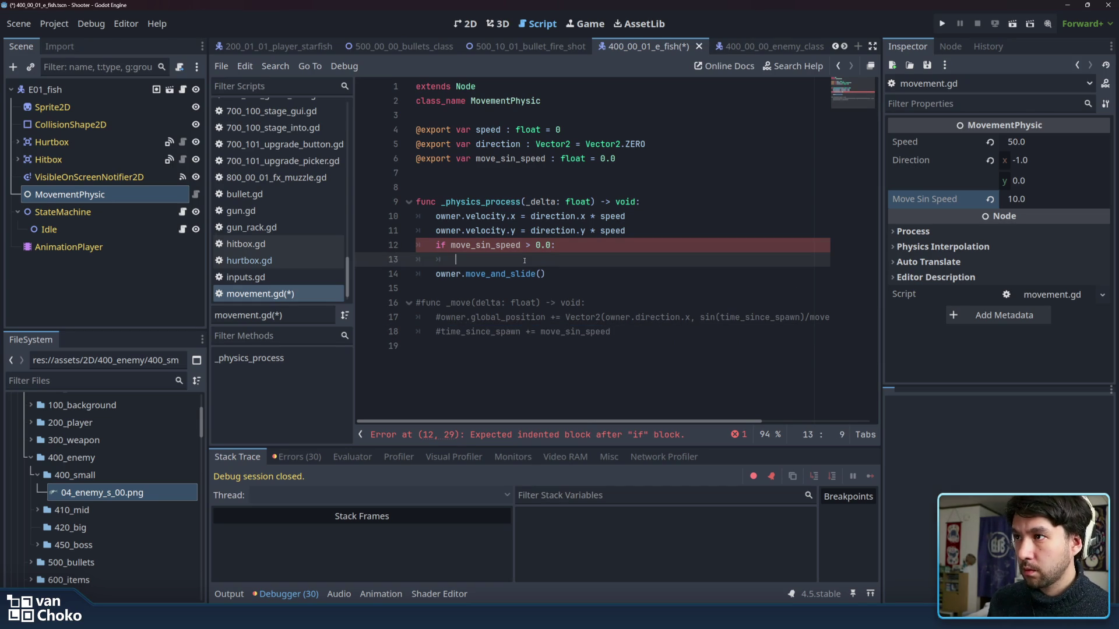
key(ctrl+v)
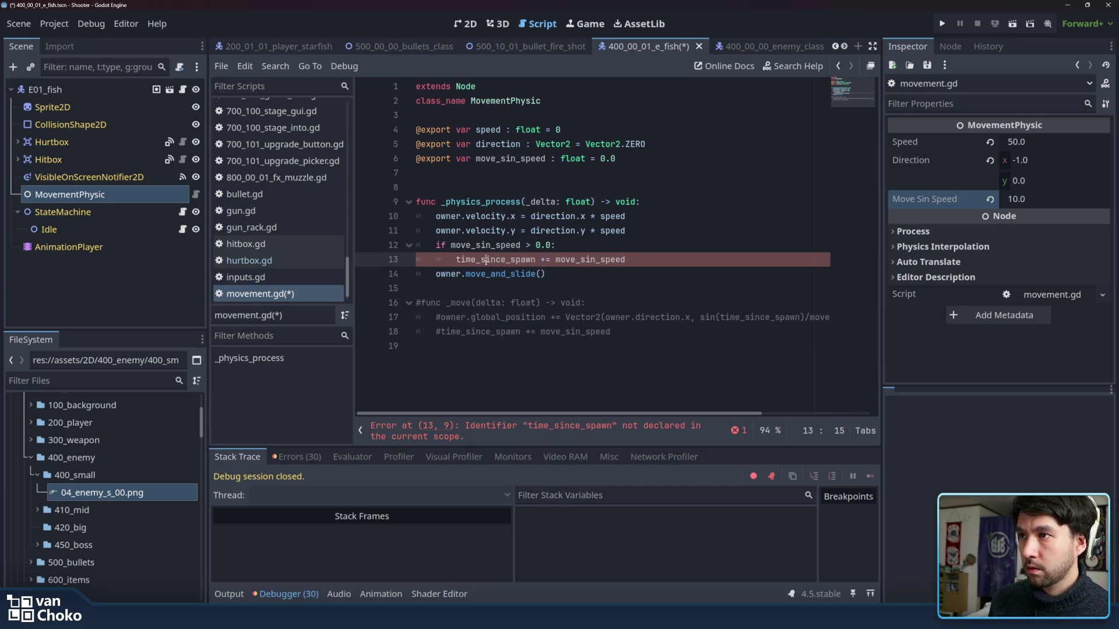
double_click(486, 260)
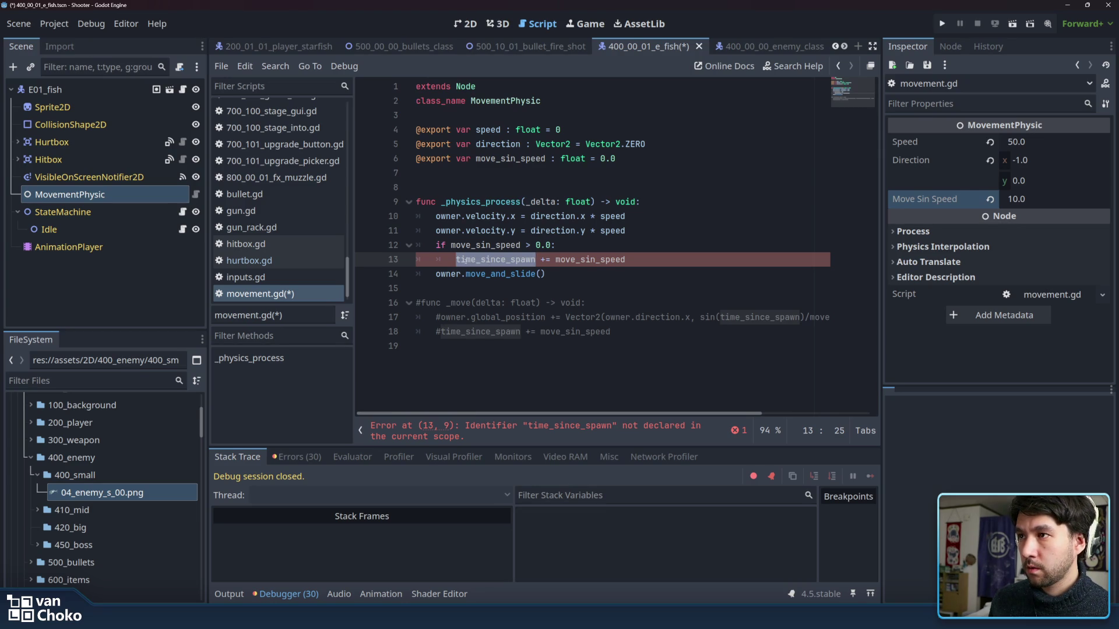
key(ctrl+c)
click(628, 171)
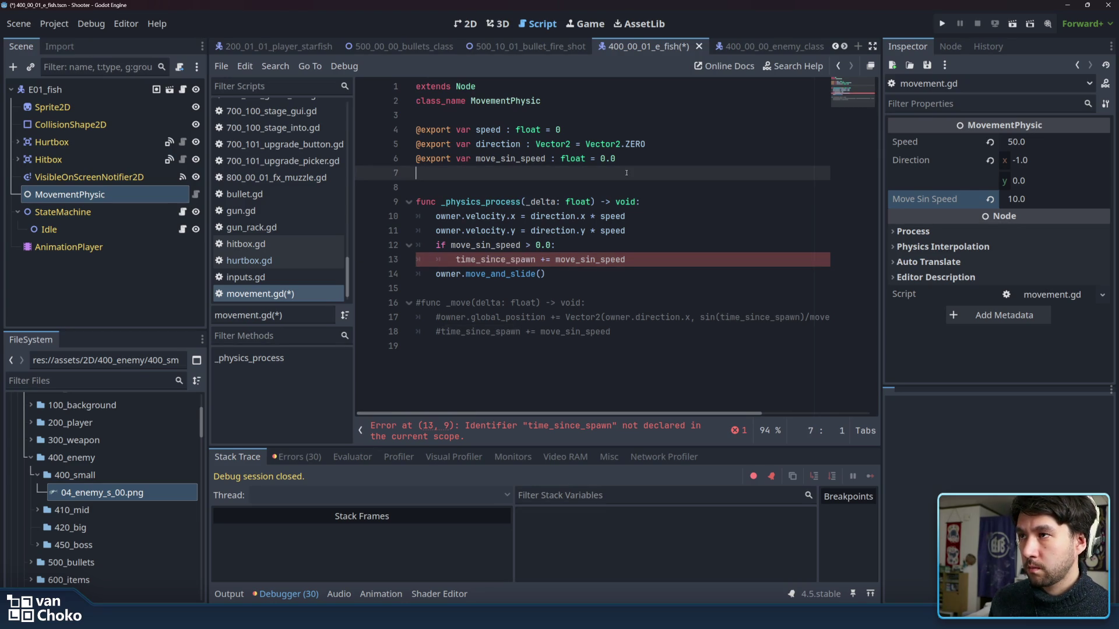
Declare 'var time_since_spawn : float = 0.0' on line 7
text(var)
key(ctrl+v)
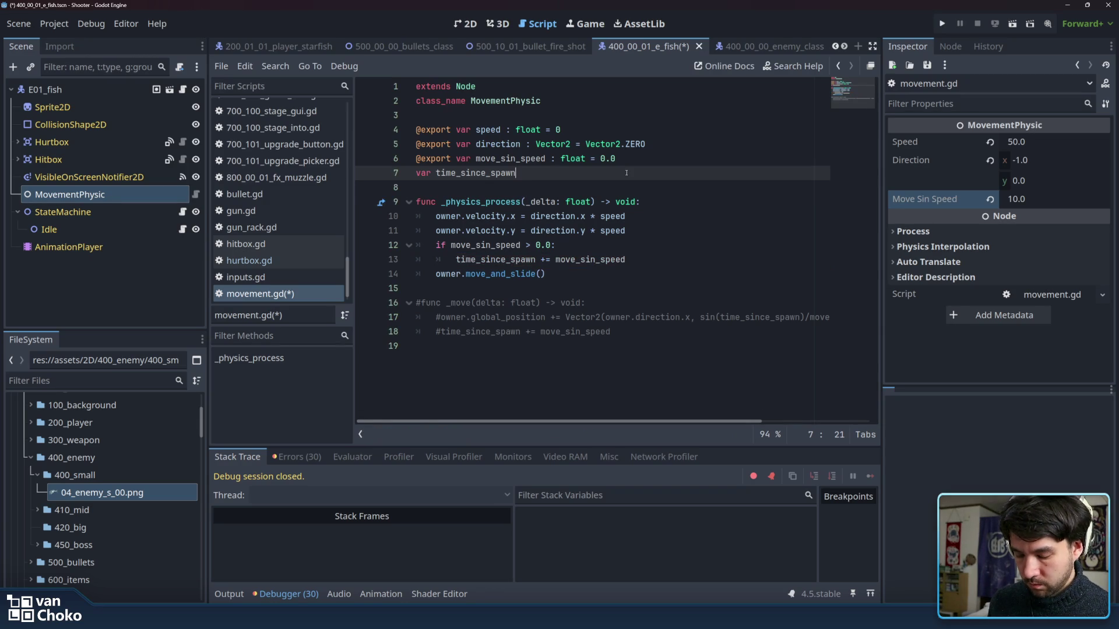
text(:float =)
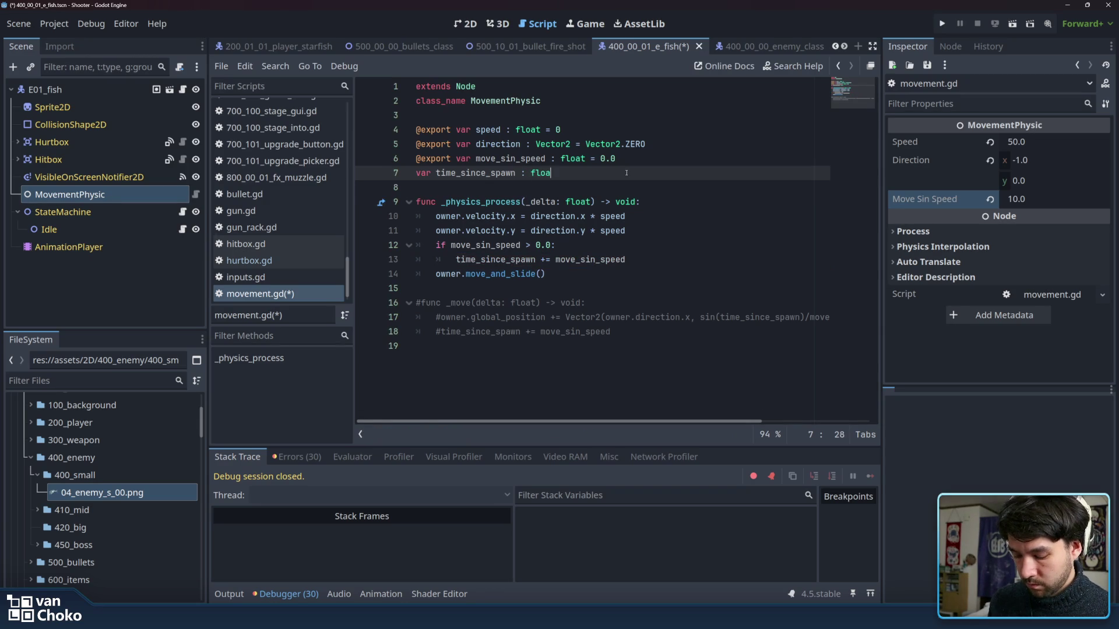
text( 0.0)
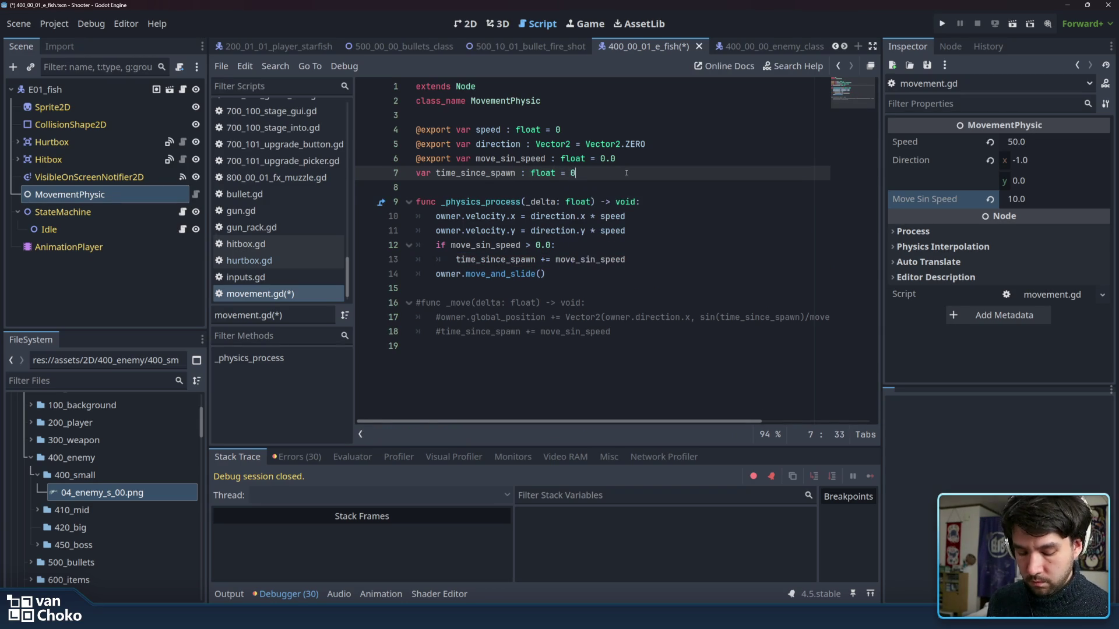
click(665, 257)
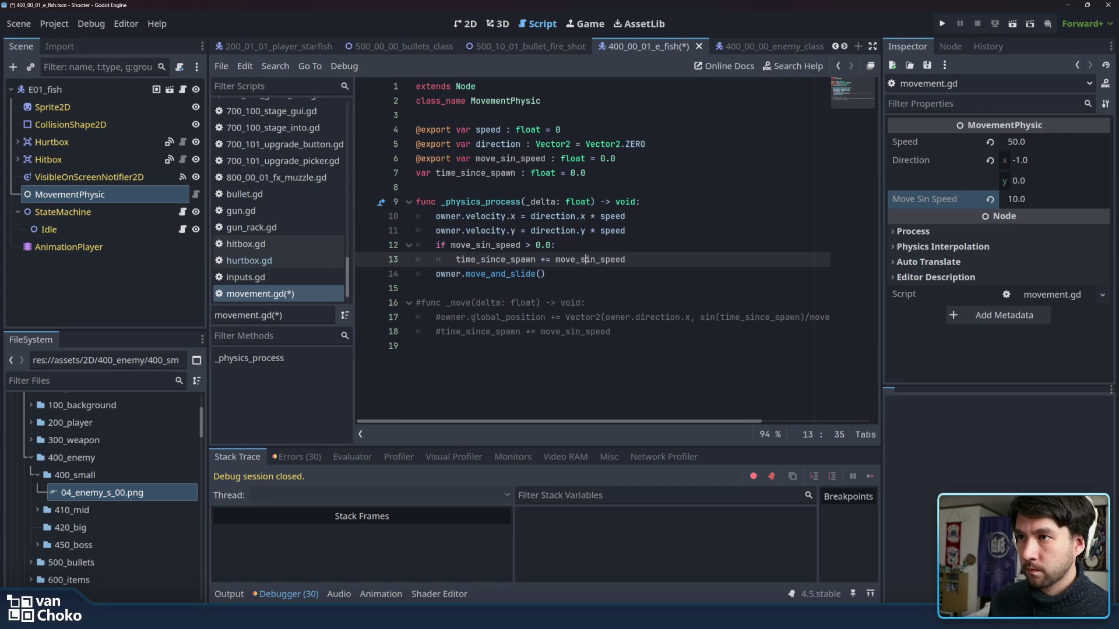
Review the uses of move_sin_speed and time_since_spawn and the commented sine move_freq term
double_click(657, 256)
click(657, 248)
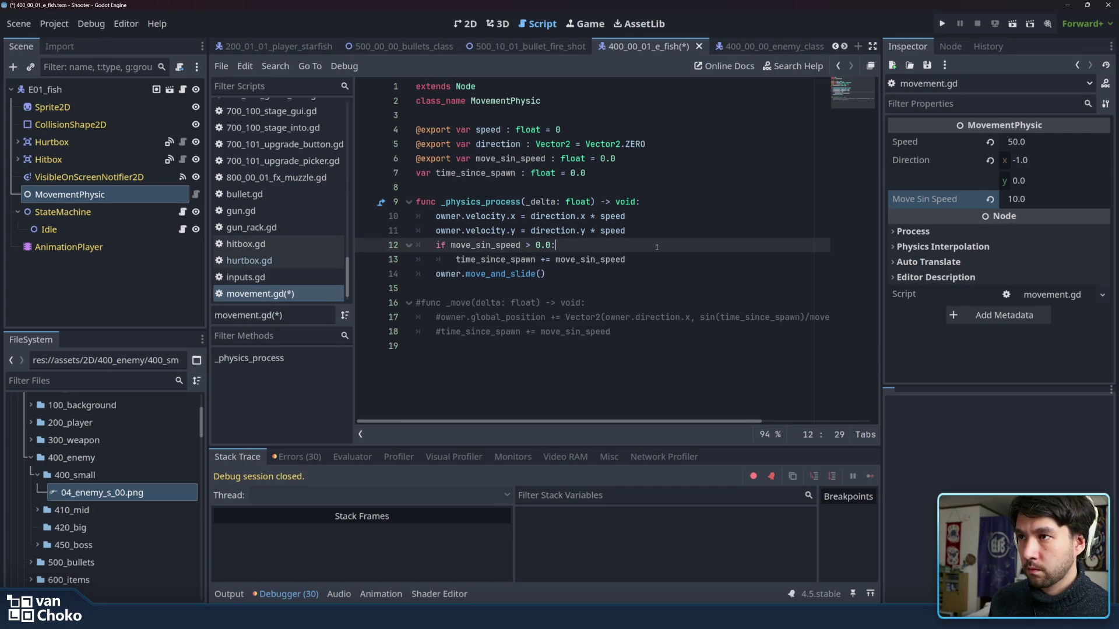
double_click(487, 258)
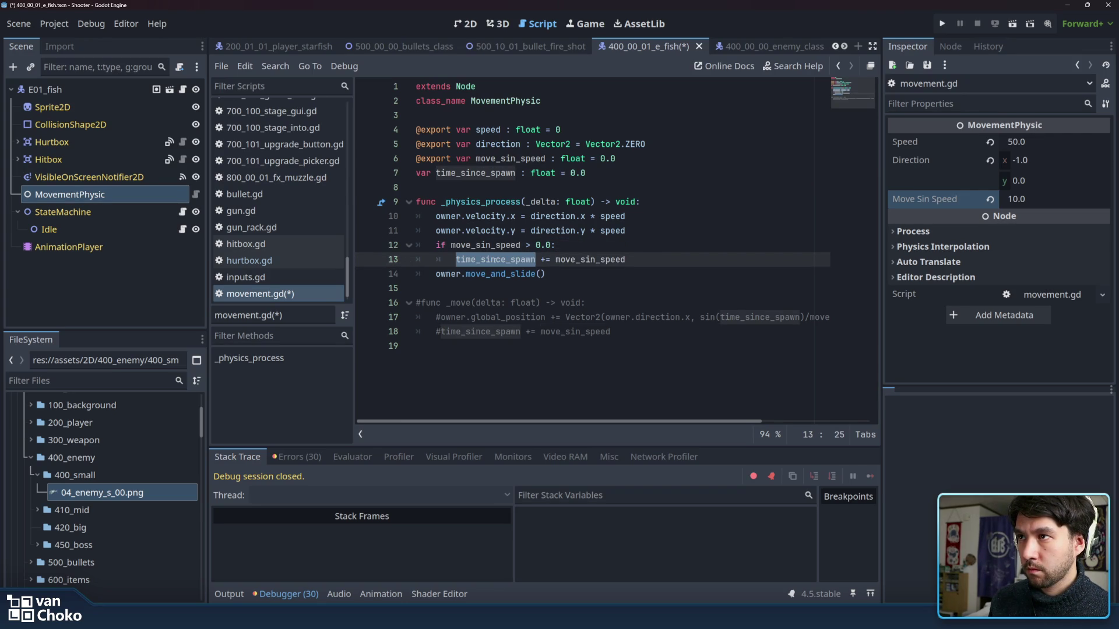
click(588, 260)
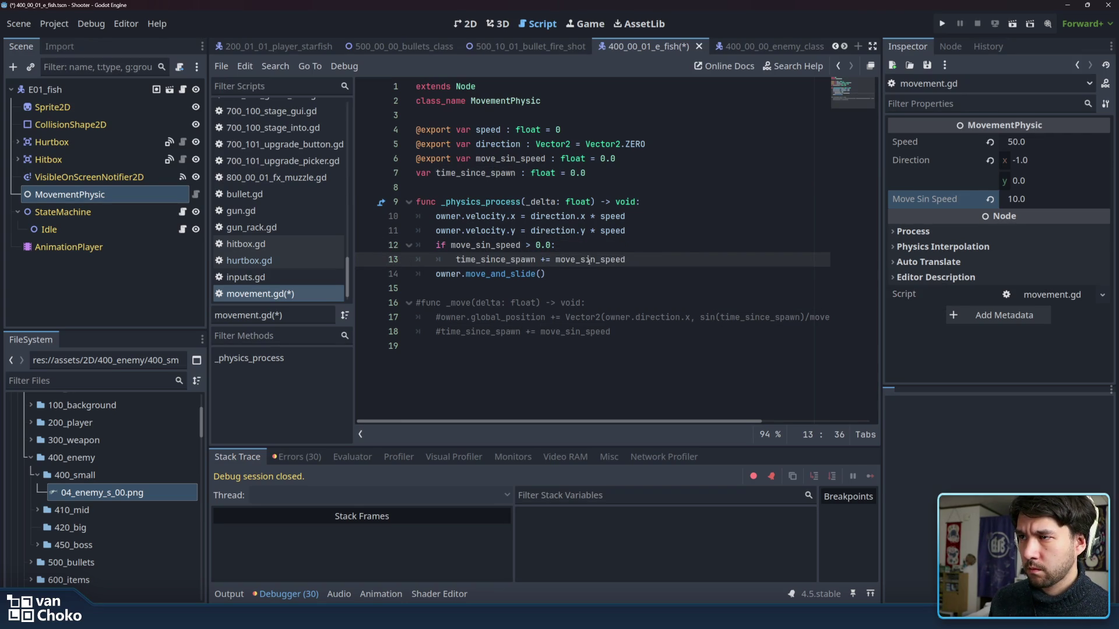
mouse_move(700, 317)
mouse_down()
mouse_move(830, 318)
mouse_move(716, 318)
mouse_up()
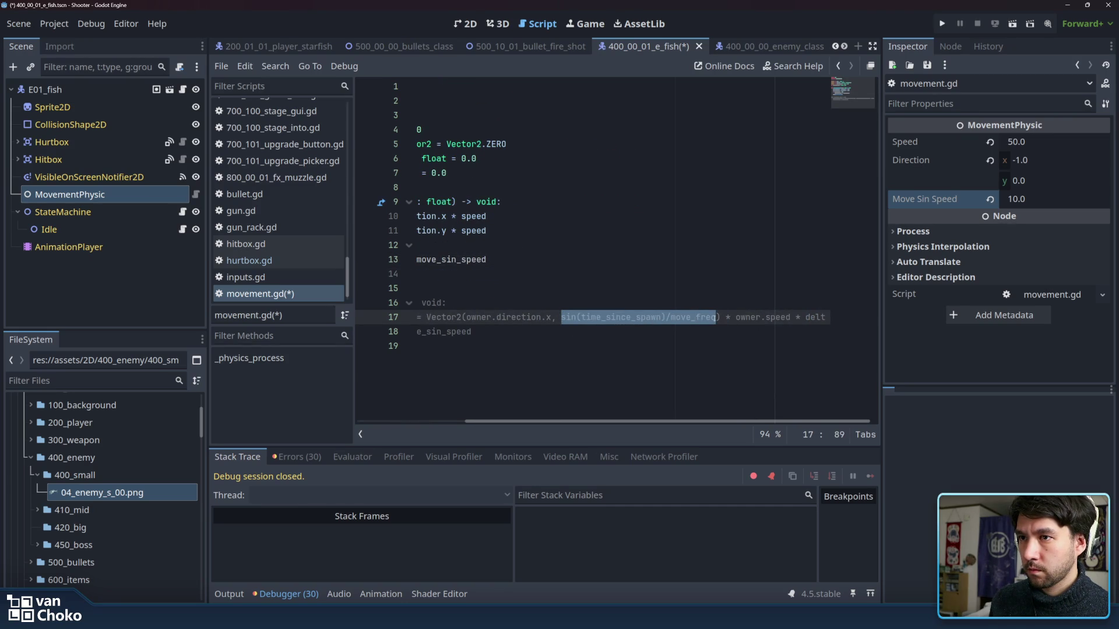
double_click(712, 317)
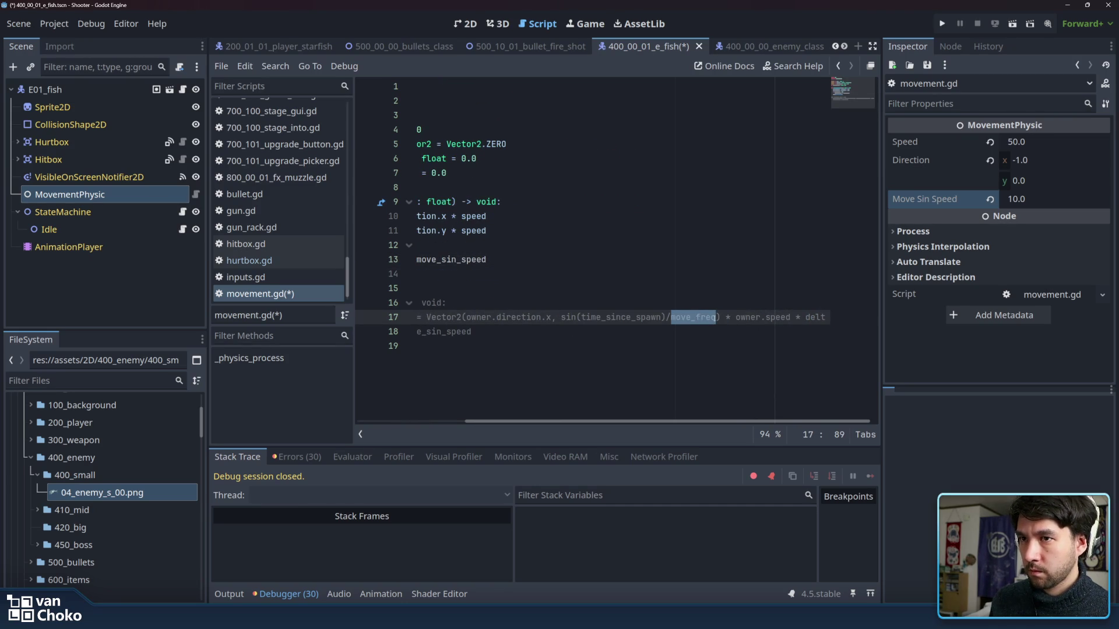
mouse_move(567, 186)
mouse_down()
mouse_move(415, 160)
mouse_move(619, 165)
mouse_up()
click(657, 158)
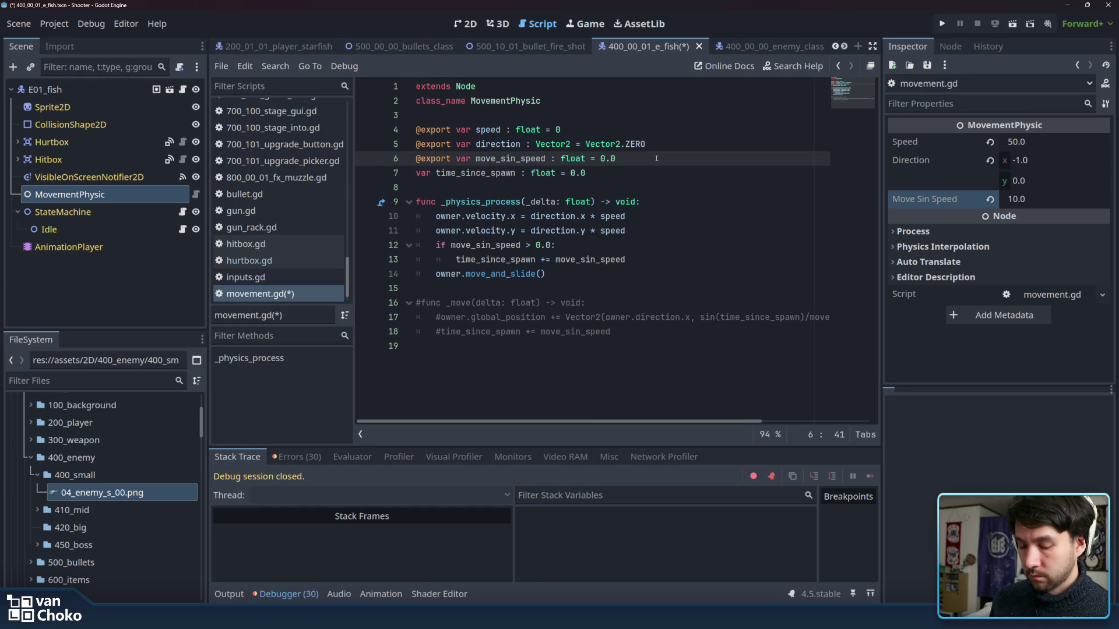
key(Return)
text(@export )
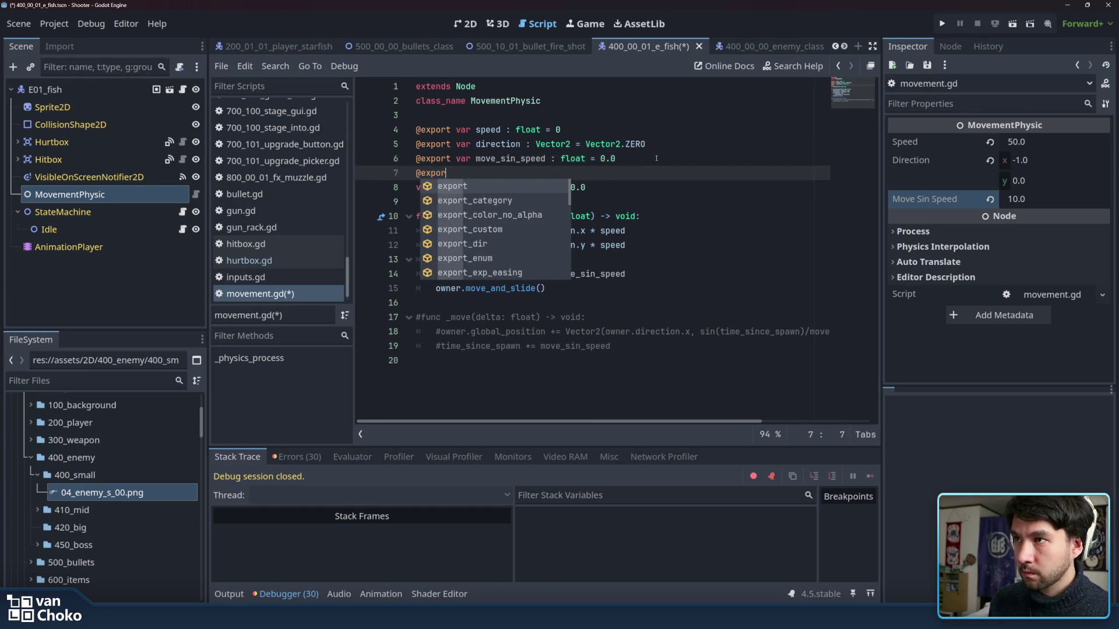
text(var )
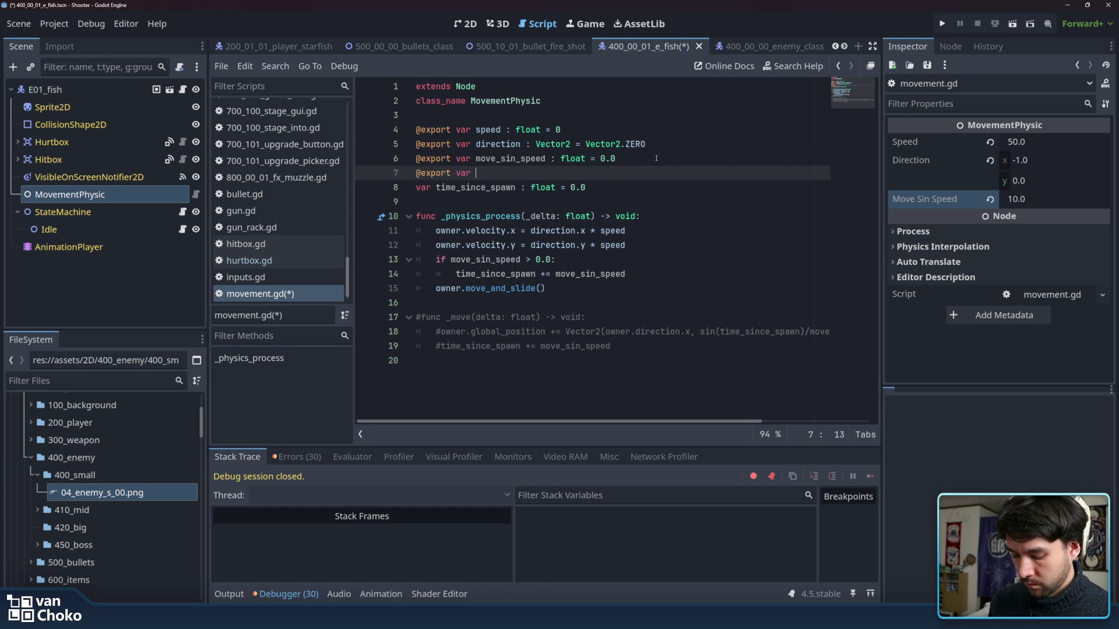
text(move_freq)
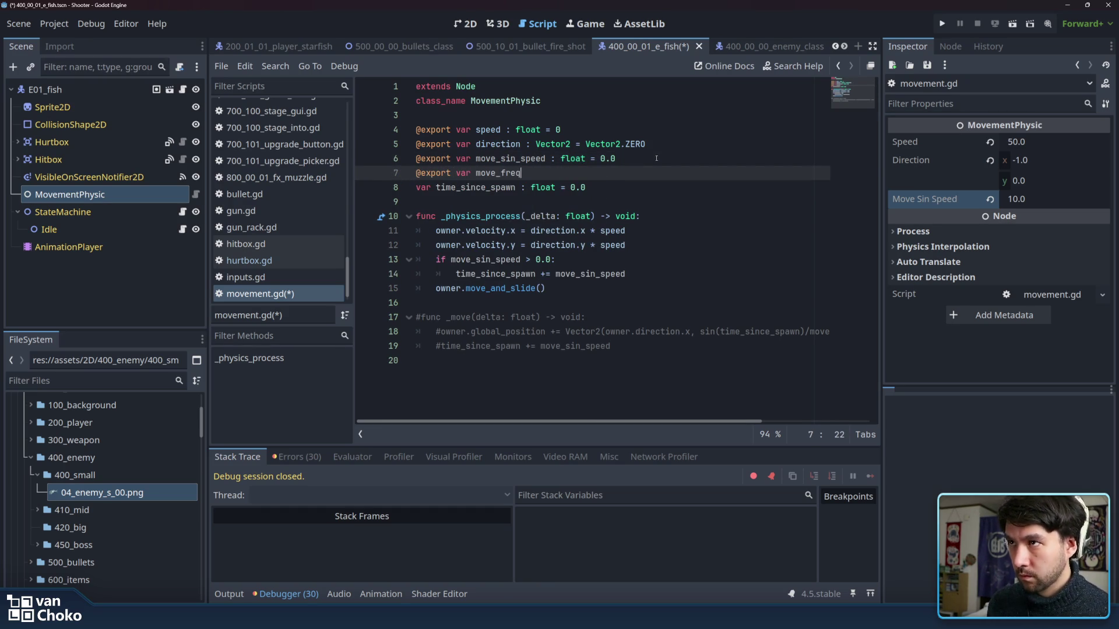
key(BackSpace)
key(BackSpace)
key(BackSpace)
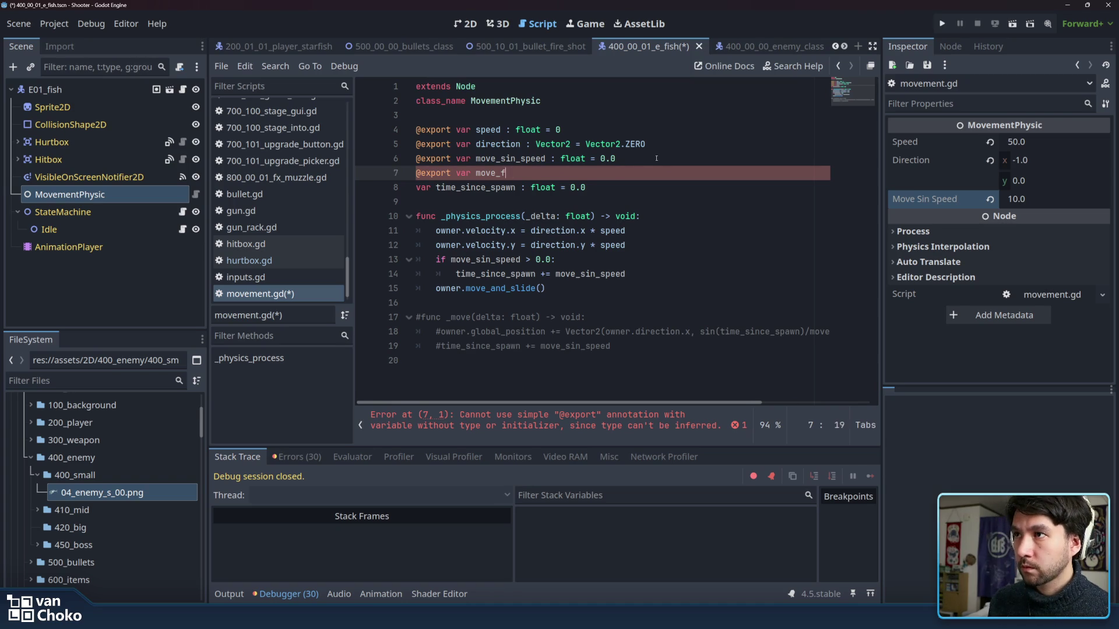
text(sin)
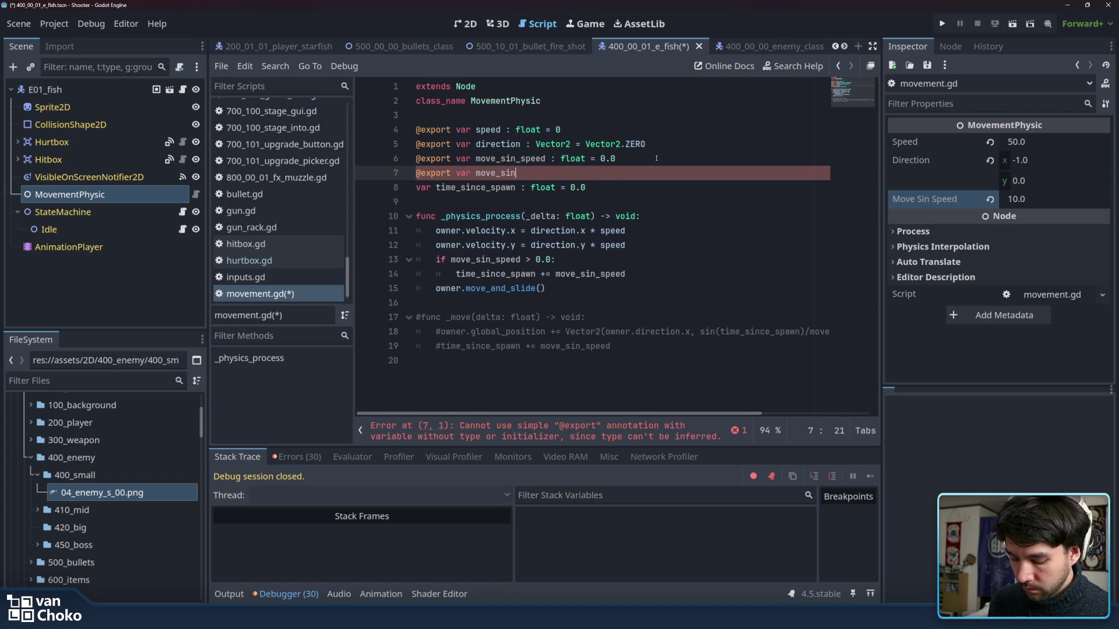
text(_)
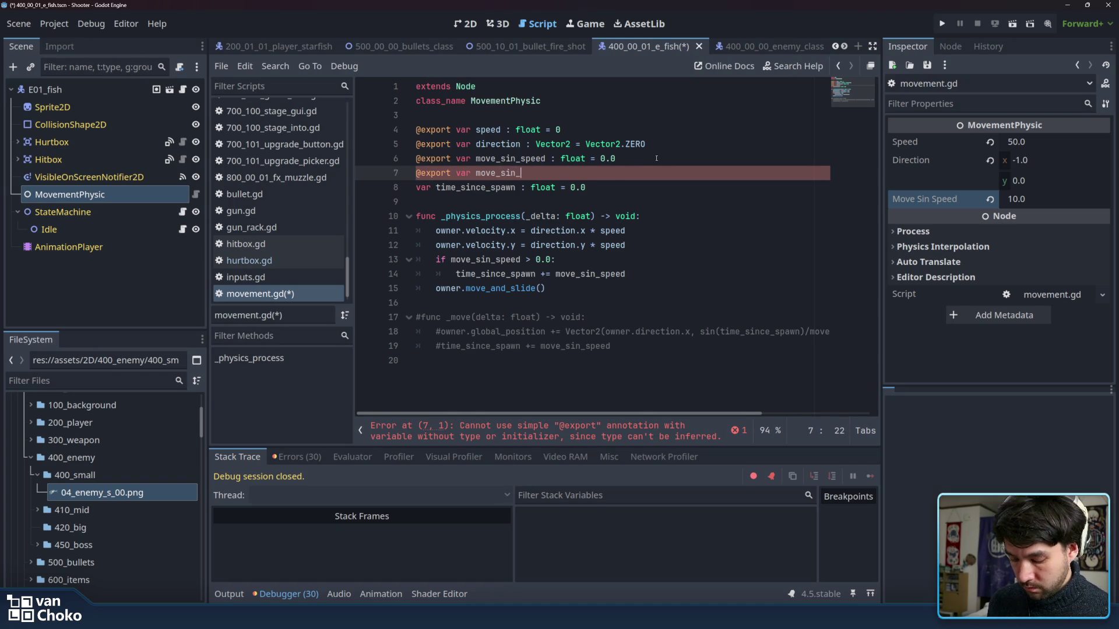
text(freq)
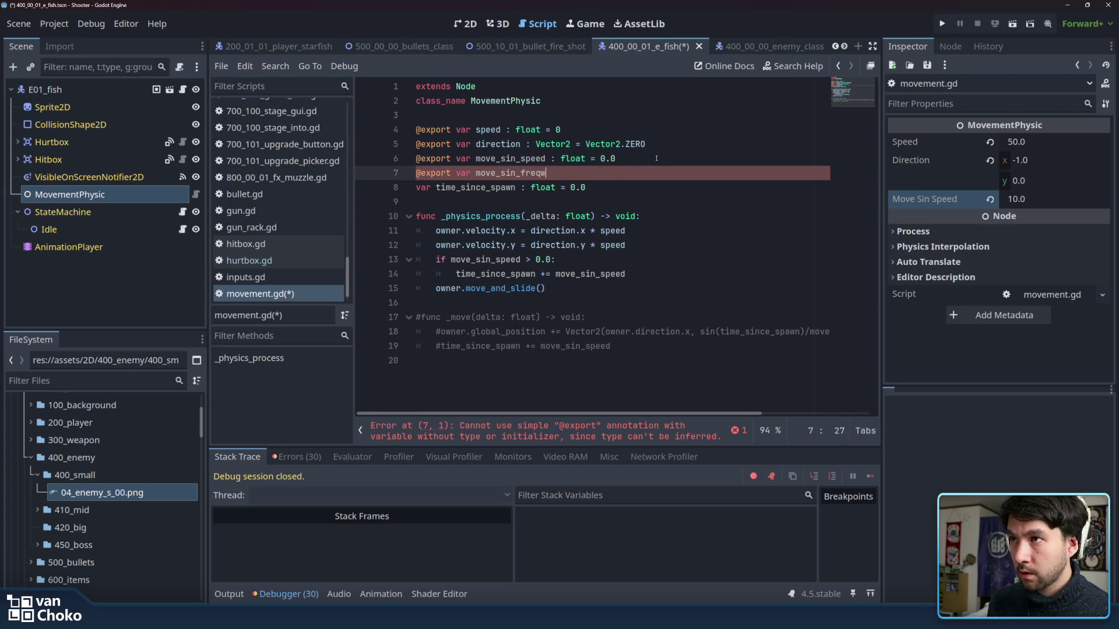
text( : )
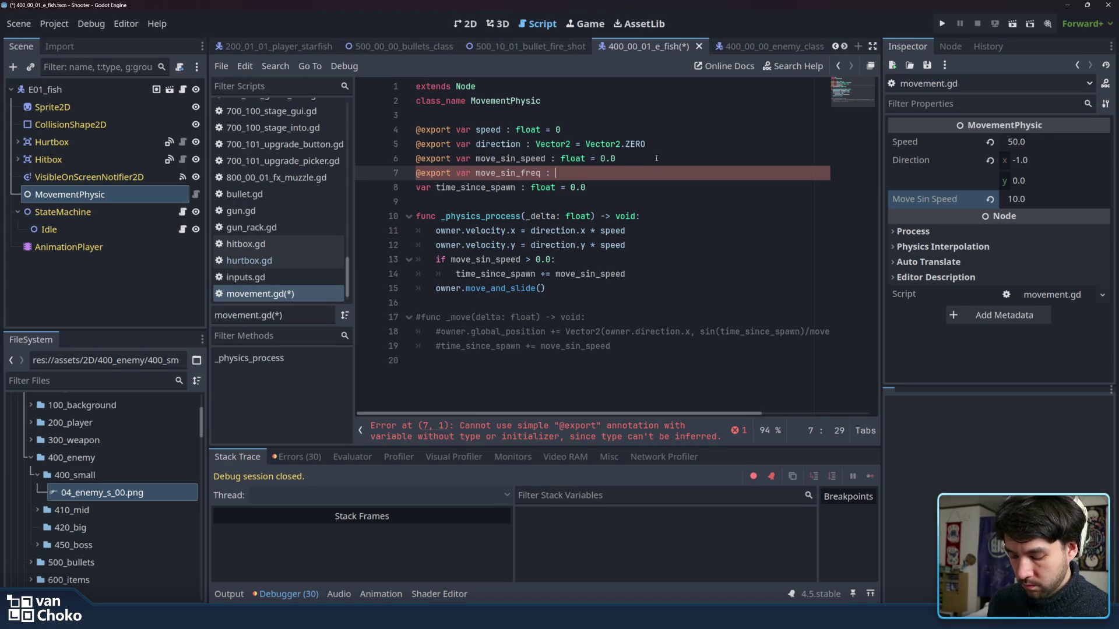
text(f)
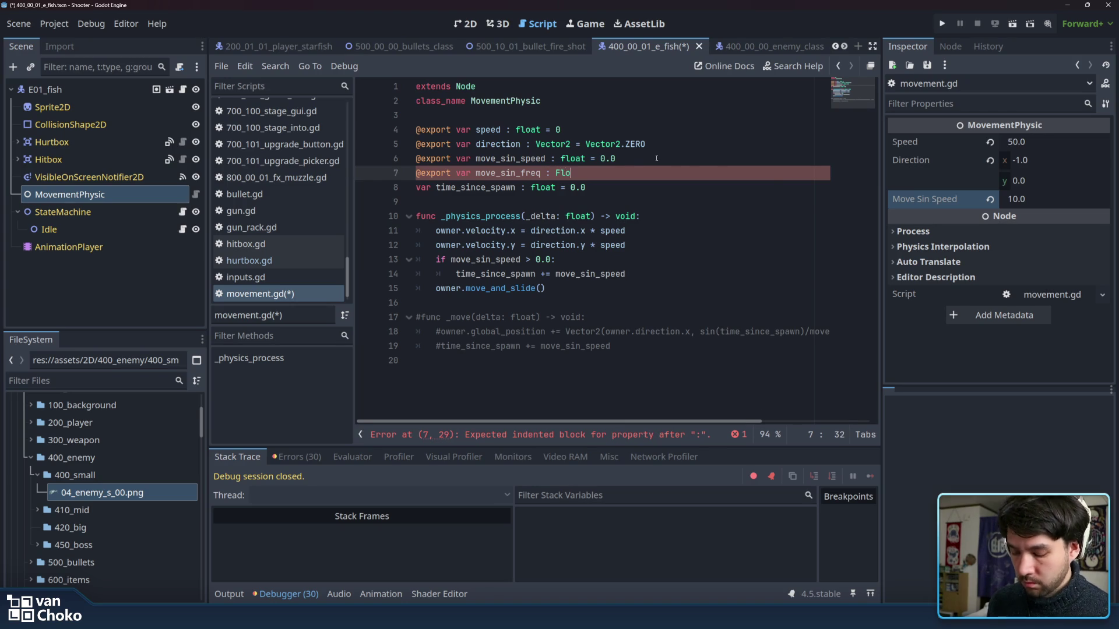
key(Escape)
text(loat =)
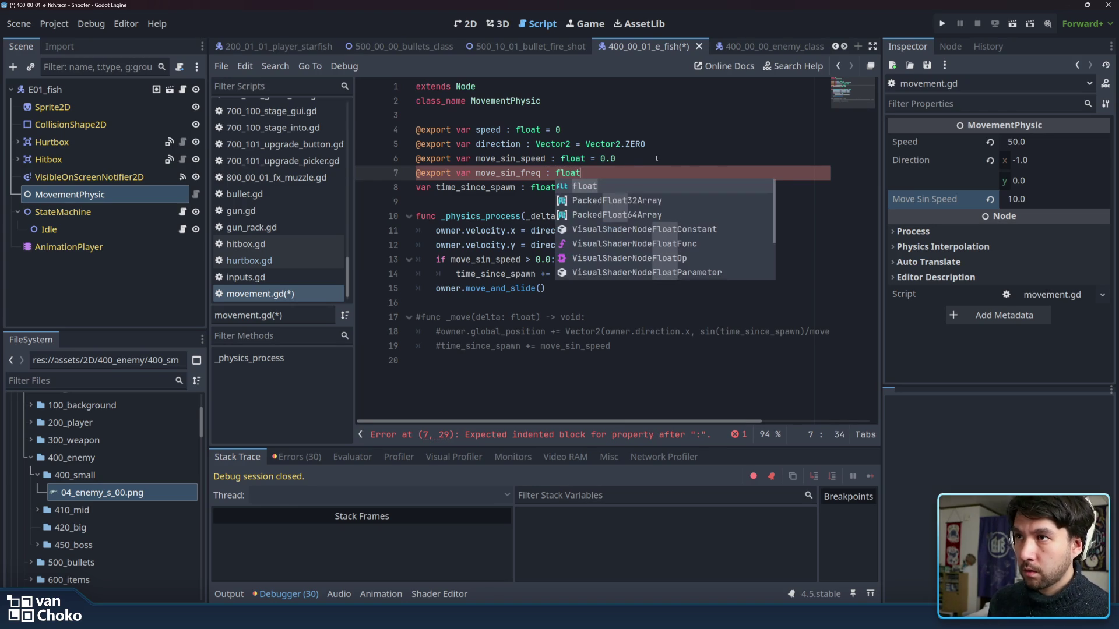
text(00)
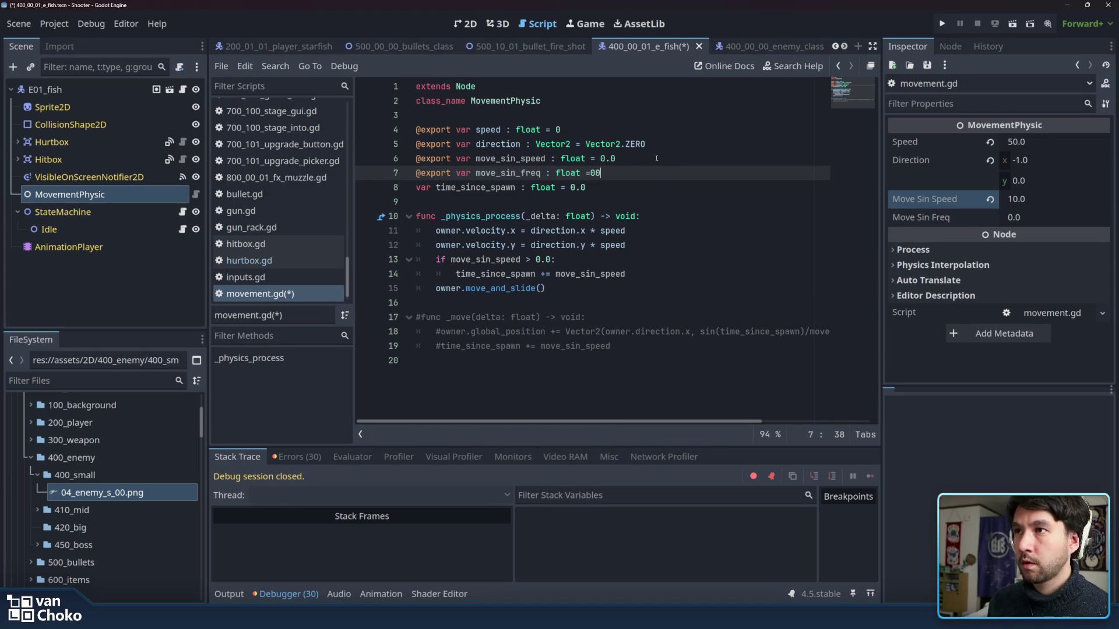
key(Left)
text(.)
click(657, 158)
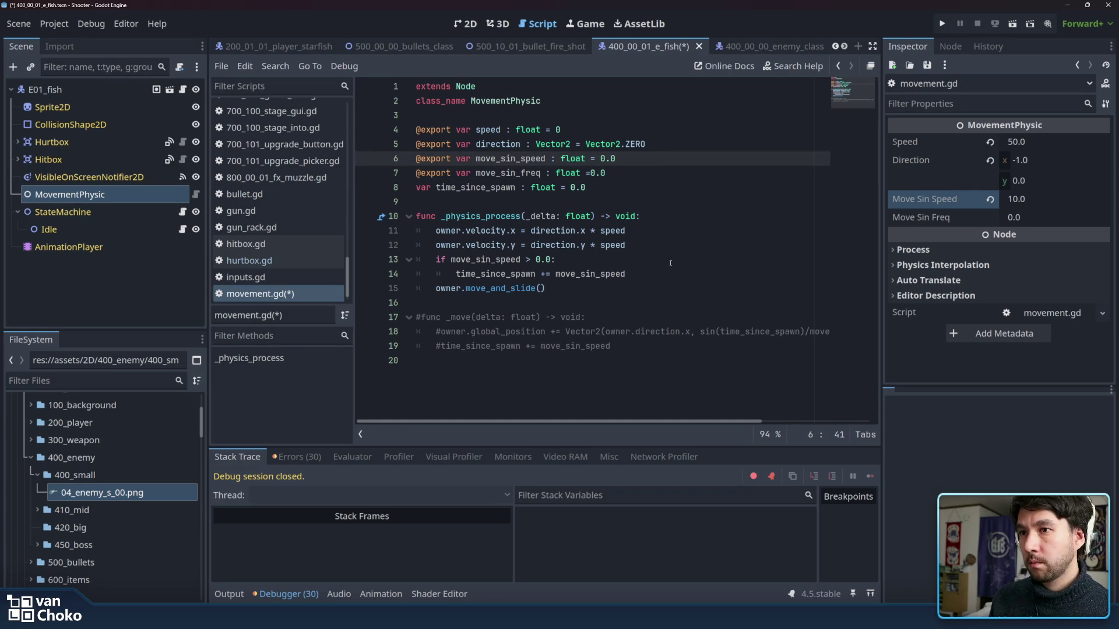
Paste 'sin(time_since_spawn)/move_freq' from the commented line after '* speed *' on line 12
click(704, 331)
drag(703, 332, 834, 334)
mouse_move(758, 332)
mouse_down()
mouse_move(712, 336)
mouse_move(720, 332)
mouse_up()
key(ctrl+c)
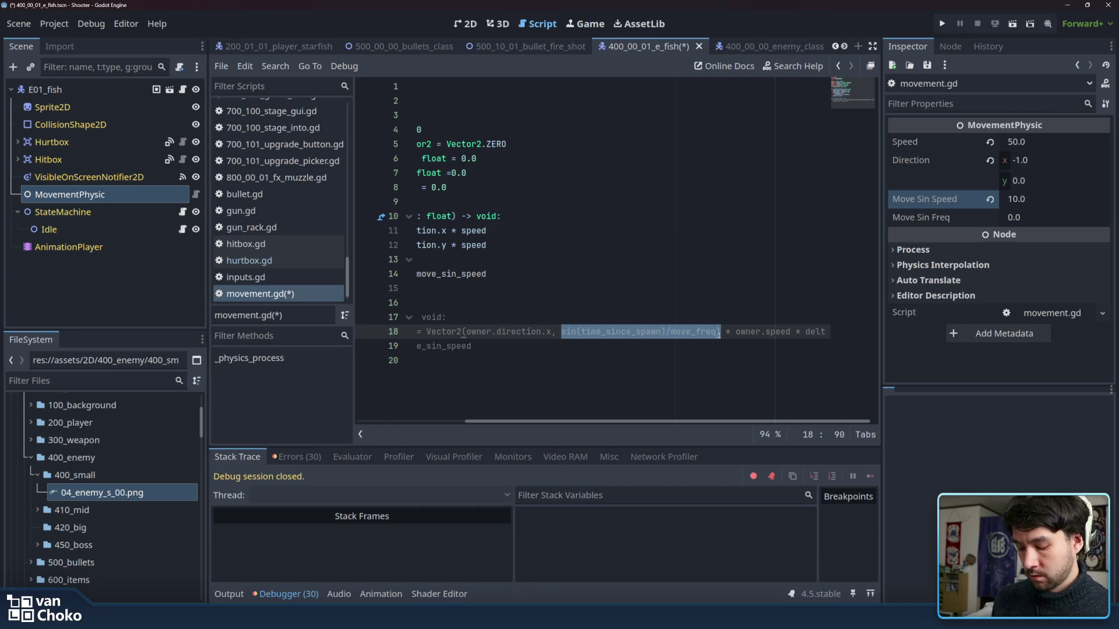
click(563, 243)
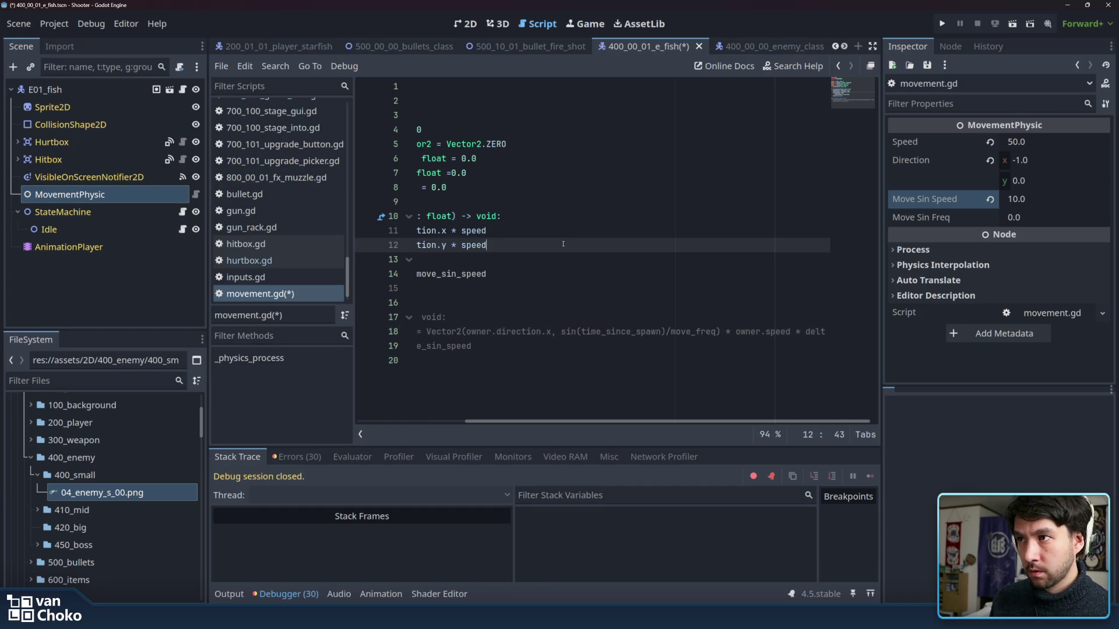
text(*)
key(ctrl+v)
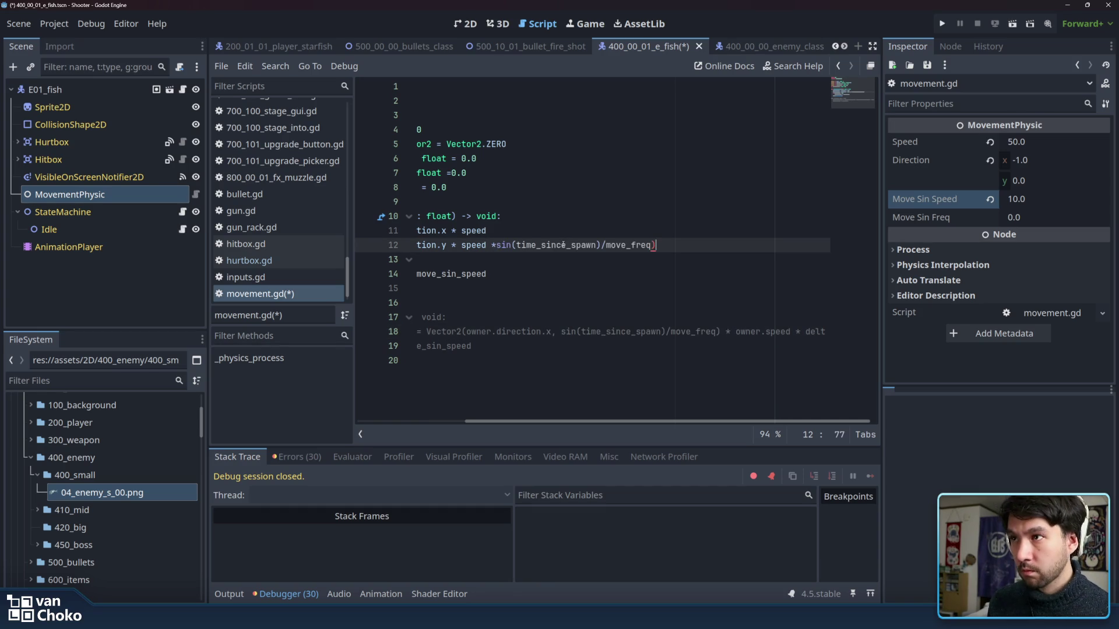
click(563, 245)
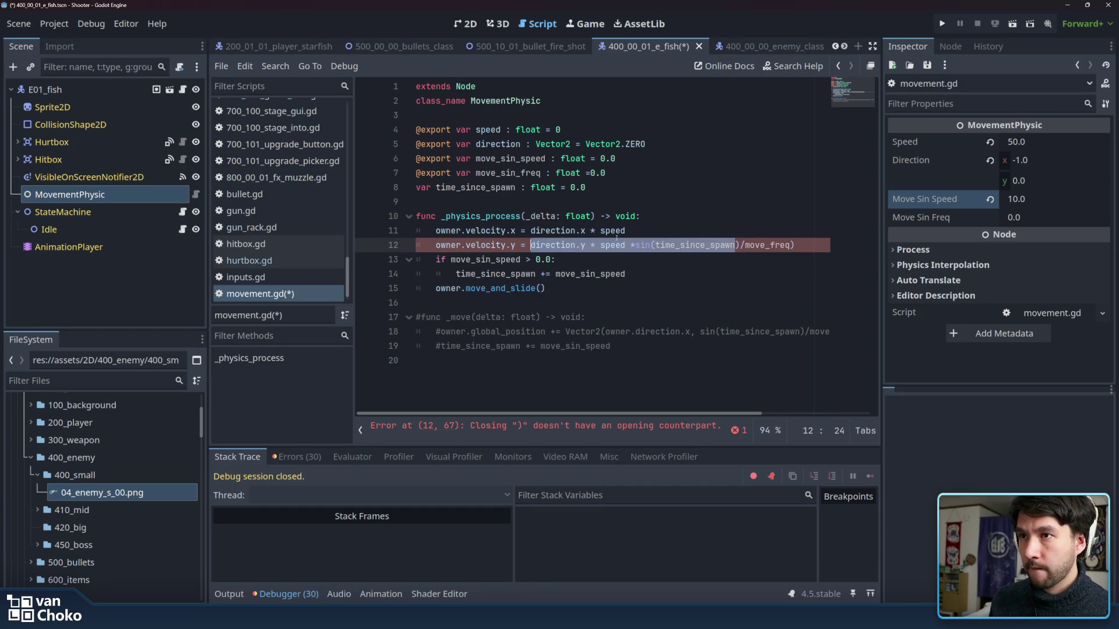
click(716, 236)
click(803, 245)
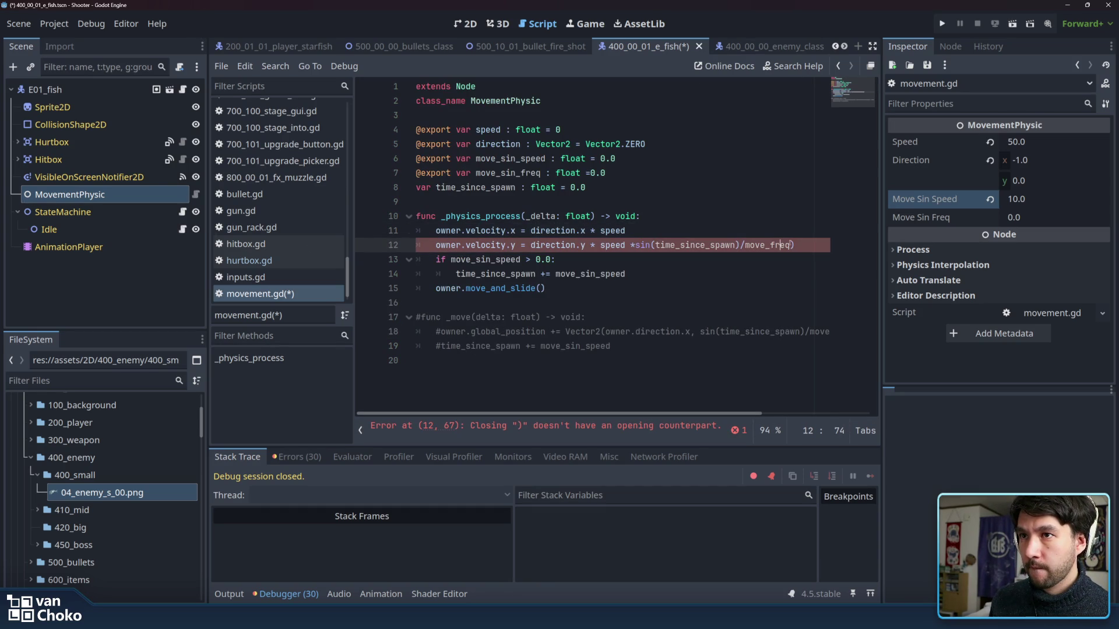
click(705, 259)
click(437, 260)
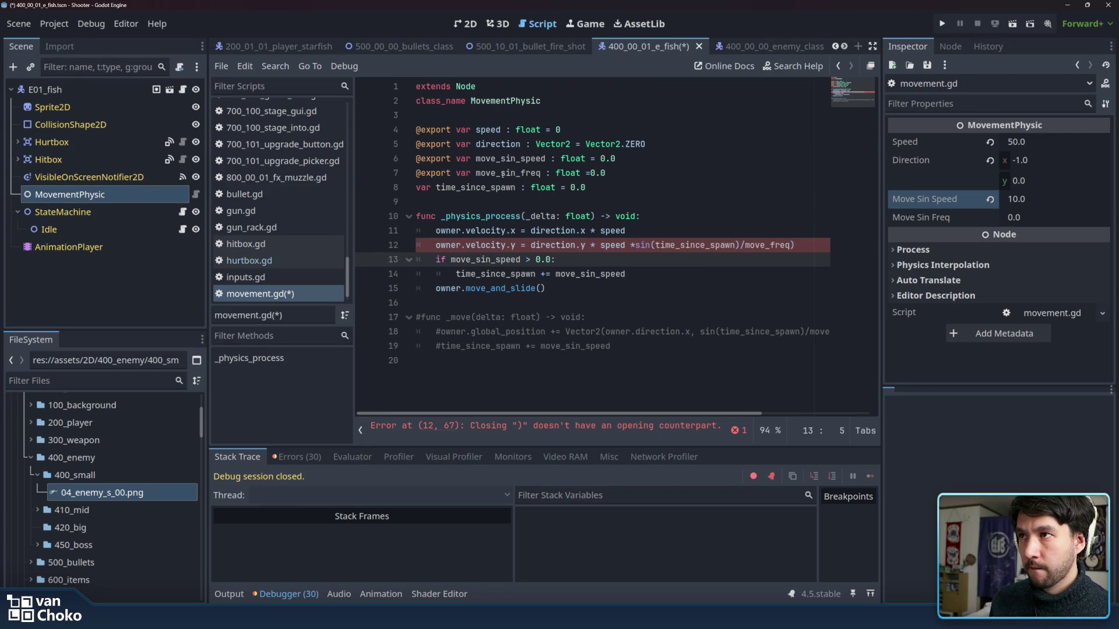
Rename move_freq to move_sin_freq on line 12 and add the opening parenthesis before sin
double_click(502, 174)
key(ctrl+c)
double_click(774, 245)
key(ctrl+v)
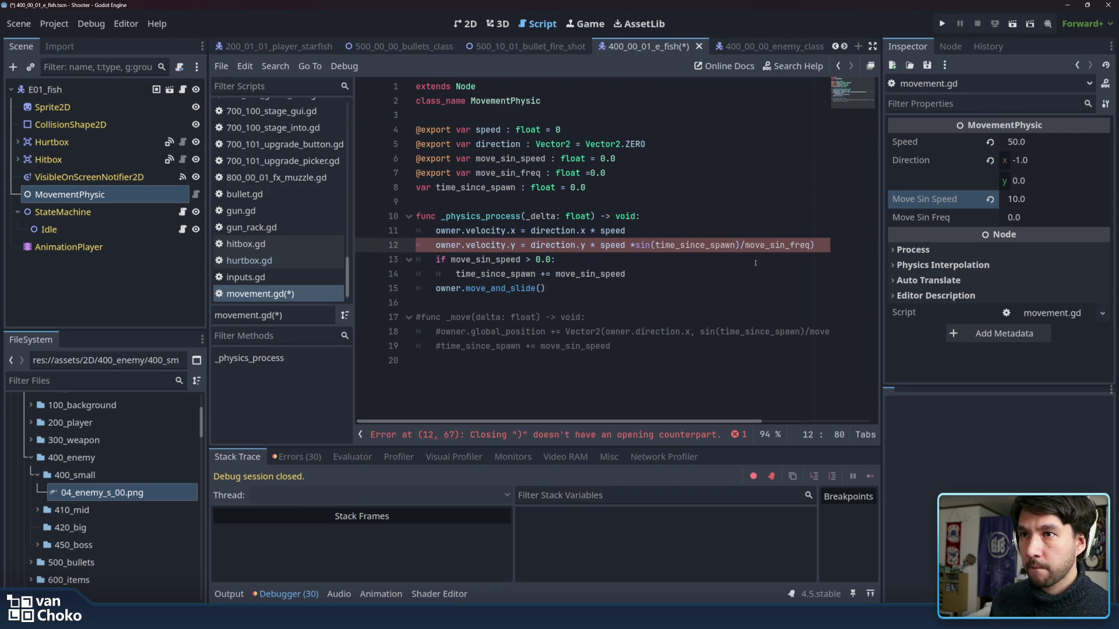
key(Up)
key(Up)
key(Up)
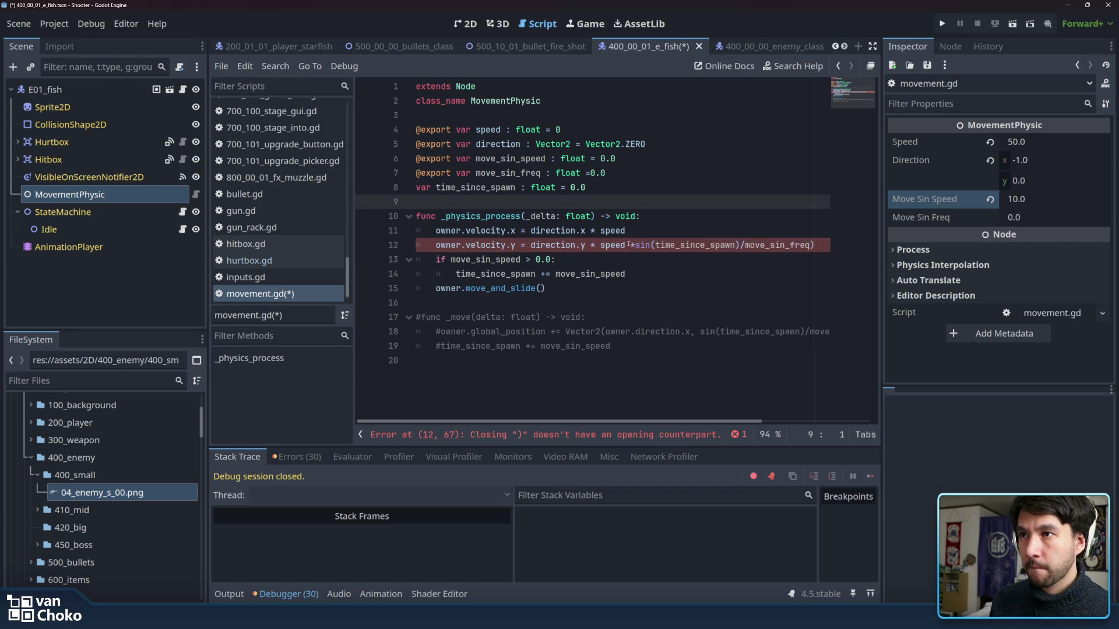
click(634, 246)
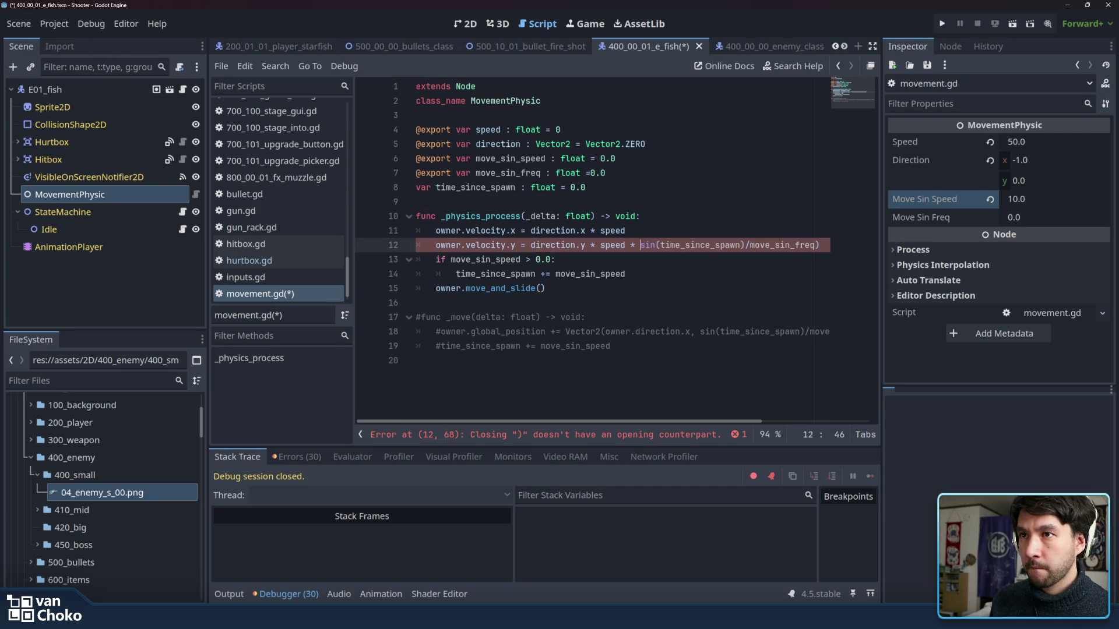
click(821, 246)
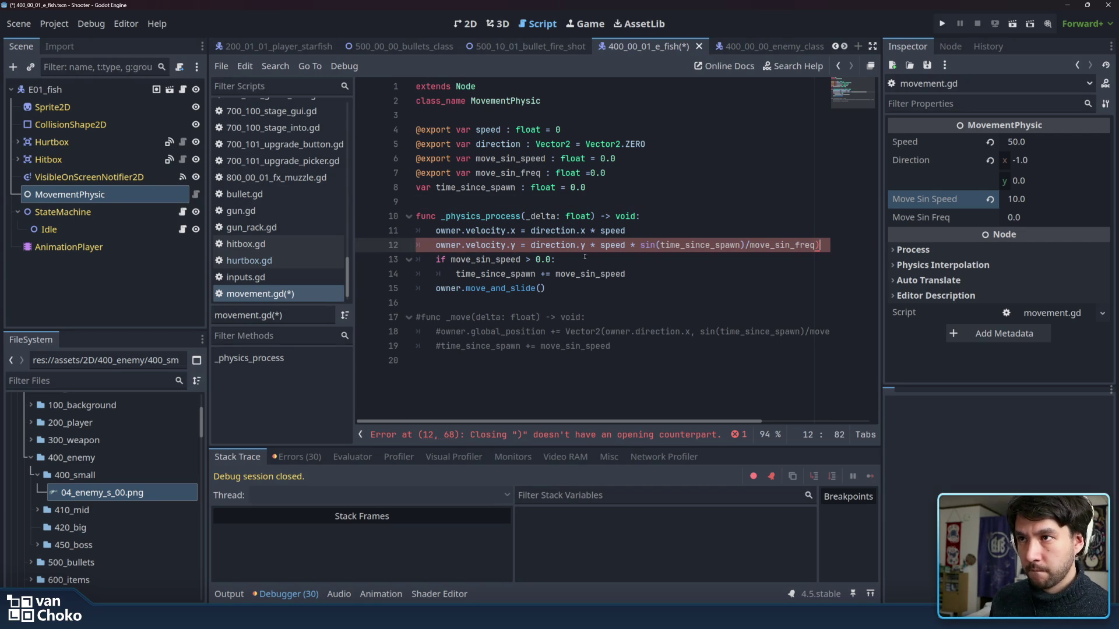
click(639, 245)
text(()
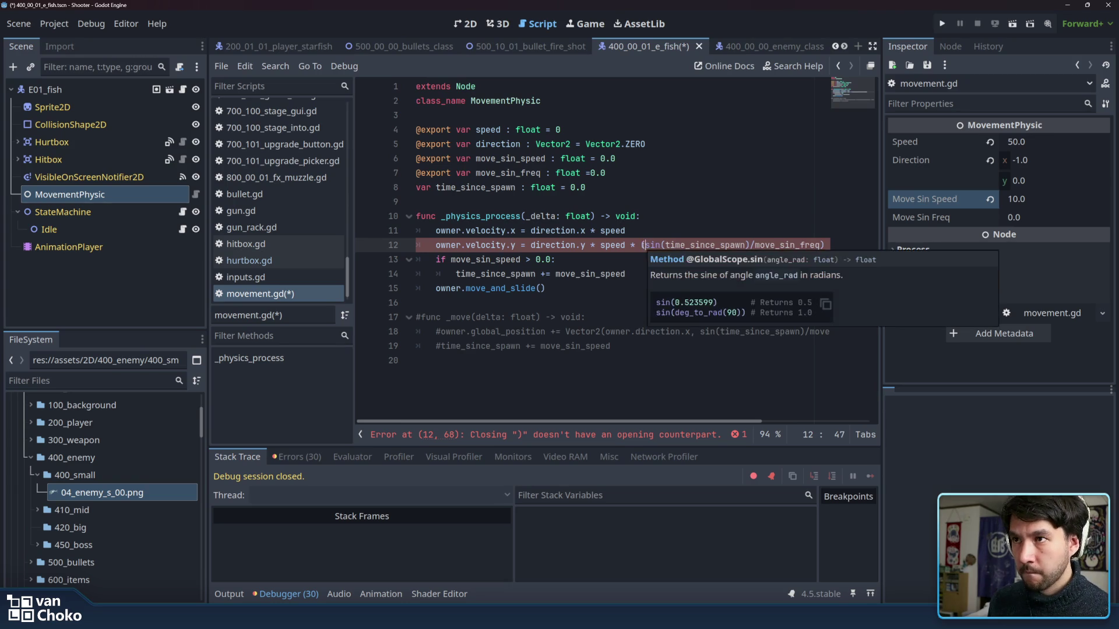
click(635, 265)
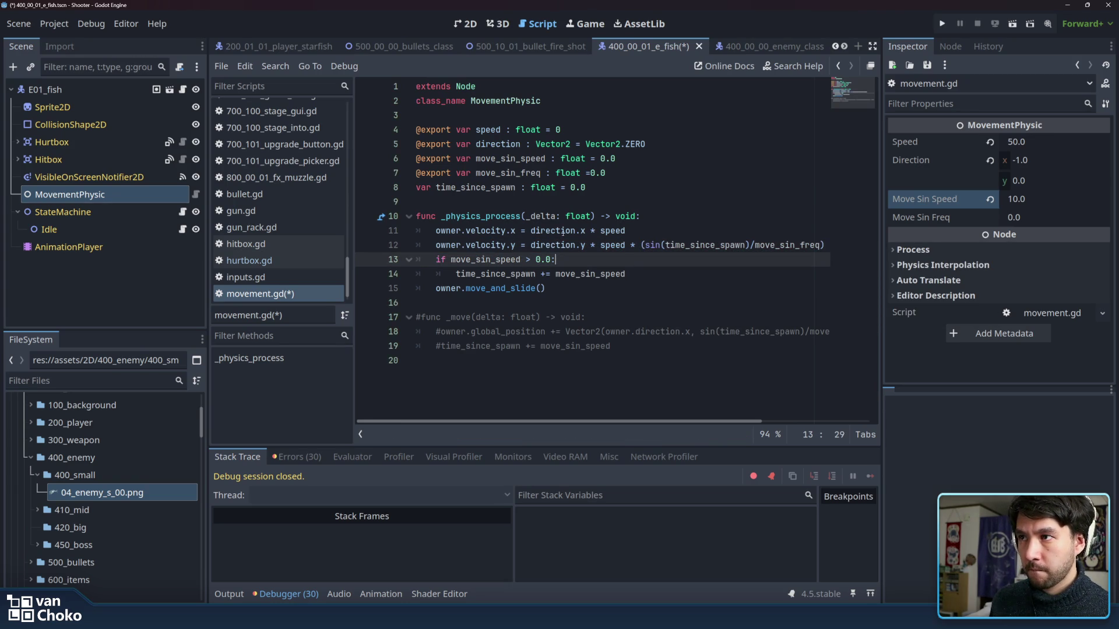
click(617, 187)
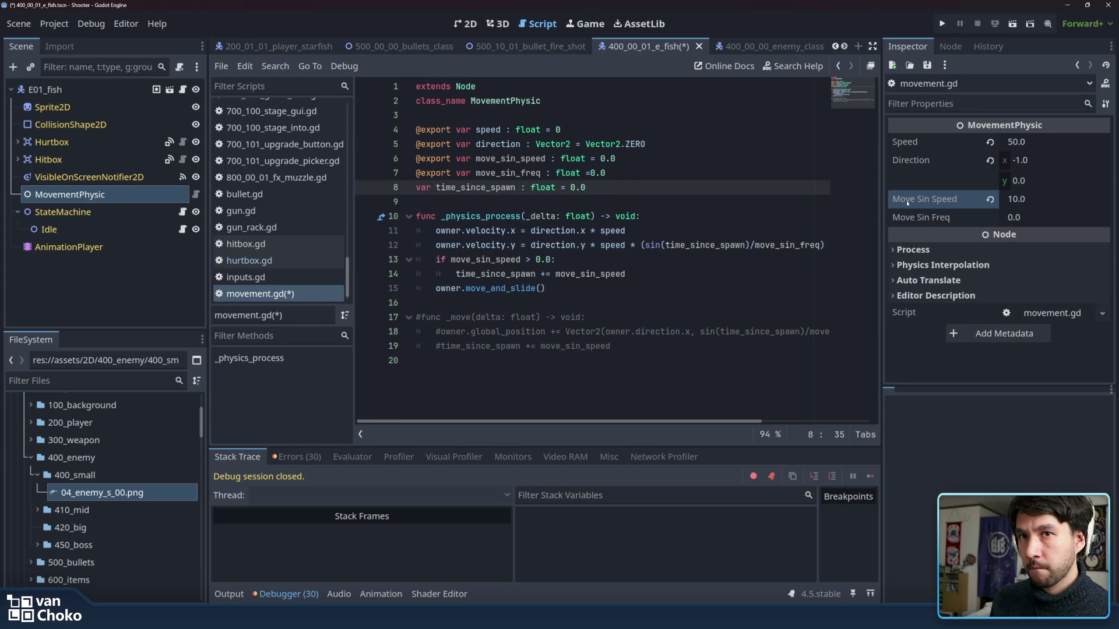
click(1046, 217)
Set Move Sin Freq to 10, save, and start the game from its title menu
text(10)
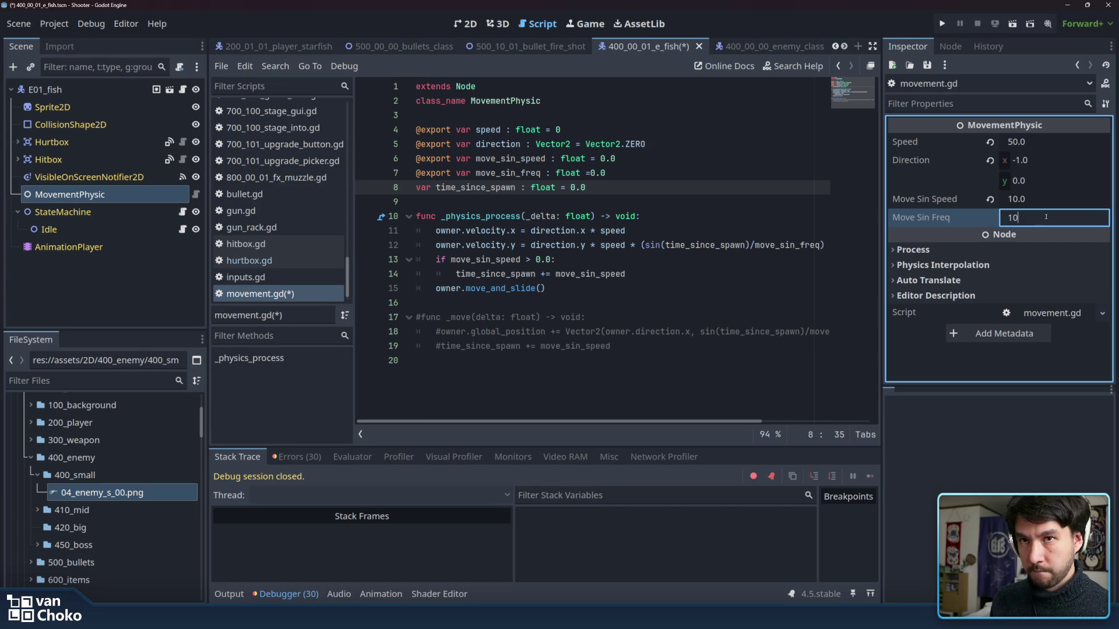
click(767, 176)
key(ctrl+s)
click(943, 23)
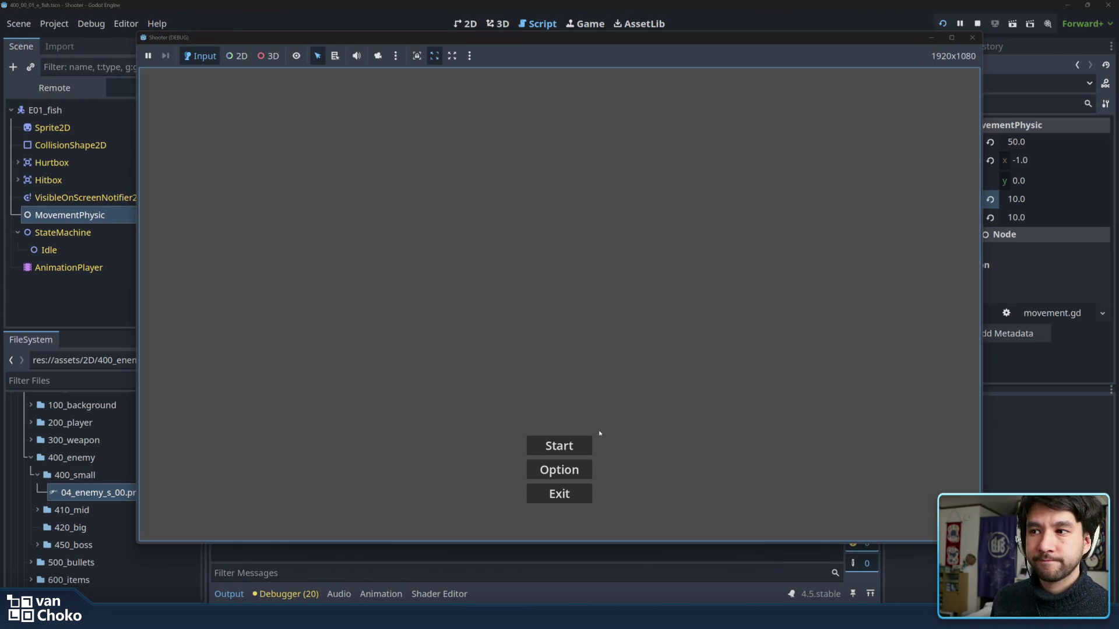
click(589, 445)
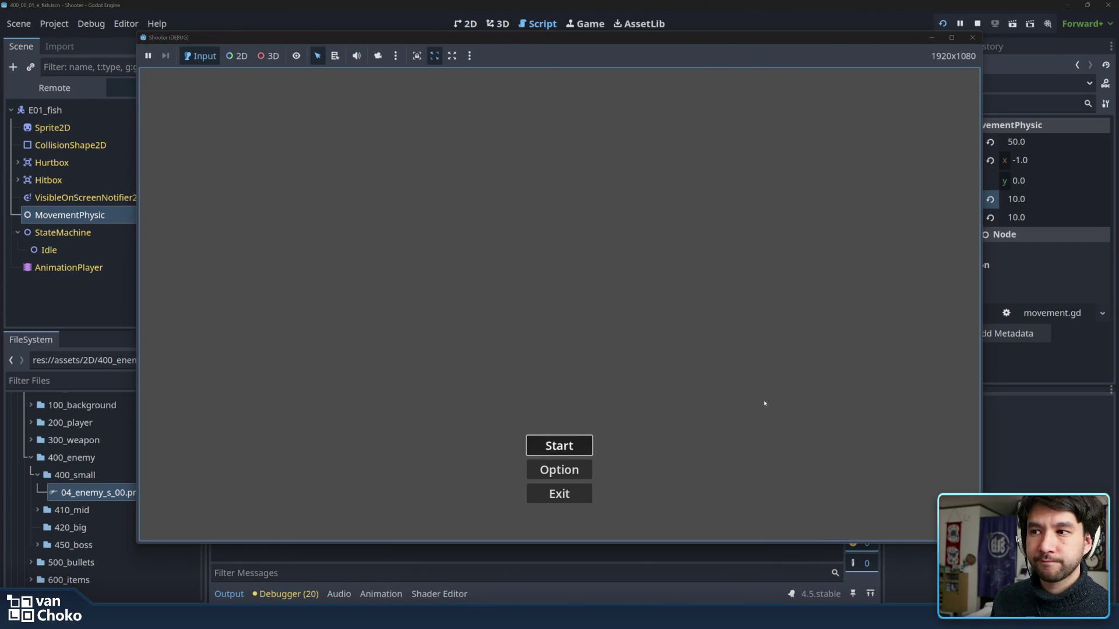
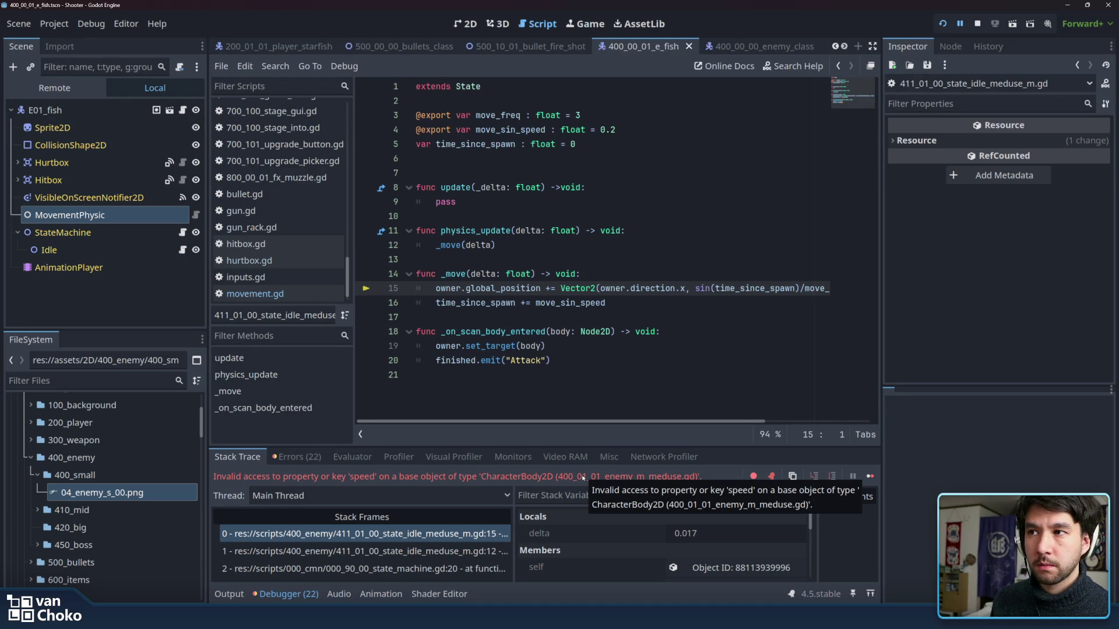
Restart the game from its title menu so it breaks again on the meduse 'speed' error
click(586, 354)
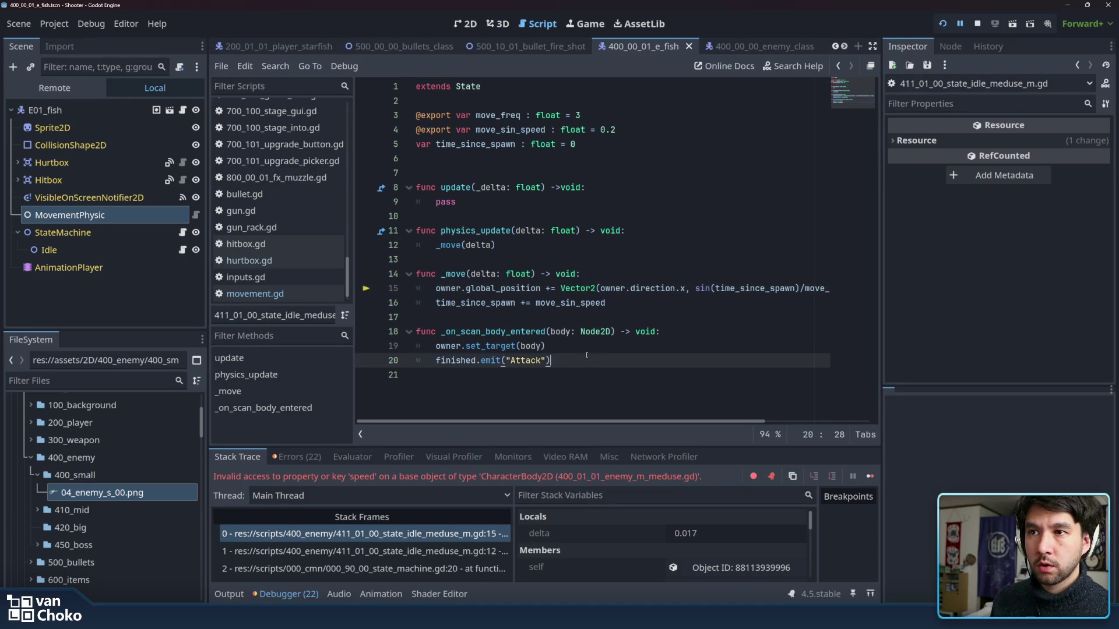
click(977, 23)
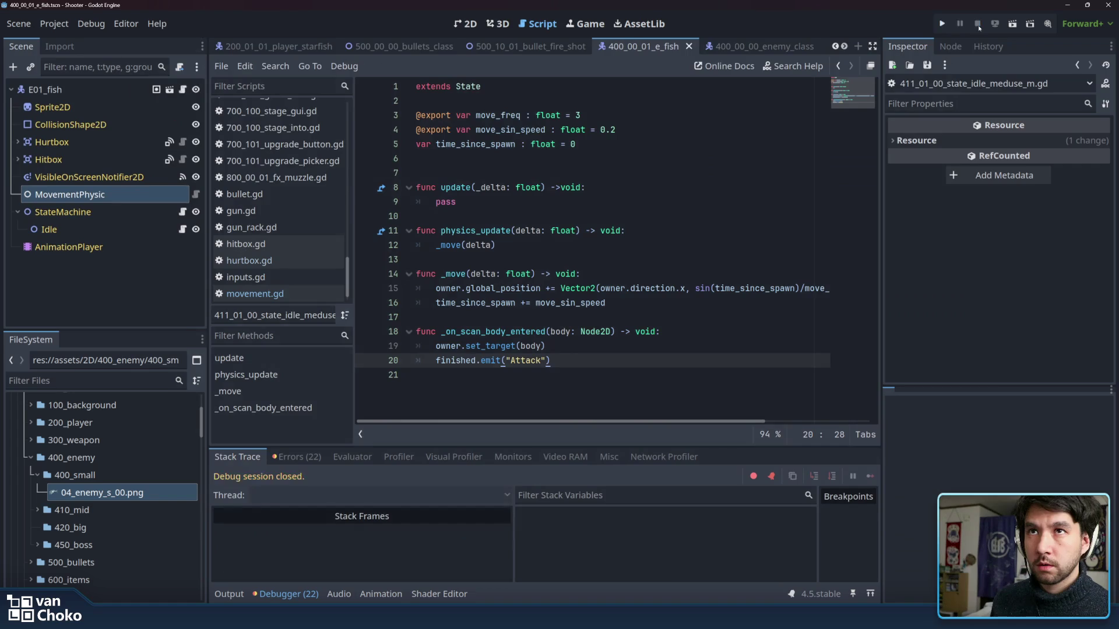
click(943, 24)
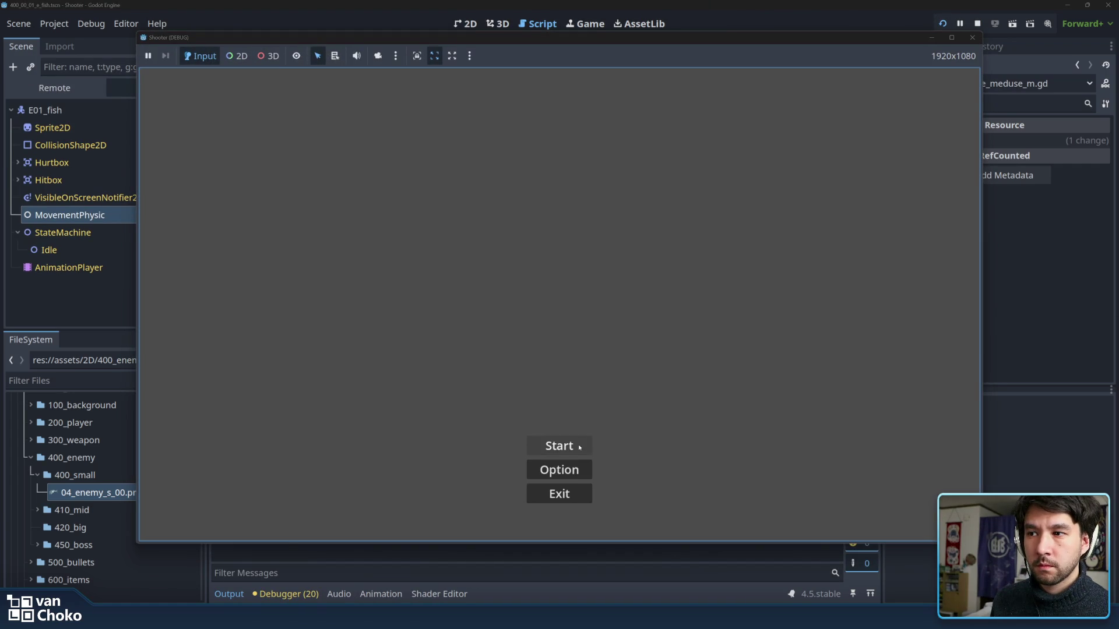
click(580, 447)
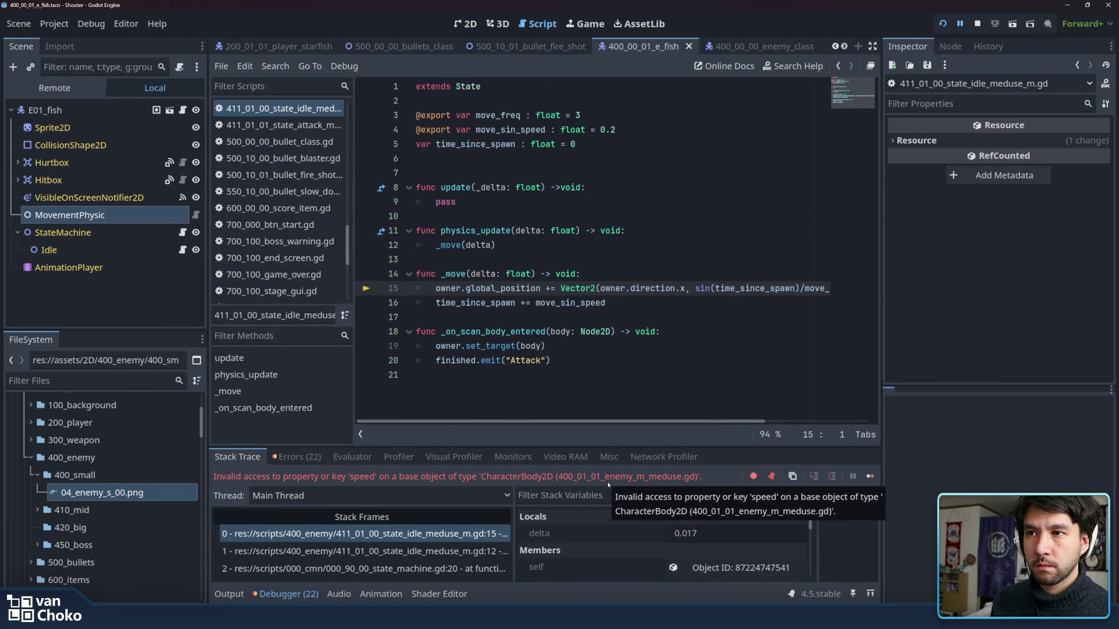
Review the meduse idle state script, including move_freq and the _move call on line 12
click(503, 115)
click(512, 92)
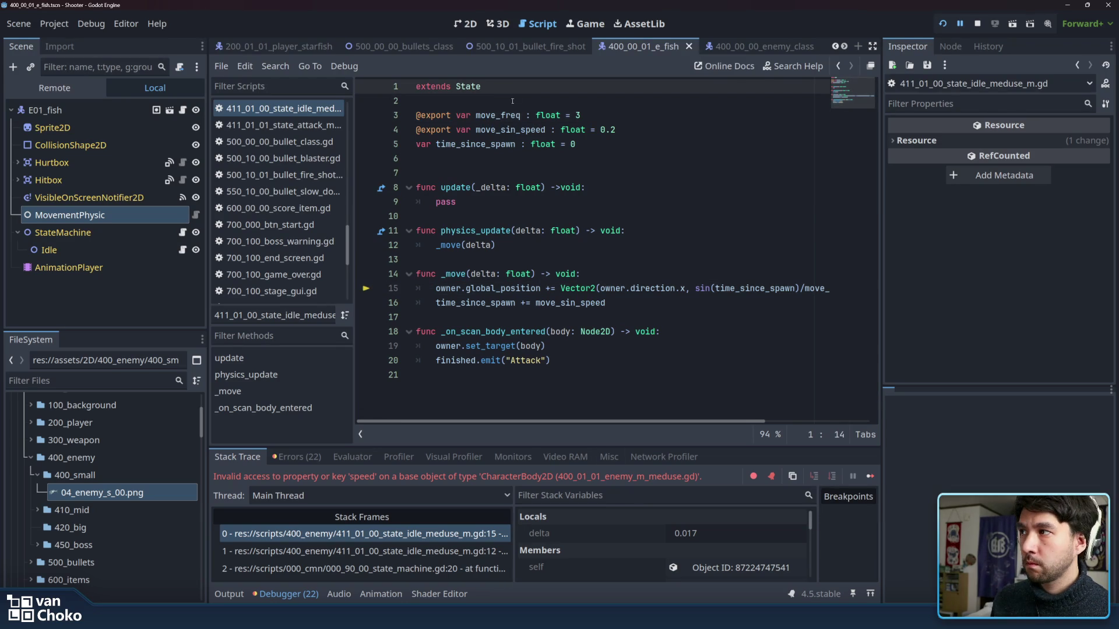
click(512, 101)
scroll(338, 227, up, 3)
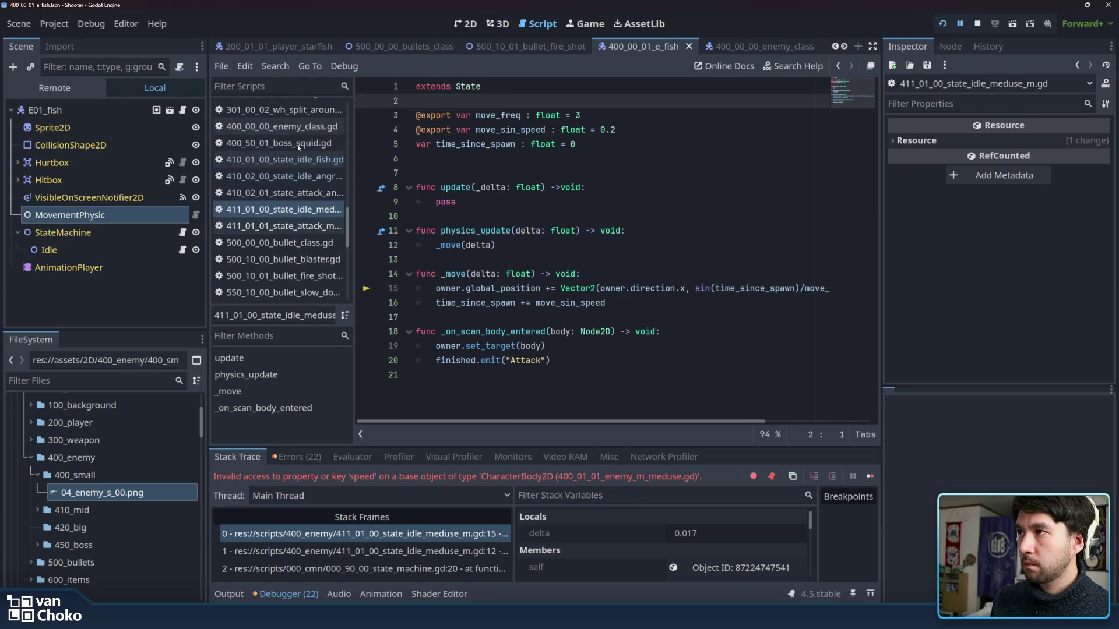
click(618, 247)
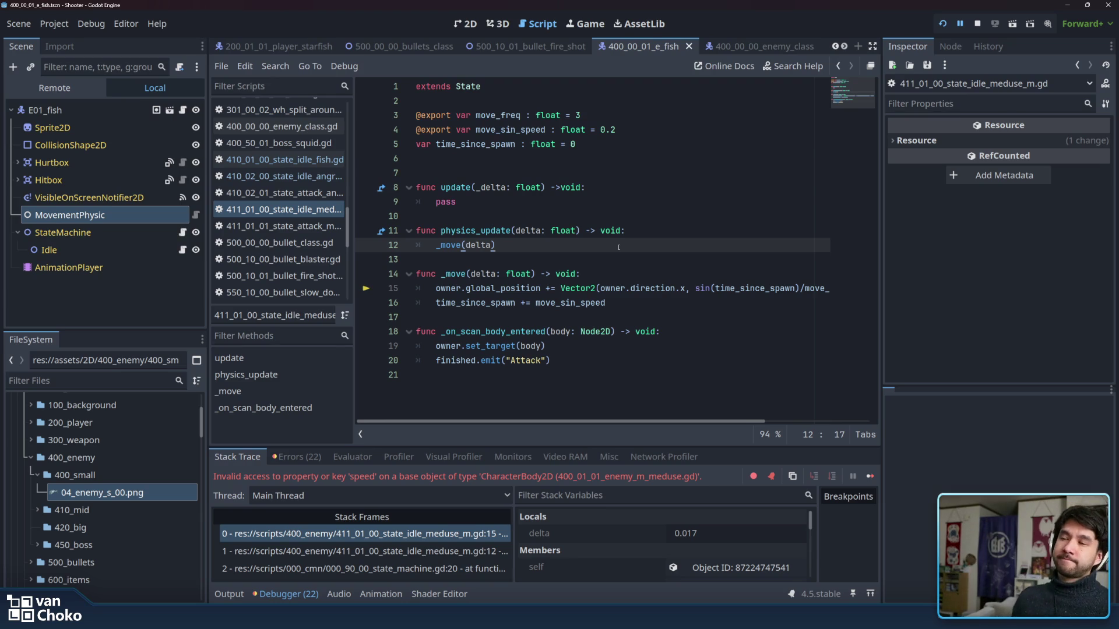
Open the MovementPhysic node's movement.gd and examine the sine term in the y velocity
click(196, 216)
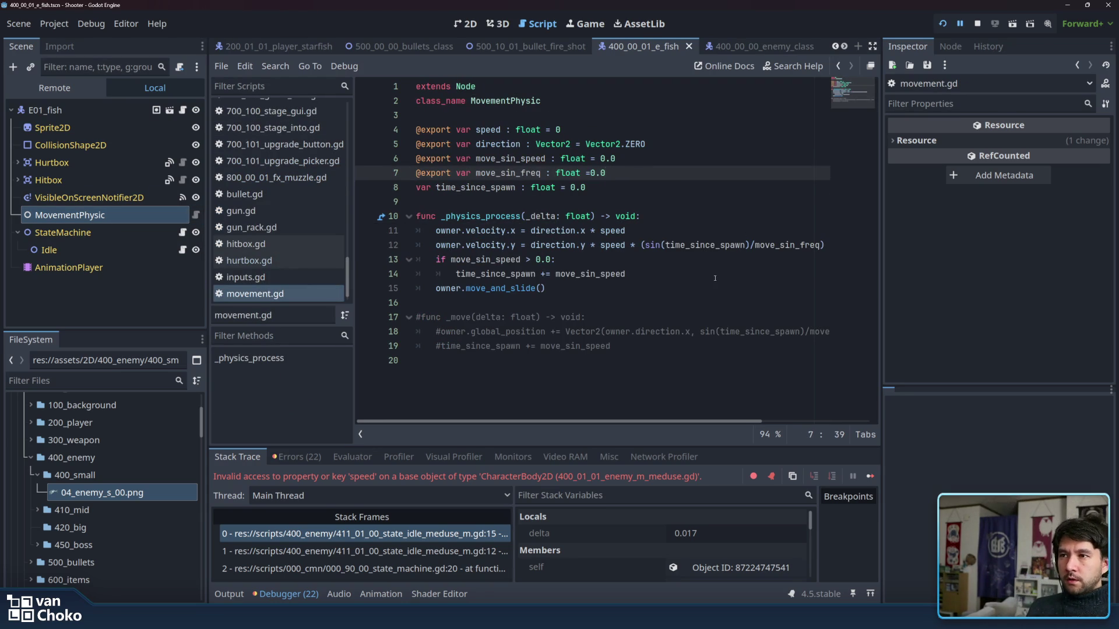
drag(675, 245, 796, 246)
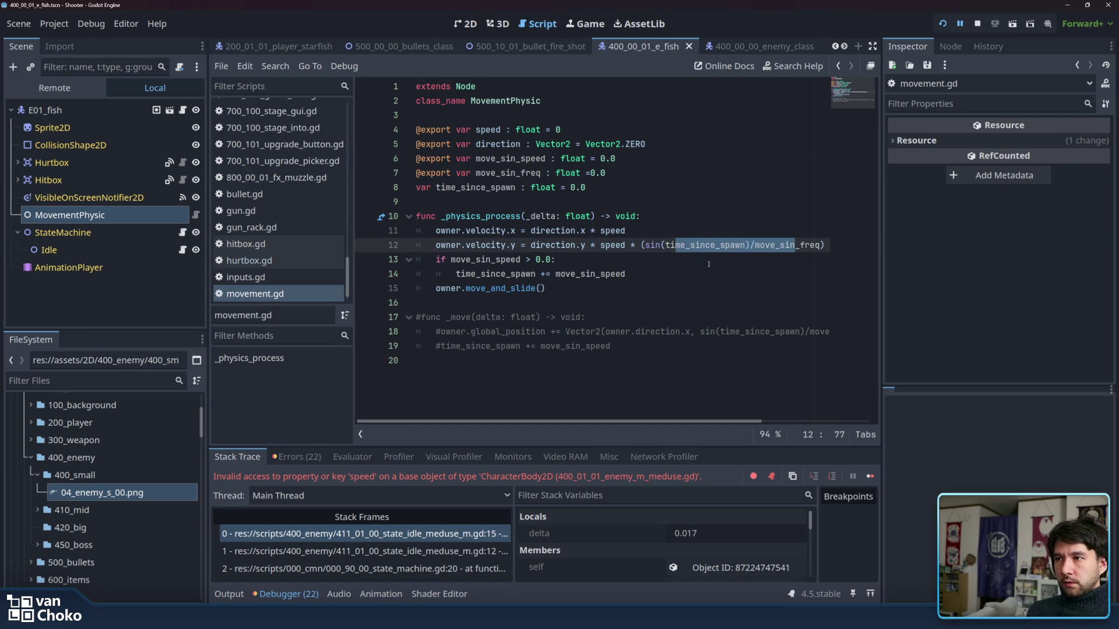
click(582, 288)
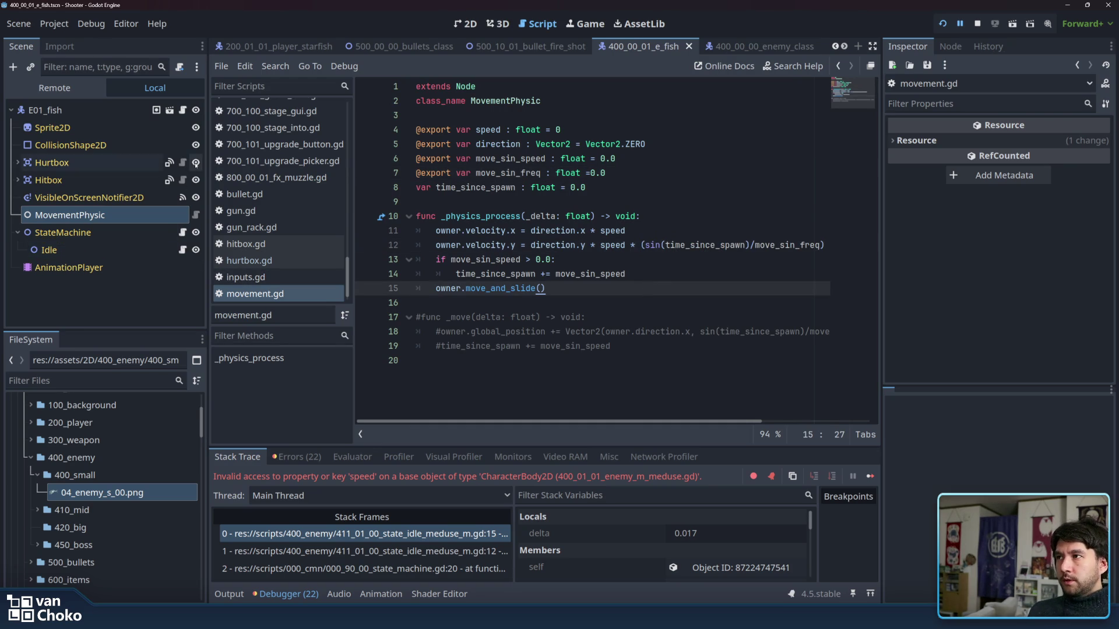
Show the E01_fish enemy scene in the 2D workspace and reveal the earlier scene tabs
mouse_move(308, 47)
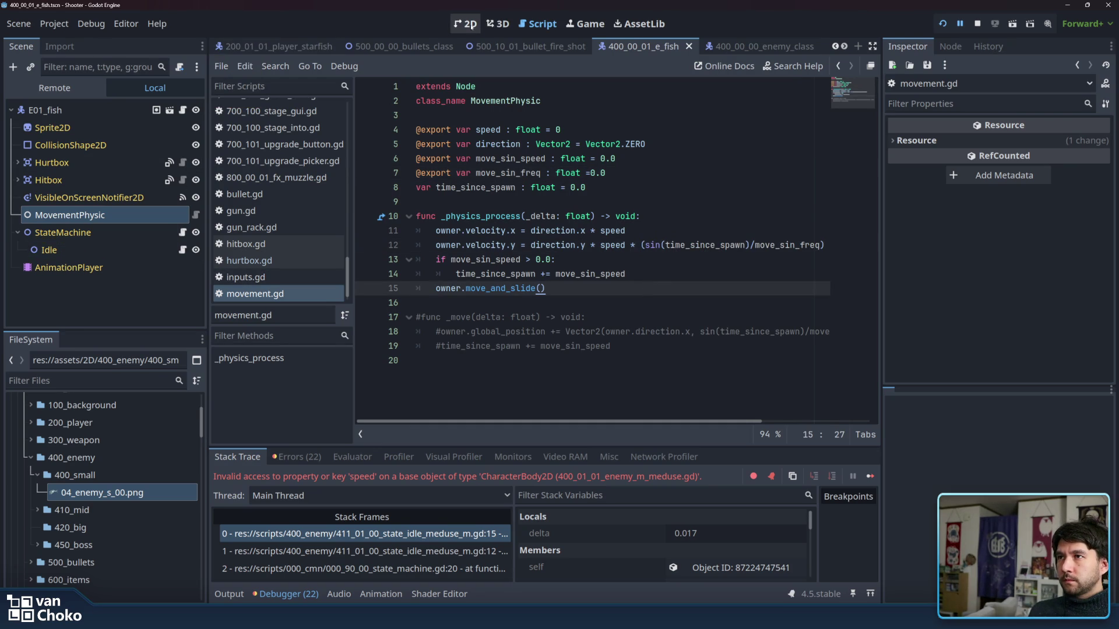
click(465, 23)
click(834, 46)
click(833, 46)
click(833, 47)
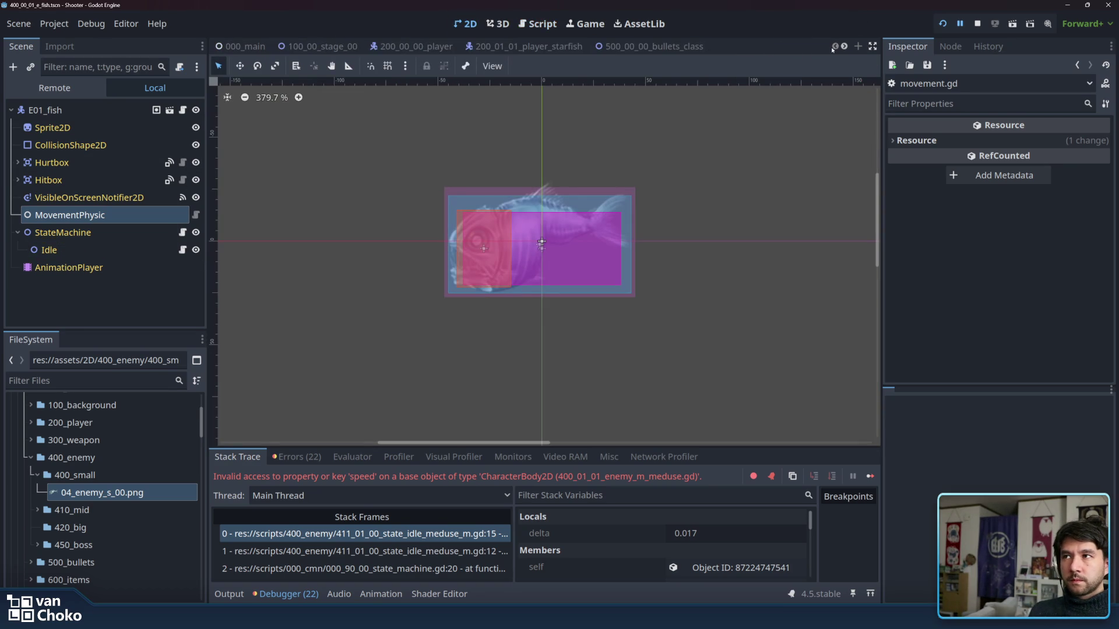
Open the 100_00_stage_00 scene and scroll its Scene dock to the spawners
click(318, 47)
click(241, 47)
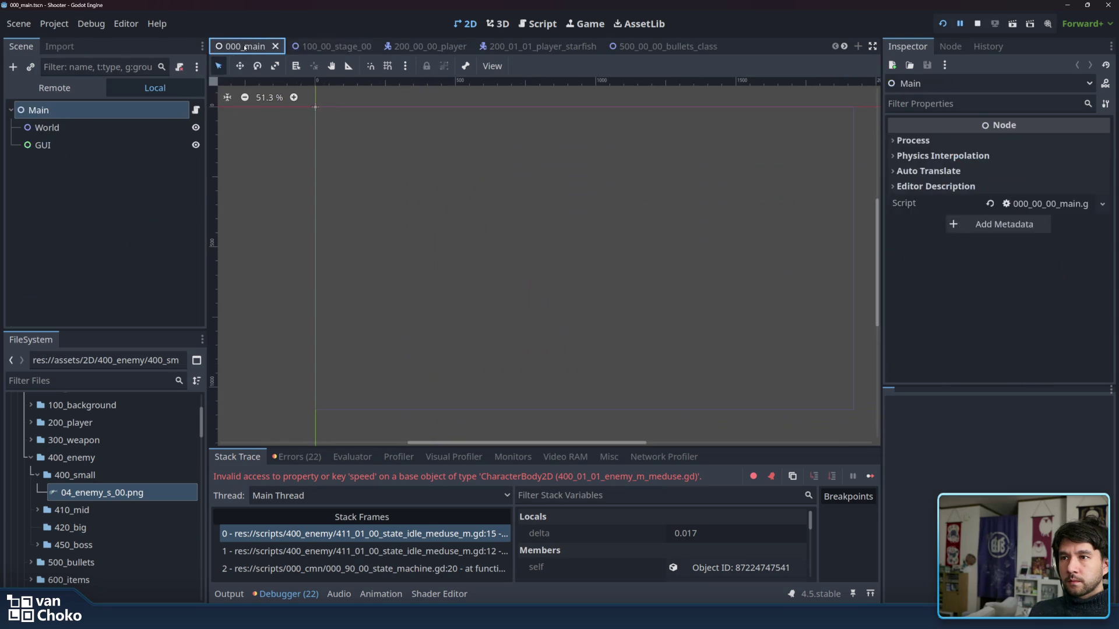
click(300, 47)
scroll(619, 239, right, 15)
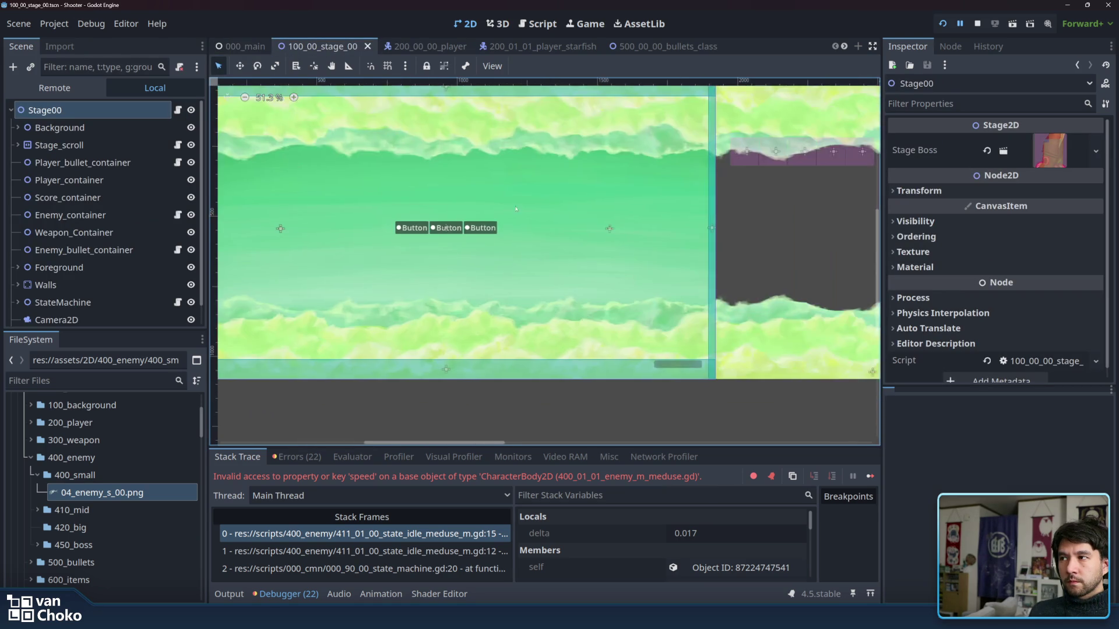
scroll(599, 223, right, 1)
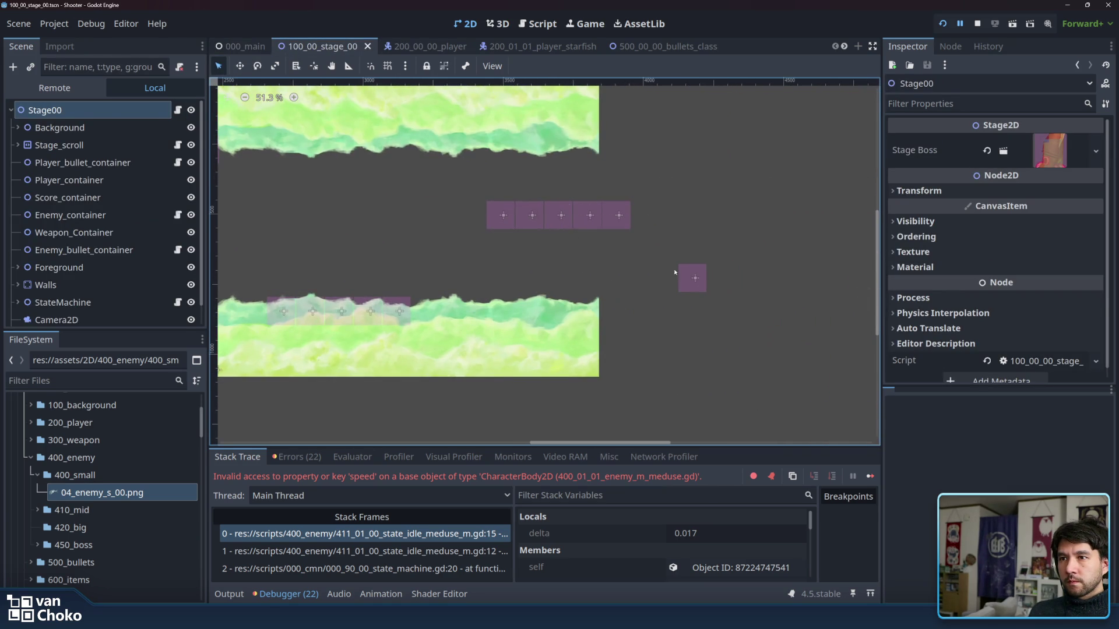
Delete both angryfish spawners and the meduse spawner, confirming each deletion
click(694, 278)
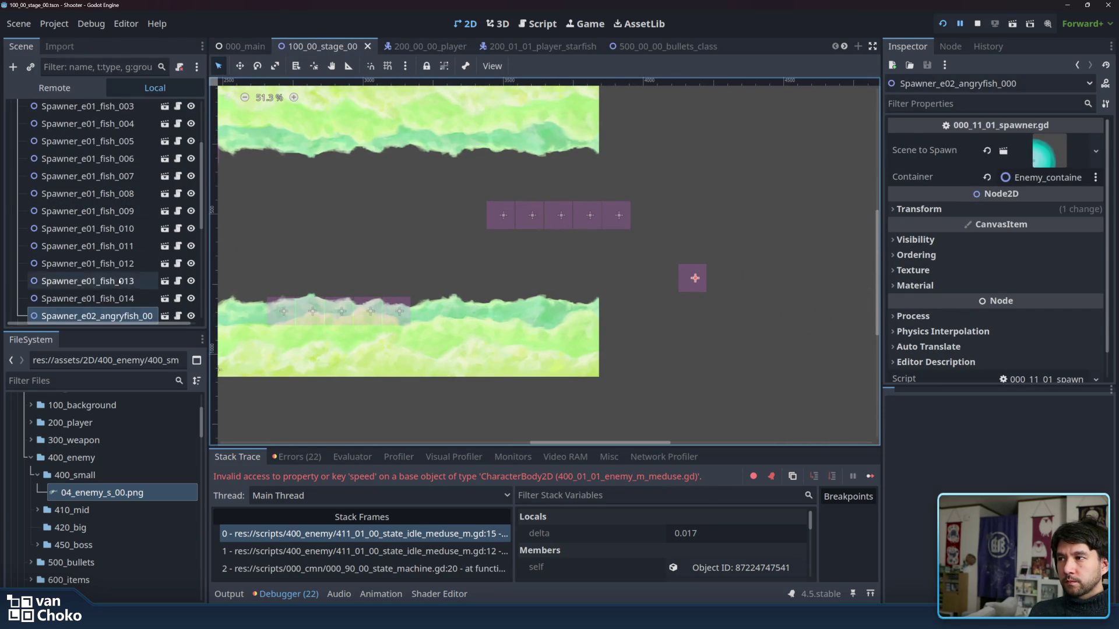
key(ctrl+d)
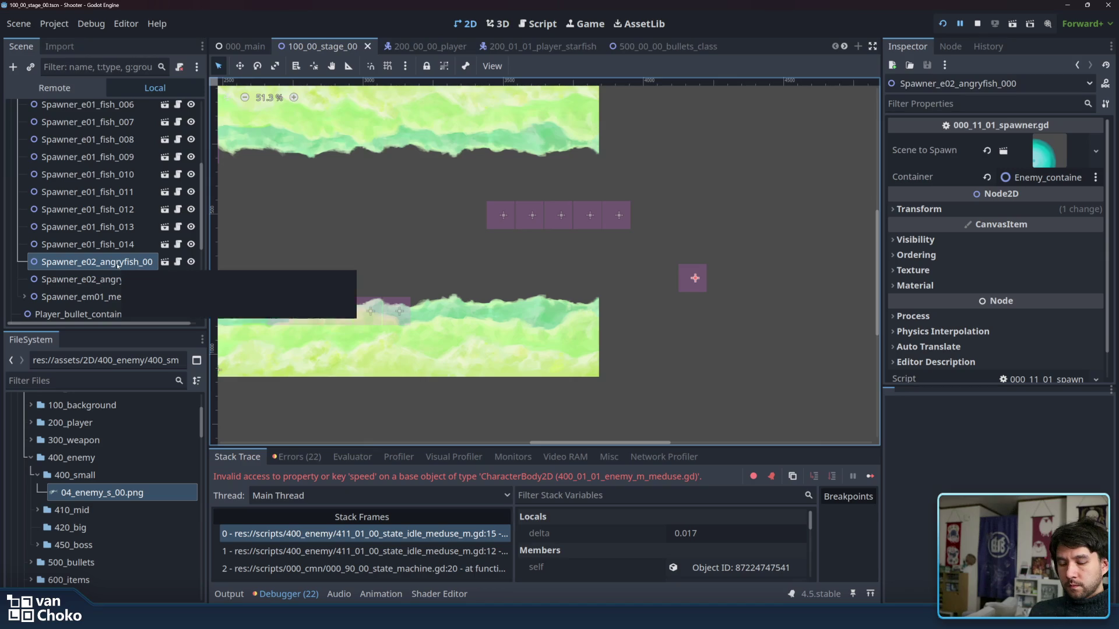
key(Delete)
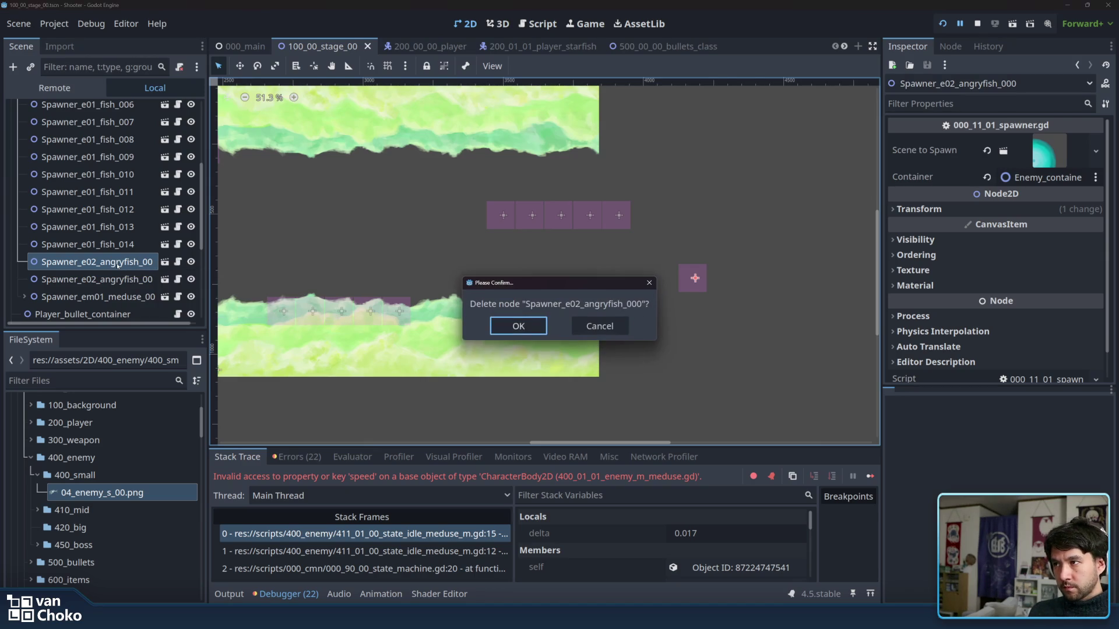
click(514, 327)
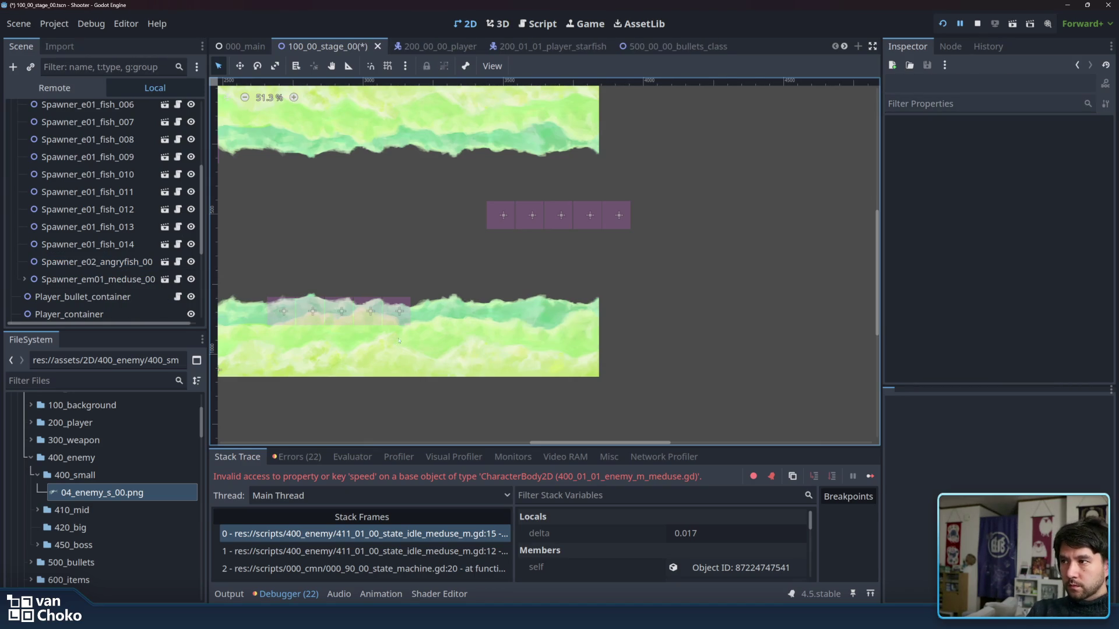
click(114, 264)
key(Delete)
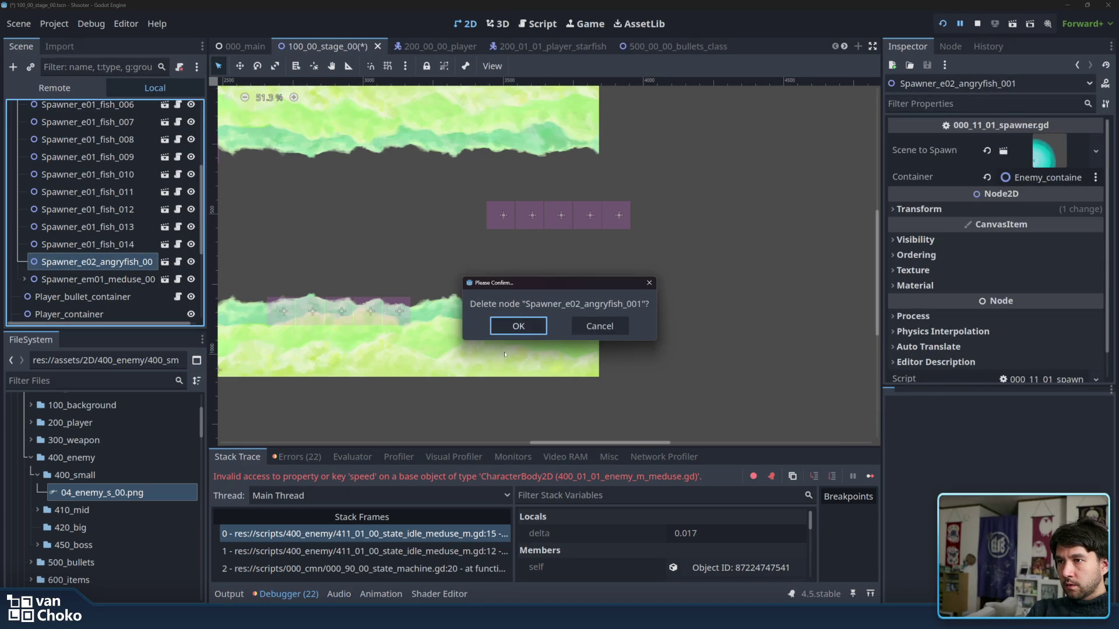
click(513, 325)
click(99, 262)
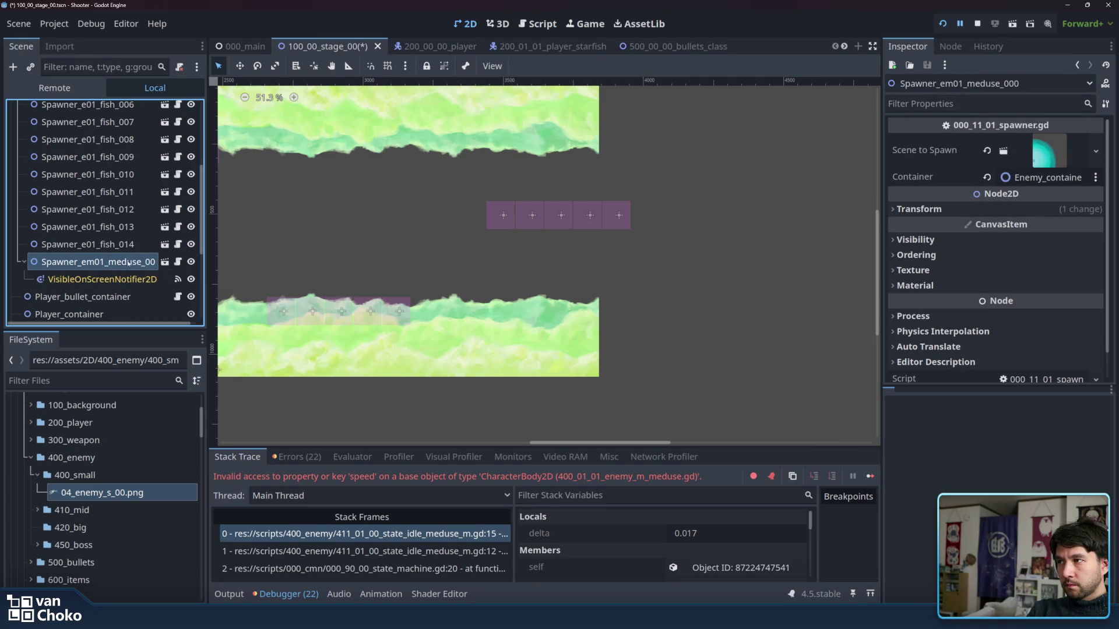
key(Delete)
click(498, 326)
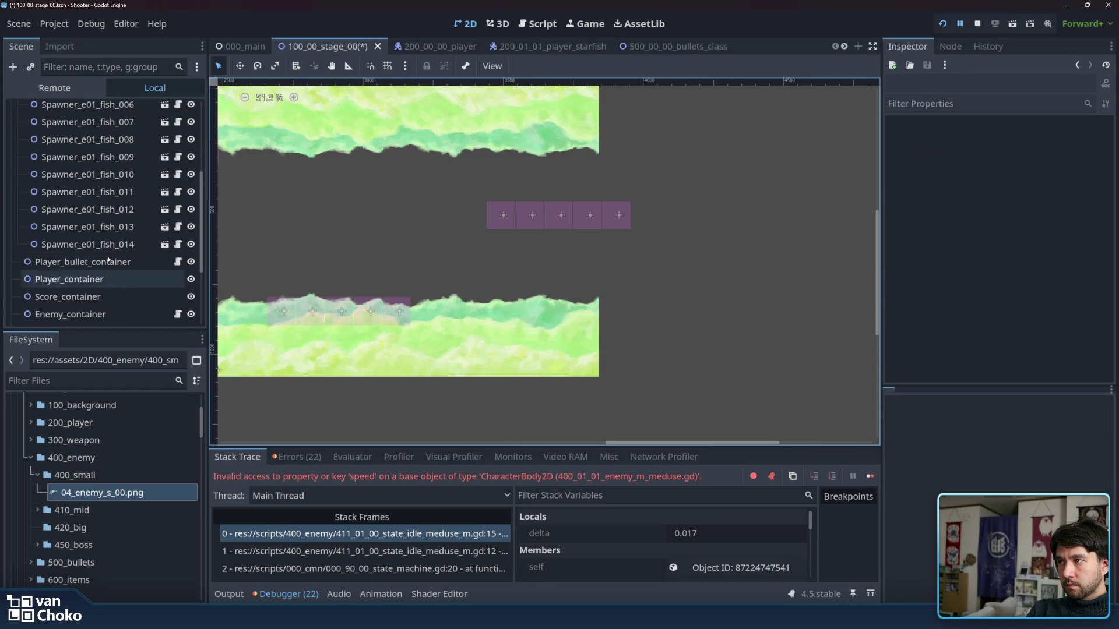
Stop the running game session and relaunch the project
scroll(104, 270, up, 2)
scroll(108, 268, up, 1)
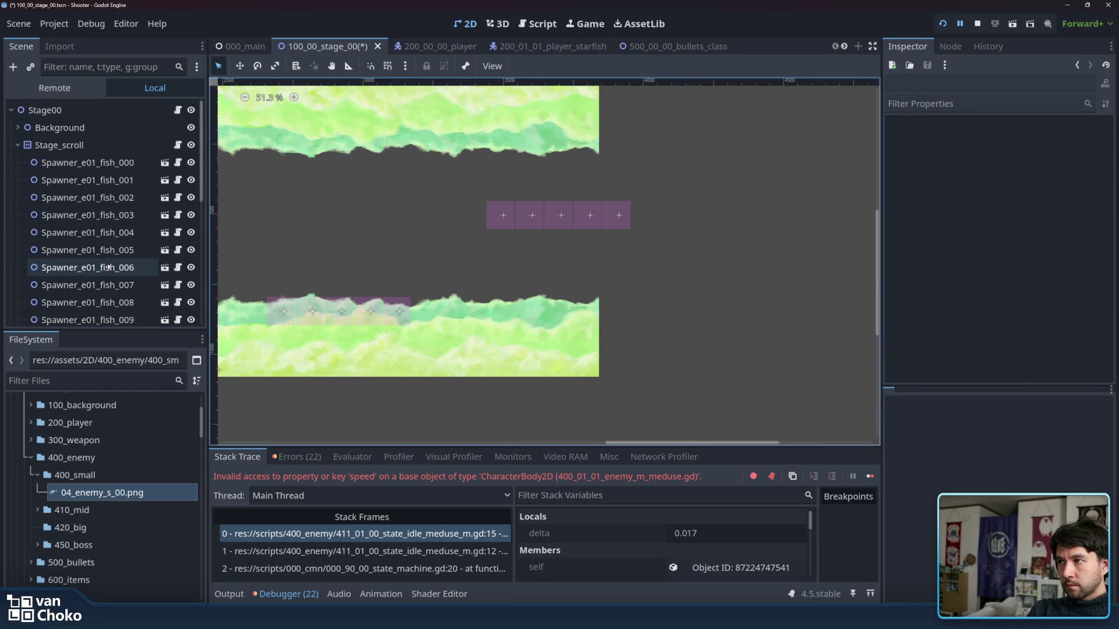
click(977, 24)
click(942, 24)
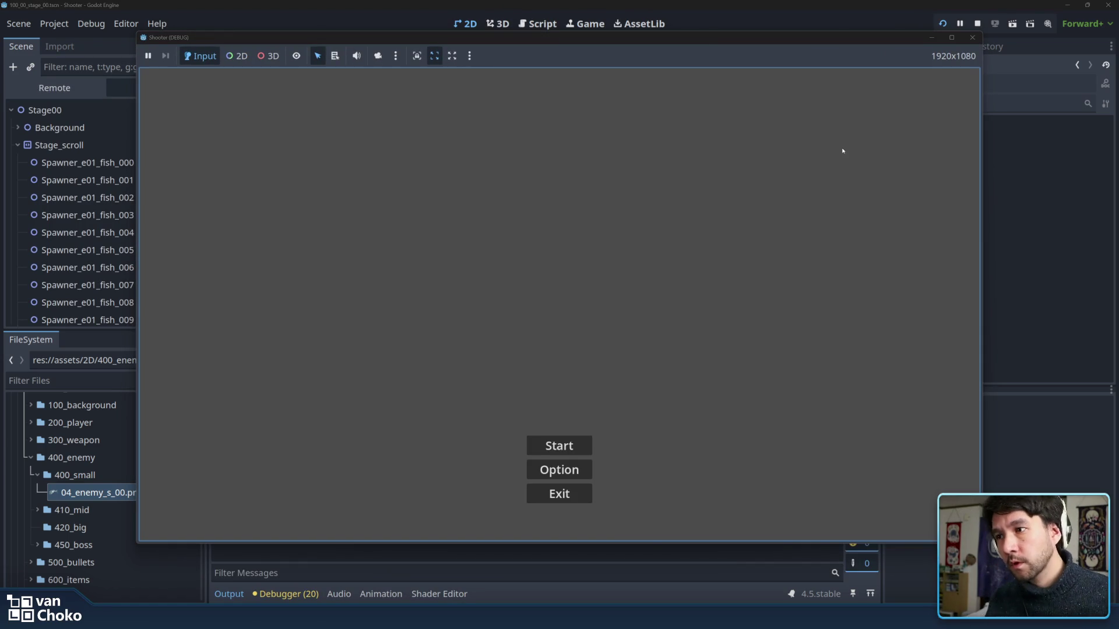
Play to Stage 1, close the game, and pan the stage_00 view onto the green background
click(579, 450)
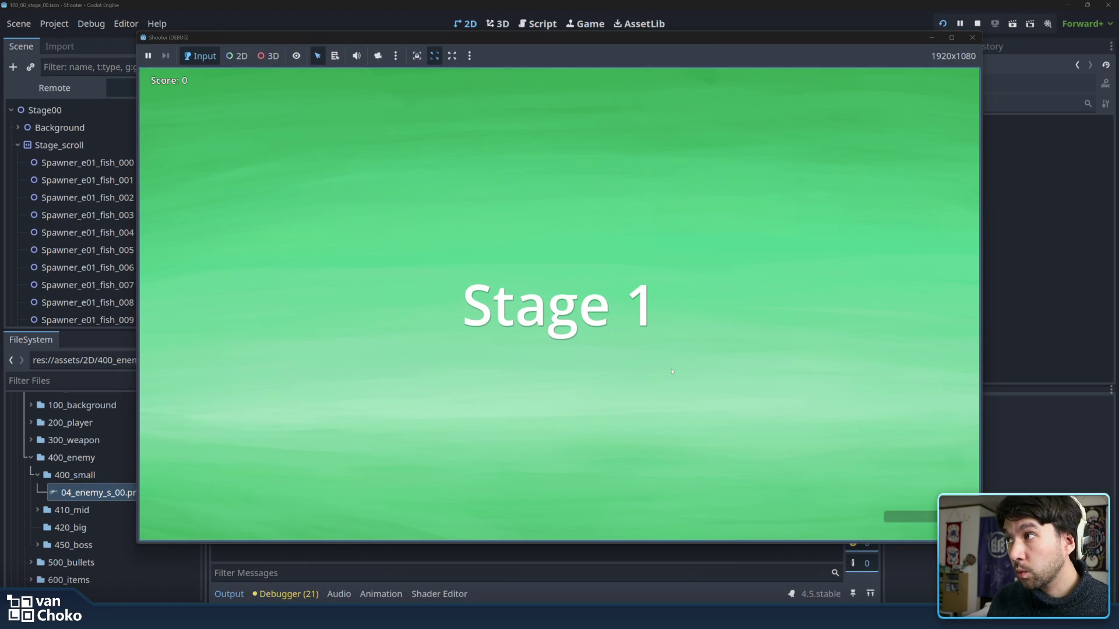
click(973, 38)
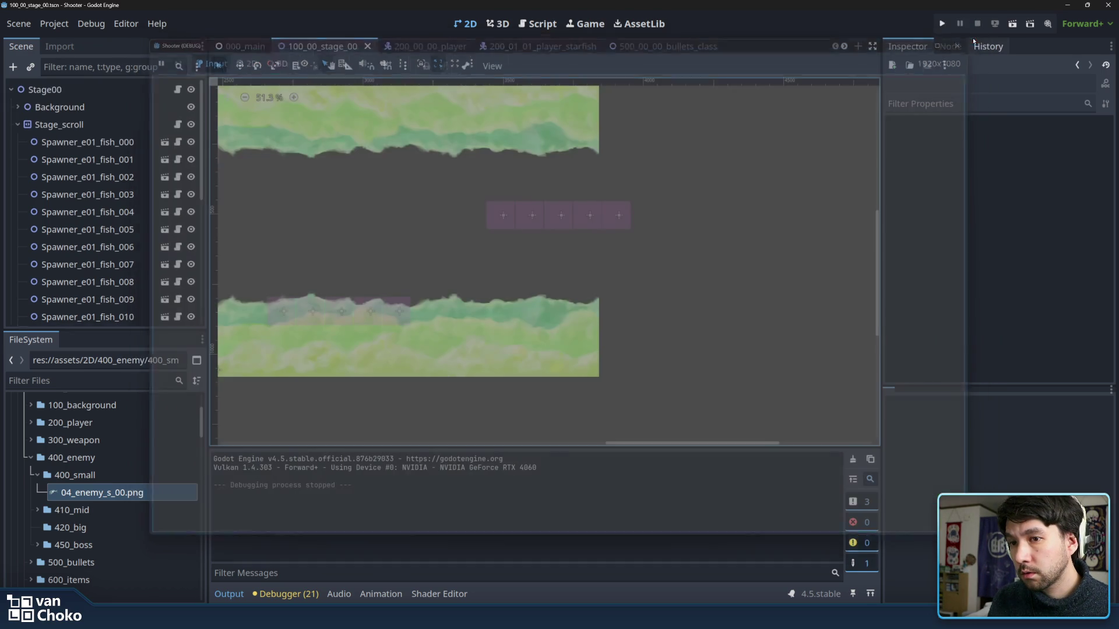
drag(611, 319, 778, 338)
drag(584, 272, 800, 285)
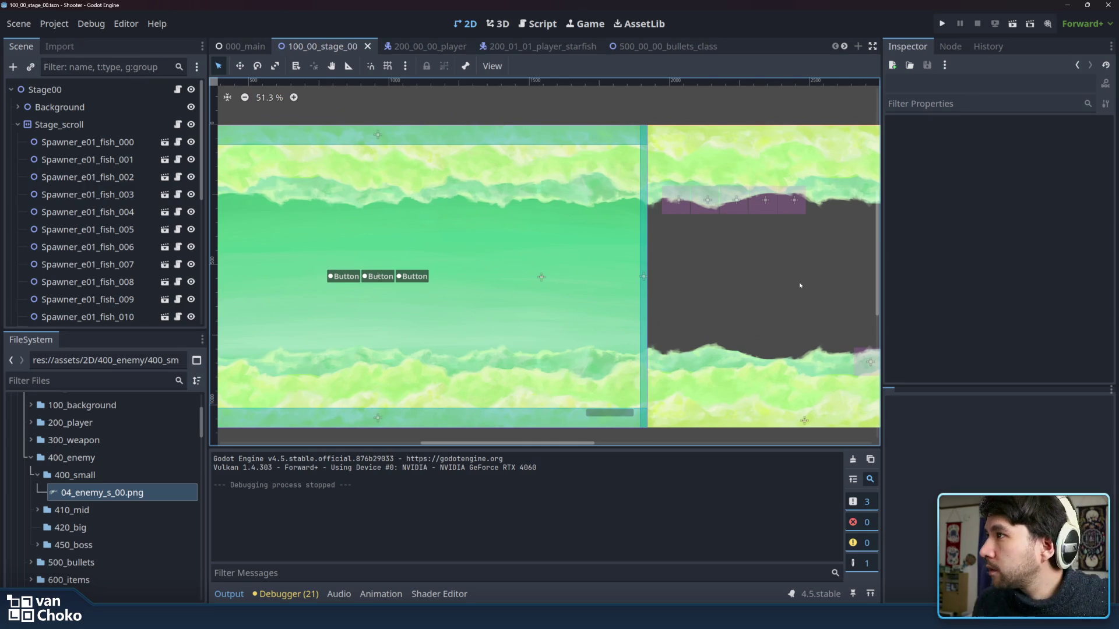
Undo the spawner deletions so the angryfish and meduse spawners return to stage_00
scroll(108, 186, down, 5)
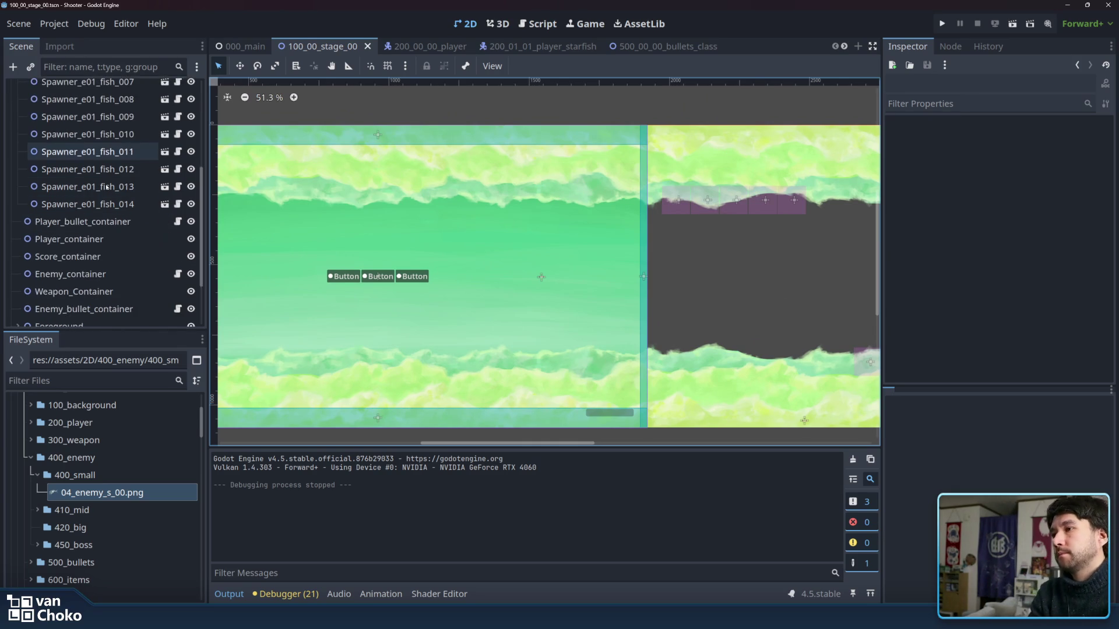
click(400, 232)
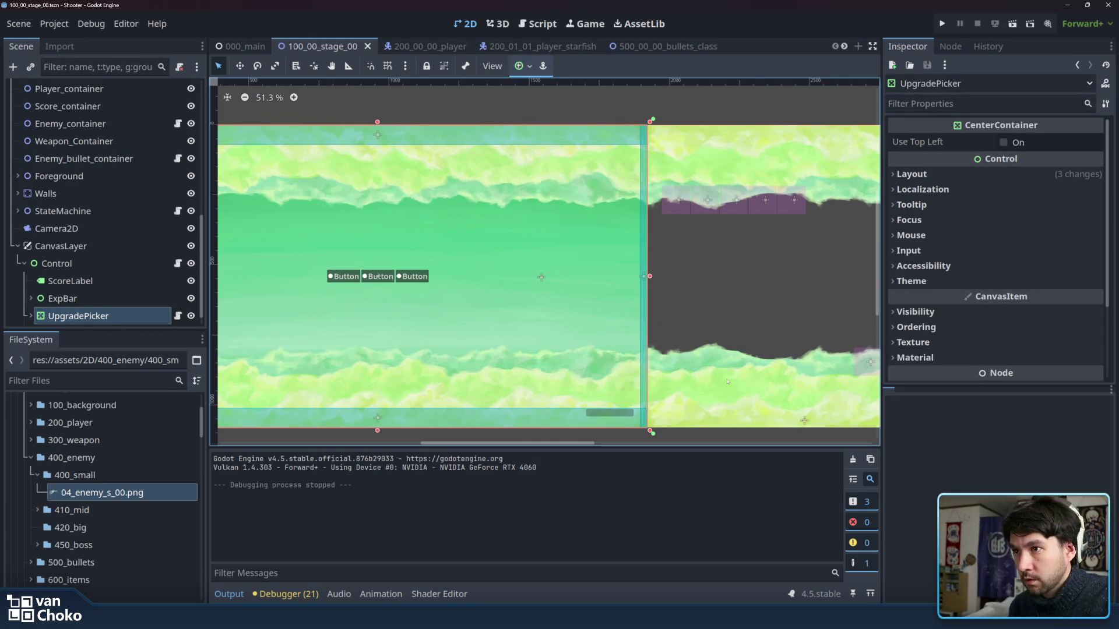
click(697, 439)
key(ctrl+z)
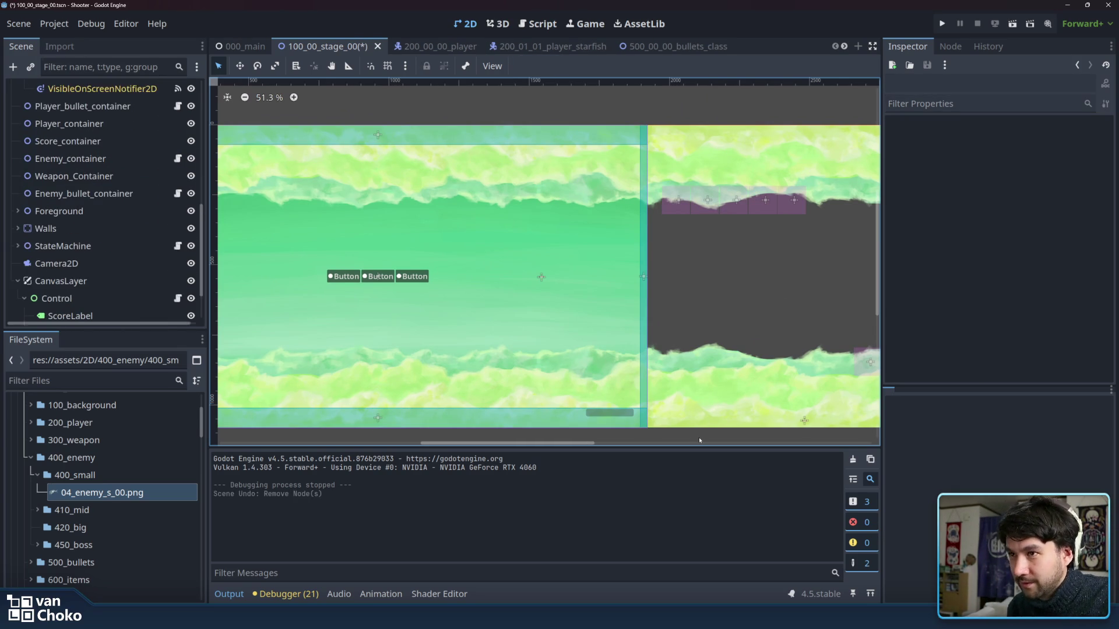
key(ctrl+z)
key(ctrl+z)
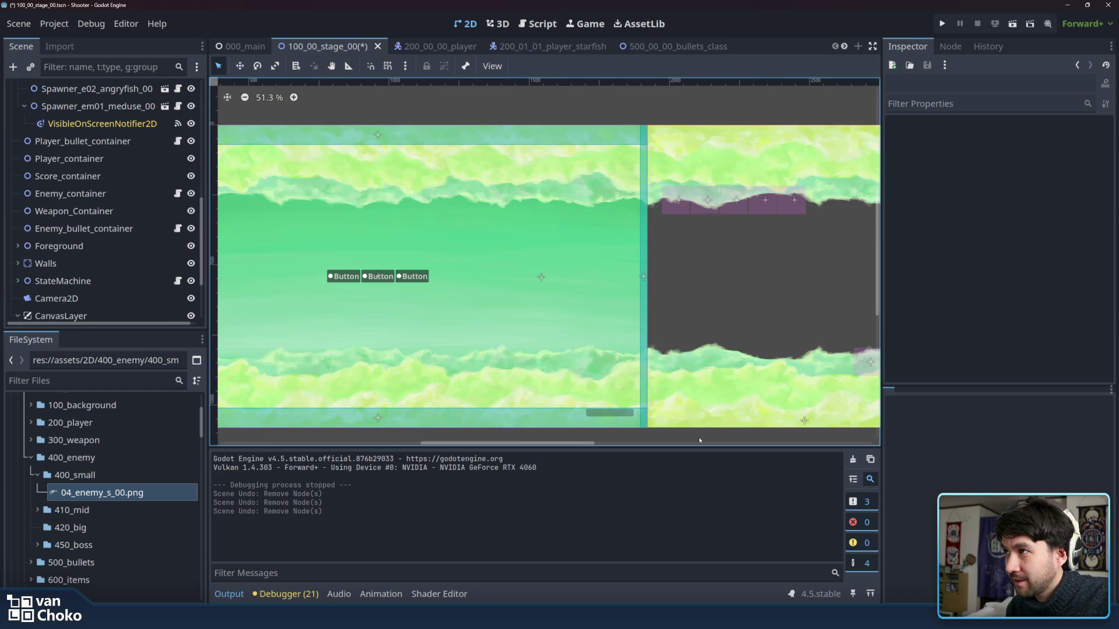
key(ctrl+shift+z)
key(ctrl+z)
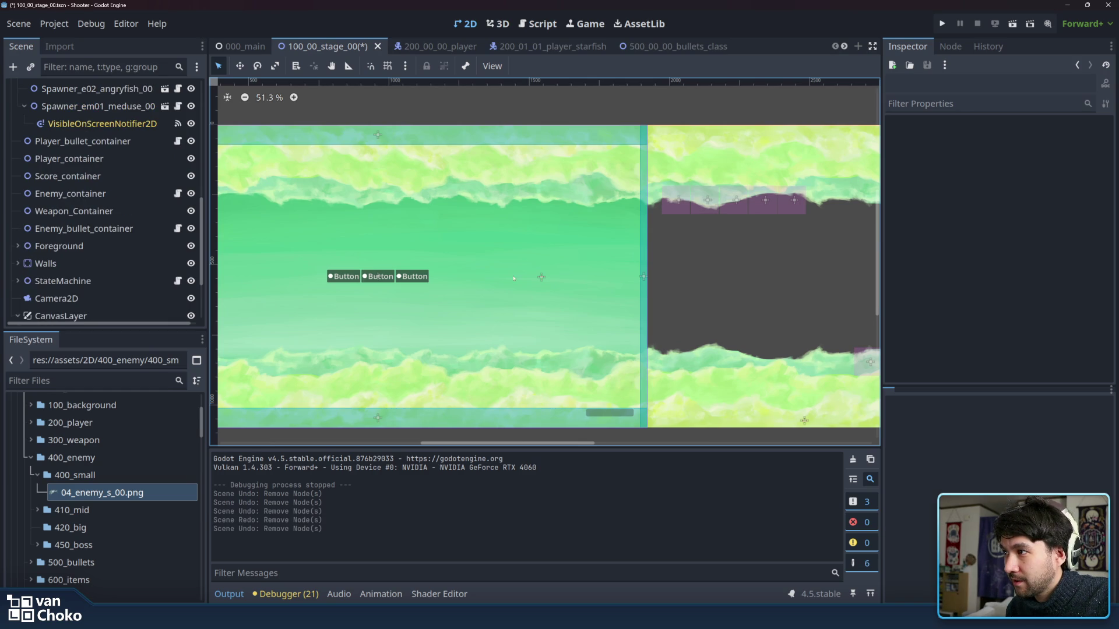
Inspect the Background and Stage_scroll nodes, expanding Stage_scroll to show its spawners
scroll(538, 159, left, 3)
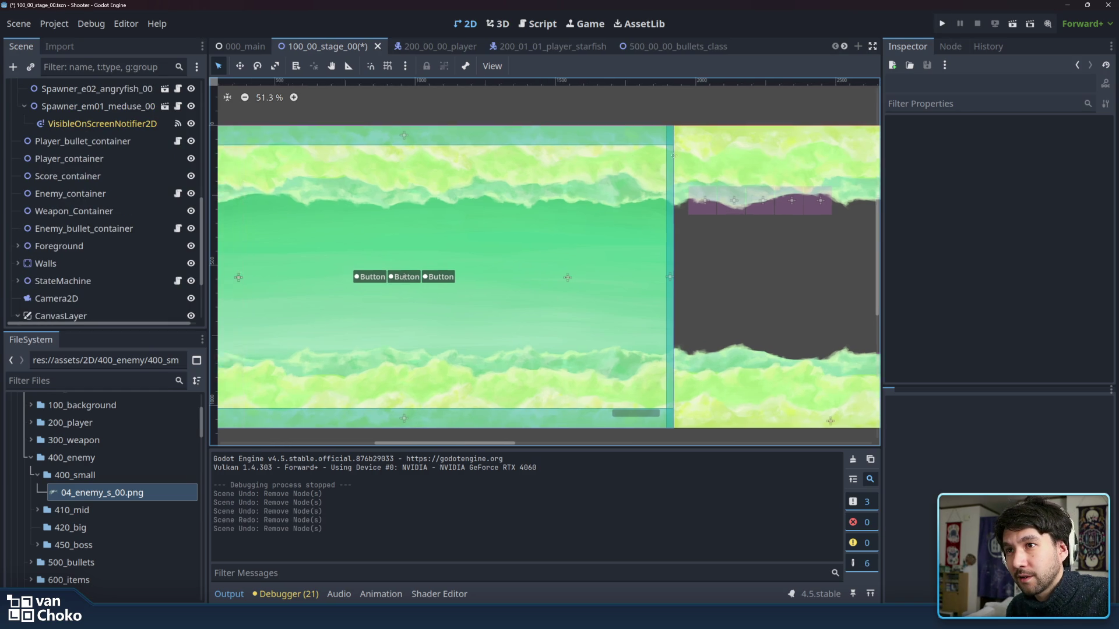
scroll(539, 159, left, 2)
click(21, 106)
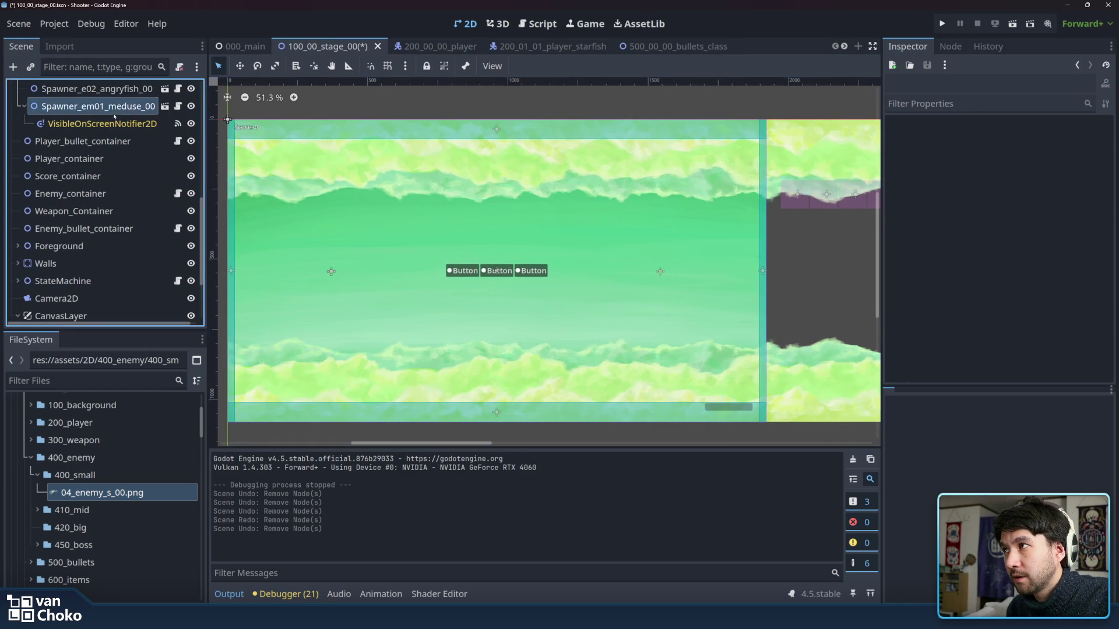
scroll(91, 144, up, 15)
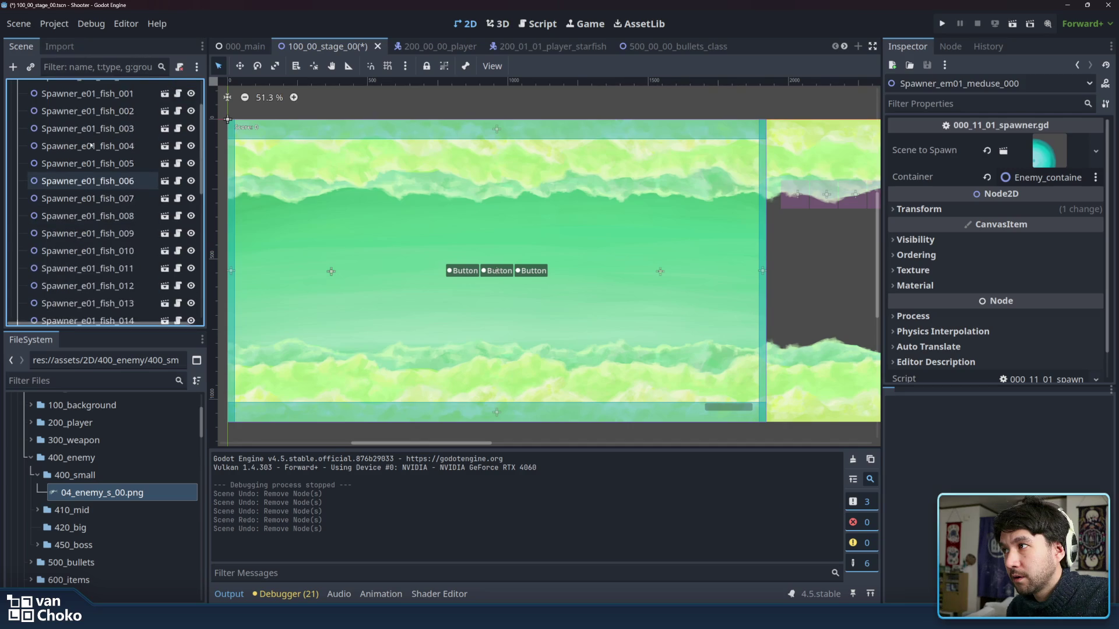
click(58, 107)
click(18, 108)
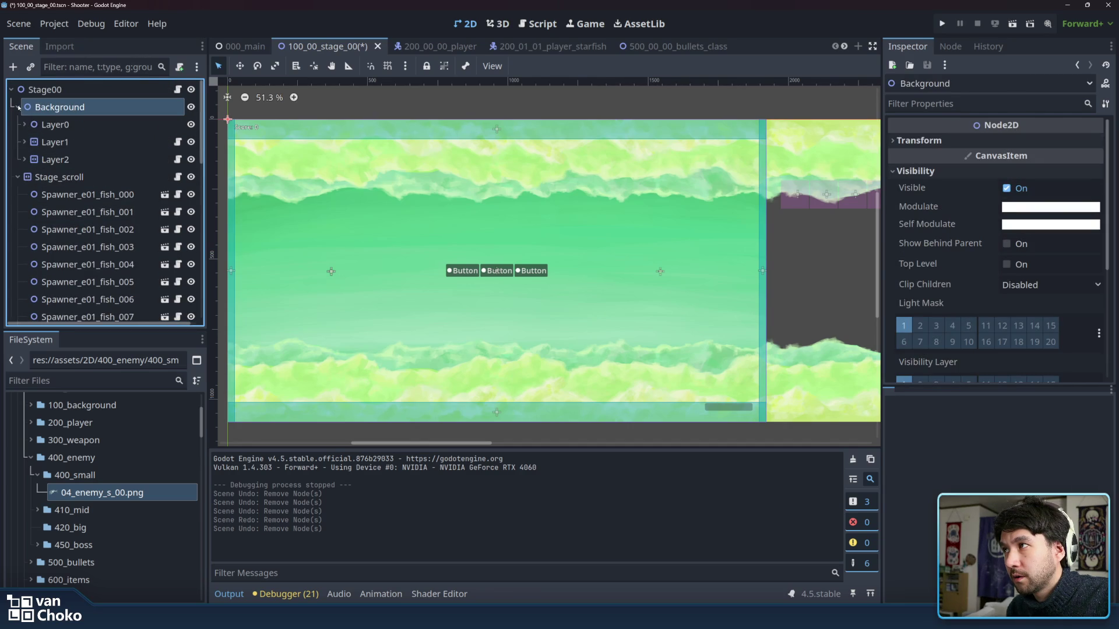
click(59, 176)
click(18, 177)
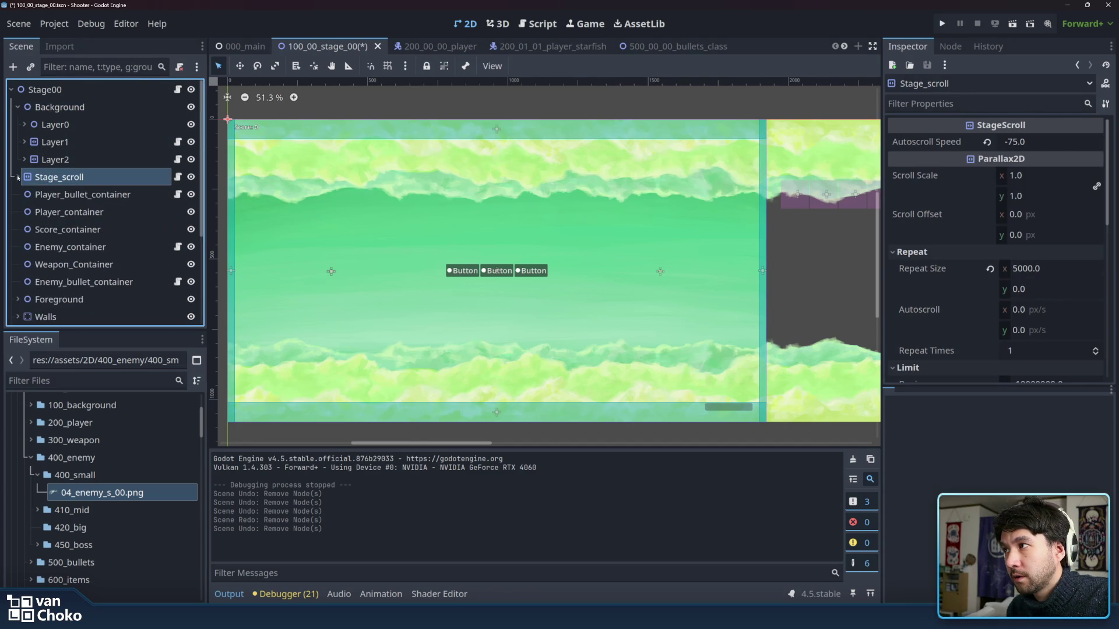
click(18, 177)
scroll(117, 221, down, 5)
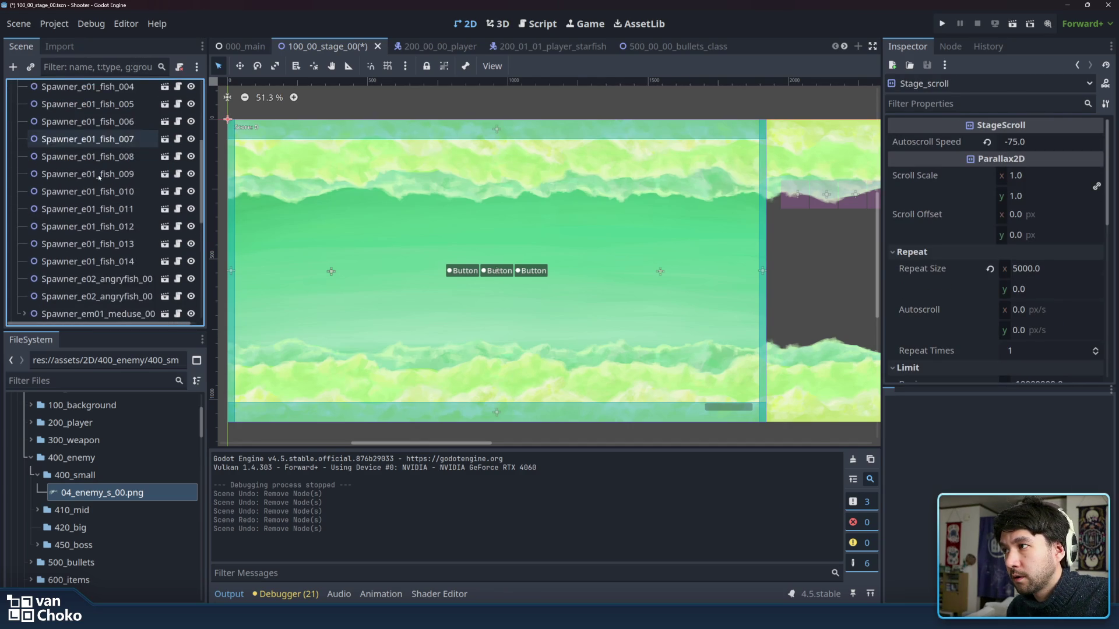
Set Scene to Spawn to <empty> on angryfish_000, angryfish_001 and the meduse spawner
click(138, 224)
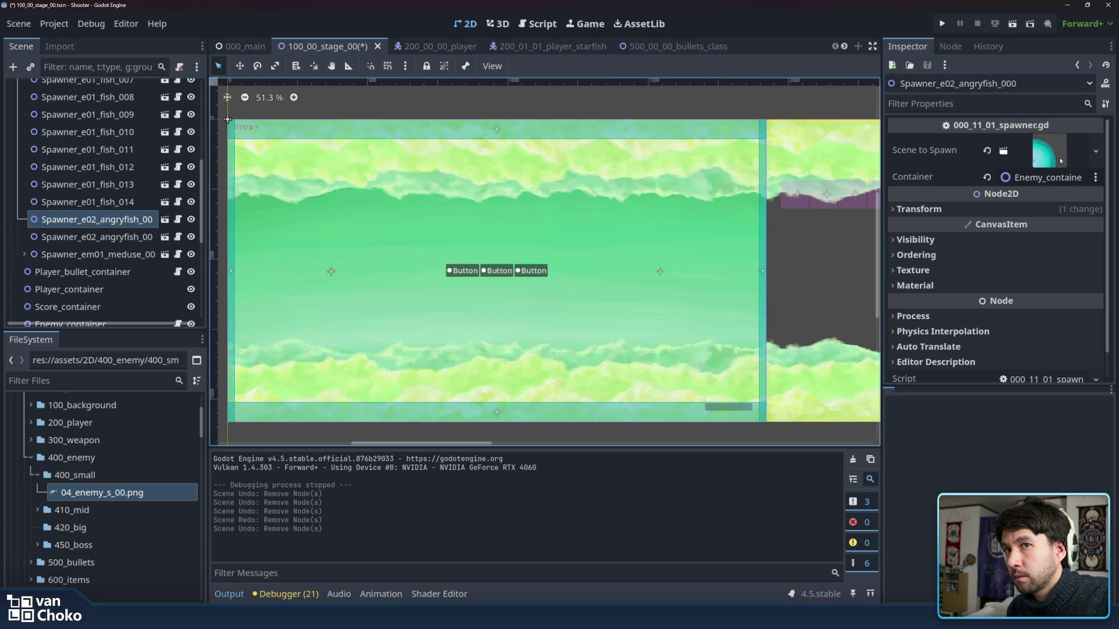
click(987, 151)
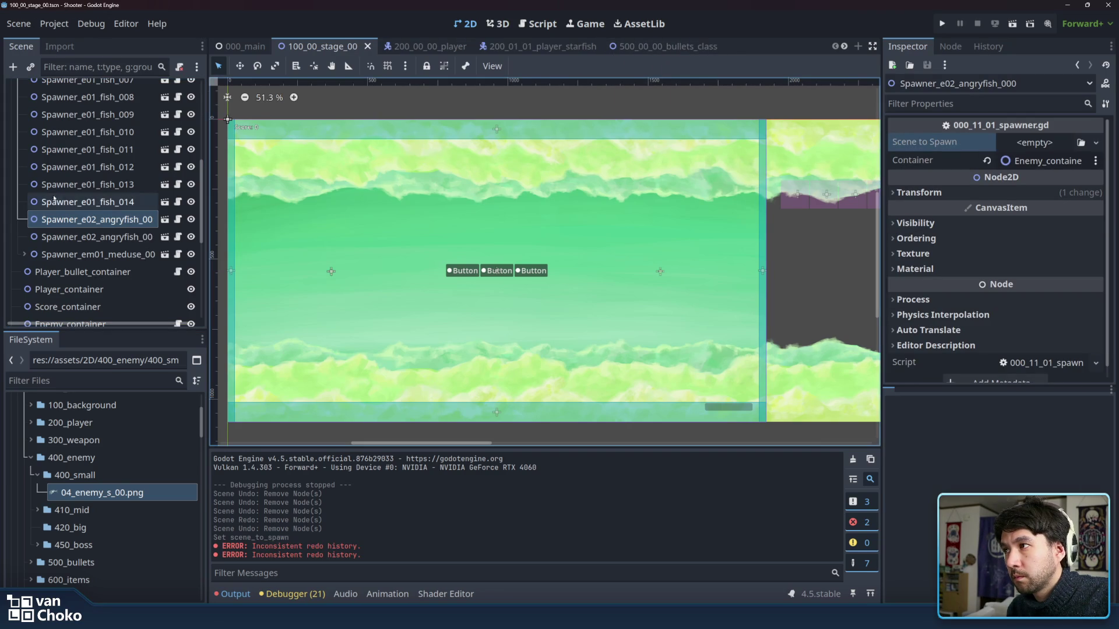
click(119, 235)
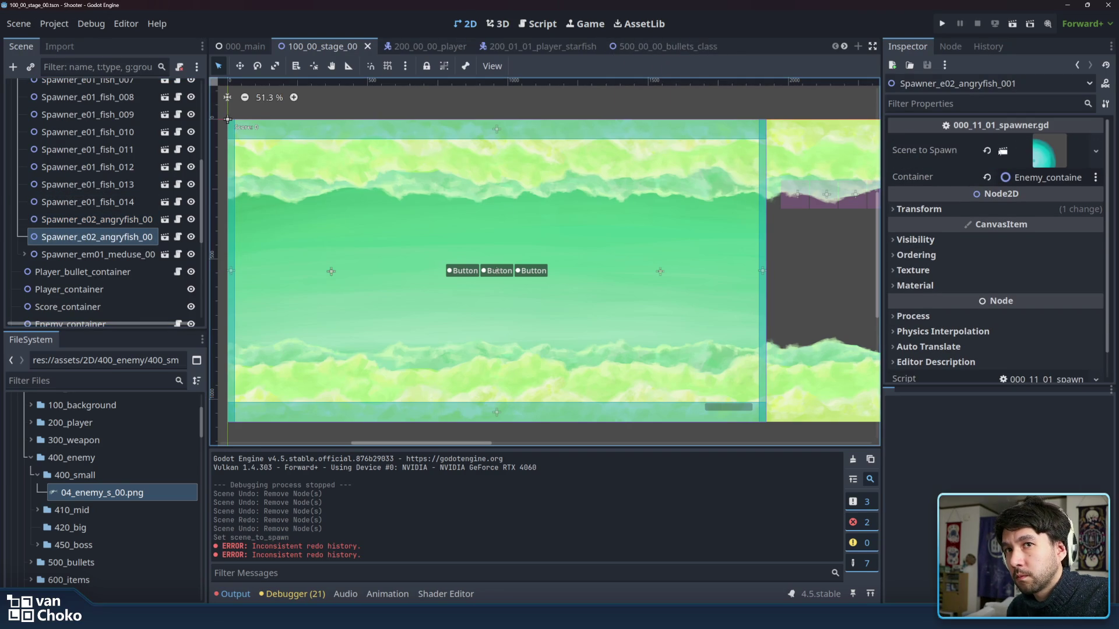
click(987, 150)
click(93, 254)
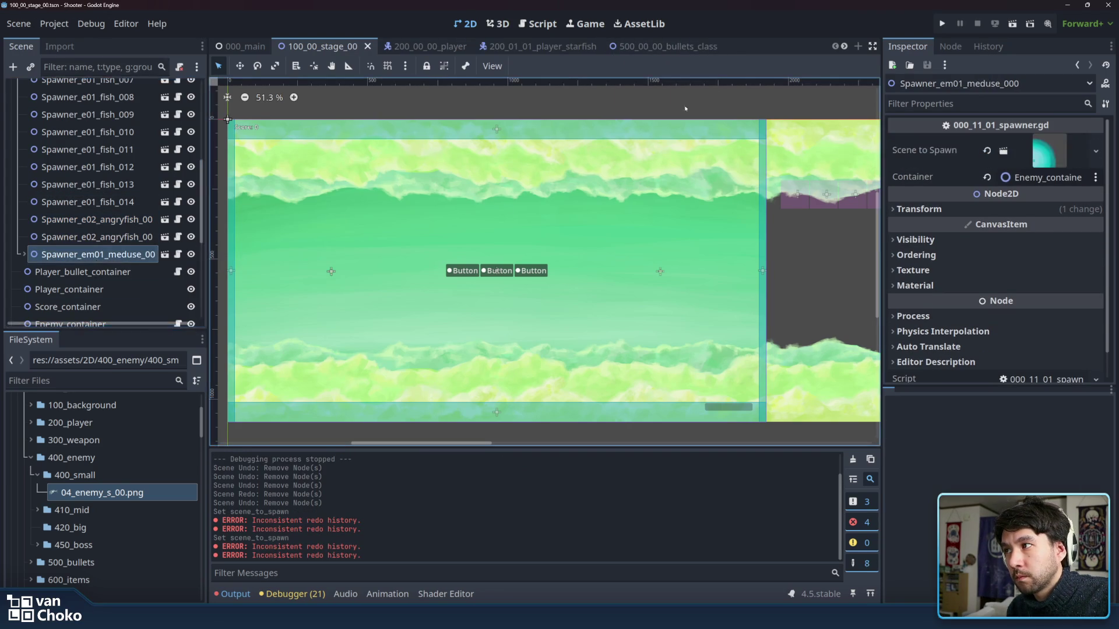
click(987, 150)
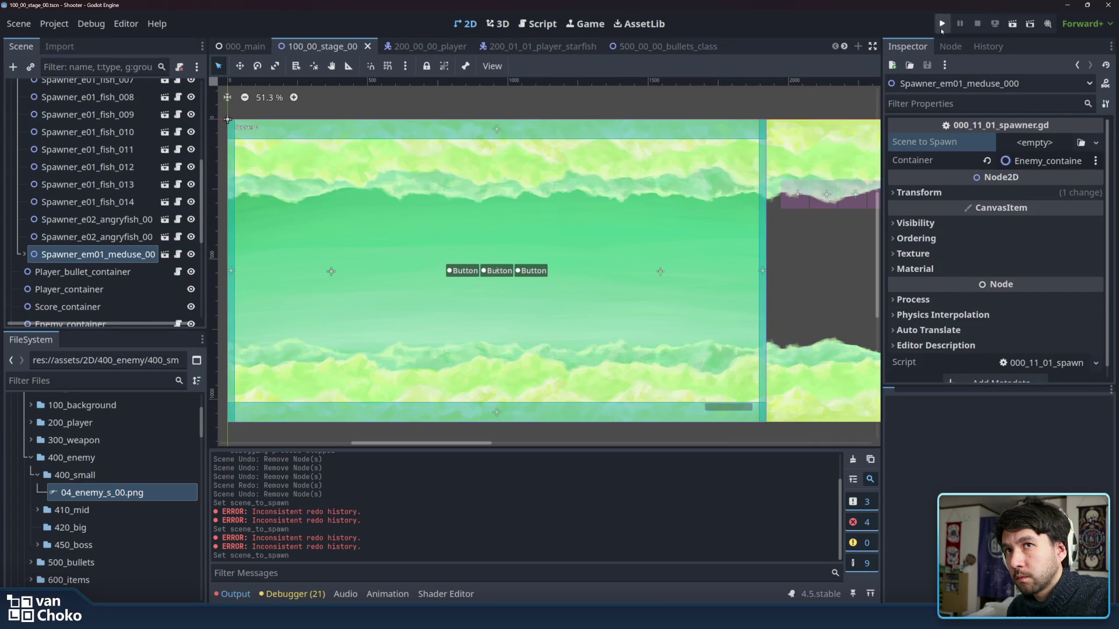
click(942, 23)
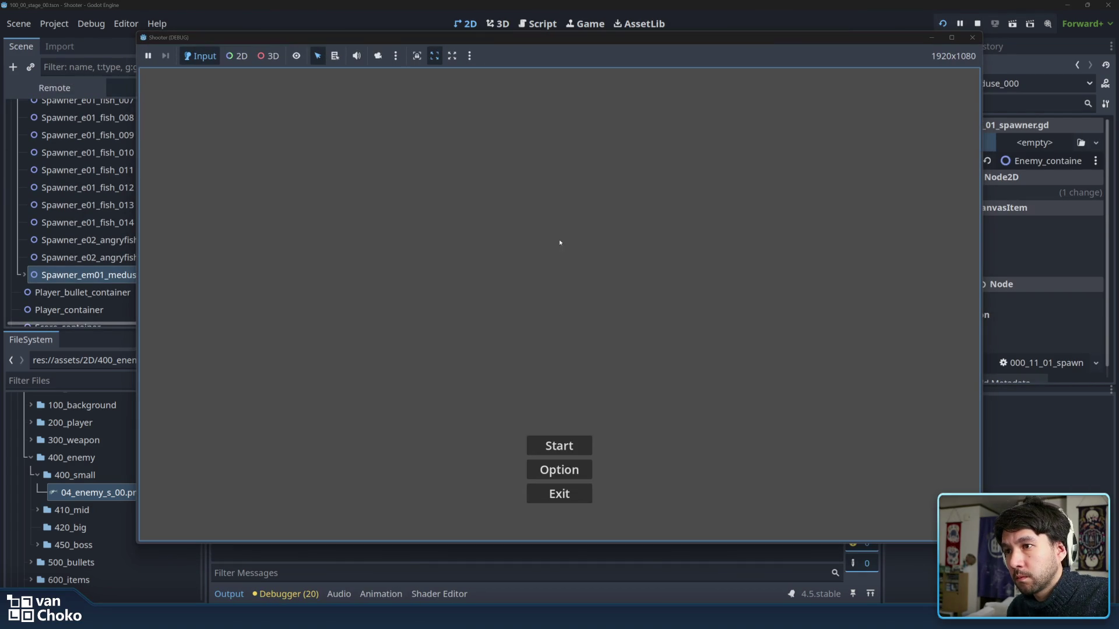
click(573, 442)
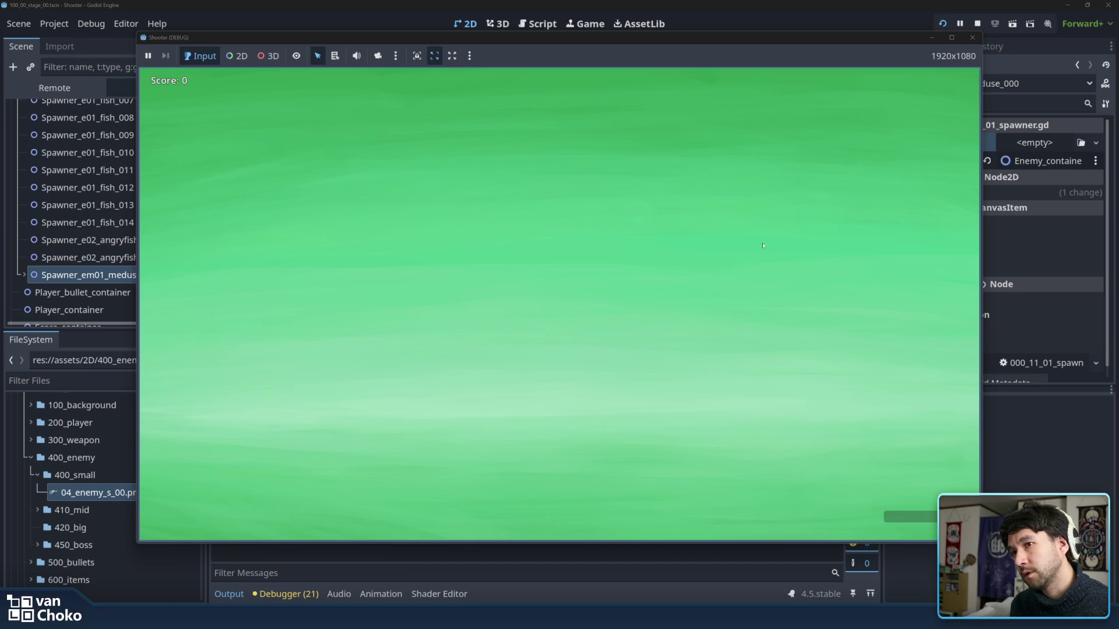
click(972, 37)
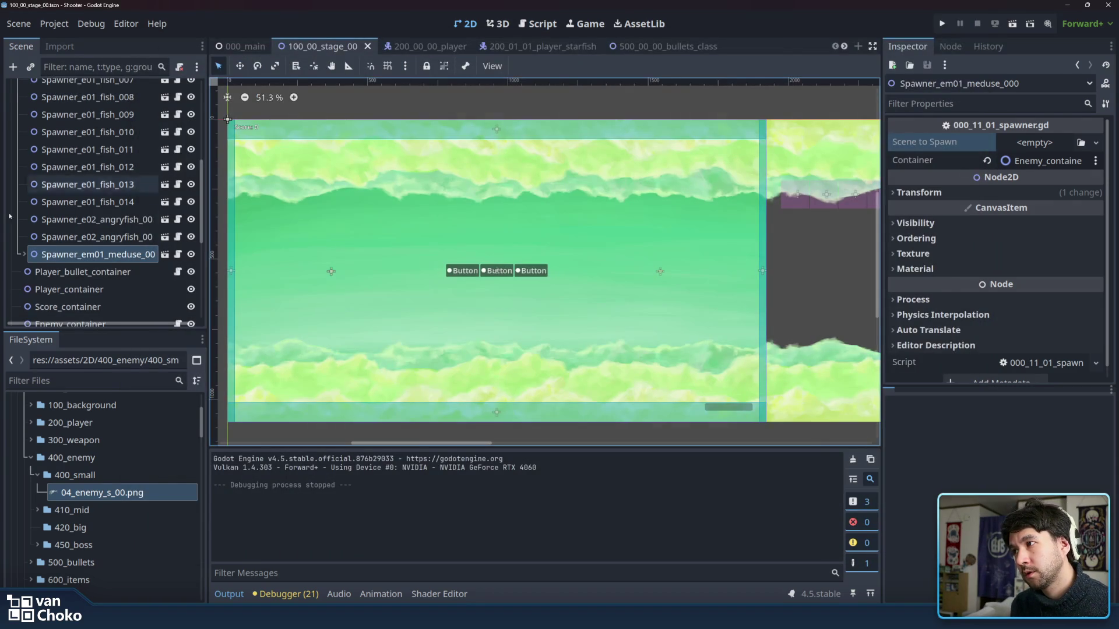
scroll(123, 215, up, 5)
click(54, 107)
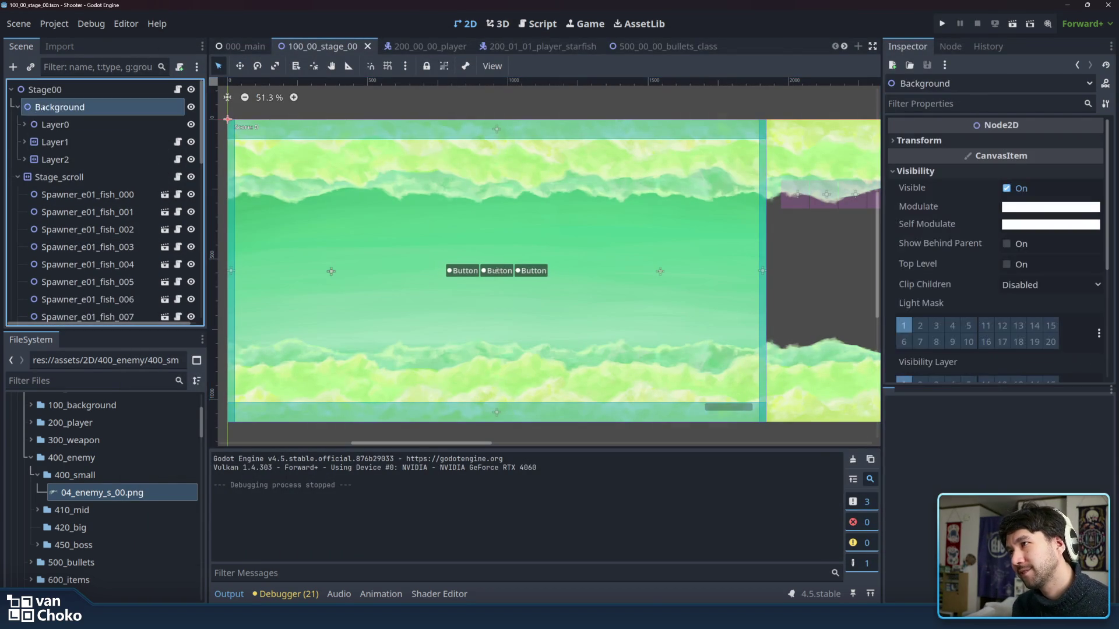
click(25, 125)
click(65, 142)
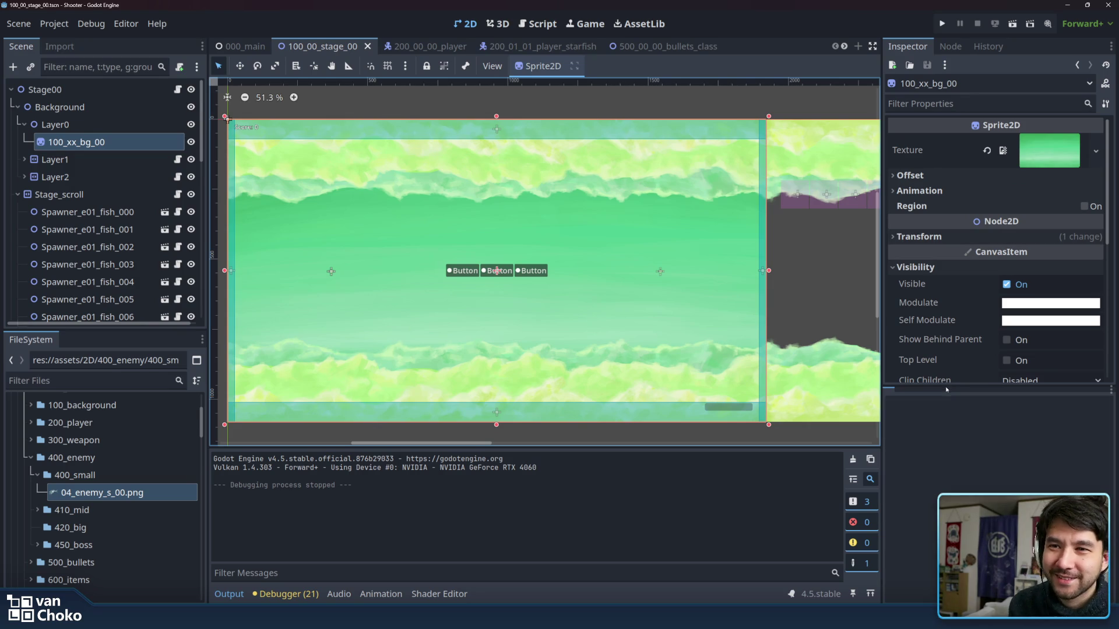
Set the 100_xx_bg_00 sprite's Ordering Z Index to -200, then relaunch the game
drag(946, 389, 946, 441)
scroll(965, 347, down, 3)
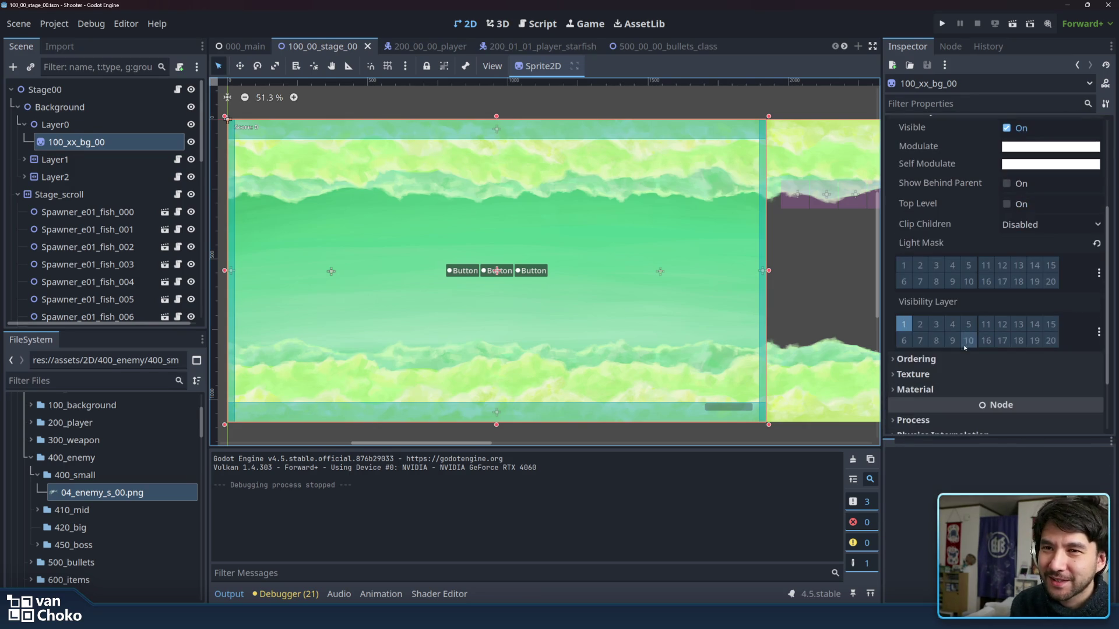
scroll(965, 346, down, 2)
click(940, 318)
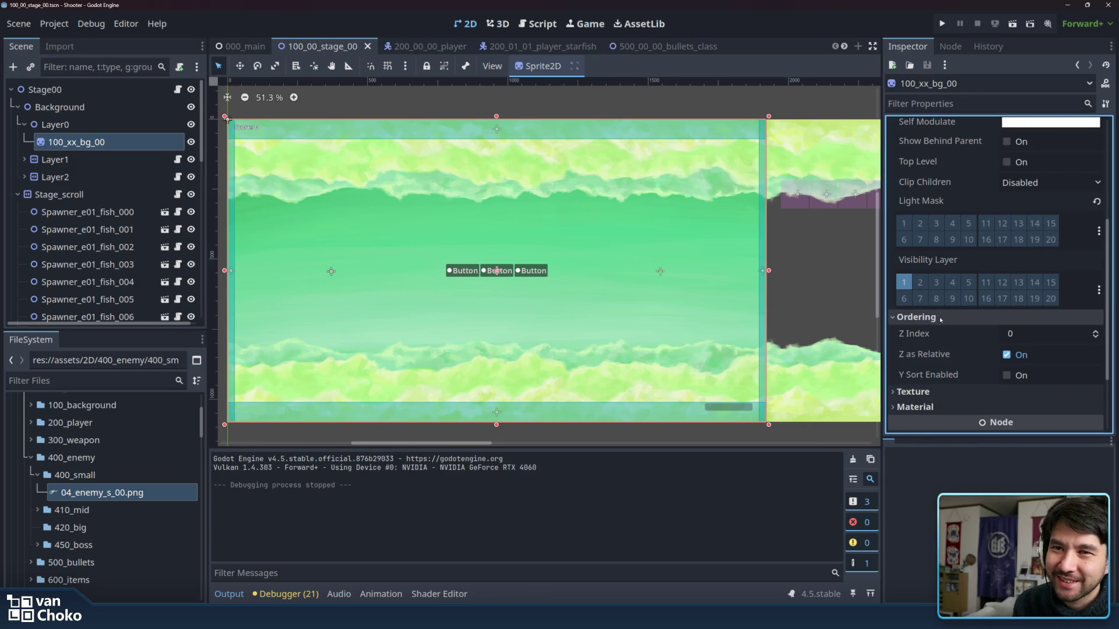
click(1037, 335)
text(-200)
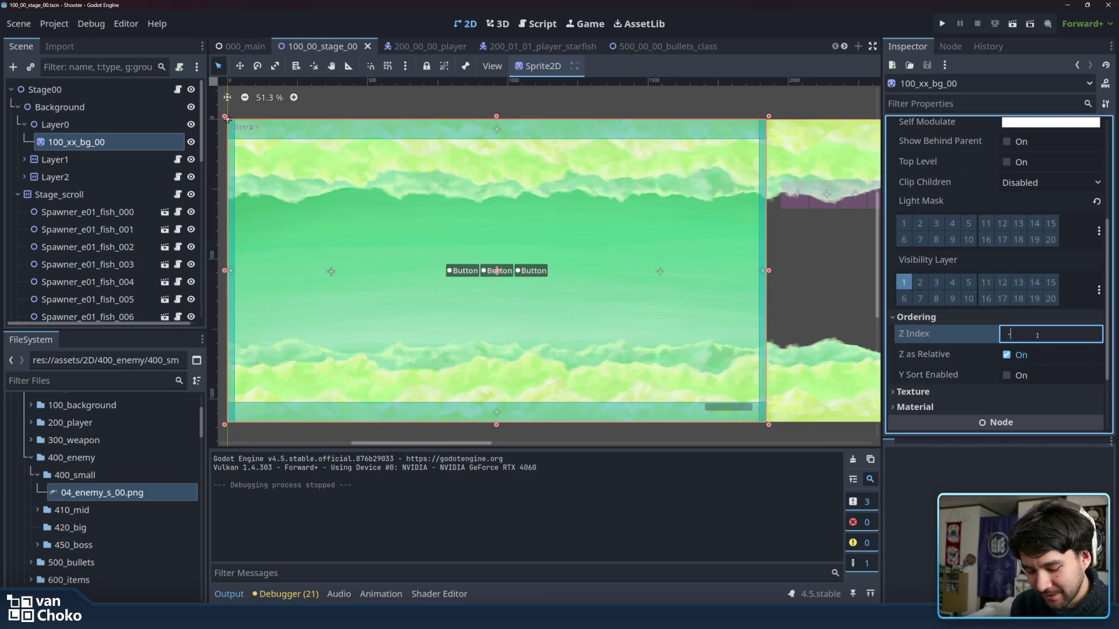
key(Return)
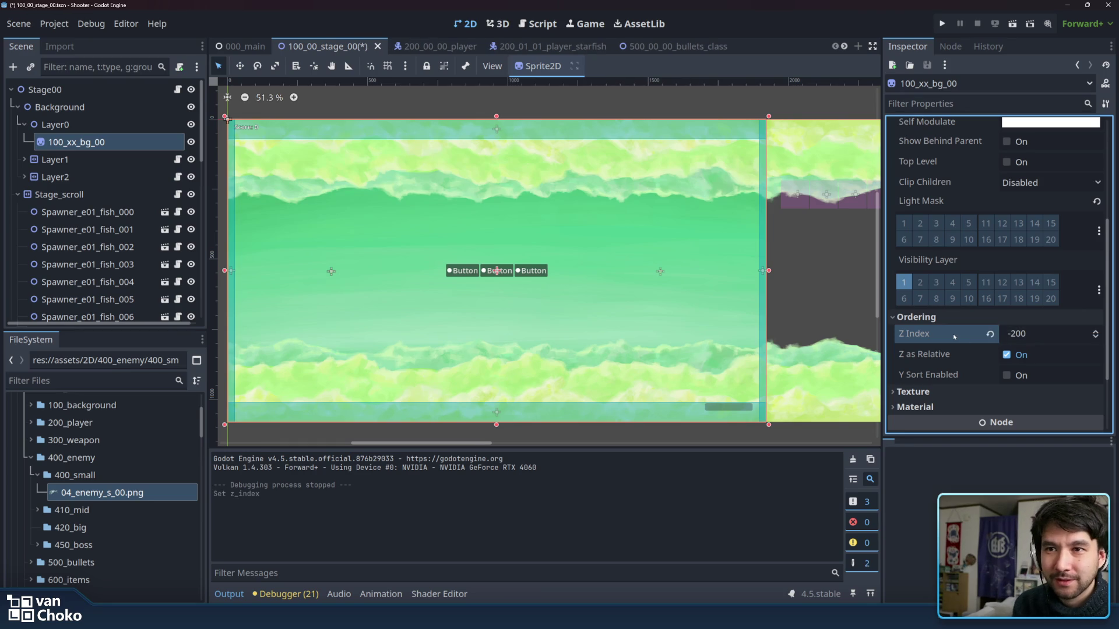
click(942, 26)
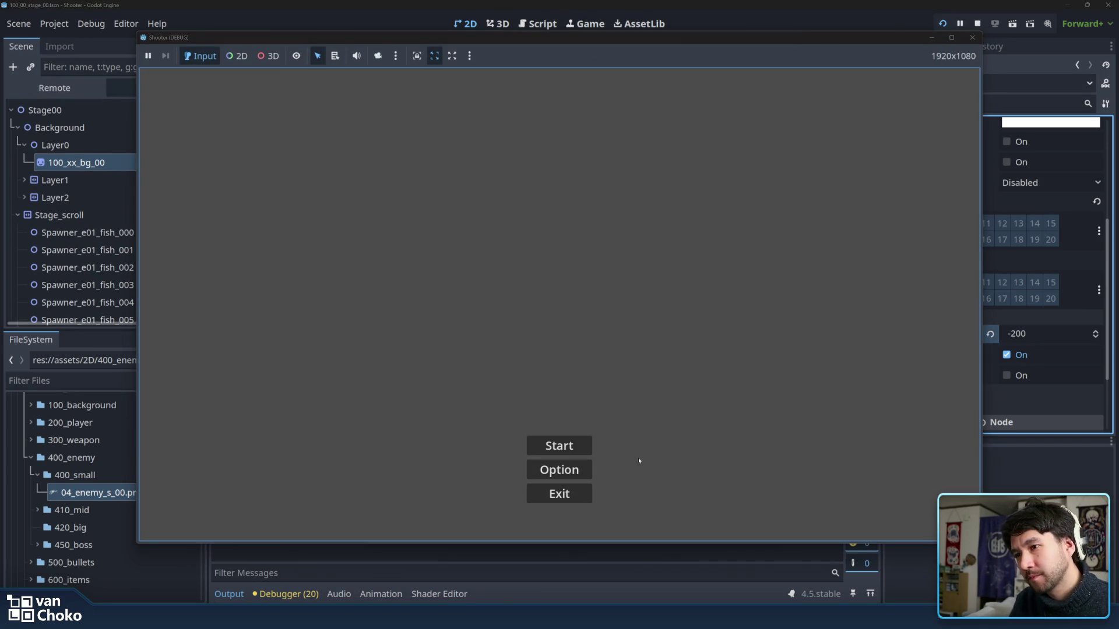
Start the game, then check scene_to_spawn in add_enemy and open a new line at its top
click(572, 439)
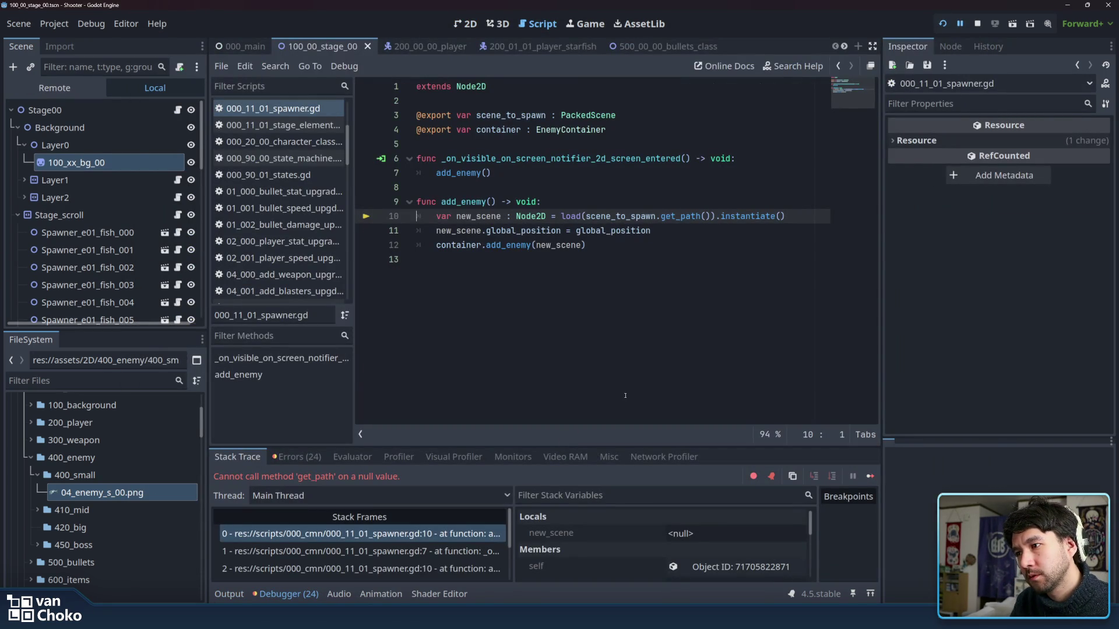
drag(589, 245, 610, 217)
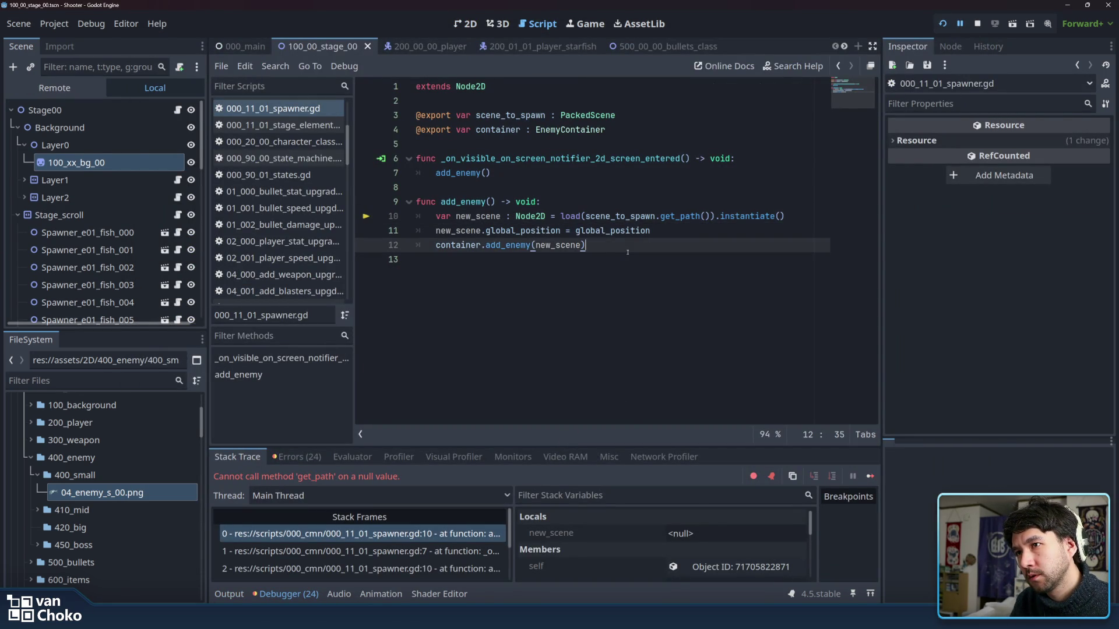
double_click(612, 216)
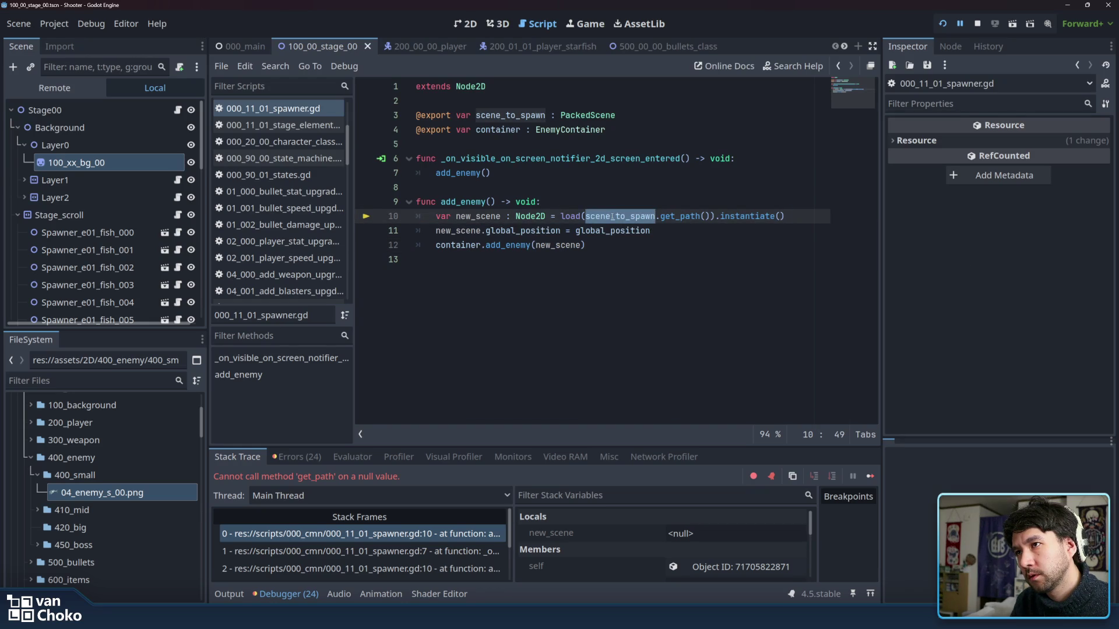
click(612, 216)
click(569, 202)
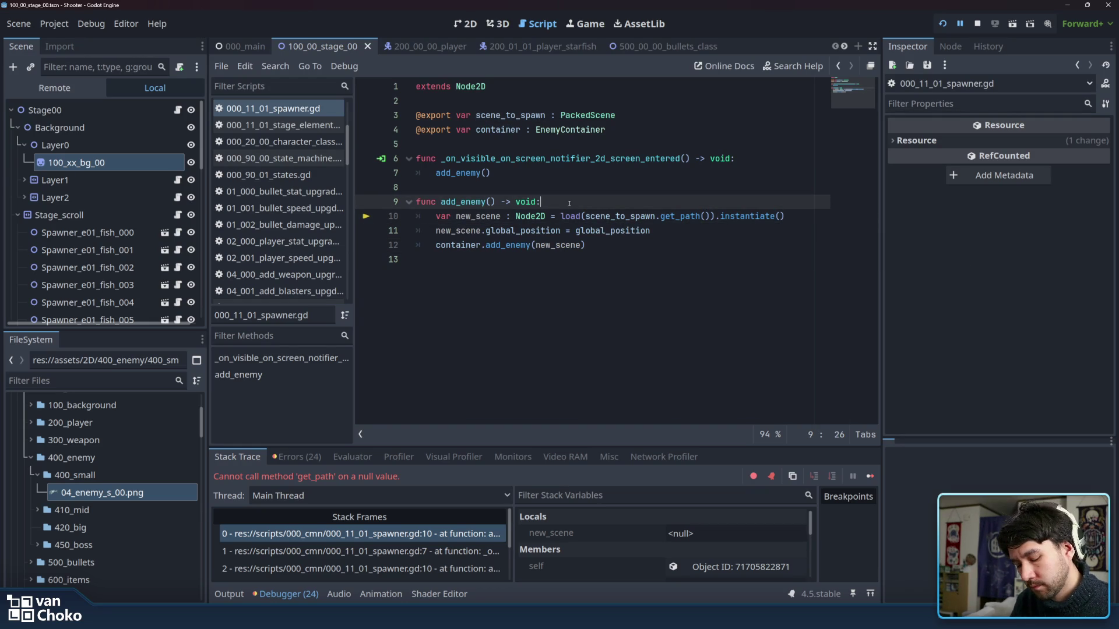
key(Return)
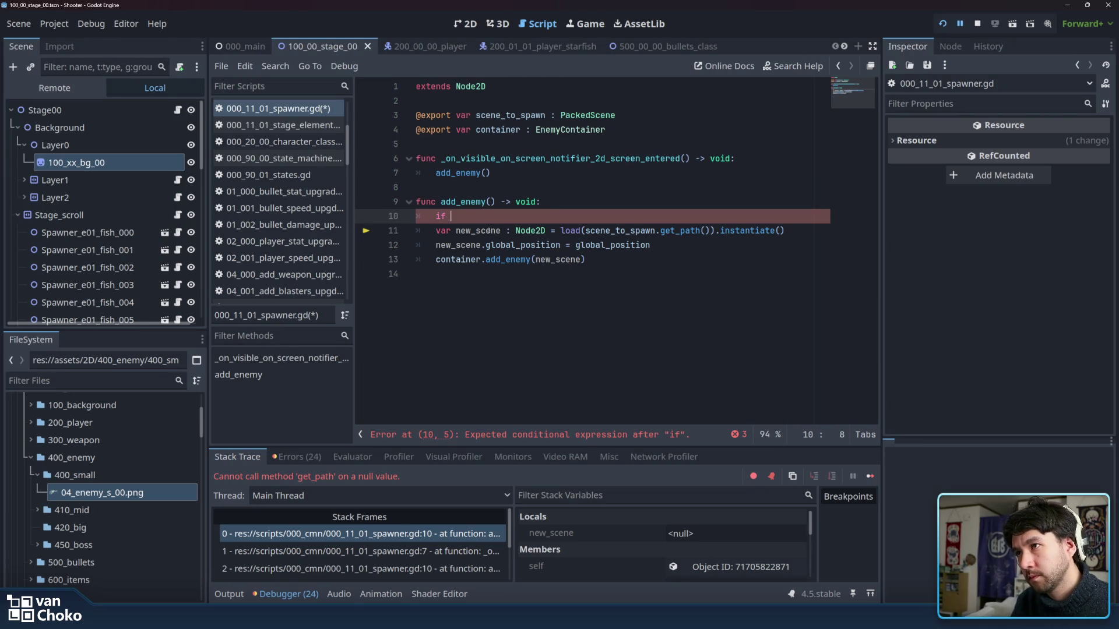
Write the 'if !scene_to_spawn: return' guard using the copied variable name and save the script
double_click(517, 116)
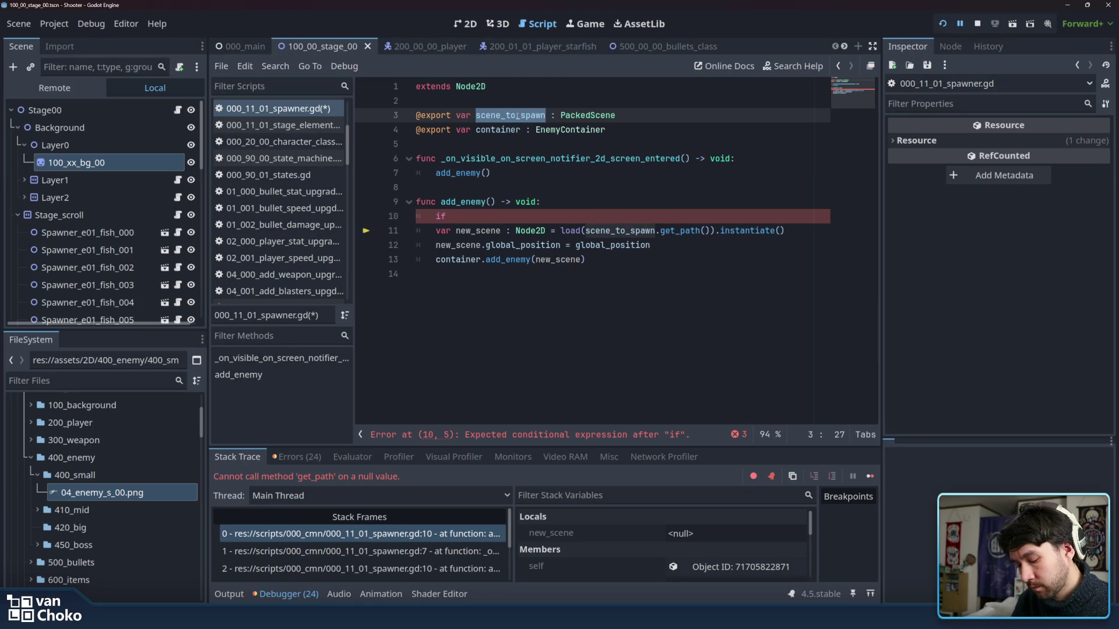
key(ctrl+c)
click(483, 216)
key(ctrl+v)
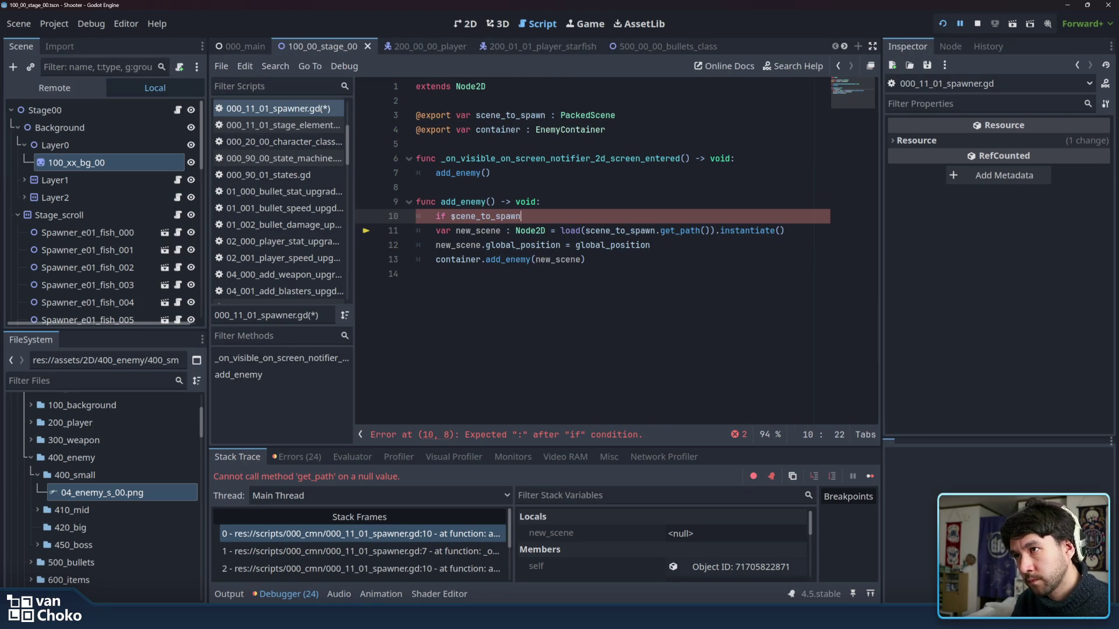
mouse_move(452, 217)
text(!)
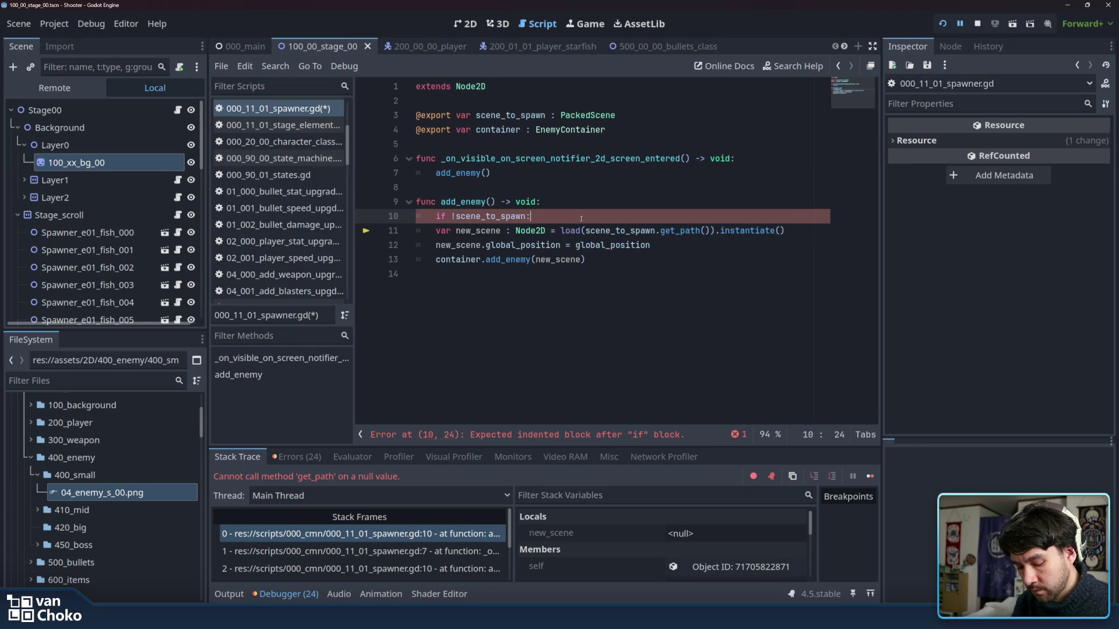
key(Return)
text(r)
click(581, 219)
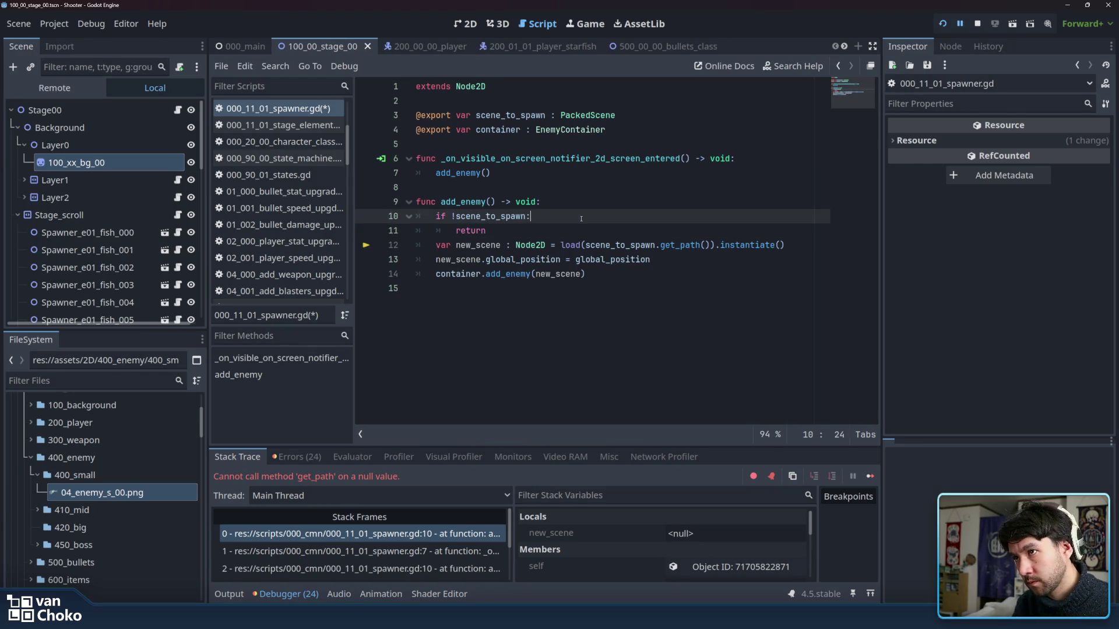
key(ctrl+s)
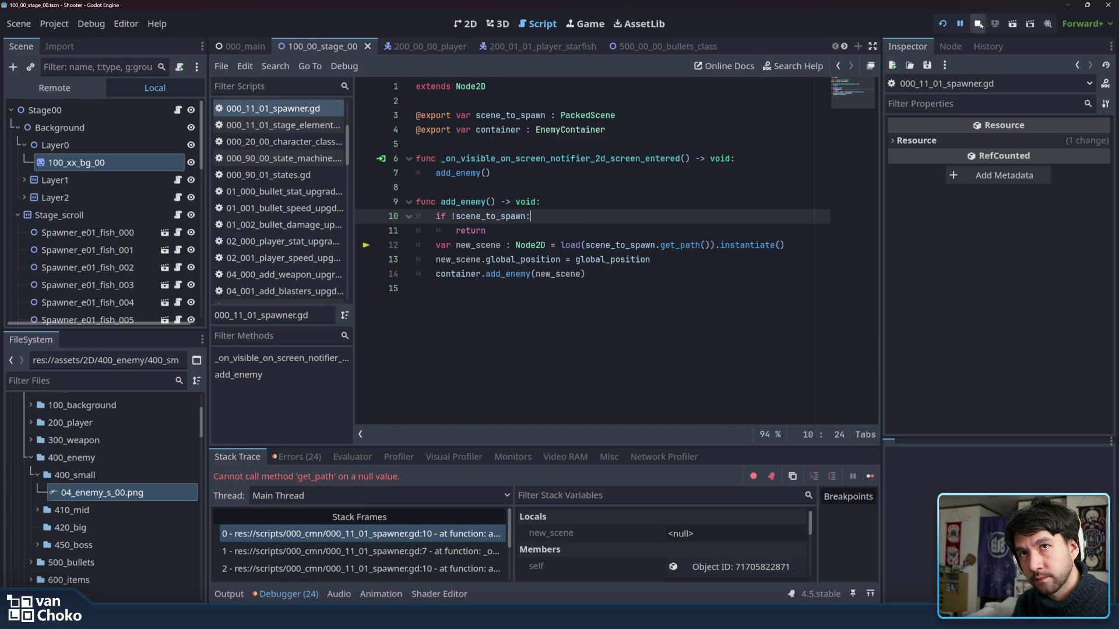
Relaunch with the fix, start a game that reaches Stage 1 at score 0, then stop it
click(944, 24)
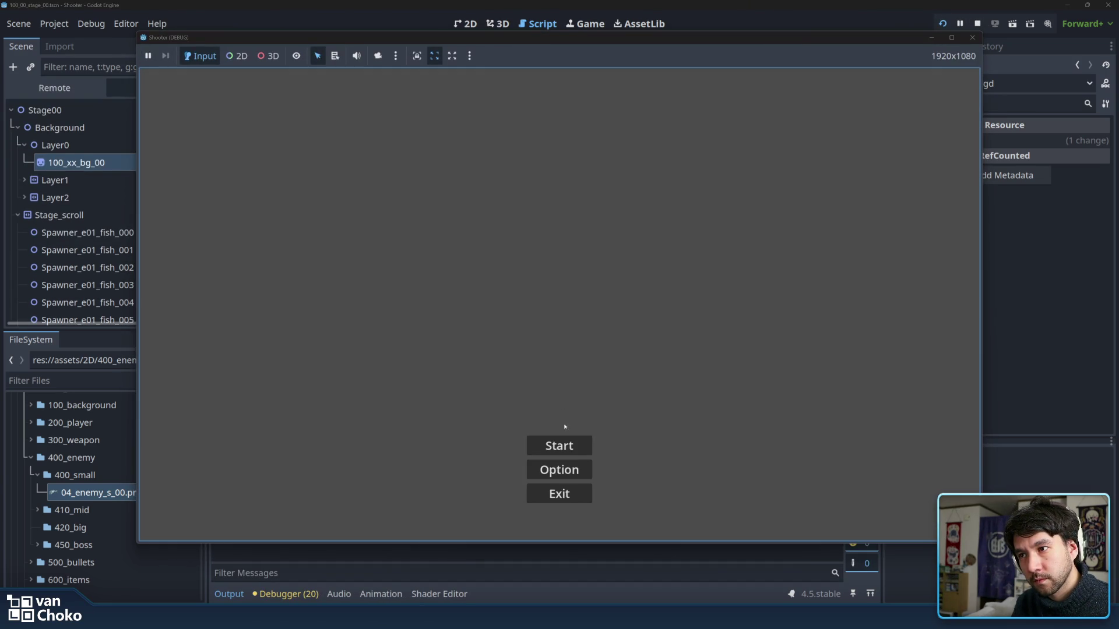
click(560, 444)
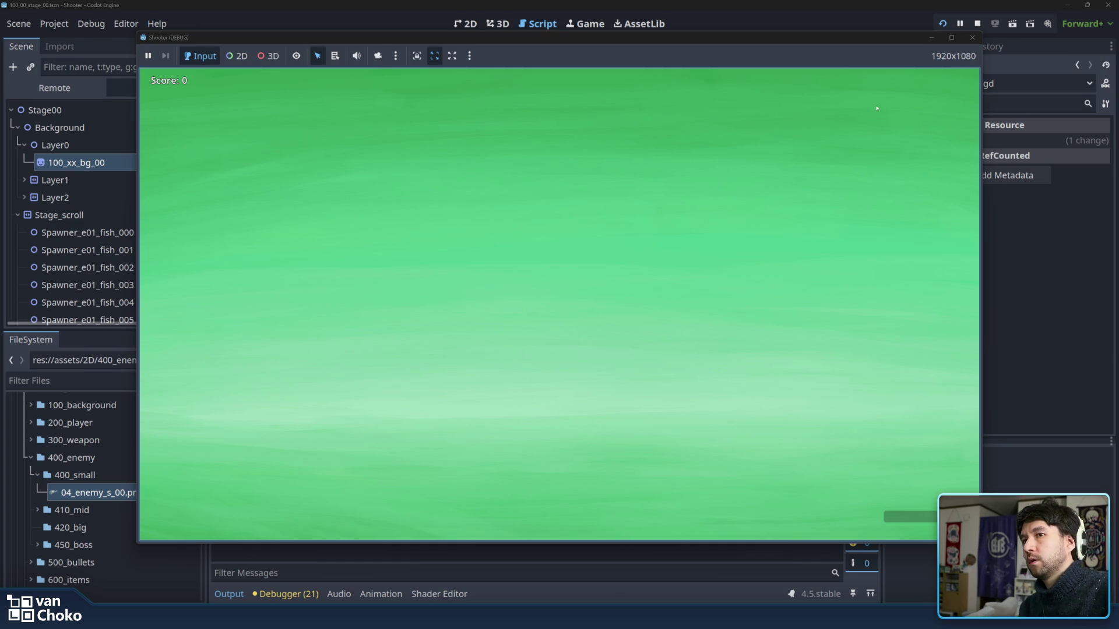
click(976, 38)
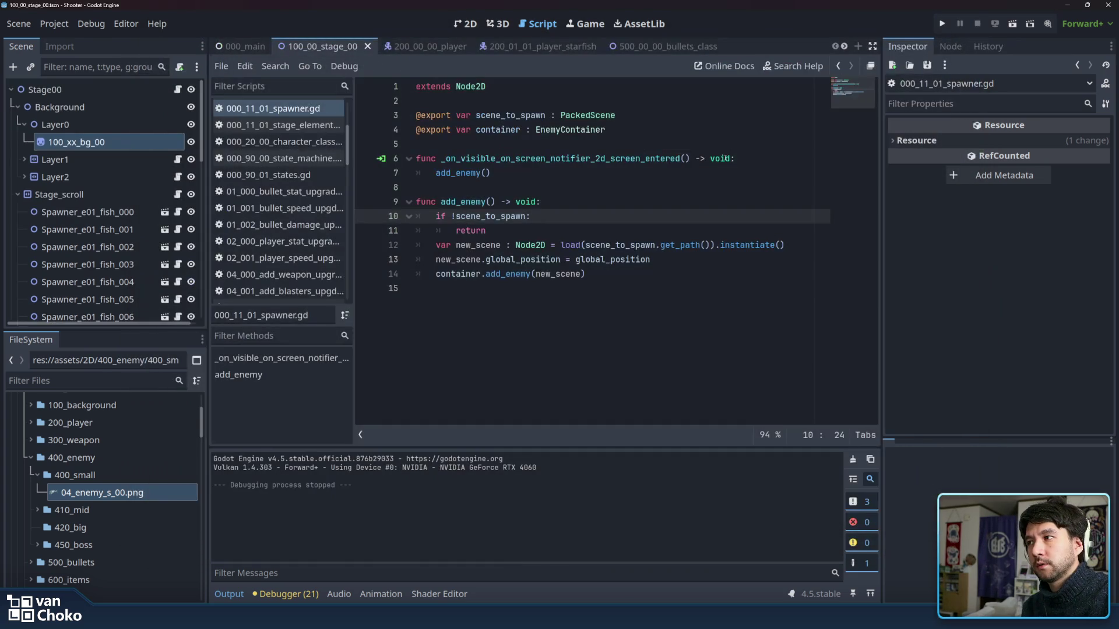
Switch to the 200_00_00_player scene and view its collision circle on the 2D canvas
click(673, 229)
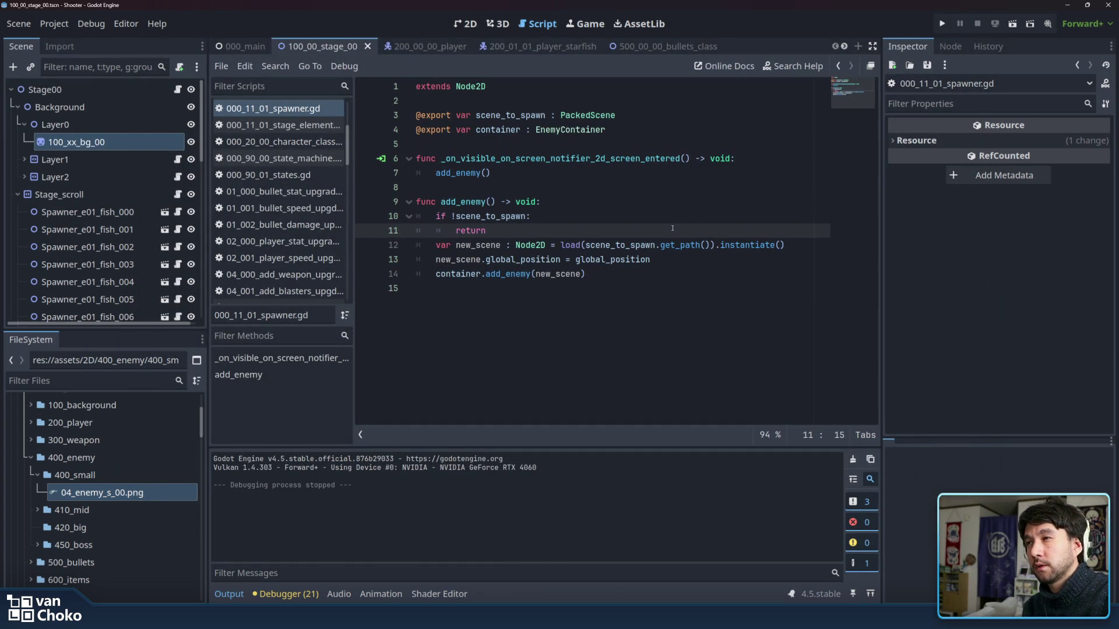
click(664, 46)
click(539, 46)
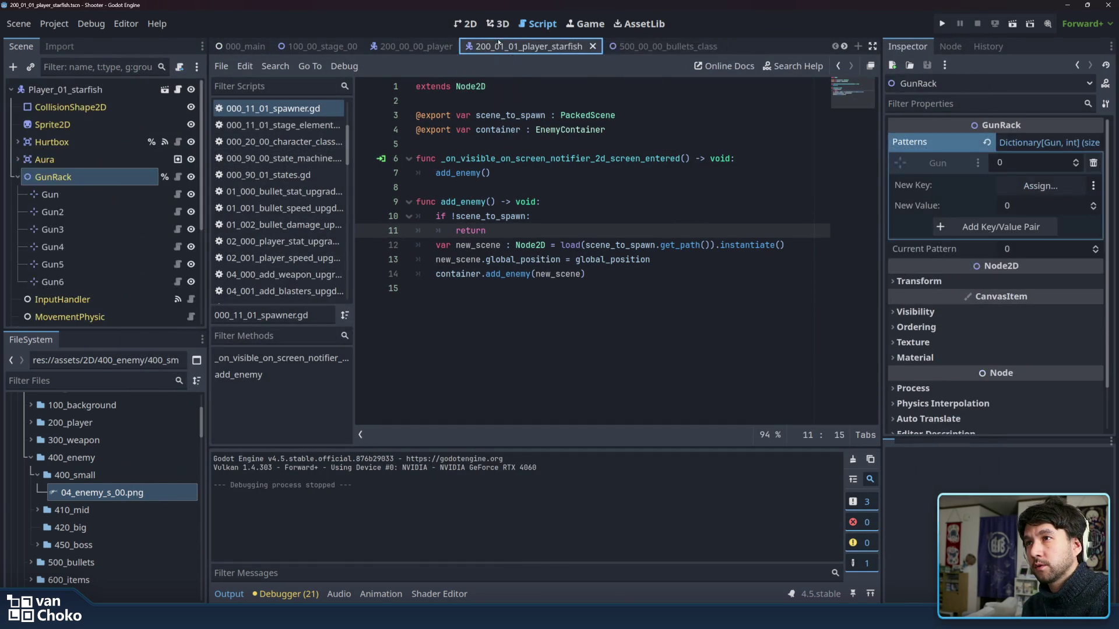
click(410, 46)
click(465, 23)
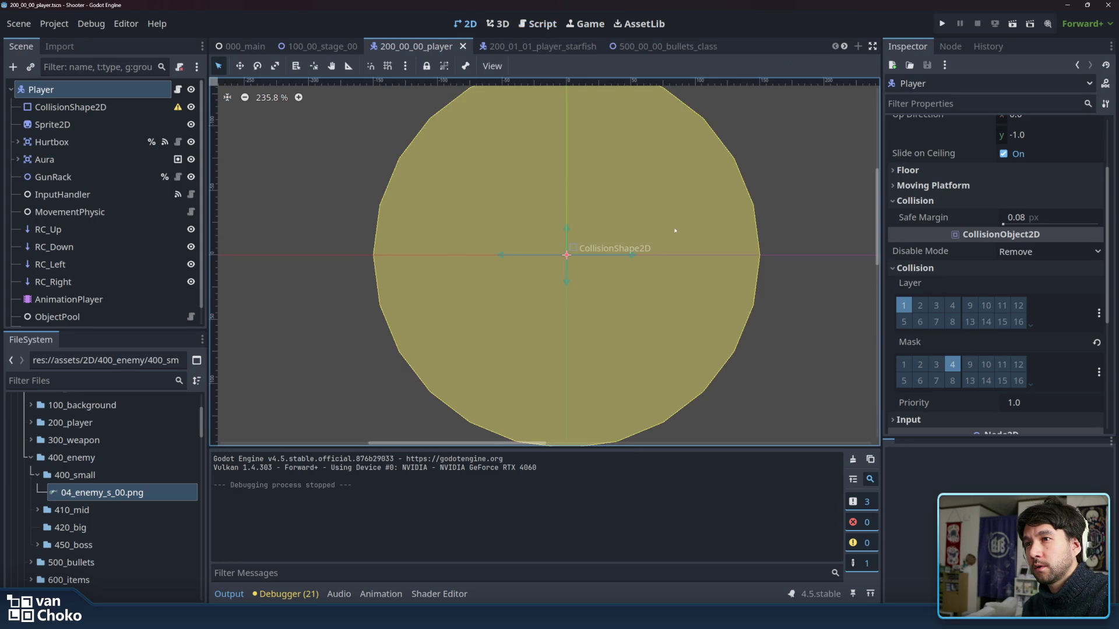
drag(651, 239, 637, 253)
Browse the player_starfish, bullets_class and enemy_class scenes, then open the Enemy node's script
click(542, 47)
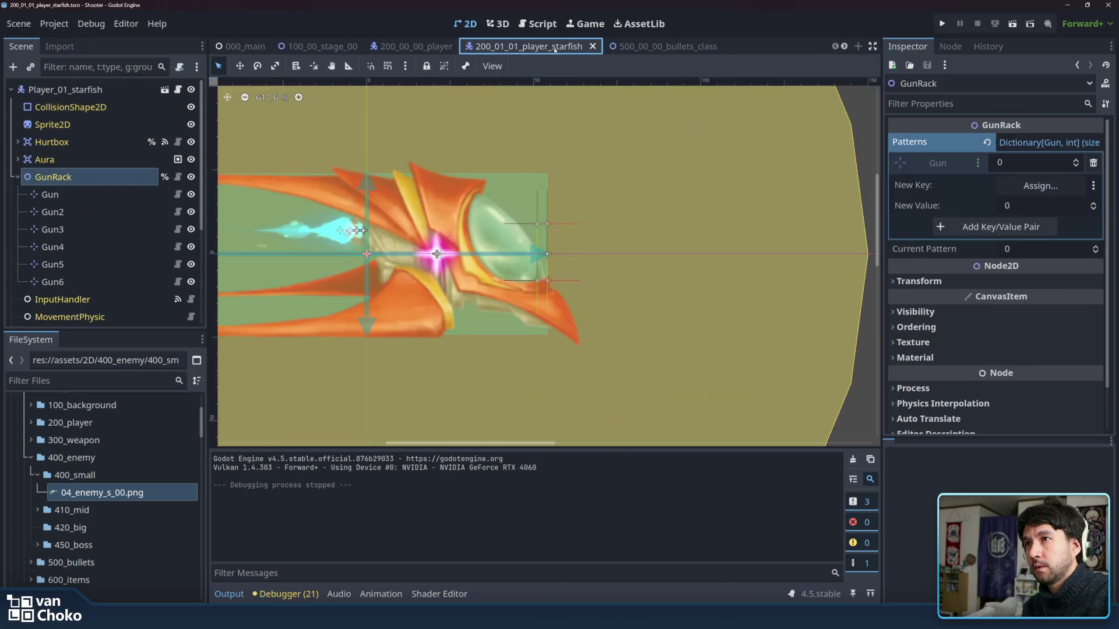
scroll(738, 229, down, 3)
scroll(739, 227, down, 2)
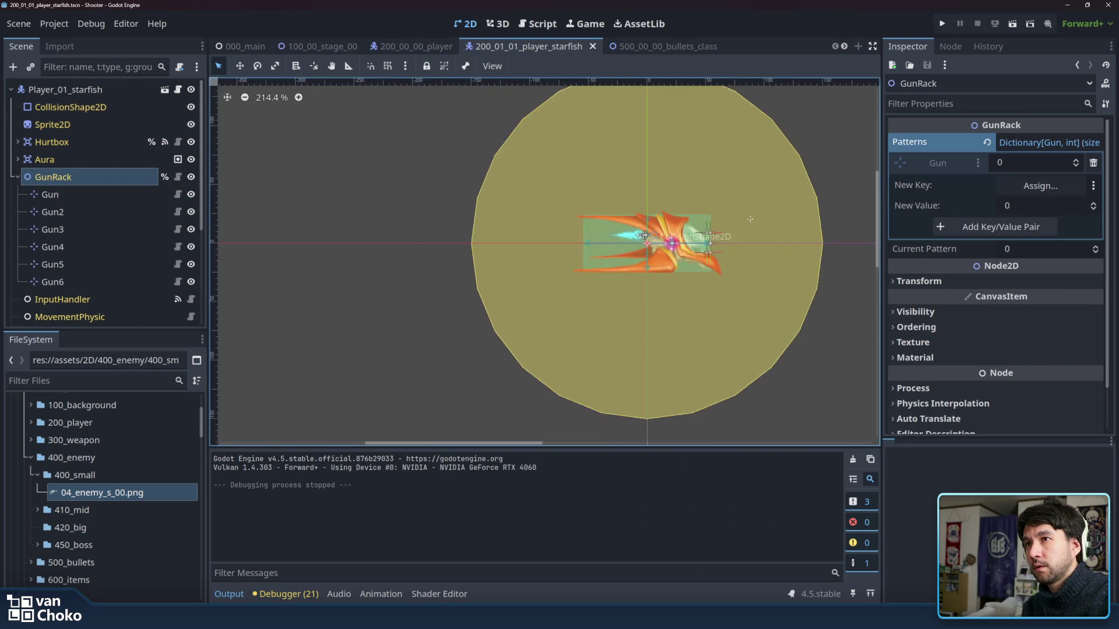
click(685, 47)
click(844, 47)
click(844, 47)
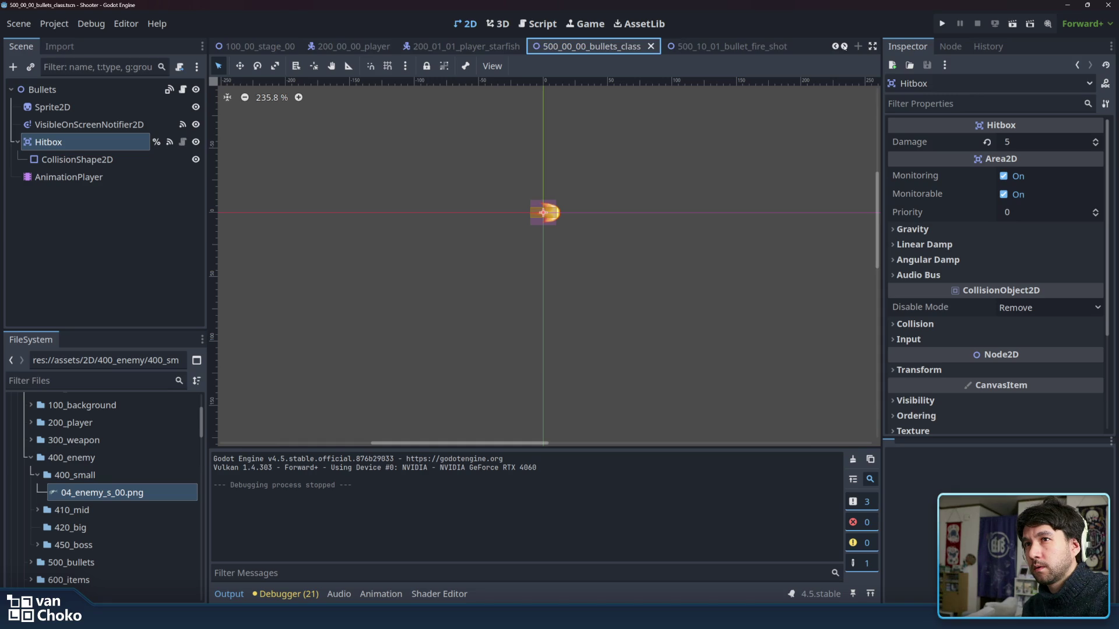
click(844, 47)
click(844, 46)
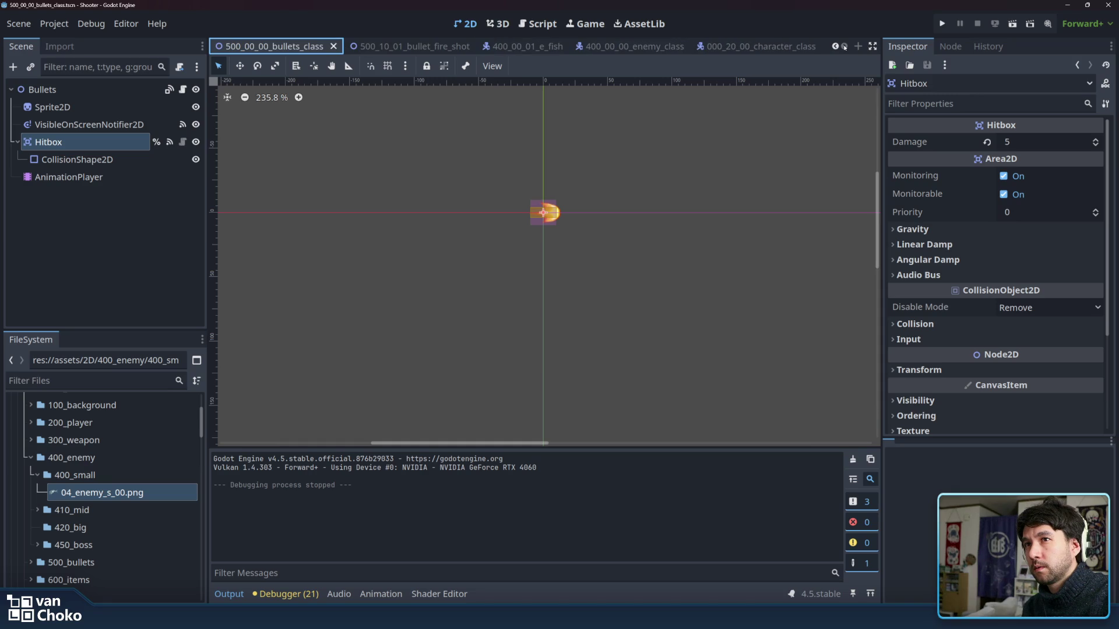
click(618, 47)
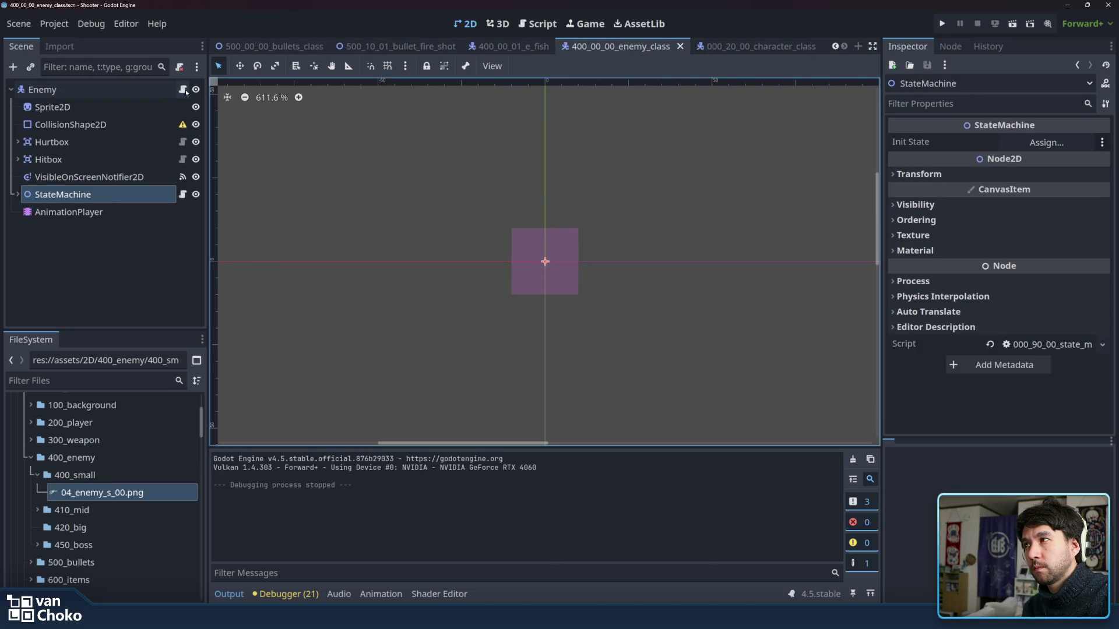
click(18, 194)
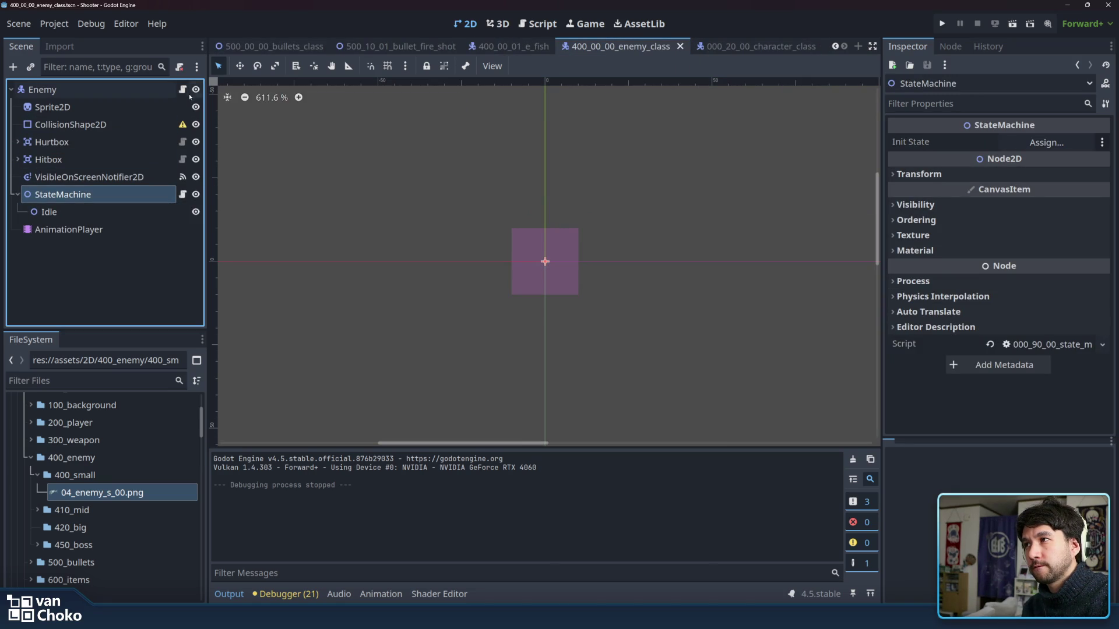
click(182, 90)
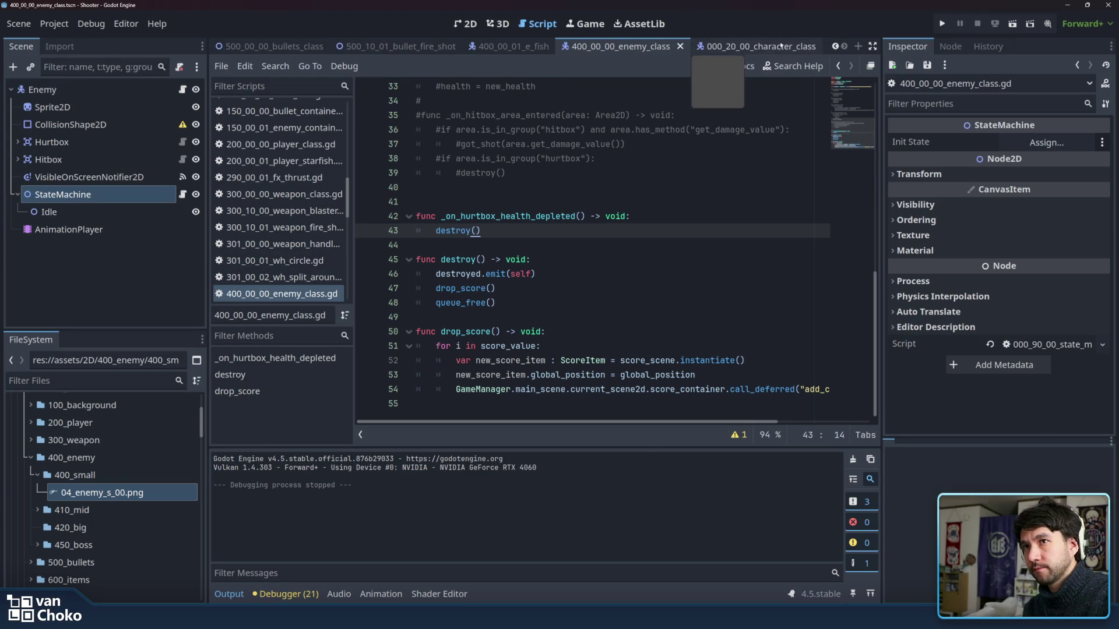
Visit the character_class and bullets_class scenes, then return to 100_00_stage_00 in 2D
click(717, 47)
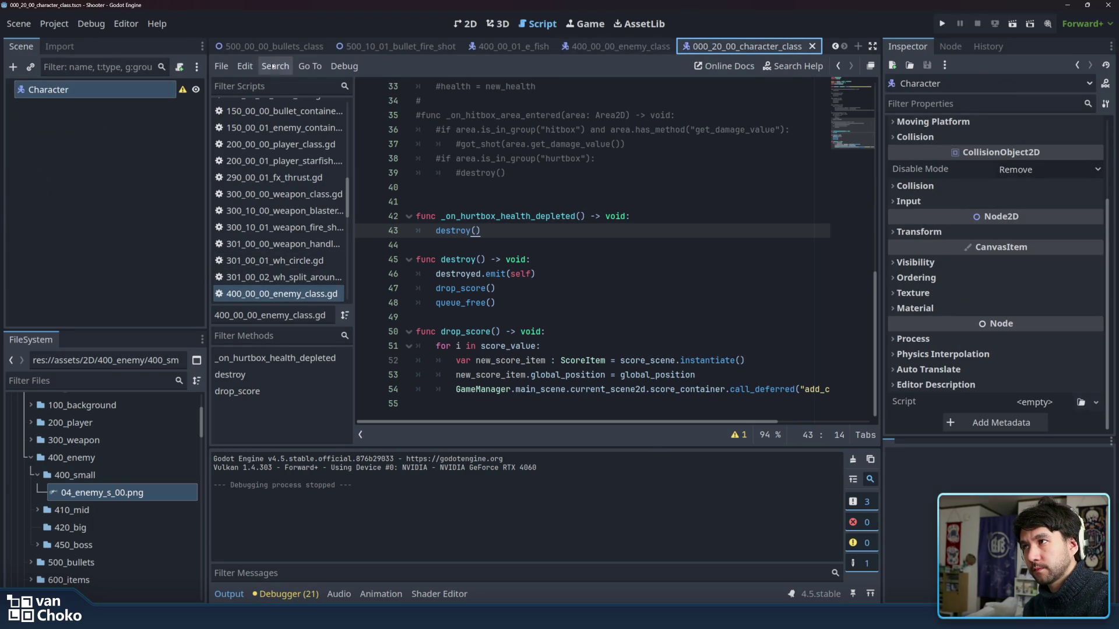
click(315, 46)
click(465, 23)
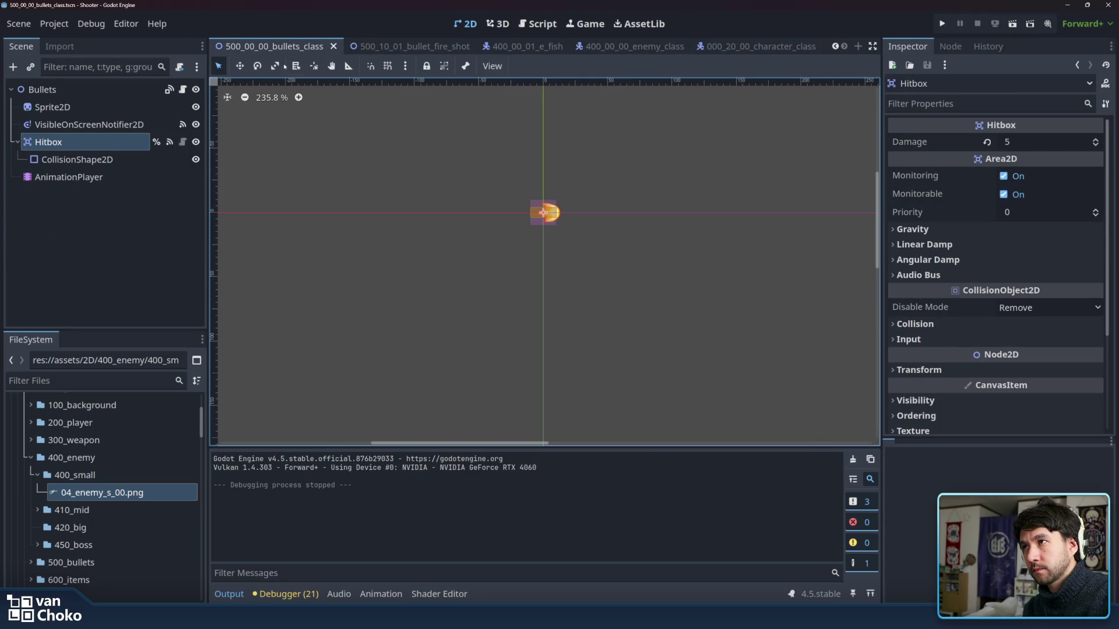
click(834, 47)
click(835, 47)
click(834, 47)
click(834, 47)
click(315, 48)
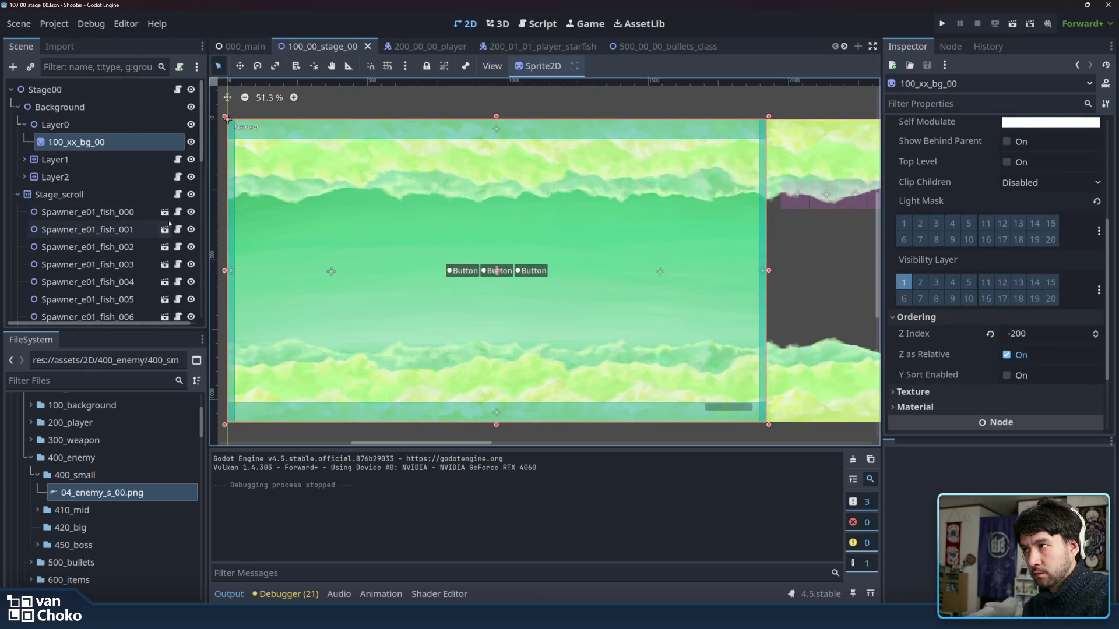
Assign 400_00_01_e_fish.tscn as Scene to Spawn on the first angryfish spawner
scroll(160, 221, down, 5)
click(137, 208)
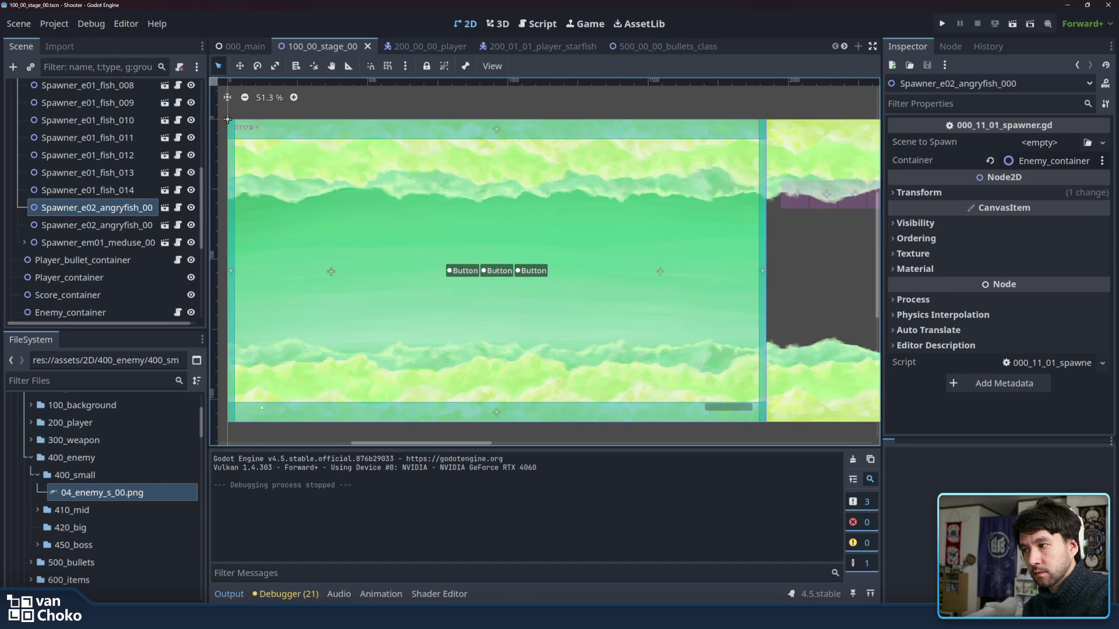
double_click(87, 475)
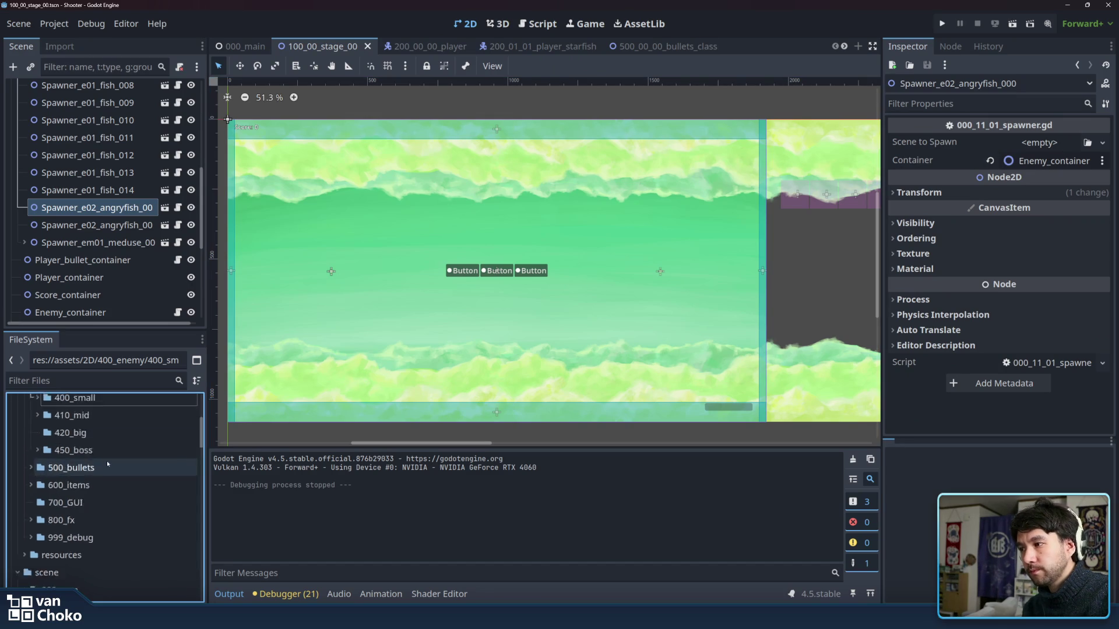
scroll(106, 462, up, 5)
scroll(107, 464, down, 3)
click(93, 472)
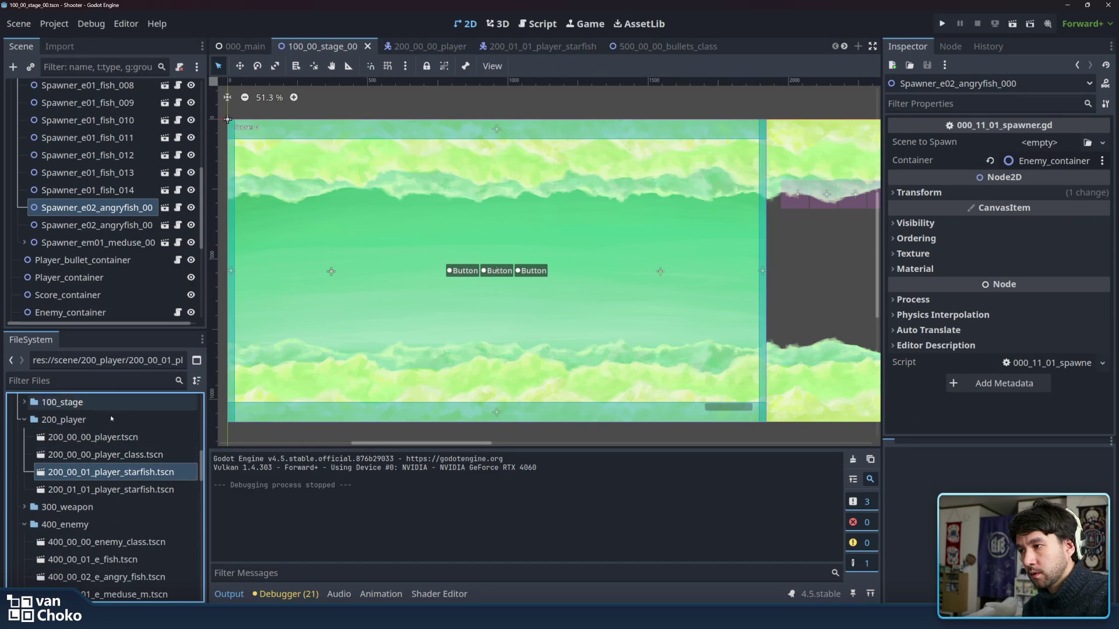
scroll(109, 465, down, 4)
click(111, 466)
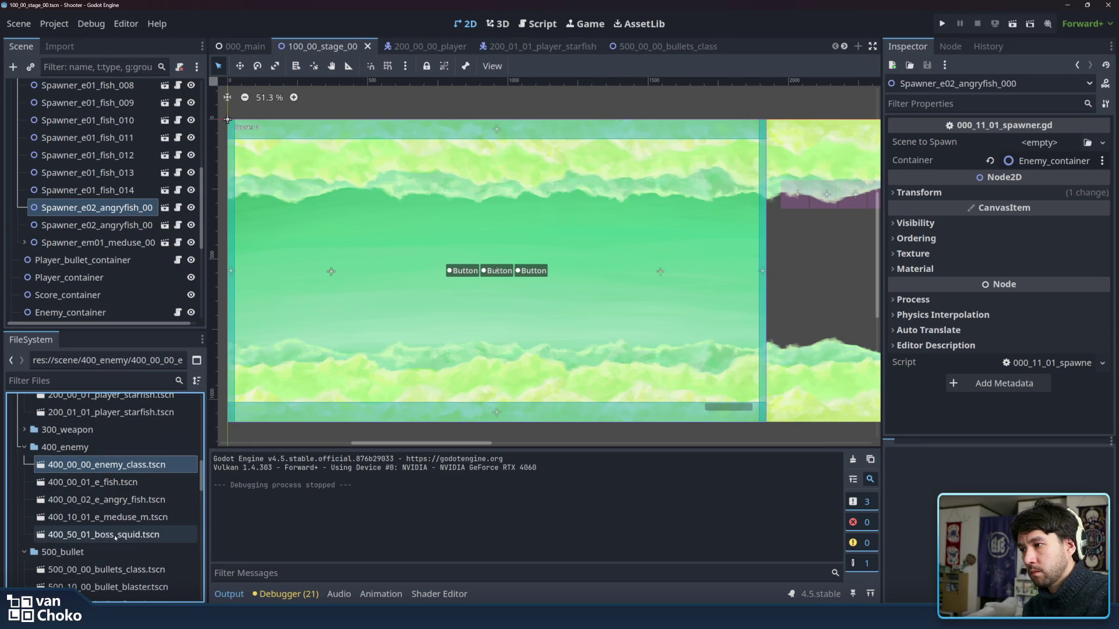
click(120, 485)
mouse_move(119, 487)
mouse_down()
mouse_move(1028, 188)
mouse_move(1049, 149)
mouse_up()
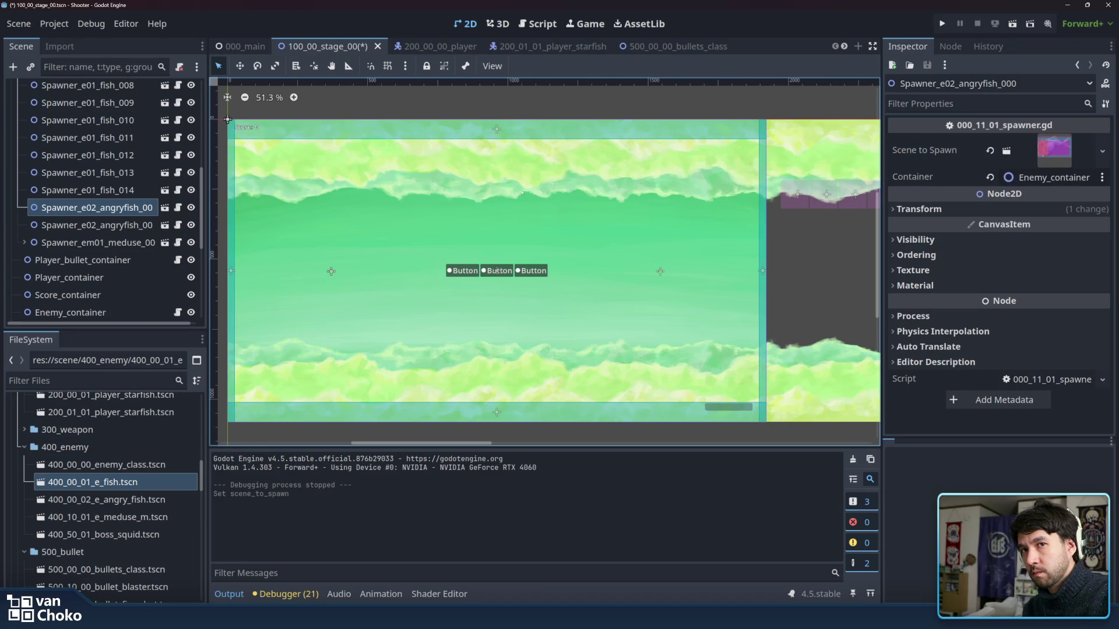
Give the second angryfish spawner the angry fish scene and the meduse spawner the fish scene, then run
click(96, 225)
mouse_move(133, 501)
mouse_down()
mouse_move(711, 349)
mouse_move(1045, 147)
mouse_up()
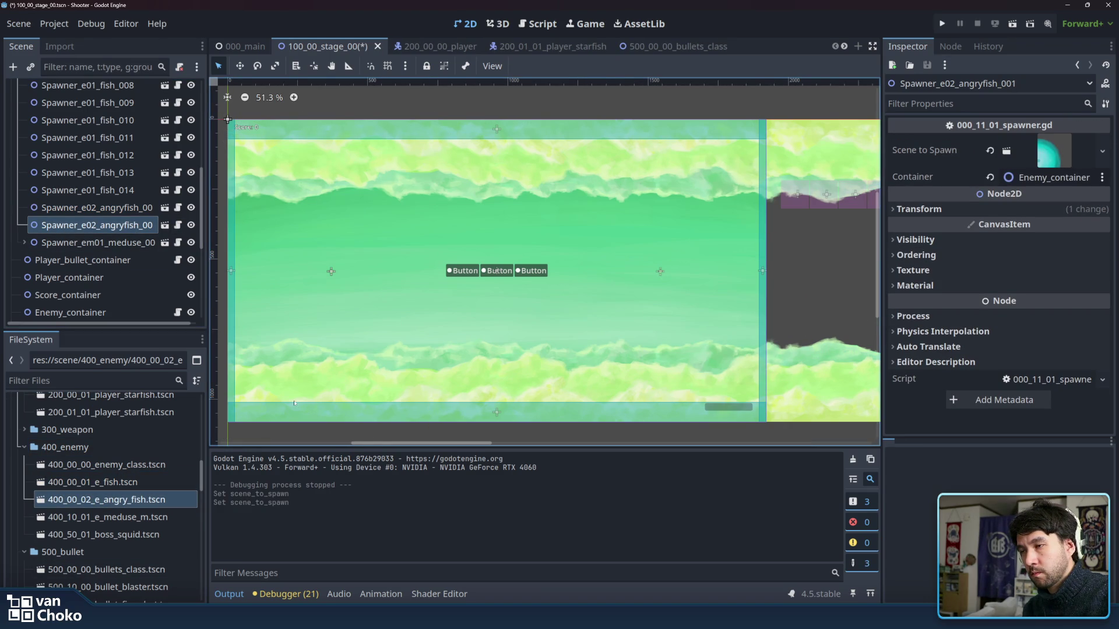
click(101, 241)
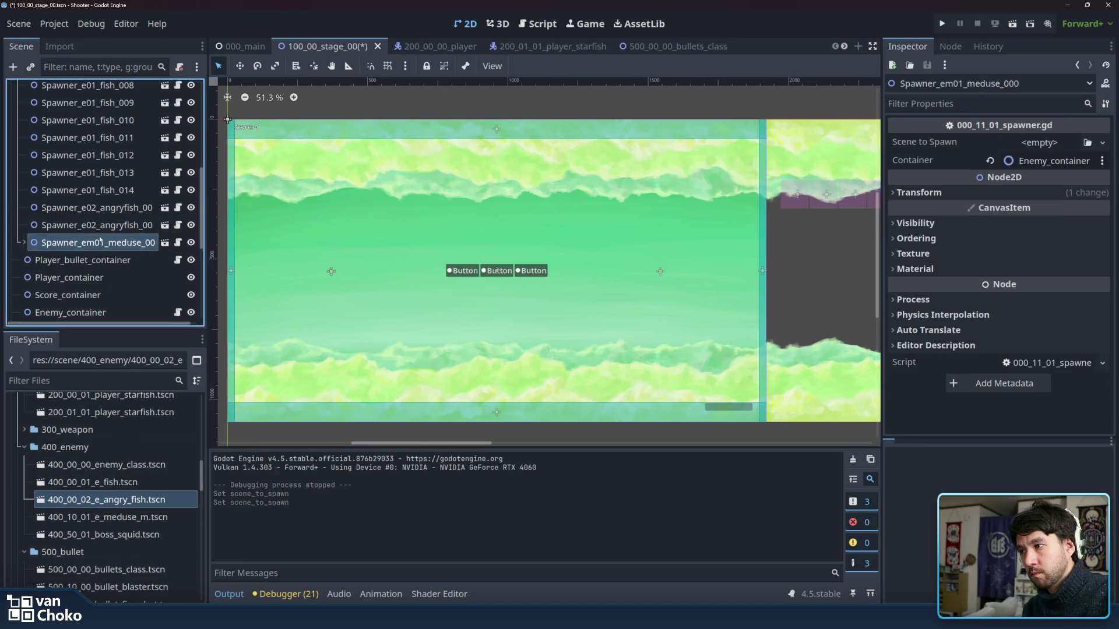
mouse_move(93, 482)
mouse_down()
mouse_move(327, 460)
mouse_move(1043, 146)
mouse_up()
click(939, 24)
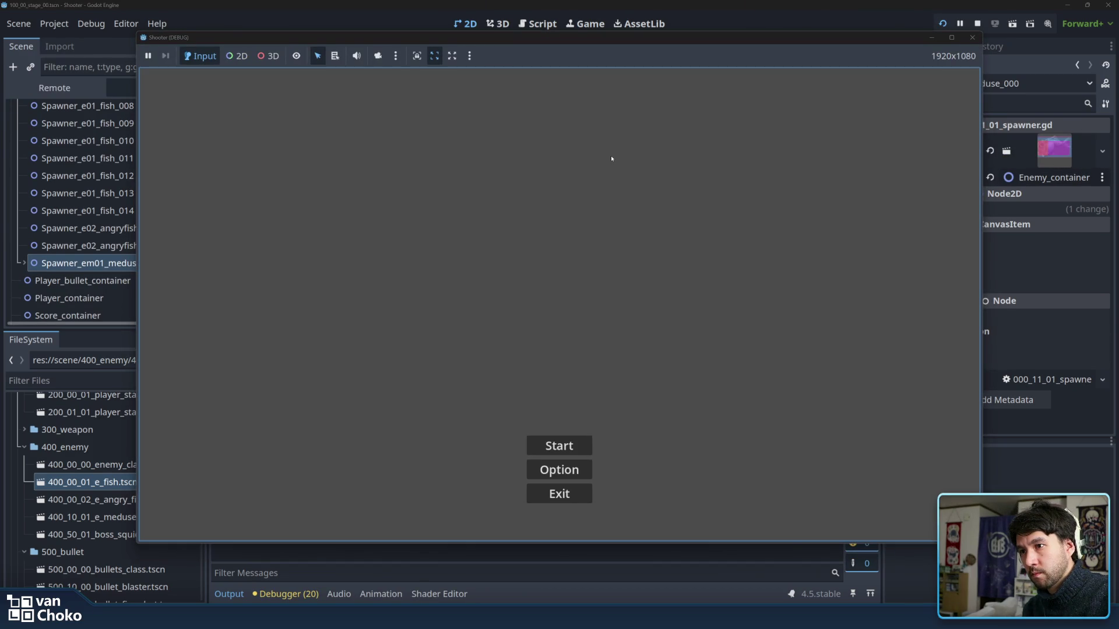
Comment out the _move function in 410_02_00_state_idle_angryfish.gd and save the script
click(576, 446)
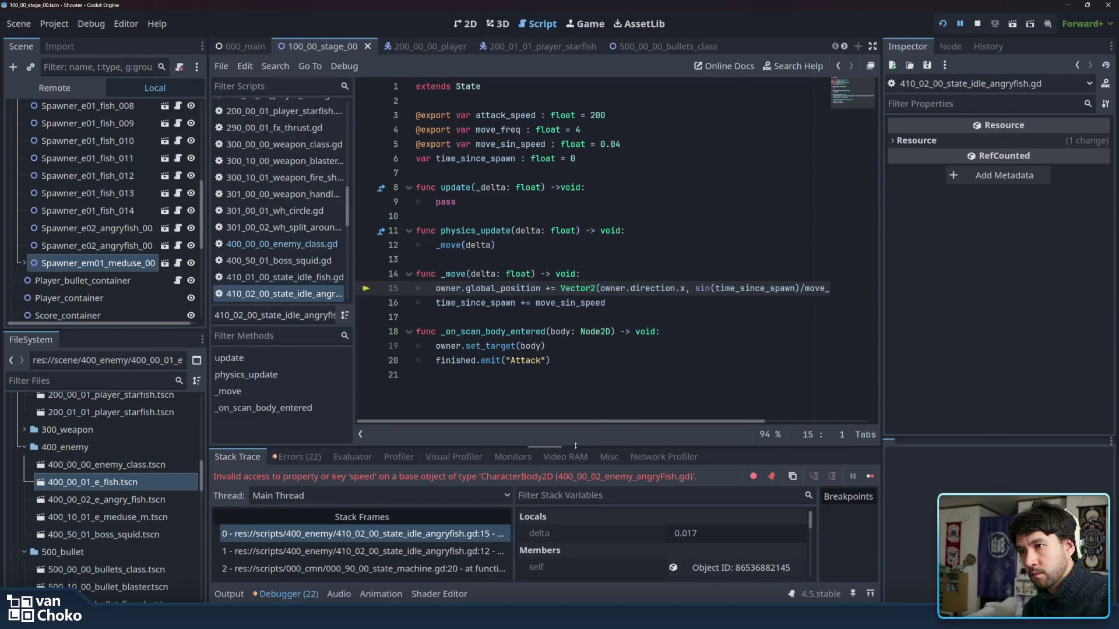
click(633, 367)
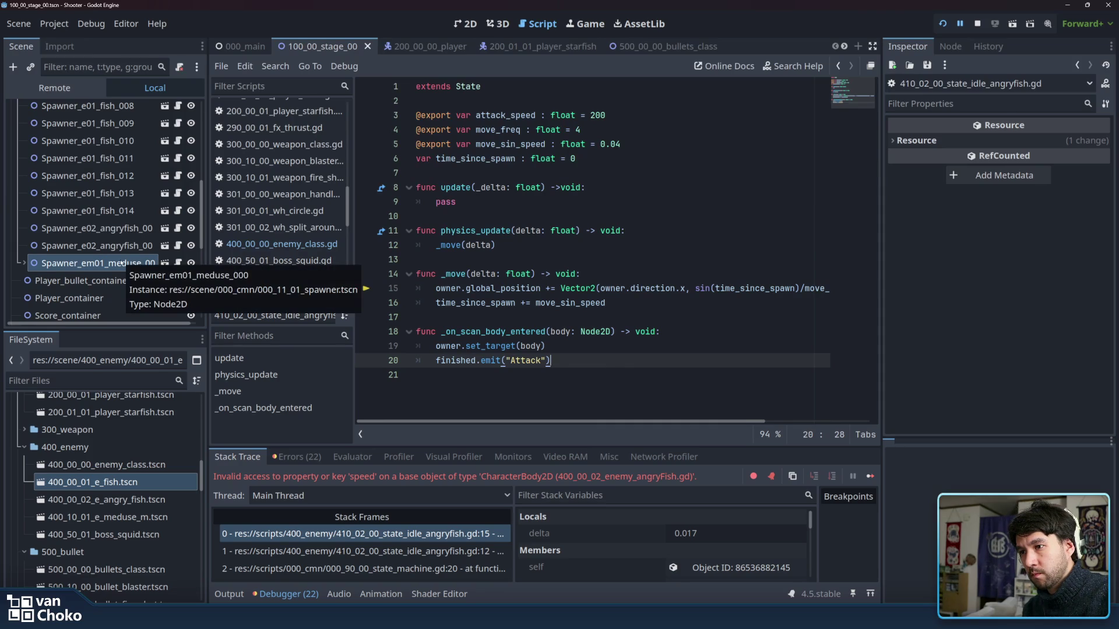
mouse_move(700, 302)
mouse_down()
mouse_move(612, 288)
mouse_move(620, 306)
mouse_move(597, 263)
mouse_up()
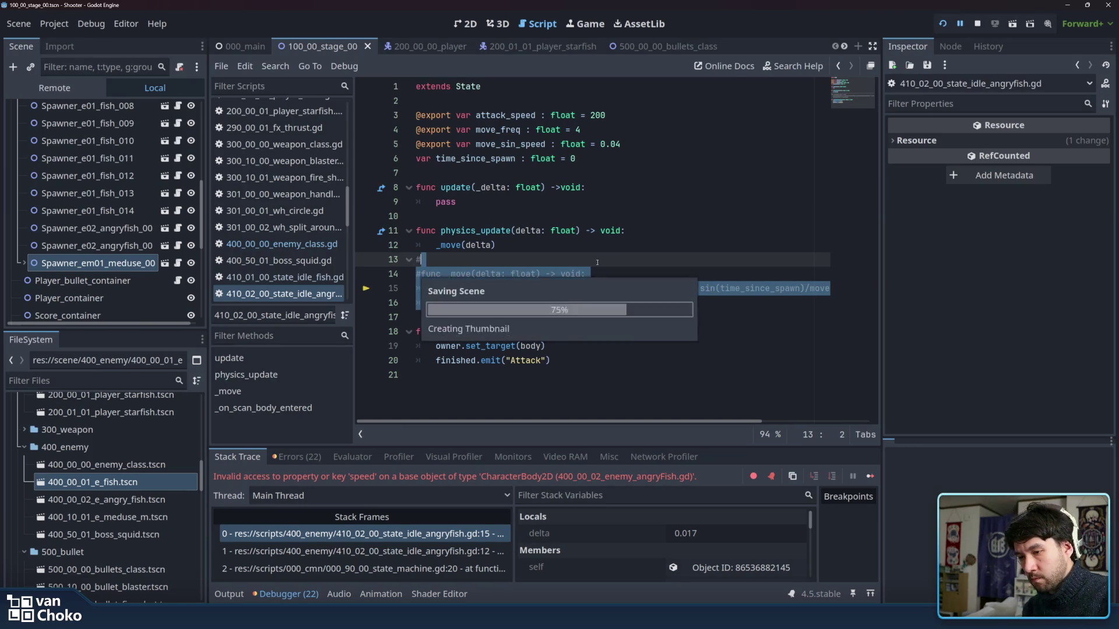
key(ctrl+k)
key(ctrl+s)
Stop the crashed session, comment out physics_update, save, and relaunch the game
click(977, 23)
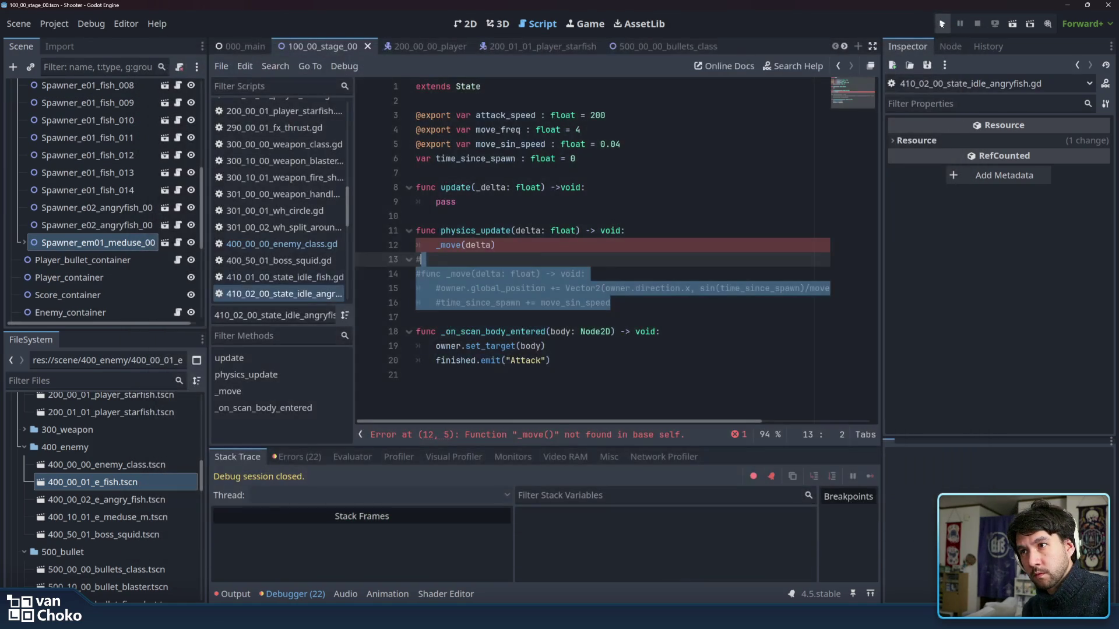
click(637, 244)
drag(637, 245, 645, 224)
key(ctrl+k)
key(ctrl+s)
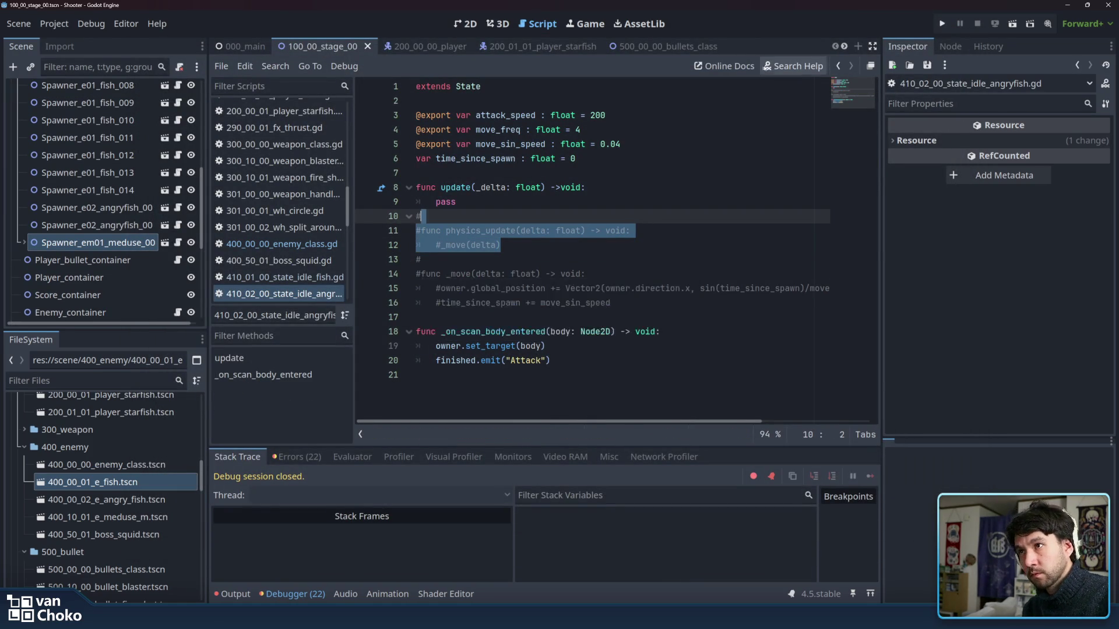
click(942, 23)
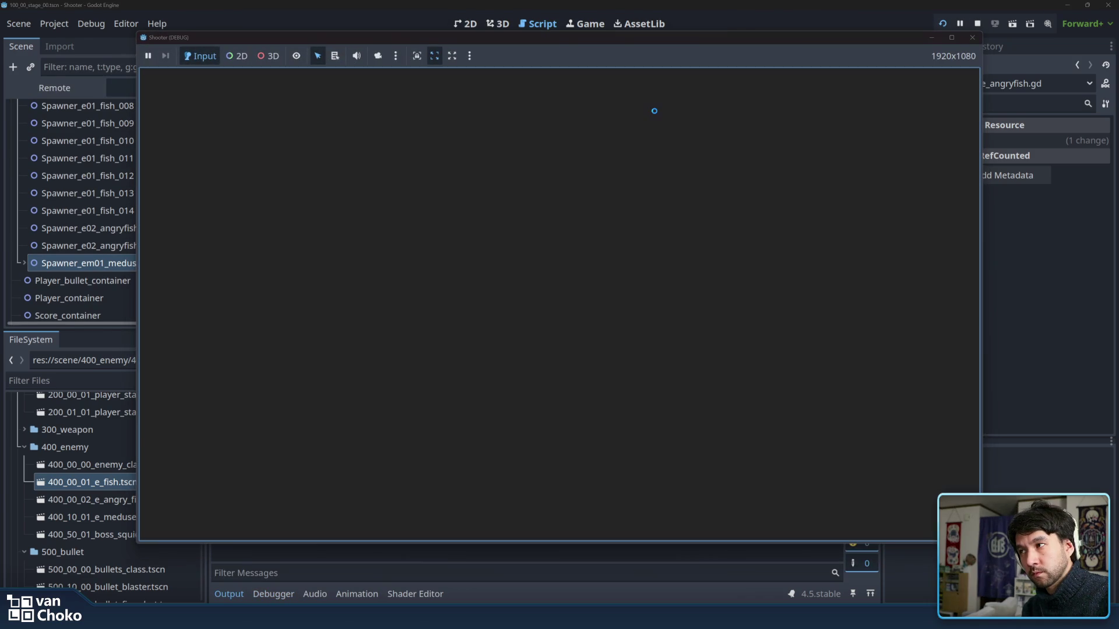
Start the game into Stage 1 at score 0 without crashing, then stop it
key(Return)
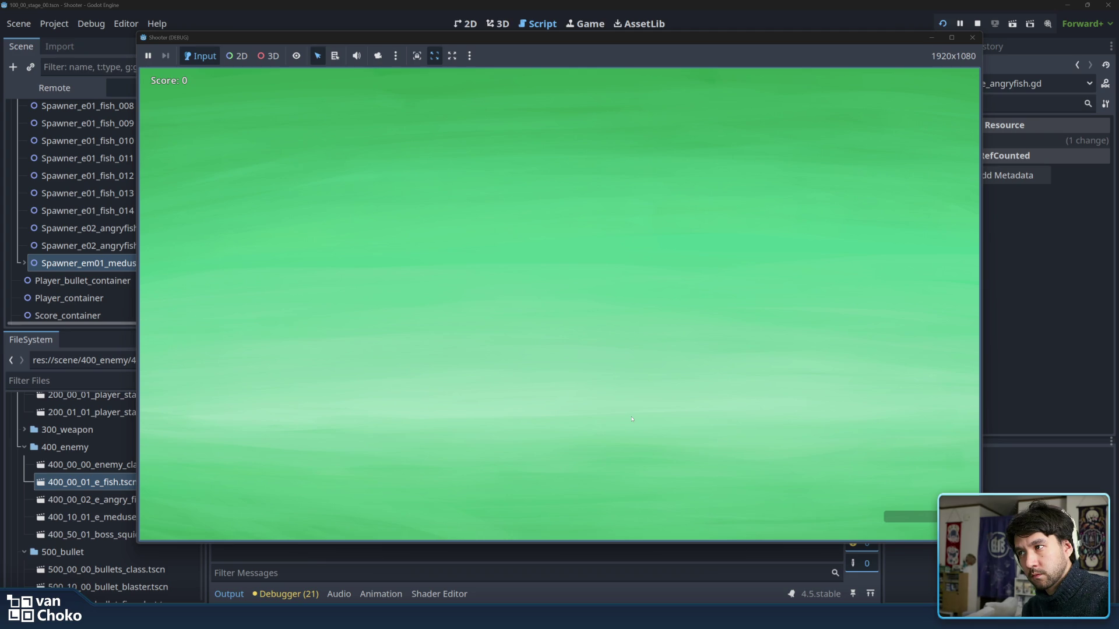
click(972, 38)
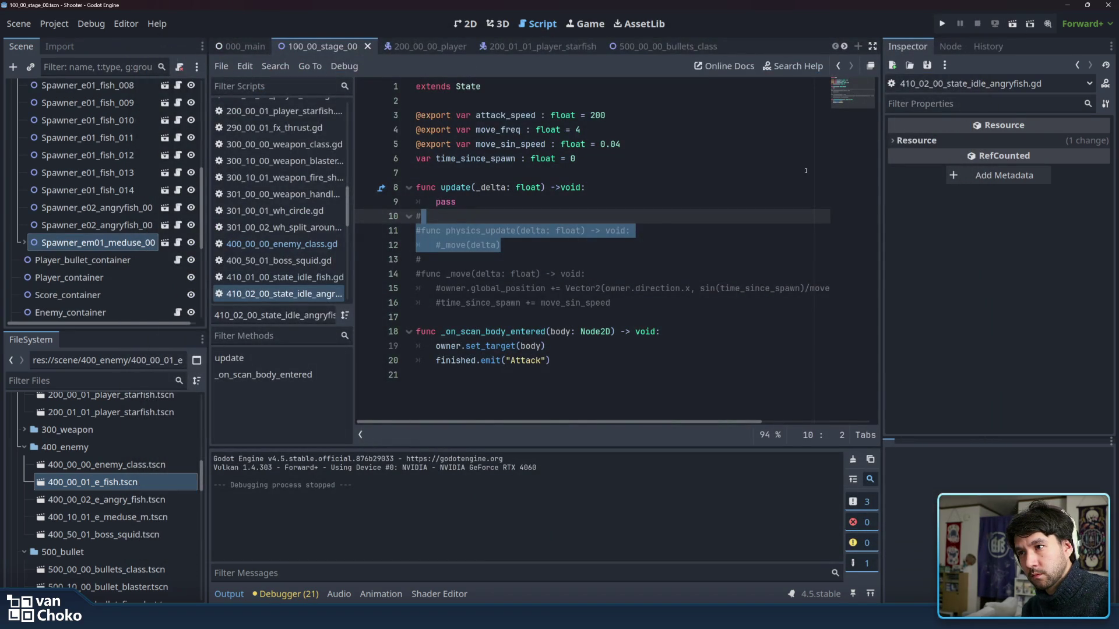
click(677, 251)
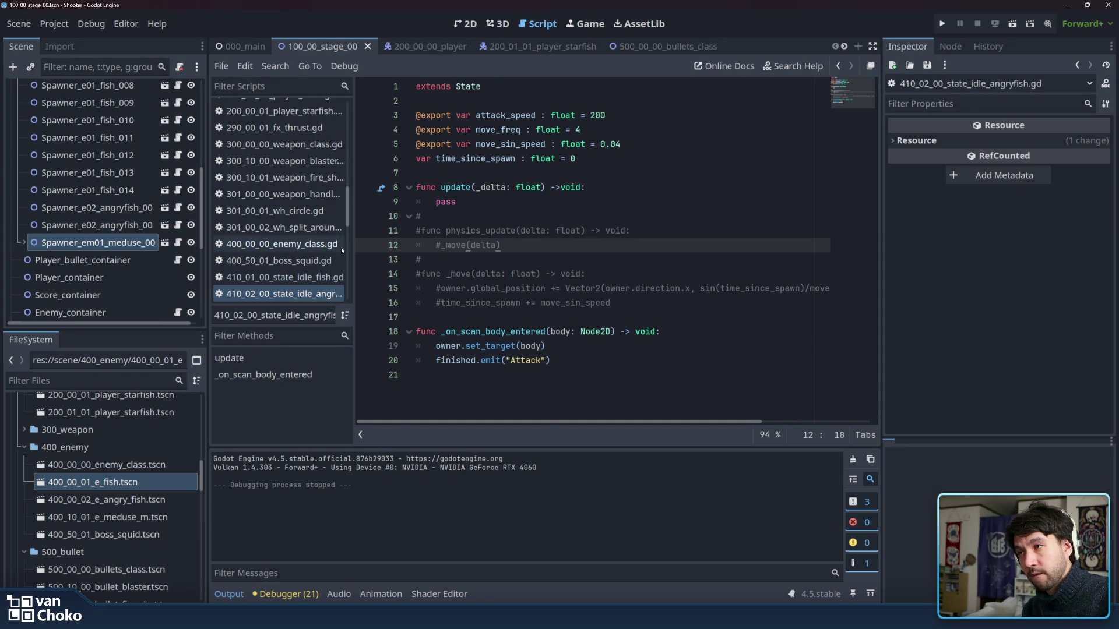
Leave the angry fish scripts and show the stage scene in the 2D view
scroll(280, 244, down, 1)
click(309, 286)
click(324, 269)
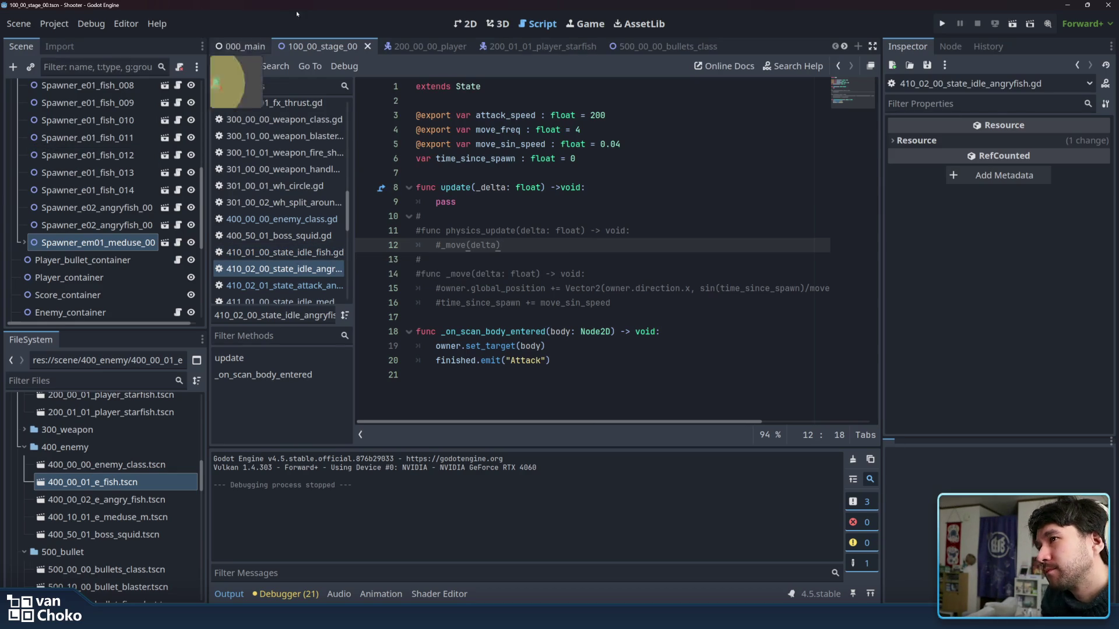
click(245, 46)
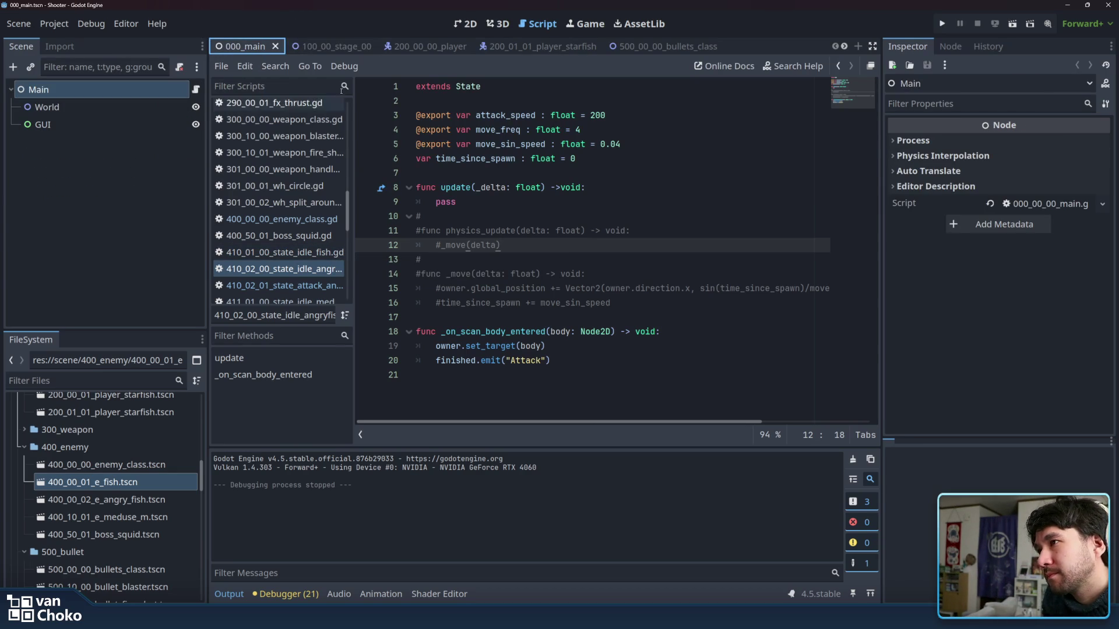
click(318, 46)
click(465, 24)
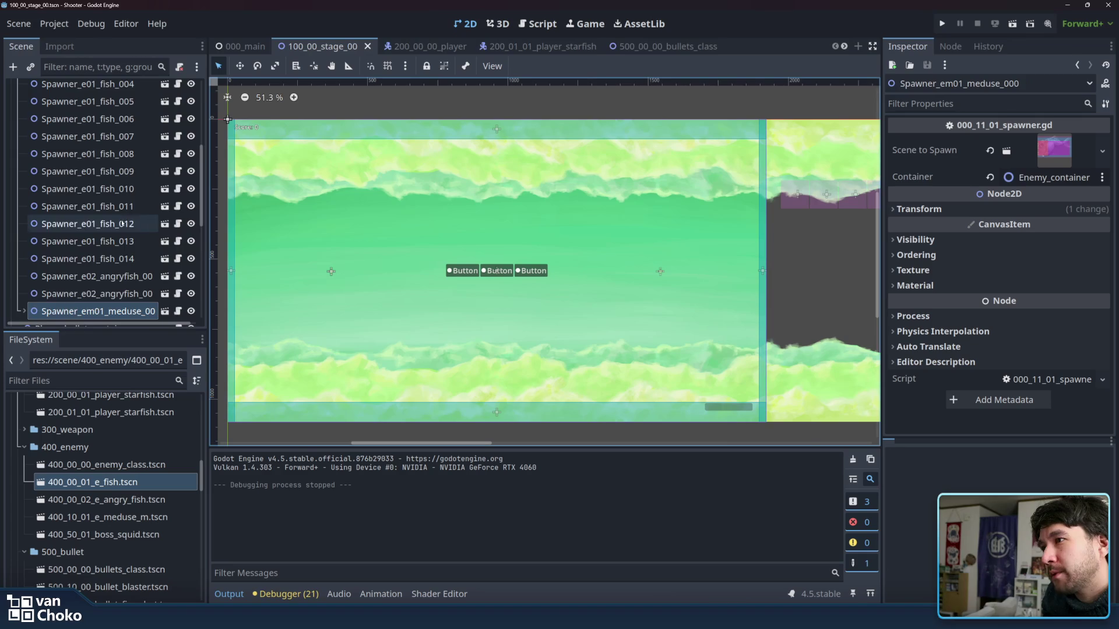
scroll(72, 196, down, 3)
scroll(73, 196, up, 2)
scroll(72, 196, up, 6)
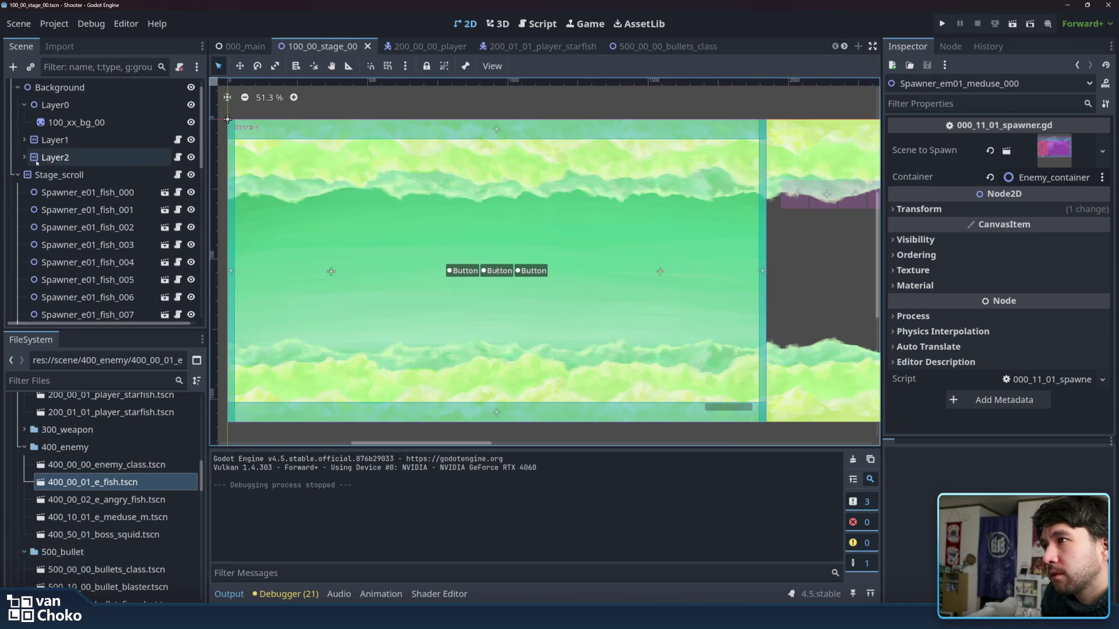
Inspect the parallax layers and Layer1's stage scroll script _speed variable
click(17, 175)
click(84, 159)
click(70, 140)
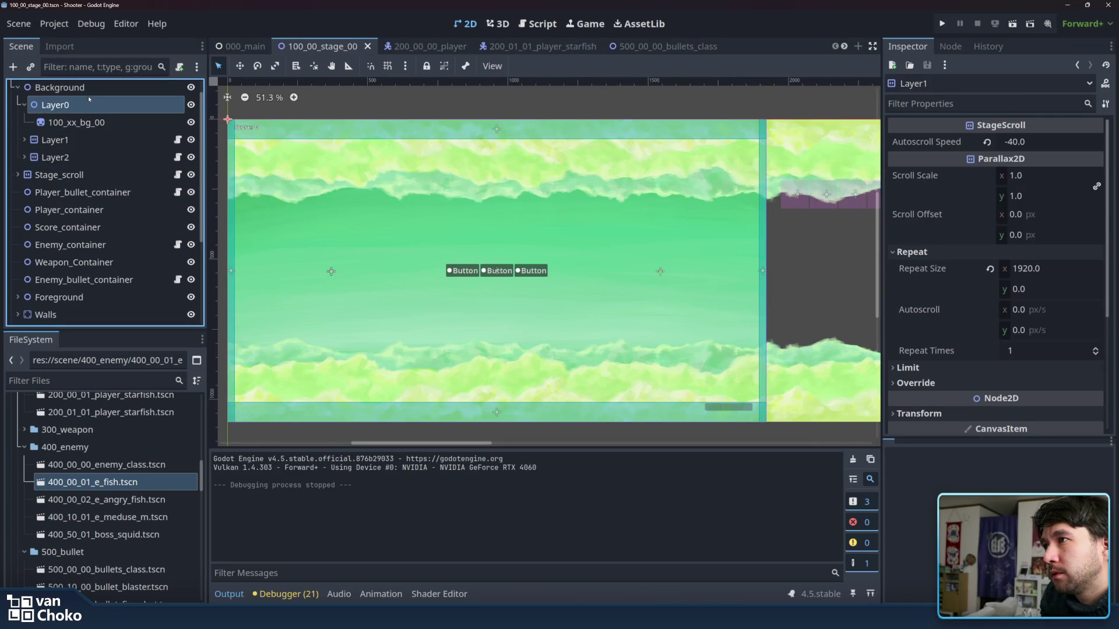
click(64, 105)
click(67, 119)
click(65, 140)
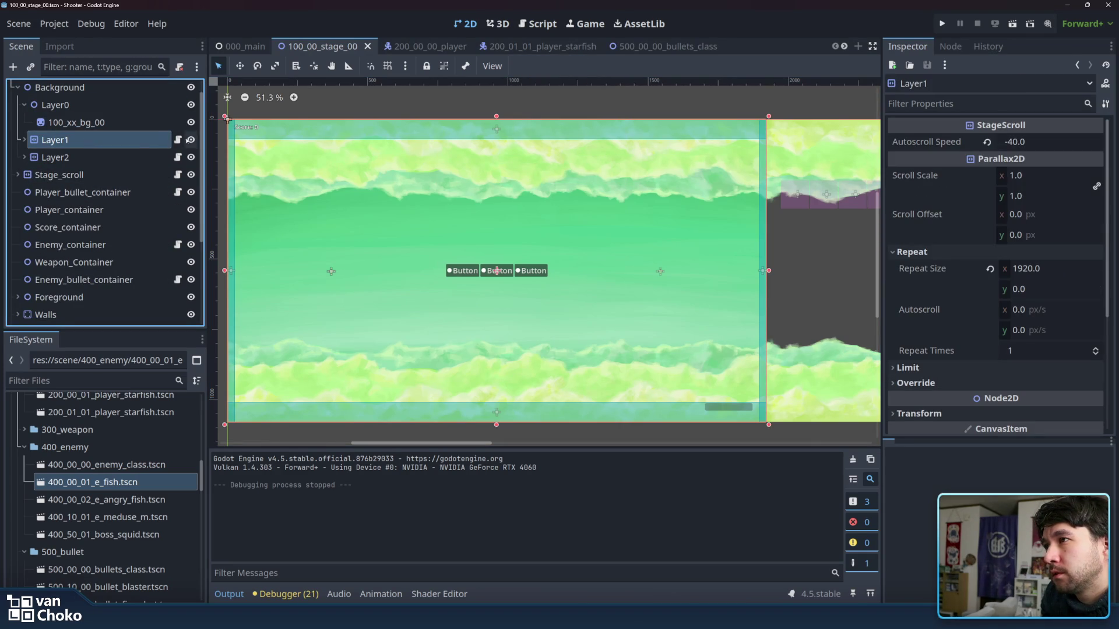
click(178, 140)
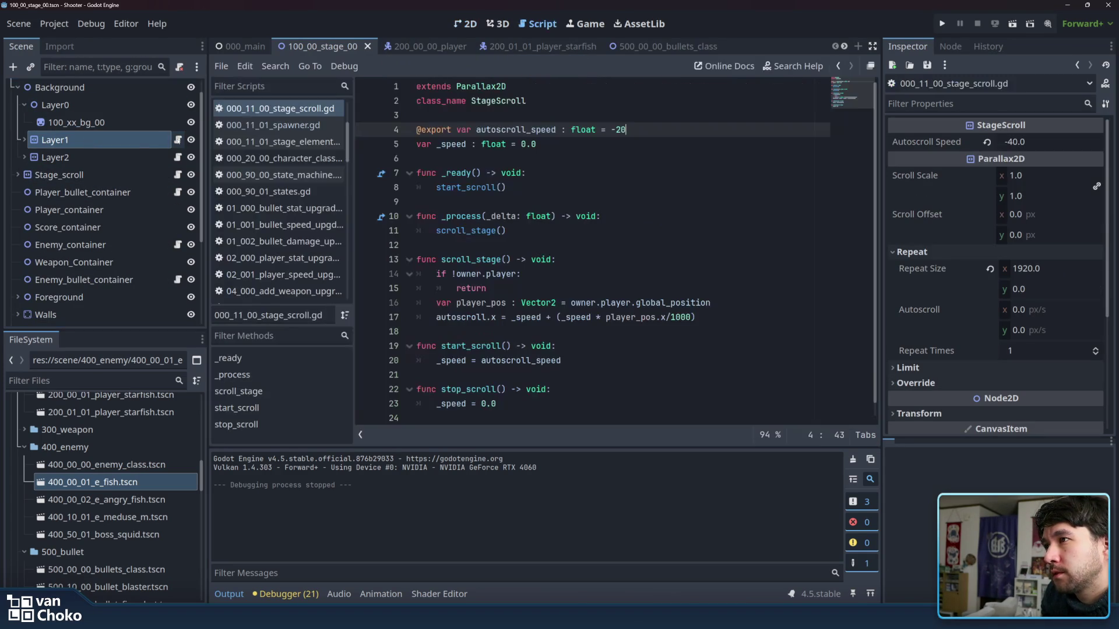
click(581, 145)
scroll(580, 146, down, 1)
scroll(580, 145, up, 1)
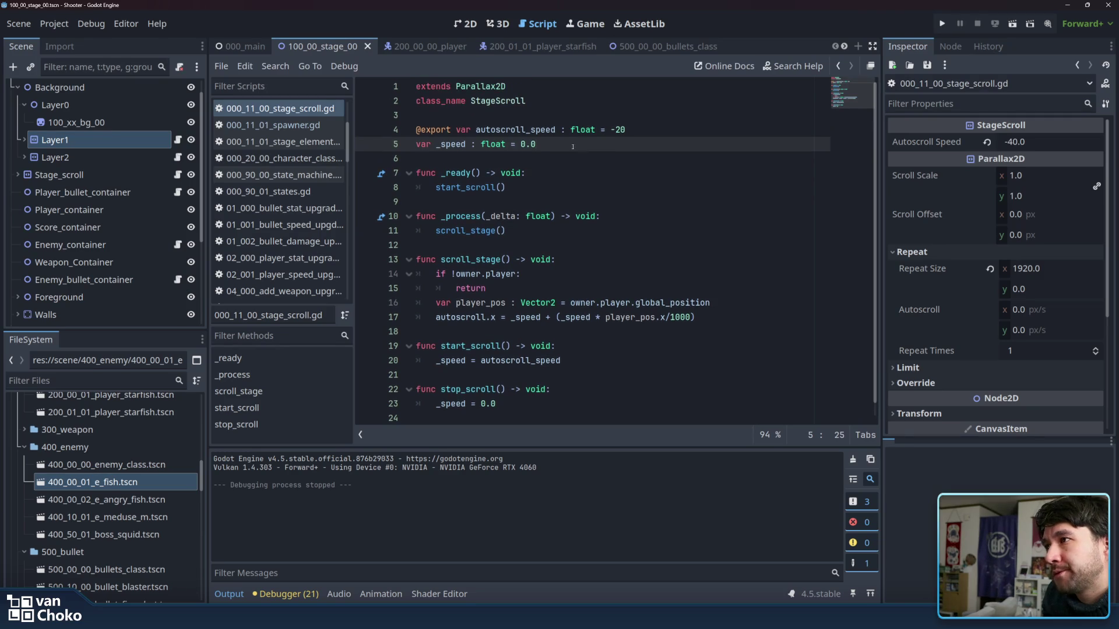
Reset the 100_xx_bg_00 sprite's Z Index to 0
click(84, 123)
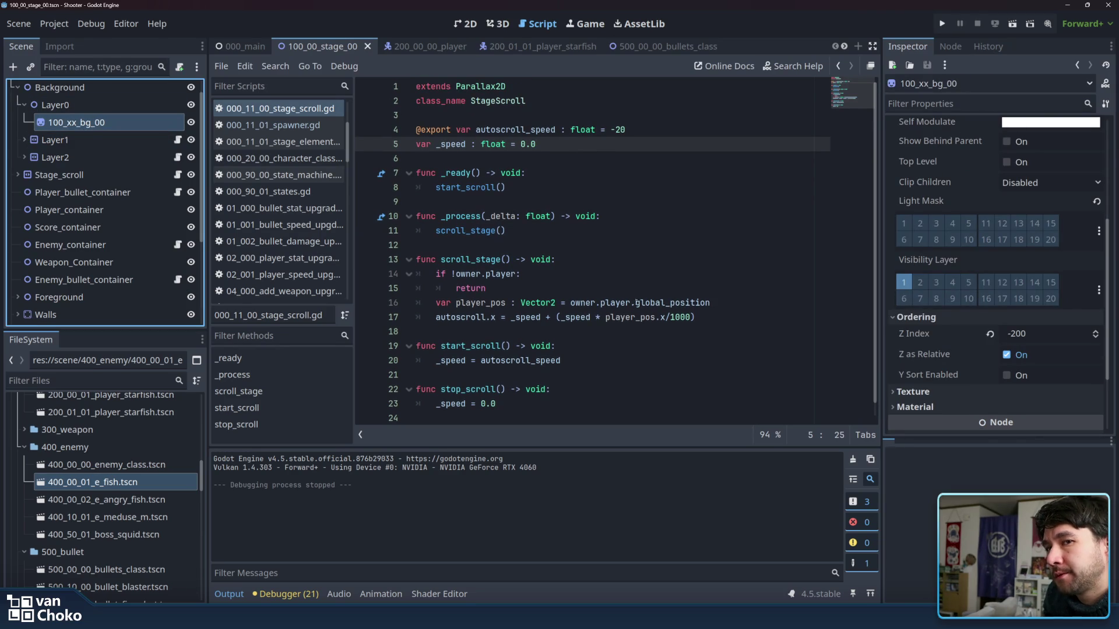
click(989, 334)
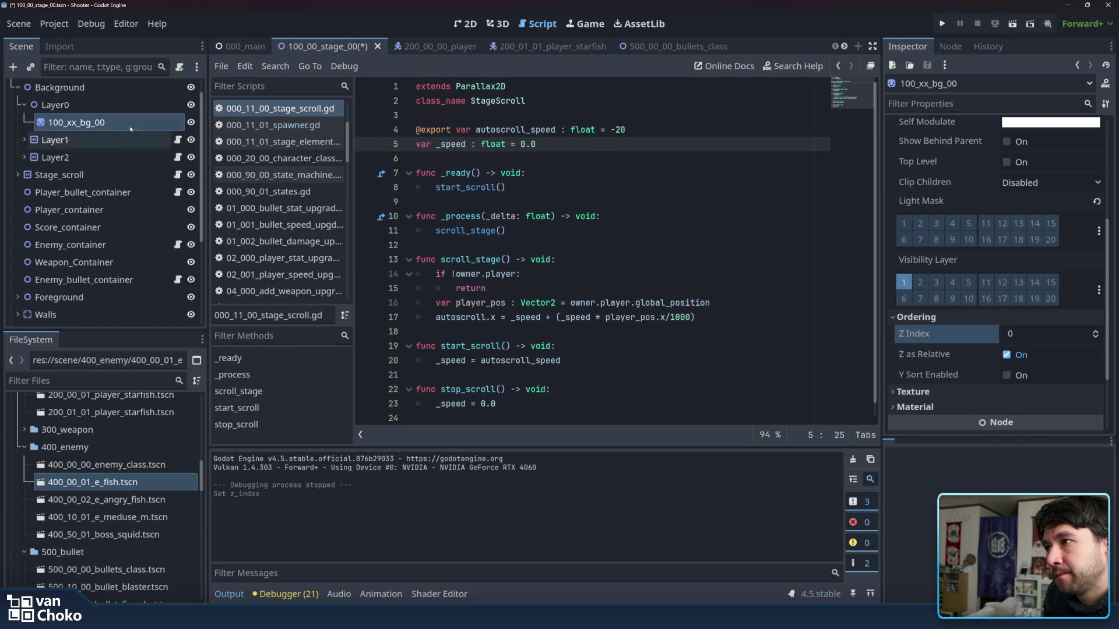
click(101, 106)
click(103, 139)
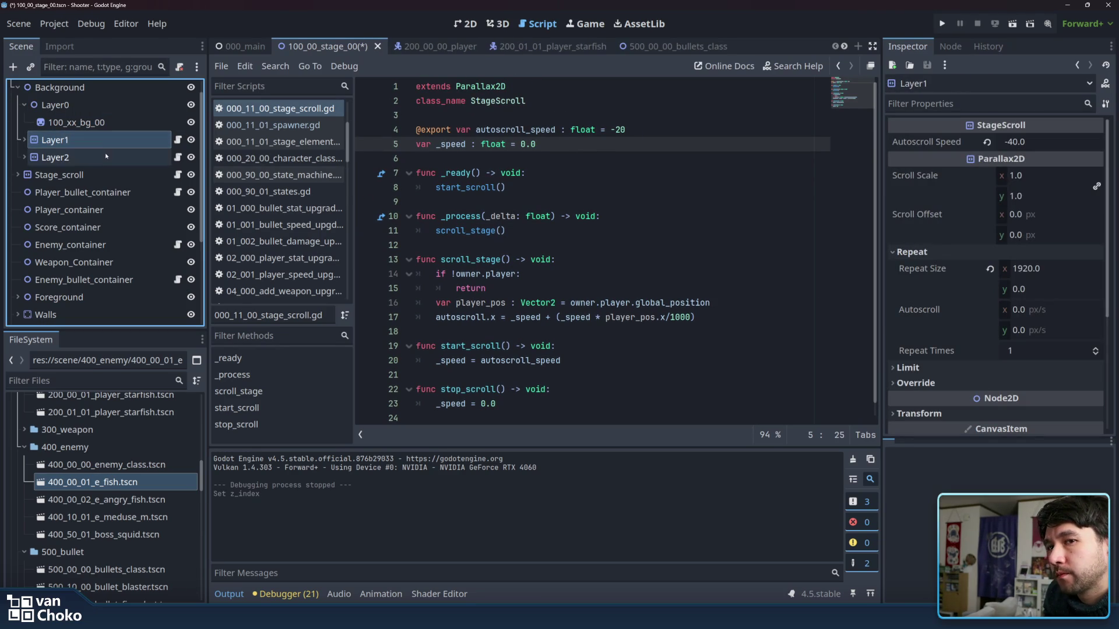
scroll(929, 263, down, 3)
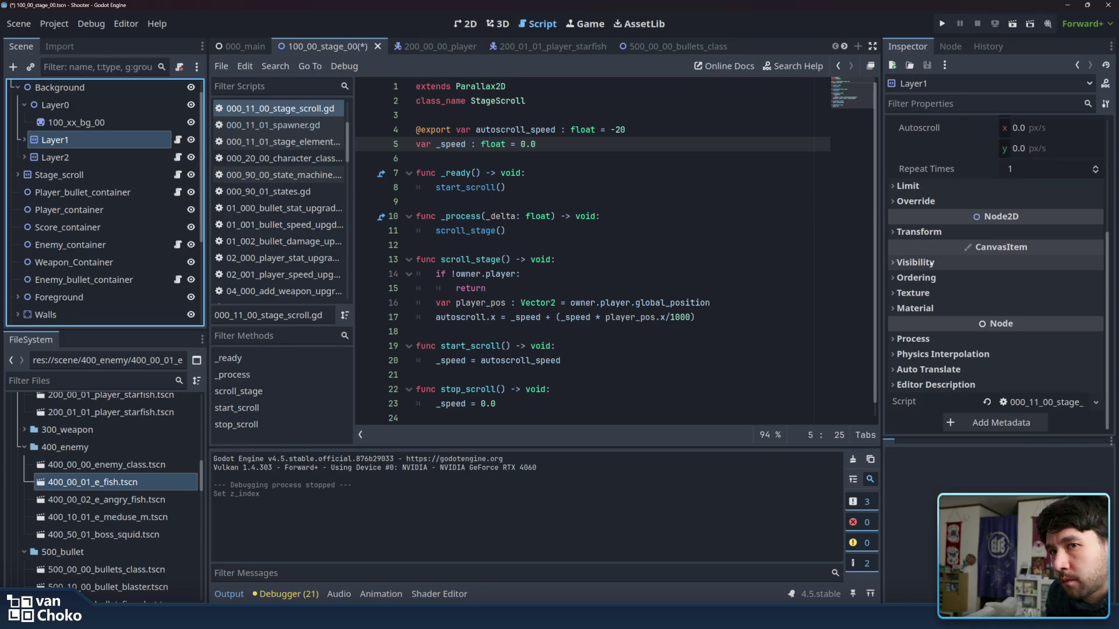
Hide the Background node and run the game with F5
click(98, 171)
click(54, 158)
click(23, 105)
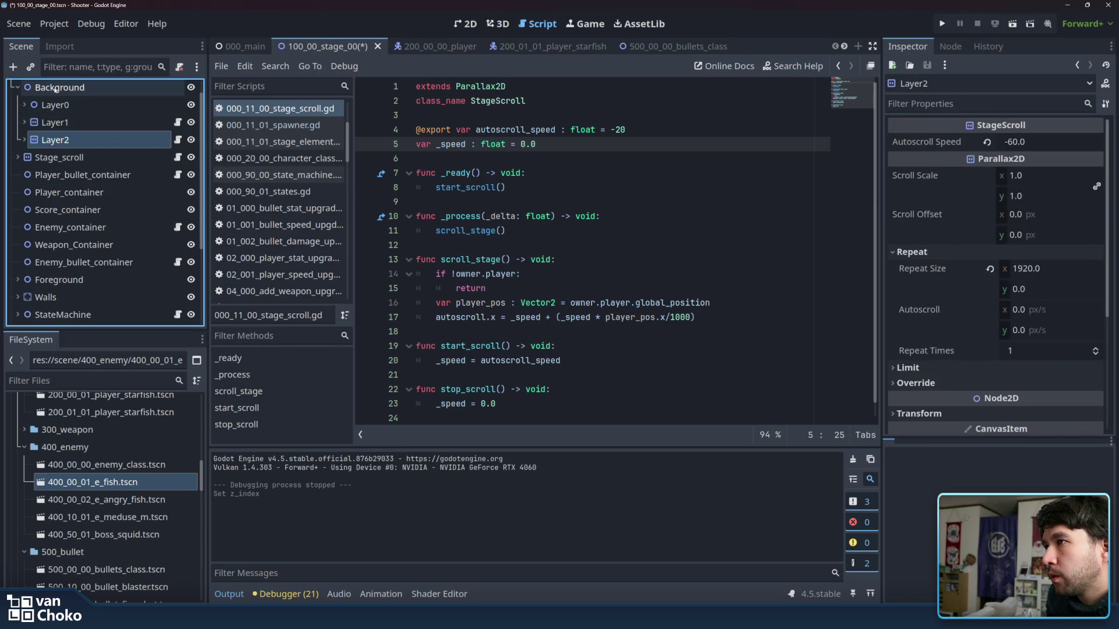
click(55, 88)
click(18, 87)
click(190, 87)
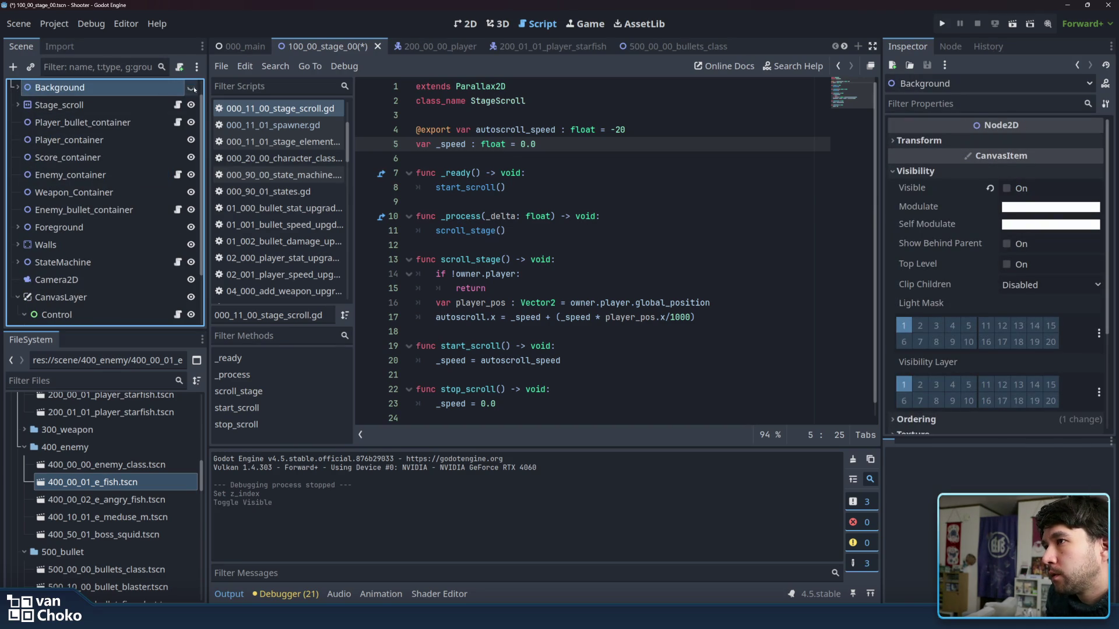
key(F5)
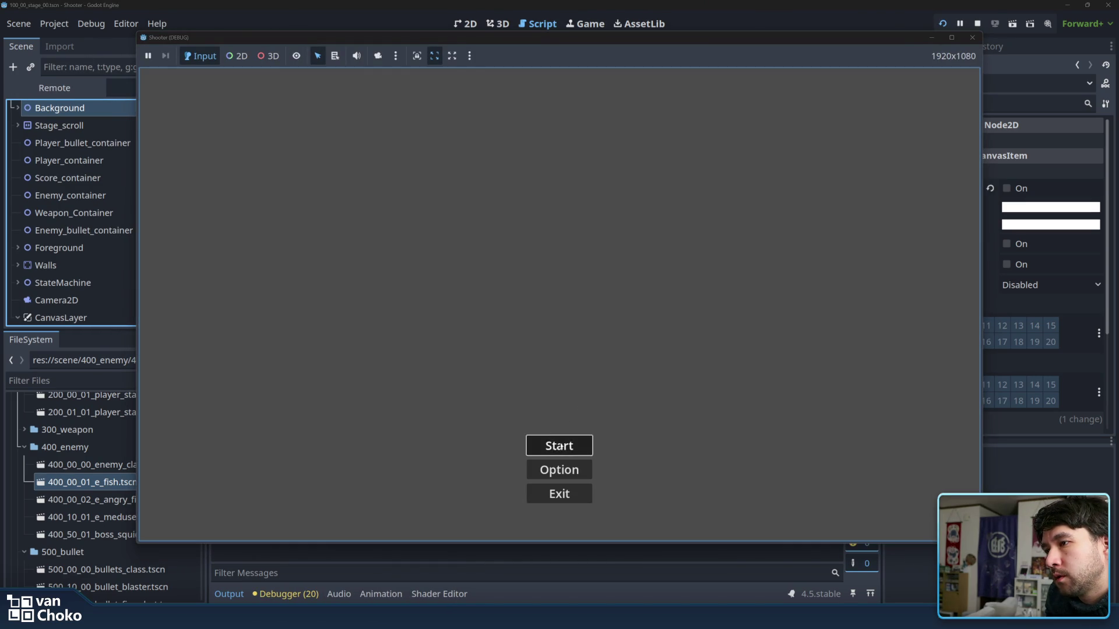
click(559, 446)
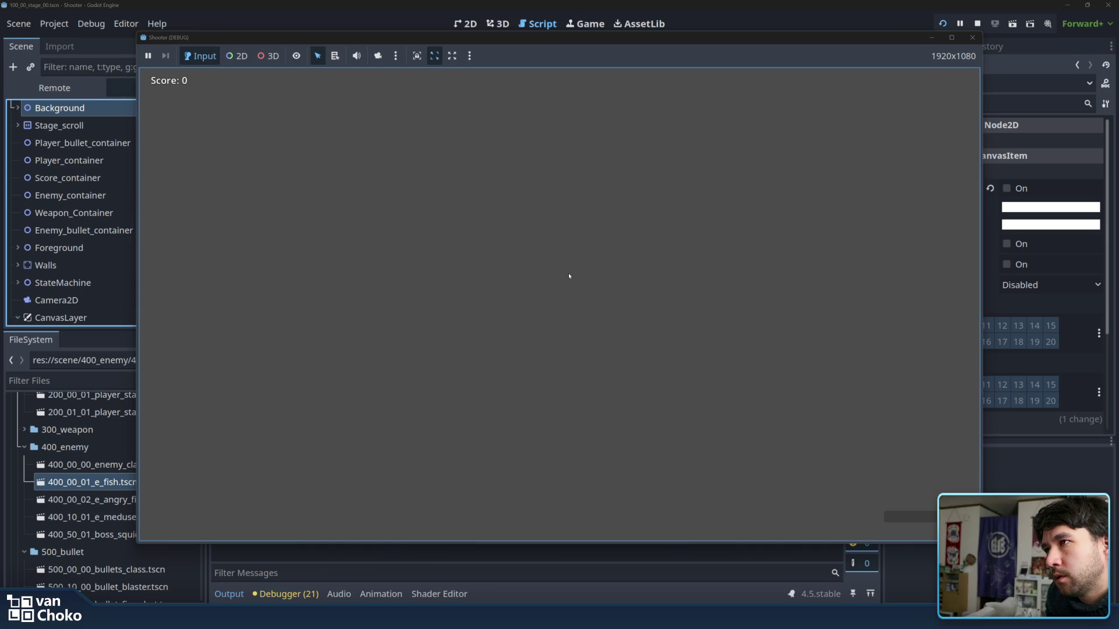
click(972, 37)
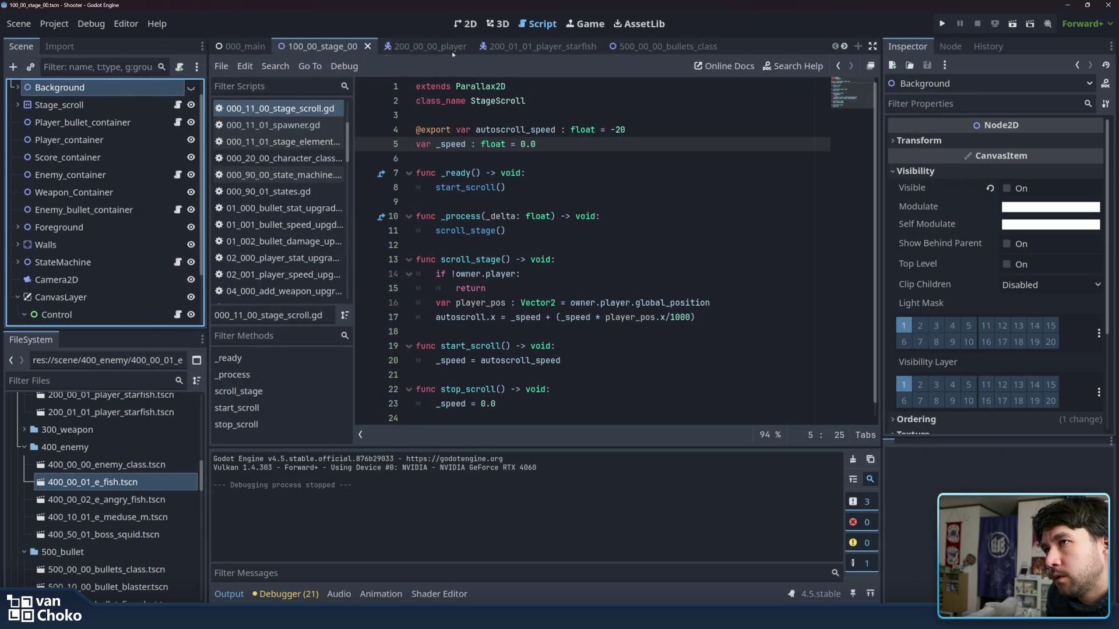
Show the Debugger's Errors list with the 21 script warnings
key(ctrl+Tab)
key(ctrl+Tab)
key(ctrl+Tab)
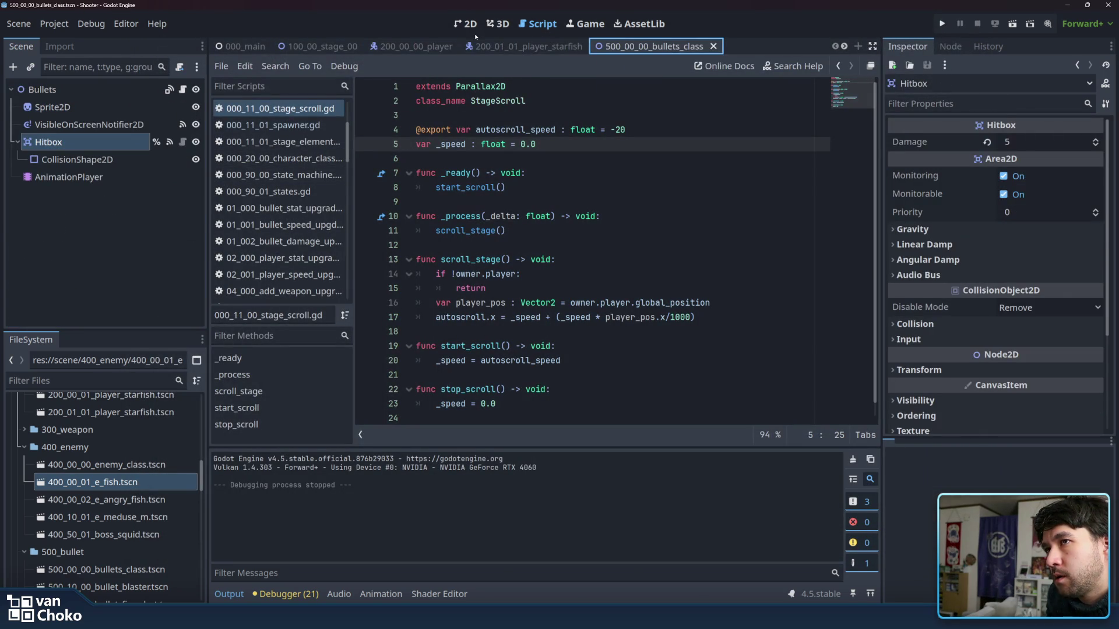
click(396, 47)
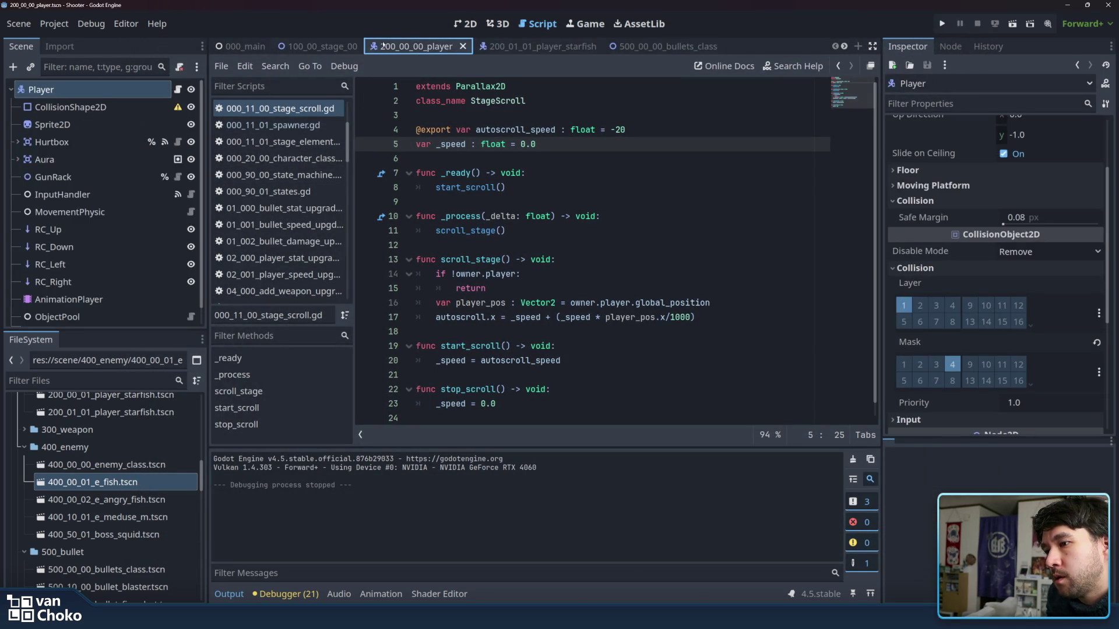
click(333, 48)
click(289, 594)
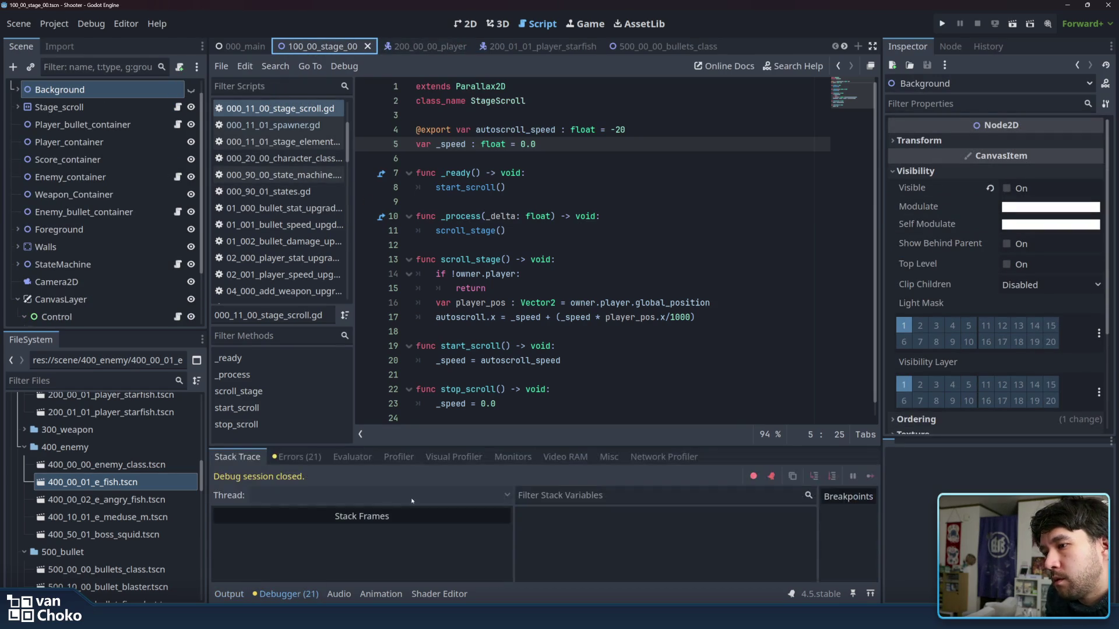
click(297, 457)
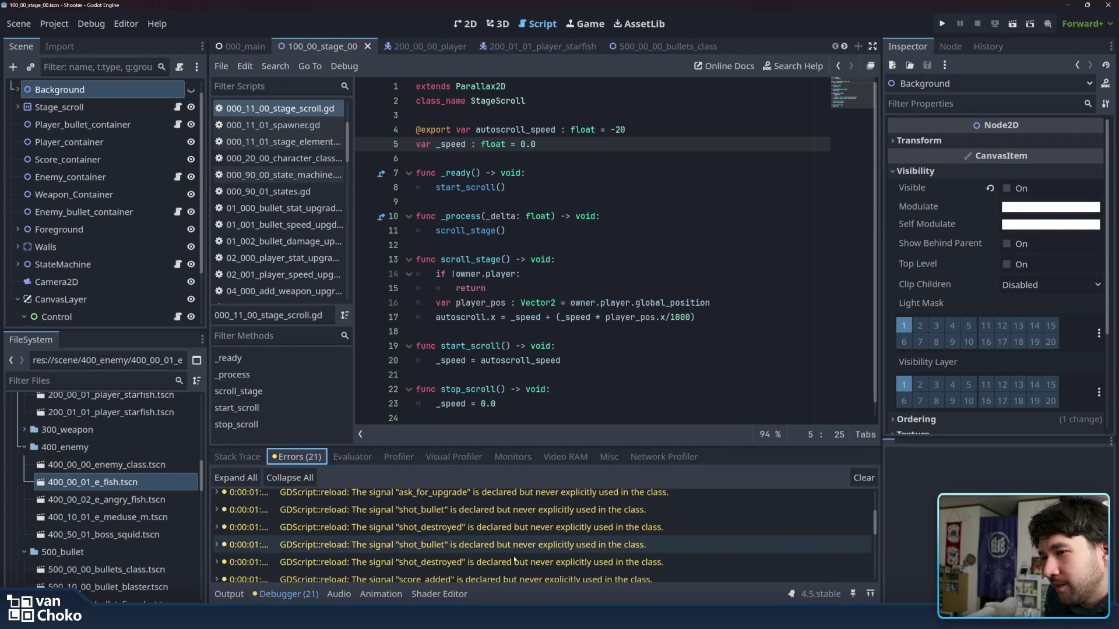
scroll(522, 545, down, 1)
scroll(528, 543, down, 3)
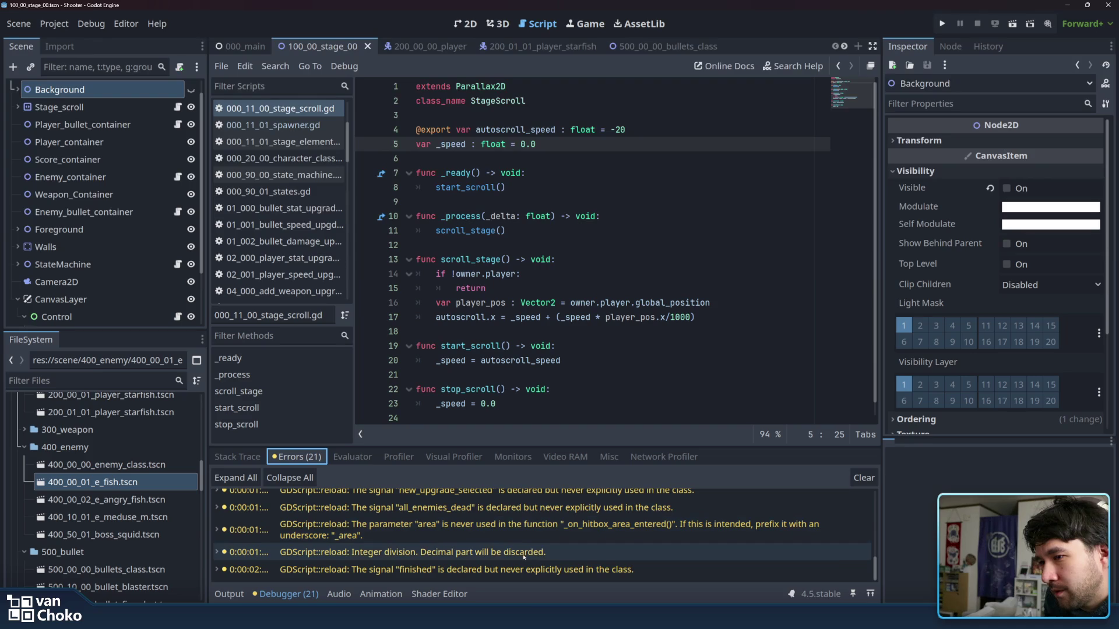
Check the Integer division and unused signal warnings, then show 500_00_00_bullets_class in 2D
click(524, 558)
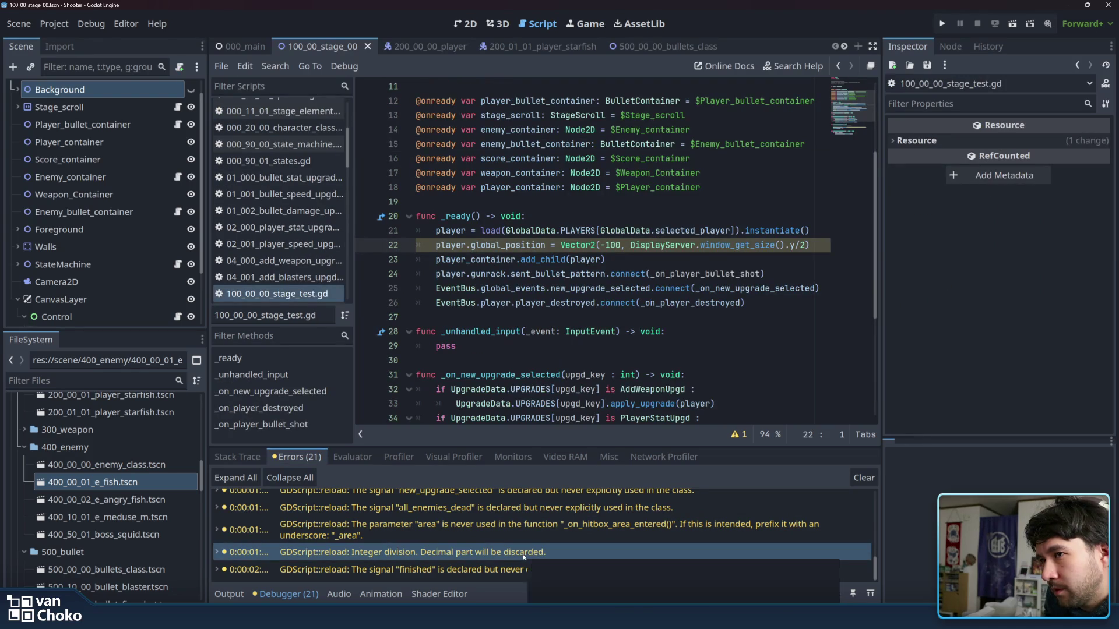
click(525, 569)
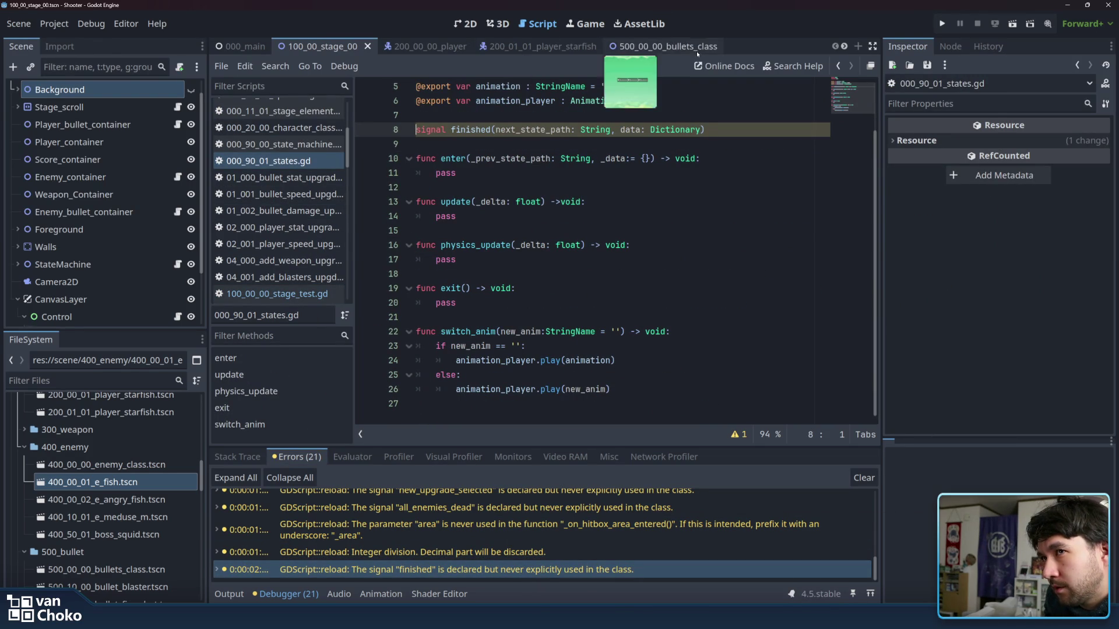
click(526, 46)
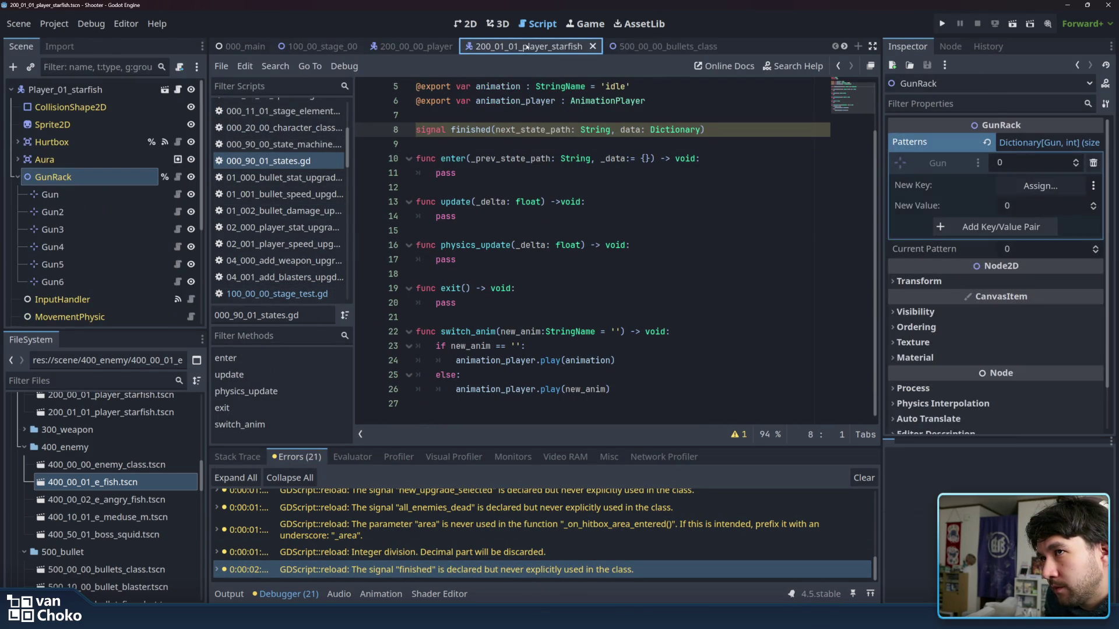
click(669, 49)
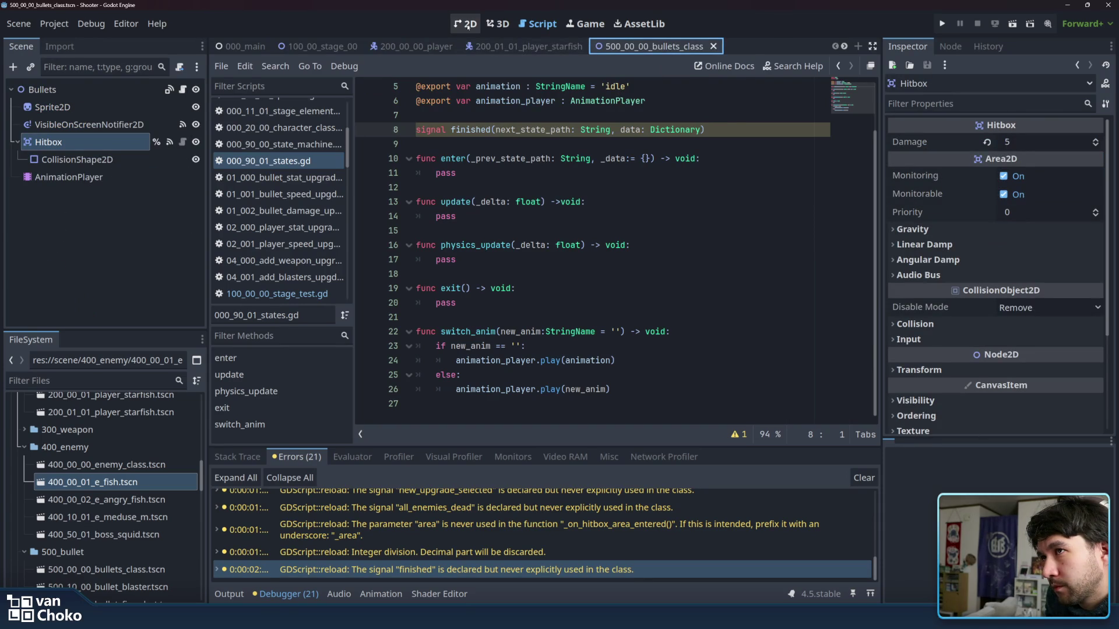
click(468, 26)
scroll(844, 46, down, 4)
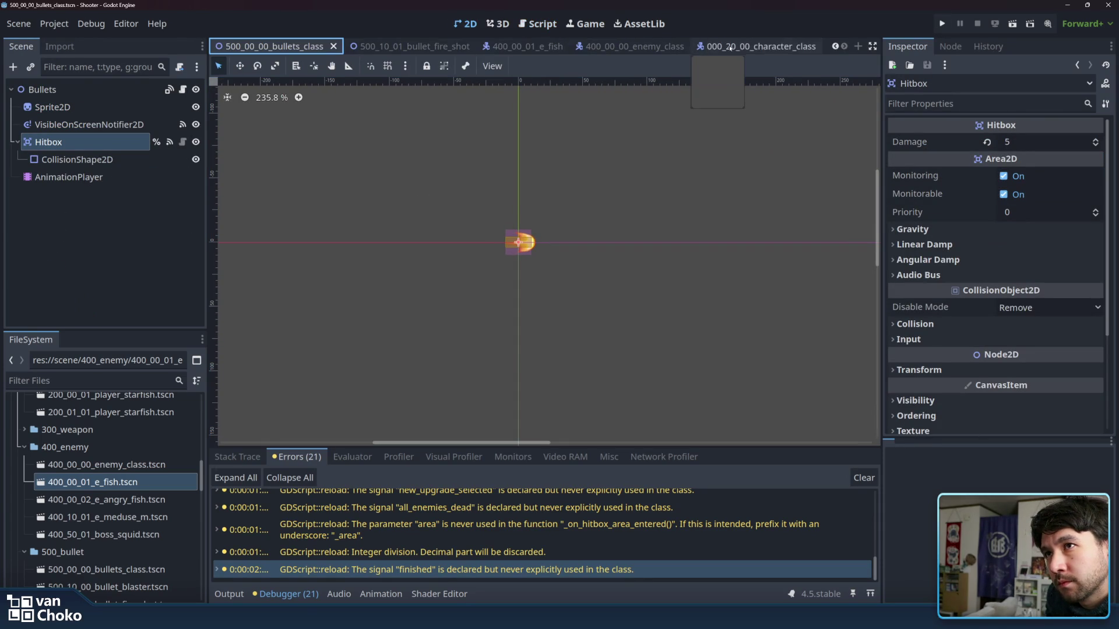
Review the enemy class, character class and basic fish scenes' state nodes
click(600, 47)
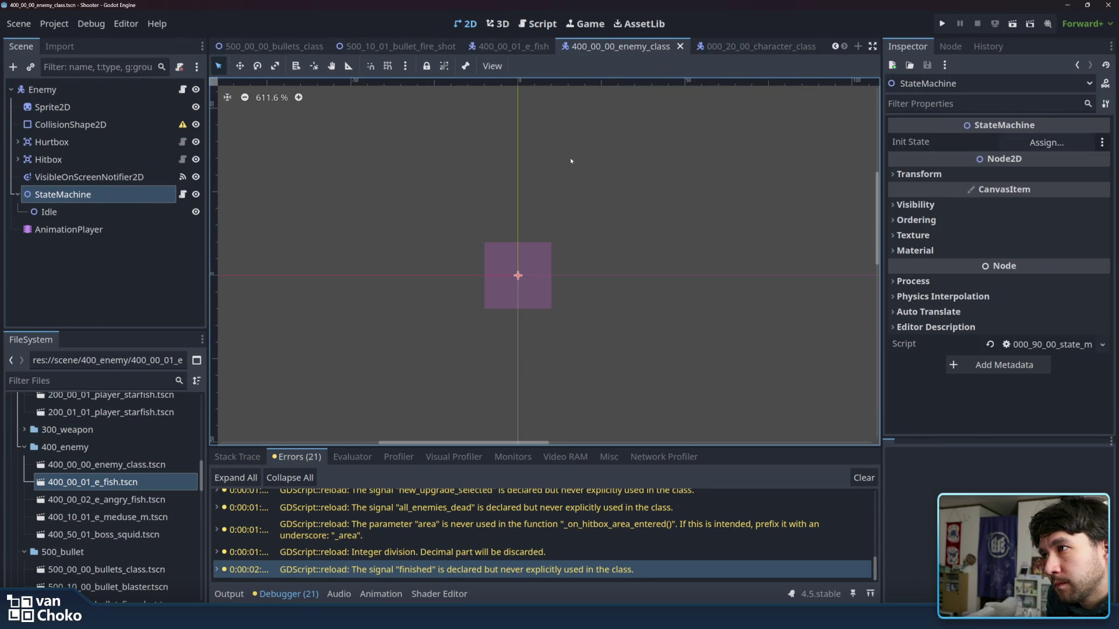
click(179, 212)
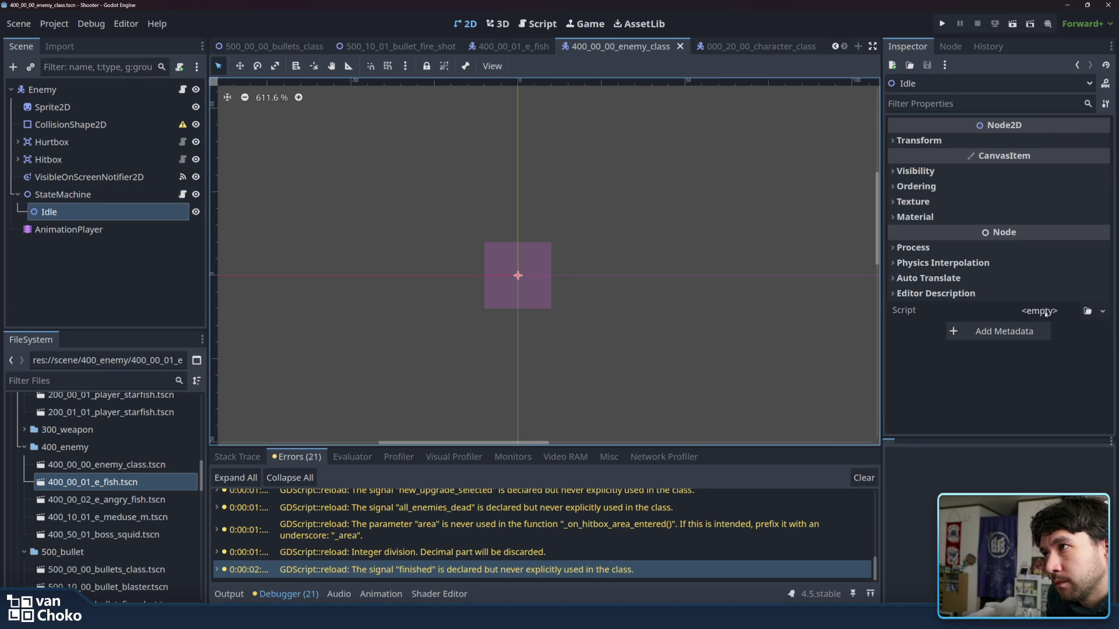
click(765, 52)
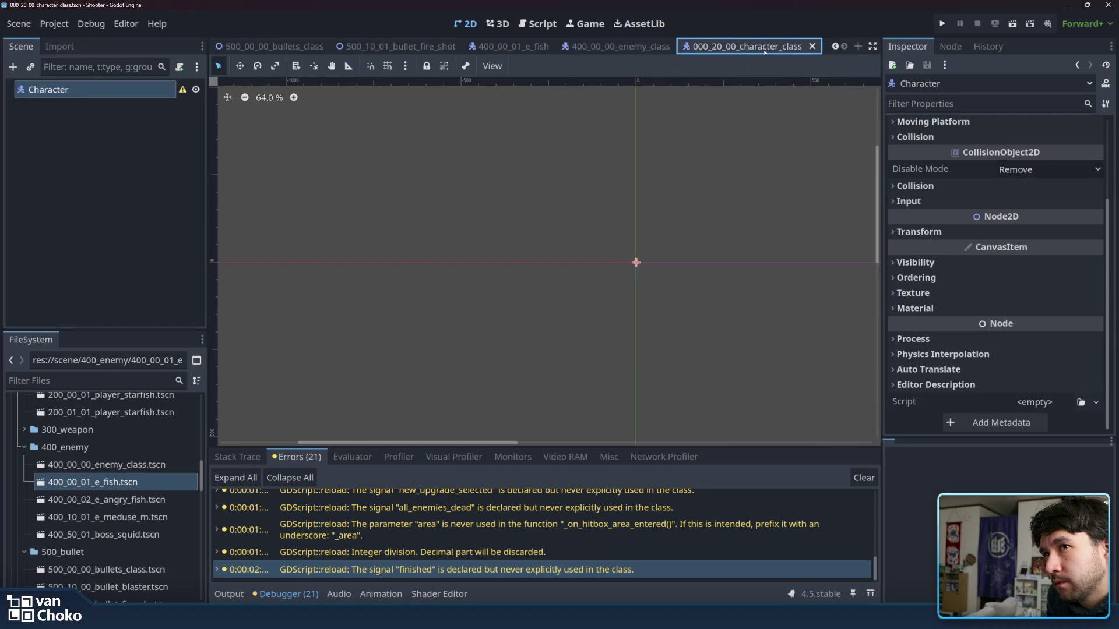
click(583, 47)
click(781, 50)
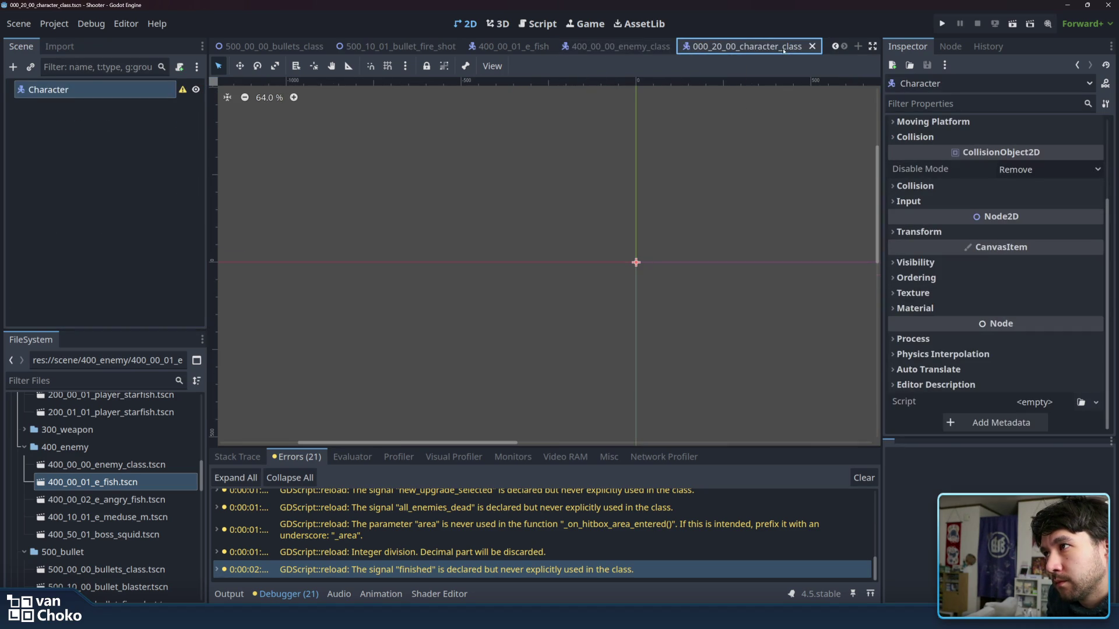
click(837, 47)
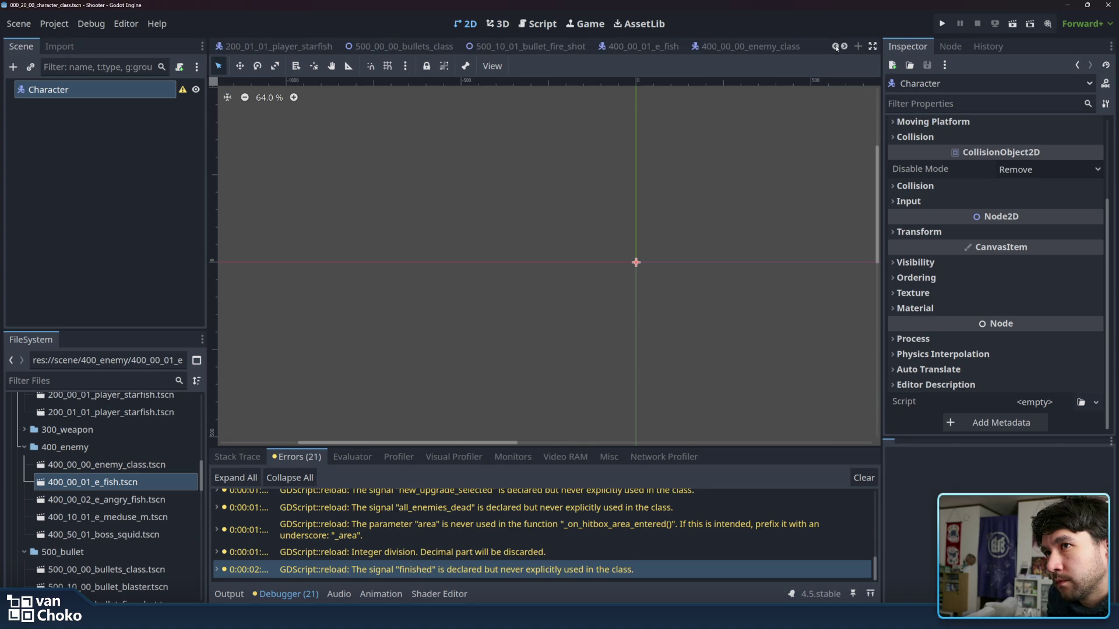
click(641, 47)
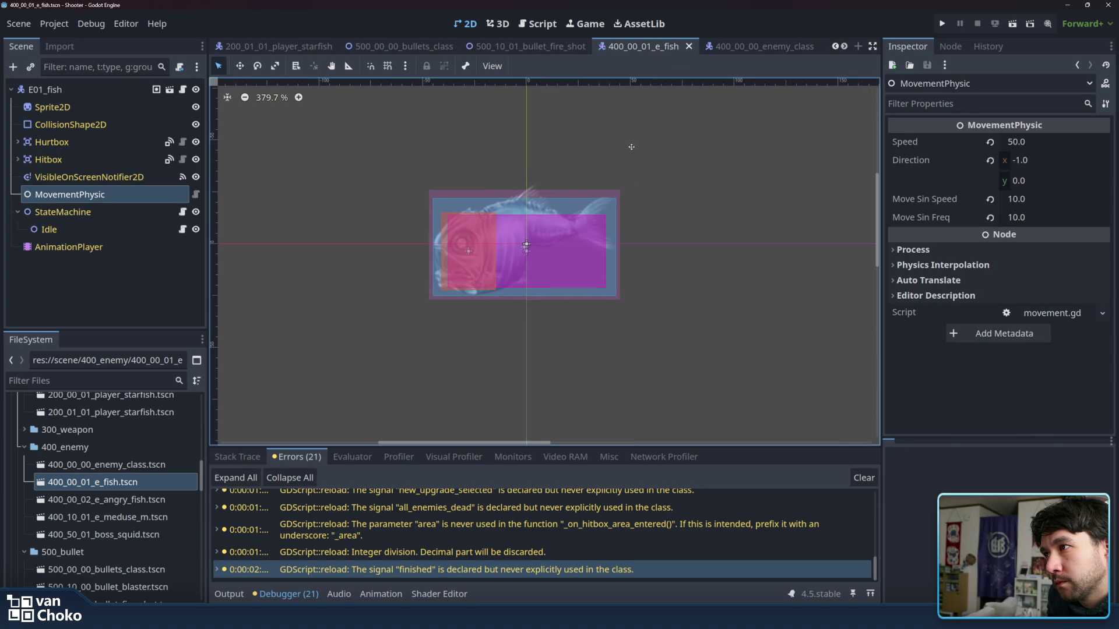
click(87, 213)
click(87, 230)
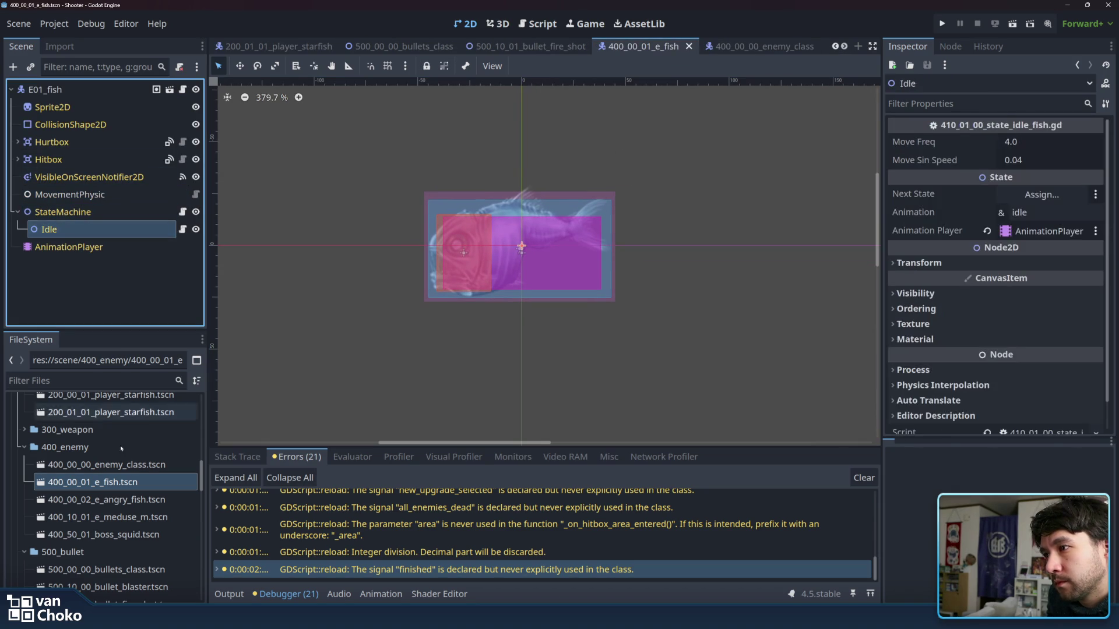
Inspect the angry fish scene's hitbox, notifier, state machine, Scan area and AnimationPlayer
double_click(126, 499)
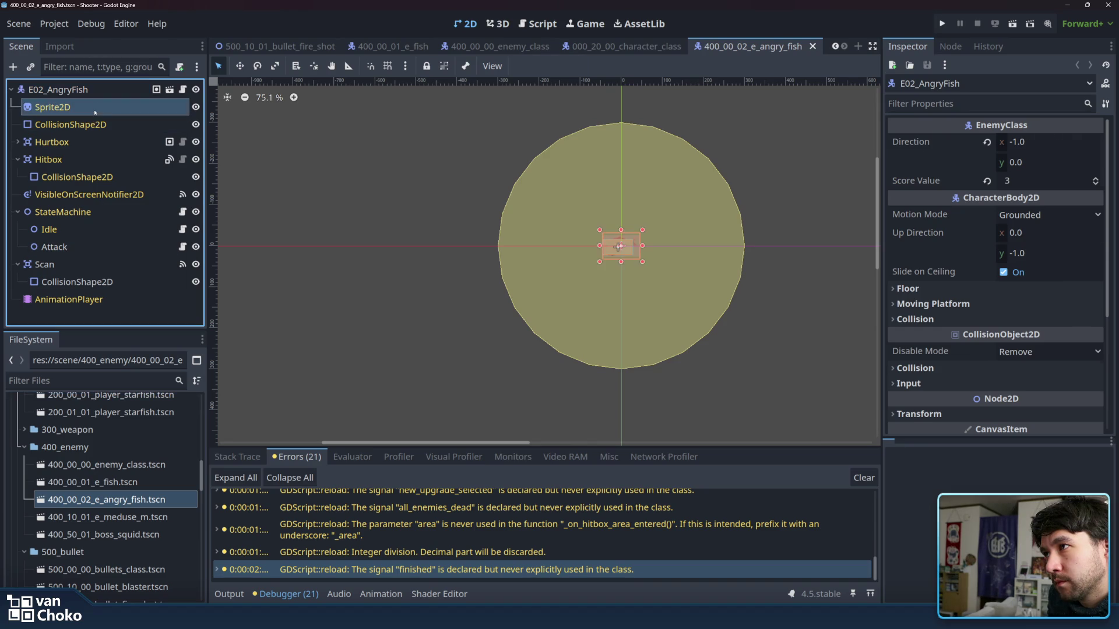
click(90, 124)
click(90, 155)
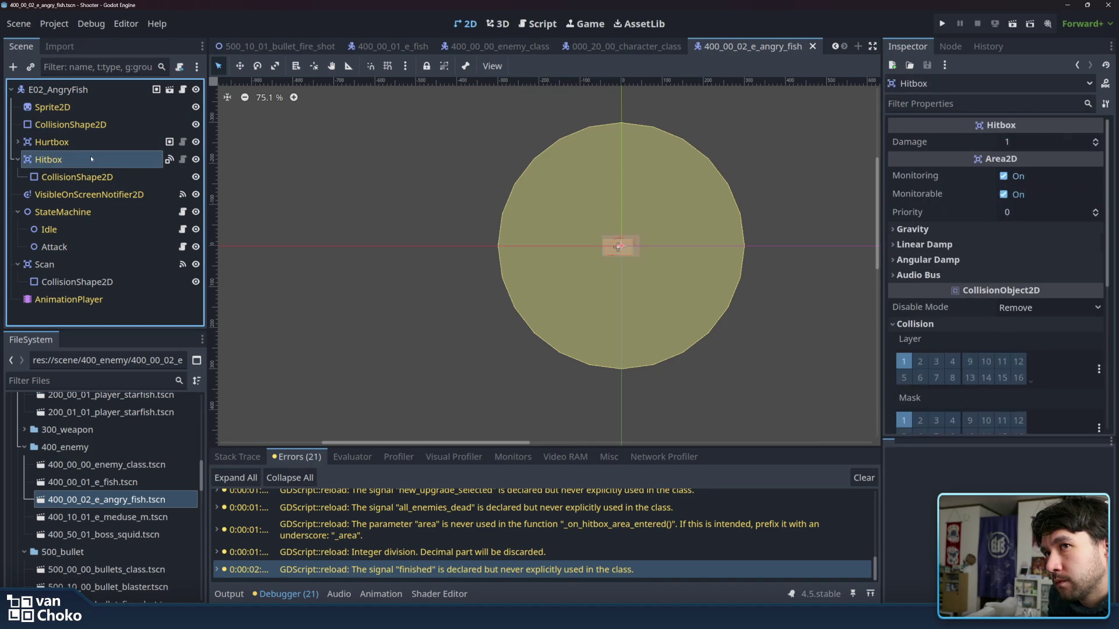
click(27, 171)
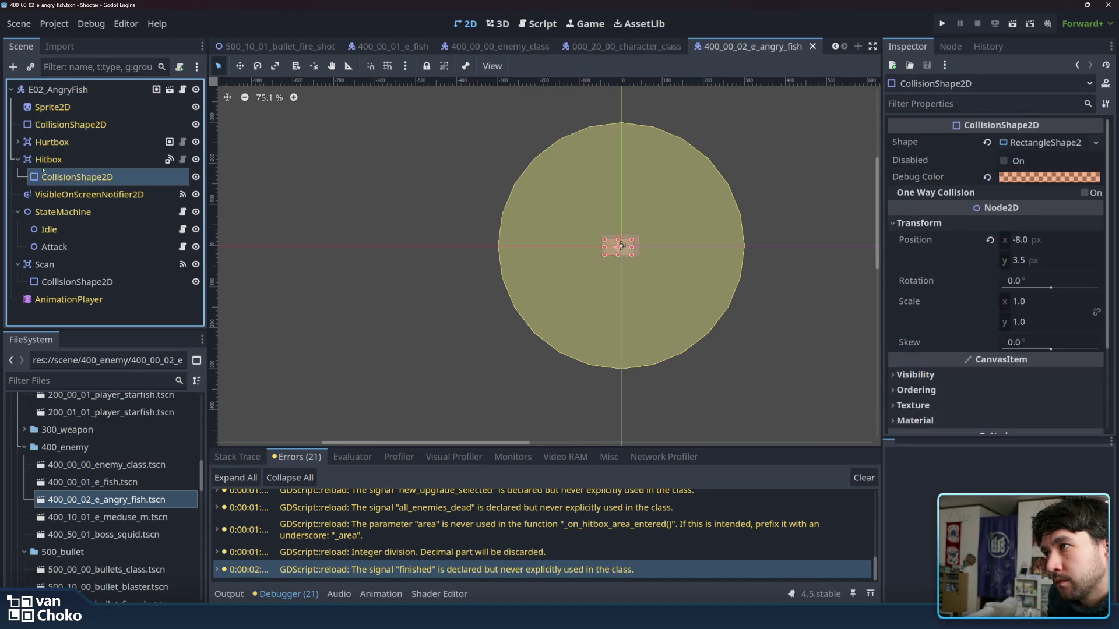
click(18, 159)
click(90, 177)
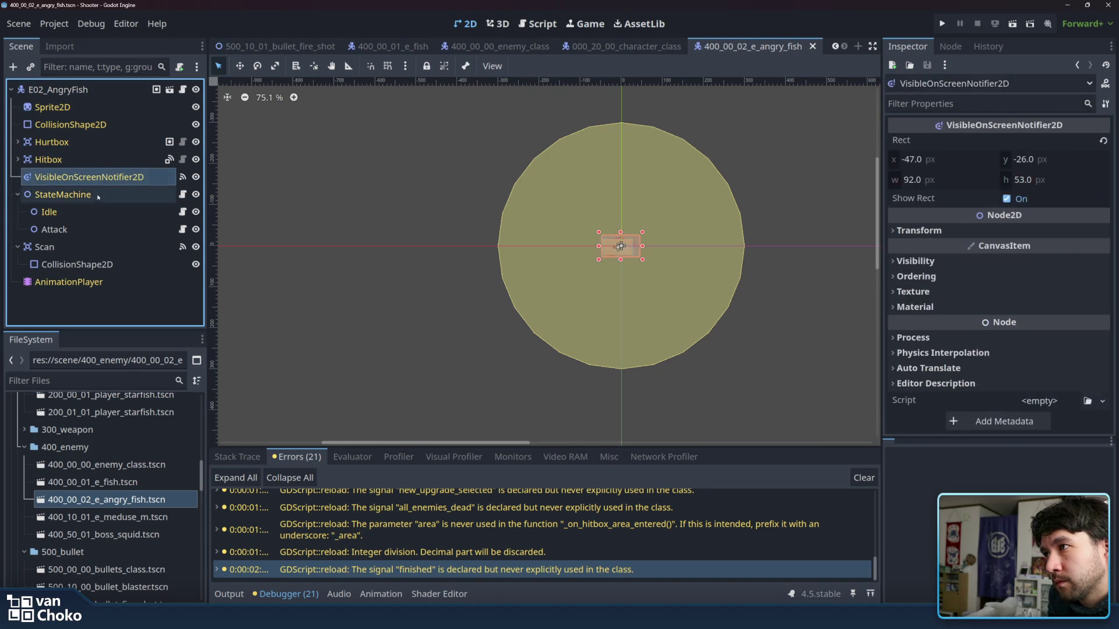
click(93, 195)
click(96, 211)
click(93, 229)
click(92, 246)
click(91, 264)
click(92, 282)
click(93, 194)
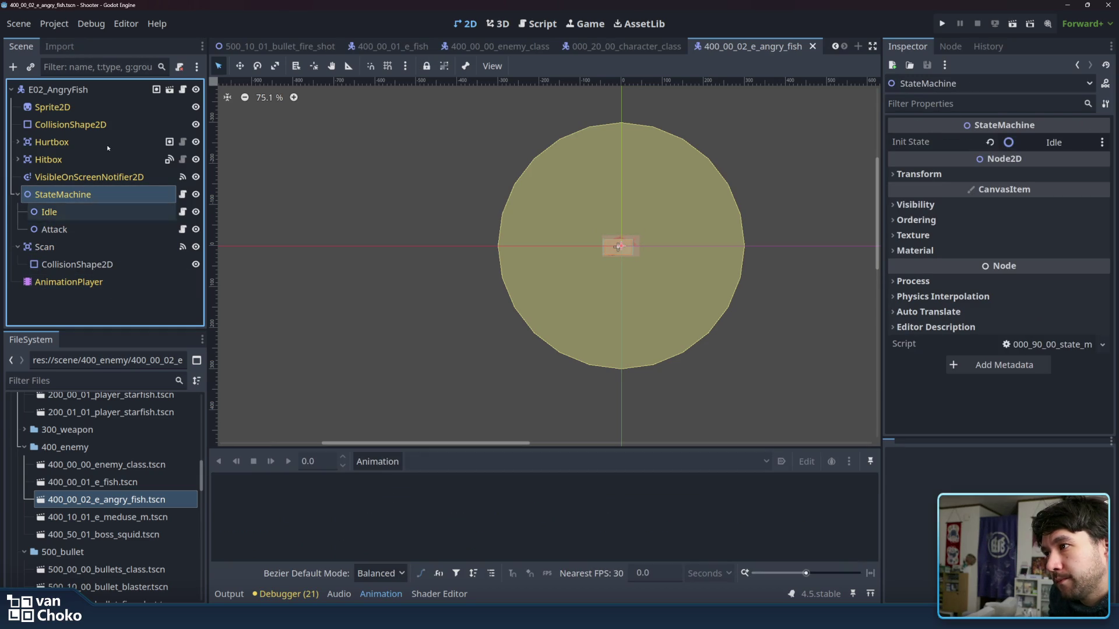
Compare the jellyfish and boss squid scenes, then reopen the basic fish scene
double_click(123, 521)
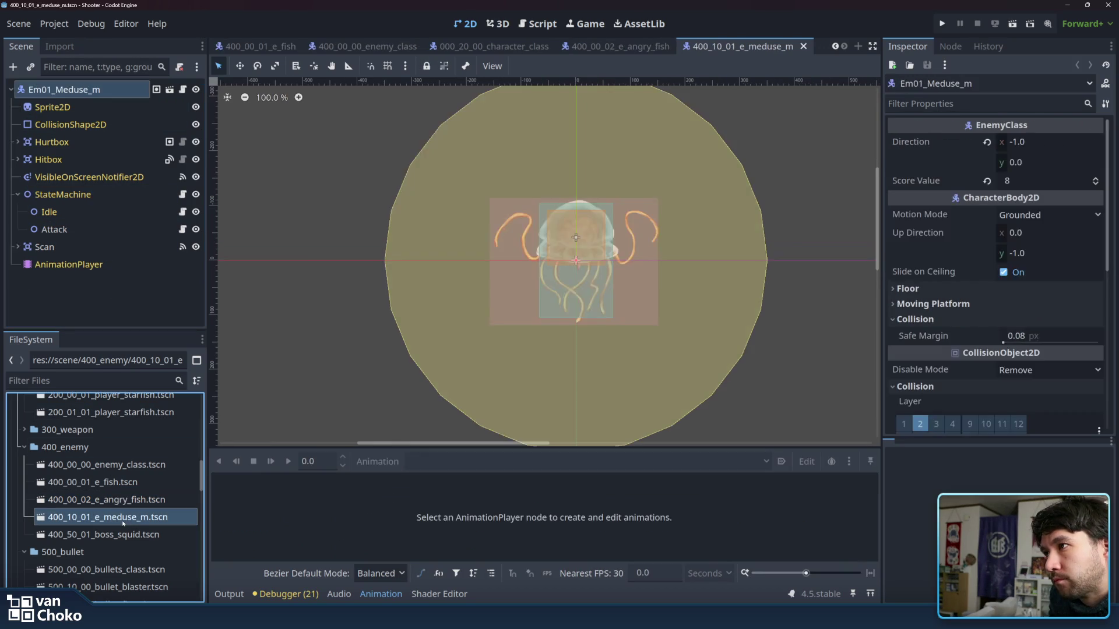
double_click(123, 500)
double_click(123, 517)
double_click(123, 499)
double_click(123, 517)
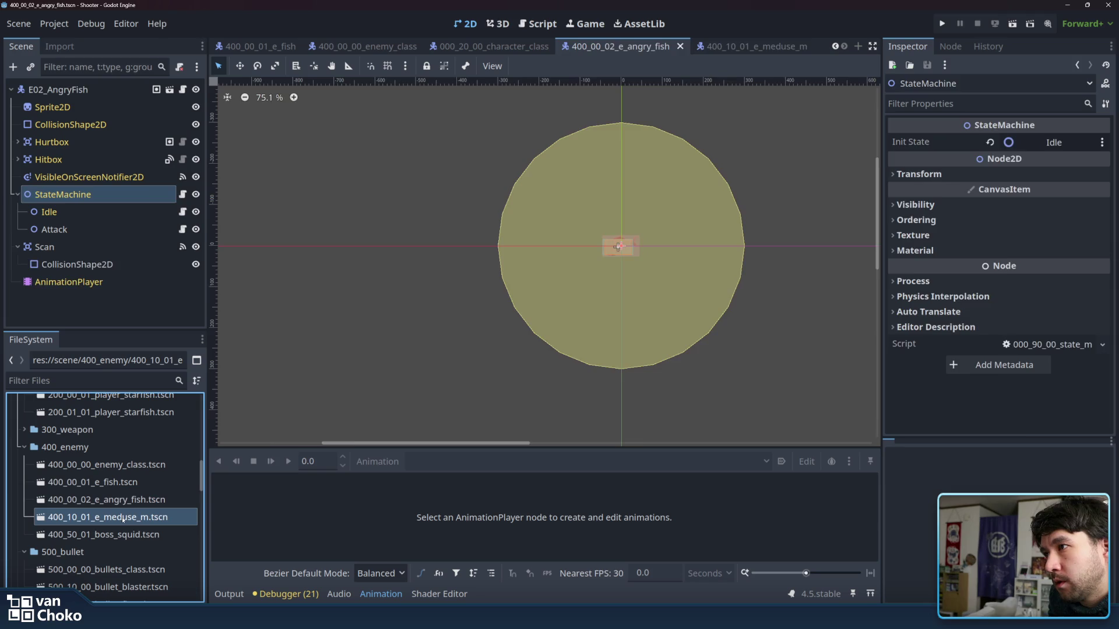
double_click(123, 534)
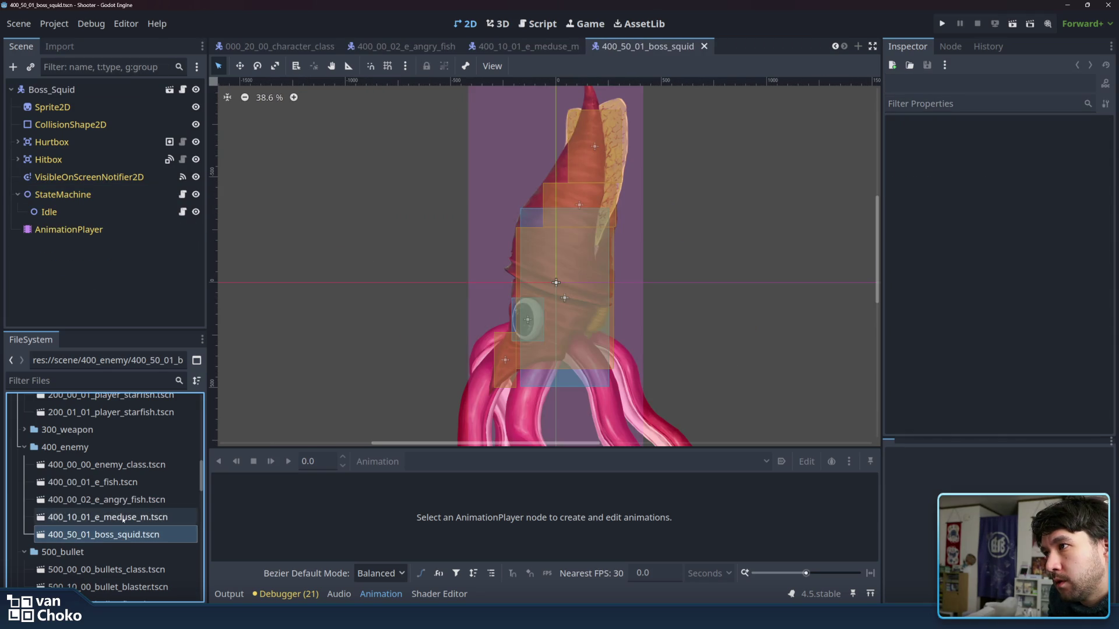
click(123, 516)
click(123, 499)
double_click(123, 482)
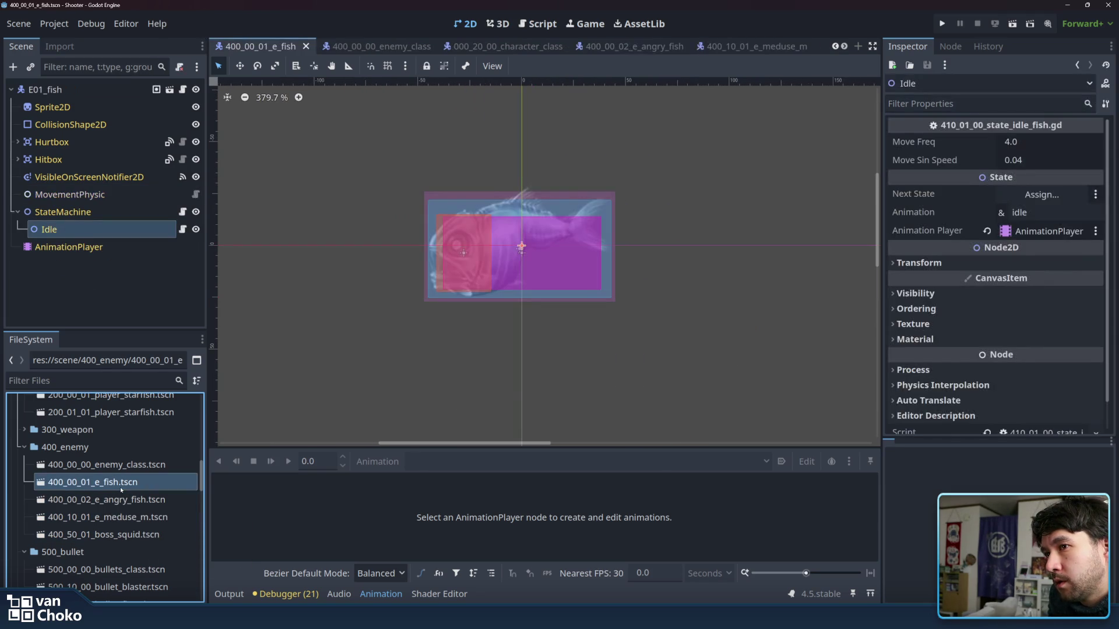
Open the fish idle state script, set a breakpoint on line 9, then open the angry fish's
click(192, 194)
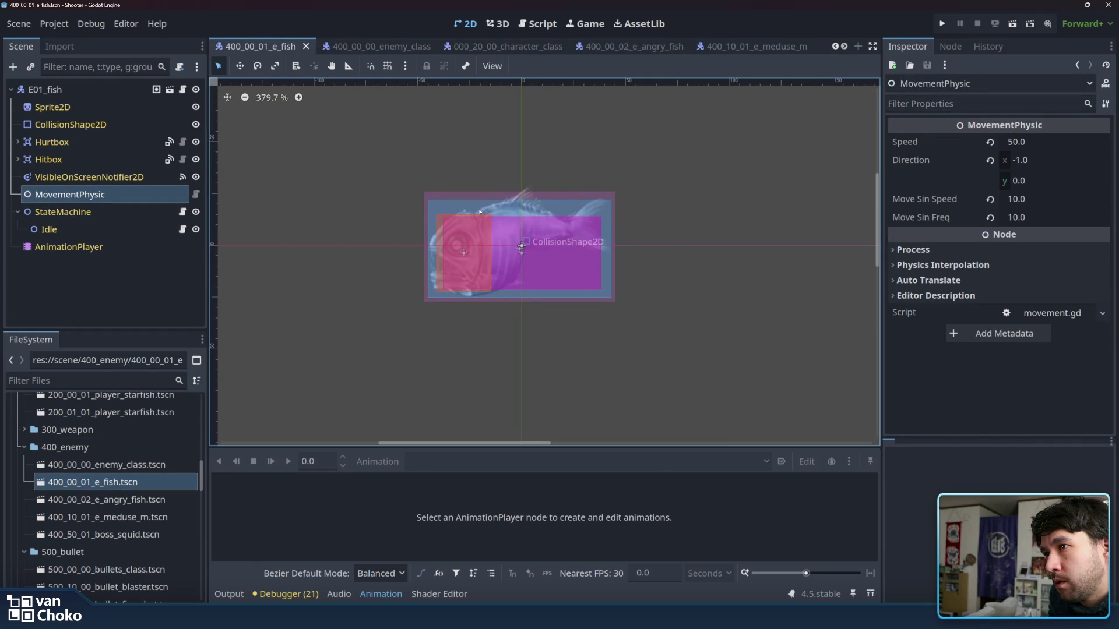
click(182, 229)
click(537, 218)
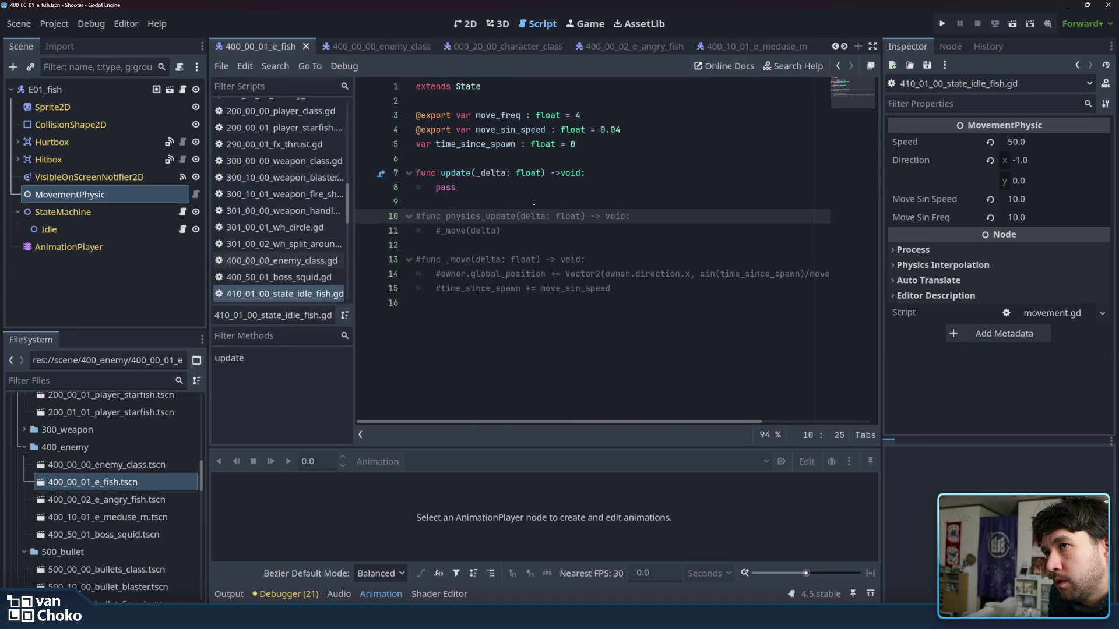
click(533, 202)
scroll(274, 211, down, 3)
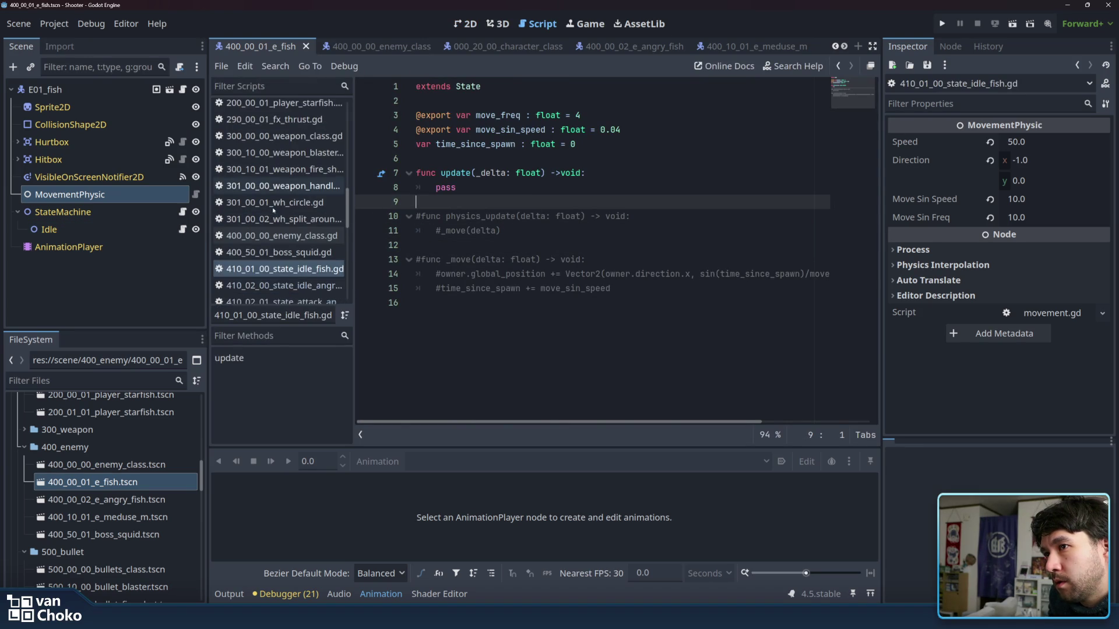
click(367, 201)
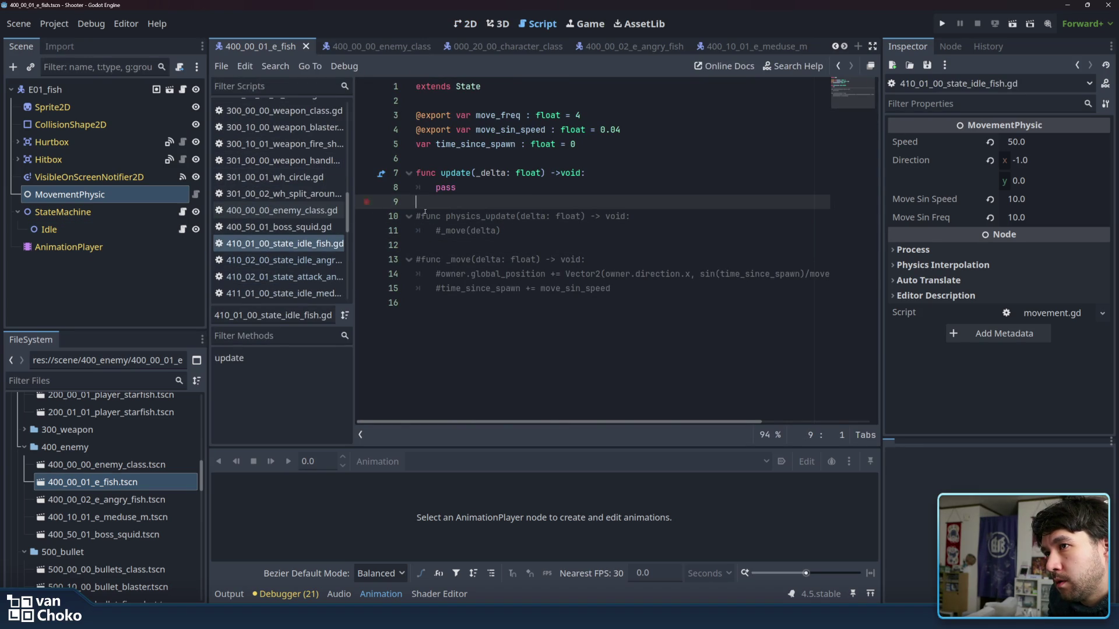
click(312, 259)
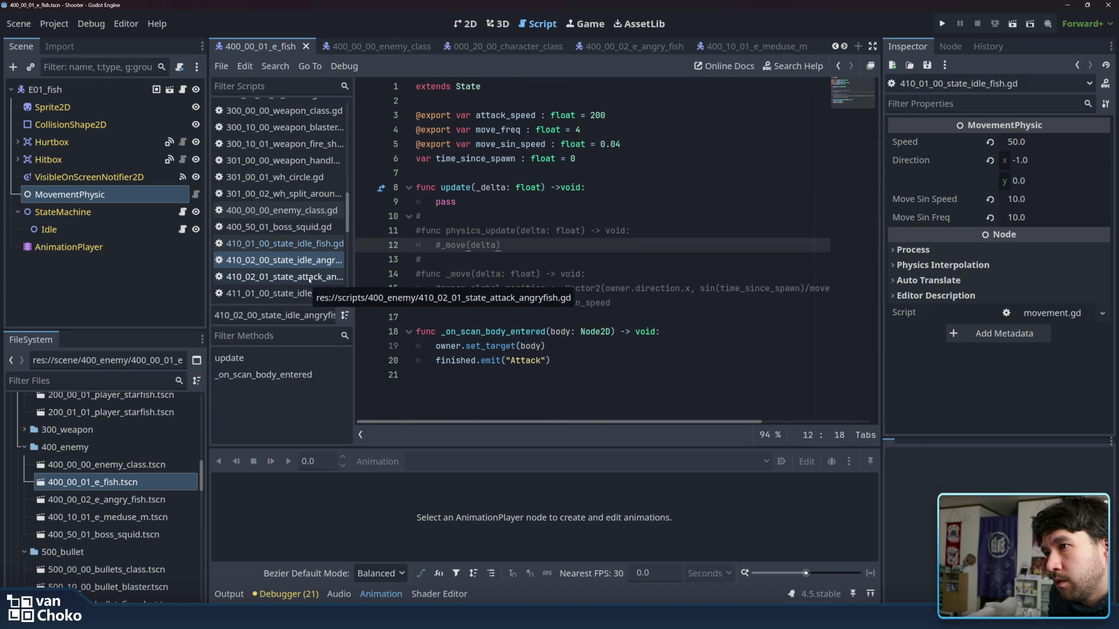
Review the angry fish attack script alongside the jellyfish idle script
click(565, 369)
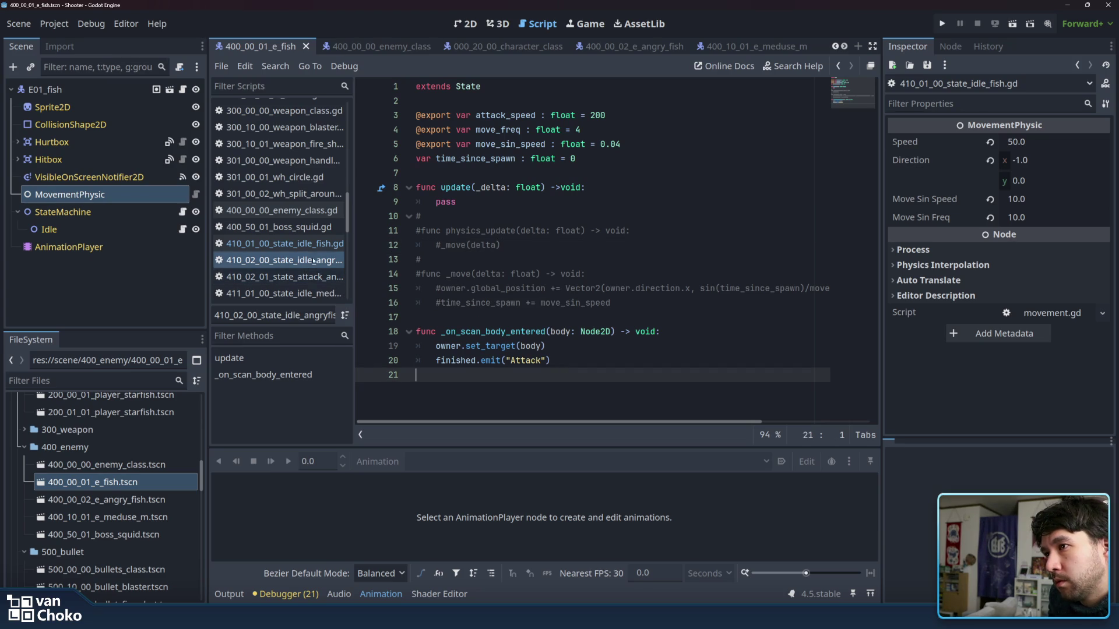
click(308, 278)
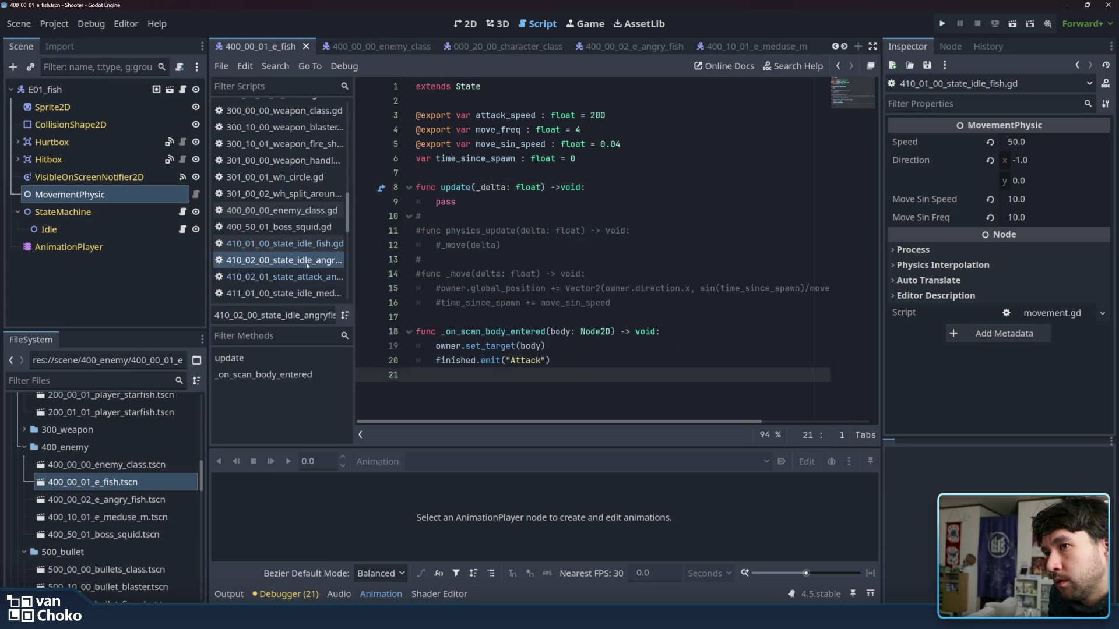
click(310, 294)
click(311, 278)
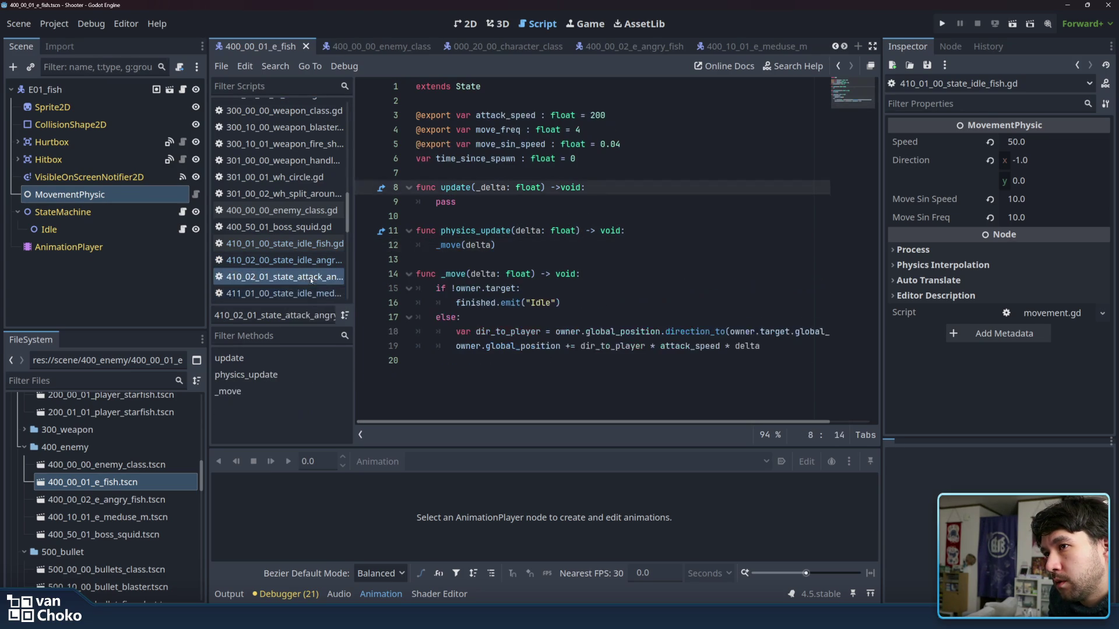
click(723, 241)
Run the game into Stage 1, close it, and return to the 2D view
click(942, 23)
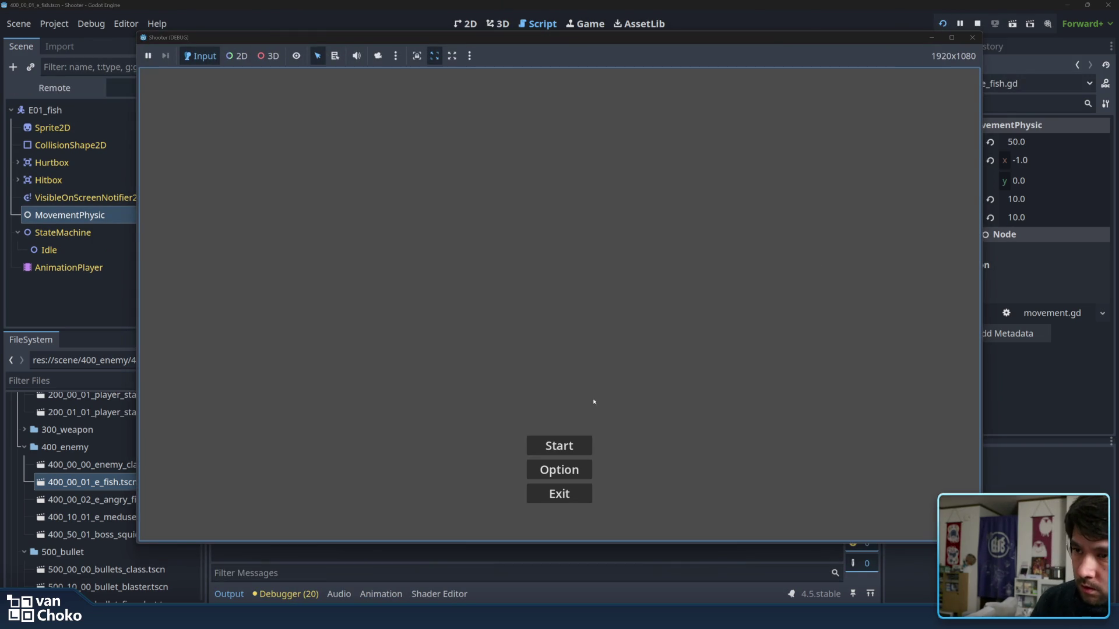
click(567, 451)
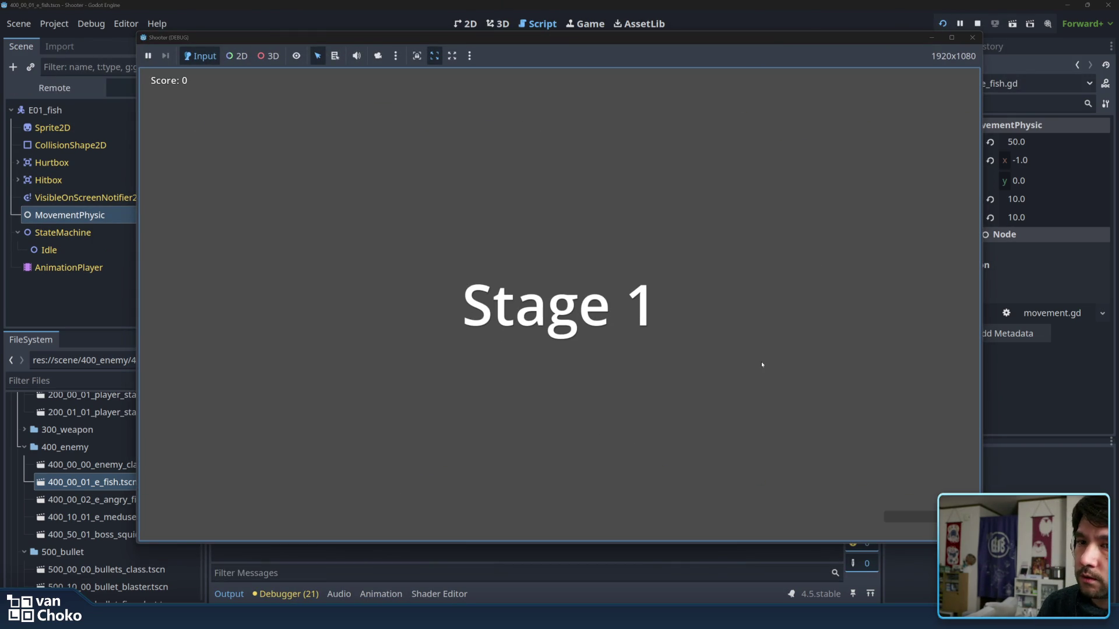
click(980, 38)
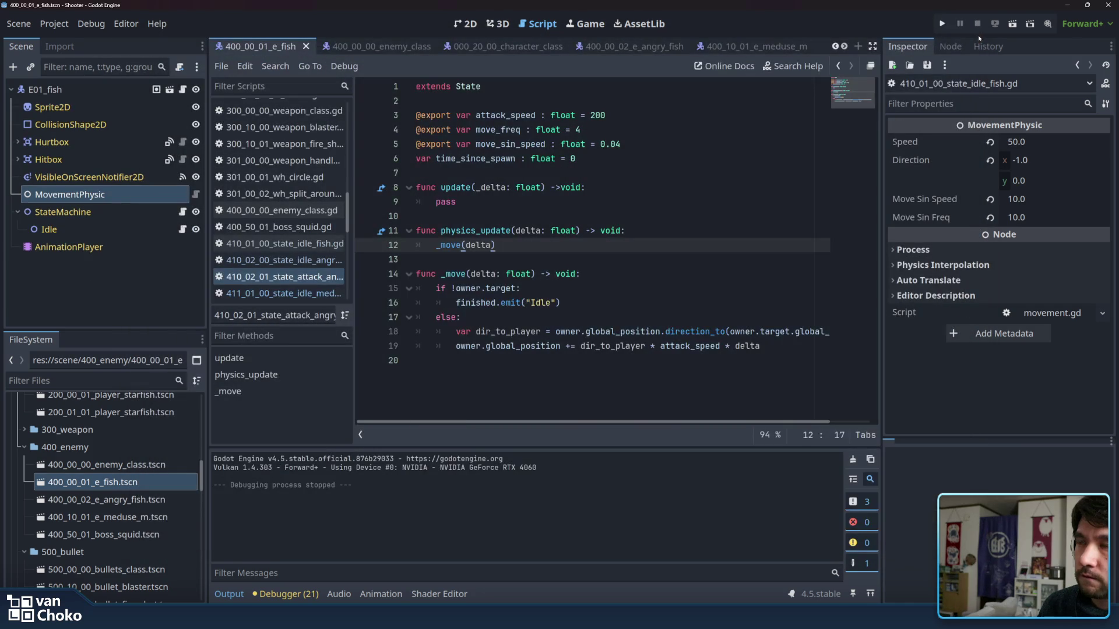
click(470, 25)
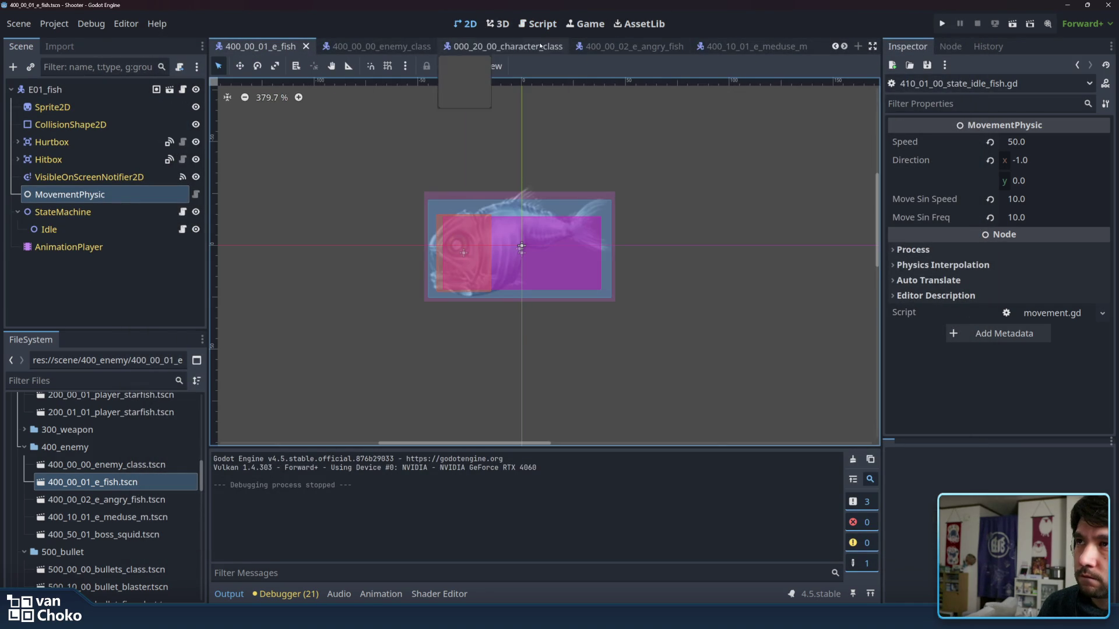
Make the Background node visible again in the stage_00 scene
click(835, 47)
click(835, 46)
click(835, 47)
click(835, 47)
click(835, 47)
click(835, 47)
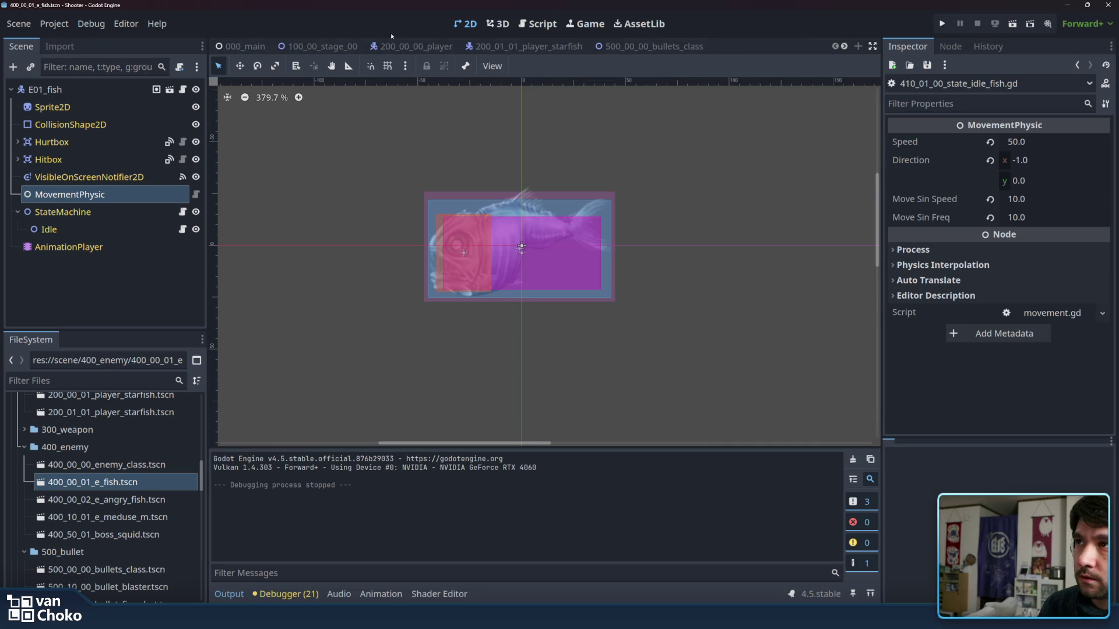
click(322, 47)
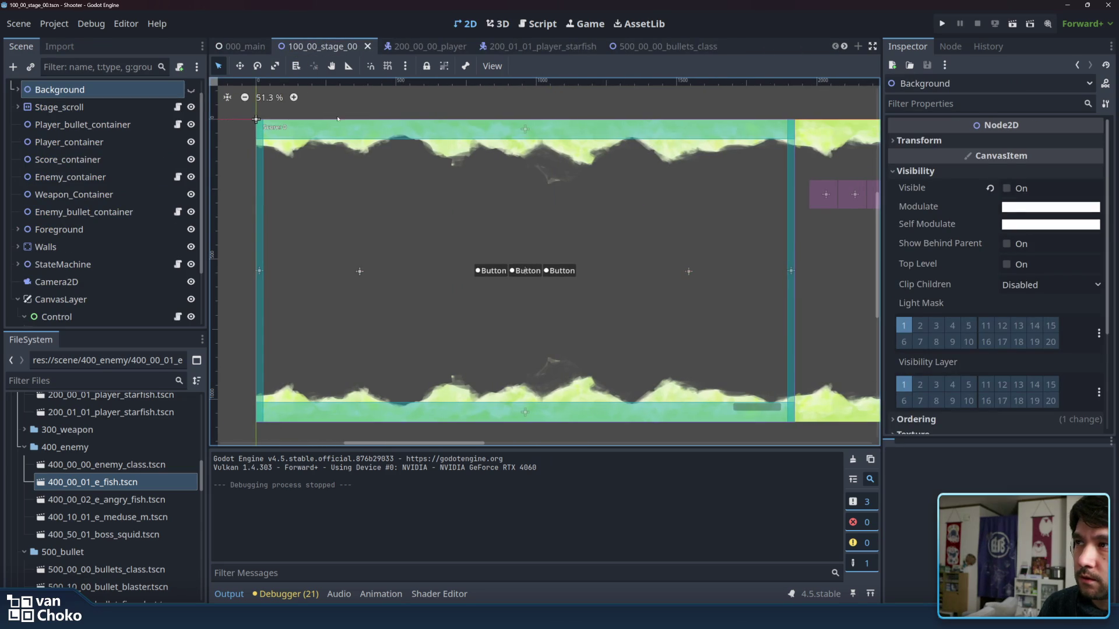
click(191, 89)
Check the Stage_scroll, Camera2D and StateMachine nodes, save the scene, and quit the editor
click(157, 104)
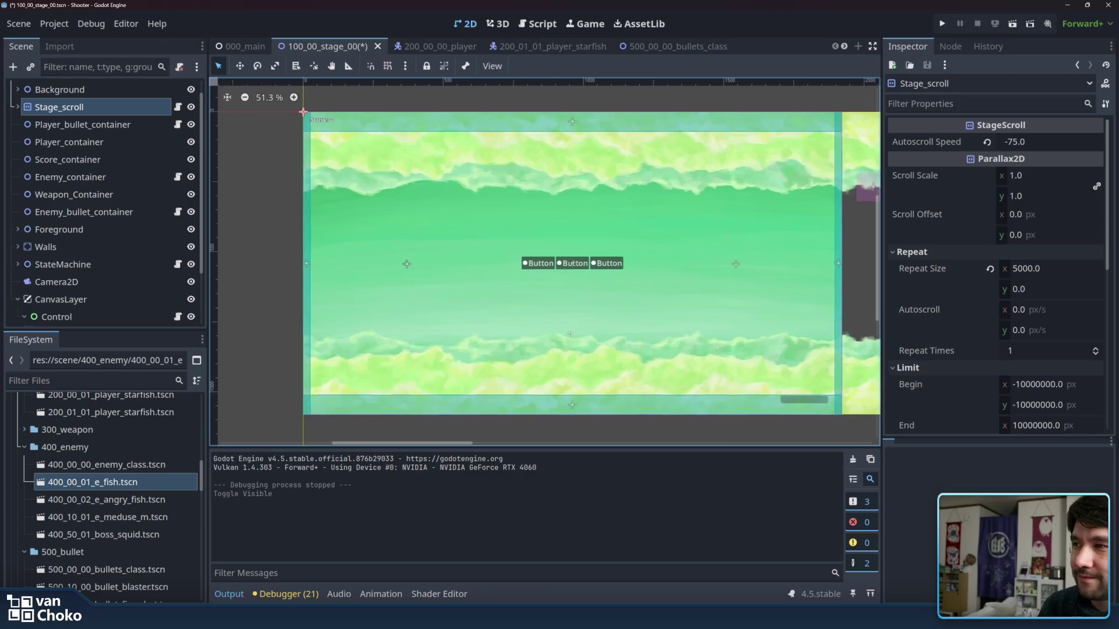
click(92, 281)
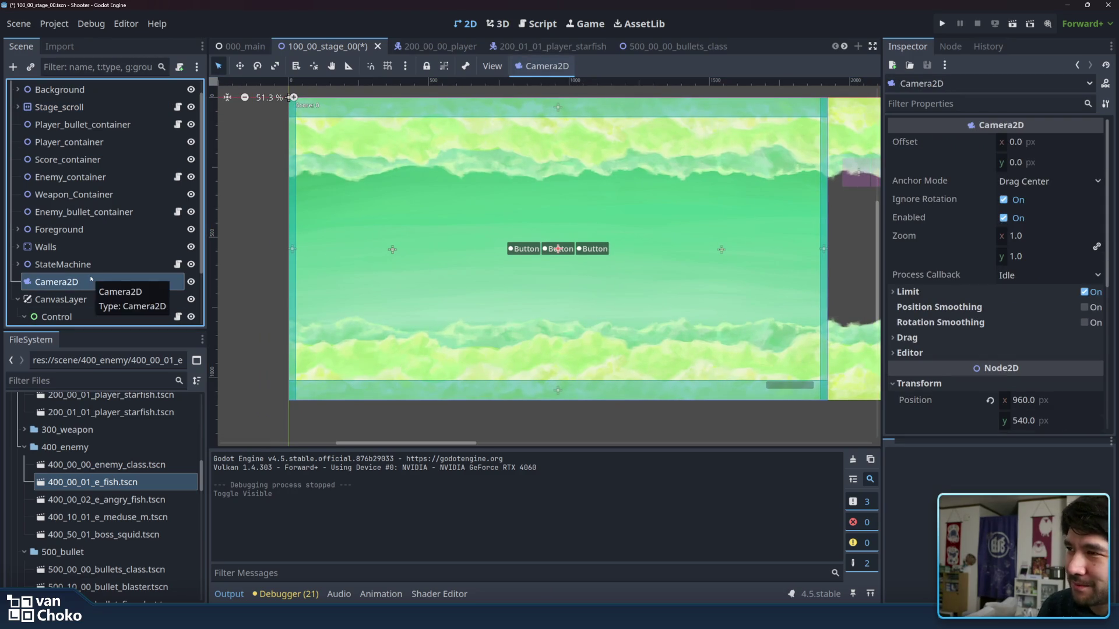
click(93, 265)
click(95, 277)
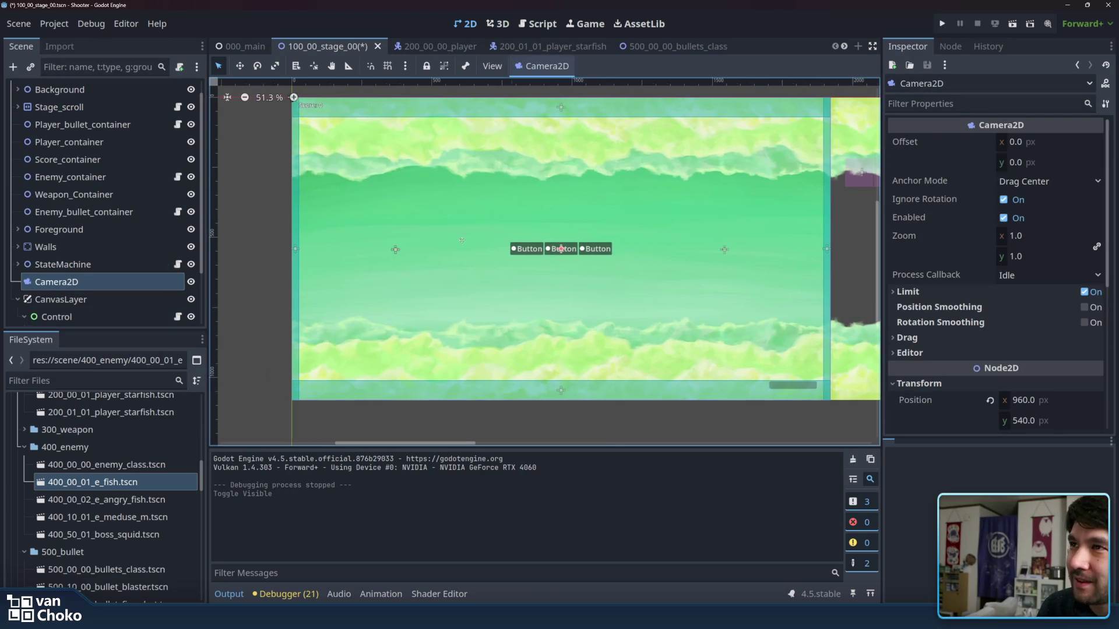
key(ctrl+s)
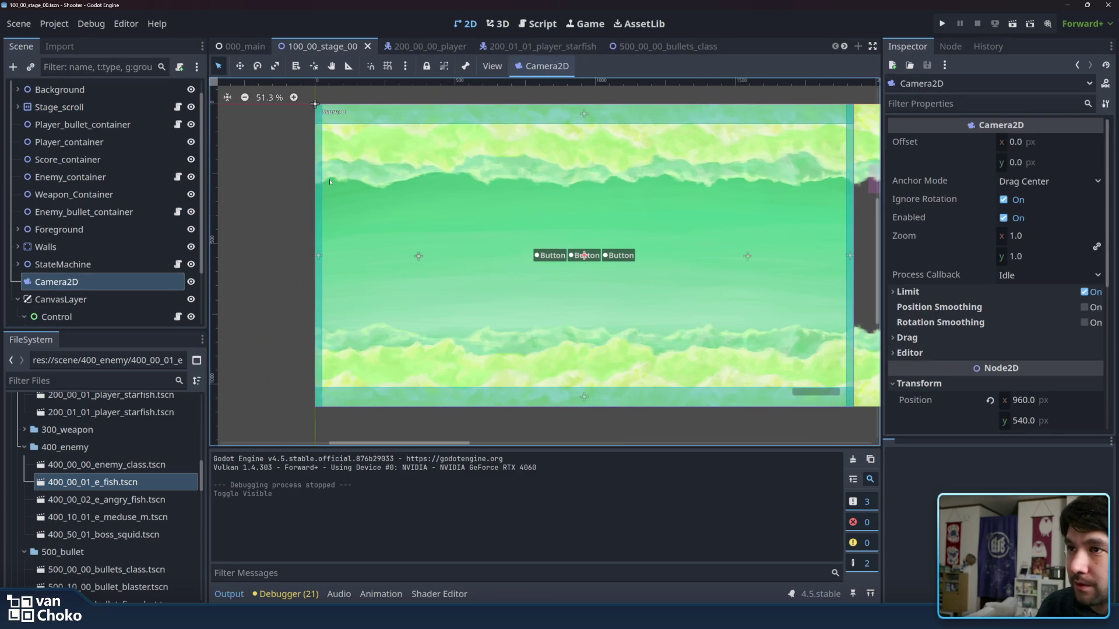
click(230, 119)
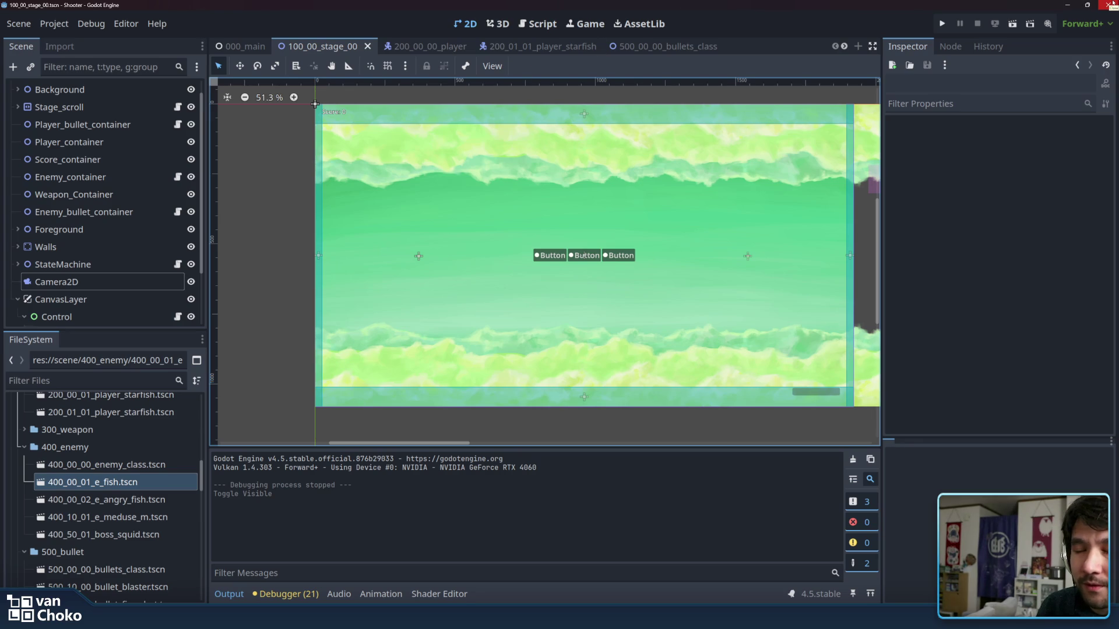
click(1110, 4)
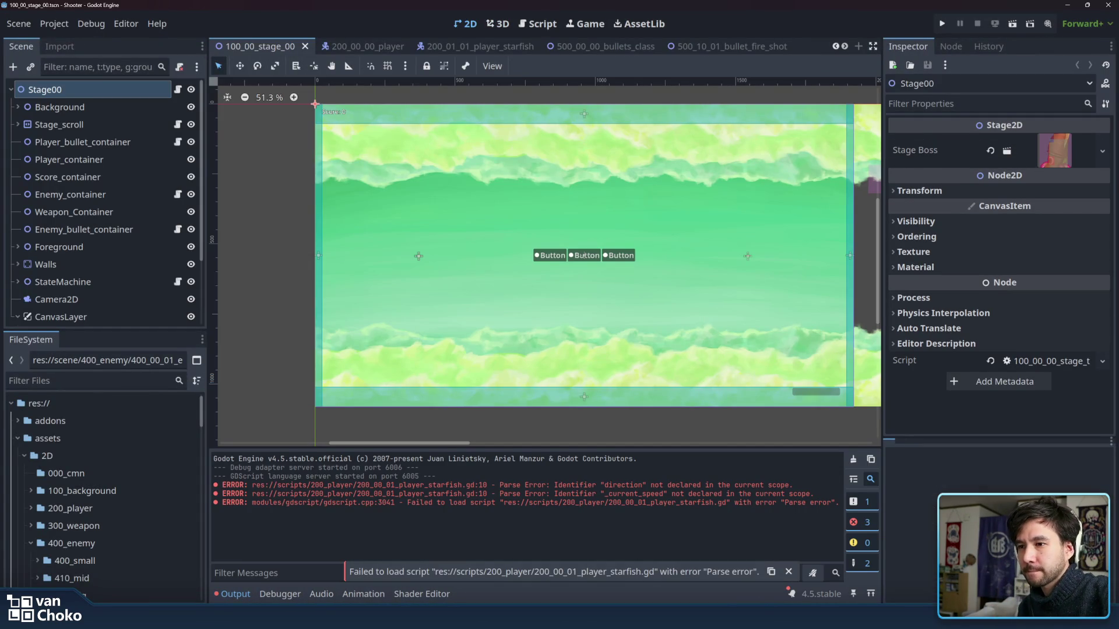
Read the player script parse errors in the Output log
double_click(699, 503)
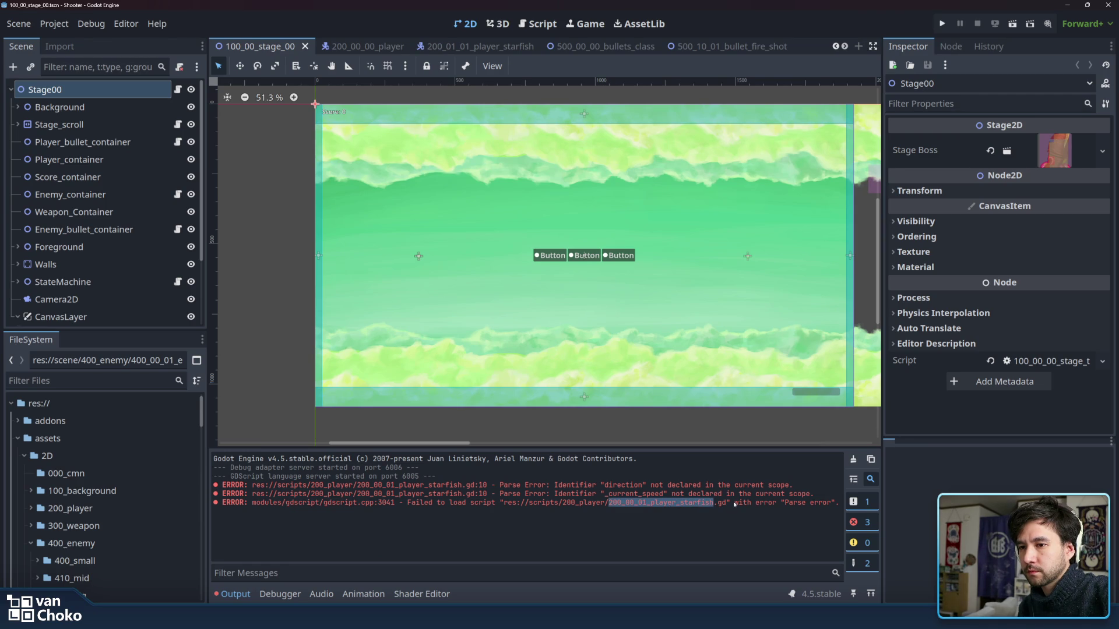
double_click(757, 502)
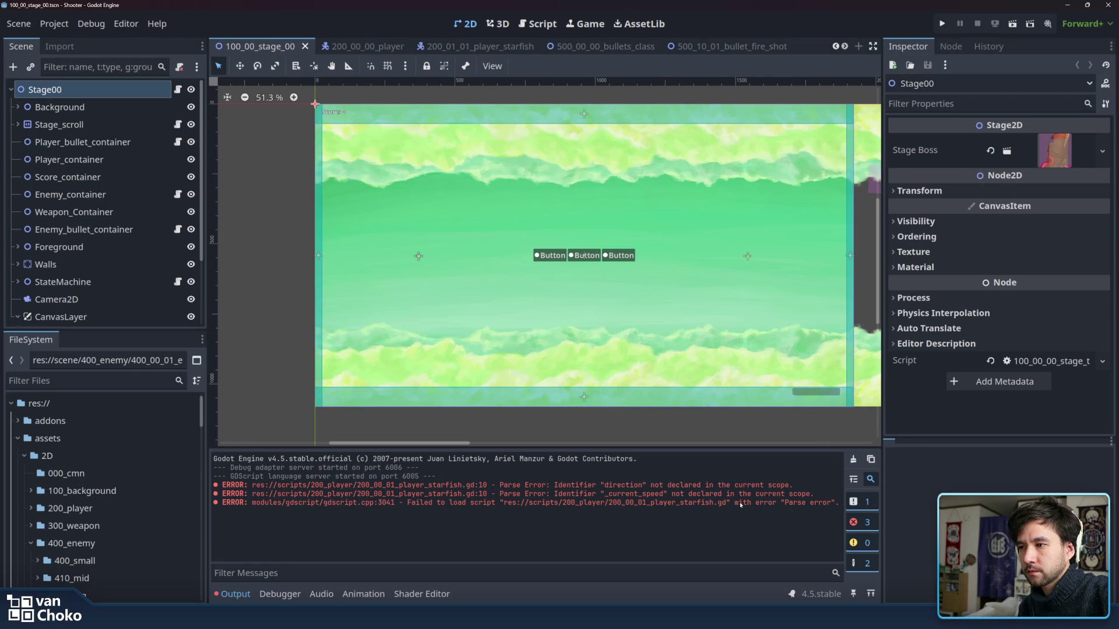
double_click(421, 486)
triple_click(421, 486)
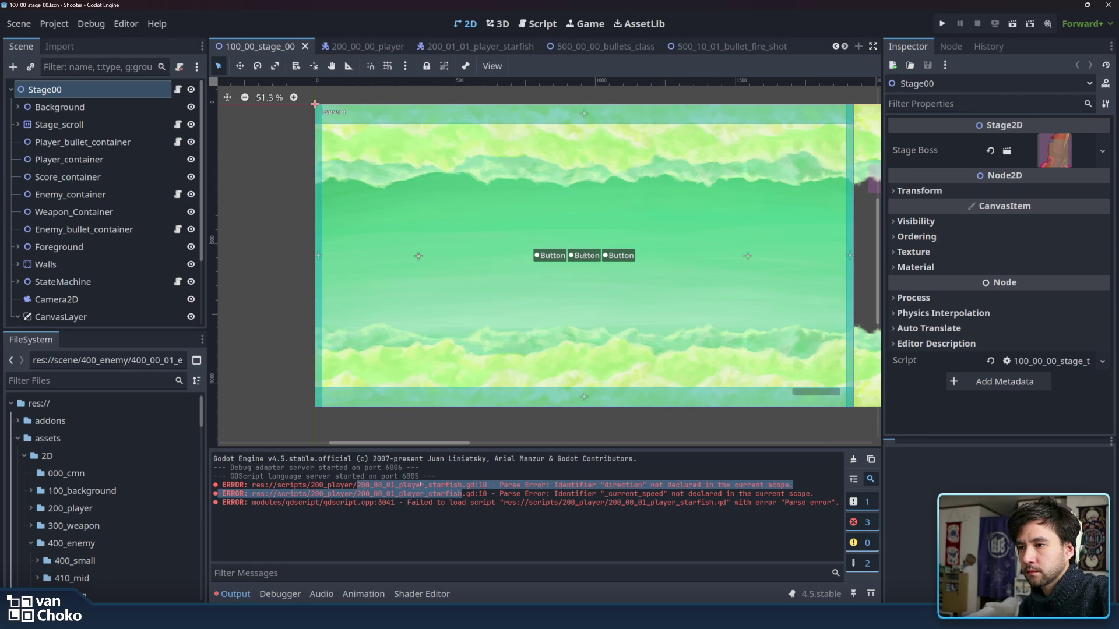
double_click(421, 486)
drag(421, 487, 421, 495)
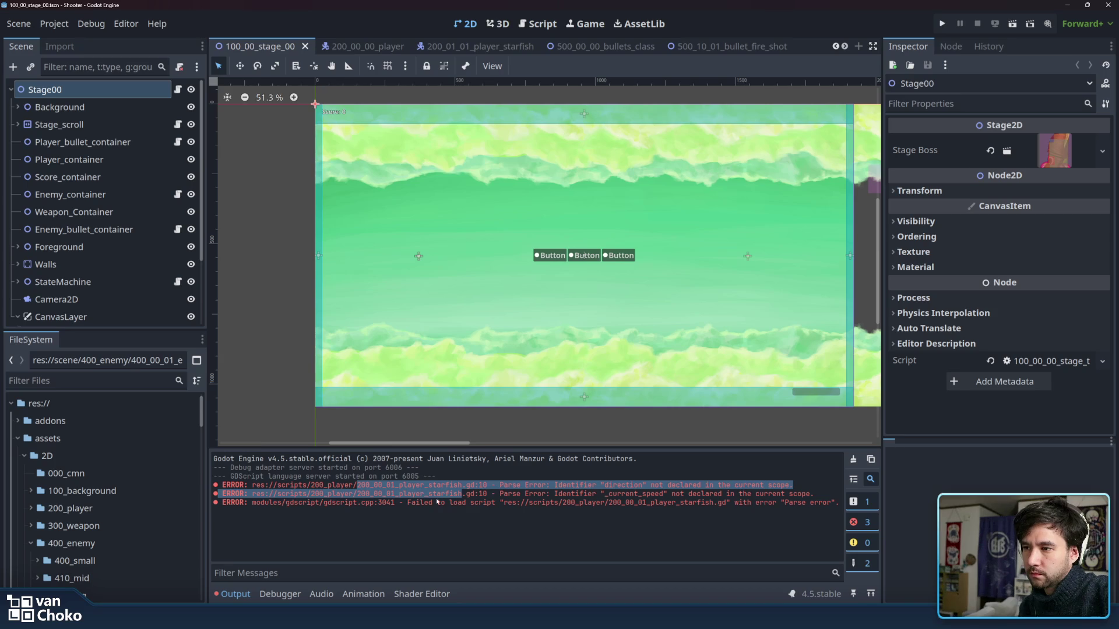
click(429, 501)
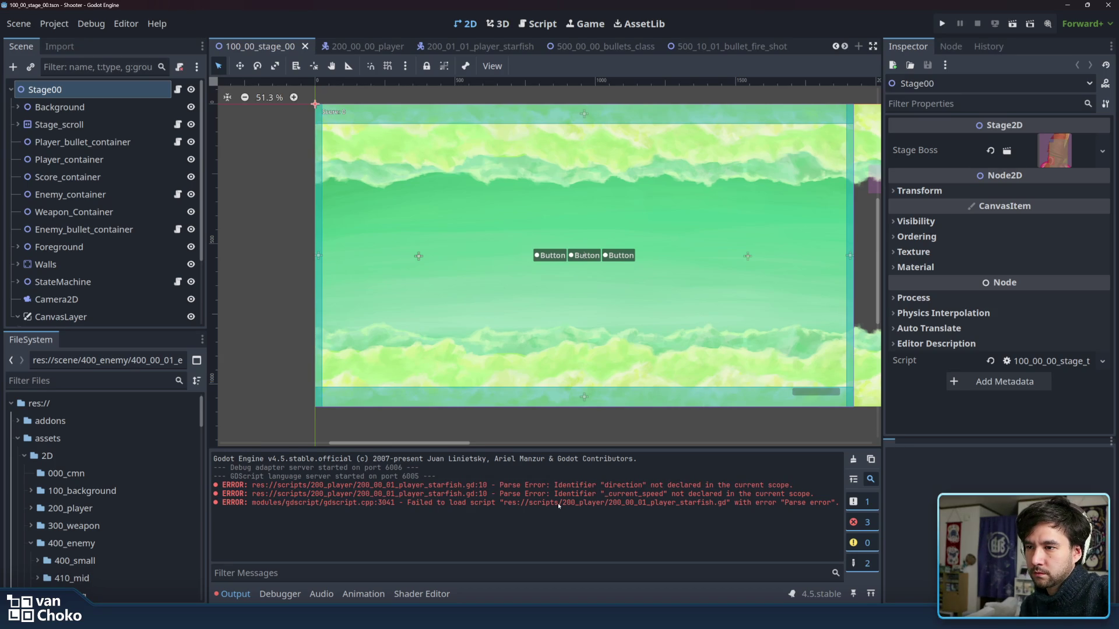
Pick out the failing 200_00_01_player_starfish script path in the load error
drag(558, 503, 713, 502)
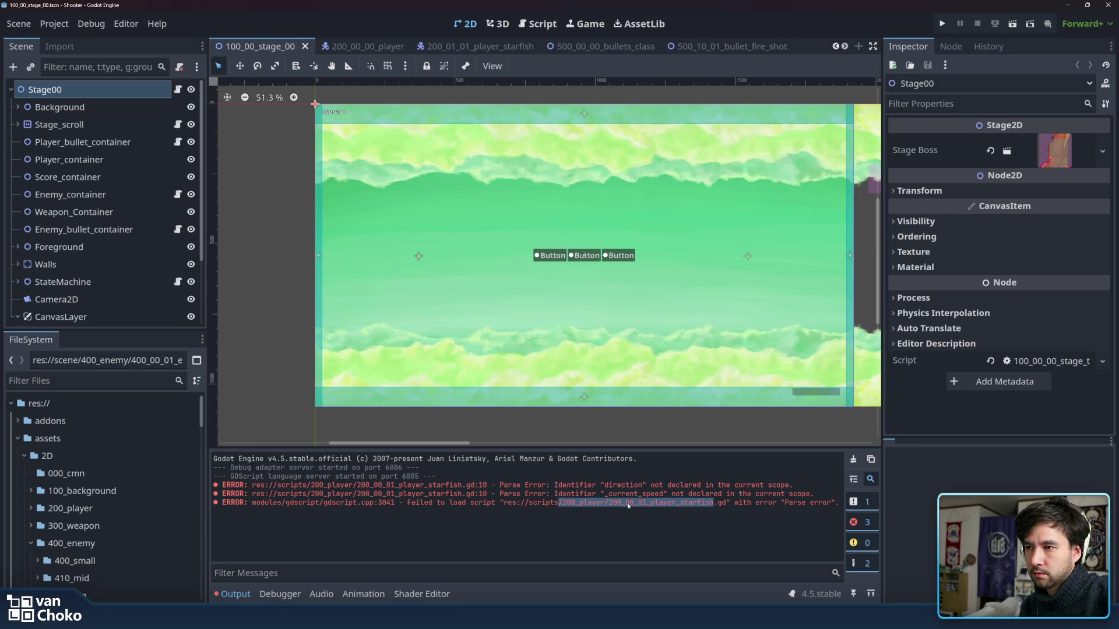
double_click(628, 503)
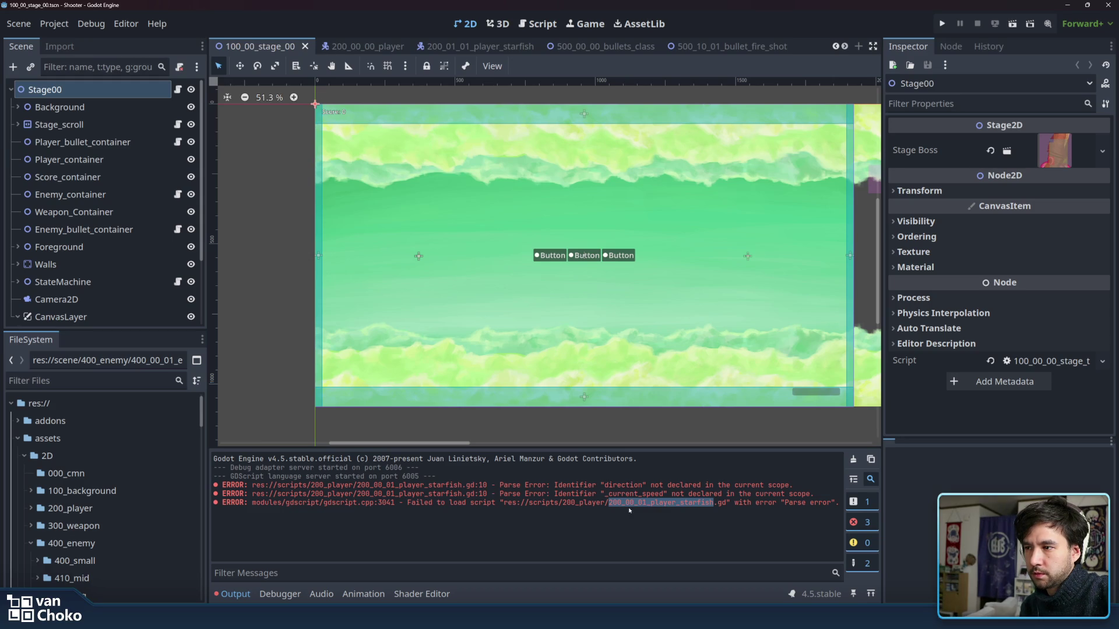
click(249, 595)
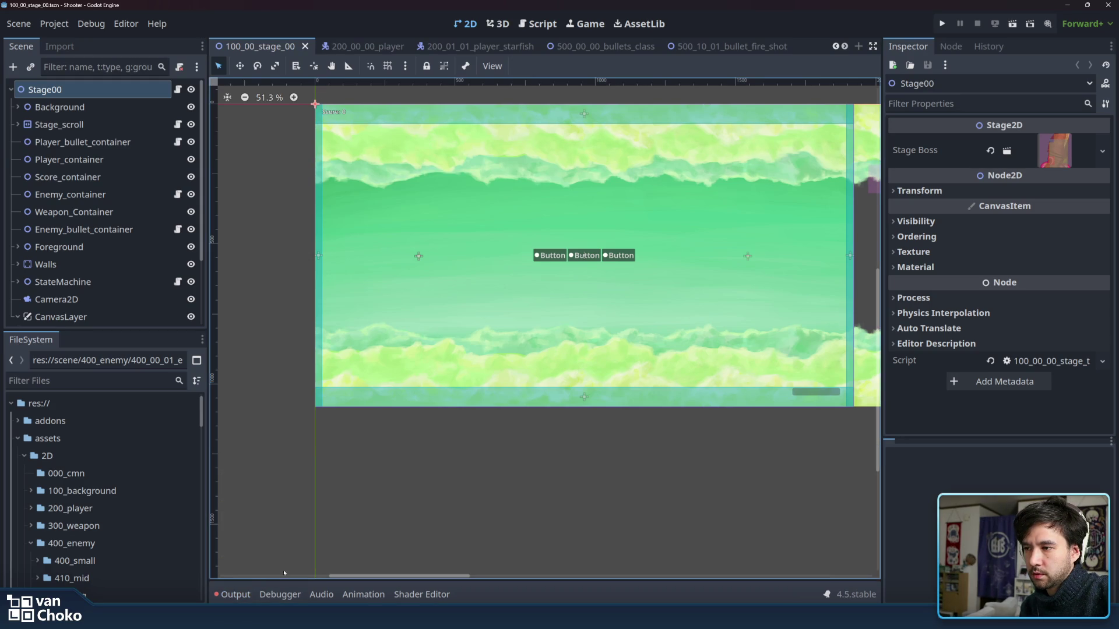
click(249, 594)
click(280, 594)
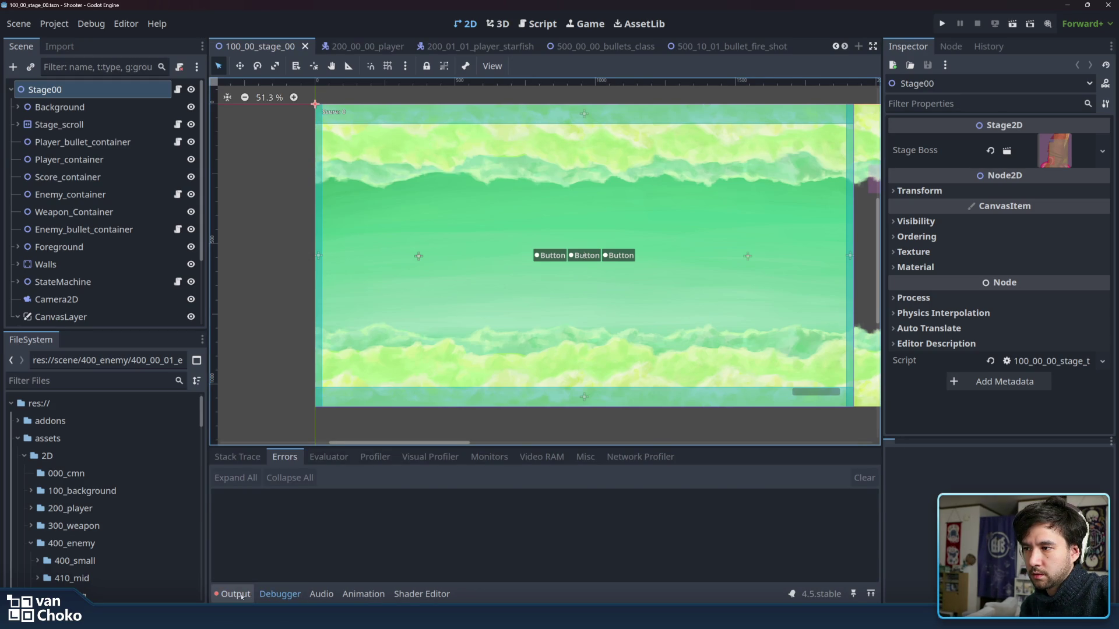
click(241, 594)
click(231, 492)
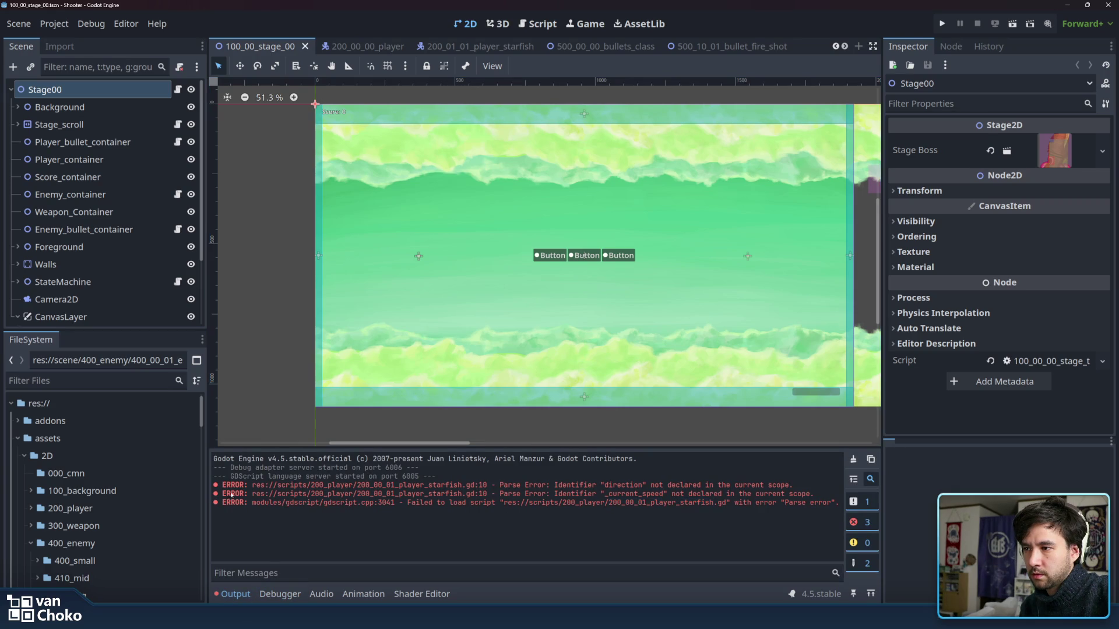
Run the game into Stage 1, stop it, and open the stage's script
click(942, 23)
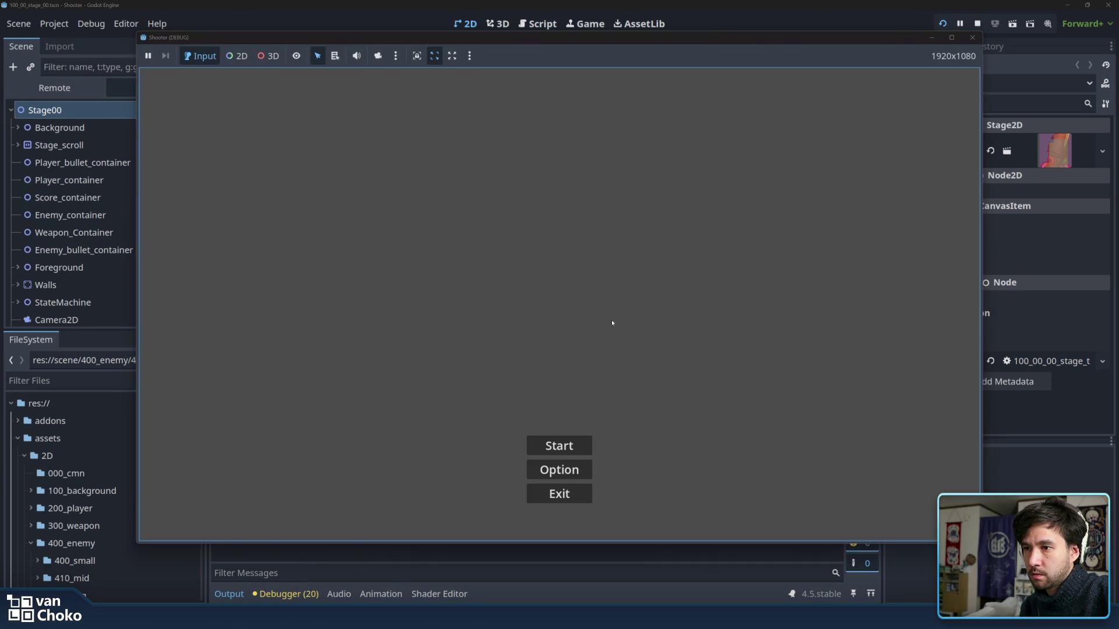
click(576, 444)
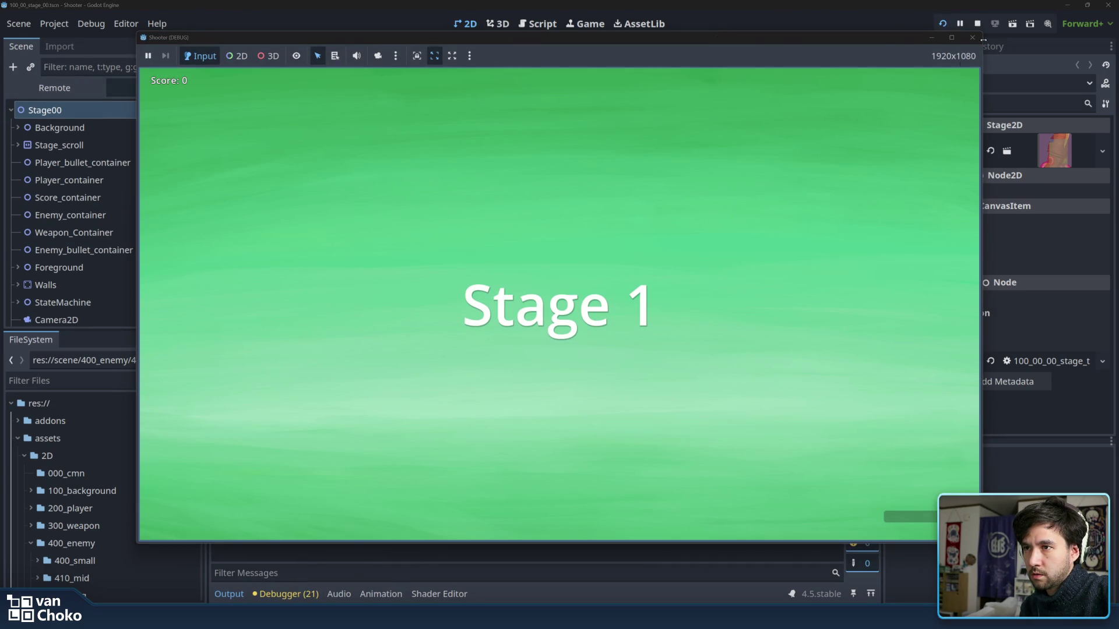
click(971, 36)
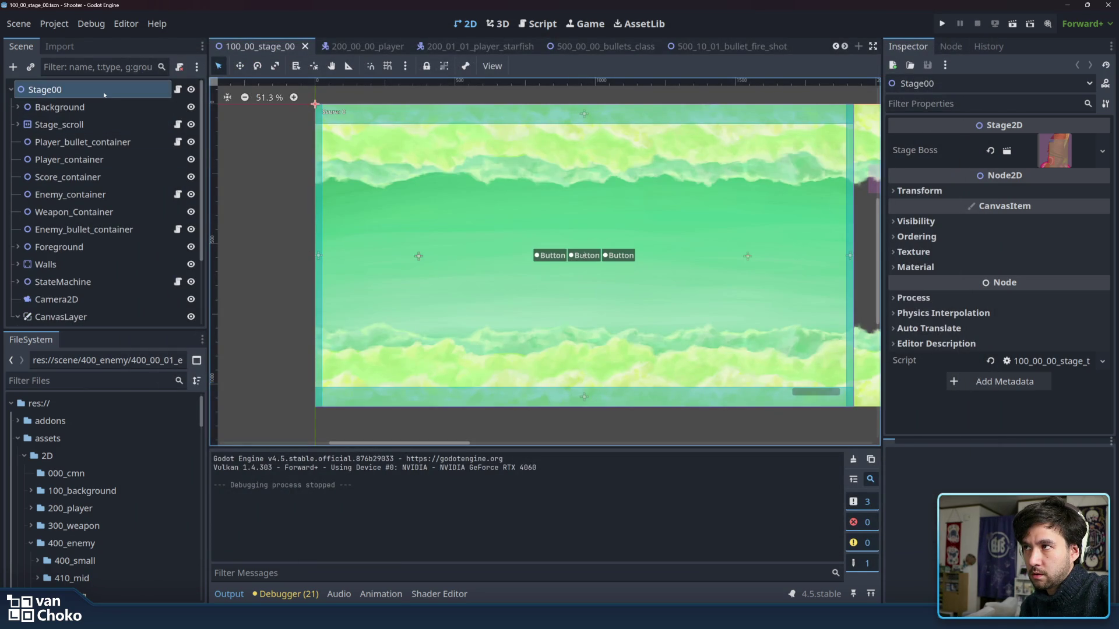
click(166, 90)
click(178, 89)
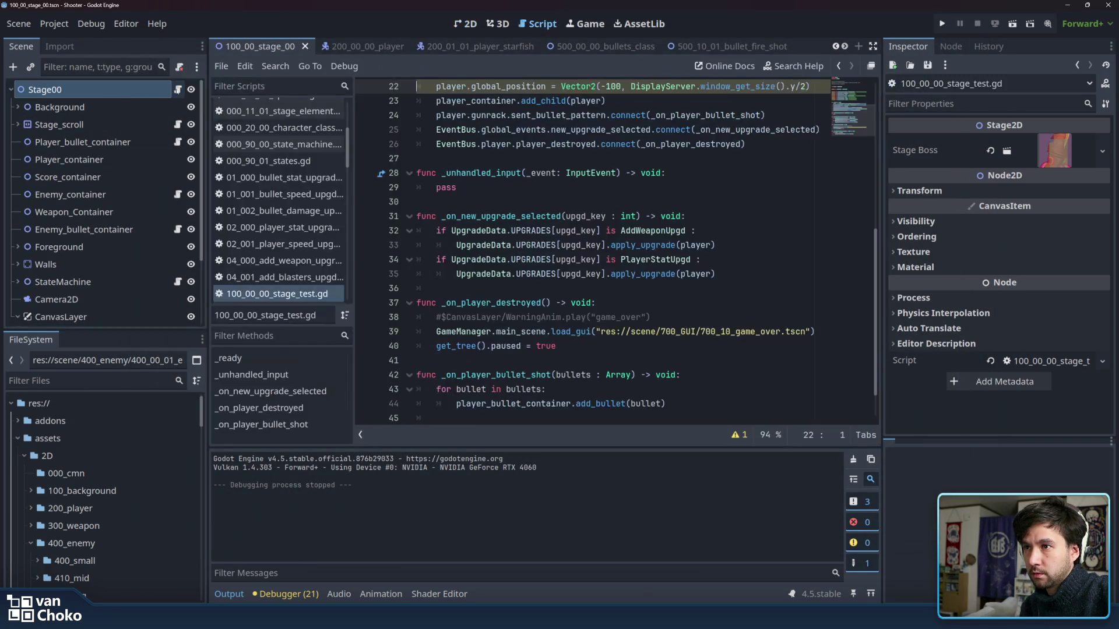
scroll(552, 377, down, 3)
click(551, 376)
click(542, 361)
scroll(547, 361, up, 1)
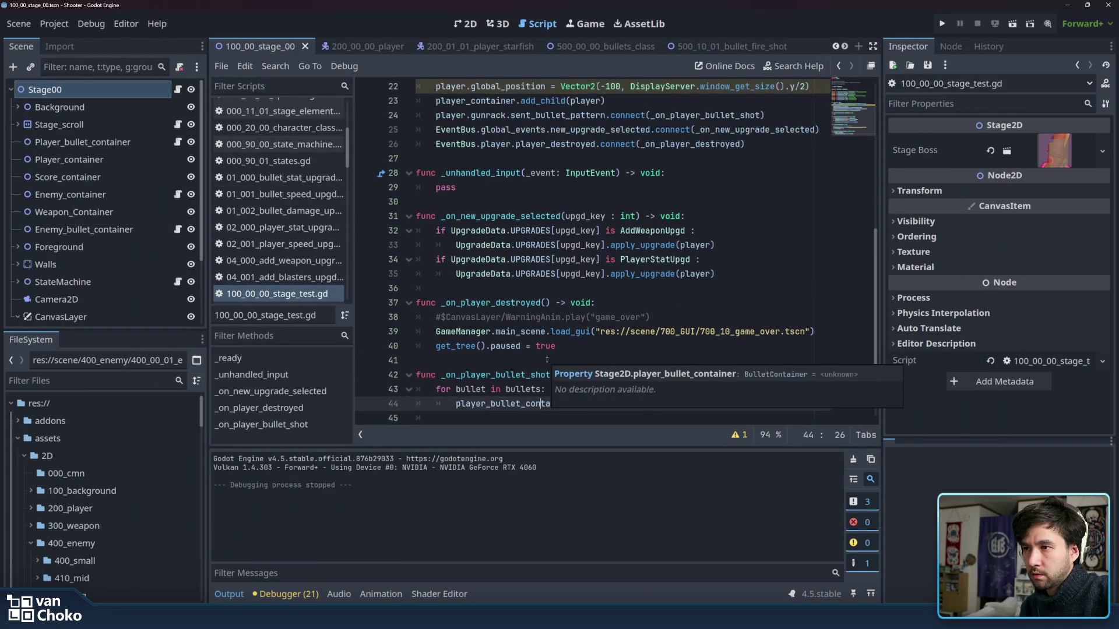
click(547, 360)
scroll(546, 355, up, 4)
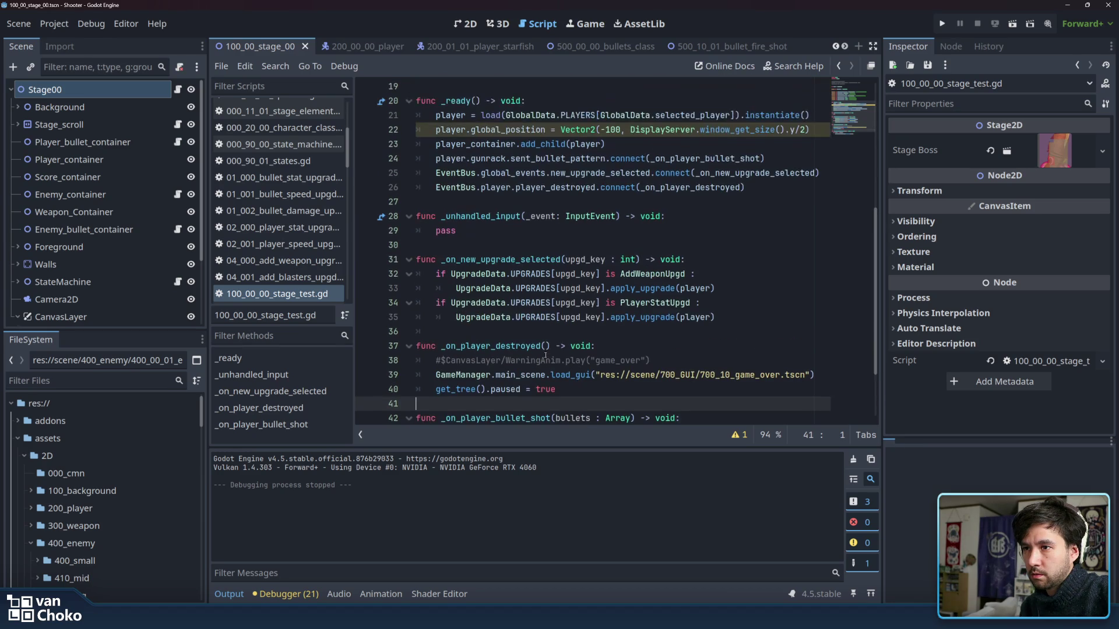
scroll(545, 355, up, 3)
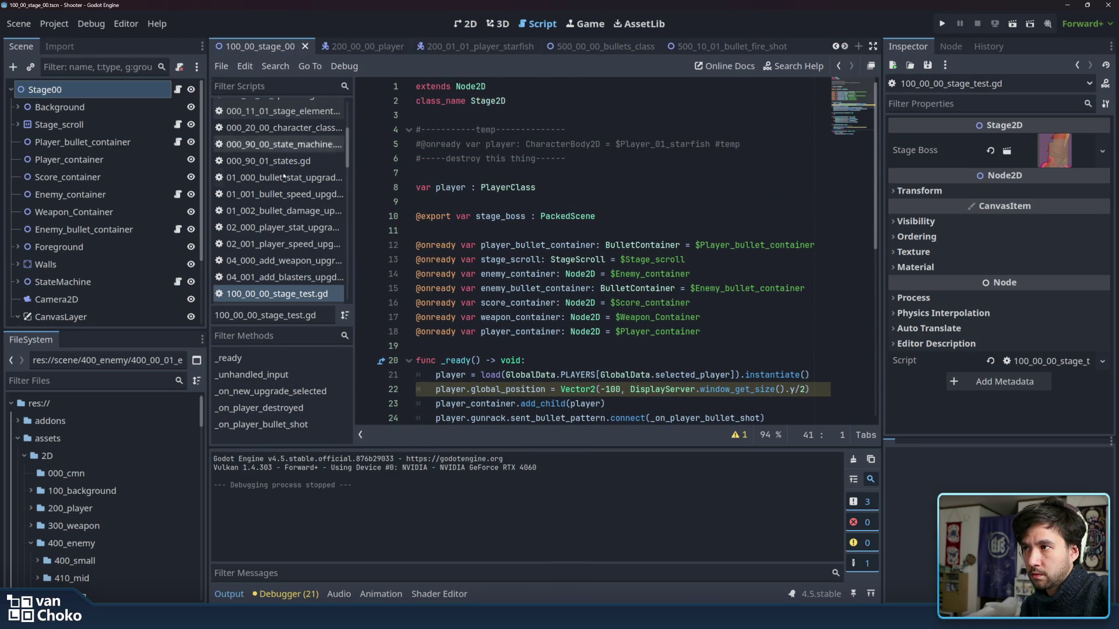
mouse_move(354, 250)
mouse_down()
mouse_move(445, 206)
mouse_move(421, 232)
mouse_up()
click(229, 593)
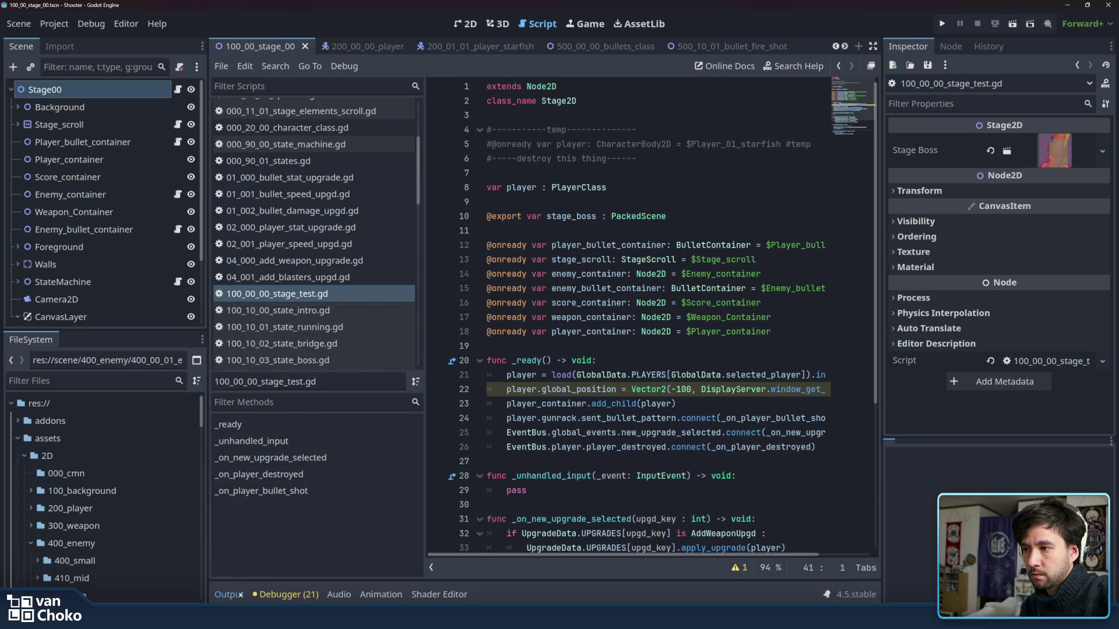
click(229, 593)
click(286, 593)
click(230, 594)
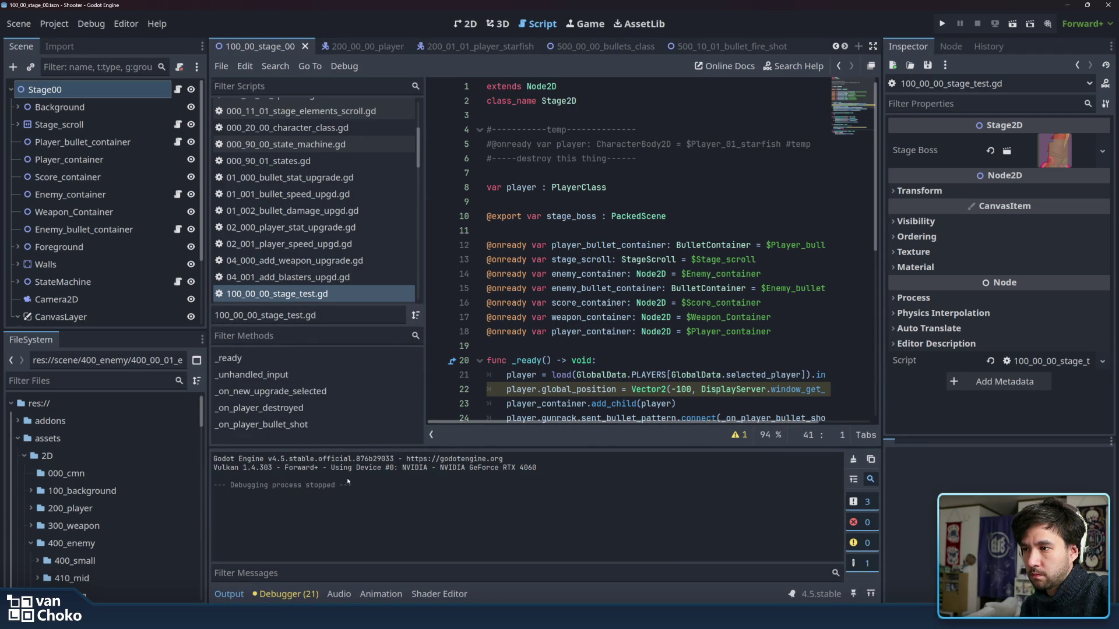
click(572, 347)
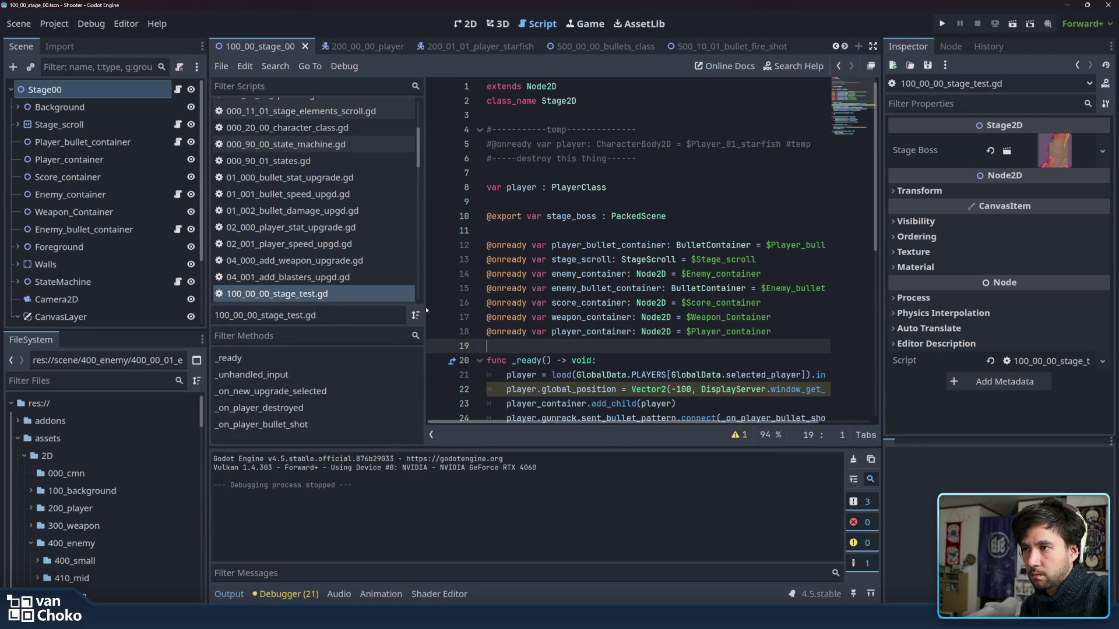
mouse_move(426, 307)
mouse_down()
mouse_move(366, 299)
mouse_move(382, 297)
mouse_up()
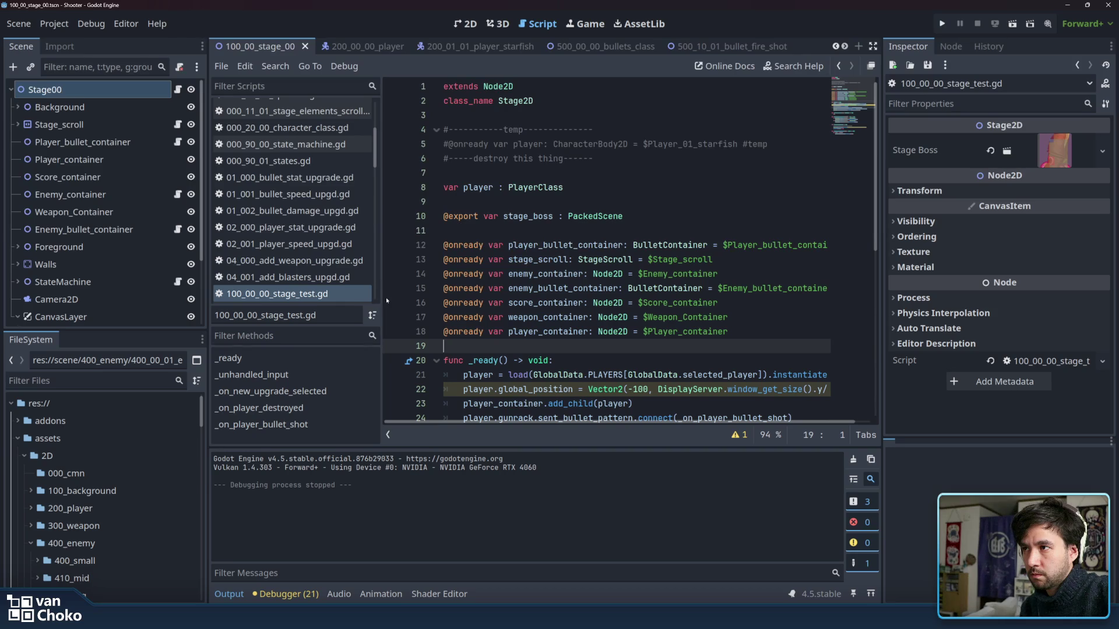
click(94, 124)
click(93, 141)
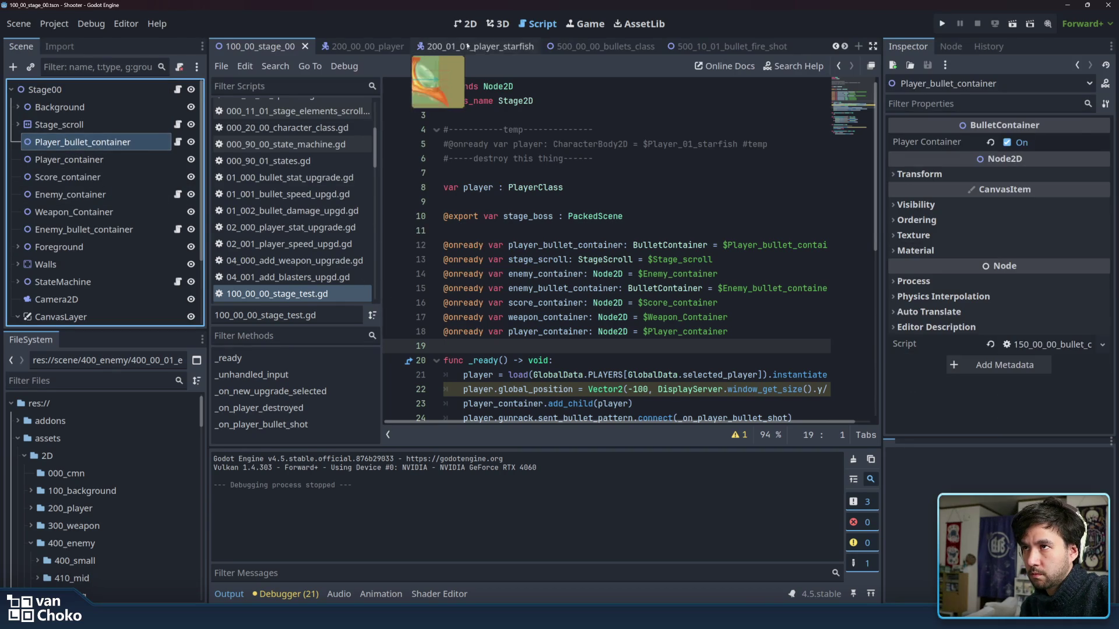
click(471, 47)
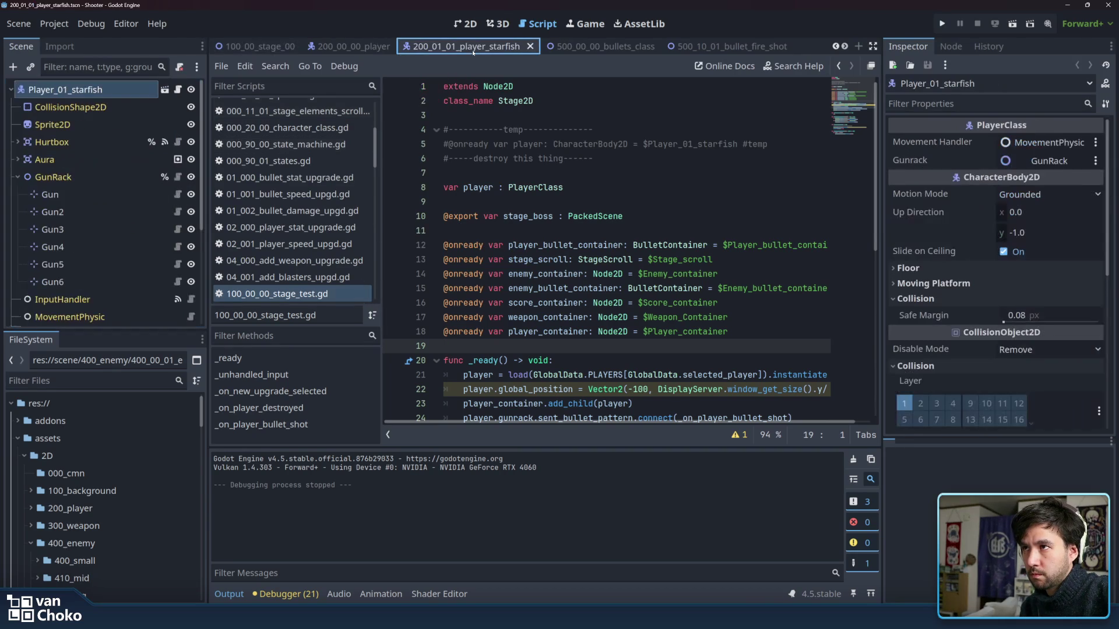
click(73, 176)
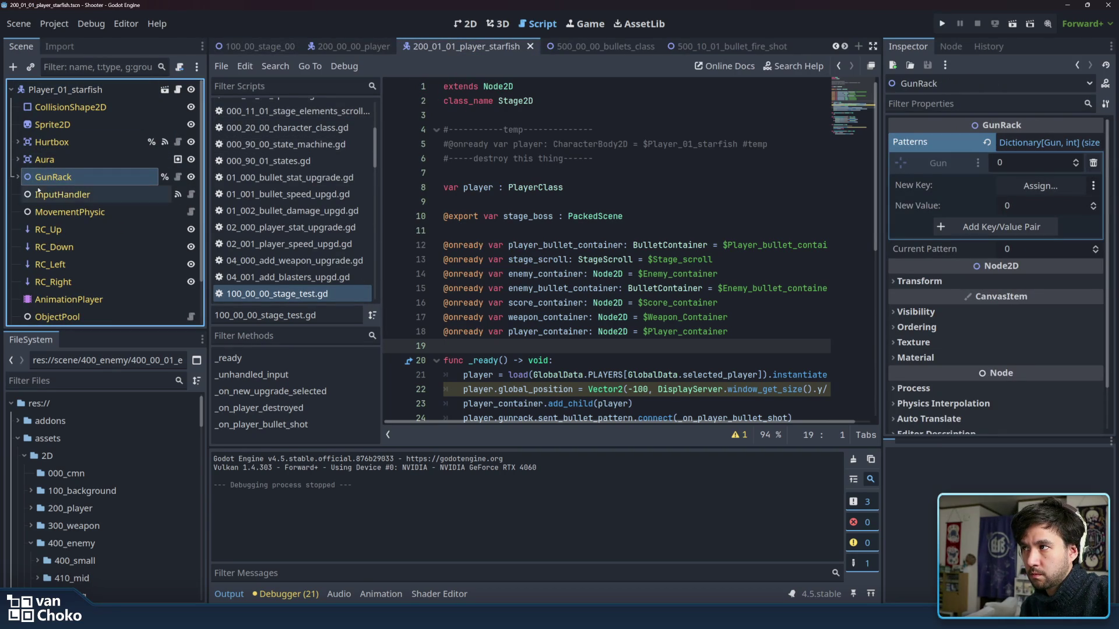
scroll(120, 279, down, 3)
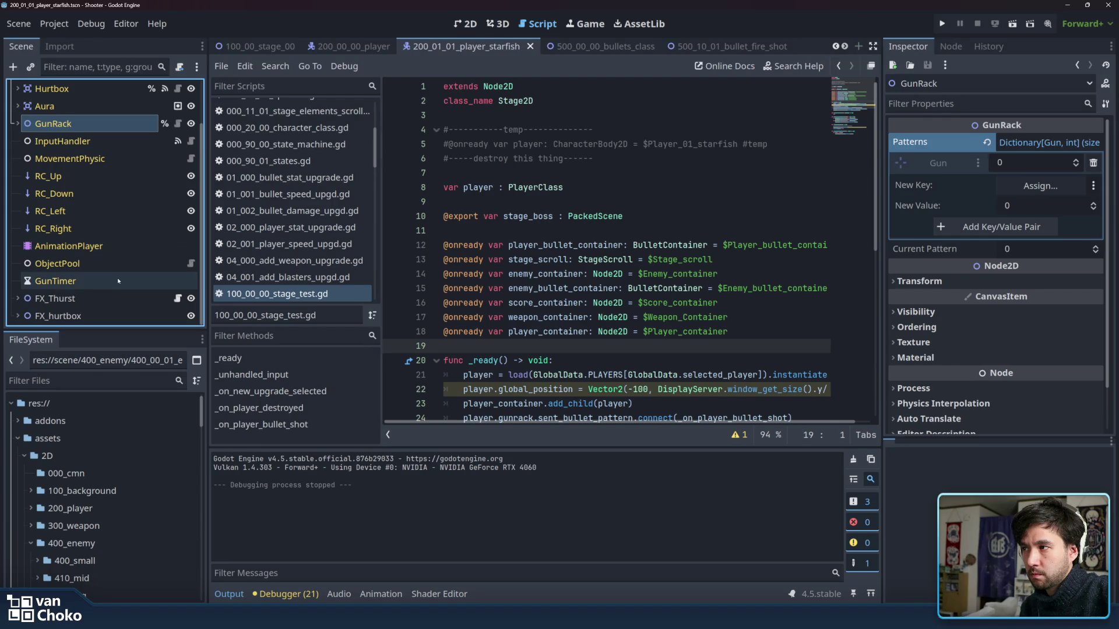
scroll(122, 280, up, 3)
click(119, 89)
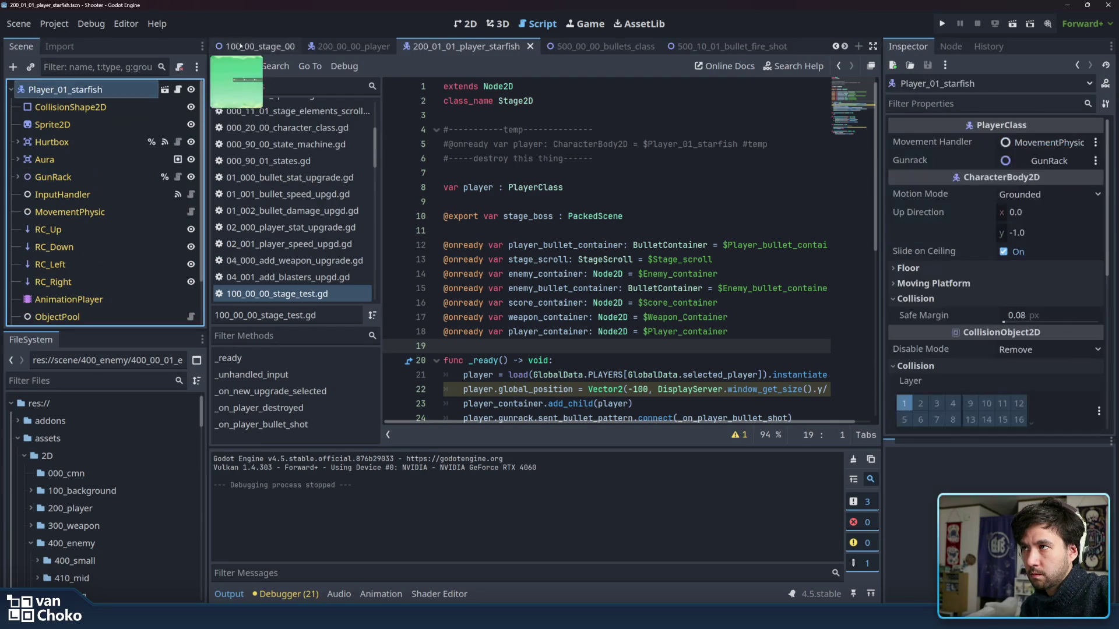
click(257, 46)
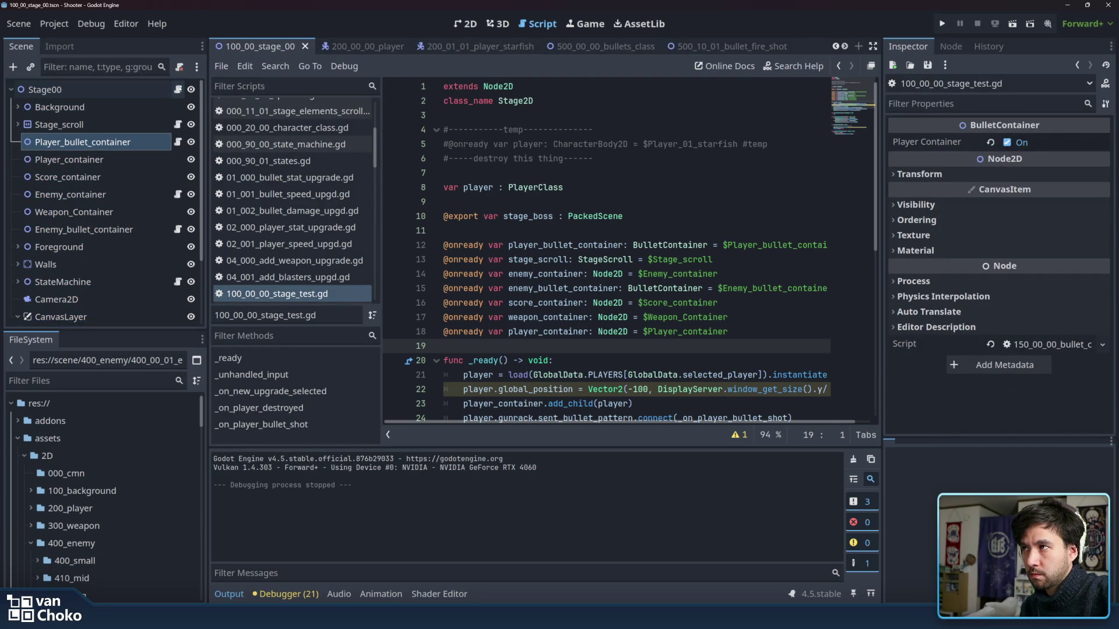
click(478, 216)
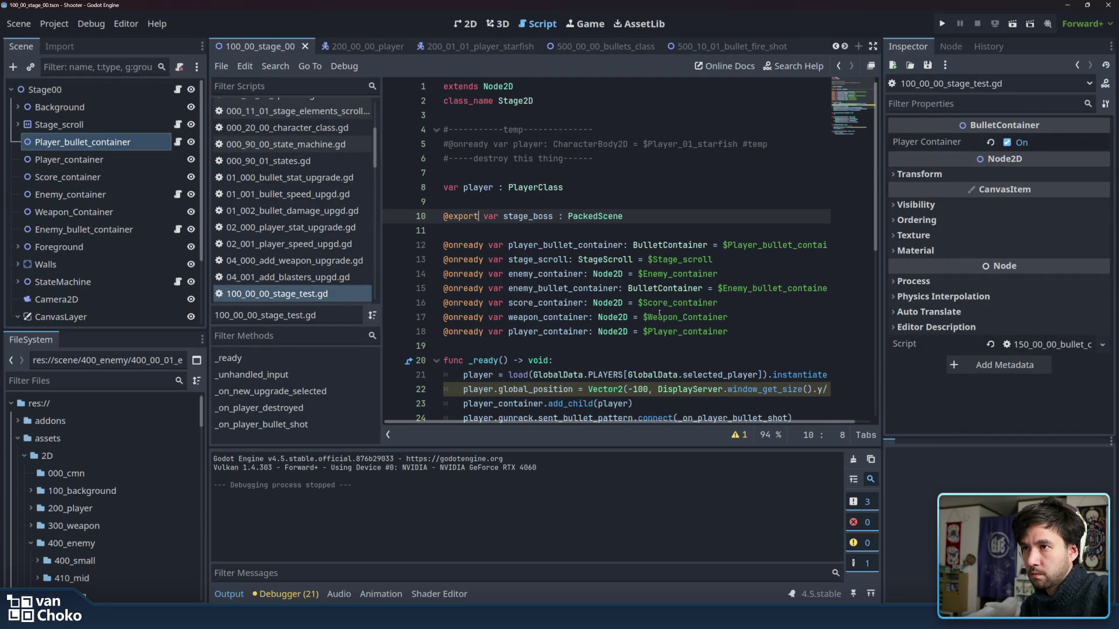
click(688, 244)
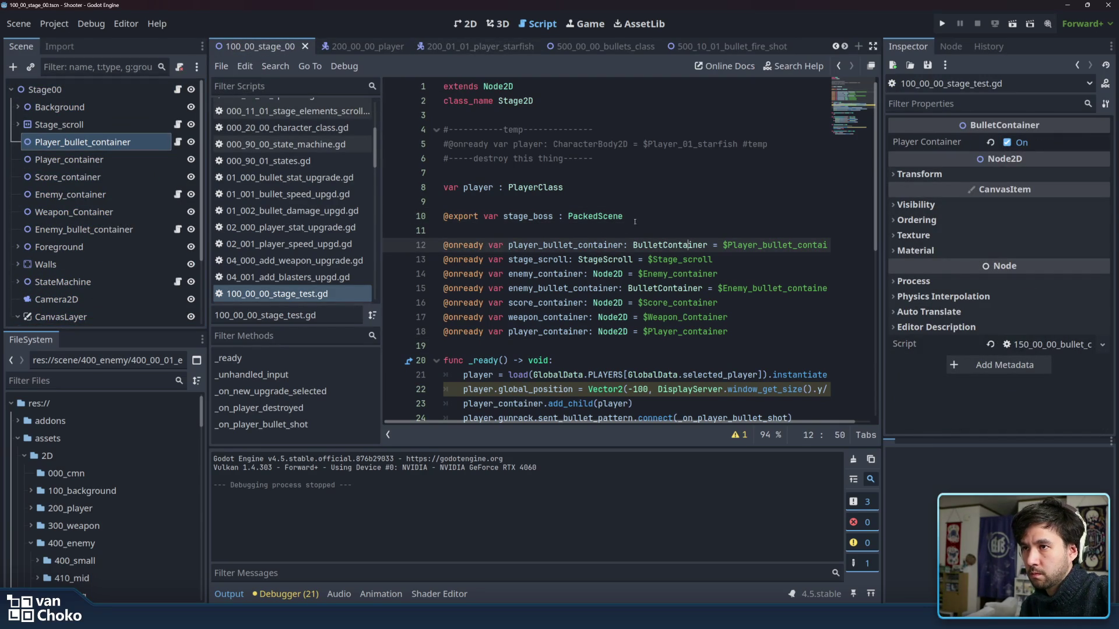
scroll(639, 216, down, 4)
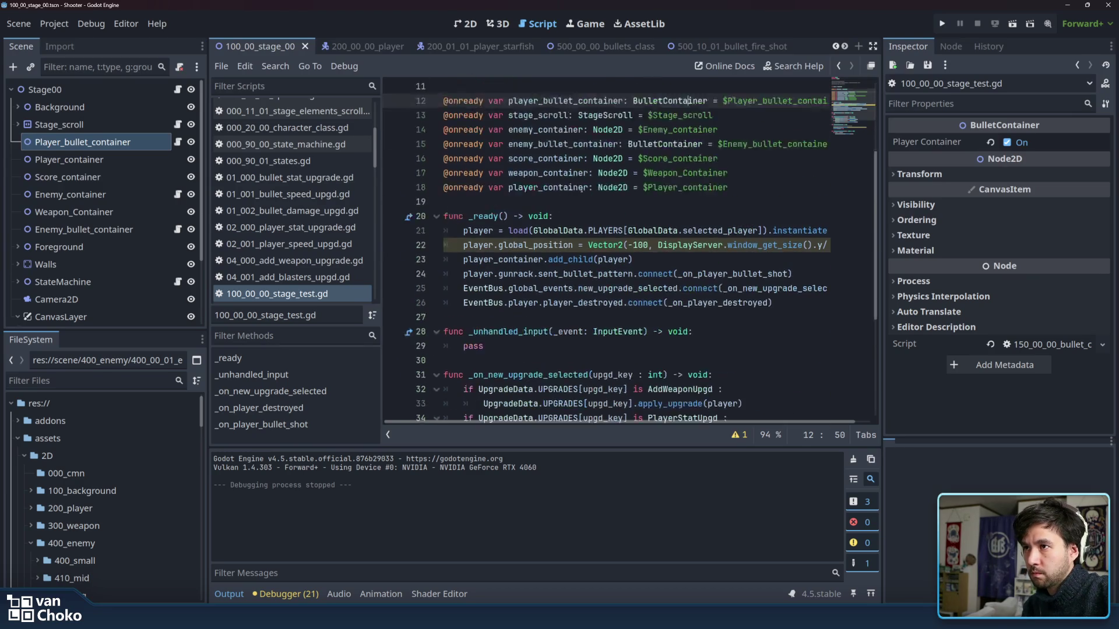